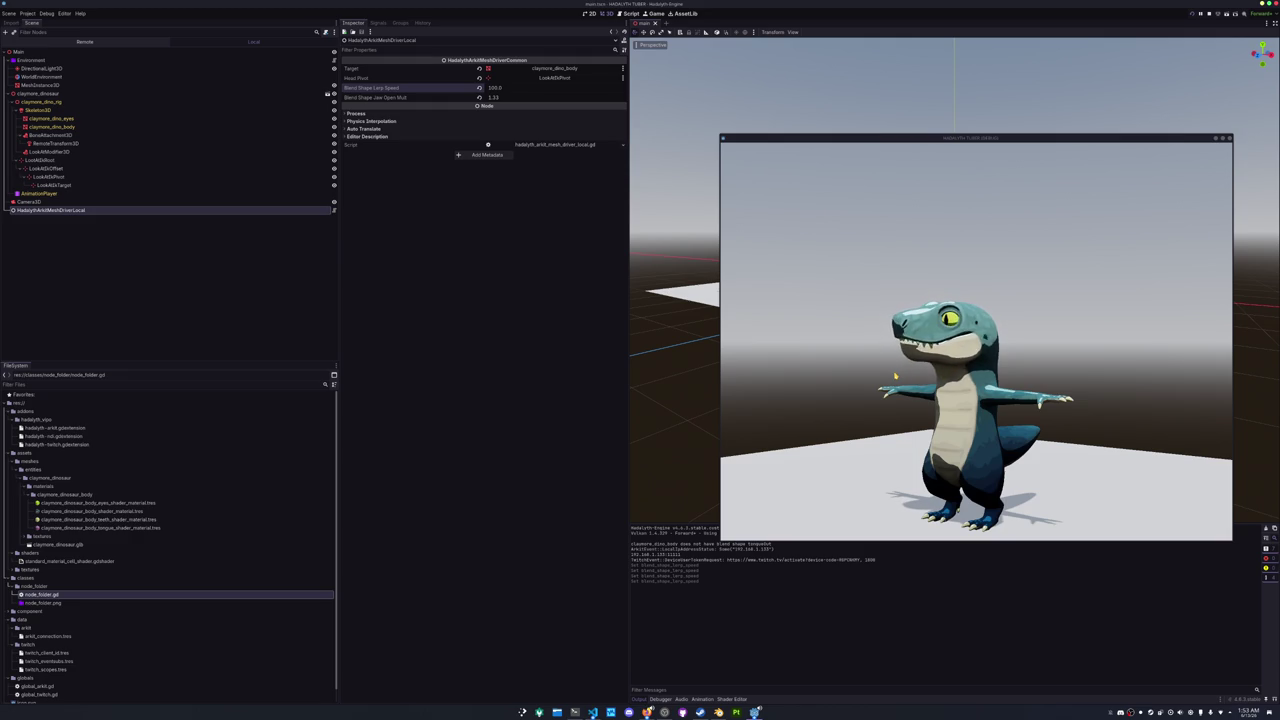
- Bring the code editor showing hadalyth_arkit_mesh_driver_local.gd in front of the running Godot scene
{"action": "left_click", "coordinate": [593, 712]}
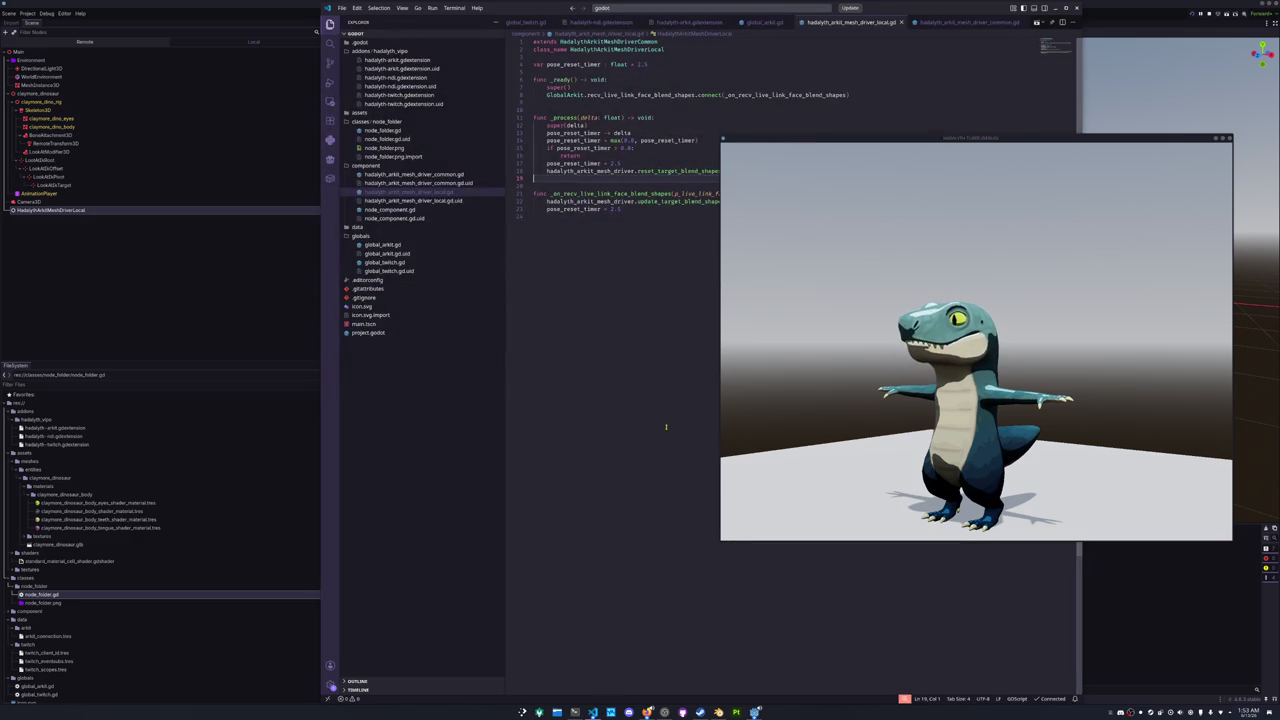
- Move the game window aside and open hadalyth_arkit_mesh_driver_common.gd from the Explorer
{"action": "left_click_drag", "start_coordinate": [761, 141], "coordinate": [795, 251]}
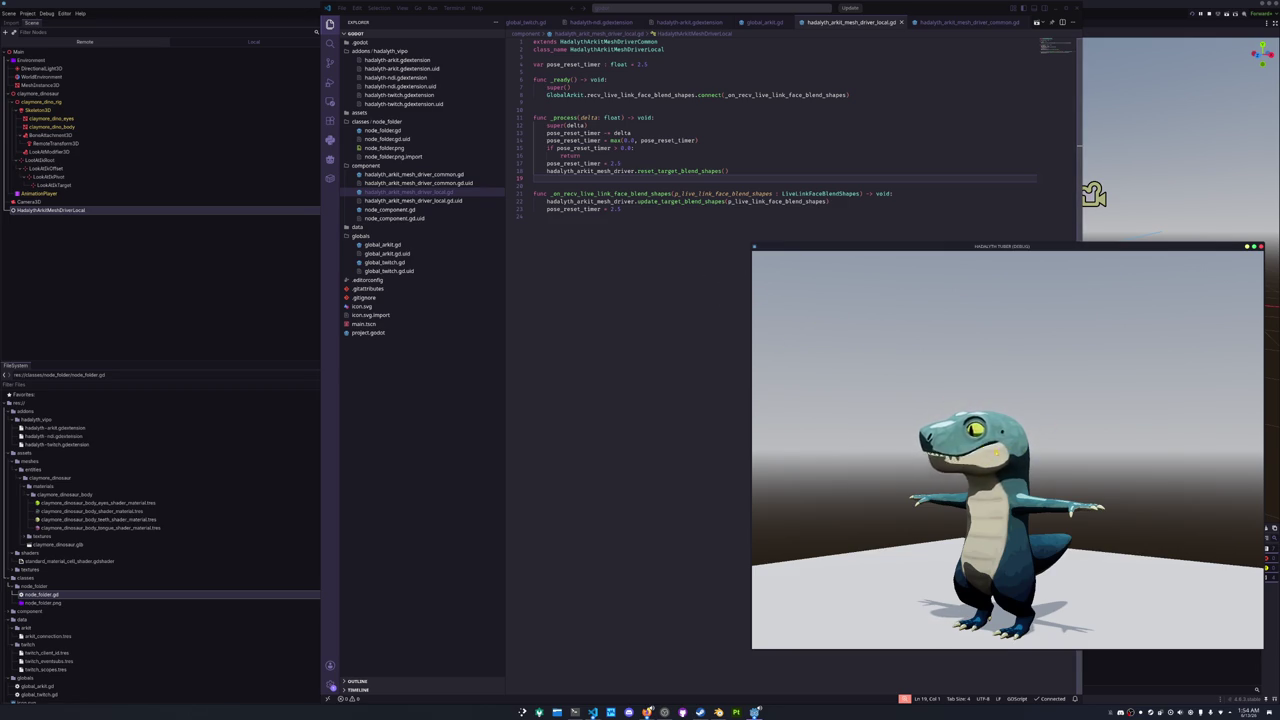
{"action": "left_click", "coordinate": [625, 215]}
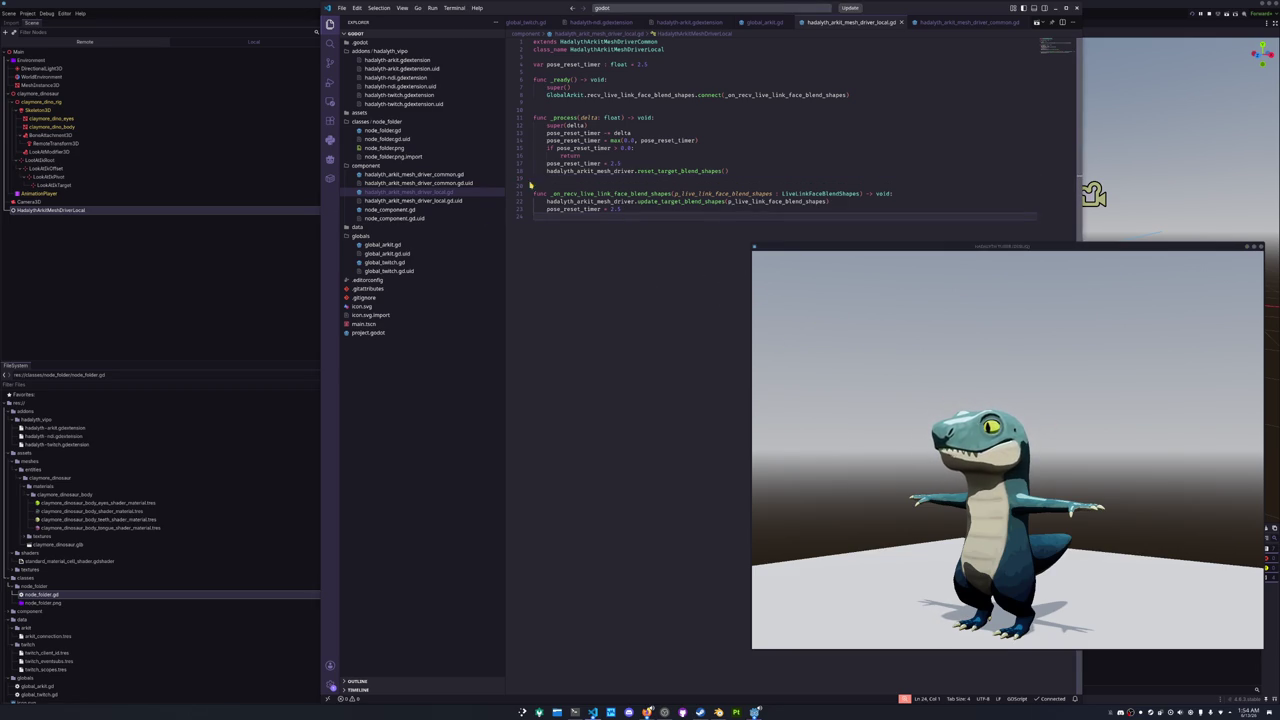
{"action": "left_click", "coordinate": [423, 174]}
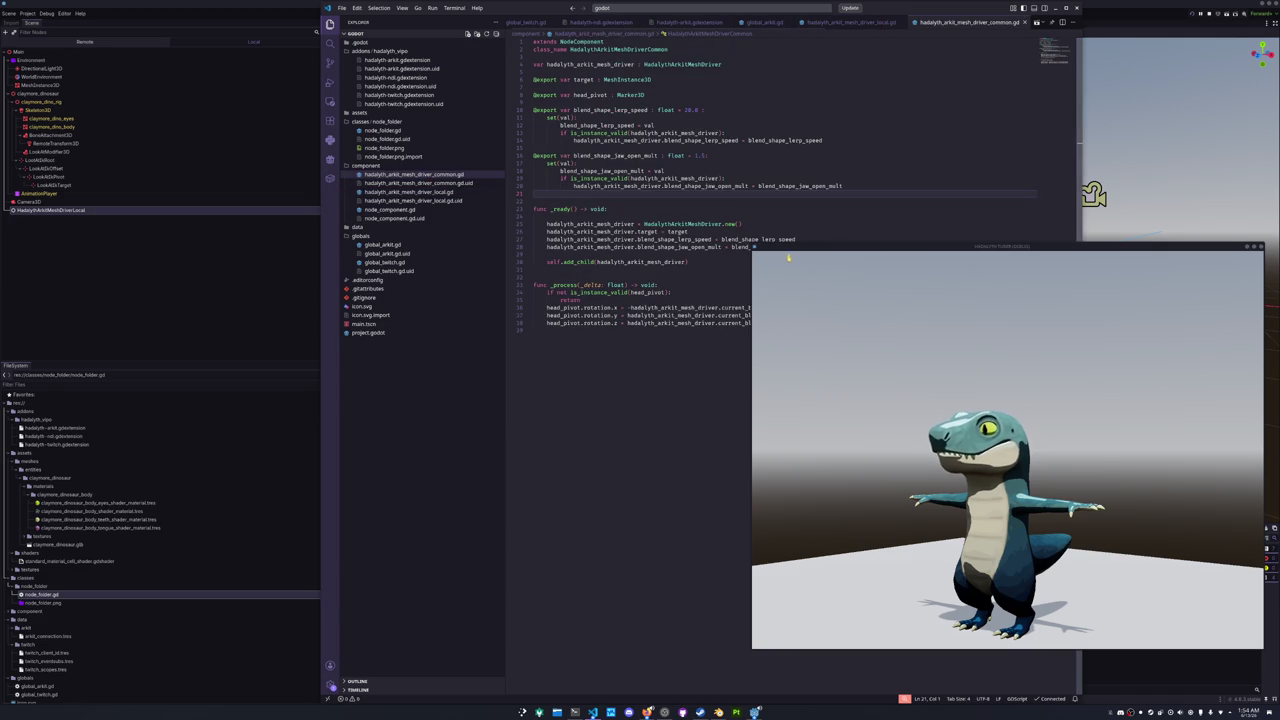
- Rerun the game and negate the head pivot's rotation.y driver by adding a minus sign
{"action": "key", "text": "F5"}
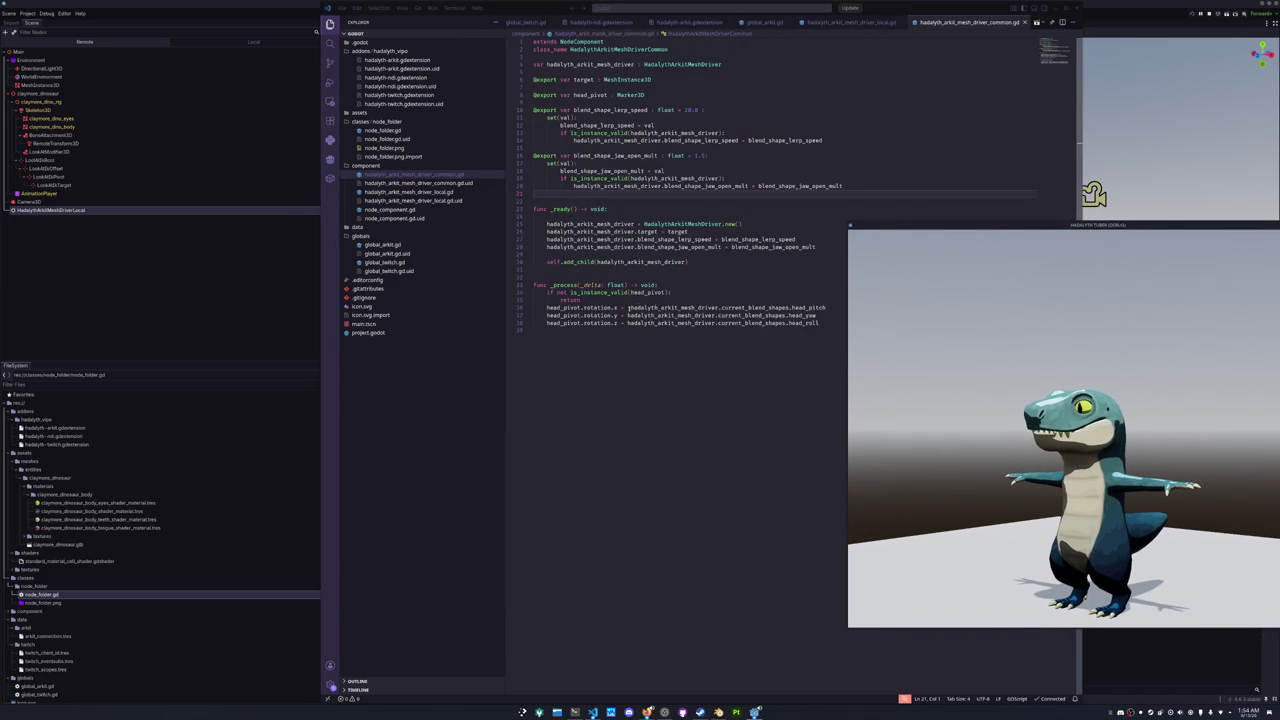
{"action": "left_click", "coordinate": [632, 315]}
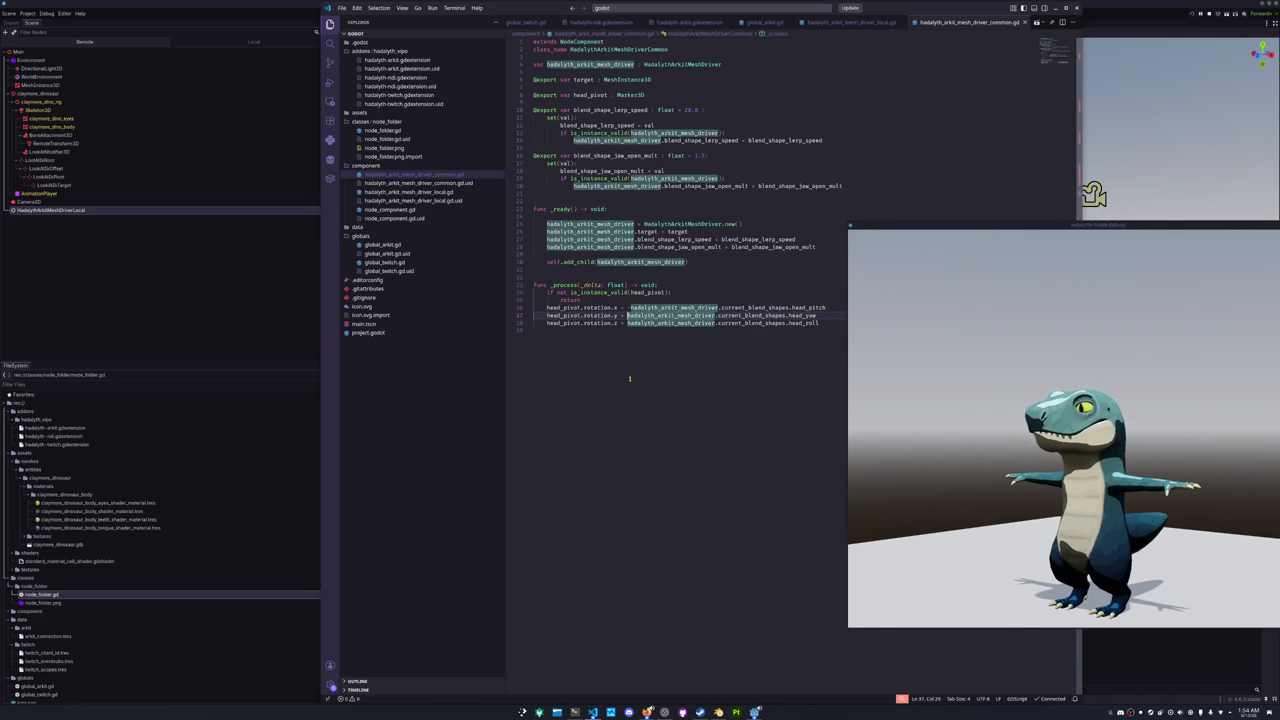
{"action": "type", "text": "-"}
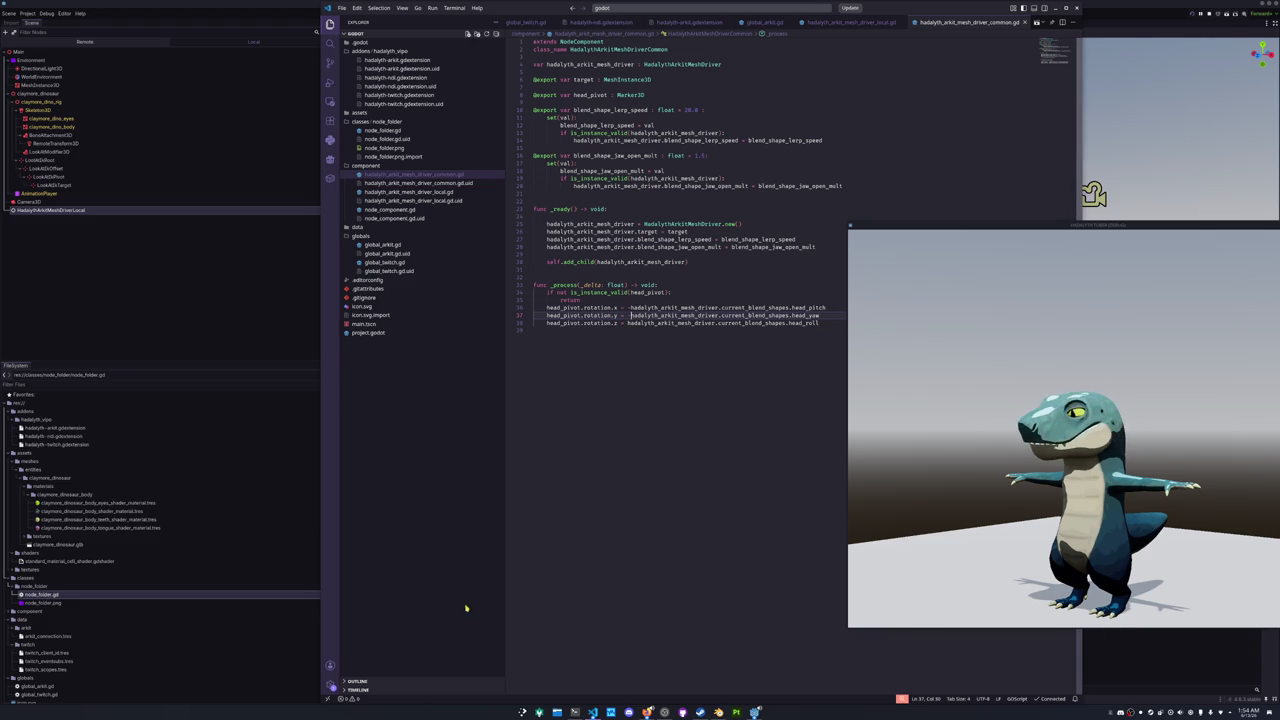
{"action": "mouse_move", "coordinate": [972, 225]}
{"action": "left_mouse_down"}
{"action": "mouse_move", "coordinate": [818, 244]}
{"action": "mouse_move", "coordinate": [835, 255]}
{"action": "left_mouse_up"}
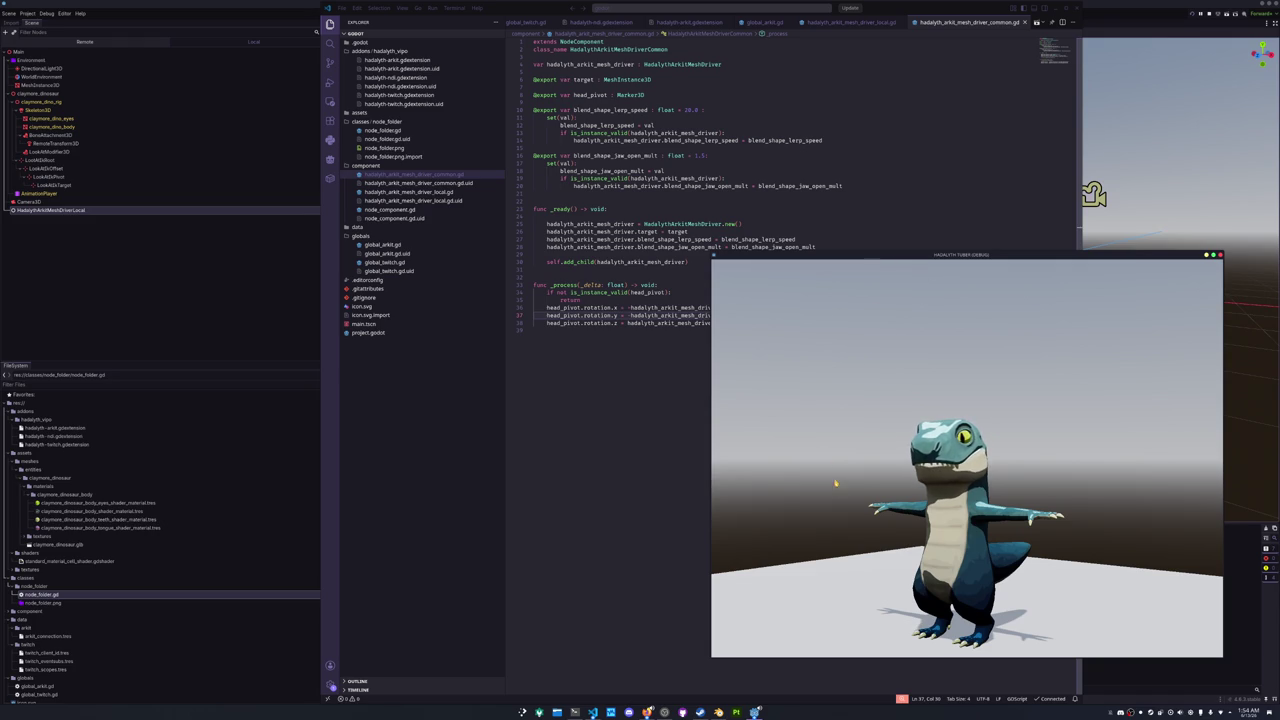
- Stop the test run in Godot with F8 and switch over to Blender
{"action": "key", "text": "alt+Tab"}
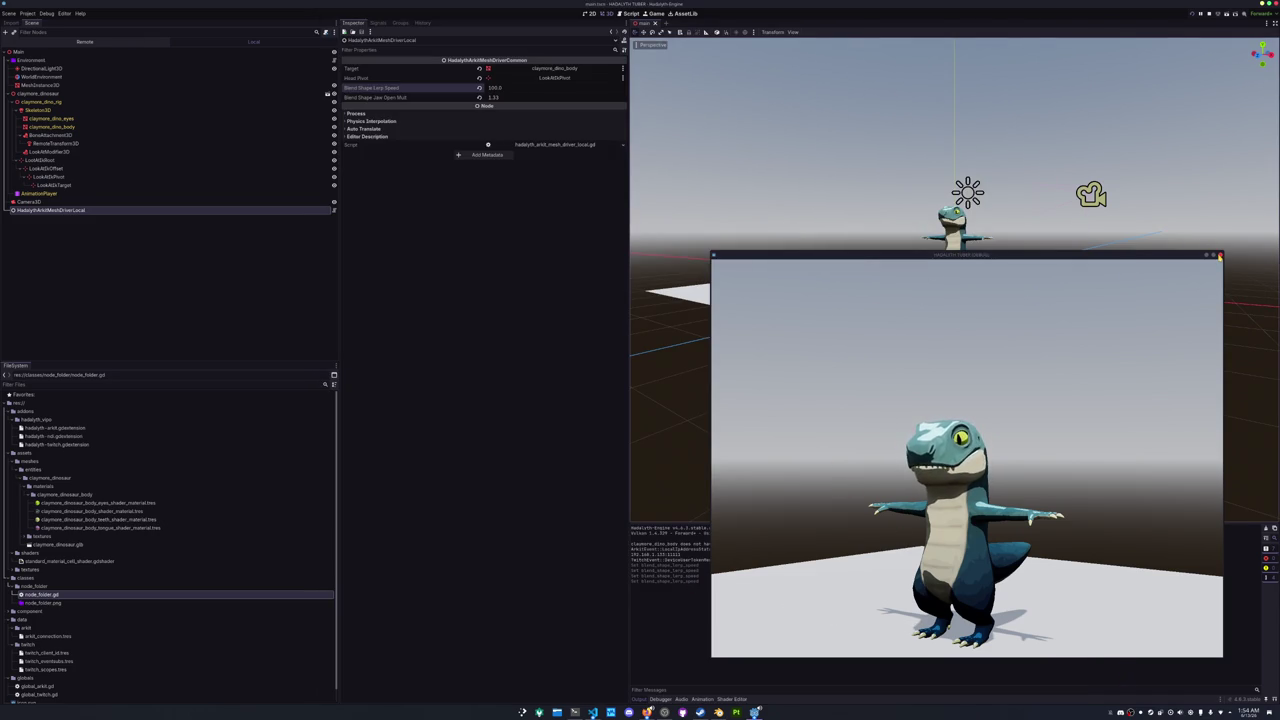
{"action": "key", "text": "F8"}
{"action": "key", "text": "alt+Tab"}
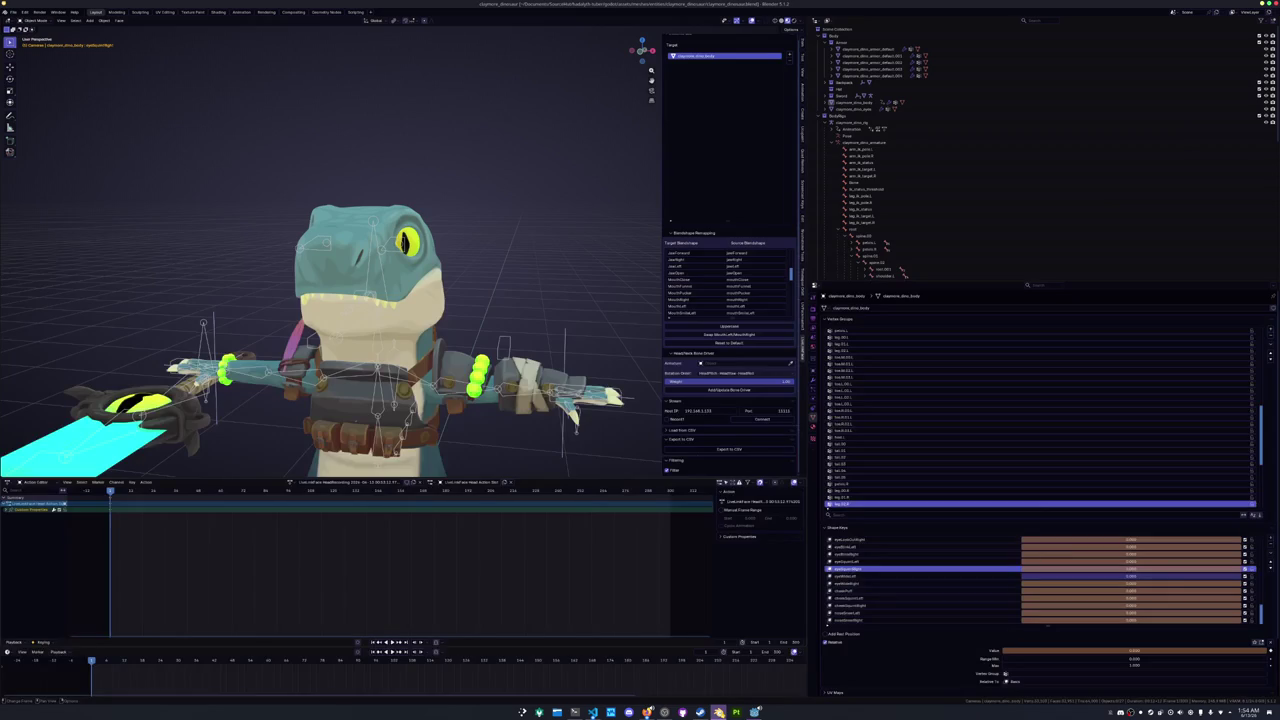
- Save the file and inspect the rig's tongue.01 bone and its Bone Constraints from the right view
{"action": "key", "text": "ctrl+s"}
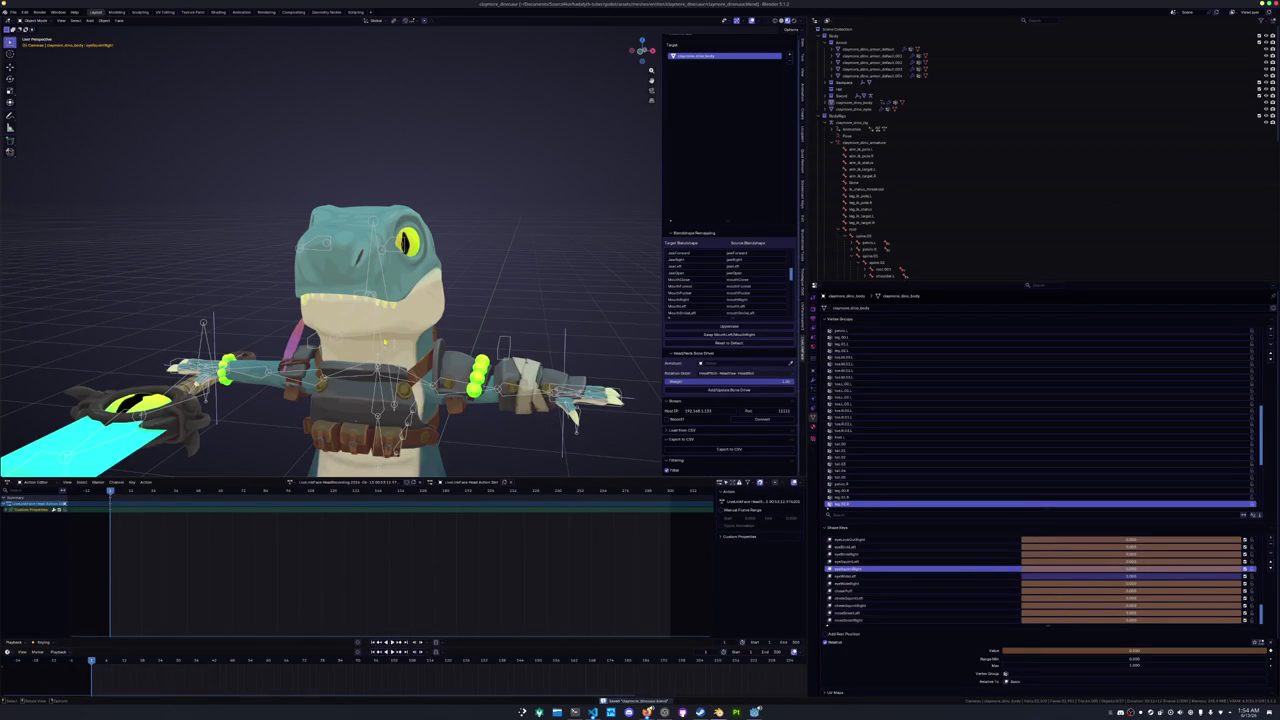
{"action": "left_click", "coordinate": [855, 122]}
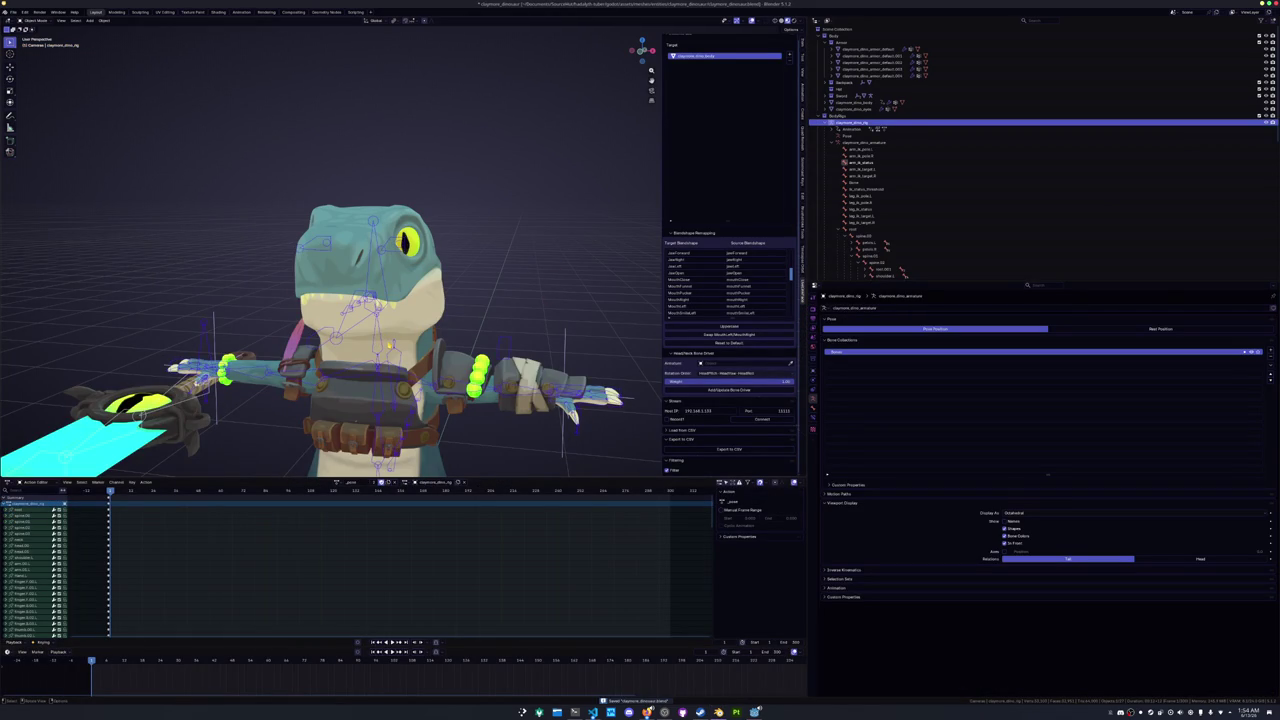
{"action": "key", "text": "KP_3"}
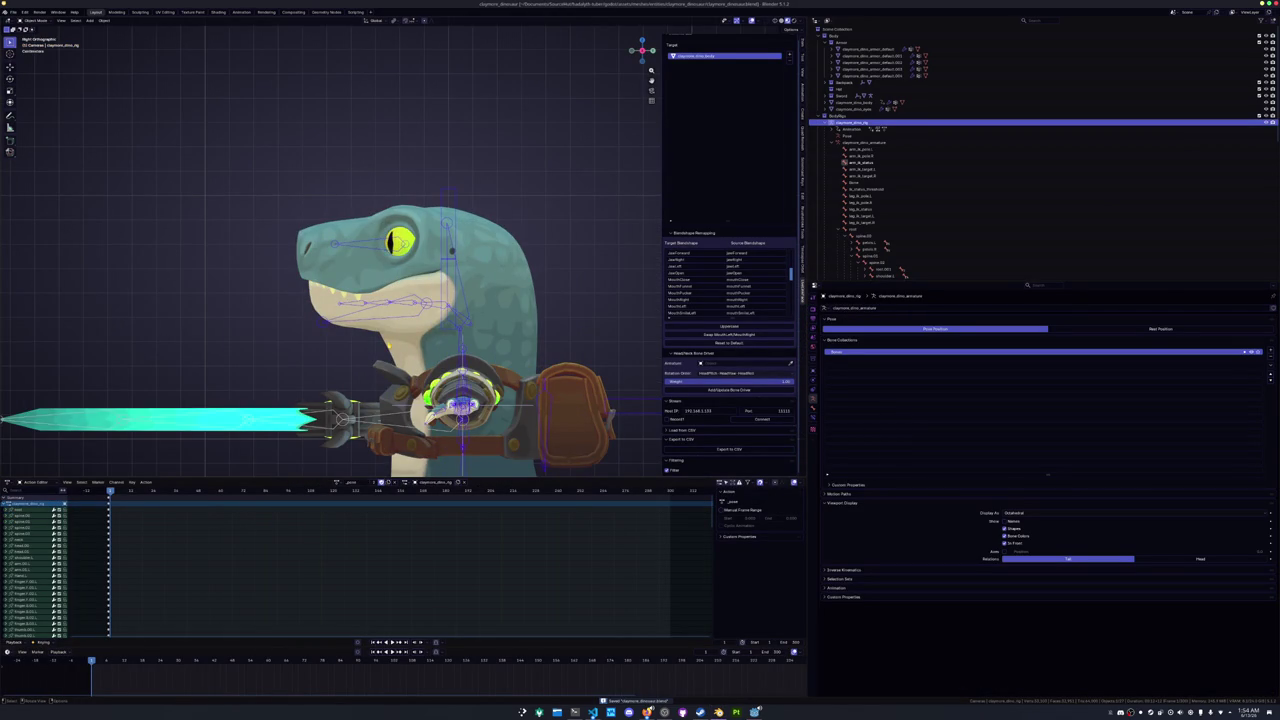
{"action": "scroll", "coordinate": [330, 250], "scroll_direction": "up", "scroll_amount": 3}
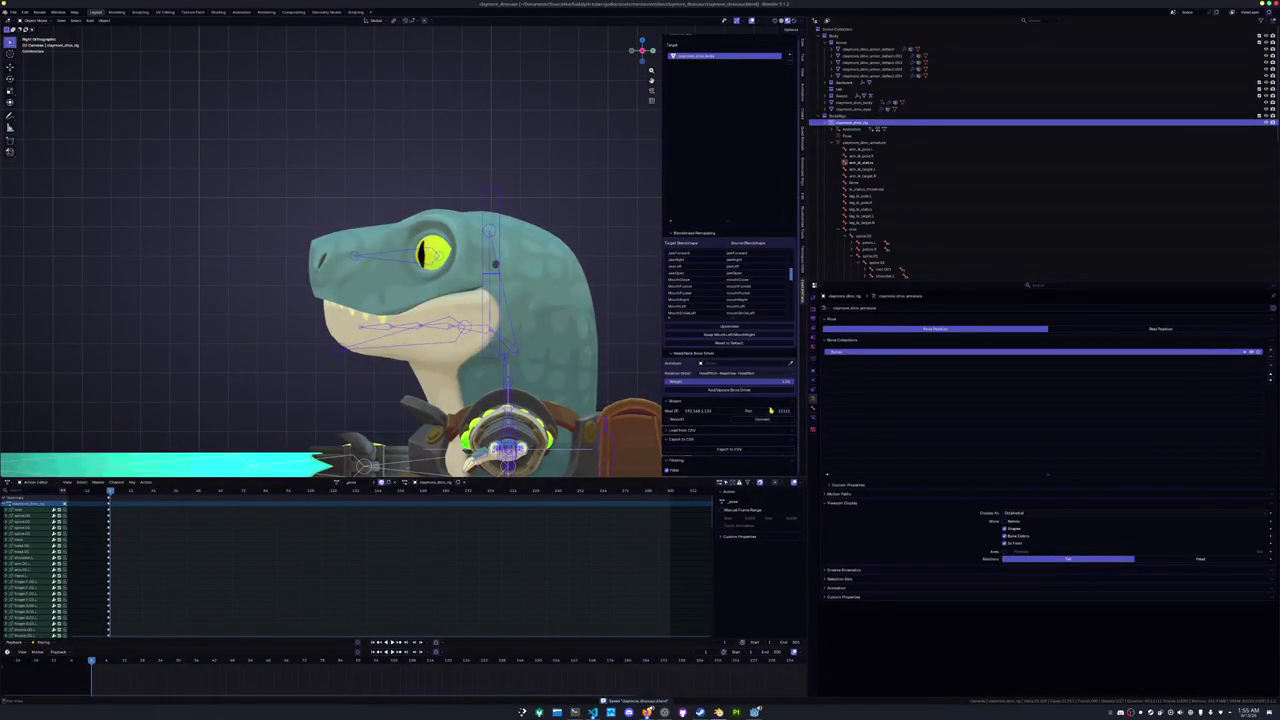
{"action": "key", "text": "ctrl+Tab"}
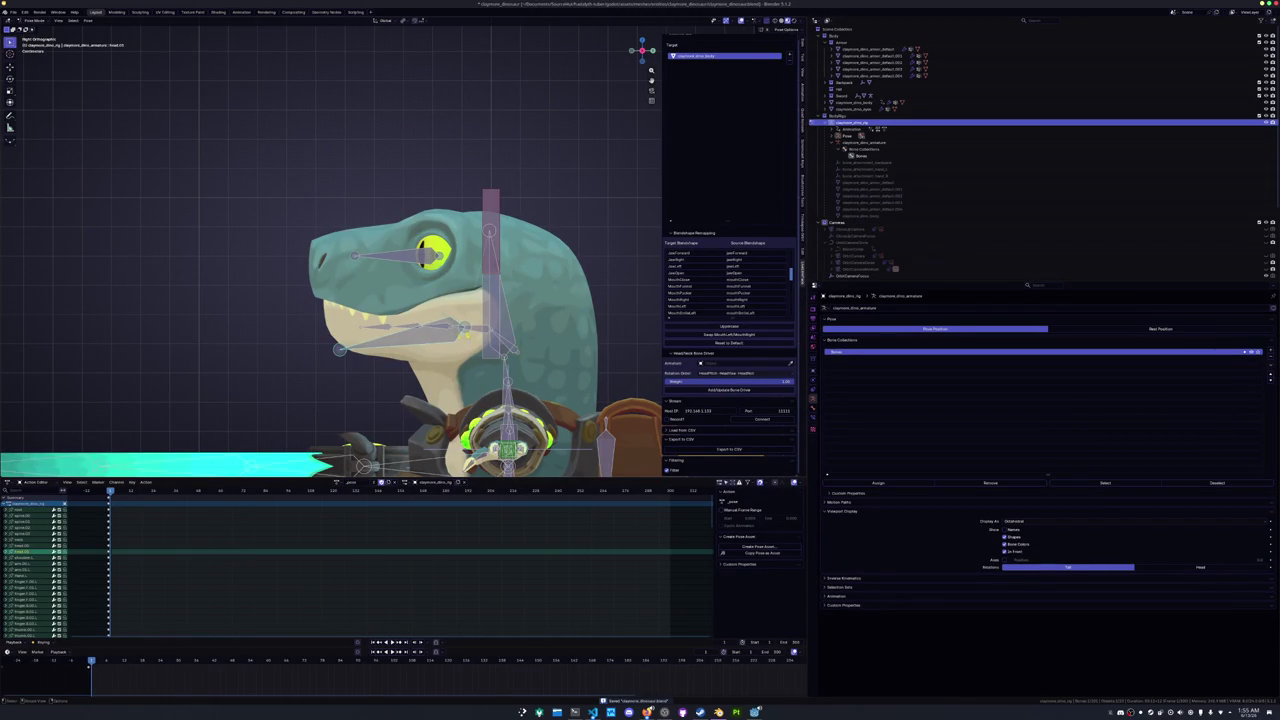
{"action": "left_click", "coordinate": [520, 355]}
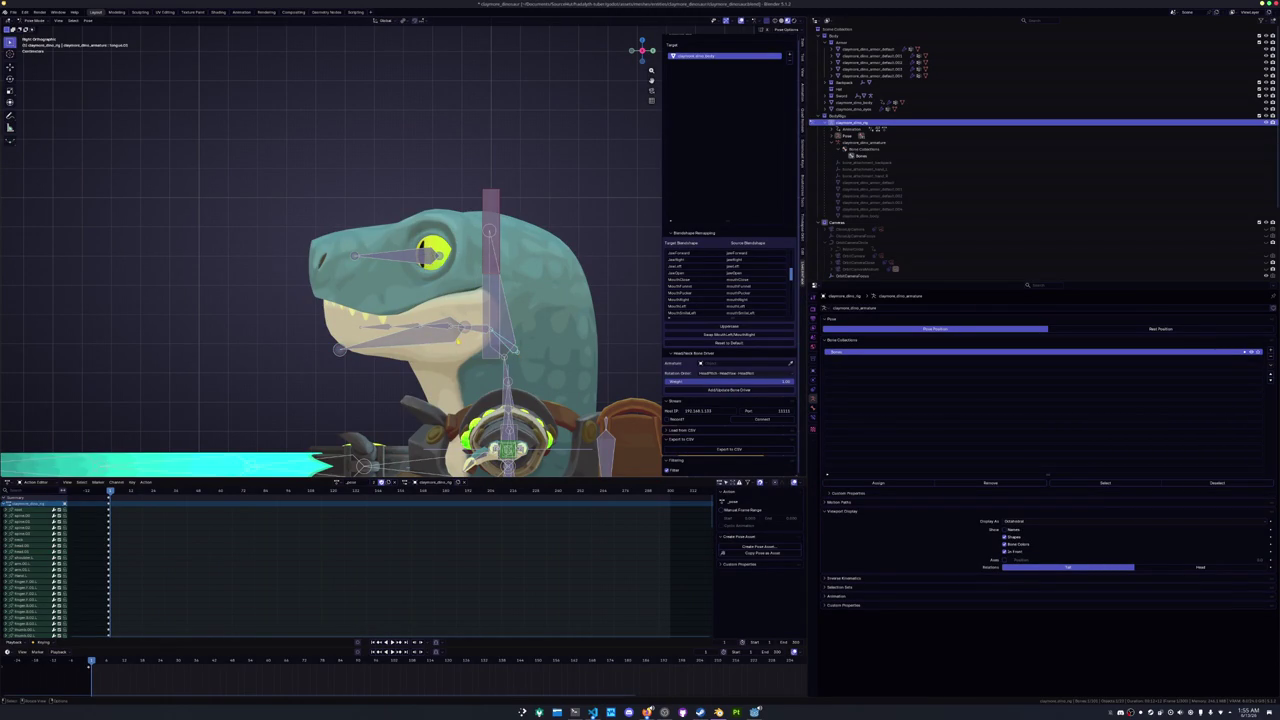
{"action": "key", "text": "ctrl+Tab"}
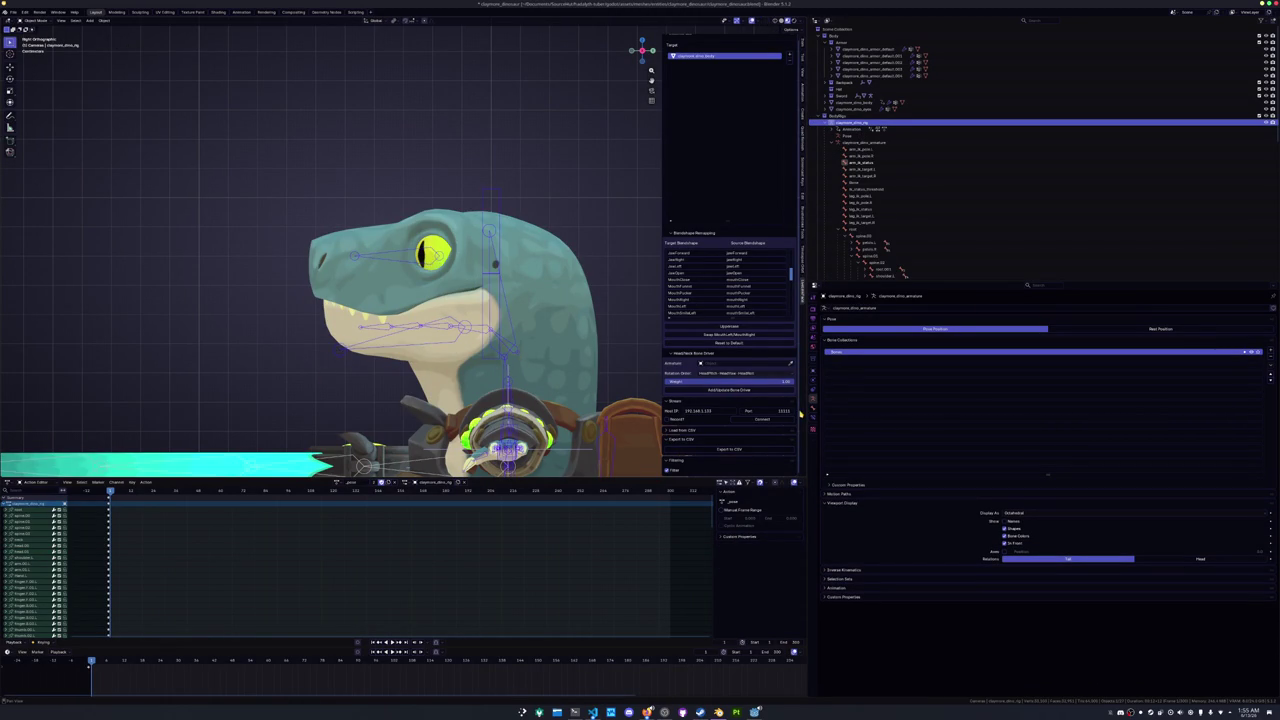
{"action": "left_click", "coordinate": [813, 408]}
{"action": "left_click", "coordinate": [813, 418]}
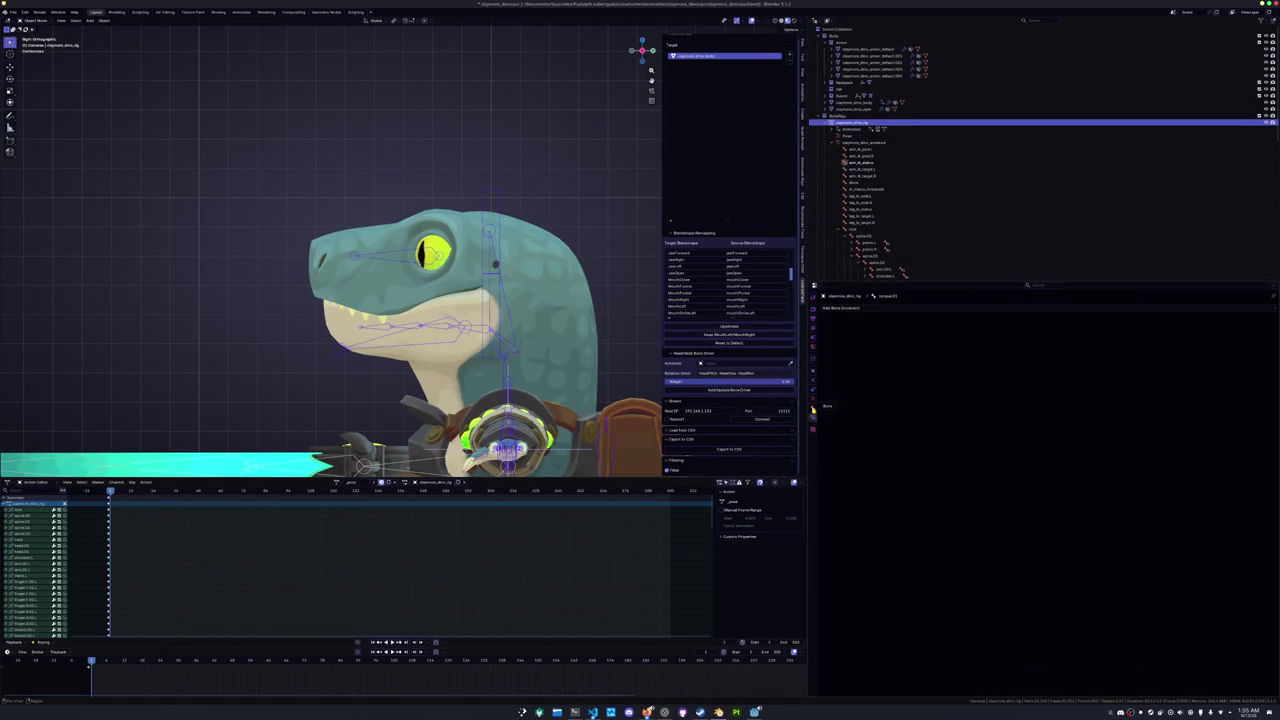
{"action": "left_click", "coordinate": [813, 408]}
{"action": "left_click", "coordinate": [813, 394]}
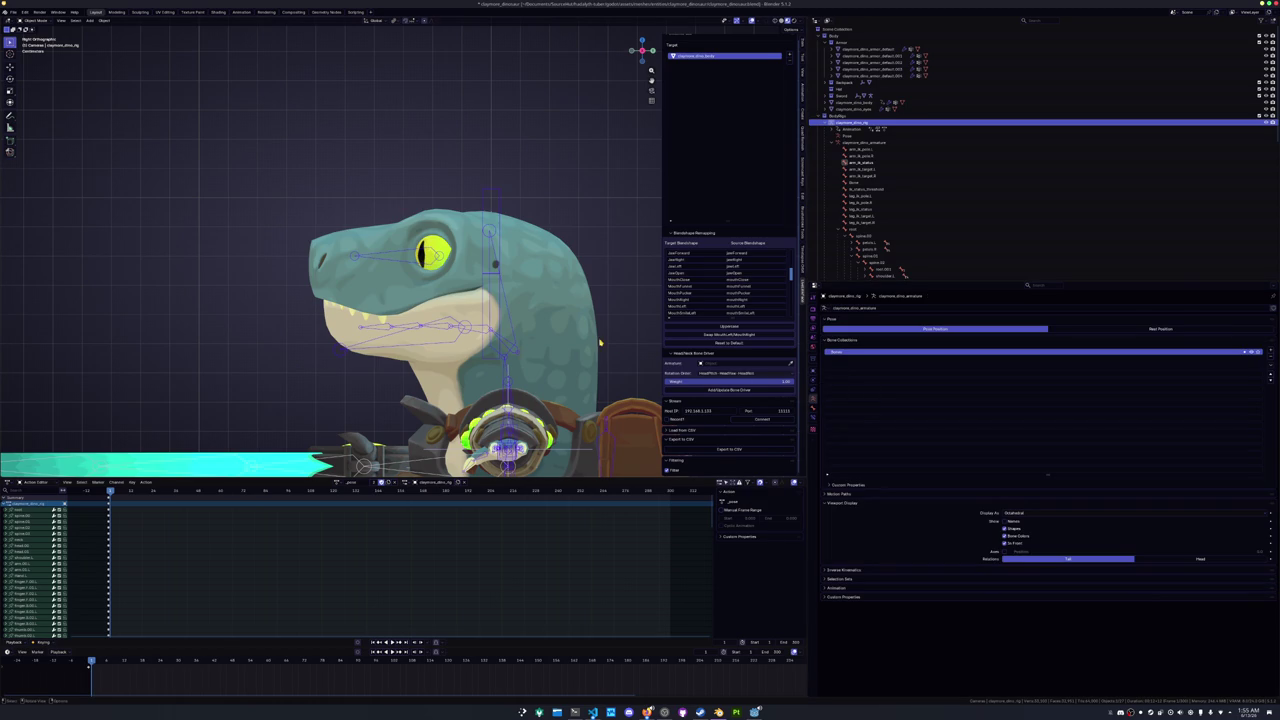
- Select the dinosaur body mesh and add a new shape key to it
{"action": "left_click", "coordinate": [597, 346]}
{"action": "scroll", "coordinate": [930, 475], "scroll_direction": "down", "scroll_amount": 5}
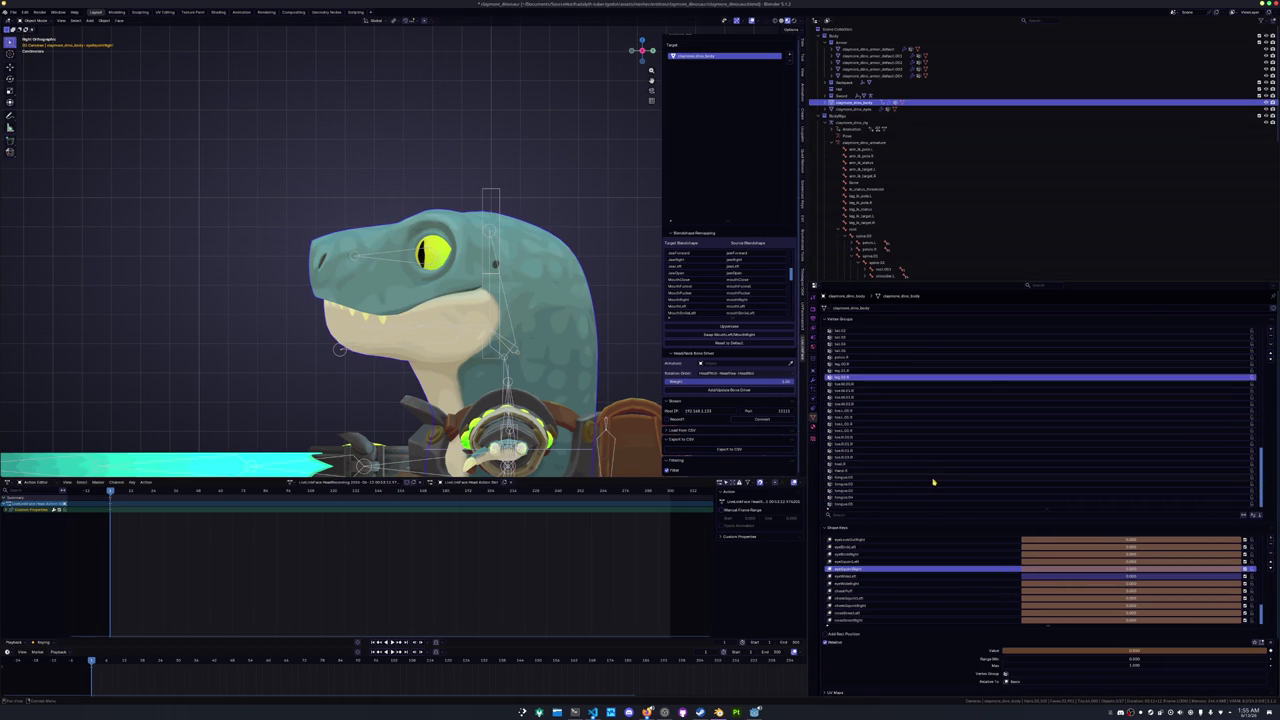
{"action": "left_click", "coordinate": [1269, 541]}
- Rename the new shape key to 'tongue' and set its value to 0
{"action": "double_click", "coordinate": [877, 621]}
{"action": "type", "text": "tongueOut"}
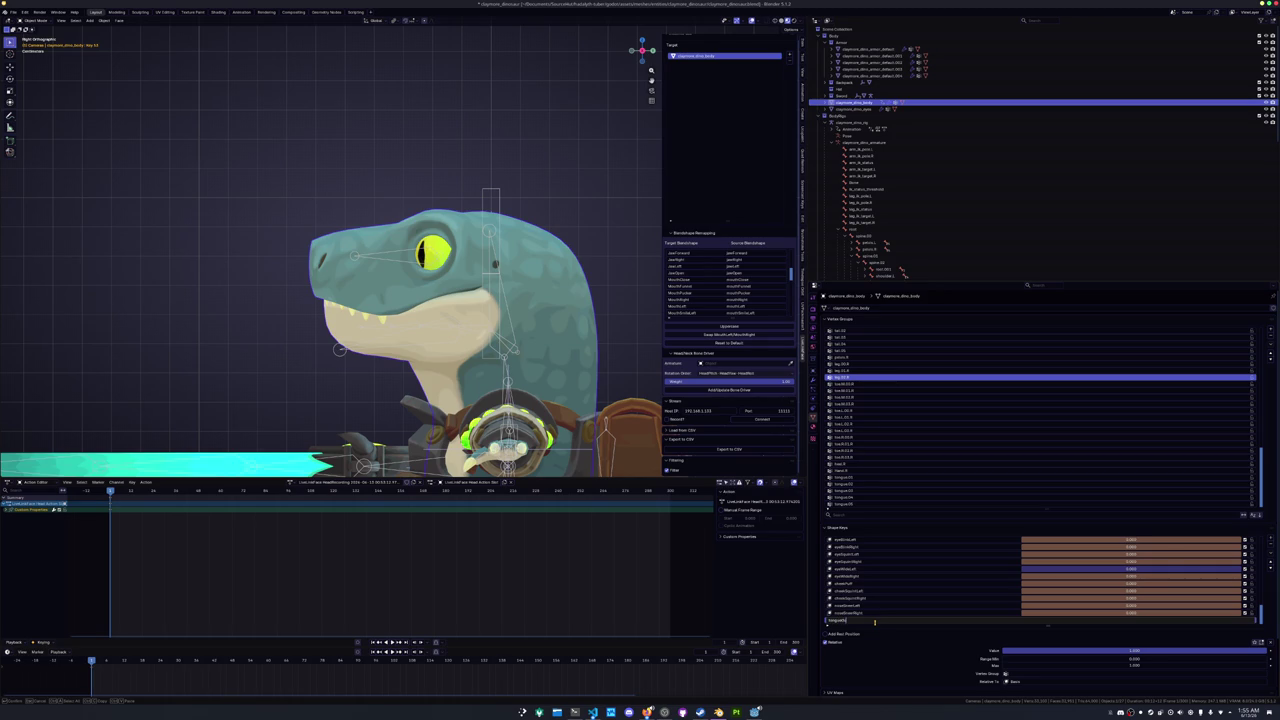
{"action": "key", "text": "Return"}
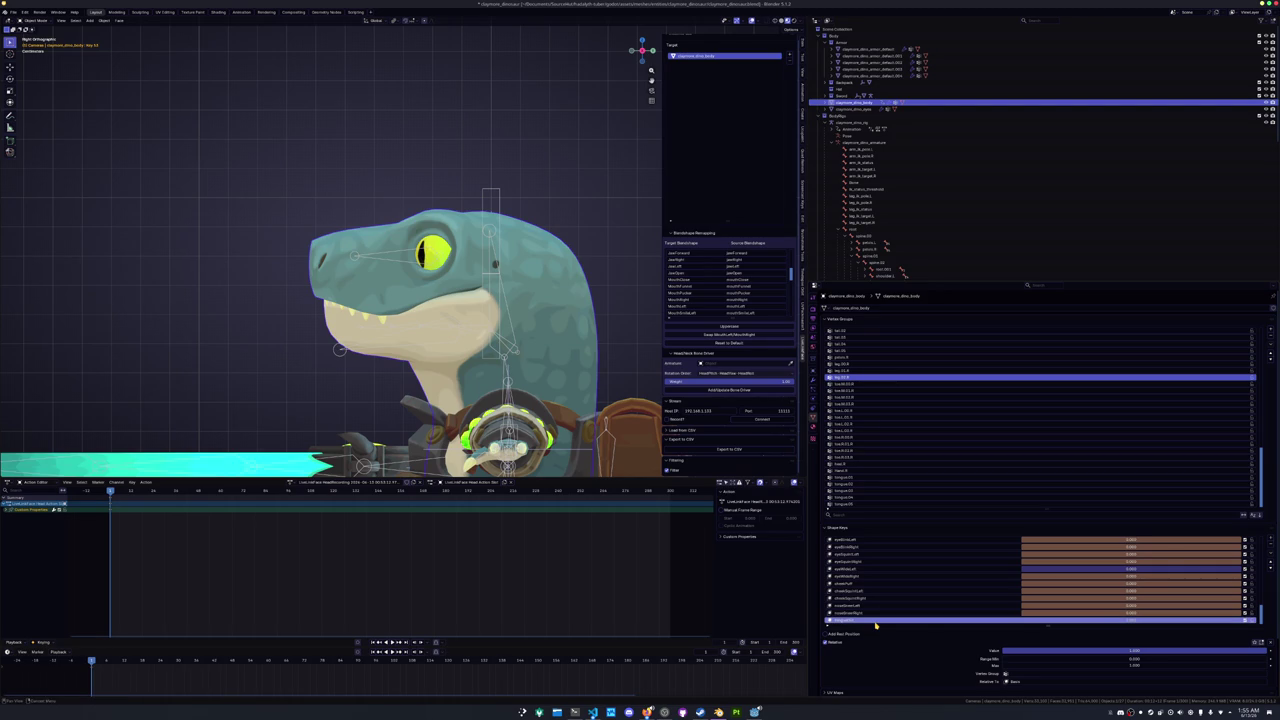
{"action": "mouse_move", "coordinate": [1117, 621]}
{"action": "left_mouse_down"}
{"action": "mouse_move", "coordinate": [1071, 625]}
{"action": "mouse_move", "coordinate": [1118, 624]}
{"action": "left_mouse_up"}
- Select the dinosaur rig again and enter Pose Mode
{"action": "scroll", "coordinate": [958, 585], "scroll_direction": "up", "scroll_amount": 5}
{"action": "scroll", "coordinate": [958, 585], "scroll_direction": "up", "scroll_amount": 10}
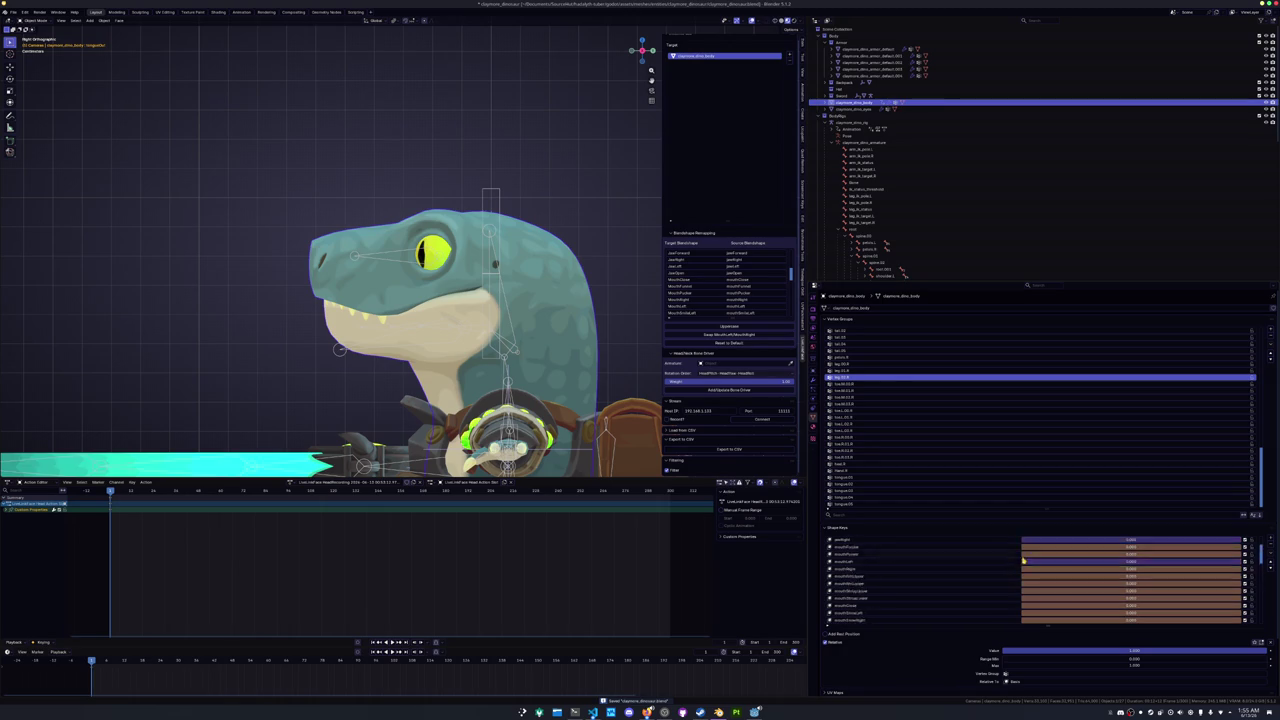
{"action": "left_click", "coordinate": [400, 325]}
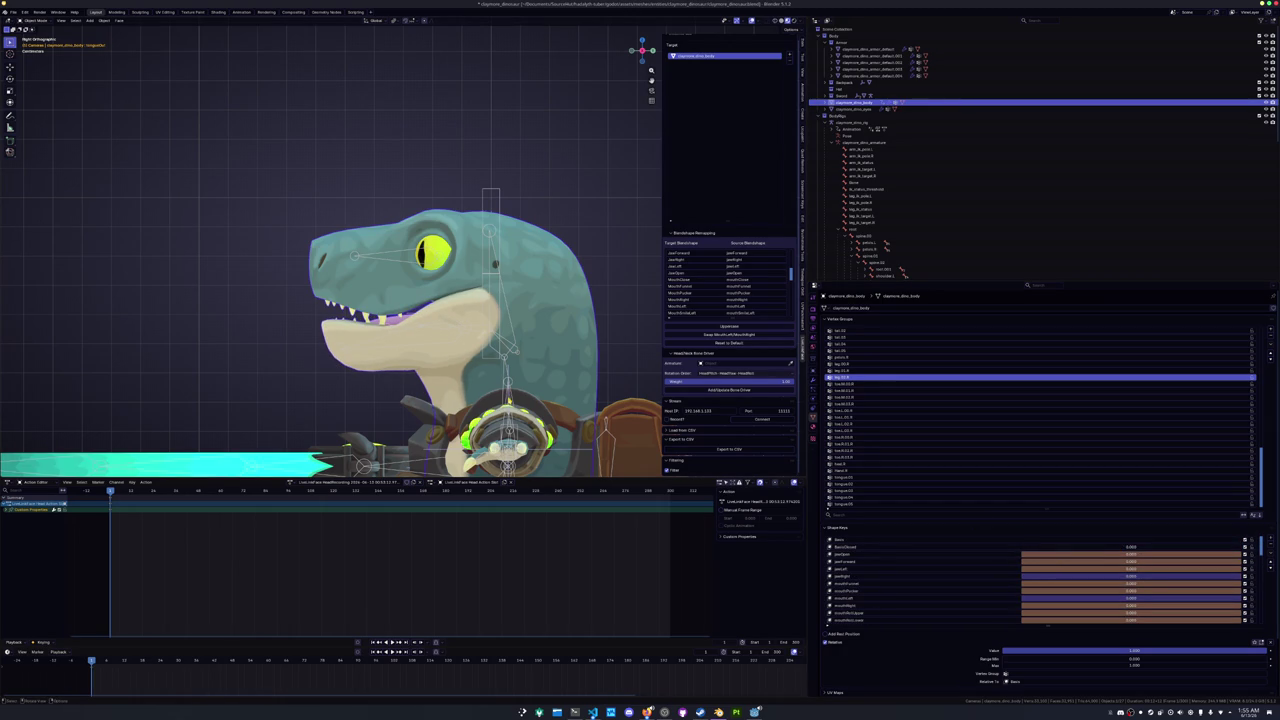
{"action": "key", "text": "ctrl+Tab"}
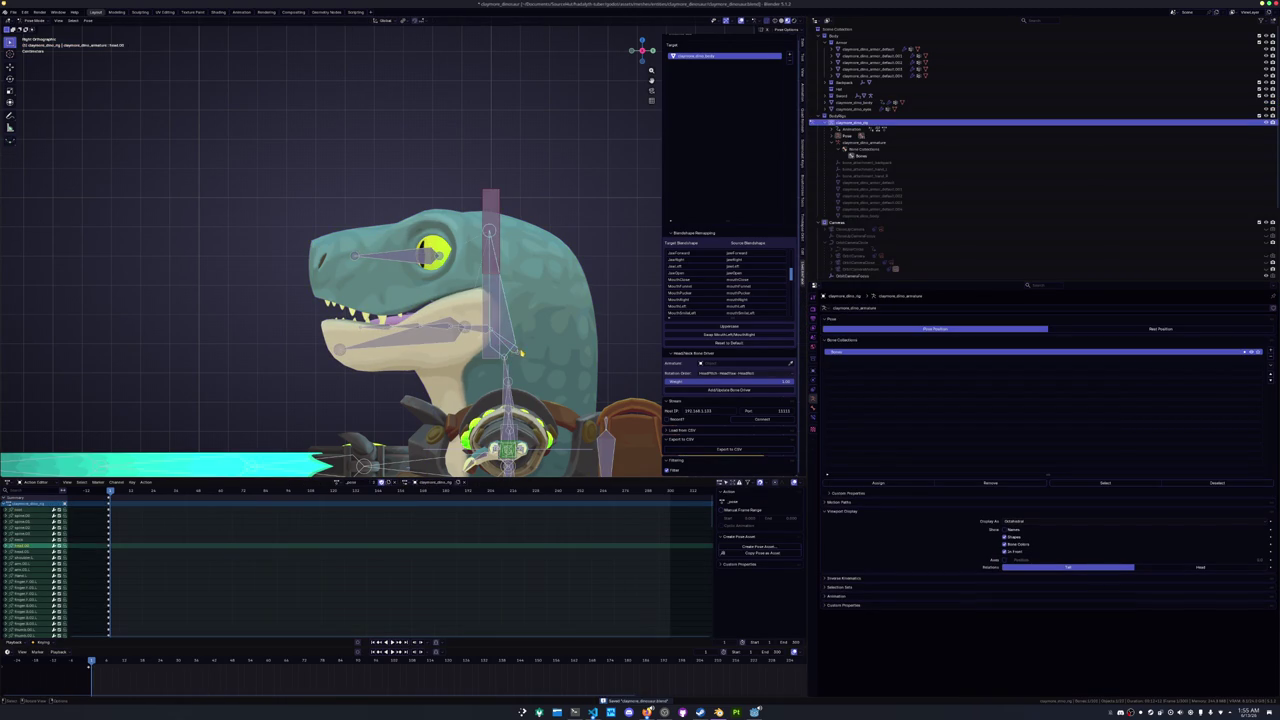
- Move and rotate the jaw bone to adjust the mouth opening
{"action": "key", "text": "g"}
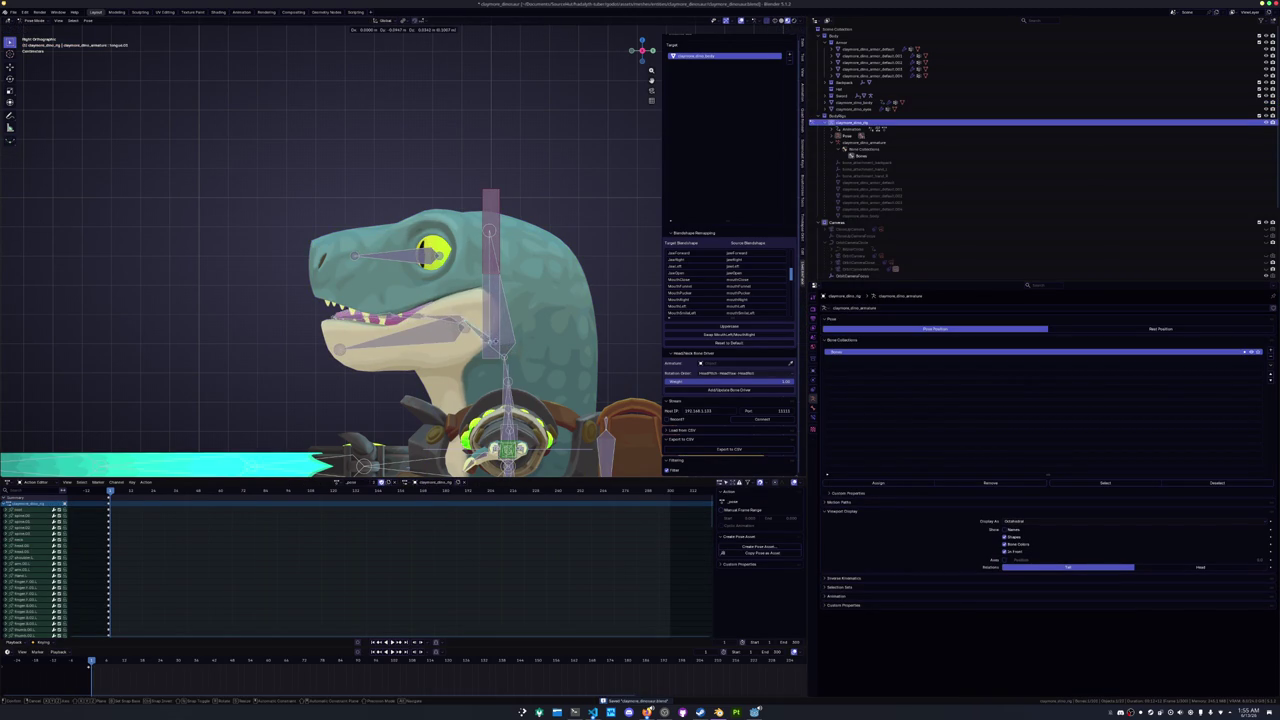
{"action": "left_click", "coordinate": [495, 341]}
{"action": "key", "text": "r"}
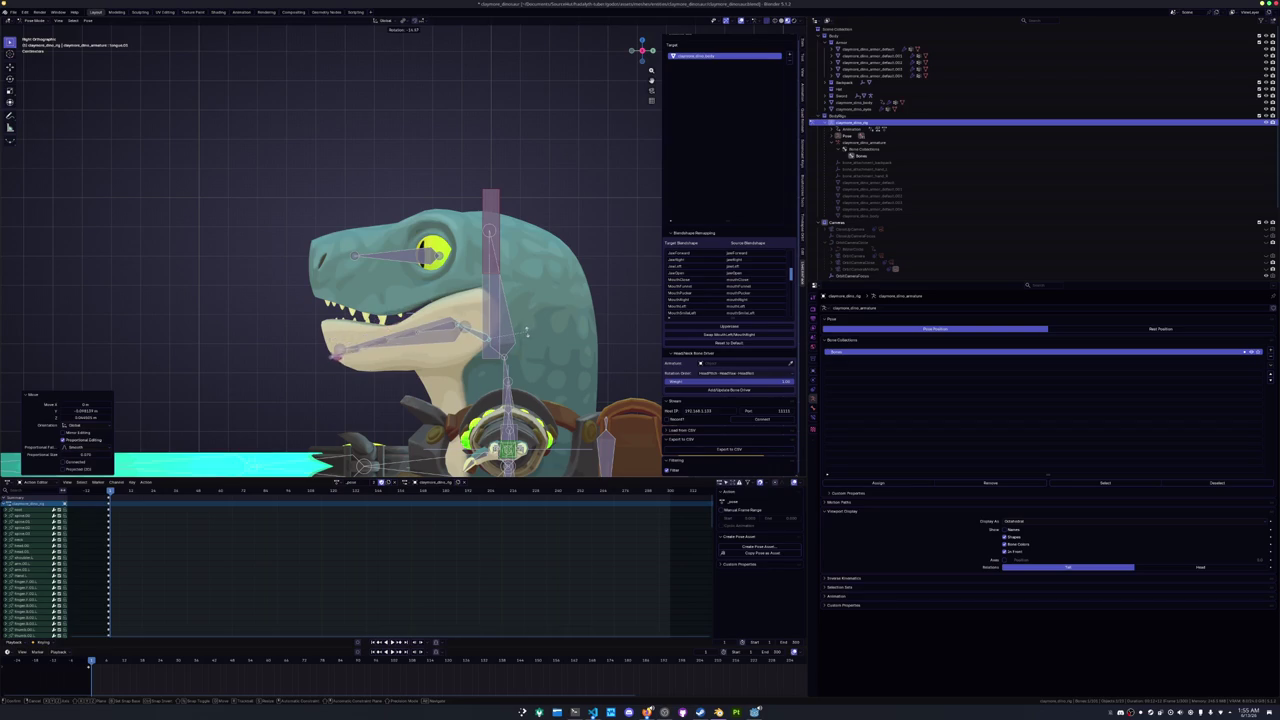
{"action": "left_click", "coordinate": [527, 338]}
{"action": "left_click", "coordinate": [420, 337]}
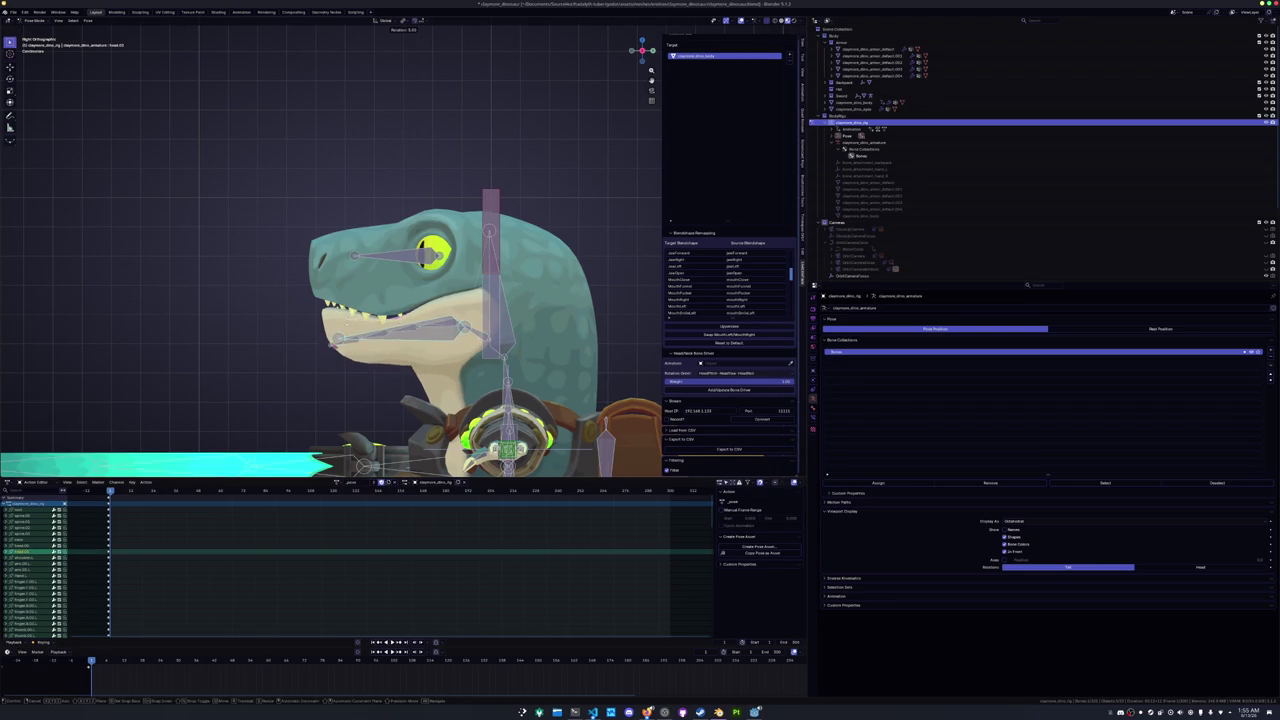
- Rotate, lower and tilt the tongue bone so it pokes out, then return to Object Mode
{"action": "left_click", "coordinate": [433, 325]}
{"action": "key", "text": "r"}
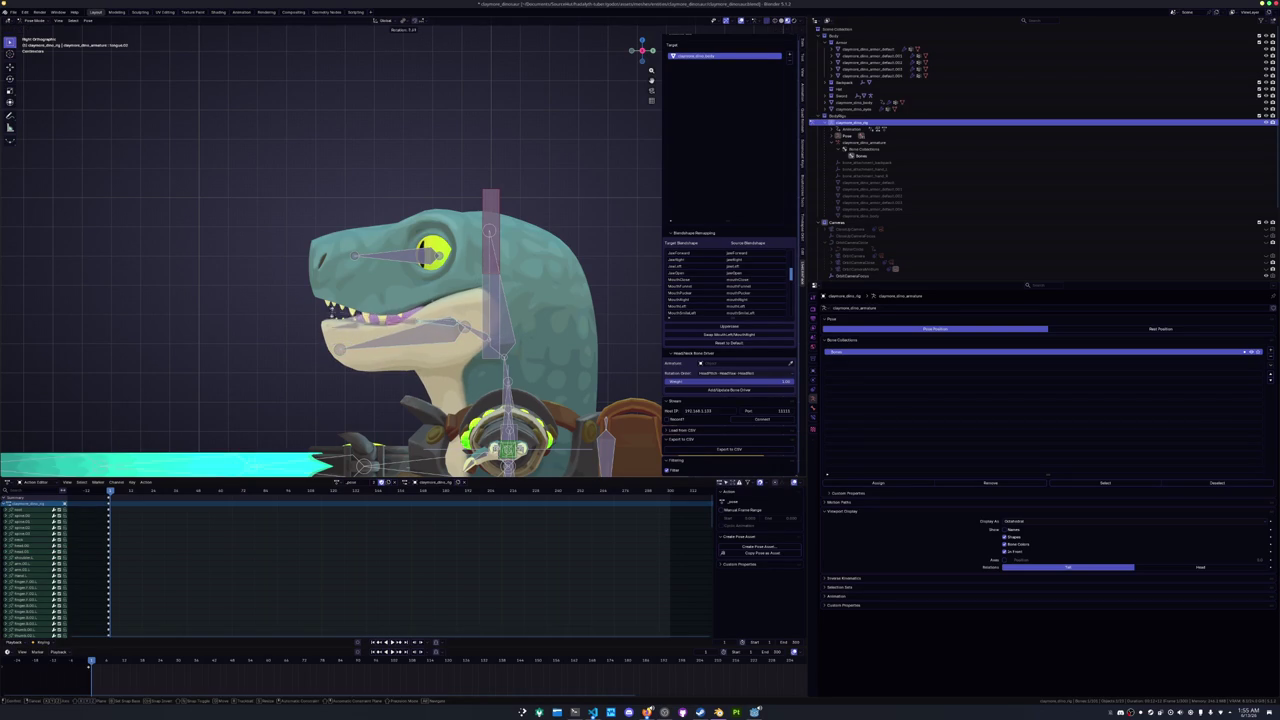
{"action": "left_click", "coordinate": [461, 326]}
{"action": "key", "text": "g"}
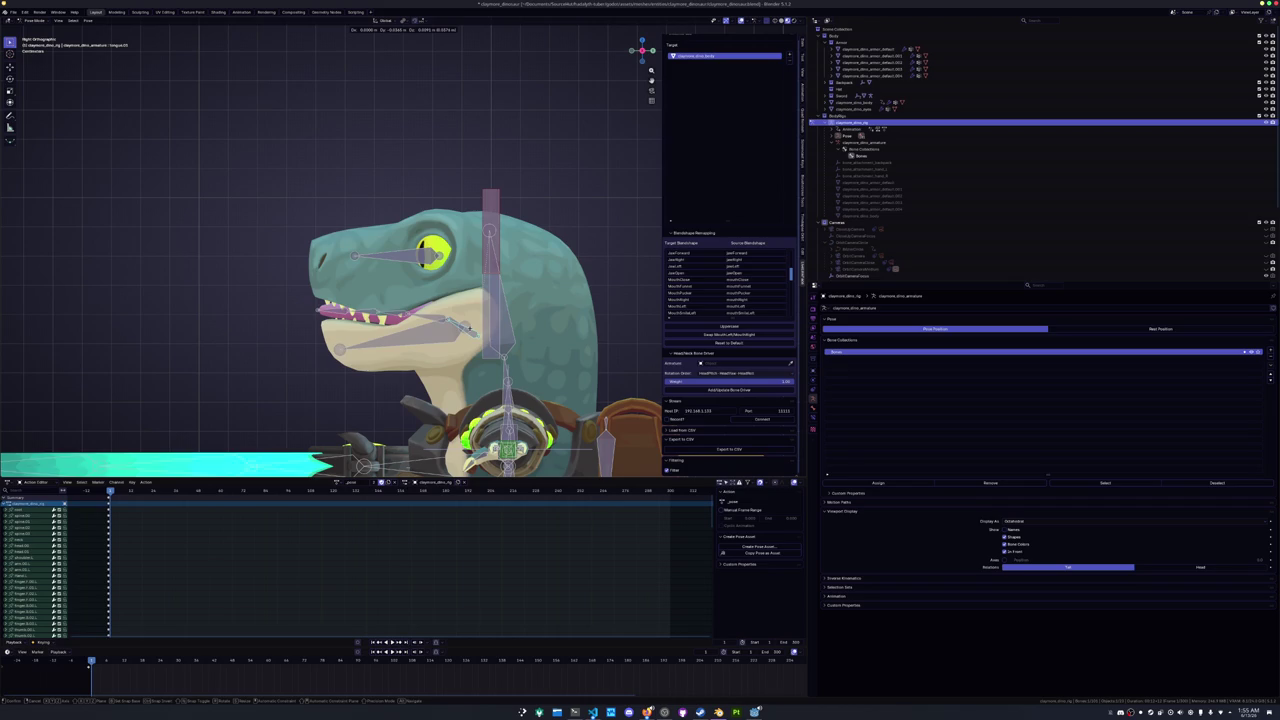
{"action": "left_click", "coordinate": [465, 327]}
{"action": "key", "text": "r"}
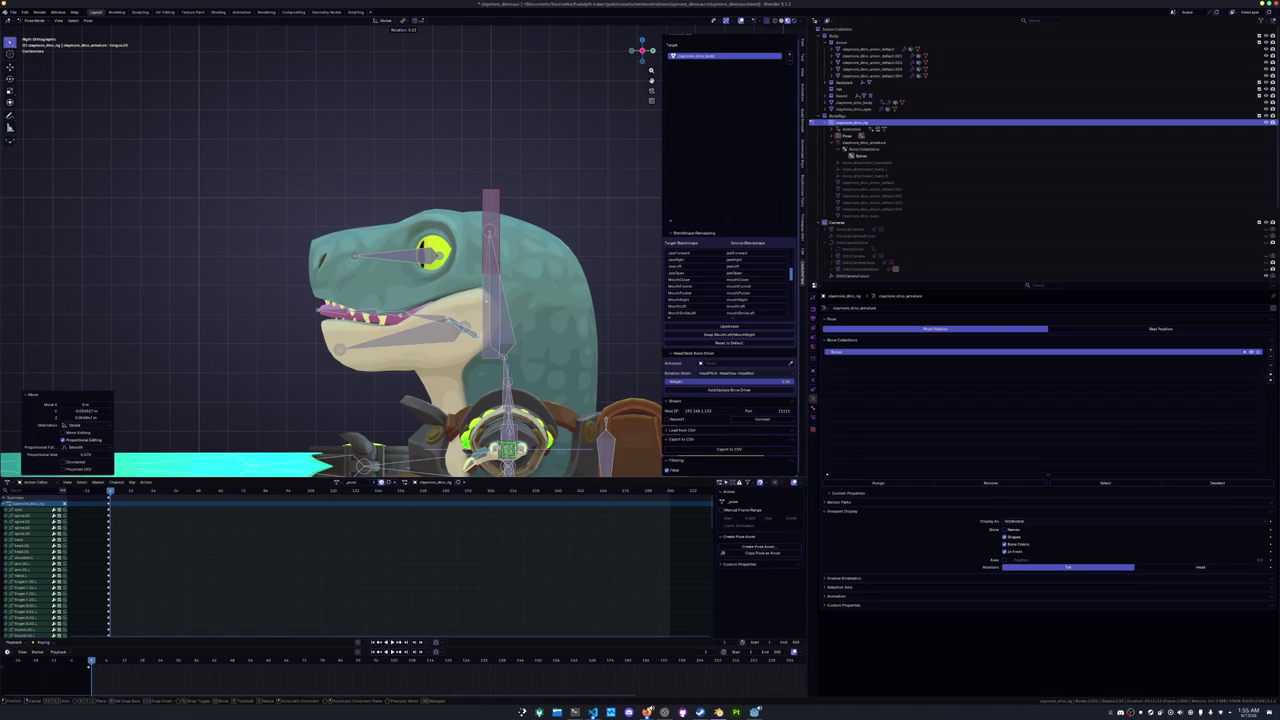
{"action": "key", "text": "Return"}
{"action": "key", "text": "ctrl+Tab"}
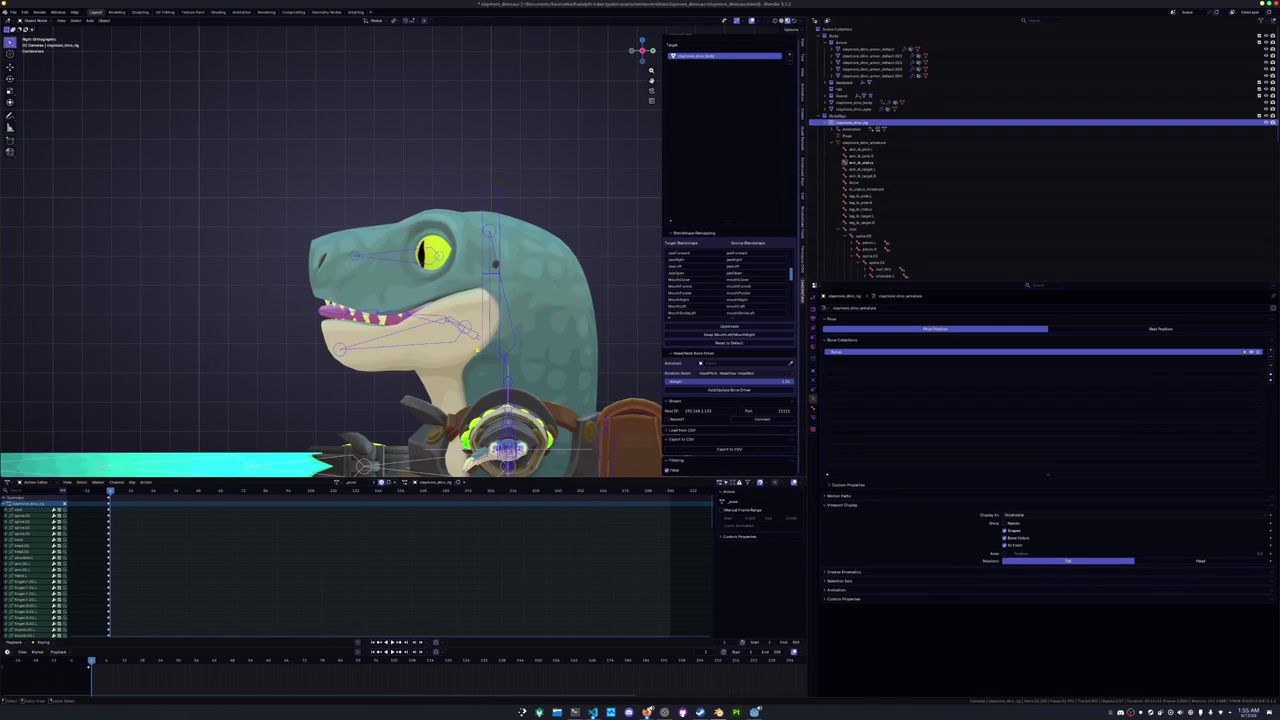
{"action": "left_click", "coordinate": [858, 102]}
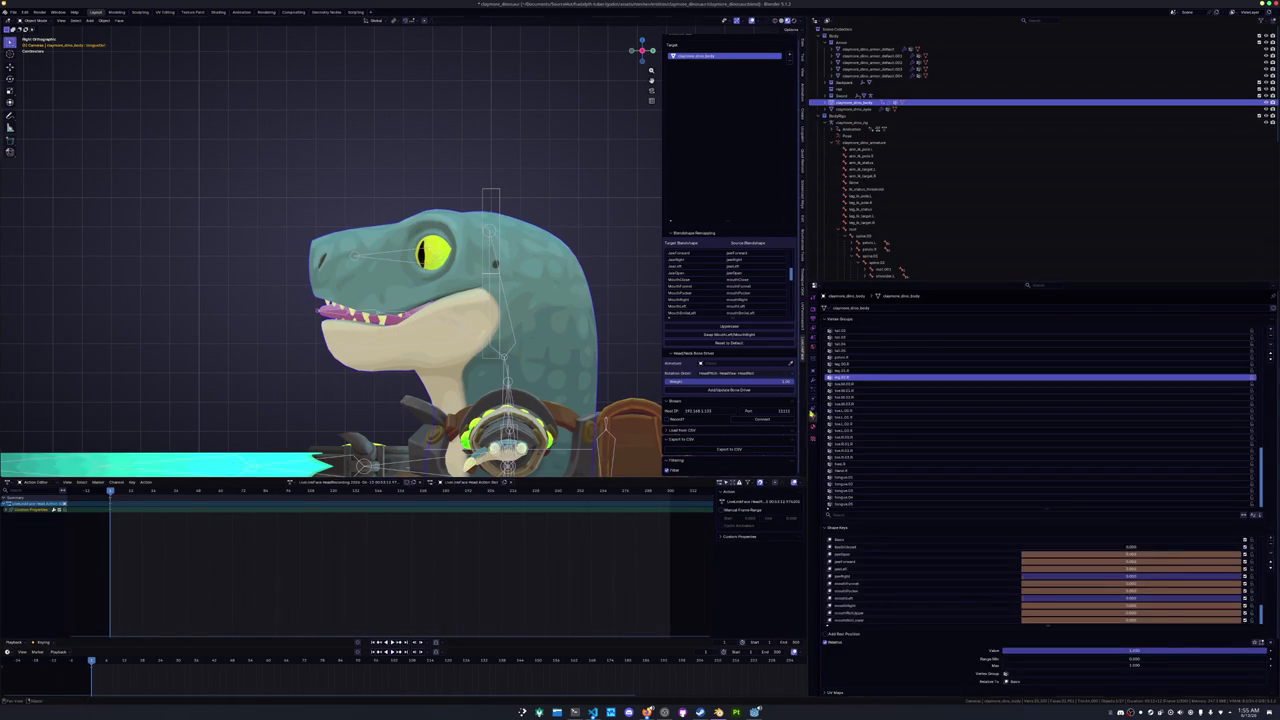
- Save the Armature modifier's deformation as a new shape key named tongueOut
{"action": "left_click", "coordinate": [813, 377]}
{"action": "left_click", "coordinate": [1257, 321]}
{"action": "left_click", "coordinate": [1241, 340]}
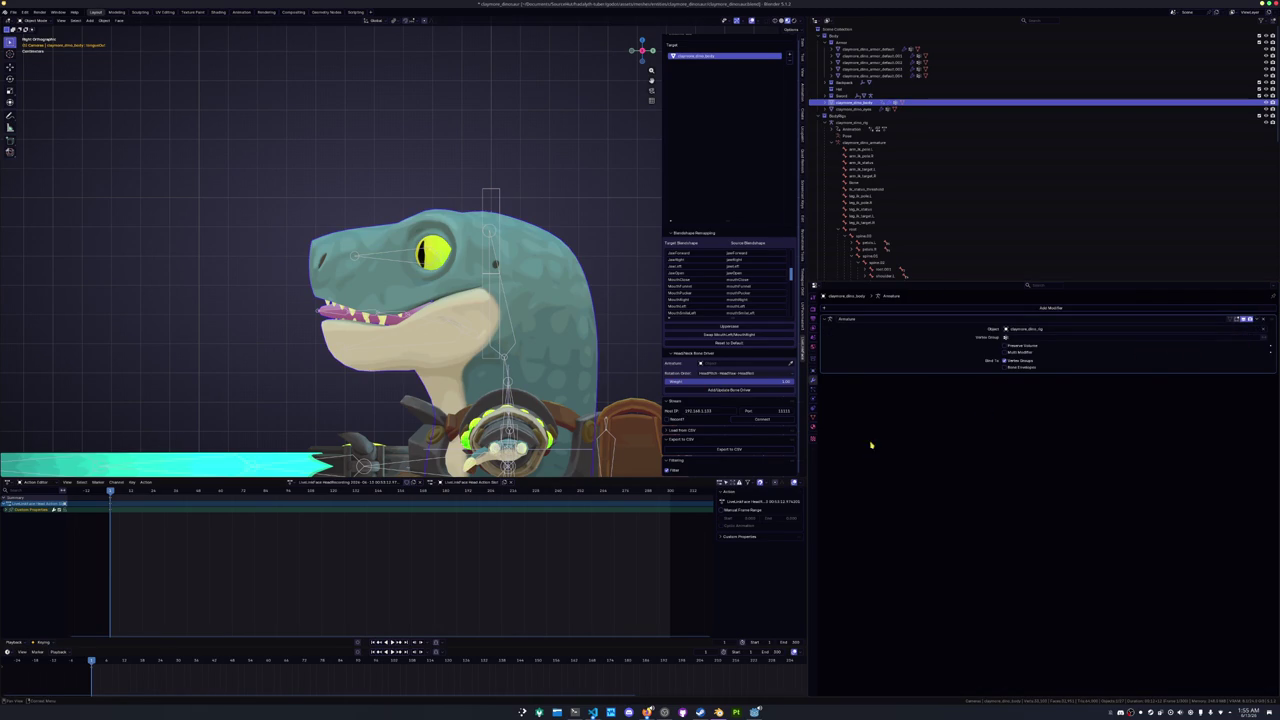
{"action": "left_click", "coordinate": [814, 420]}
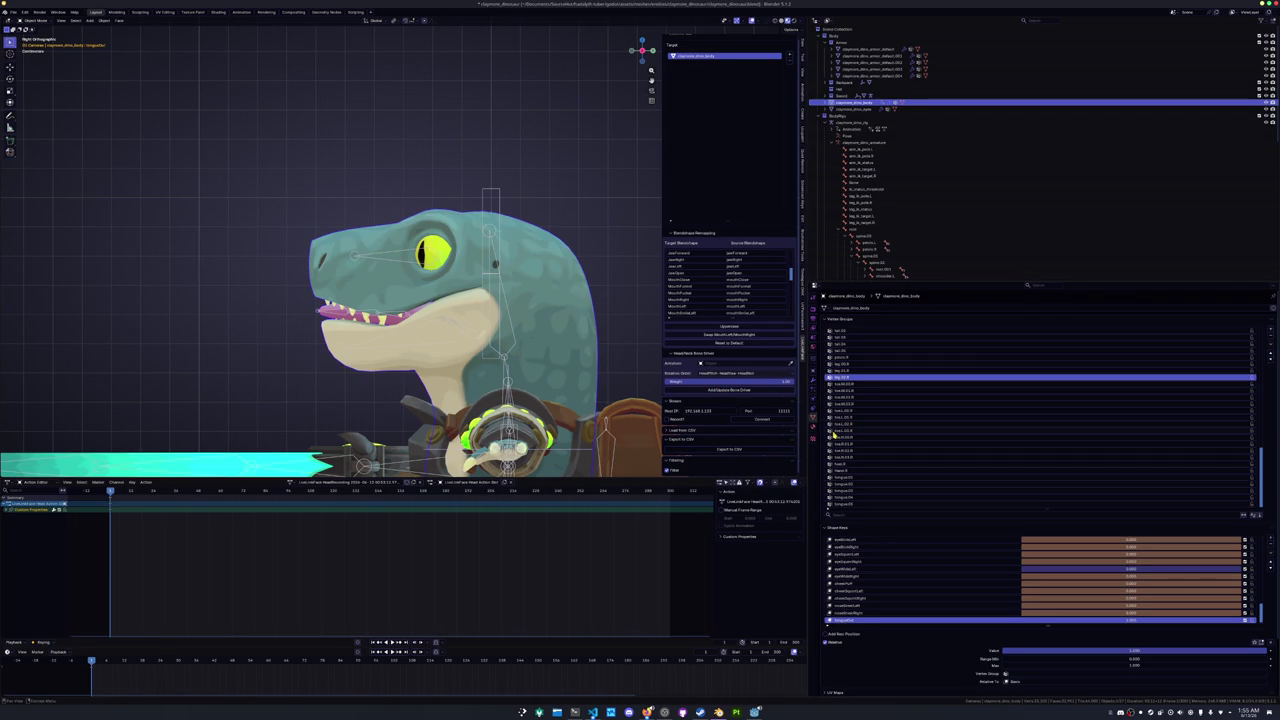
{"action": "scroll", "coordinate": [895, 588], "scroll_direction": "down", "scroll_amount": 1}
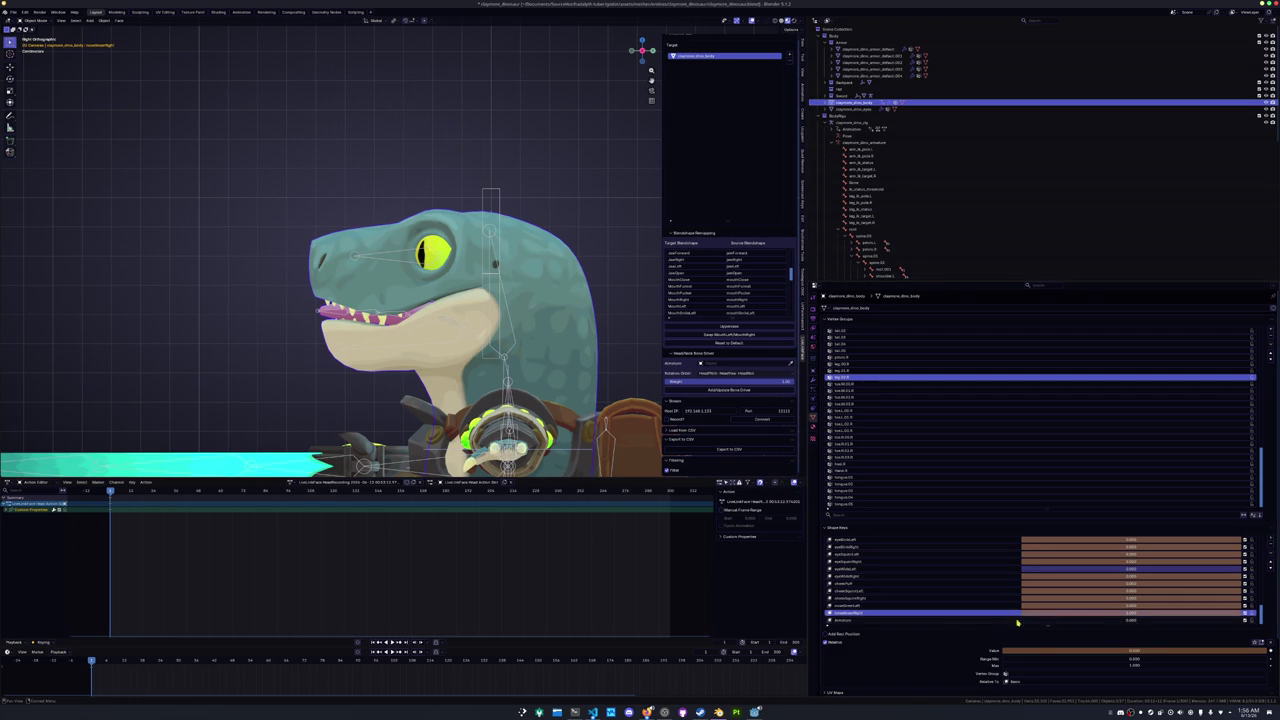
{"action": "left_click", "coordinate": [963, 621]}
{"action": "double_click", "coordinate": [963, 621]}
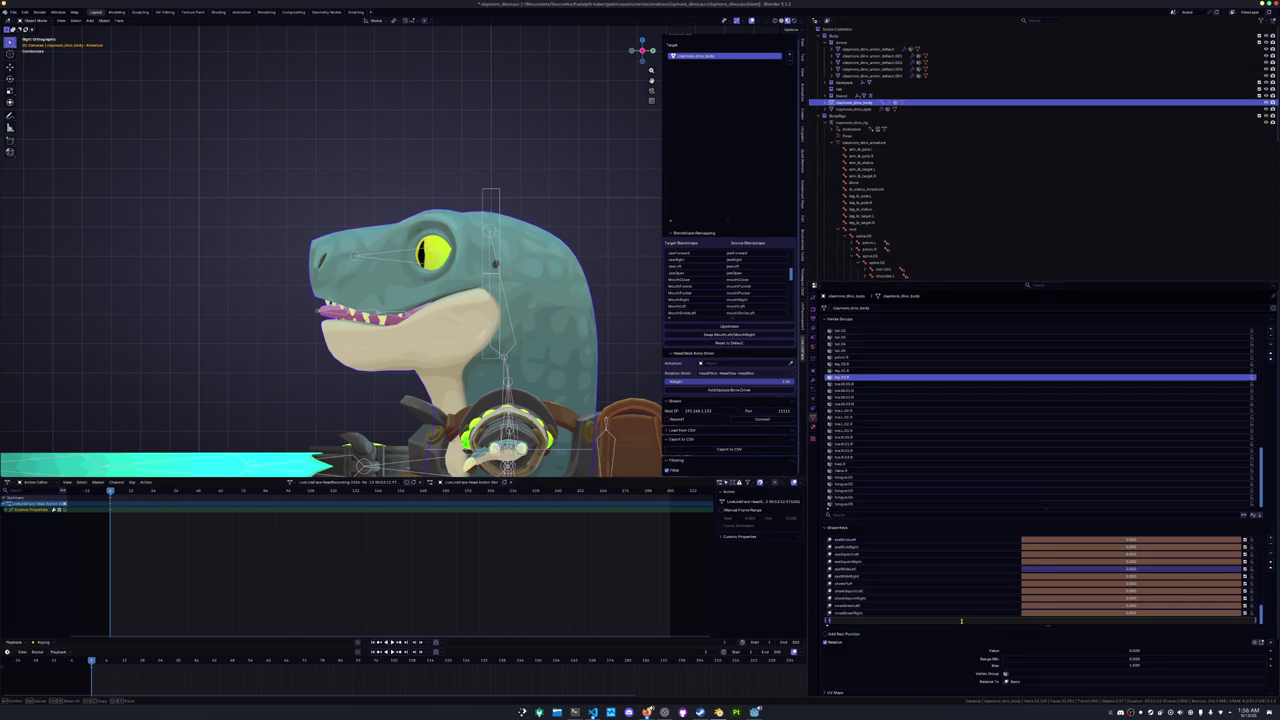
{"action": "type", "text": "tongueOut"}
{"action": "key", "text": "Return"}
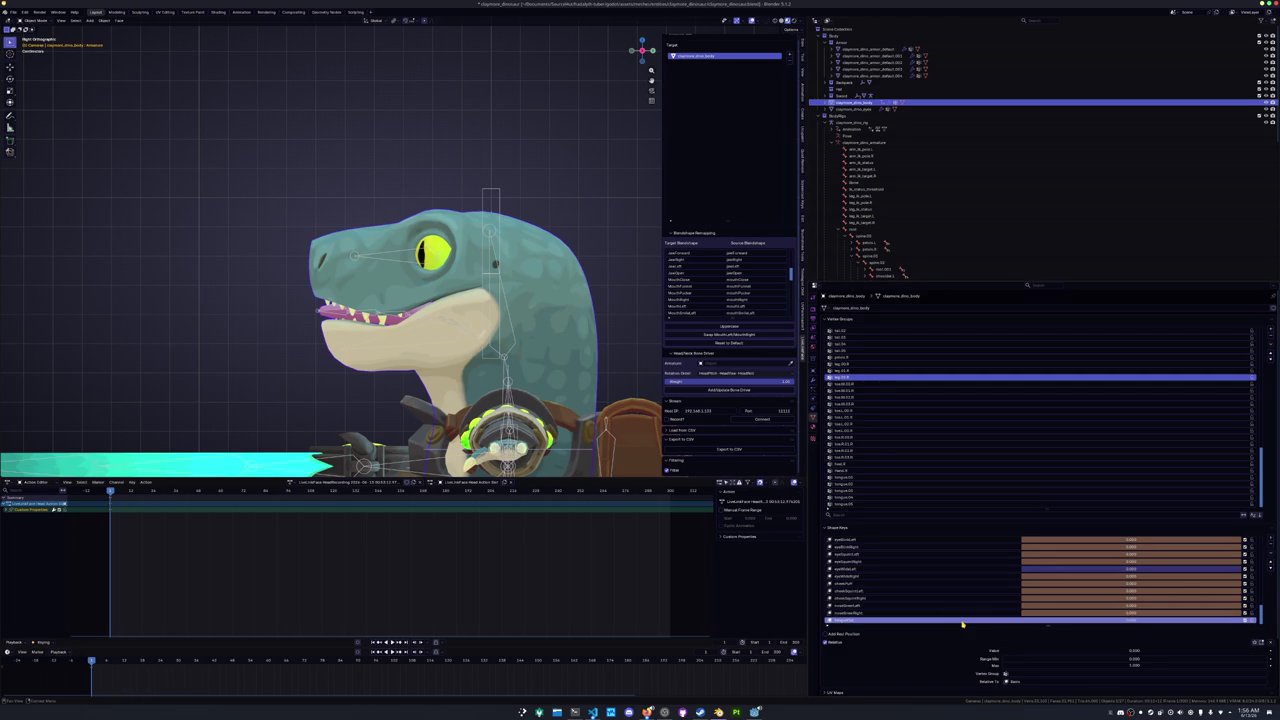
- Toggle the rig's Pose Mode to clear the tongue pose, save the file, and select the eyes
{"action": "left_click", "coordinate": [856, 122]}
{"action": "key", "text": "ctrl+Tab"}
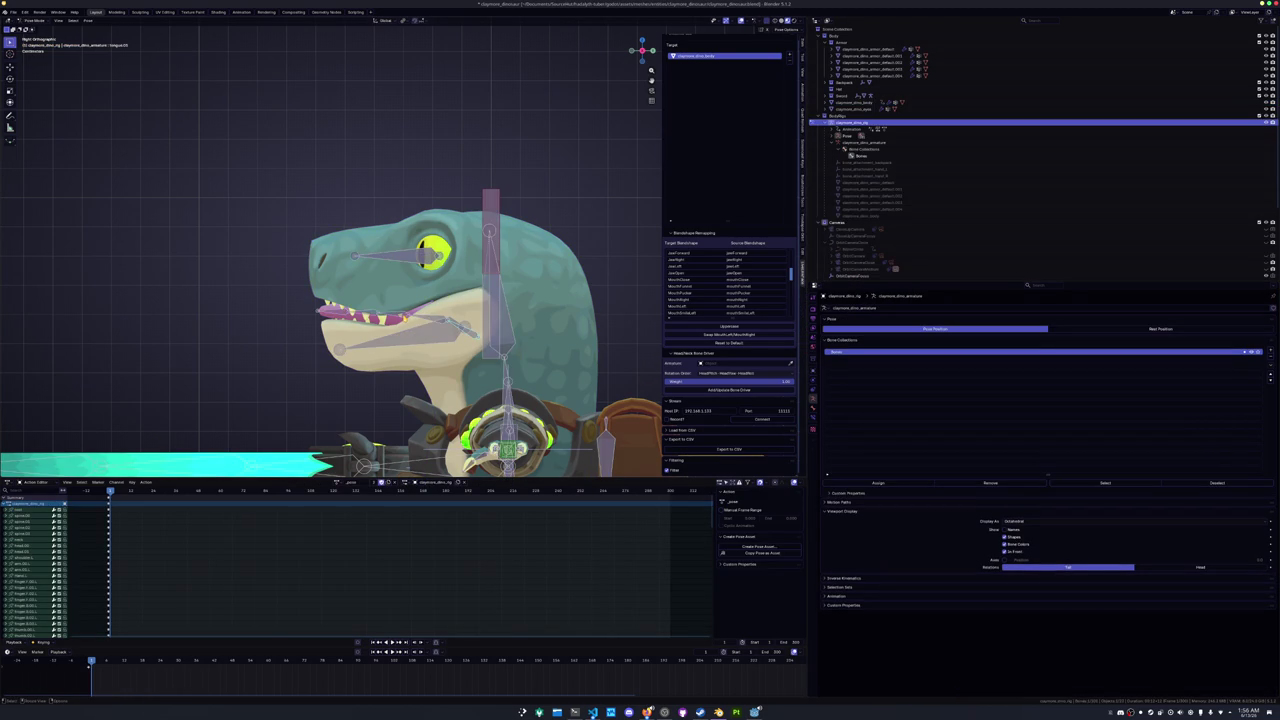
{"action": "key", "text": "ctrl+Tab"}
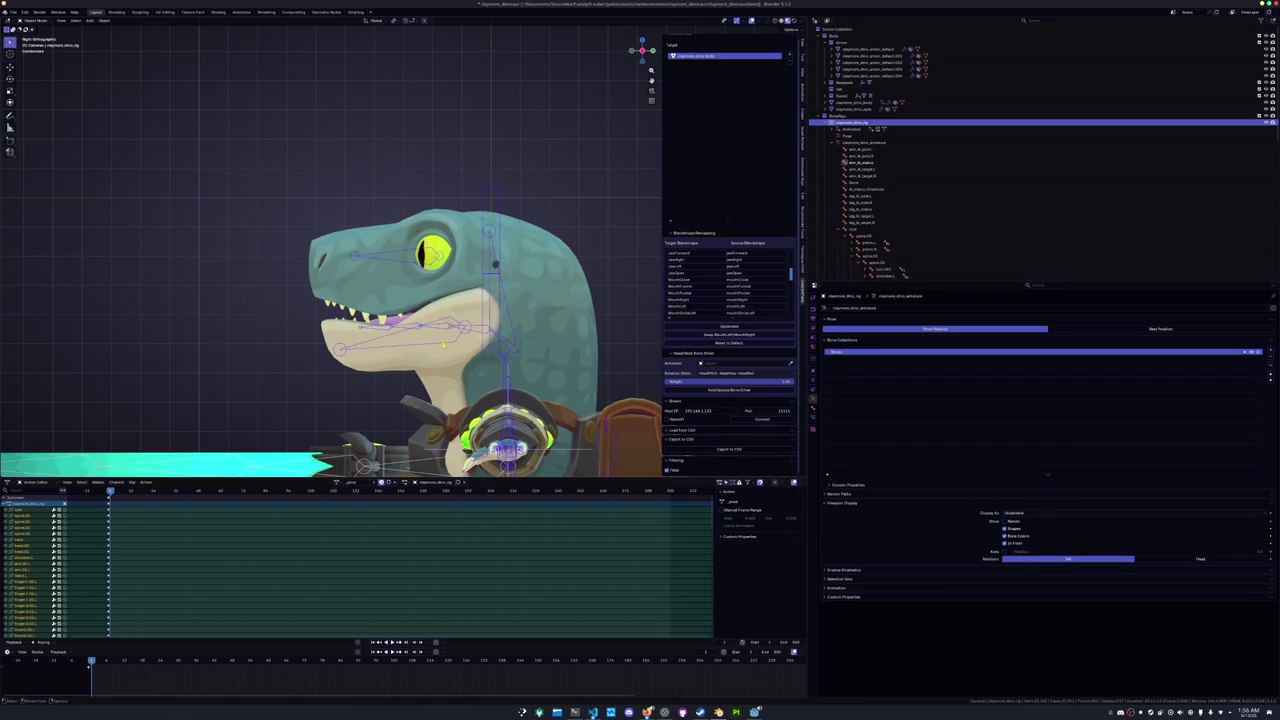
{"action": "scroll", "coordinate": [483, 302], "scroll_direction": "down", "scroll_amount": 3}
{"action": "key", "text": "ctrl+s"}
{"action": "key", "text": "ctrl+Tab"}
{"action": "scroll", "coordinate": [483, 302], "scroll_direction": "down", "scroll_amount": 2}
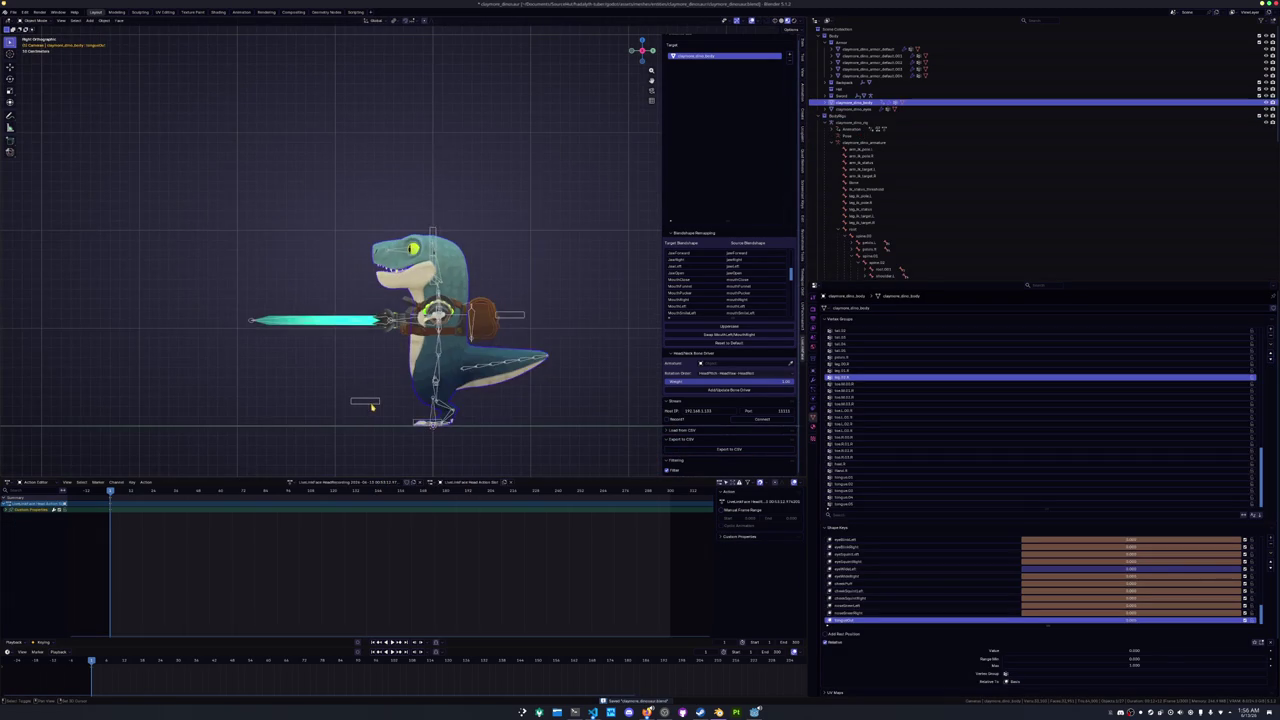
{"action": "key", "text": "ctrl+Tab"}
{"action": "scroll", "coordinate": [483, 302], "scroll_direction": "up", "scroll_amount": 4}
{"action": "left_click", "coordinate": [856, 108]}
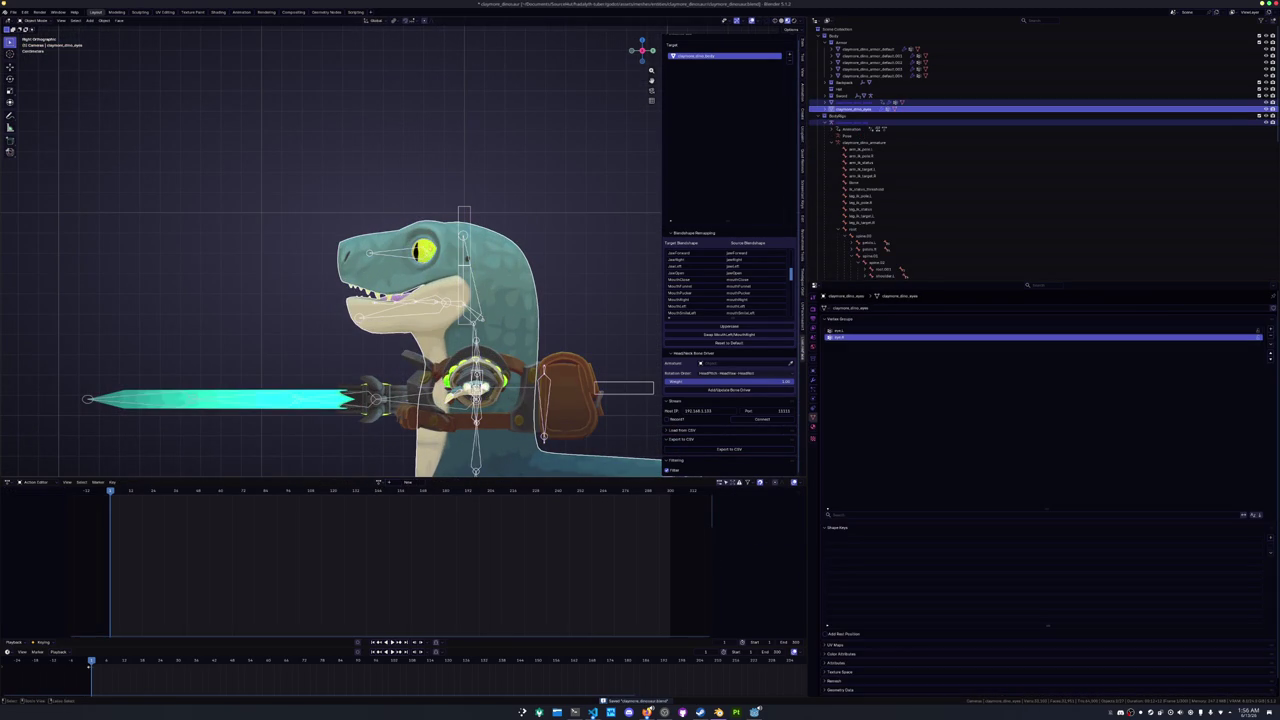
{"action": "left_click", "coordinate": [13, 11]}
- Export the dinosaur as glTF 2.0, overwriting claymore_dinosaur.glb
{"action": "mouse_move", "coordinate": [50, 128]}
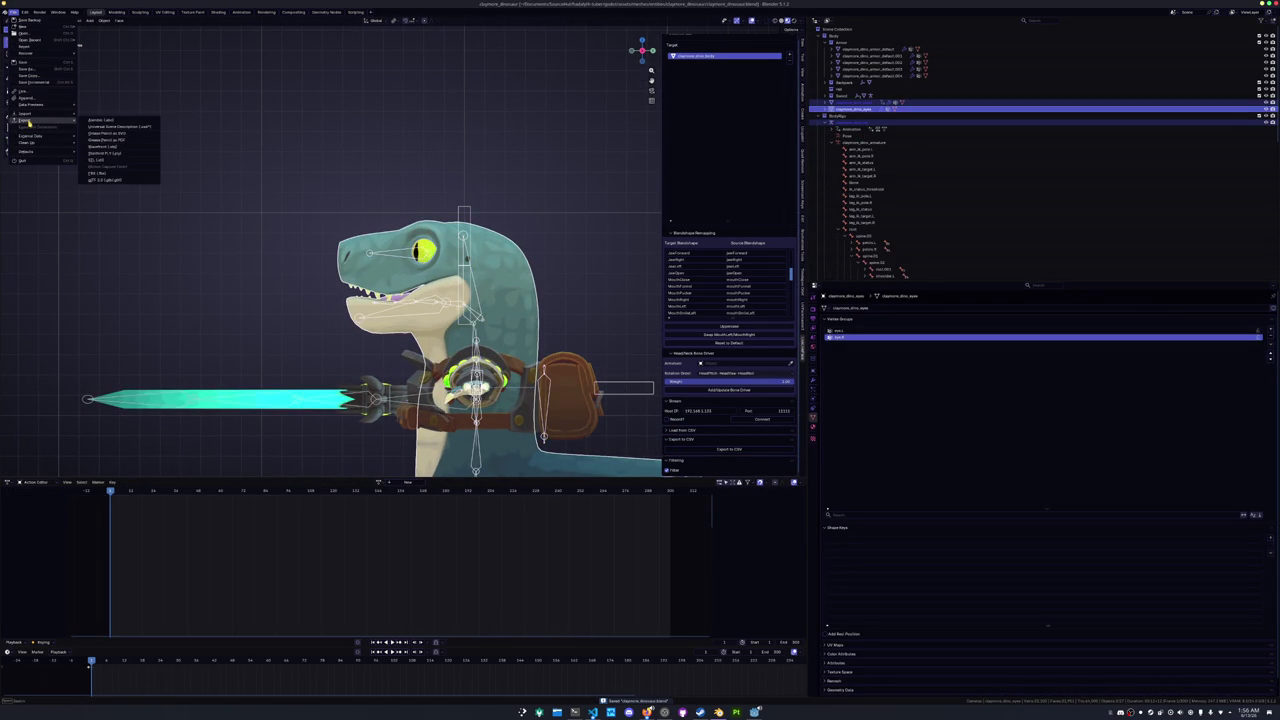
{"action": "left_click", "coordinate": [115, 180]}
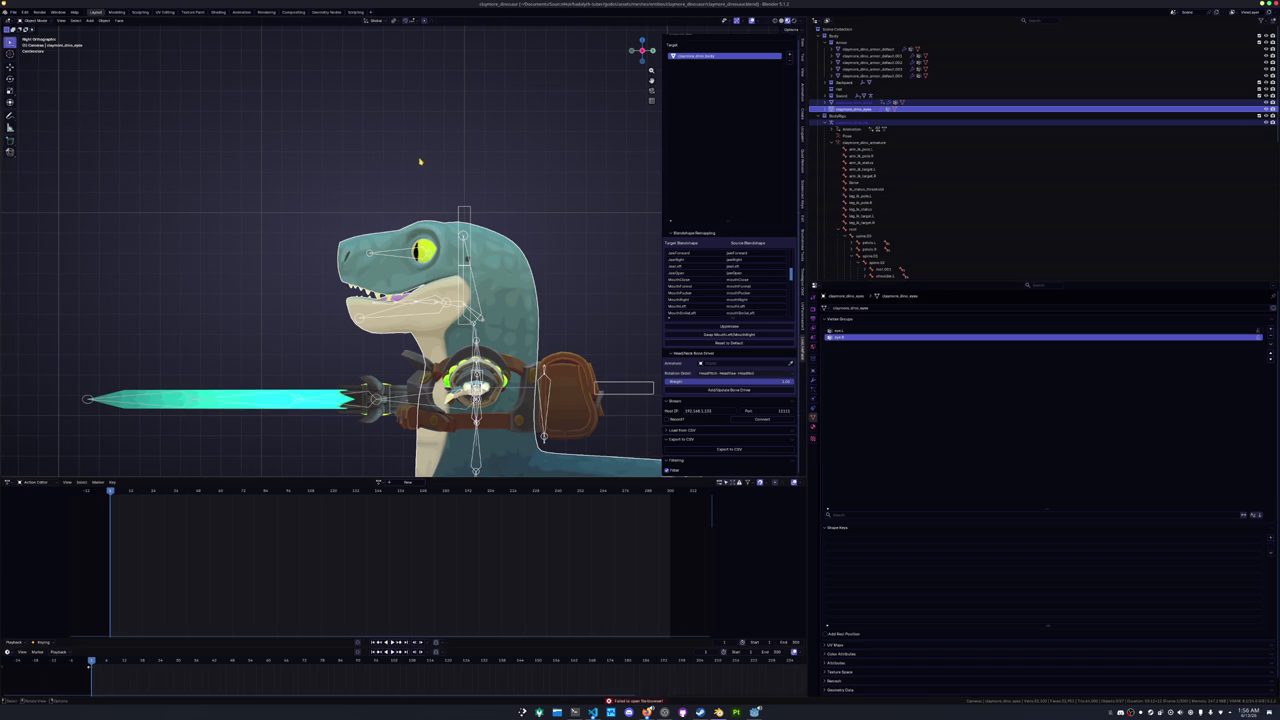
{"action": "left_click", "coordinate": [14, 13]}
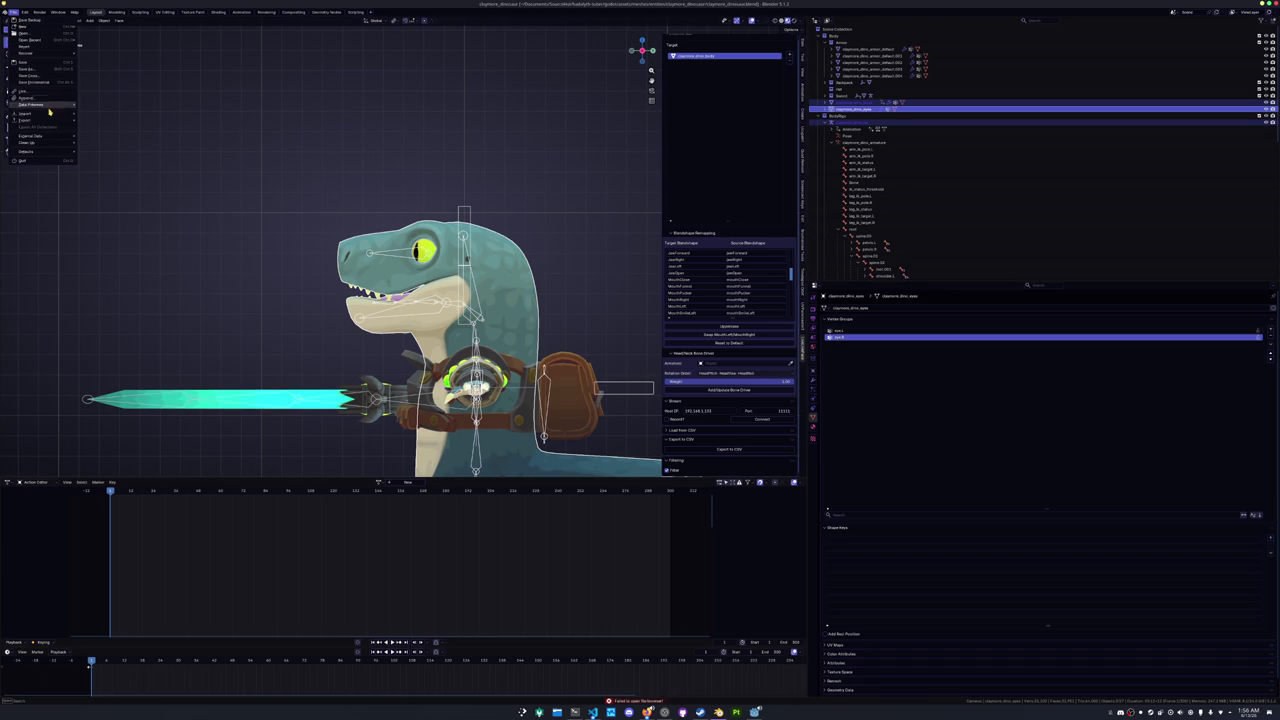
{"action": "mouse_move", "coordinate": [30, 120]}
{"action": "left_click", "coordinate": [104, 180]}
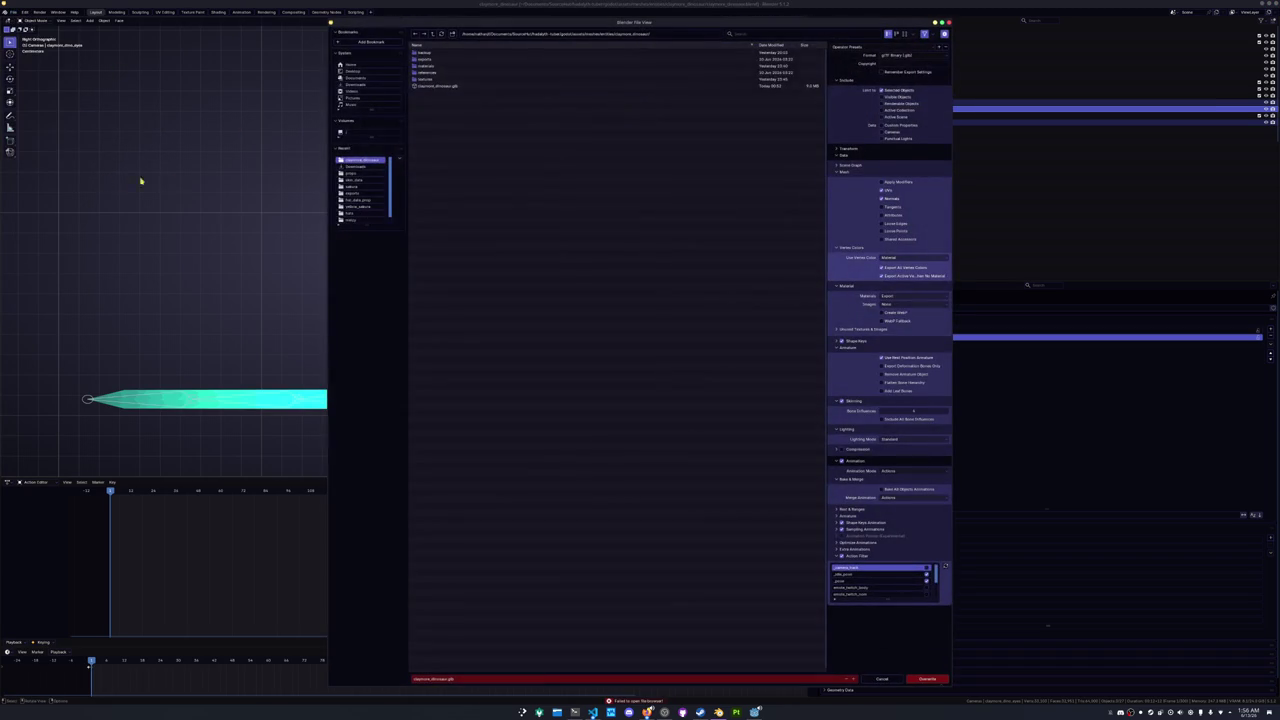
{"action": "left_click", "coordinate": [458, 86]}
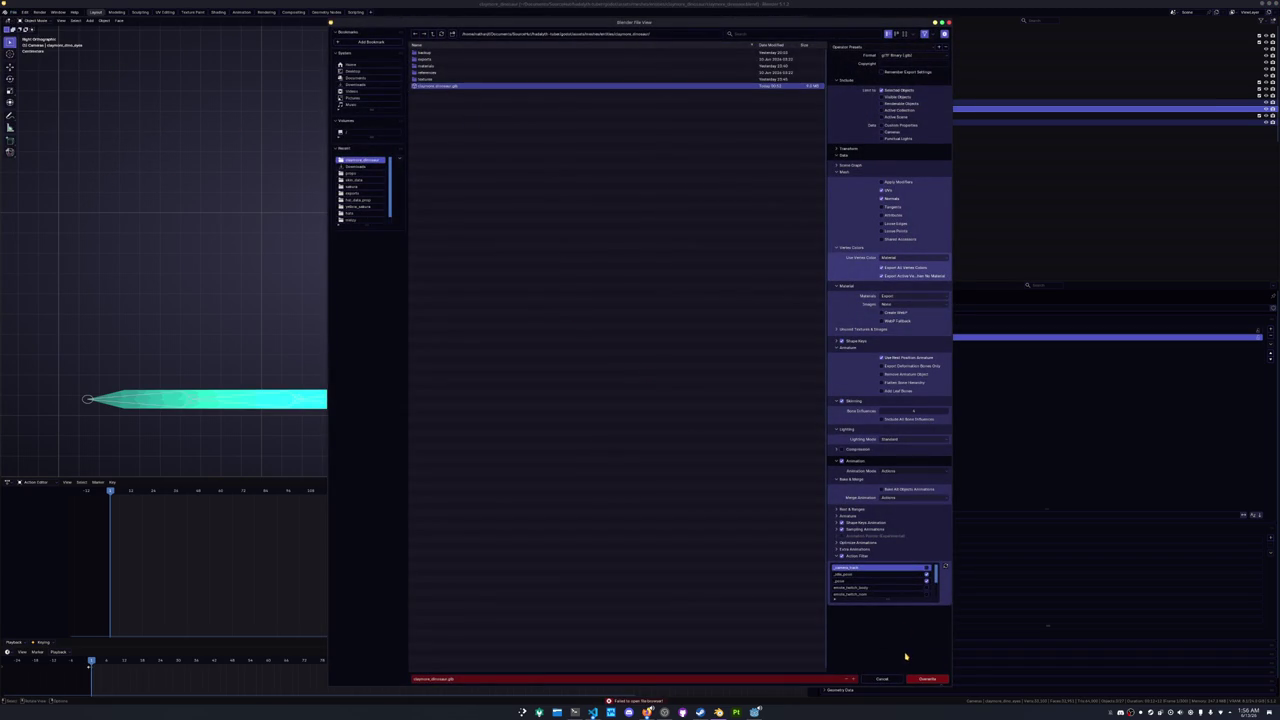
{"action": "left_click", "coordinate": [922, 680]}
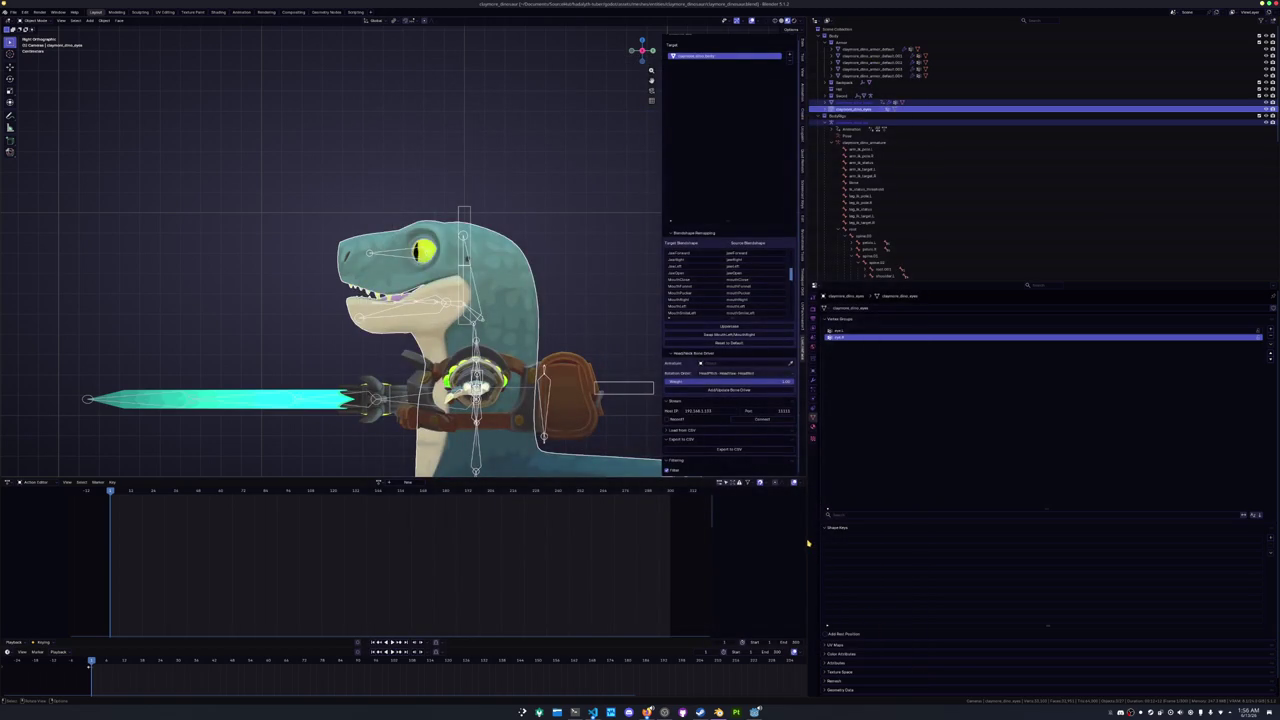
{"action": "left_click", "coordinate": [754, 712]}
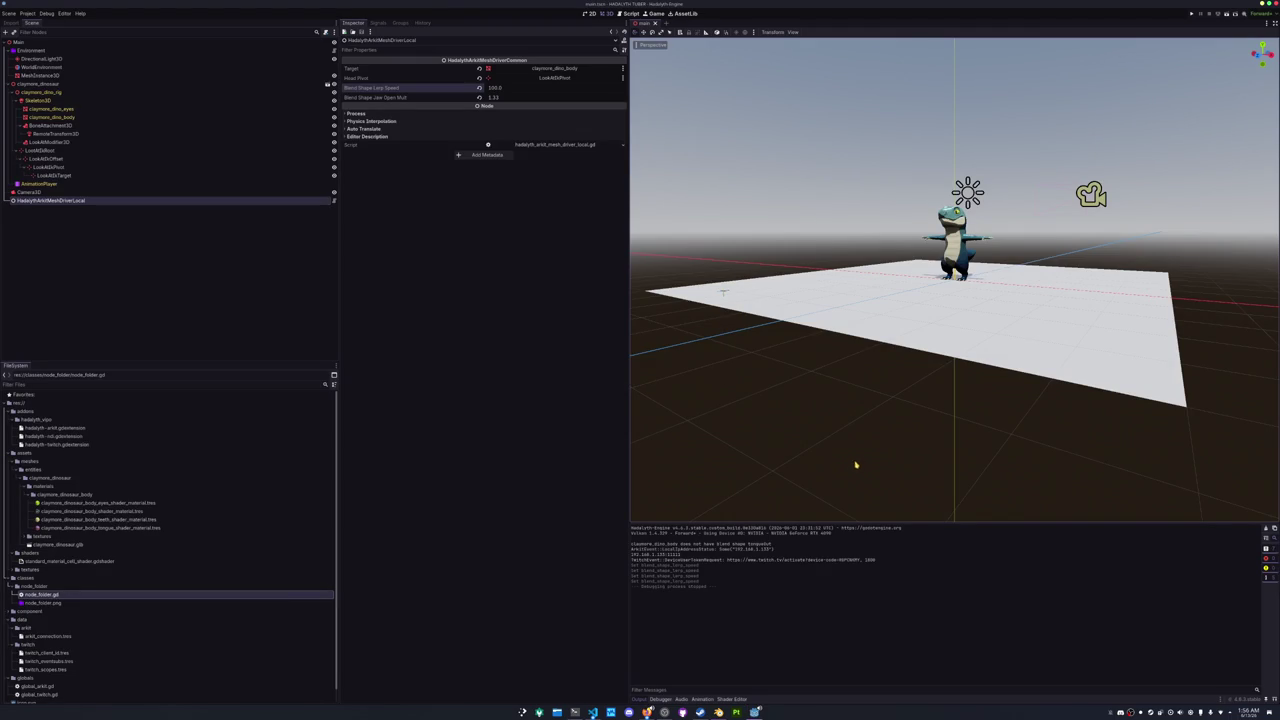
- Run the VTuber project with the reimported dinosaur, enlarge the game window to check the tongue, then stop it and return to Blender
{"action": "scroll", "coordinate": [857, 462], "scroll_direction": "up", "scroll_amount": 3}
{"action": "key", "text": "F5"}
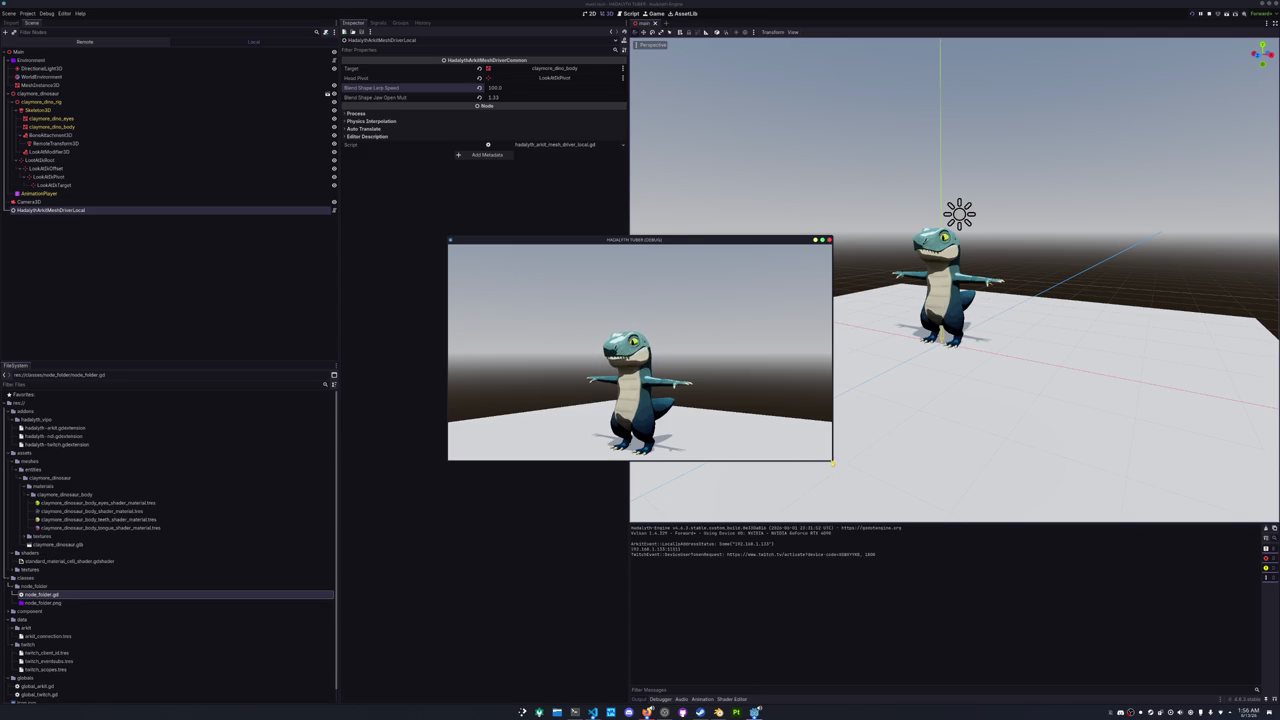
{"action": "mouse_move", "coordinate": [835, 463]}
{"action": "left_mouse_down"}
{"action": "mouse_move", "coordinate": [1066, 663]}
{"action": "mouse_move", "coordinate": [1142, 690]}
{"action": "left_mouse_up"}
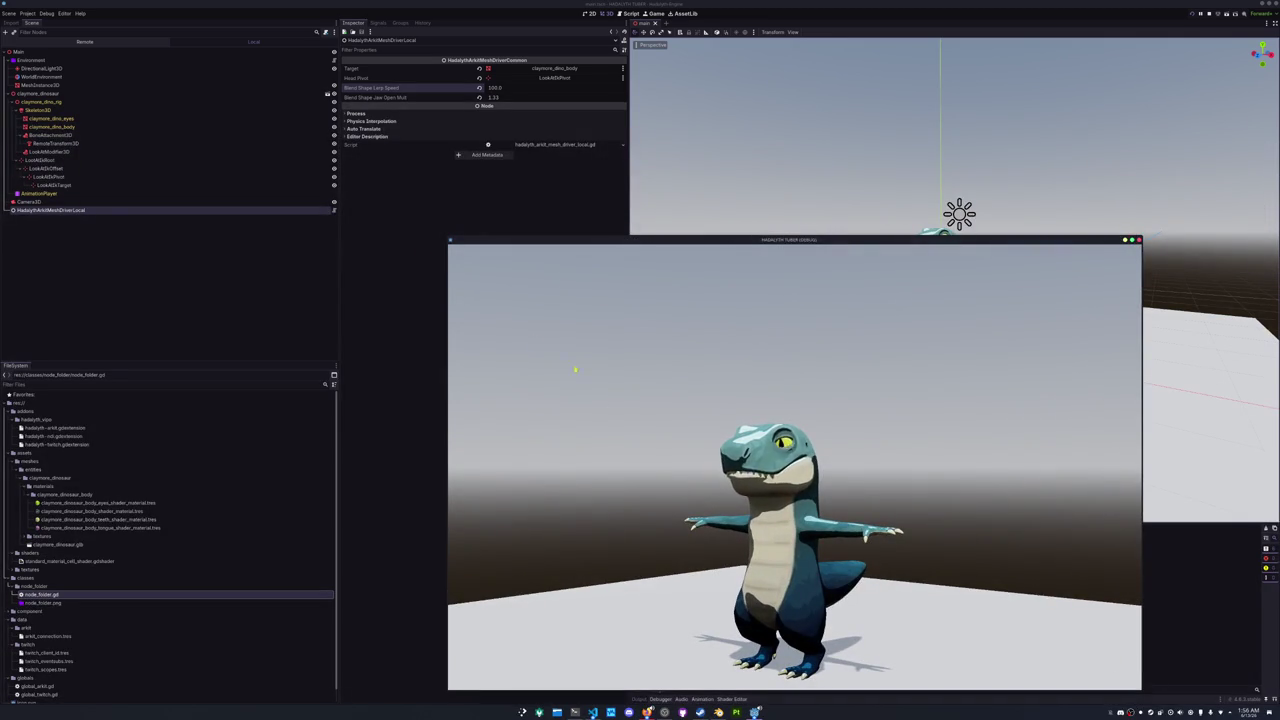
{"action": "mouse_move", "coordinate": [447, 238]}
{"action": "left_mouse_down"}
{"action": "mouse_move", "coordinate": [409, 109]}
{"action": "mouse_move", "coordinate": [388, 91]}
{"action": "left_mouse_up"}
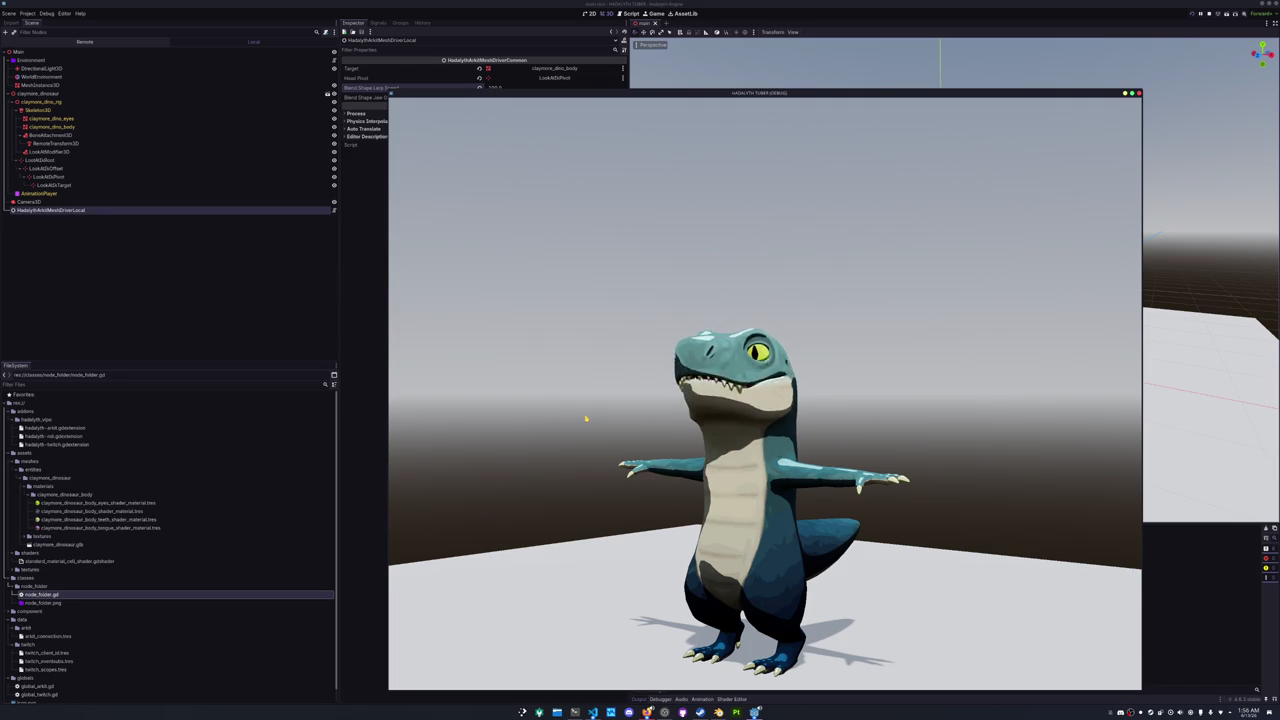
{"action": "left_click", "coordinate": [1192, 606]}
{"action": "key", "text": "F8"}
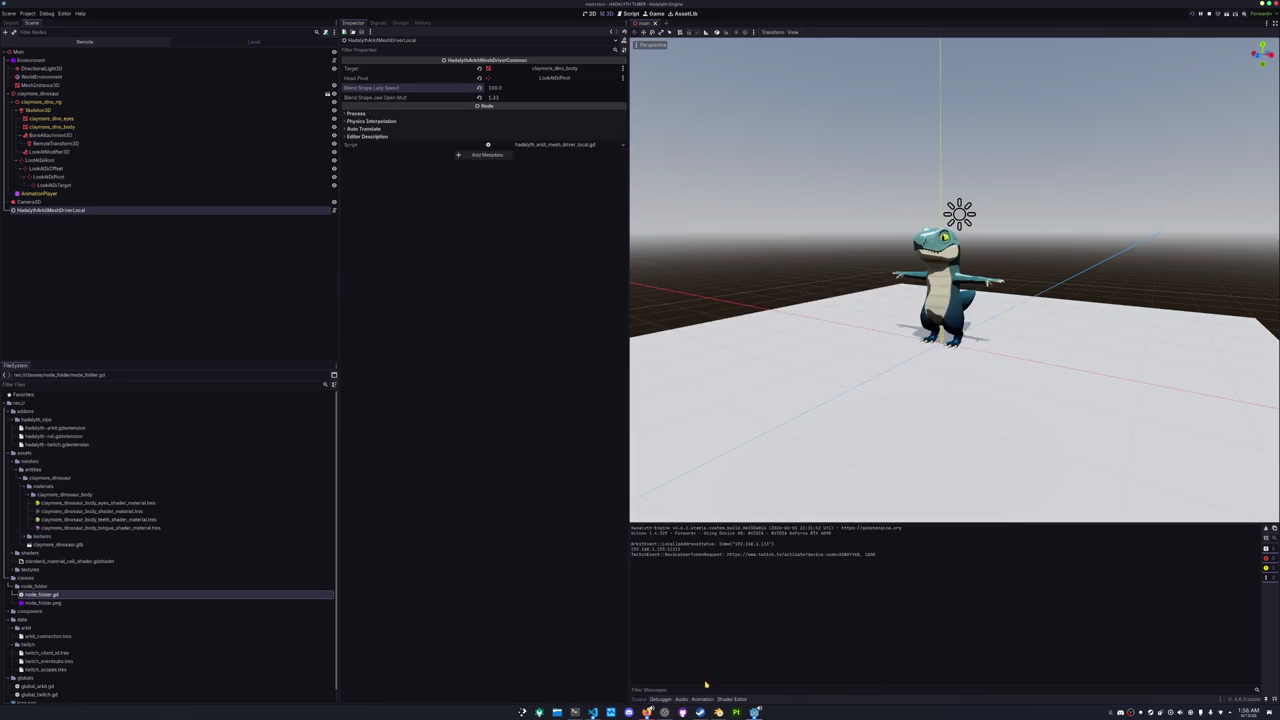
{"action": "key", "text": "alt+Tab"}
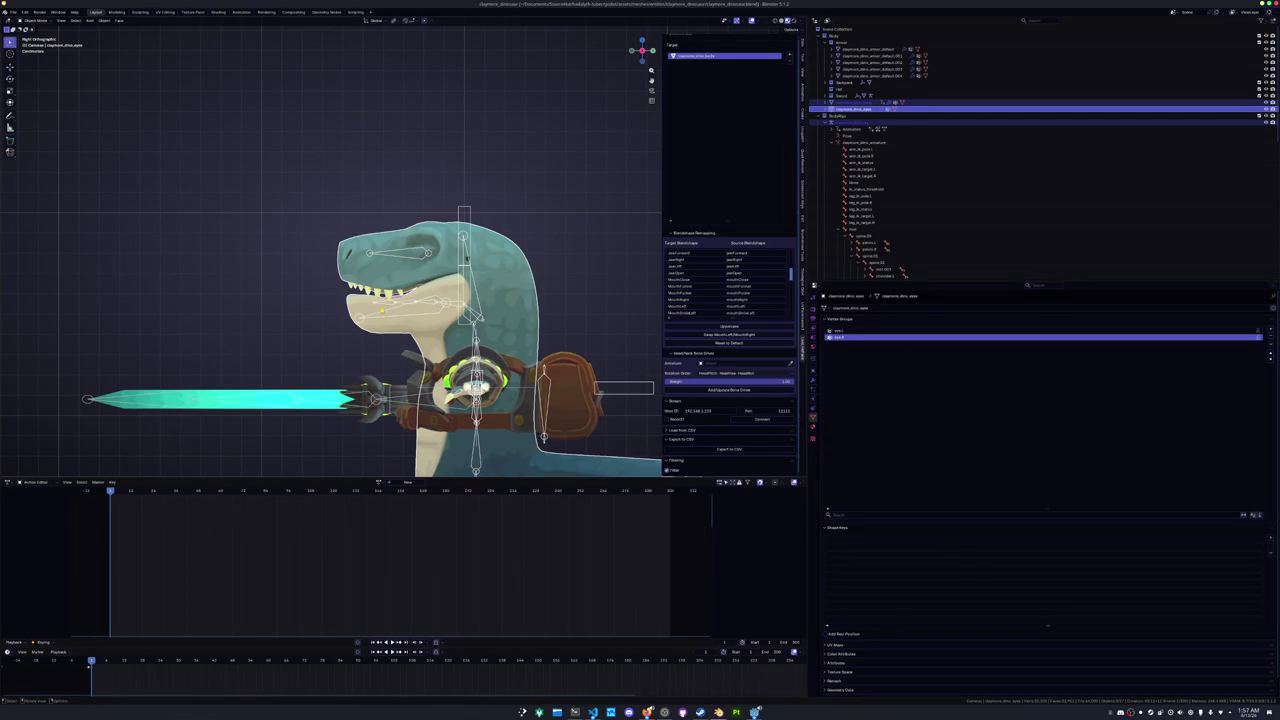
- Orbit around the dinosaur and toggle the rig from Pose Mode back to Object Mode
{"action": "scroll", "coordinate": [440, 340], "scroll_direction": "down", "scroll_amount": 2}
{"action": "left_click_drag", "start_coordinate": [440, 340], "coordinate": [506, 331]}
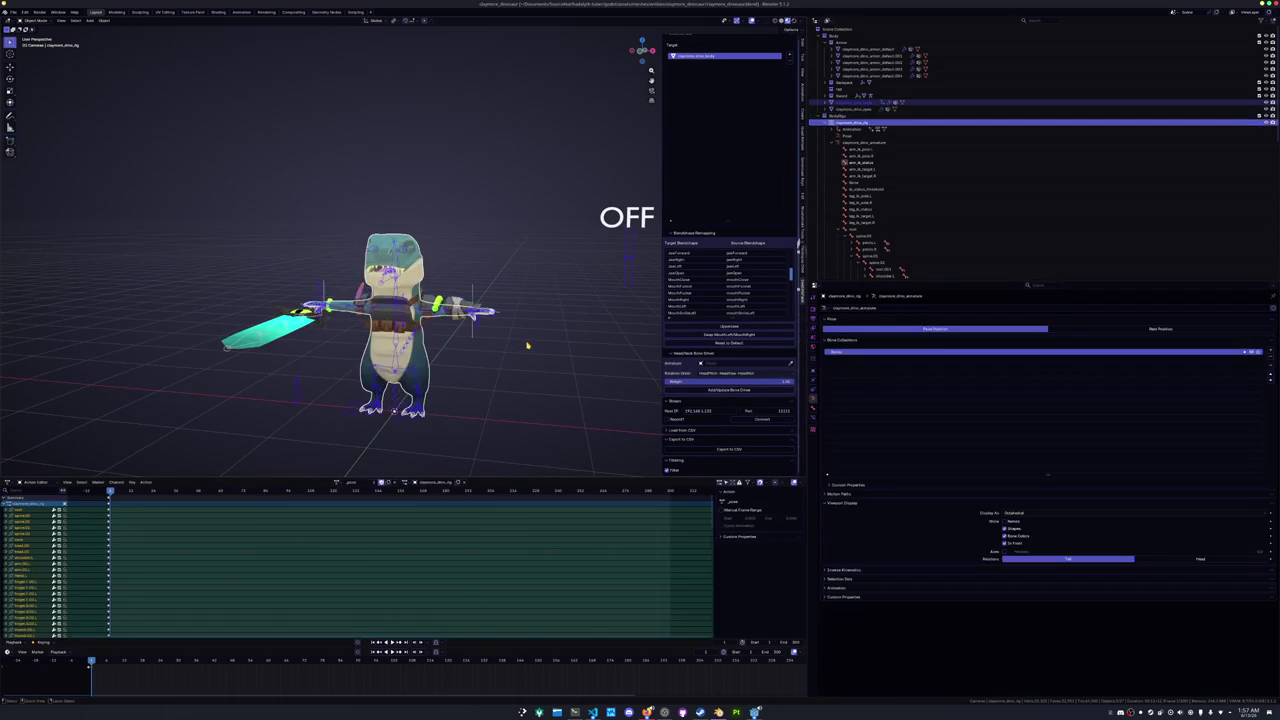
{"action": "scroll", "coordinate": [525, 344], "scroll_direction": "up", "scroll_amount": 6}
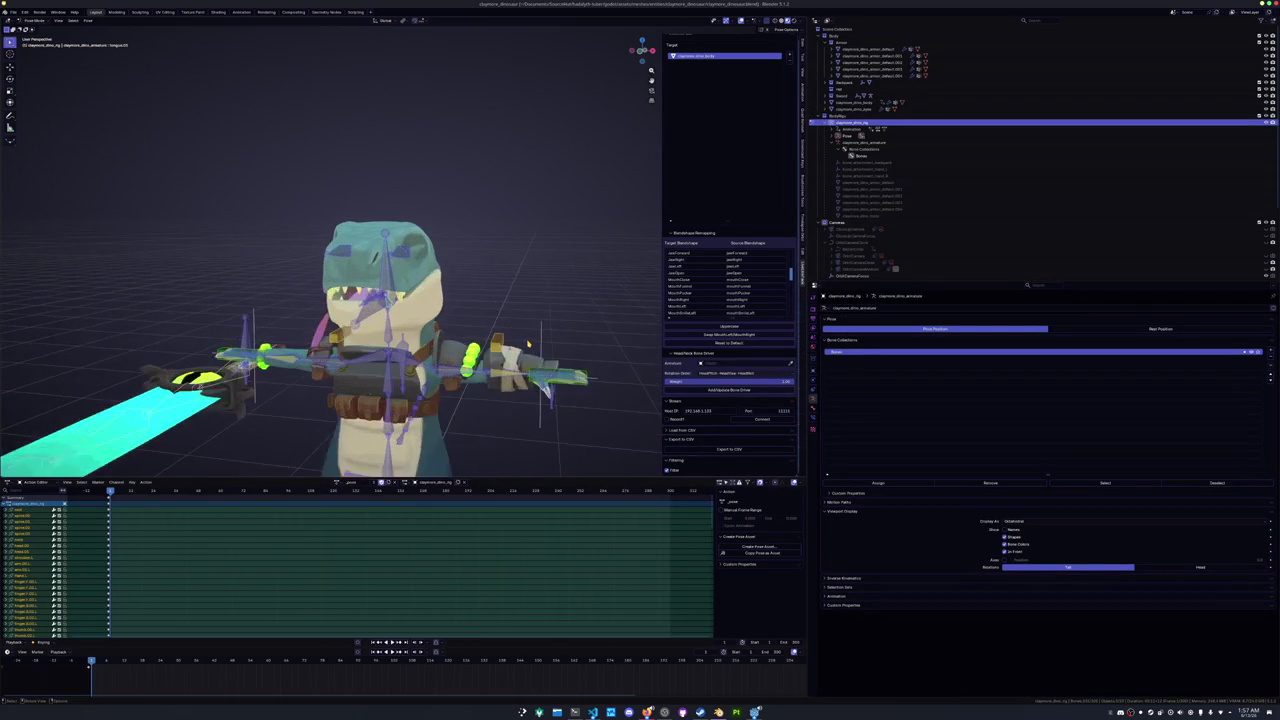
{"action": "left_click", "coordinate": [484, 347]}
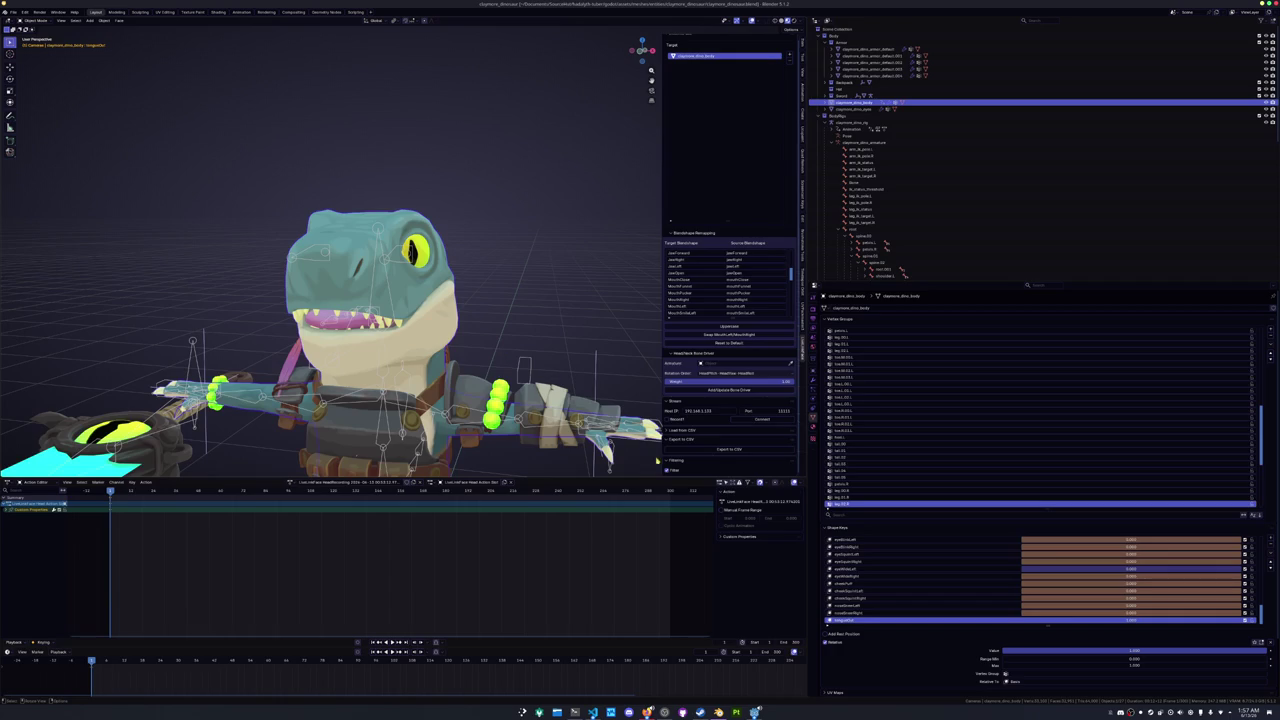
{"action": "left_click", "coordinate": [535, 351]}
{"action": "key", "text": "ctrl+Tab"}
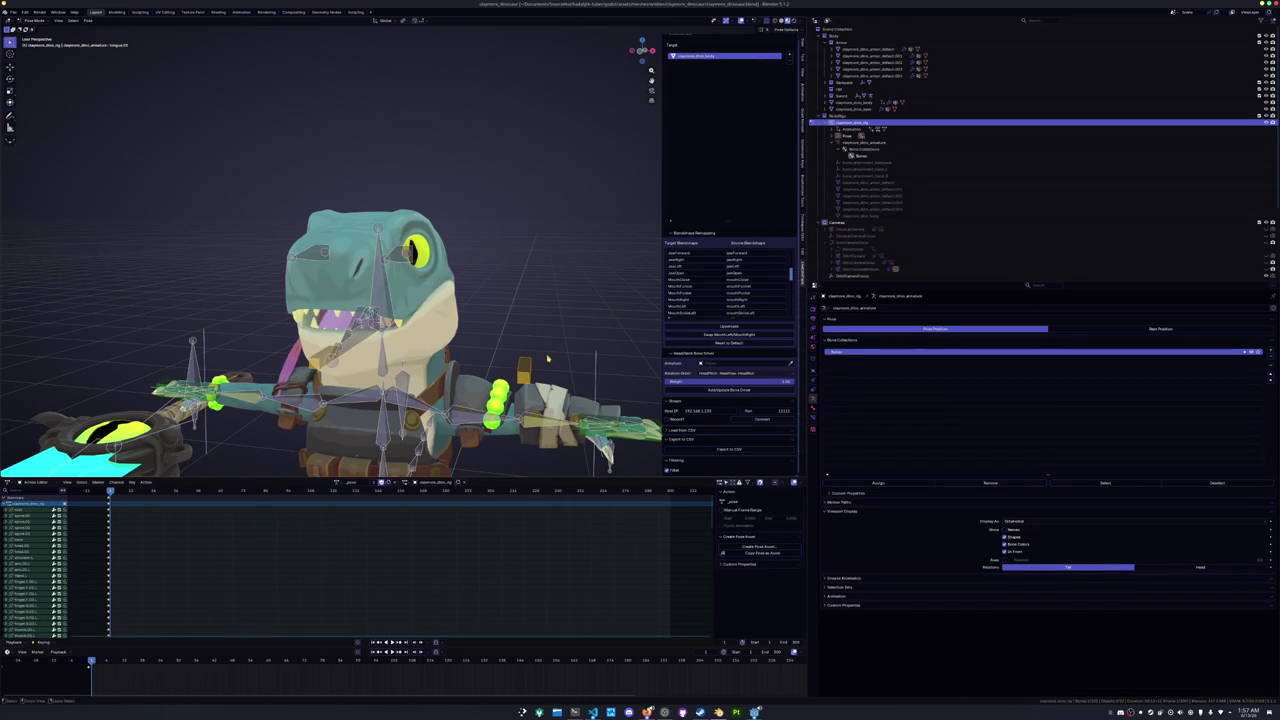
{"action": "left_click_drag", "start_coordinate": [535, 351], "coordinate": [509, 347]}
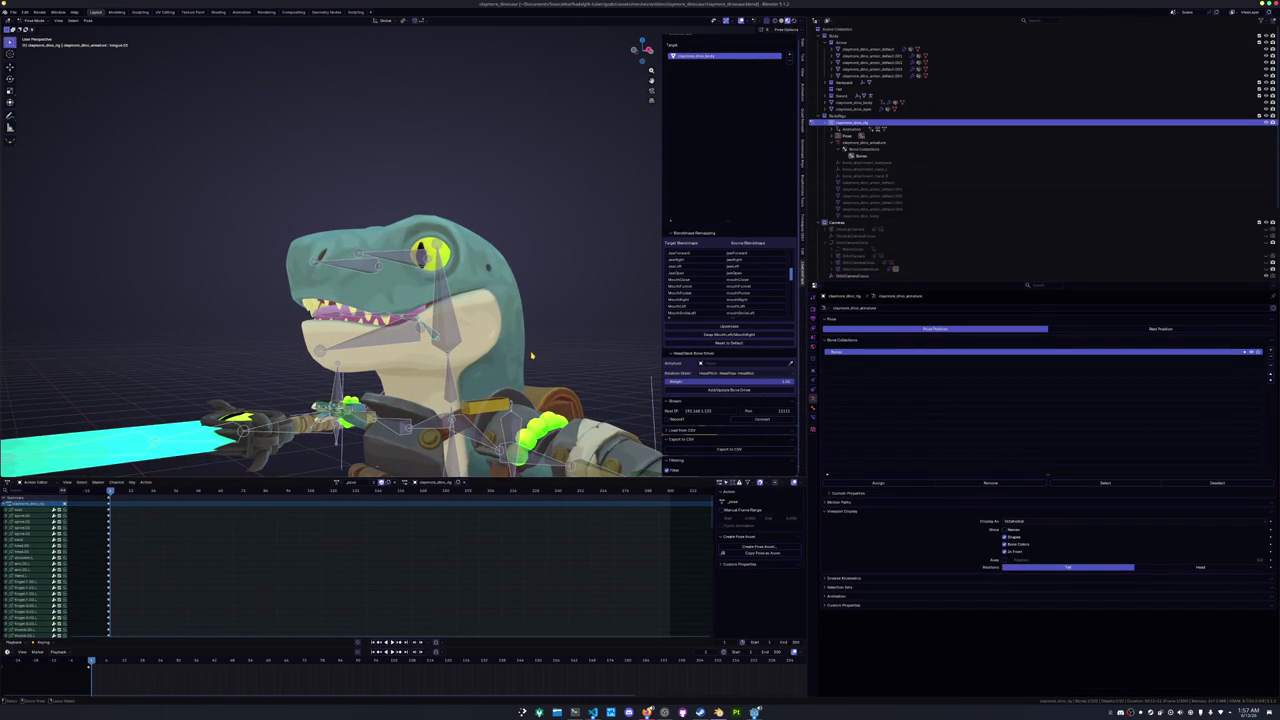
{"action": "key", "text": "ctrl+Tab"}
- Frame the body mesh, then select the eyes and the claymore_dino_rig armature for export
{"action": "left_click", "coordinate": [537, 350]}
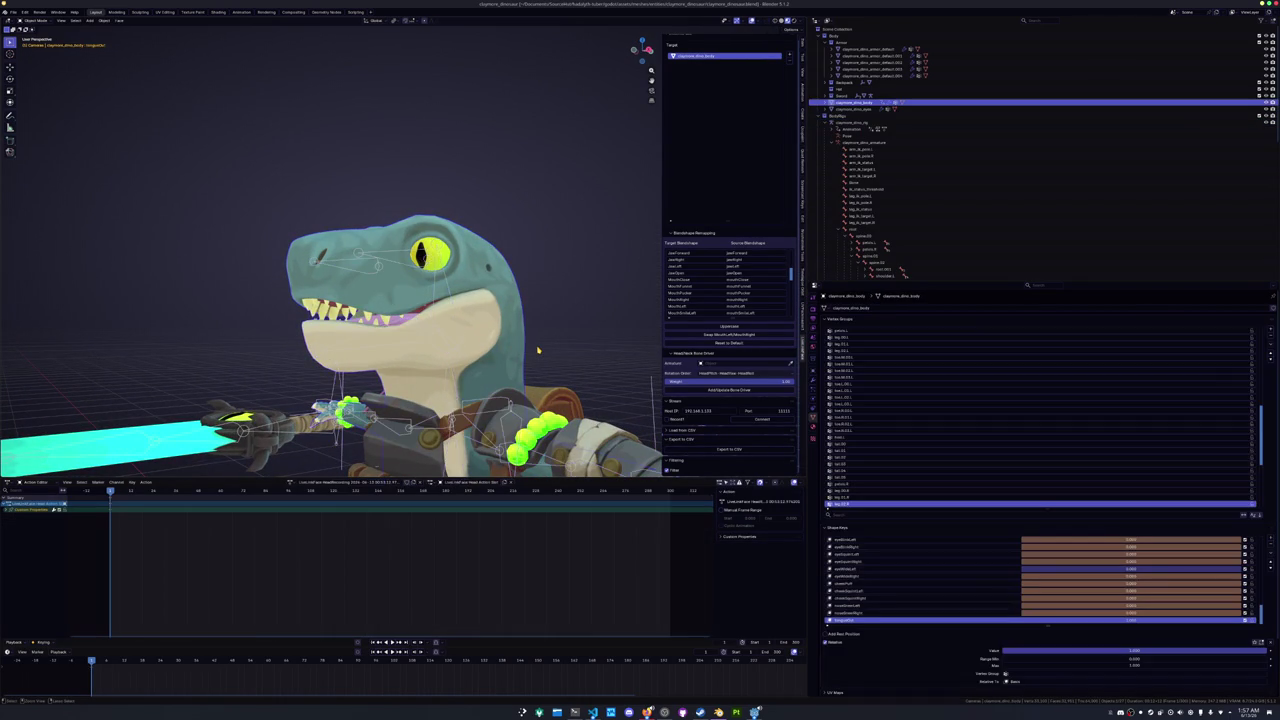
{"action": "key", "text": "KP_Decimal"}
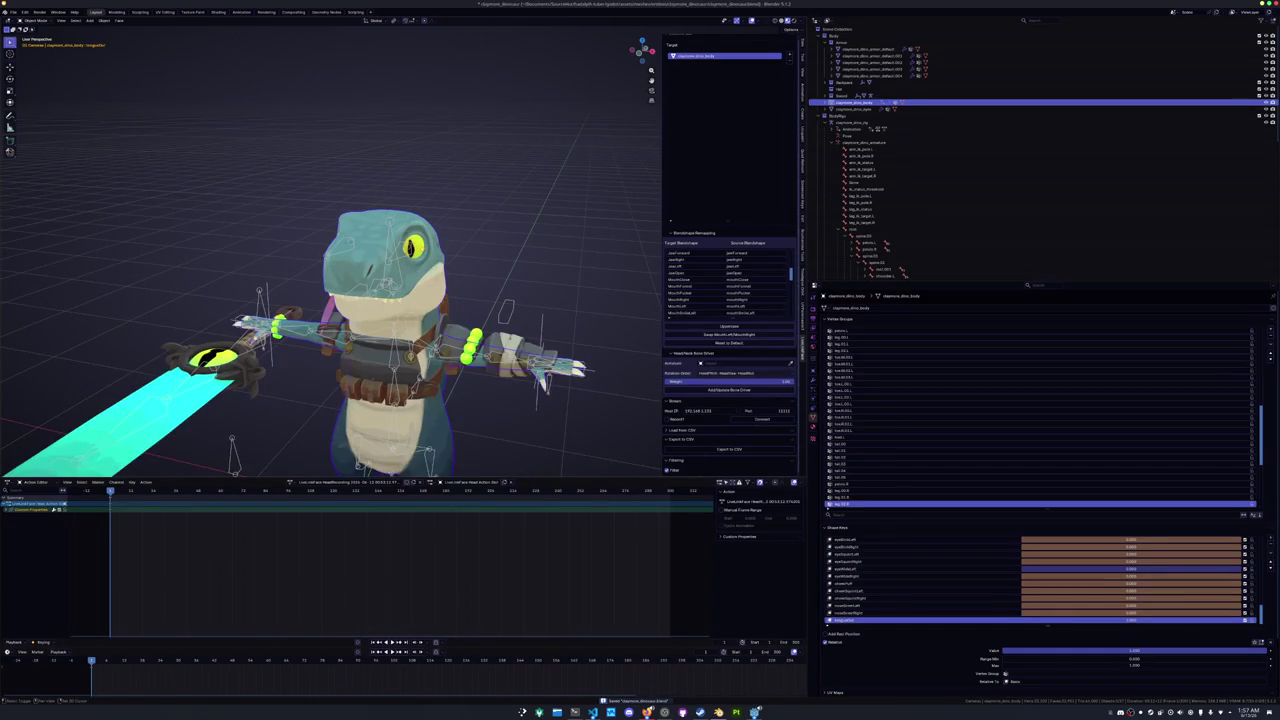
{"action": "left_click", "coordinate": [860, 108]}
{"action": "left_click", "coordinate": [855, 121]}
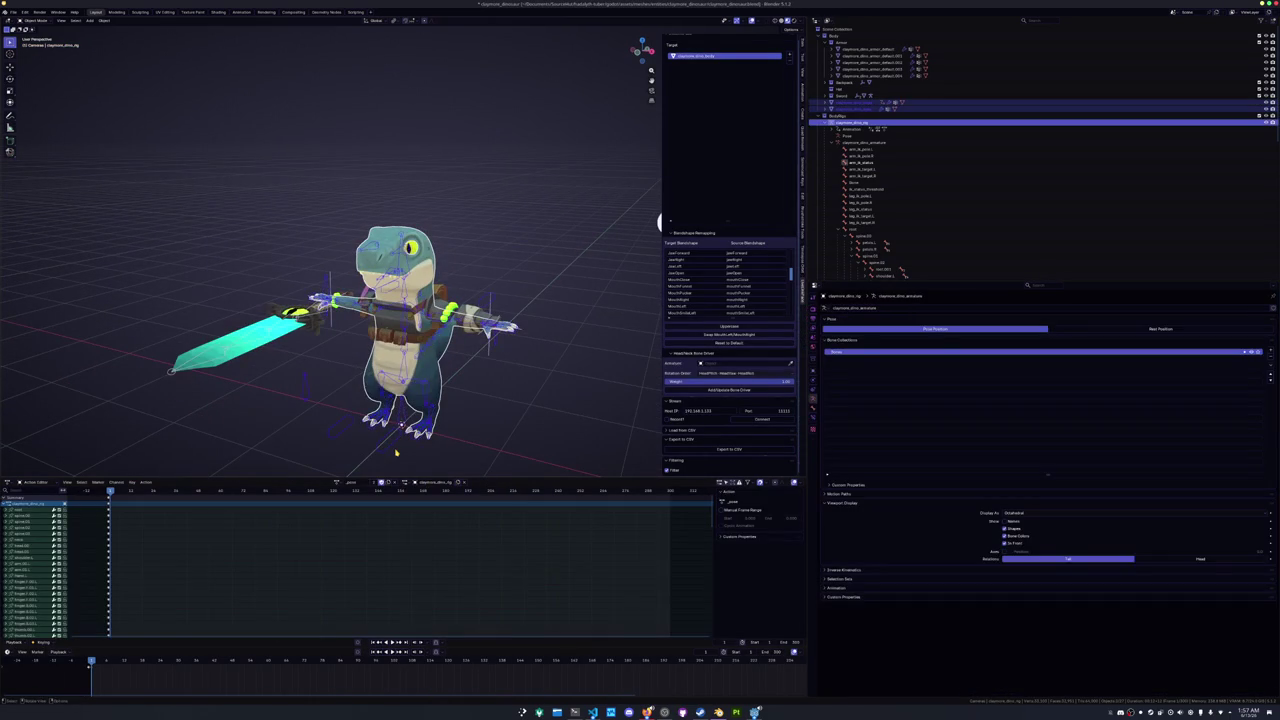
{"action": "left_click", "coordinate": [14, 11]}
- Re-export the dinosaur as glTF 2.0, overwriting claymore_dinosaur.glb, then switch to Godot
{"action": "mouse_move", "coordinate": [30, 120]}
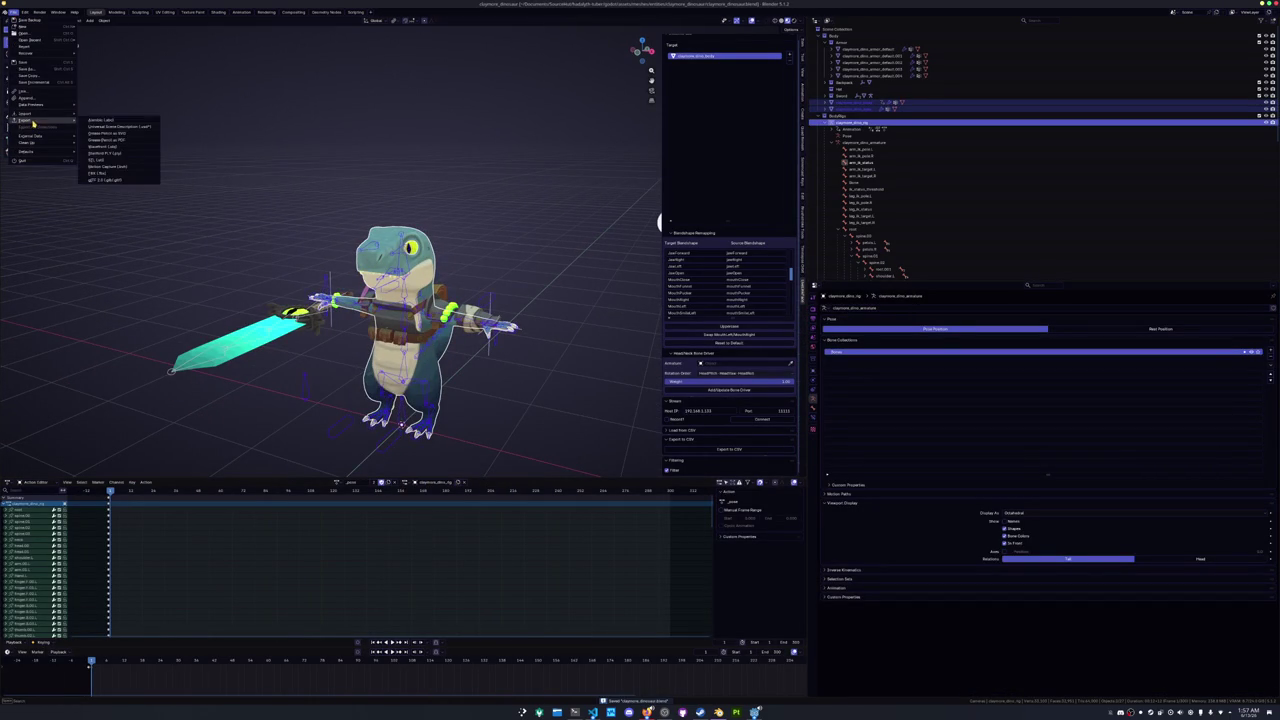
{"action": "left_click", "coordinate": [104, 181]}
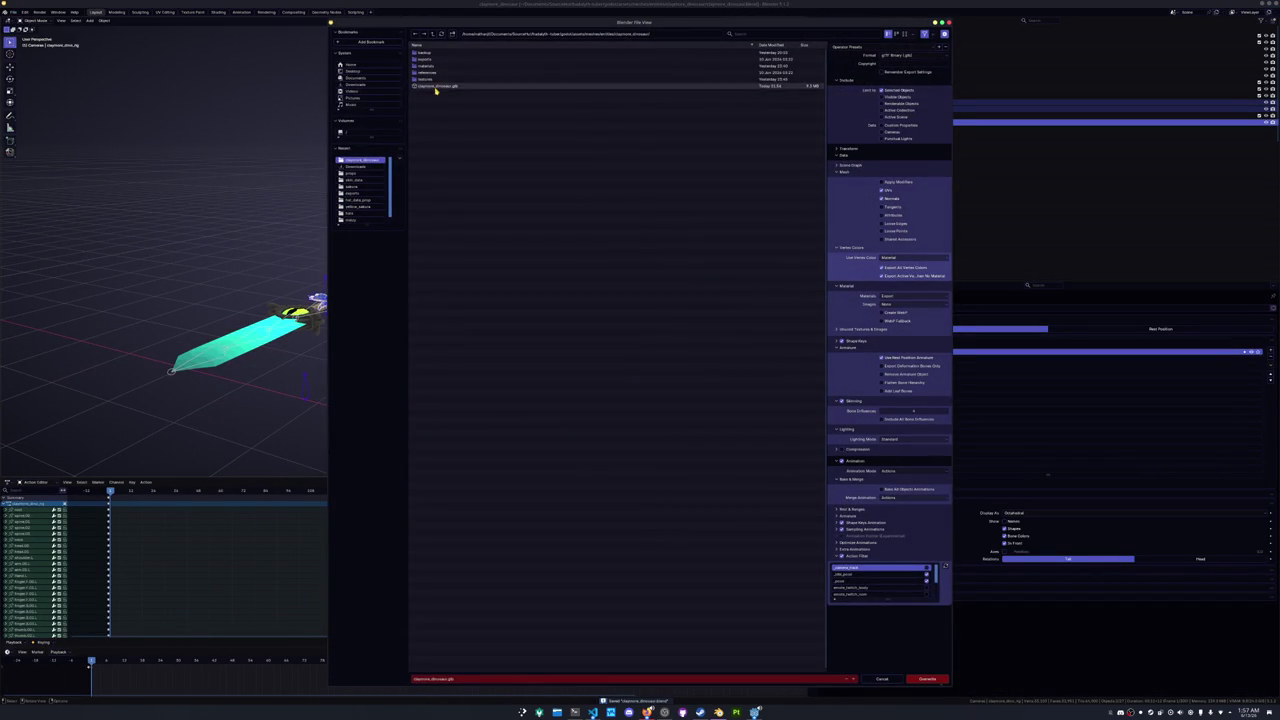
{"action": "left_click", "coordinate": [927, 679]}
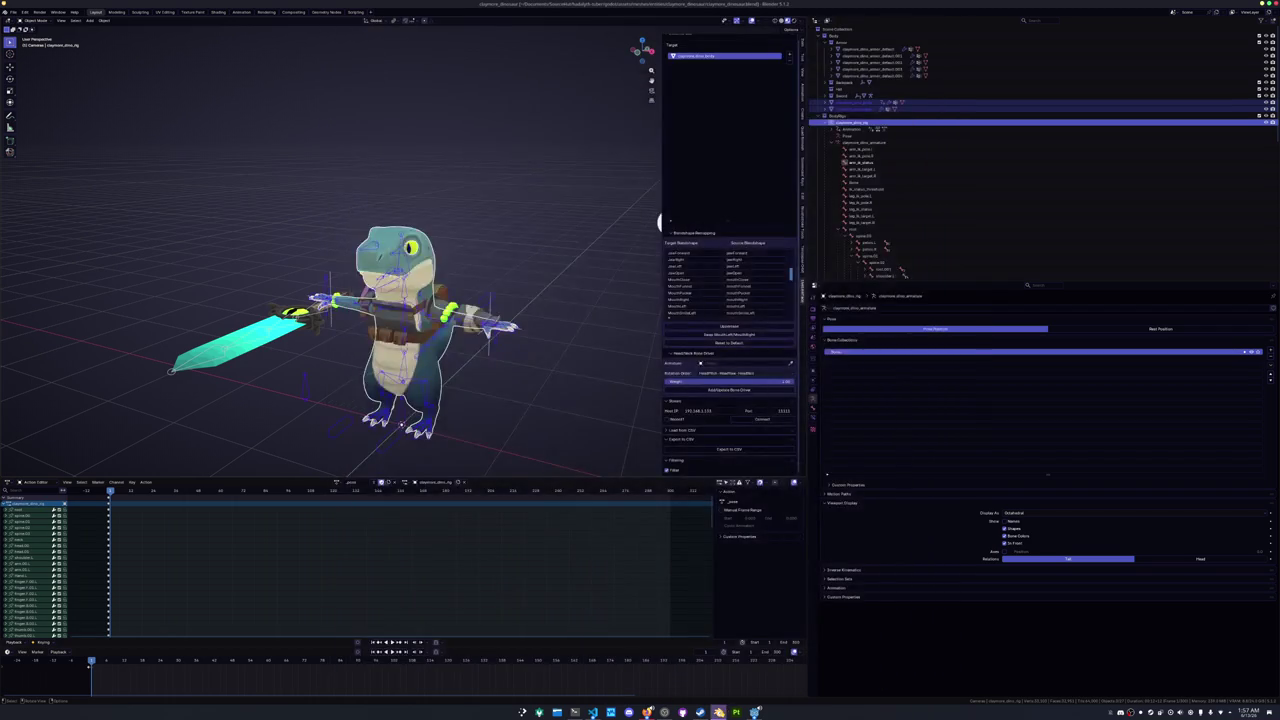
{"action": "left_click", "coordinate": [719, 712]}
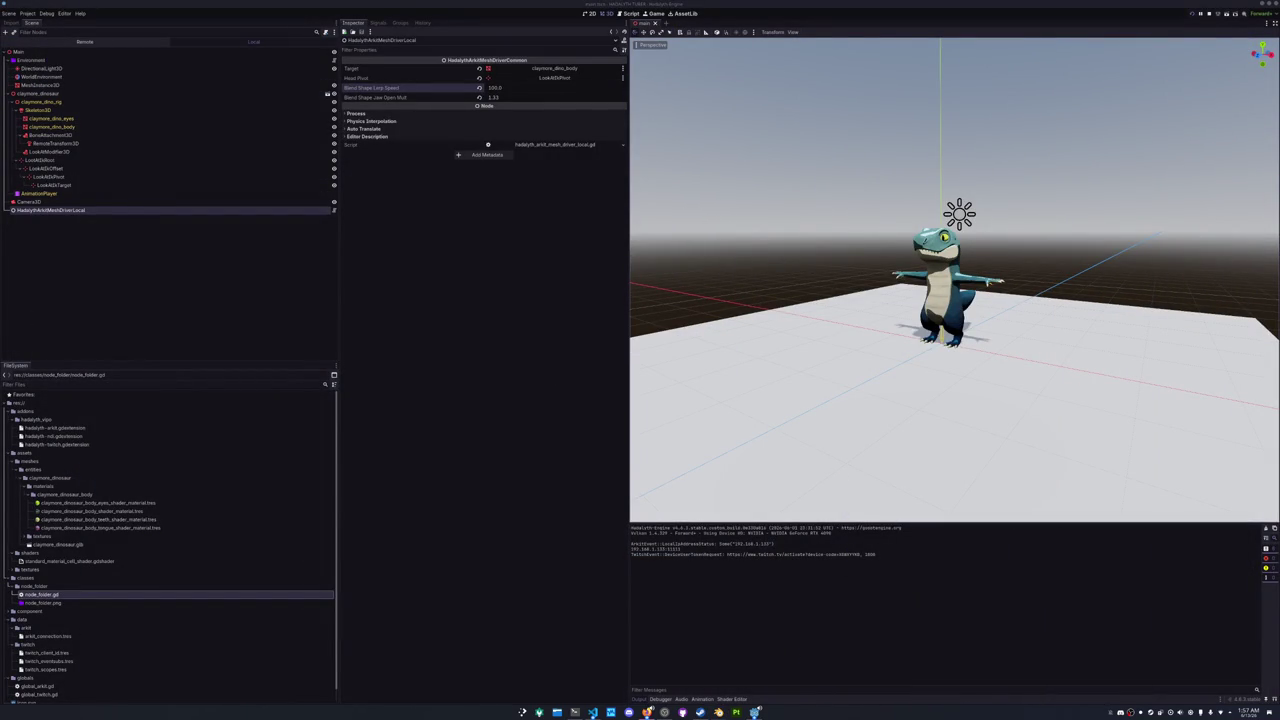
- Run the project with F5 and enlarge the debug window showing the reimported dinosaur
{"action": "left_click", "coordinate": [1113, 181]}
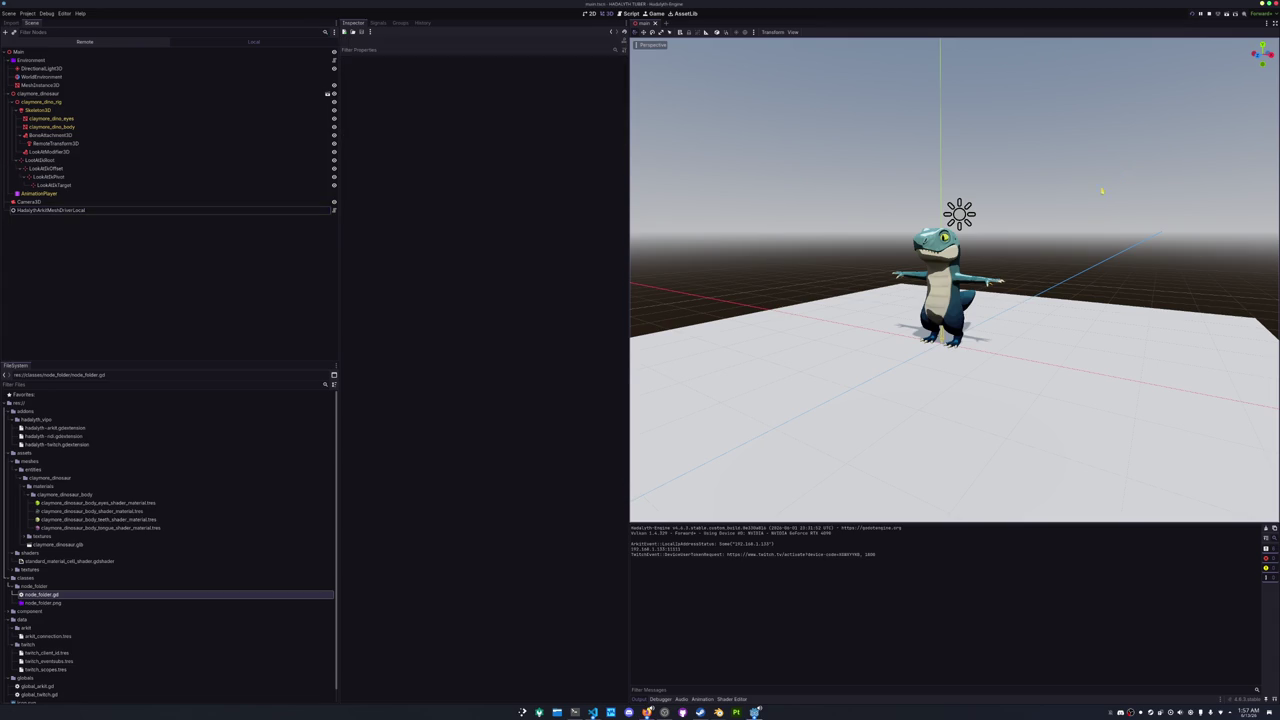
{"action": "key", "text": "F5"}
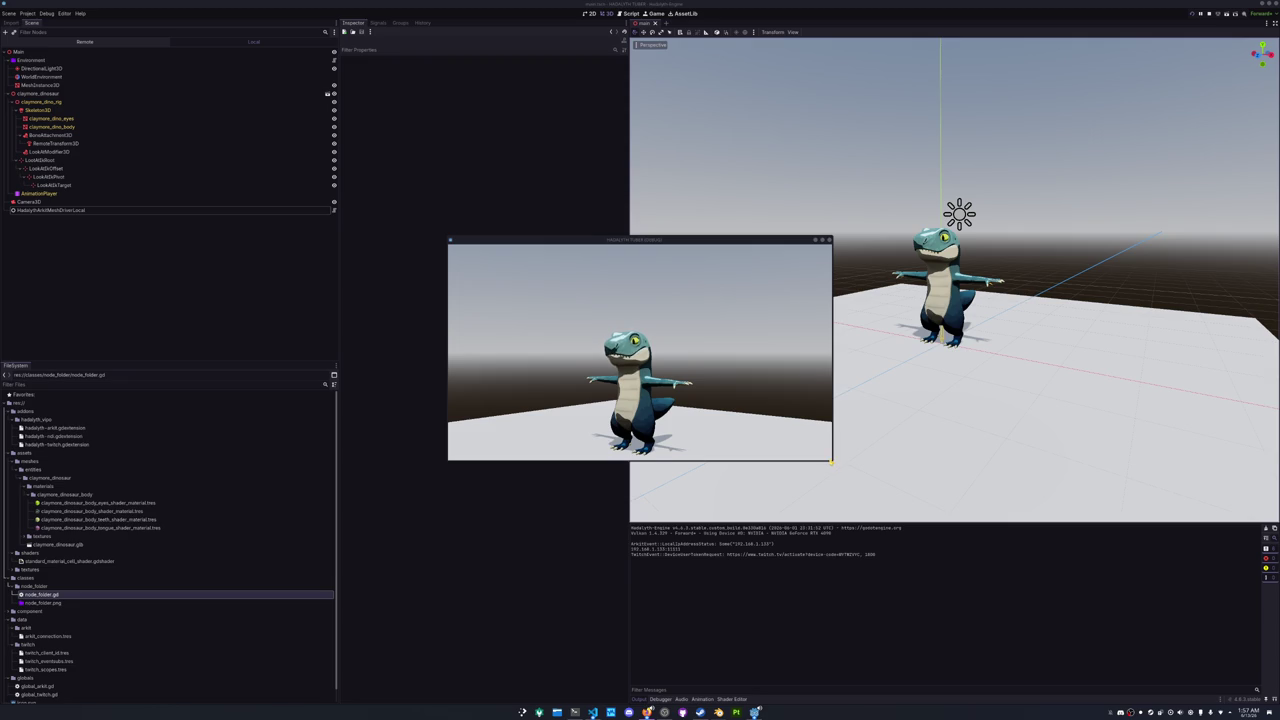
{"action": "left_click_drag", "start_coordinate": [831, 462], "coordinate": [1014, 647]}
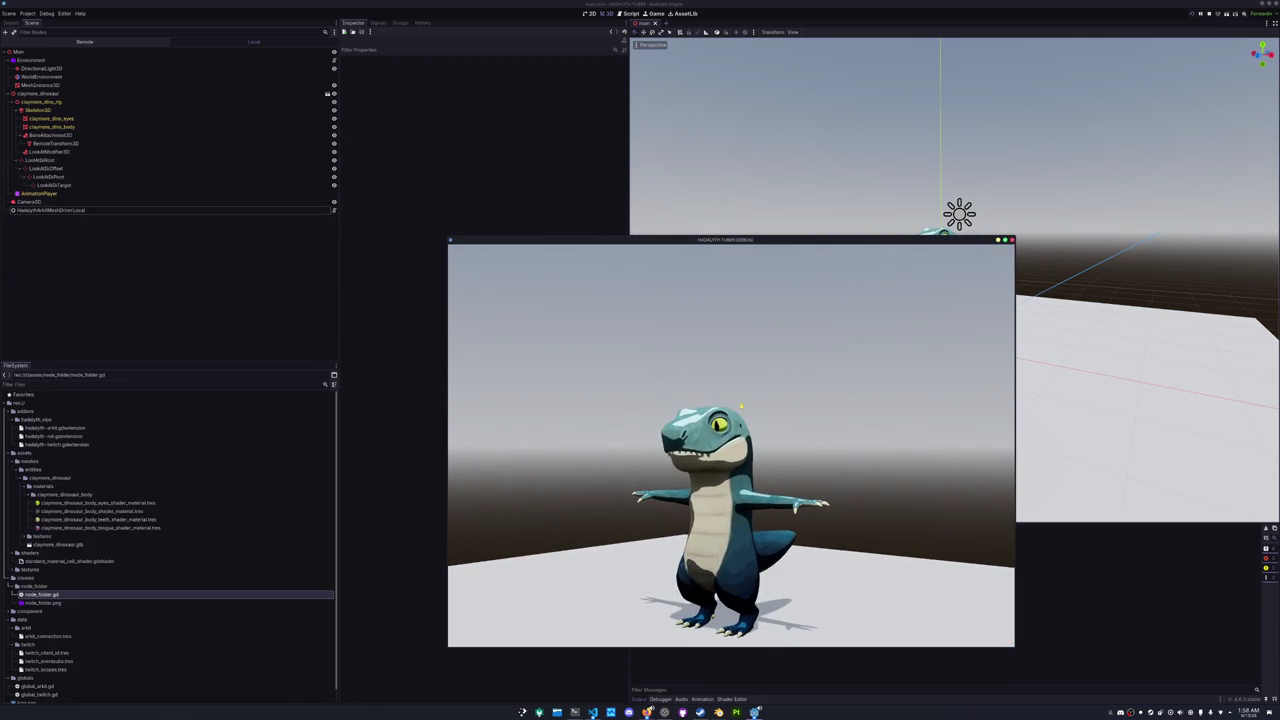
- Raise the running game window above the output log, then stop the run with F8
{"action": "mouse_move", "coordinate": [765, 435]}
{"action": "left_mouse_down"}
{"action": "mouse_move", "coordinate": [717, 332]}
{"action": "mouse_move", "coordinate": [777, 281]}
{"action": "left_mouse_up"}
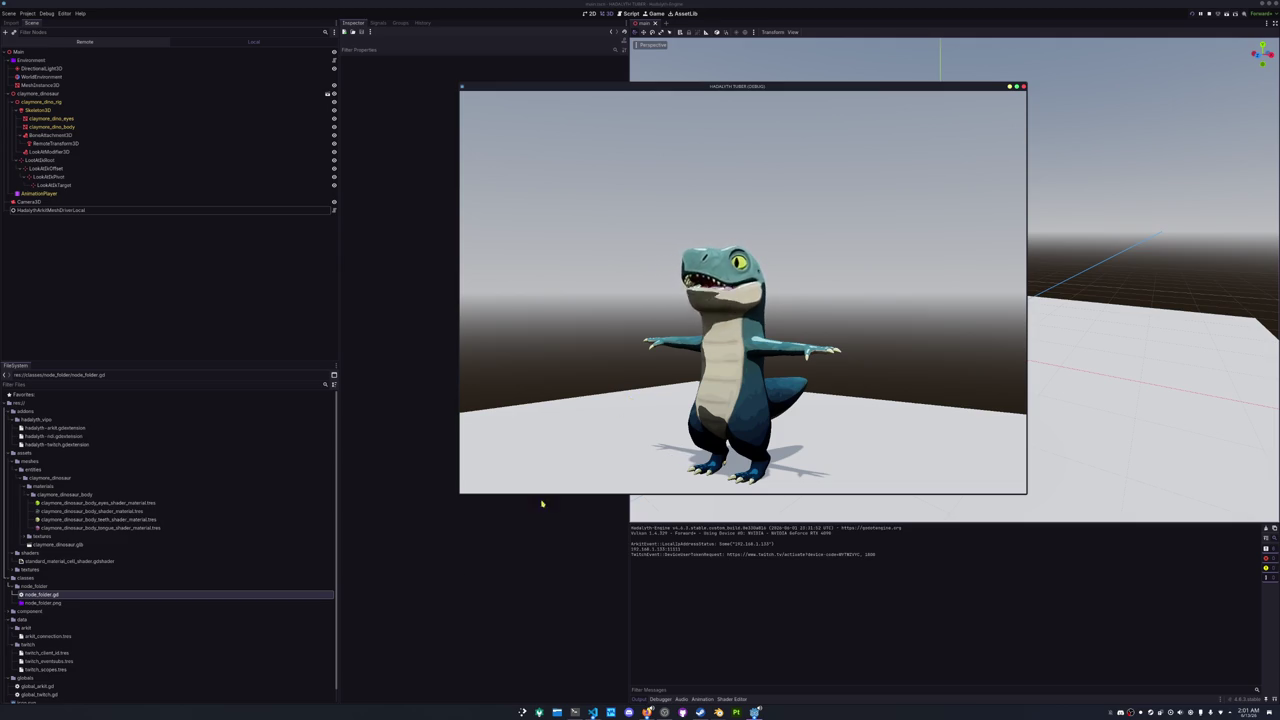
{"action": "key", "text": "F8"}
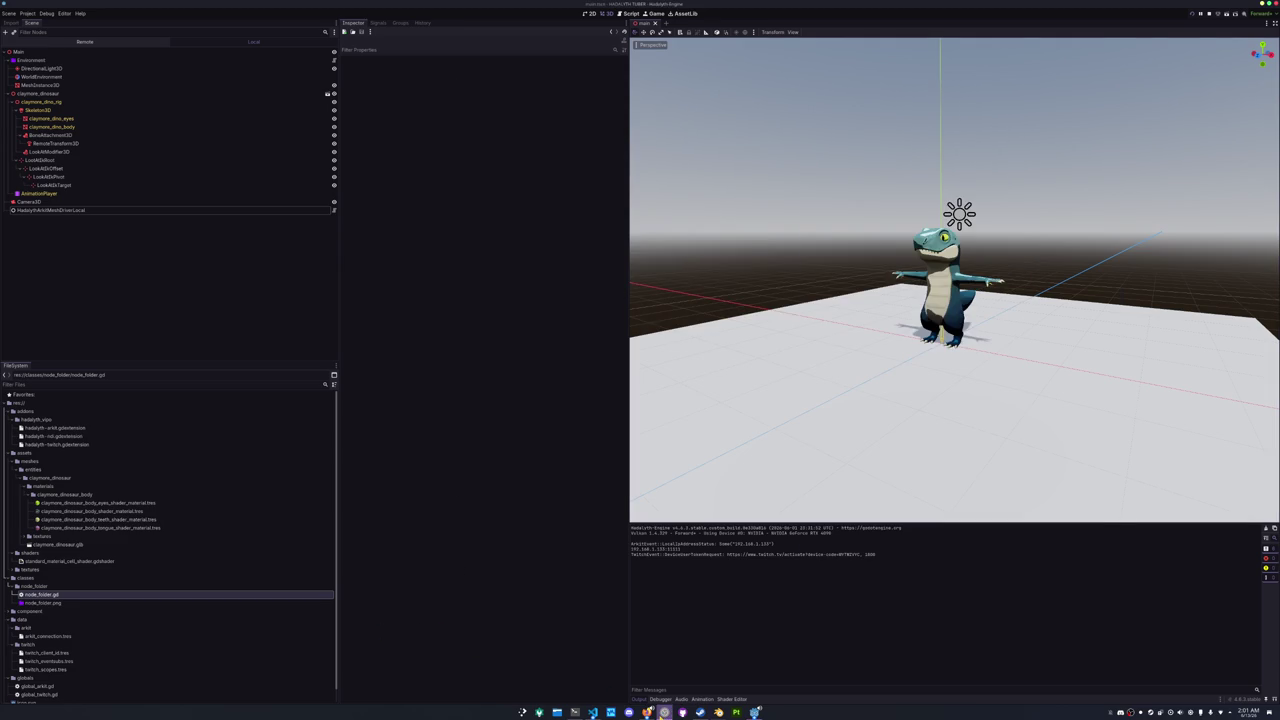
- Bring the game window back, reposition it, and open Project Settings from the editor
{"action": "left_click", "coordinate": [755, 712]}
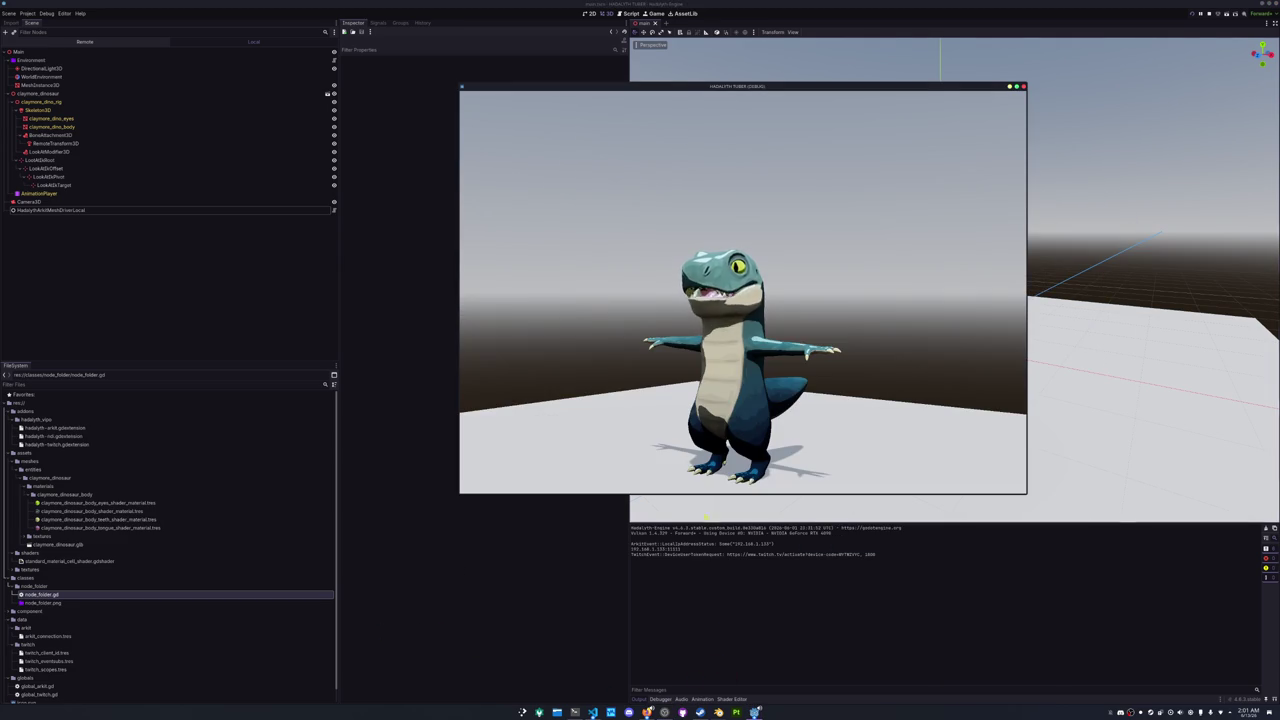
{"action": "left_click_drag", "start_coordinate": [717, 85], "coordinate": [920, 240]}
{"action": "left_click", "coordinate": [546, 424]}
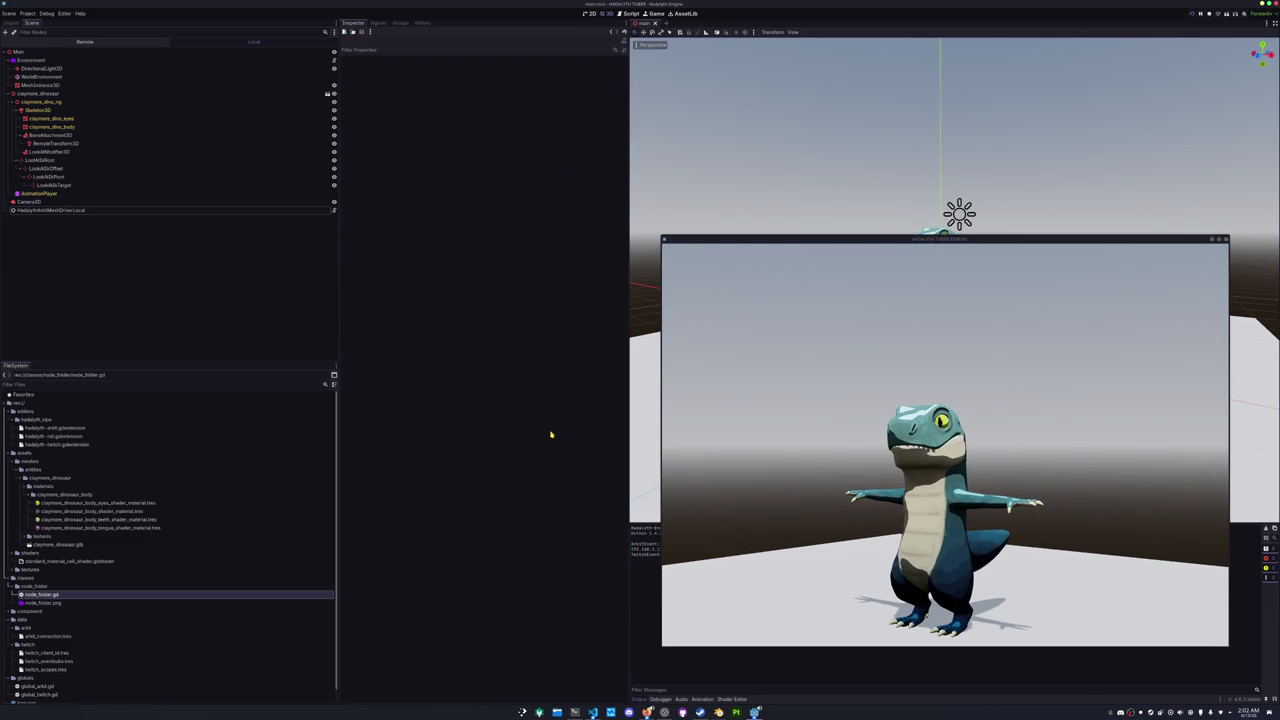
{"action": "left_click", "coordinate": [25, 14]}
{"action": "left_click", "coordinate": [40, 21]}
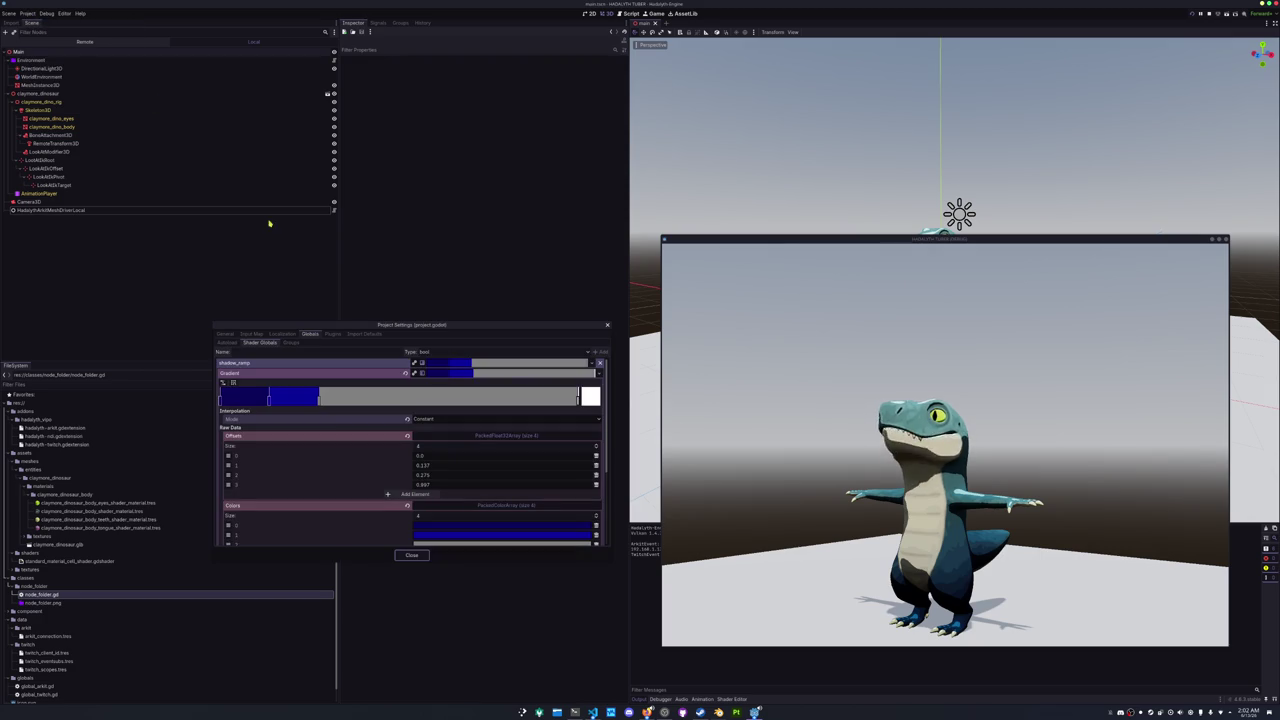
- Adjust the colour of one shadow_ramp gradient stop in Project Settings
{"action": "left_click_drag", "start_coordinate": [380, 325], "coordinate": [368, 283]}
{"action": "left_click", "coordinate": [578, 352]}
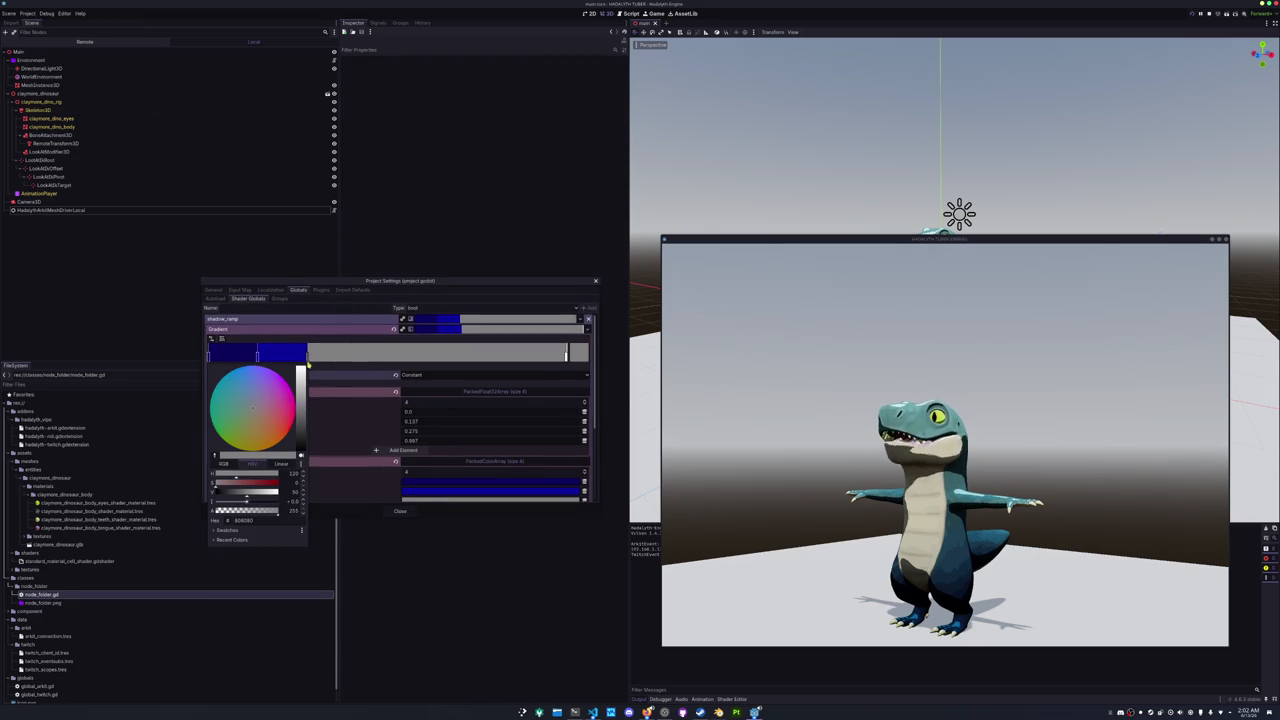
{"action": "left_click", "coordinate": [302, 424]}
{"action": "left_click_drag", "start_coordinate": [304, 424], "coordinate": [305, 418]}
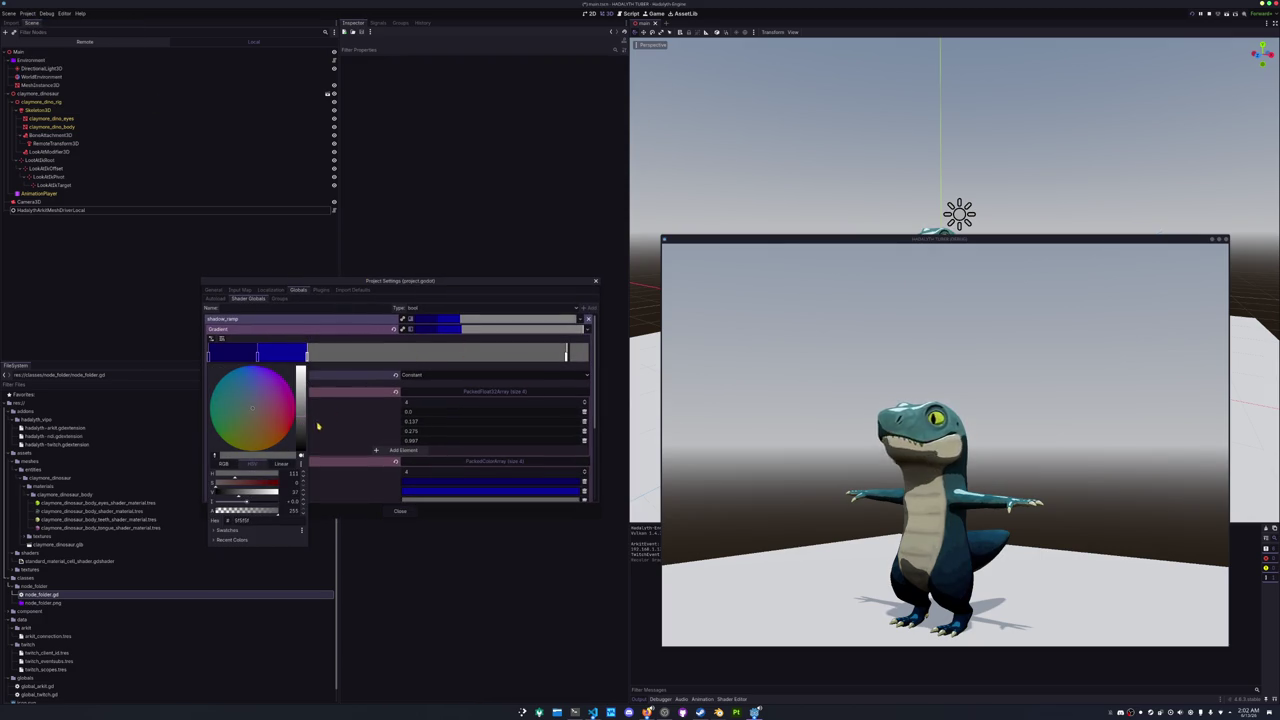
{"action": "left_click_drag", "start_coordinate": [301, 418], "coordinate": [300, 413]}
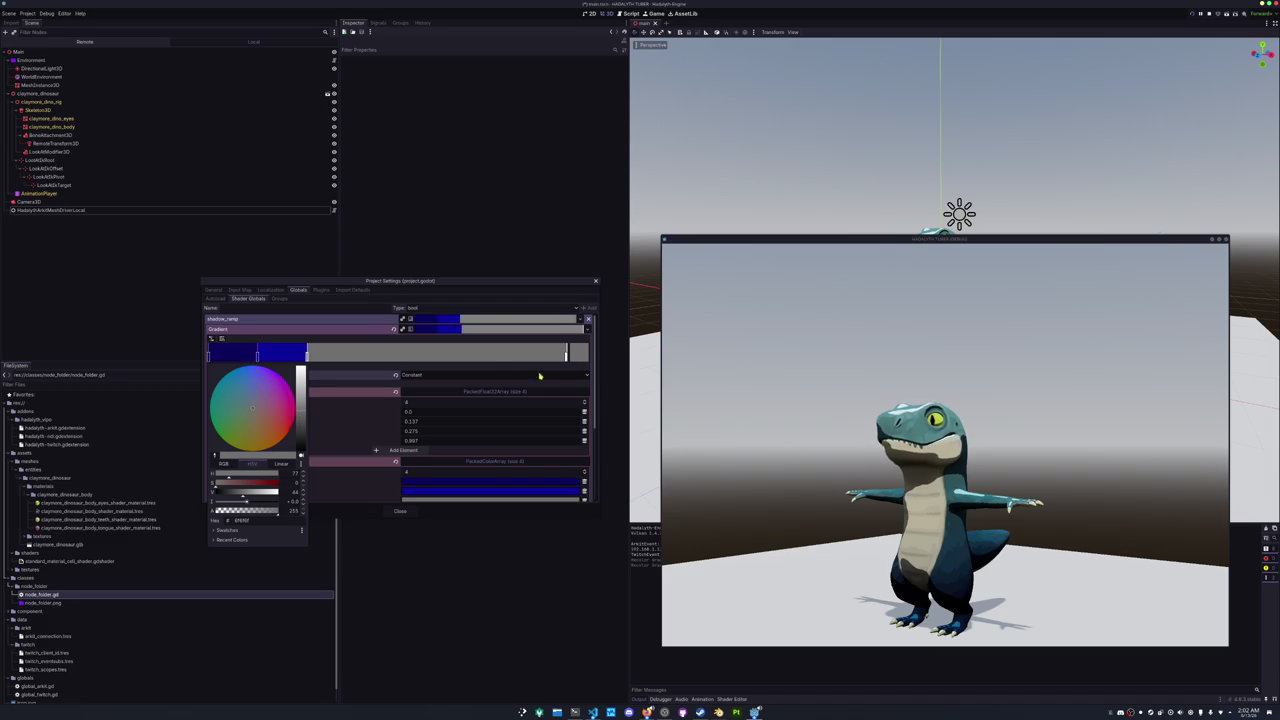
- Darken the gradient's white end stop to grey 909090 and close Project Settings
{"action": "left_click", "coordinate": [567, 355]}
{"action": "left_click_drag", "start_coordinate": [301, 378], "coordinate": [301, 401]}
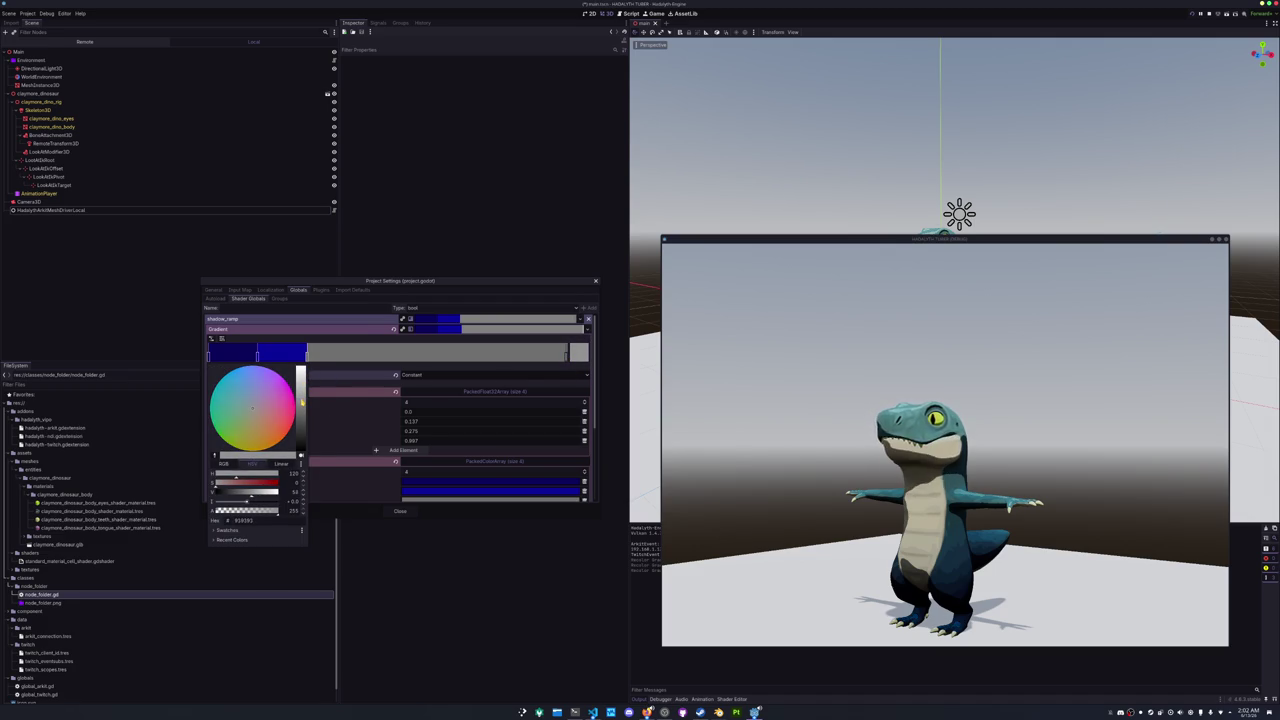
{"action": "left_click", "coordinate": [533, 283]}
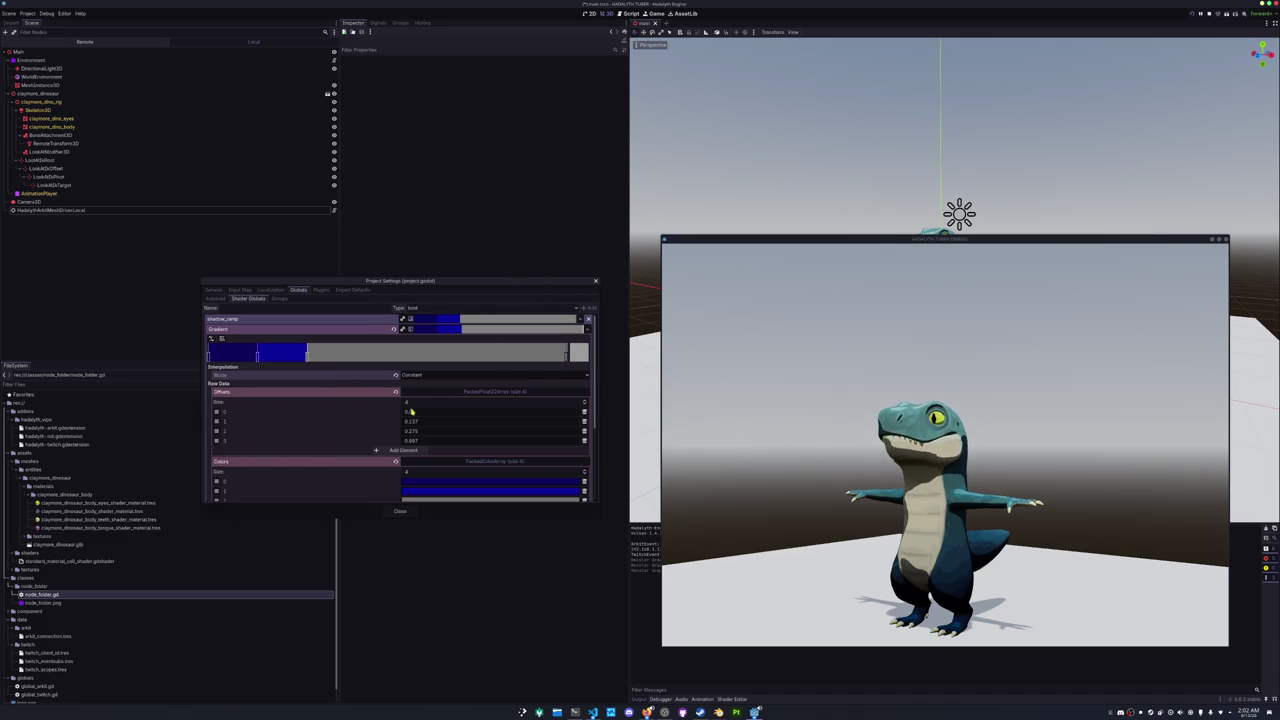
{"action": "left_click", "coordinate": [400, 511]}
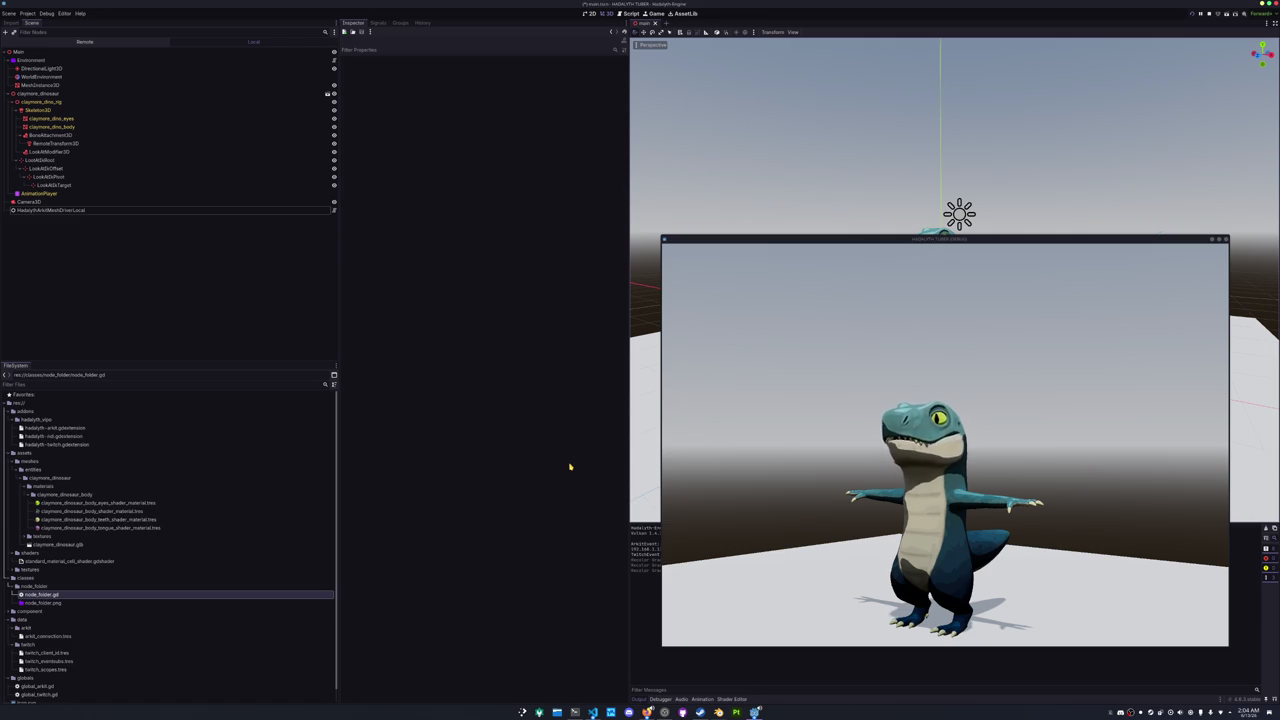
{"action": "left_click", "coordinate": [817, 524]}
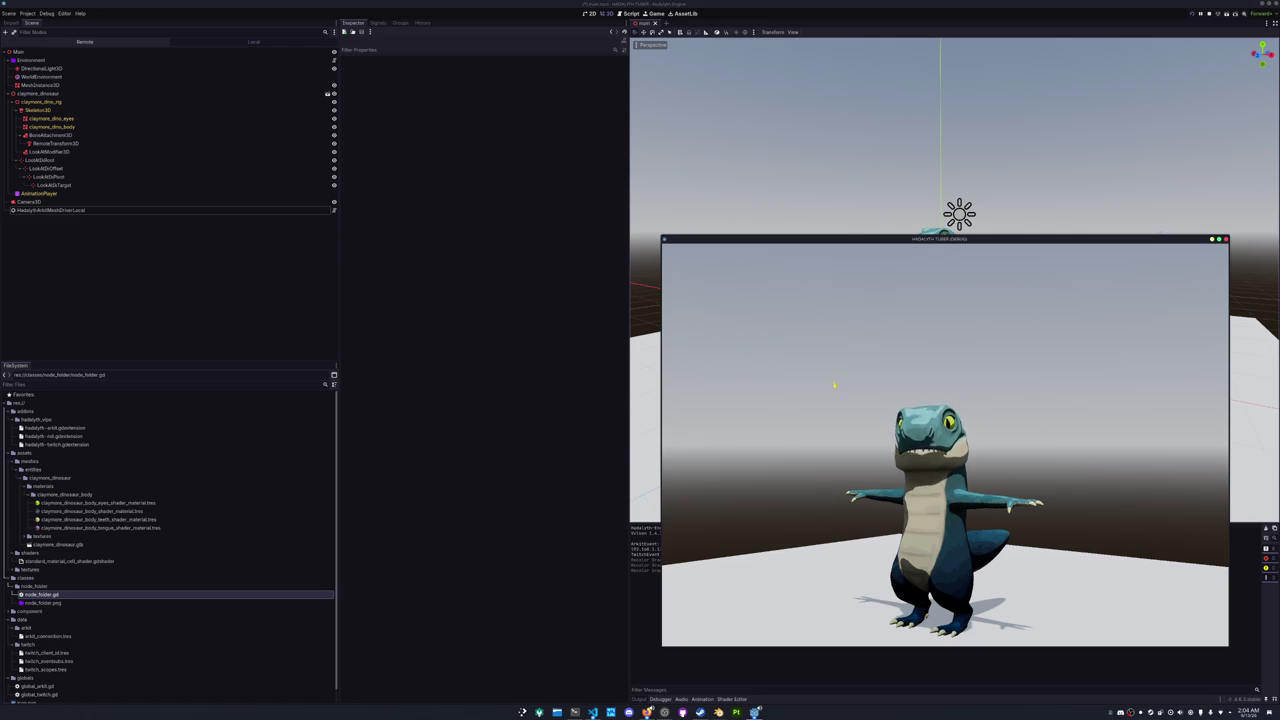
- Save the main scene with Ctrl+S and step up the Scene tree from Camera3D to AnimationPlayer
{"action": "left_click_drag", "start_coordinate": [918, 243], "coordinate": [949, 280]}
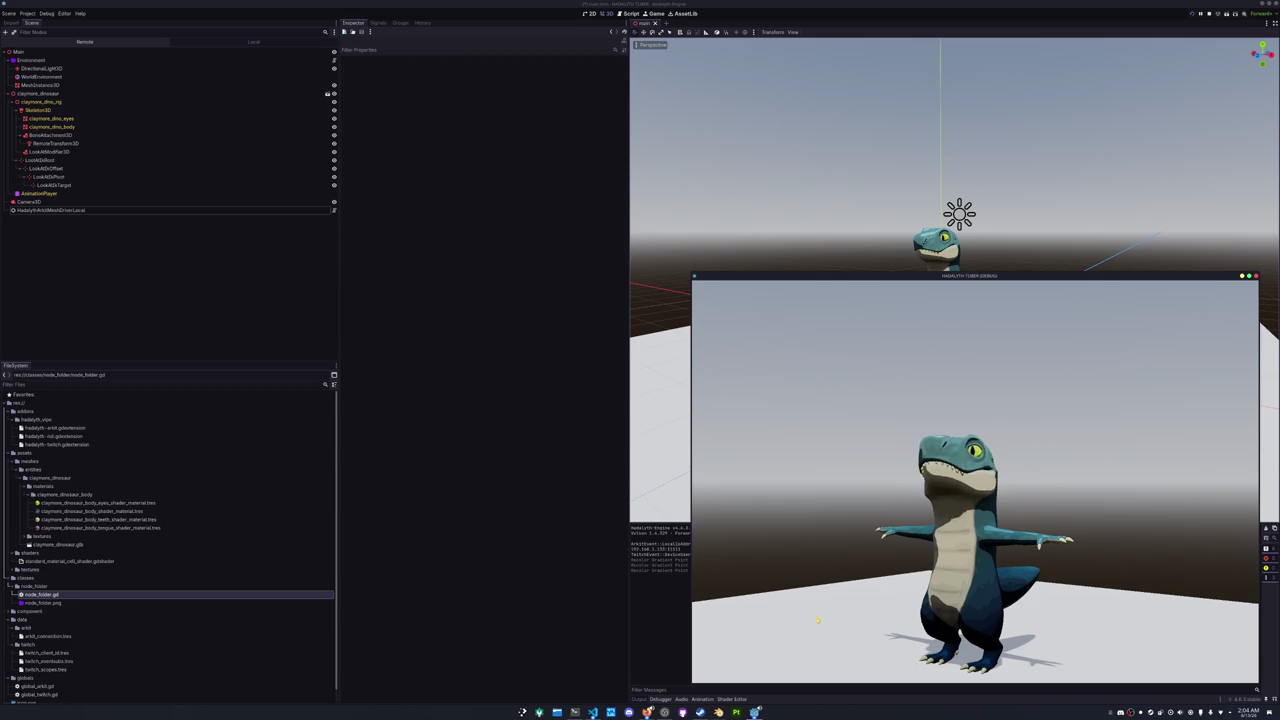
{"action": "left_click", "coordinate": [571, 571]}
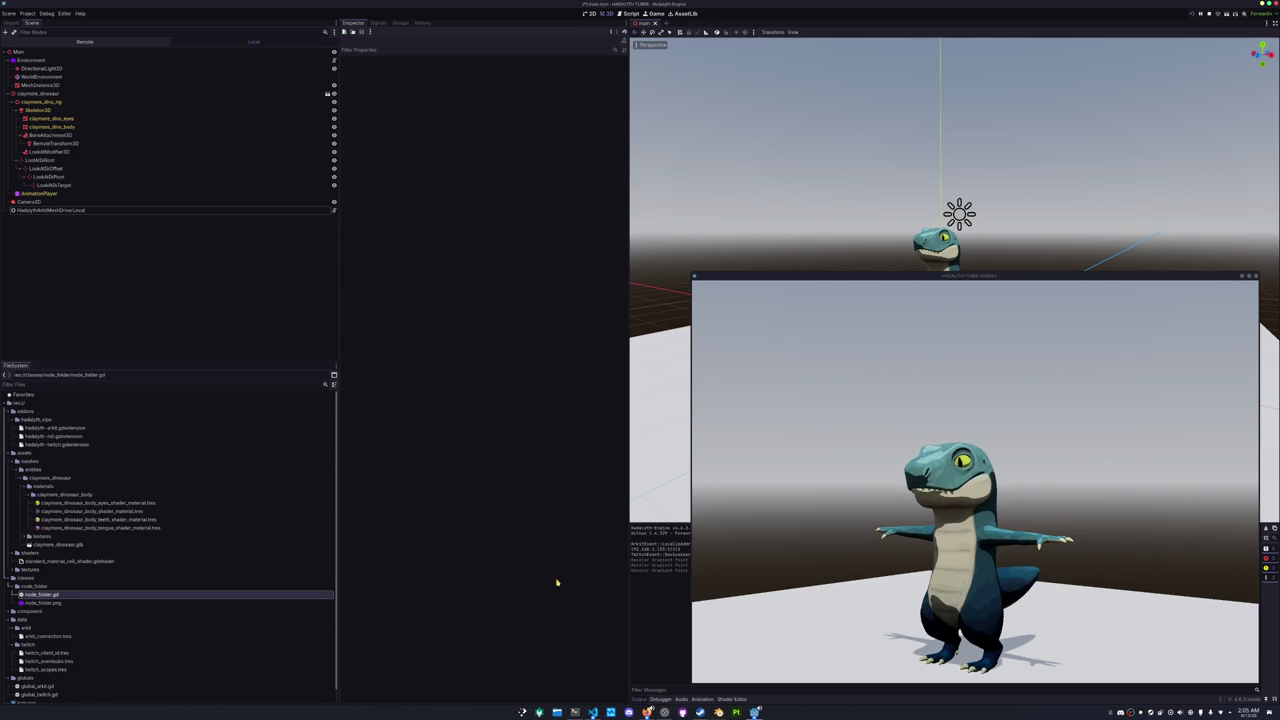
{"action": "key", "text": "ctrl+s"}
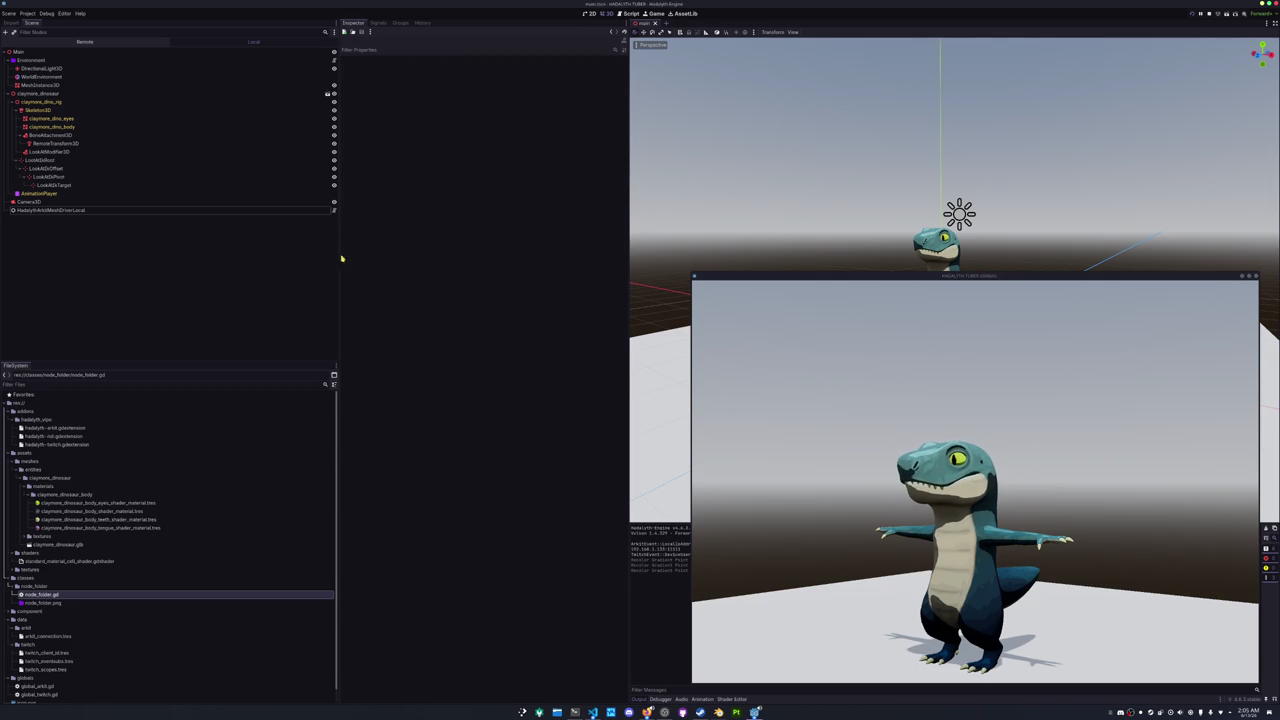
{"action": "left_click", "coordinate": [91, 202]}
{"action": "key", "text": "Up"}
{"action": "key", "text": "Up"}
{"action": "key", "text": "Up"}
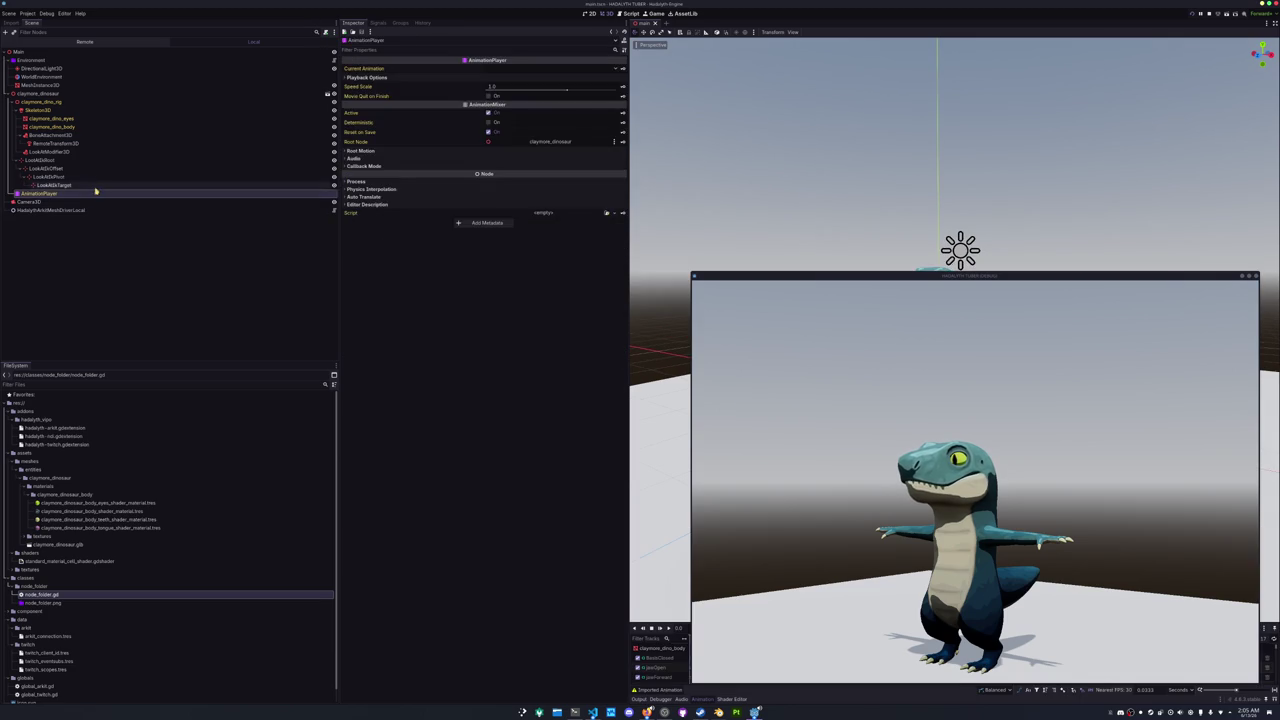
- Inspect Camera3D, claymore_dinosaur and the WorldEnvironment, clicking its Use Debanding setting
{"action": "left_click", "coordinate": [92, 202]}
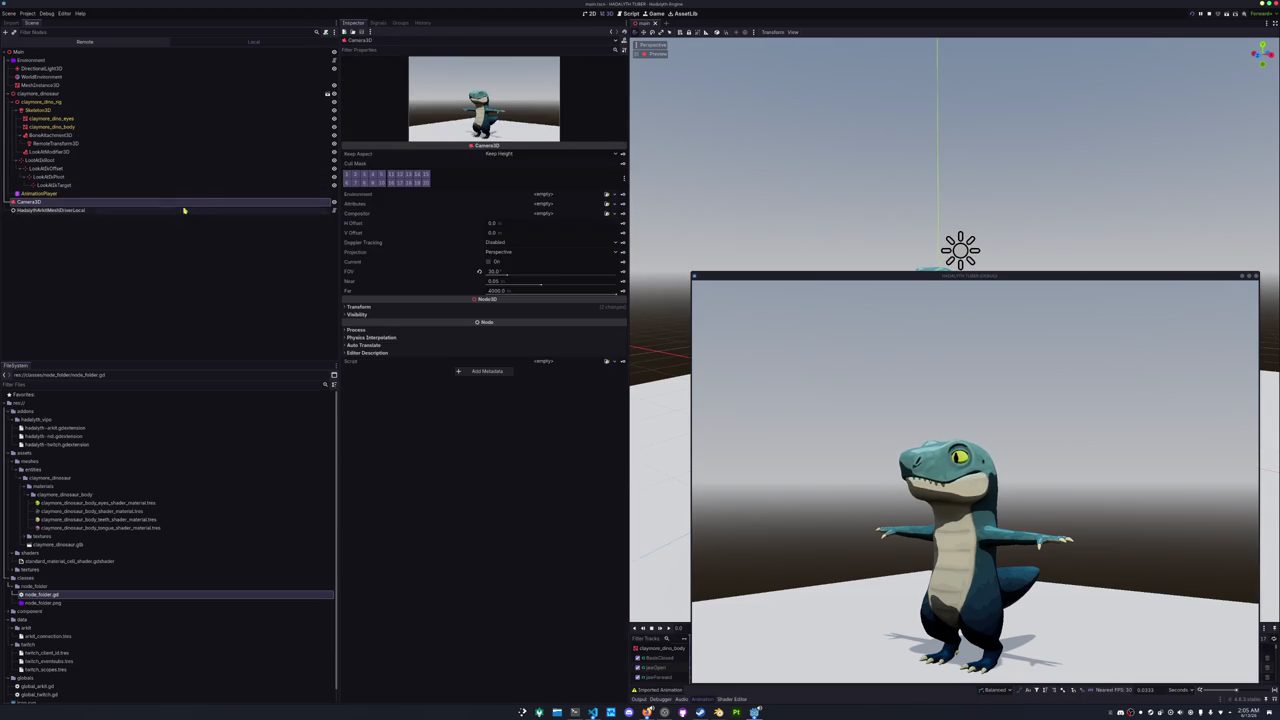
{"action": "left_click", "coordinate": [50, 93]}
{"action": "left_click", "coordinate": [86, 77]}
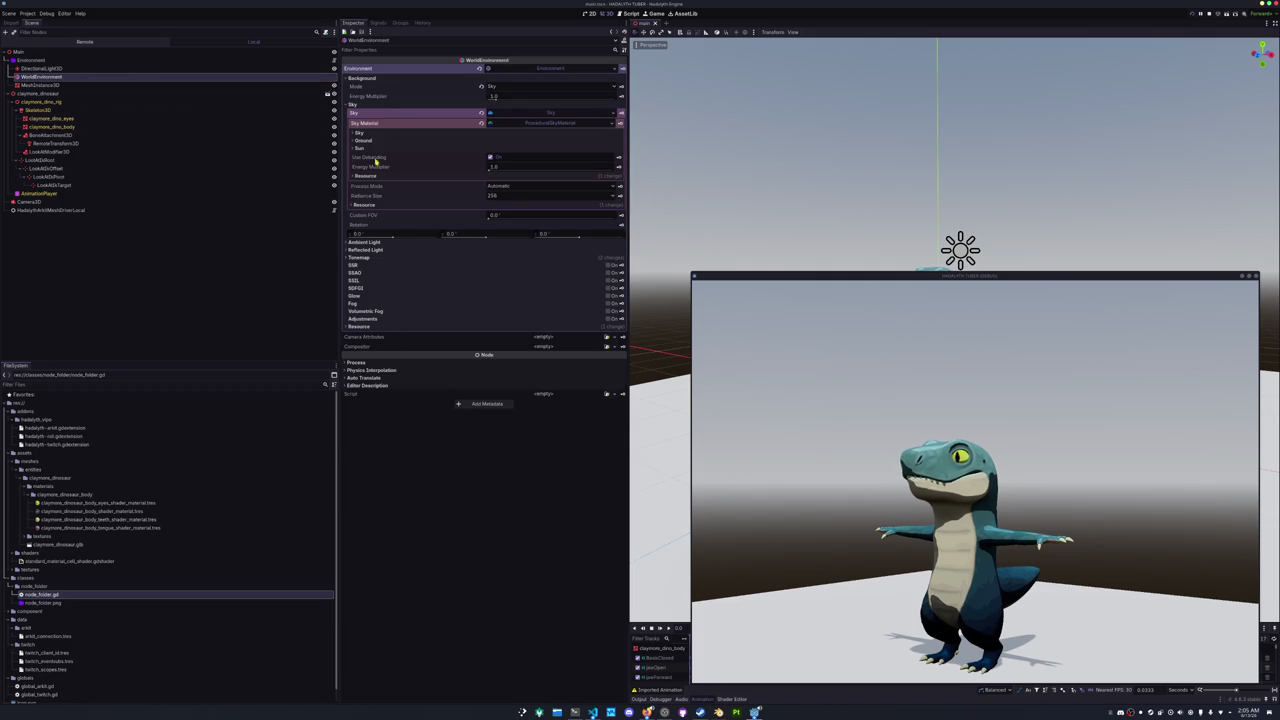
{"action": "left_click", "coordinate": [411, 157]}
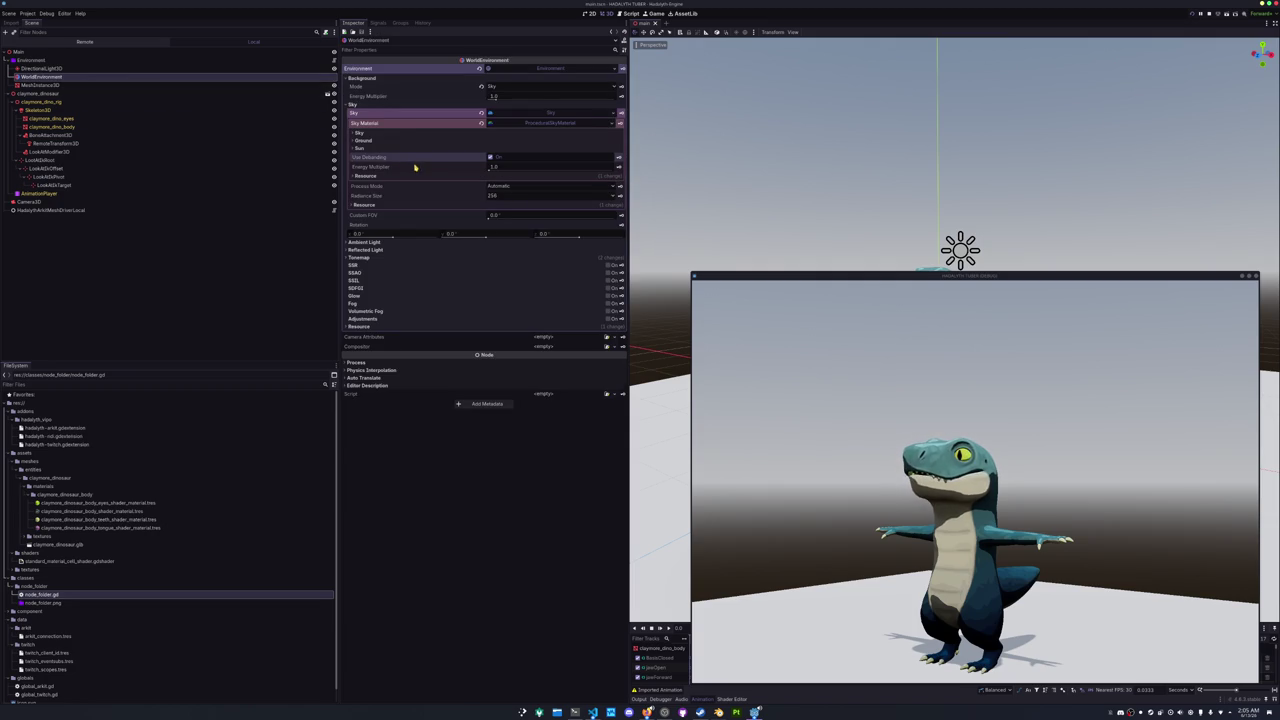
- Expand and collapse the Reflected Light section, then switch to Blender
{"action": "left_click", "coordinate": [396, 258]}
{"action": "left_click", "coordinate": [396, 258]}
{"action": "left_click", "coordinate": [398, 250]}
{"action": "left_click", "coordinate": [397, 250]}
{"action": "left_click", "coordinate": [394, 257]}
{"action": "left_click", "coordinate": [394, 257]}
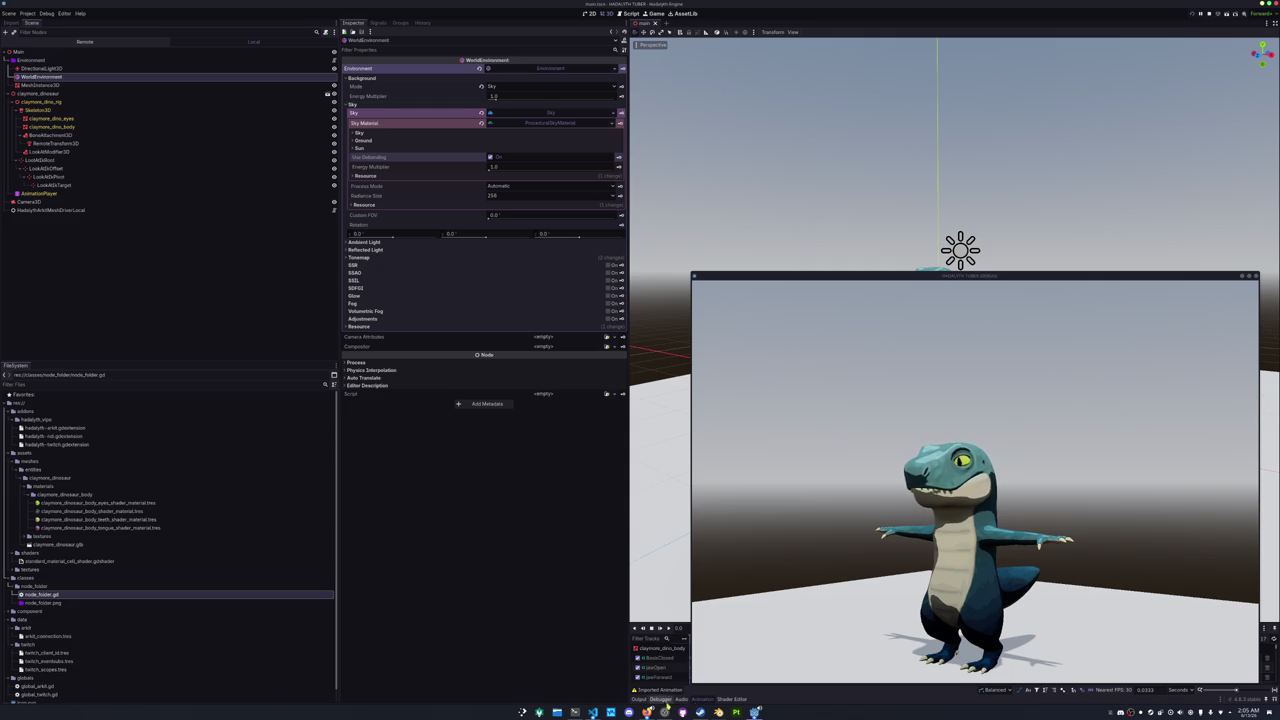
{"action": "left_click", "coordinate": [718, 712]}
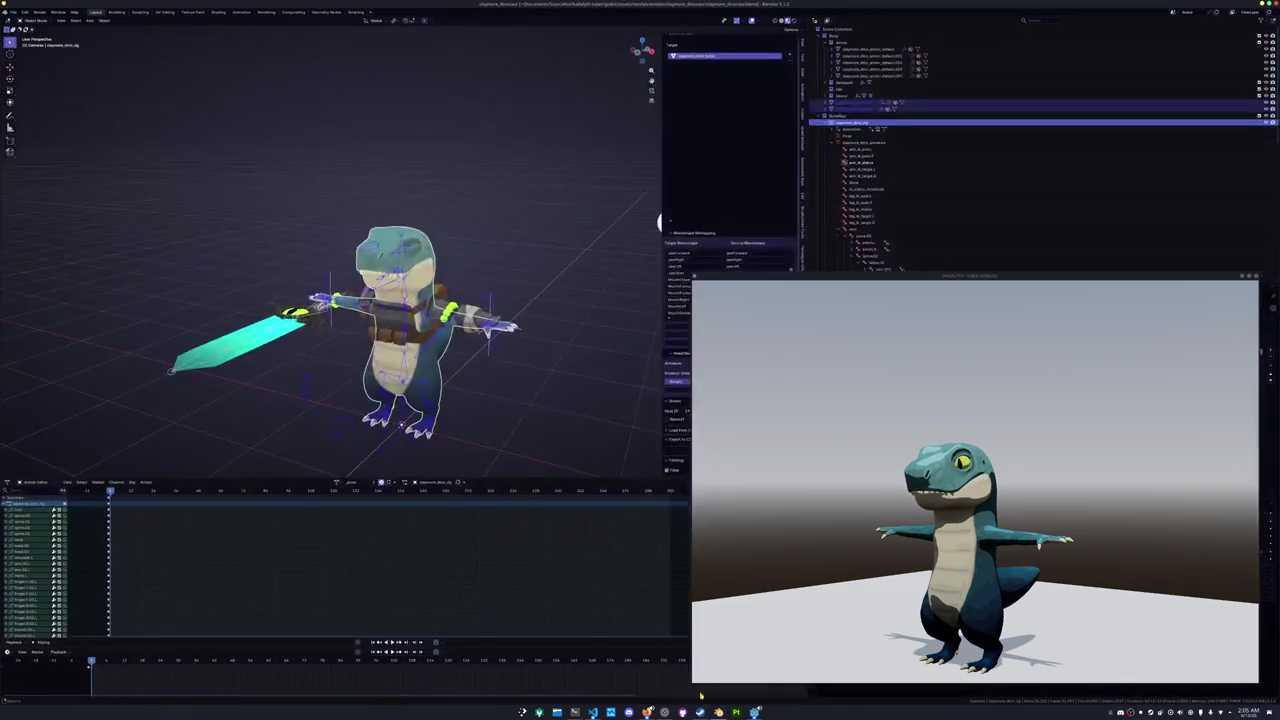
- Select the rig, then the eyes, then claymore_dino_body, moving the game preview out of the way
{"action": "left_click", "coordinate": [540, 398]}
{"action": "left_click", "coordinate": [407, 253]}
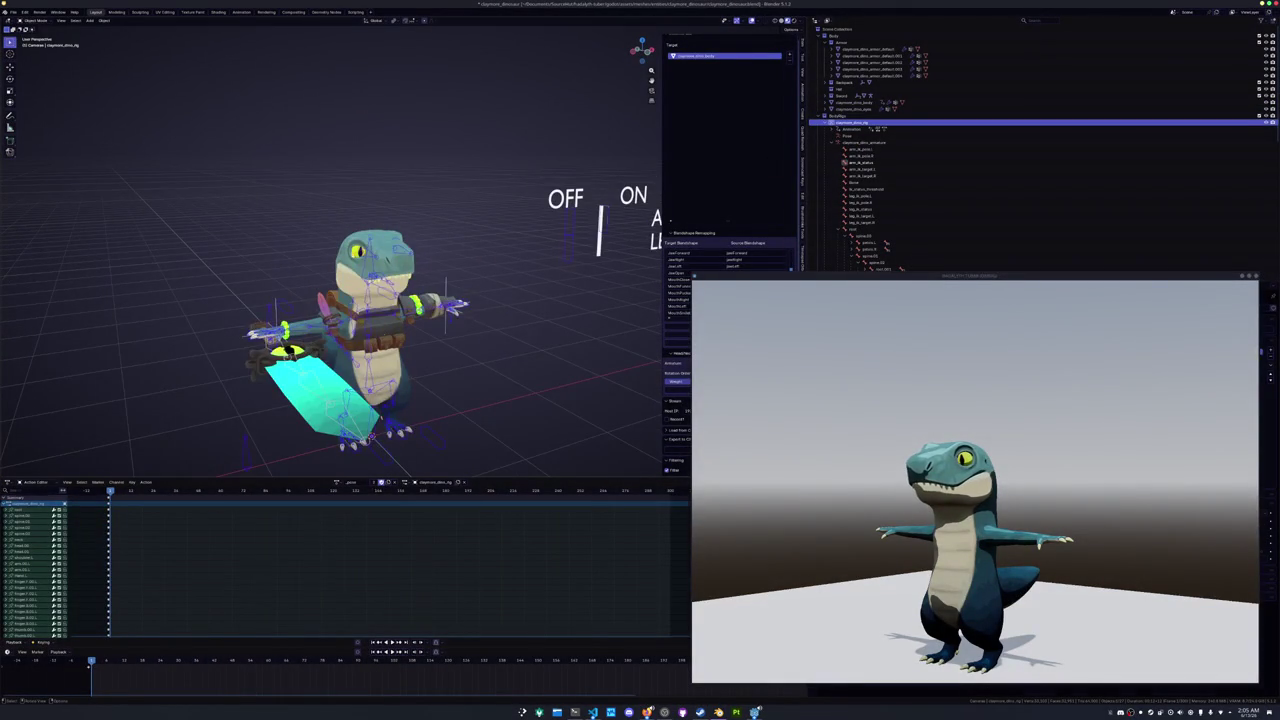
{"action": "left_click", "coordinate": [357, 251]}
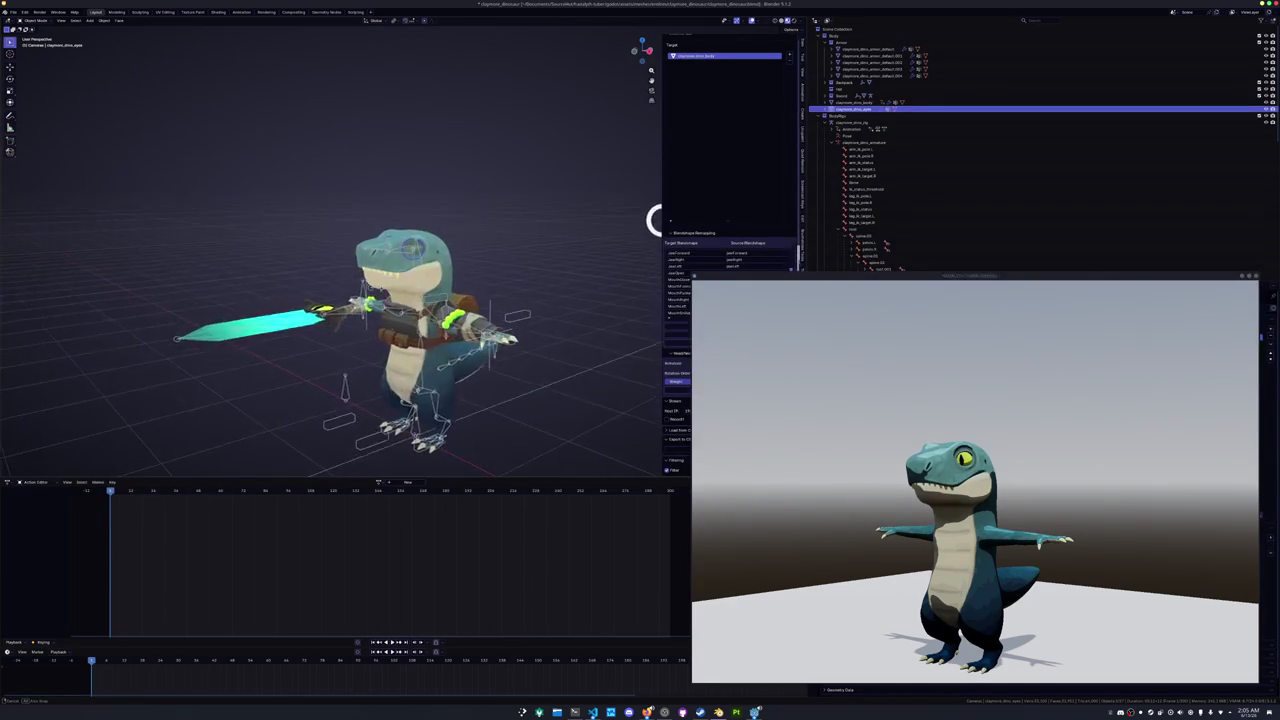
{"action": "scroll", "coordinate": [420, 300], "scroll_direction": "up", "scroll_amount": 5}
{"action": "scroll", "coordinate": [420, 300], "scroll_direction": "down", "scroll_amount": 2}
{"action": "mouse_move", "coordinate": [813, 278]}
{"action": "left_mouse_down"}
{"action": "mouse_move", "coordinate": [421, 459]}
{"action": "mouse_move", "coordinate": [355, 537]}
{"action": "mouse_move", "coordinate": [356, 478]}
{"action": "left_mouse_up"}
{"action": "left_click", "coordinate": [390, 360]}
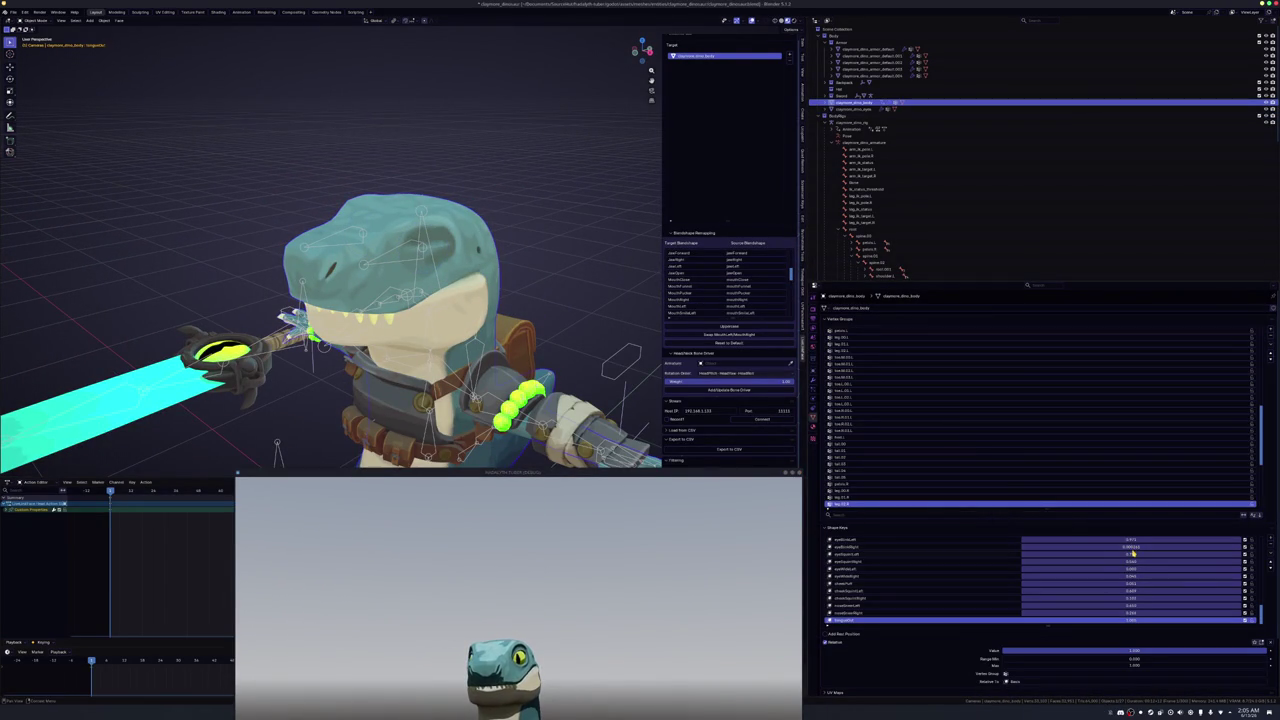
- Zero the eyeBlink/eyeSquint shape keys to open the eye and scroll through the face shape keys
{"action": "left_click_drag", "start_coordinate": [1131, 541], "coordinate": [1141, 621]}
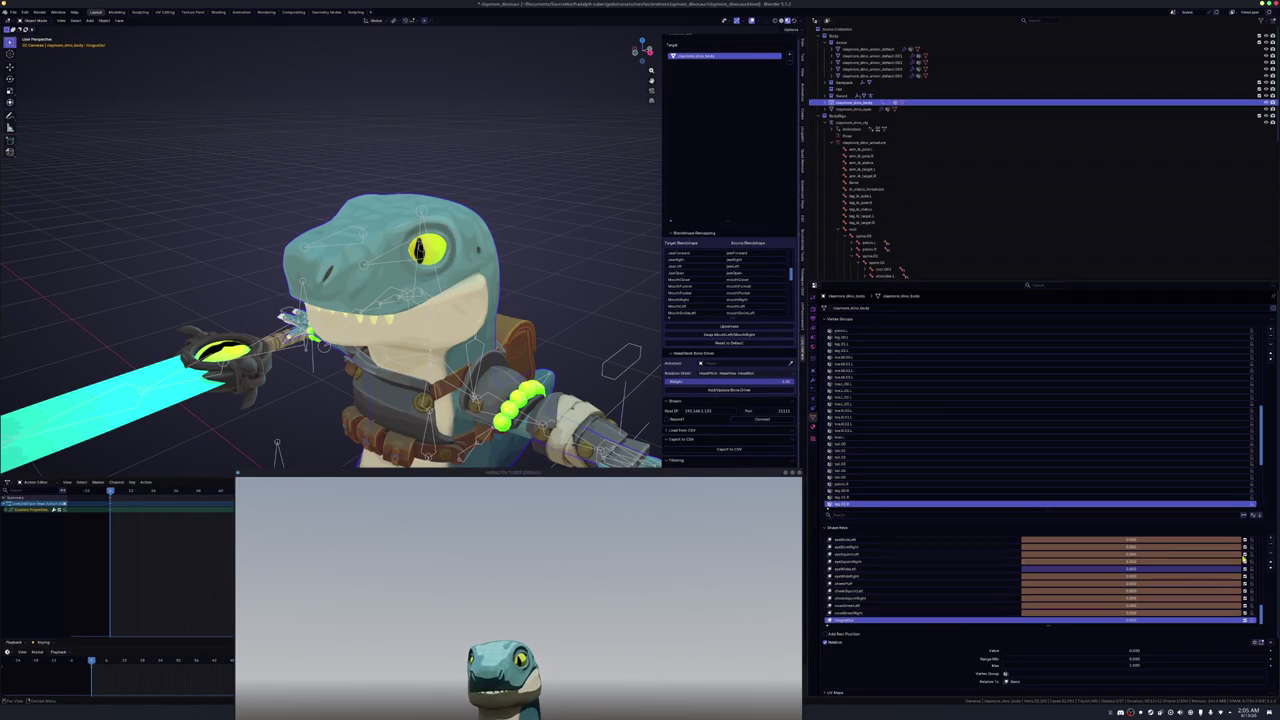
{"action": "scroll", "coordinate": [1125, 600], "scroll_direction": "up", "scroll_amount": 4}
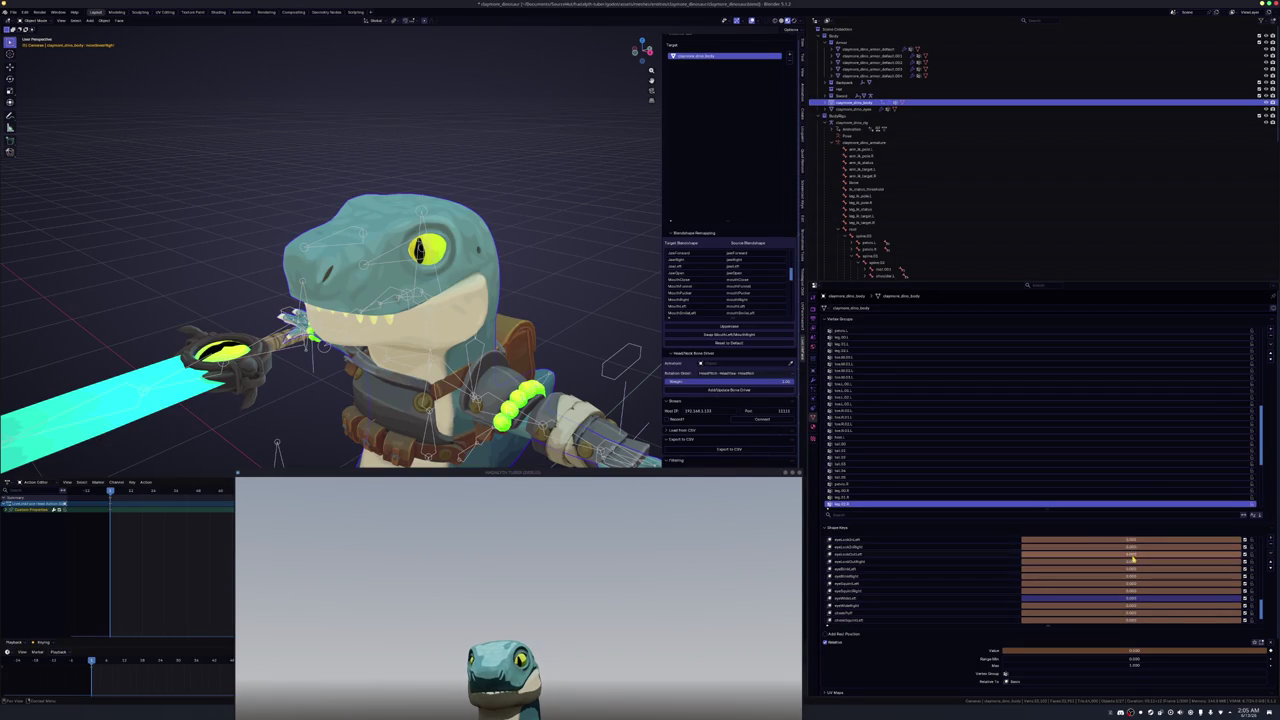
{"action": "scroll", "coordinate": [1133, 560], "scroll_direction": "up", "scroll_amount": 3}
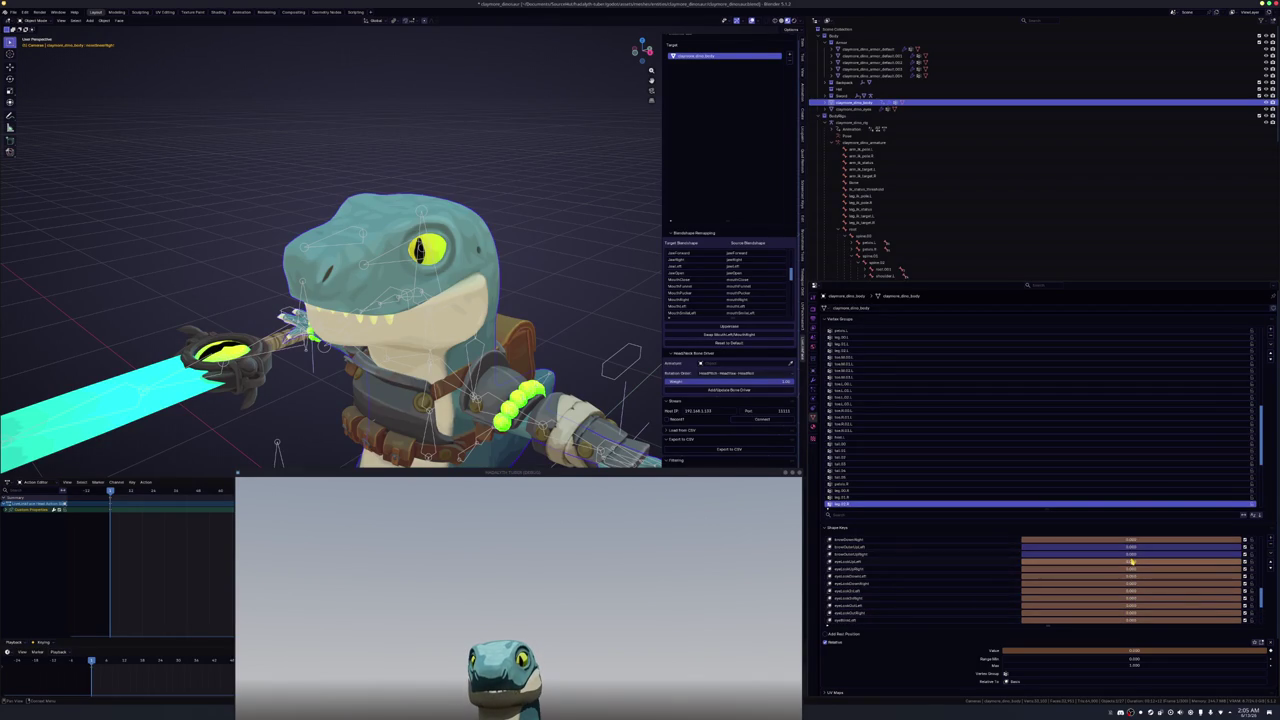
{"action": "scroll", "coordinate": [1133, 563], "scroll_direction": "up", "scroll_amount": 3}
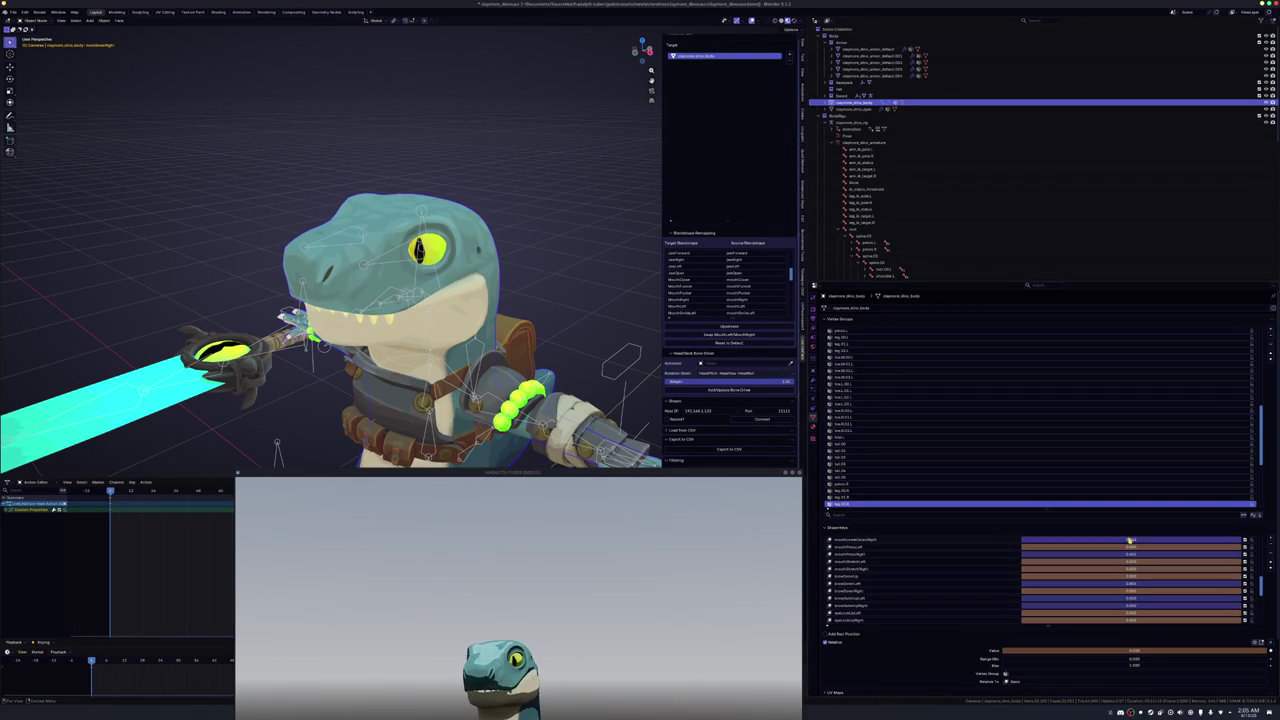
{"action": "scroll", "coordinate": [1133, 561], "scroll_direction": "up", "scroll_amount": 3}
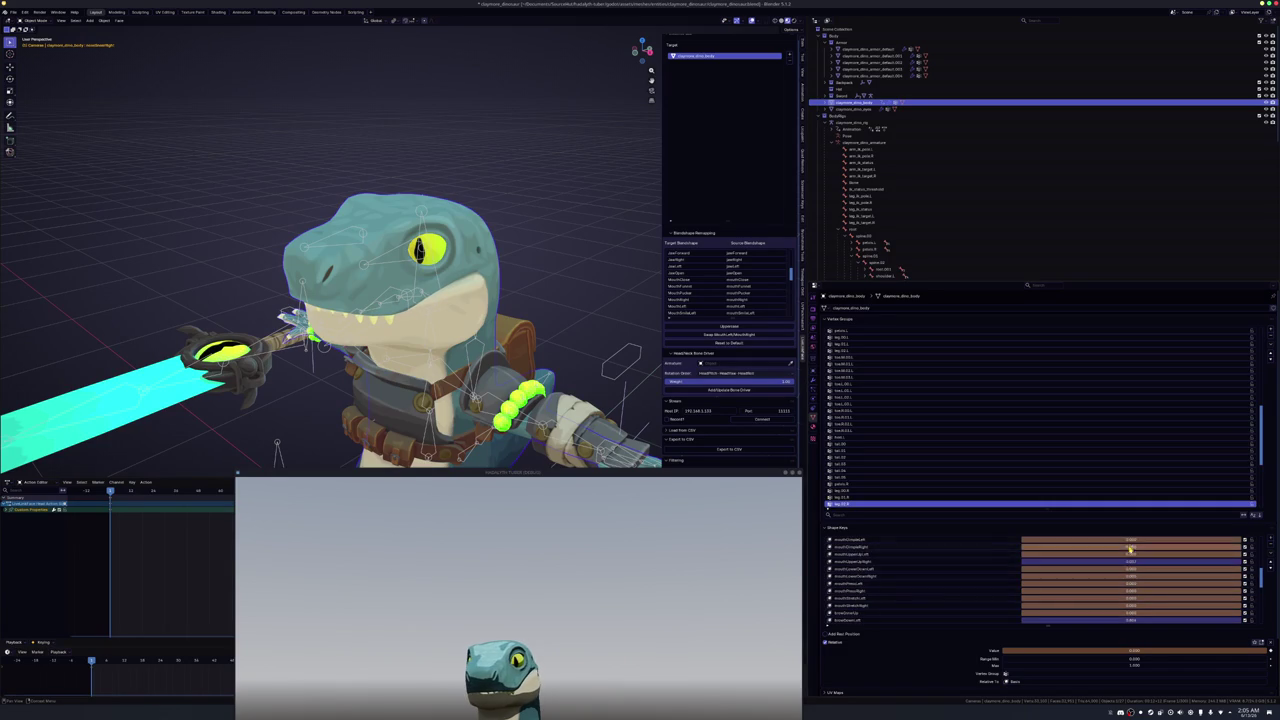
{"action": "scroll", "coordinate": [1131, 560], "scroll_direction": "down", "scroll_amount": 3}
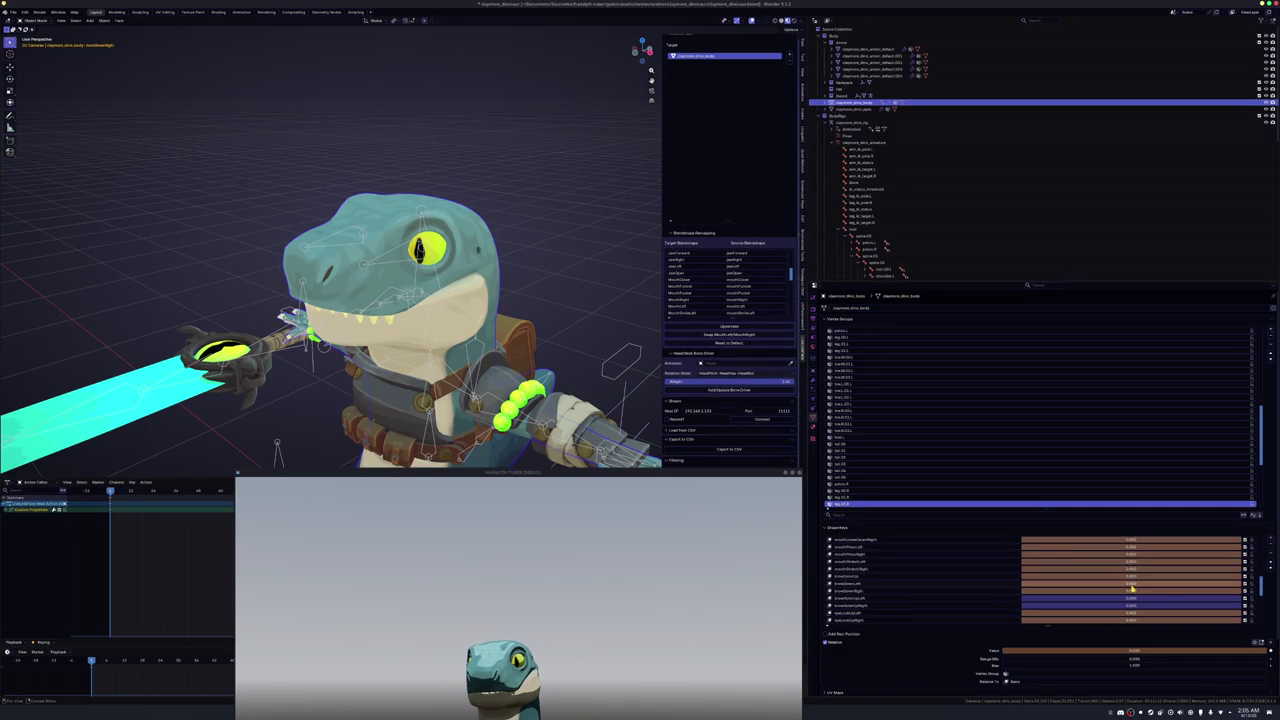
{"action": "scroll", "coordinate": [1126, 608], "scroll_direction": "up", "scroll_amount": 5}
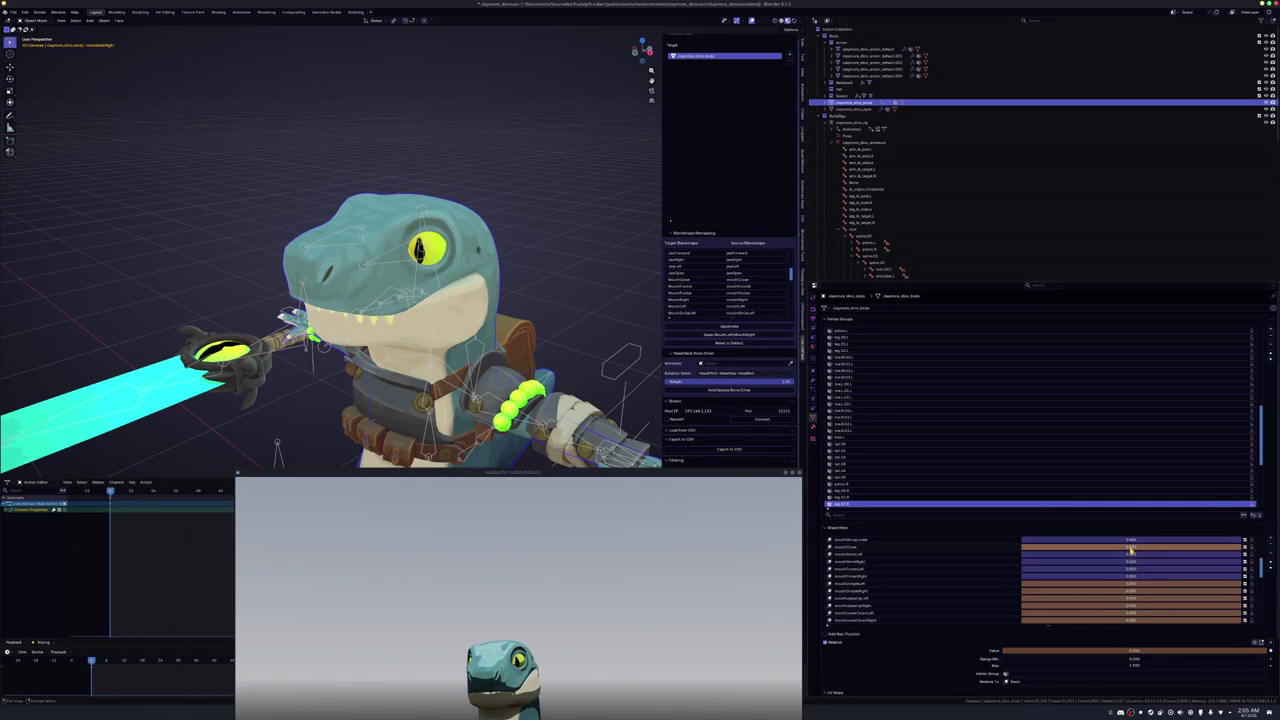
{"action": "scroll", "coordinate": [1131, 550], "scroll_direction": "up", "scroll_amount": 5}
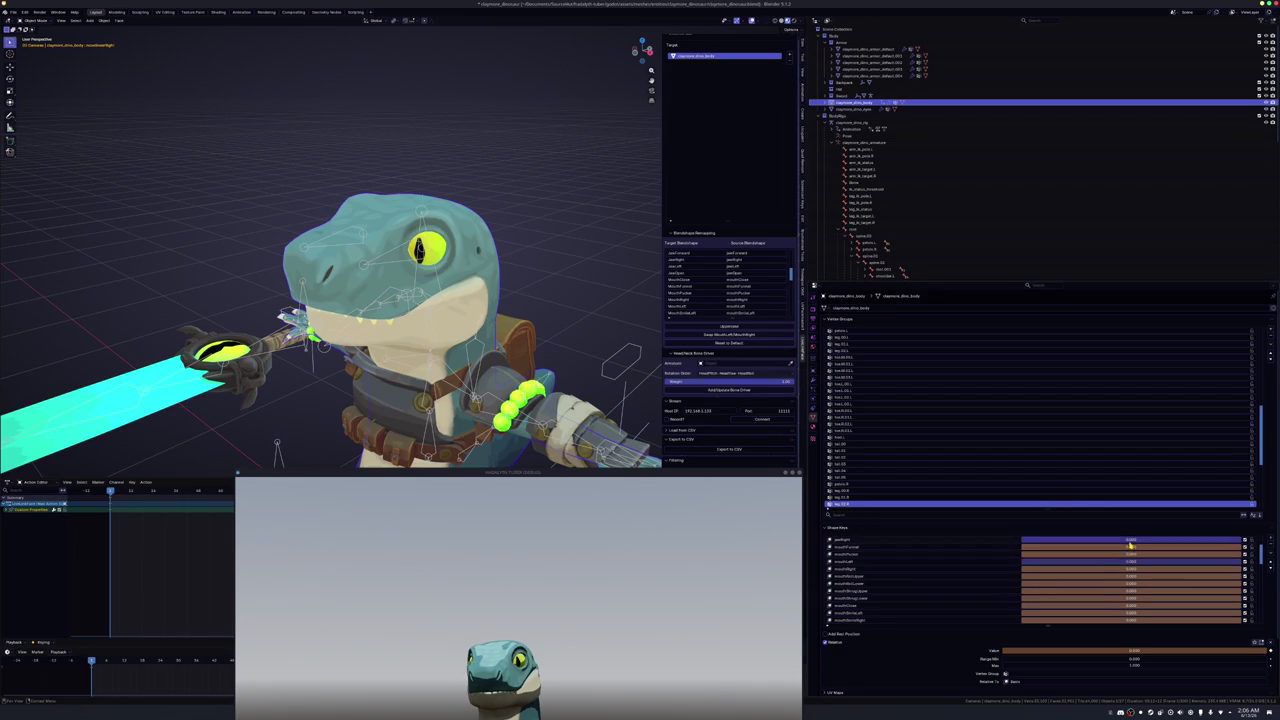
{"action": "scroll", "coordinate": [1131, 560], "scroll_direction": "up", "scroll_amount": 3}
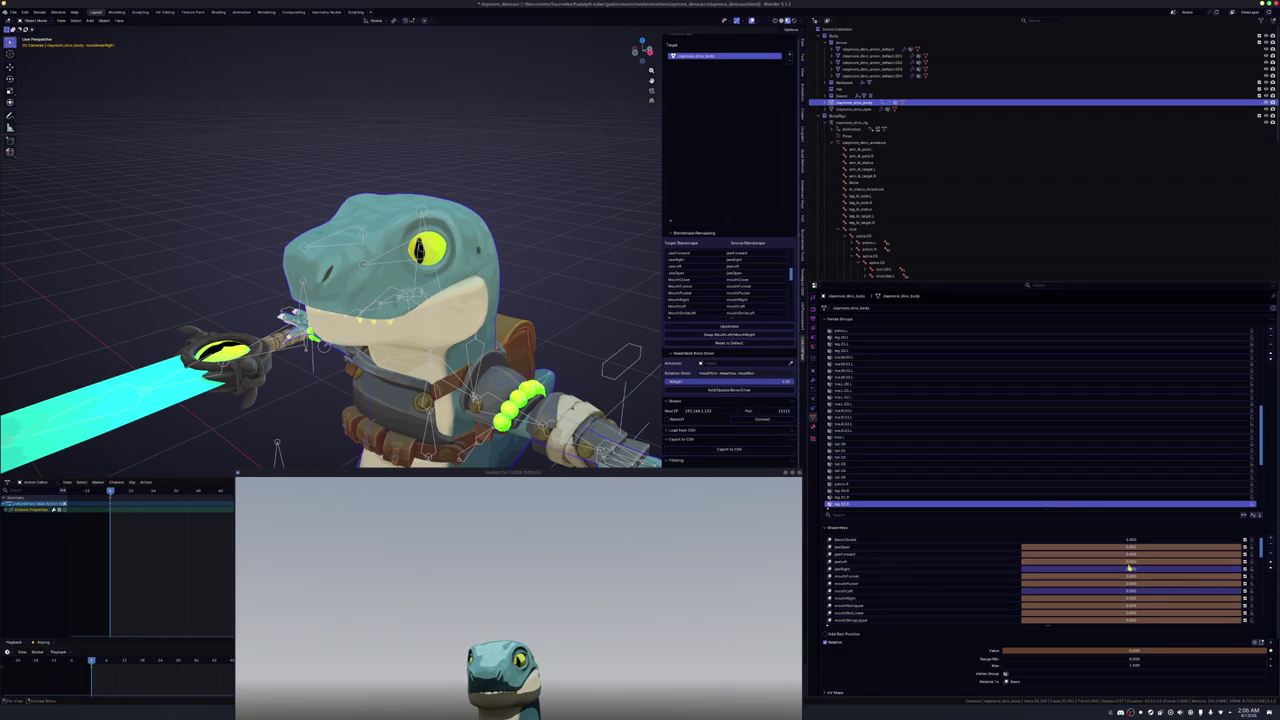
{"action": "scroll", "coordinate": [1130, 568], "scroll_direction": "up", "scroll_amount": 1}
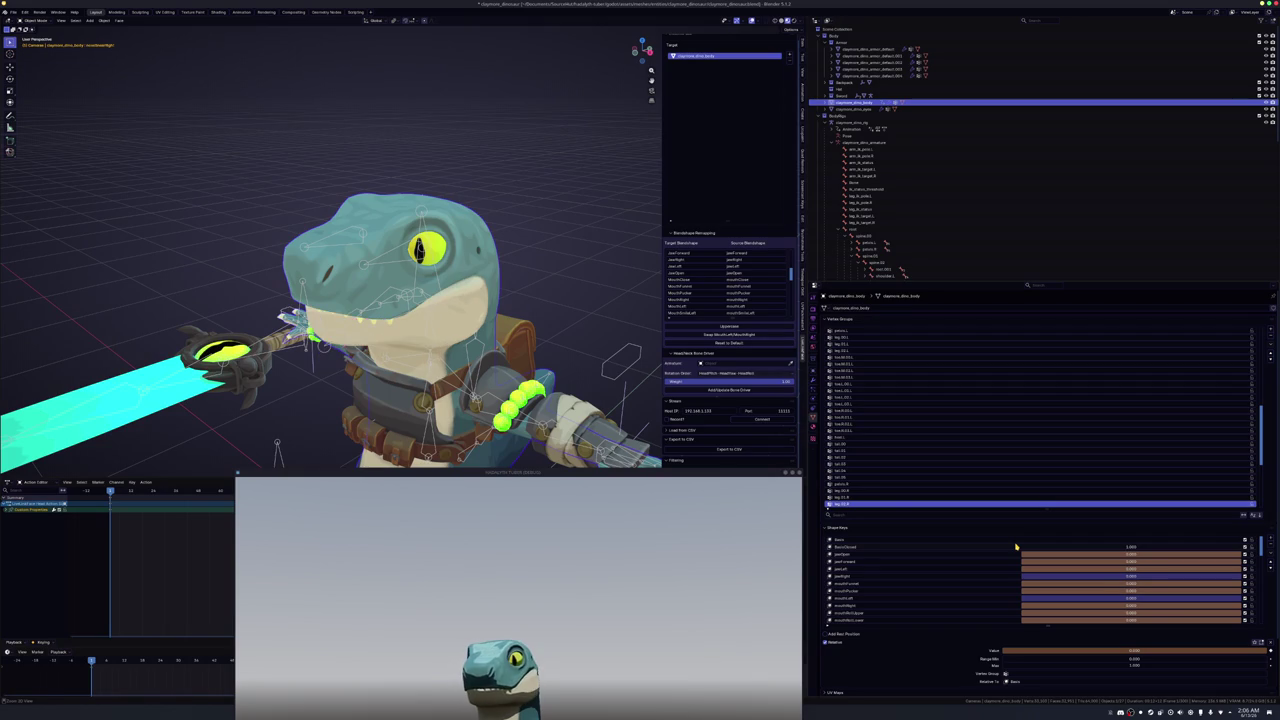
{"action": "scroll", "coordinate": [561, 368], "scroll_direction": "down", "scroll_amount": 5}
- Move the game preview right, shrink it, and raise it to the upper right
{"action": "mouse_move", "coordinate": [512, 472]}
{"action": "left_mouse_down"}
{"action": "mouse_move", "coordinate": [715, 288]}
{"action": "mouse_move", "coordinate": [909, 203]}
{"action": "left_mouse_up"}
{"action": "mouse_move", "coordinate": [630, 203]}
{"action": "left_mouse_down"}
{"action": "mouse_move", "coordinate": [826, 294]}
{"action": "mouse_move", "coordinate": [1026, 464]}
{"action": "mouse_move", "coordinate": [966, 449]}
{"action": "mouse_move", "coordinate": [849, 277]}
{"action": "mouse_move", "coordinate": [626, 129]}
{"action": "mouse_move", "coordinate": [318, 128]}
{"action": "mouse_move", "coordinate": [771, 86]}
{"action": "mouse_move", "coordinate": [729, 286]}
{"action": "mouse_move", "coordinate": [798, 316]}
{"action": "left_mouse_up"}
{"action": "mouse_move", "coordinate": [912, 320]}
{"action": "left_mouse_down"}
{"action": "mouse_move", "coordinate": [983, 81]}
{"action": "mouse_move", "coordinate": [967, 175]}
{"action": "left_mouse_up"}
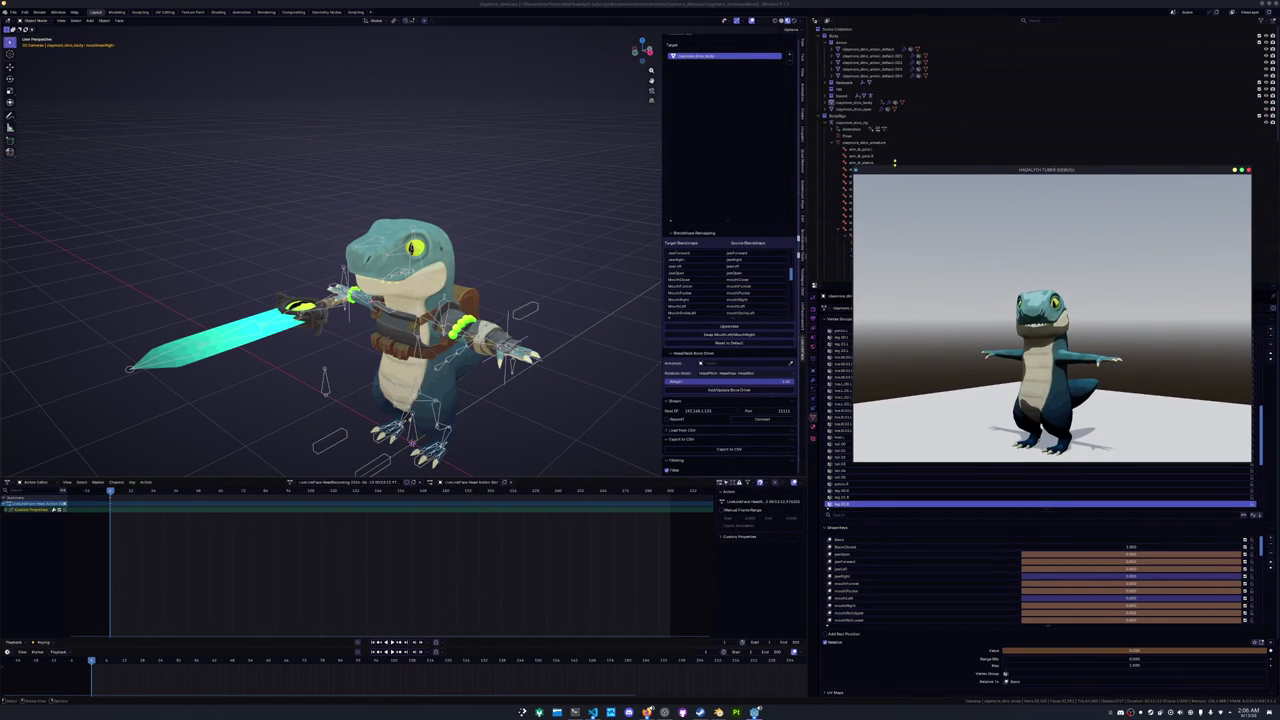
- Narrow the game preview at the top right, keep it on top, and select the dinosaur armature
{"action": "mouse_move", "coordinate": [853, 170]}
{"action": "left_mouse_down"}
{"action": "mouse_move", "coordinate": [1055, 183]}
{"action": "mouse_move", "coordinate": [1071, 39]}
{"action": "left_mouse_up"}
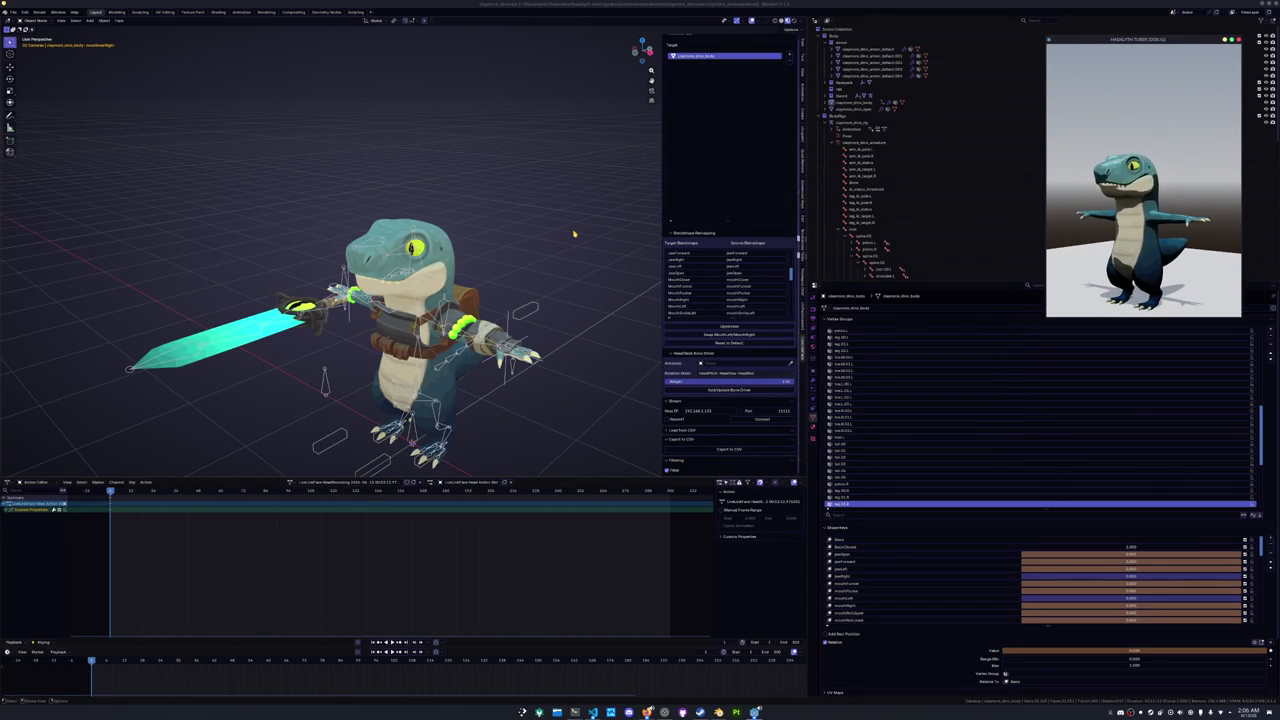
{"action": "left_click", "coordinate": [585, 268]}
{"action": "key", "text": "alt+Tab"}
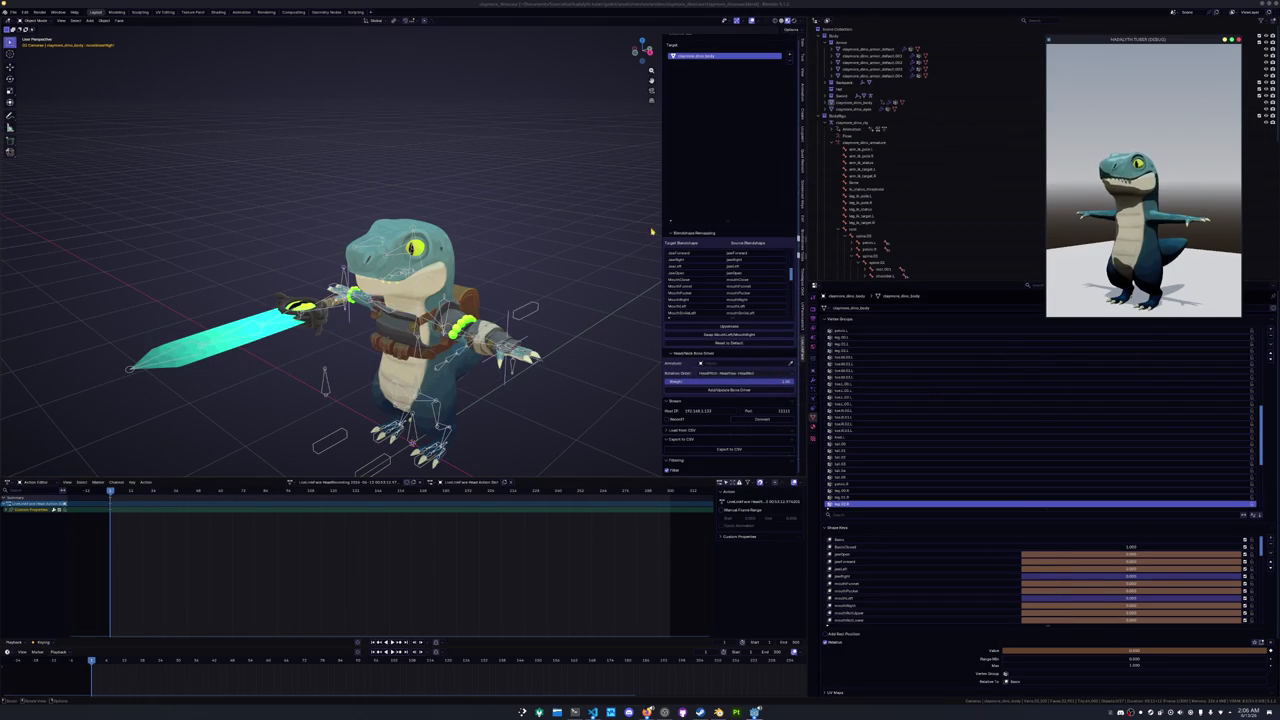
{"action": "left_click", "coordinate": [531, 313]}
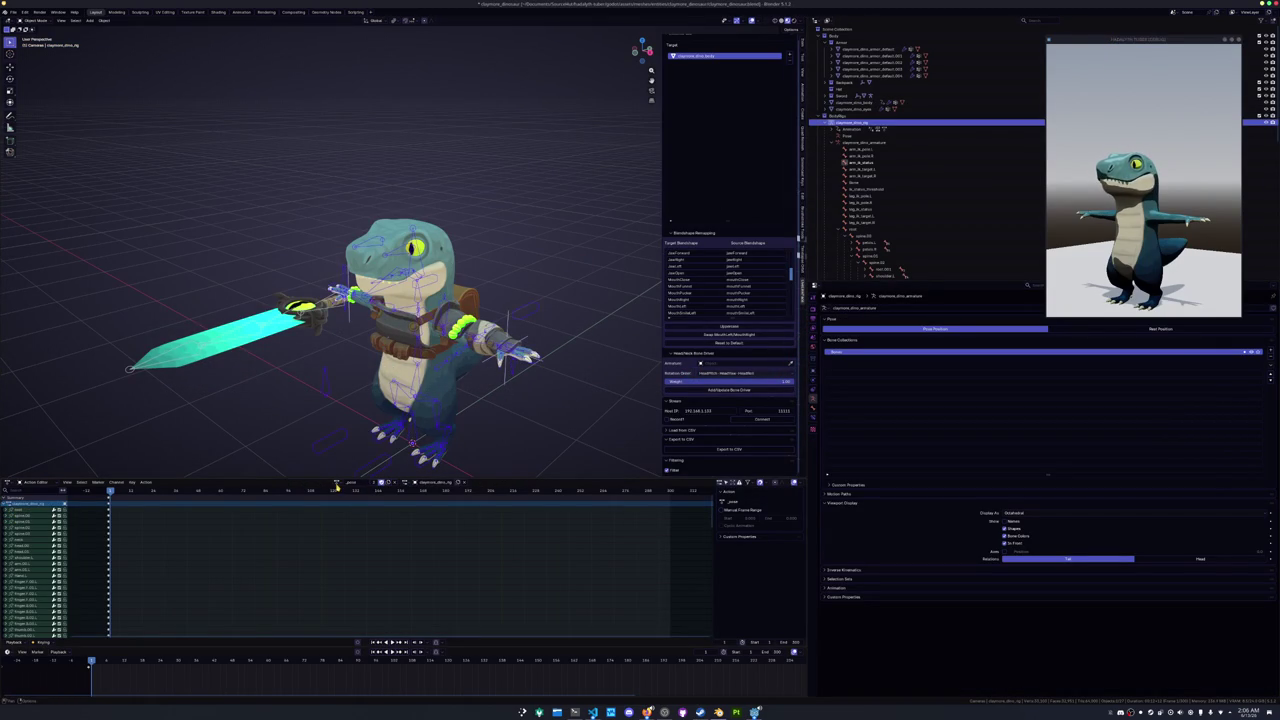
- Load FaceRecording and unlink it, then try the sword-raised and T-pose actions
{"action": "left_click", "coordinate": [336, 482]}
{"action": "left_click", "coordinate": [360, 540]}
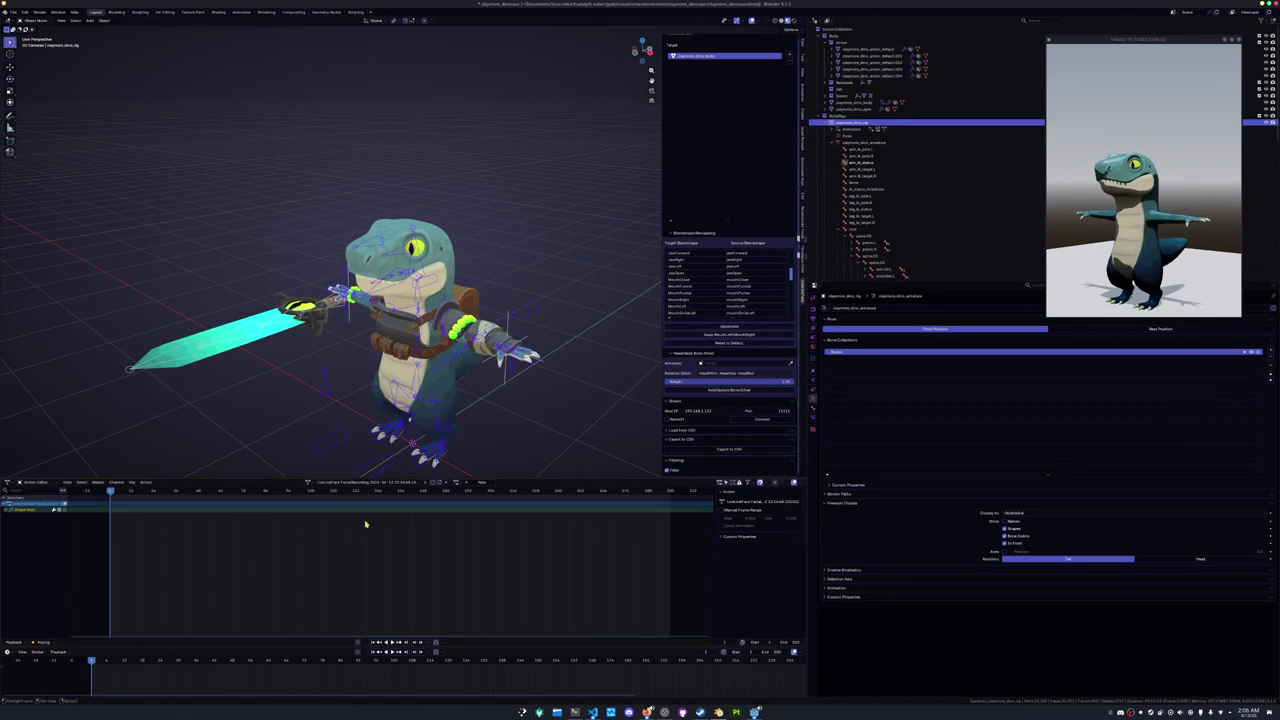
{"action": "left_click", "coordinate": [446, 483]}
{"action": "left_click", "coordinate": [378, 483]}
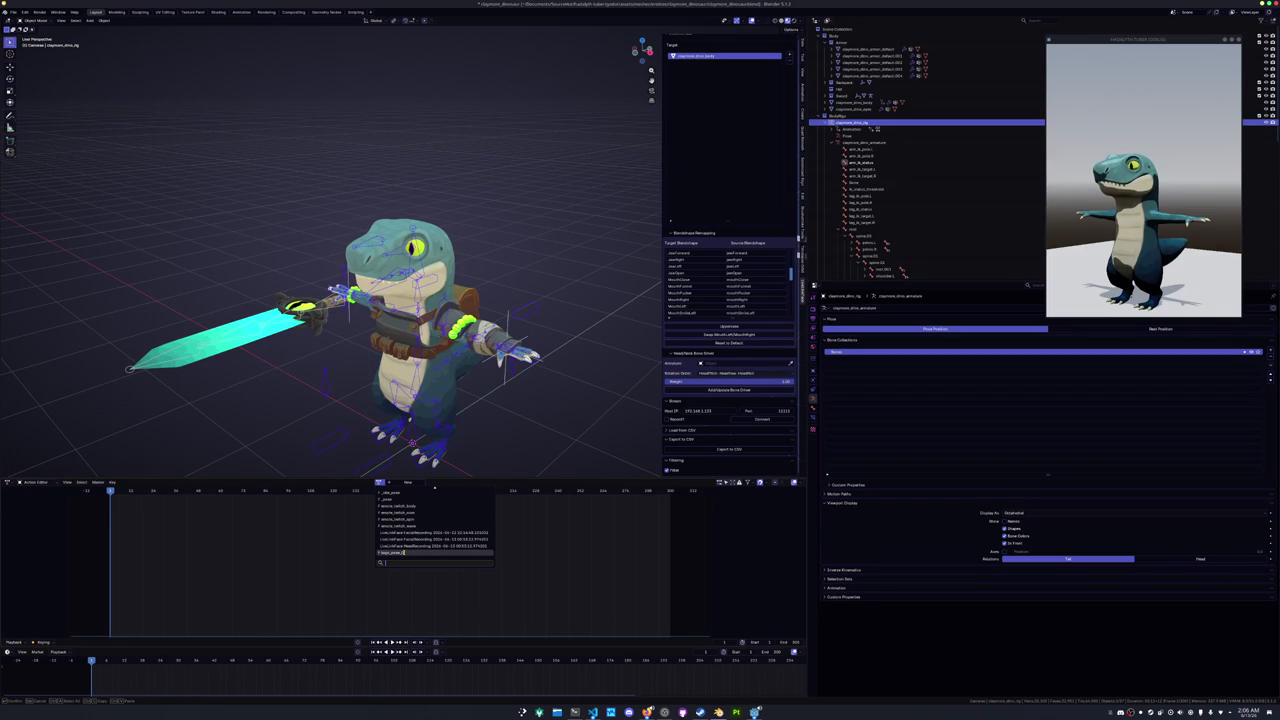
{"action": "left_click", "coordinate": [390, 552]}
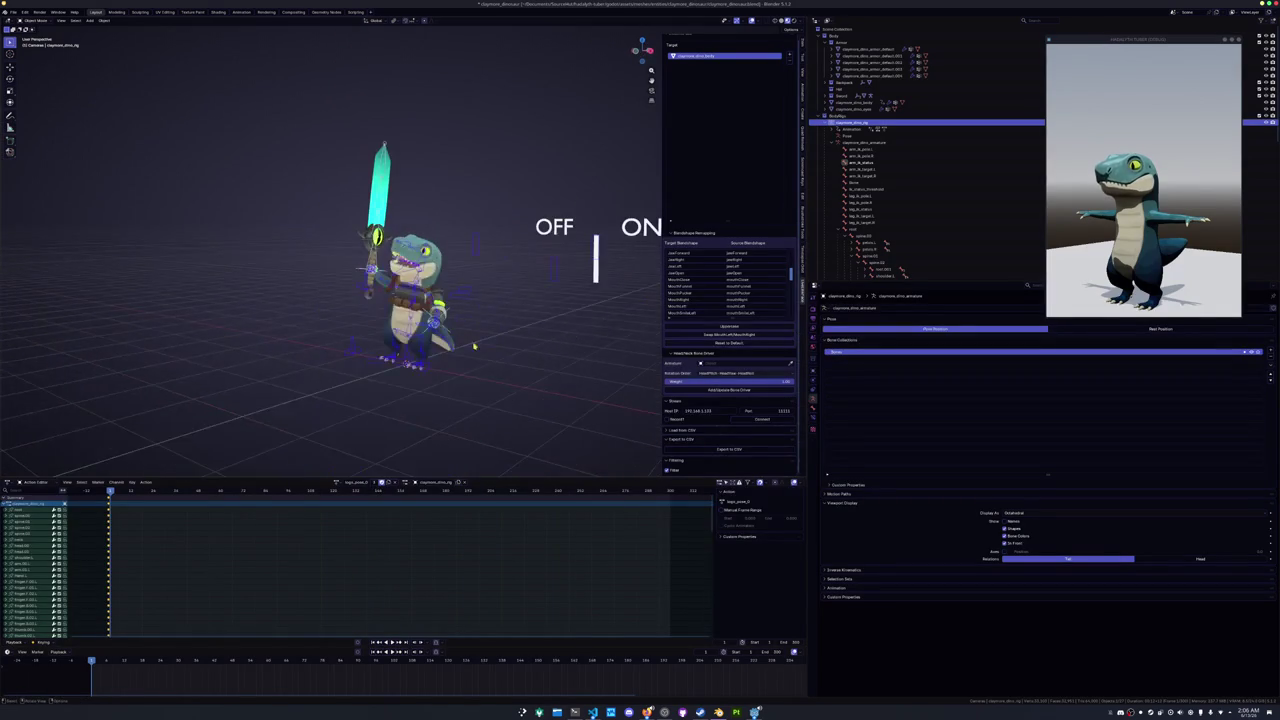
{"action": "left_click", "coordinate": [340, 482]}
{"action": "left_click", "coordinate": [385, 515]}
- Load the c_camera_track action and drag the Outliner divider down to enlarge it
{"action": "left_click", "coordinate": [340, 482]}
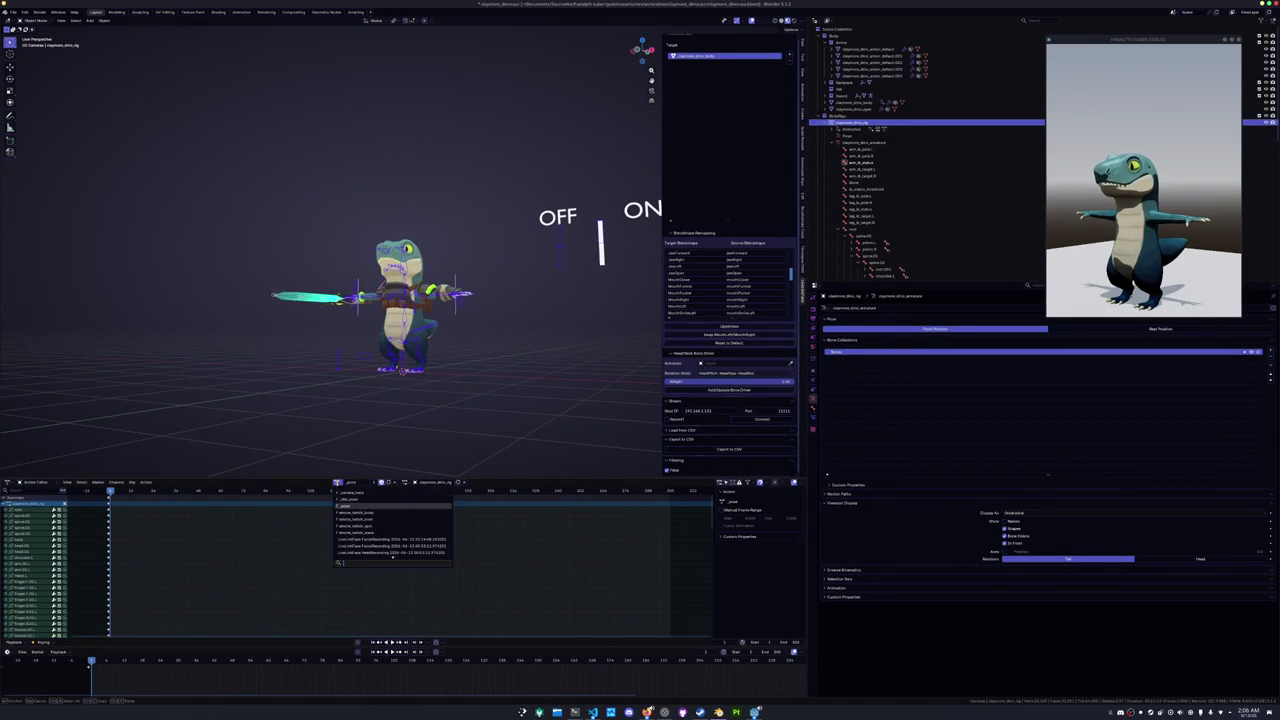
{"action": "left_click", "coordinate": [355, 492]}
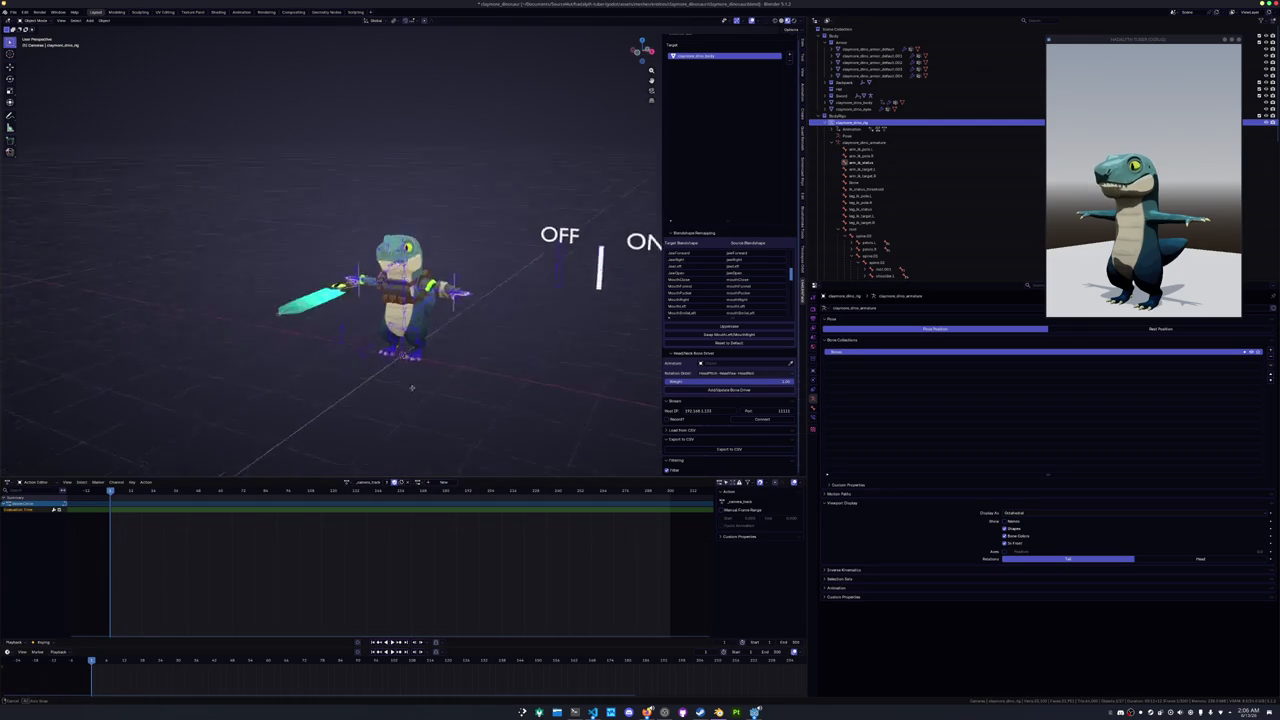
{"action": "scroll", "coordinate": [411, 385], "scroll_direction": "down", "scroll_amount": 5}
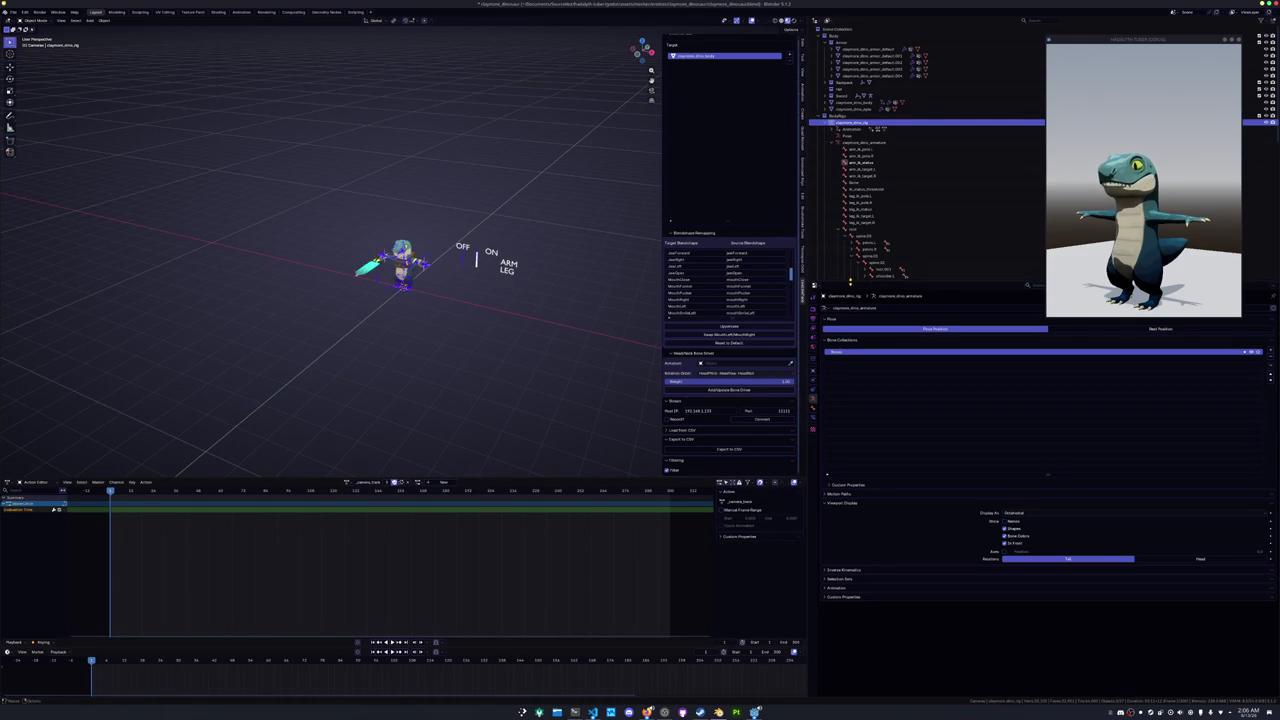
{"action": "left_click_drag", "start_coordinate": [1000, 290], "coordinate": [1000, 395]}
{"action": "scroll", "coordinate": [483, 370], "scroll_direction": "down", "scroll_amount": 2}
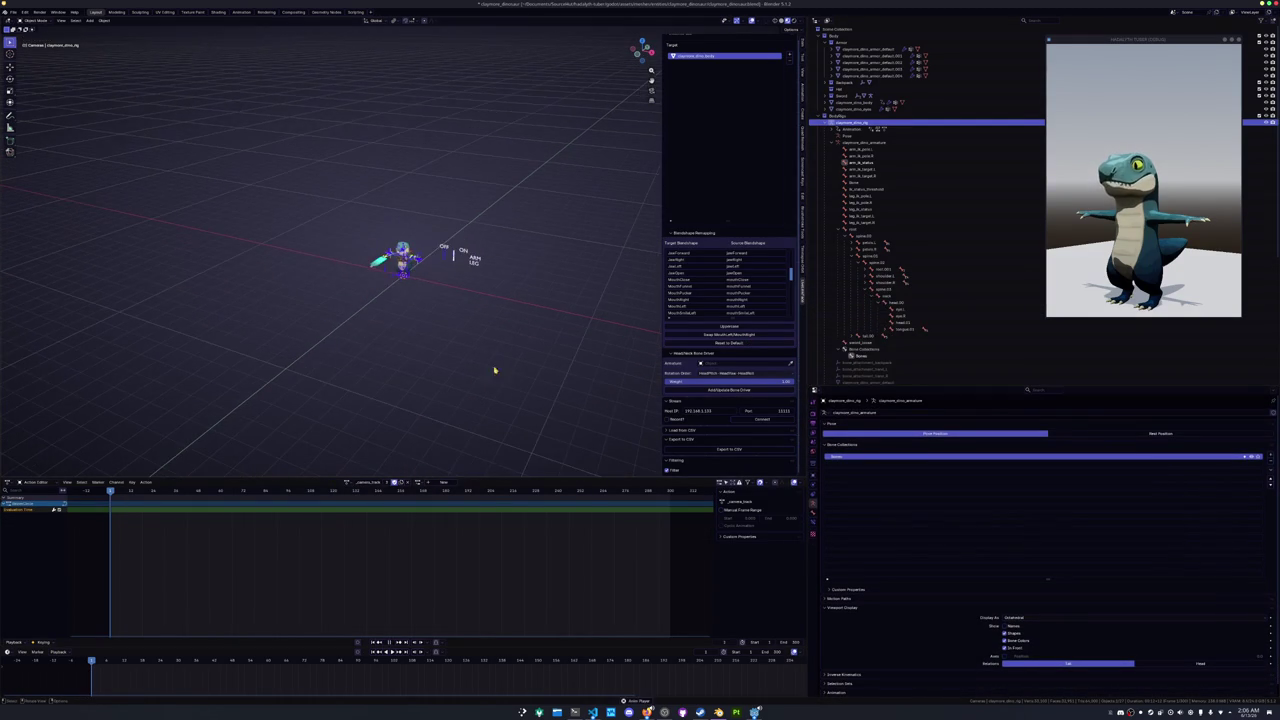
- Select the orbit camera circle and extra cameras in the Cameras collection and delete them
{"action": "scroll", "coordinate": [879, 335], "scroll_direction": "down", "scroll_amount": 5}
{"action": "scroll", "coordinate": [879, 335], "scroll_direction": "down", "scroll_amount": 2}
{"action": "left_click", "coordinate": [862, 256]}
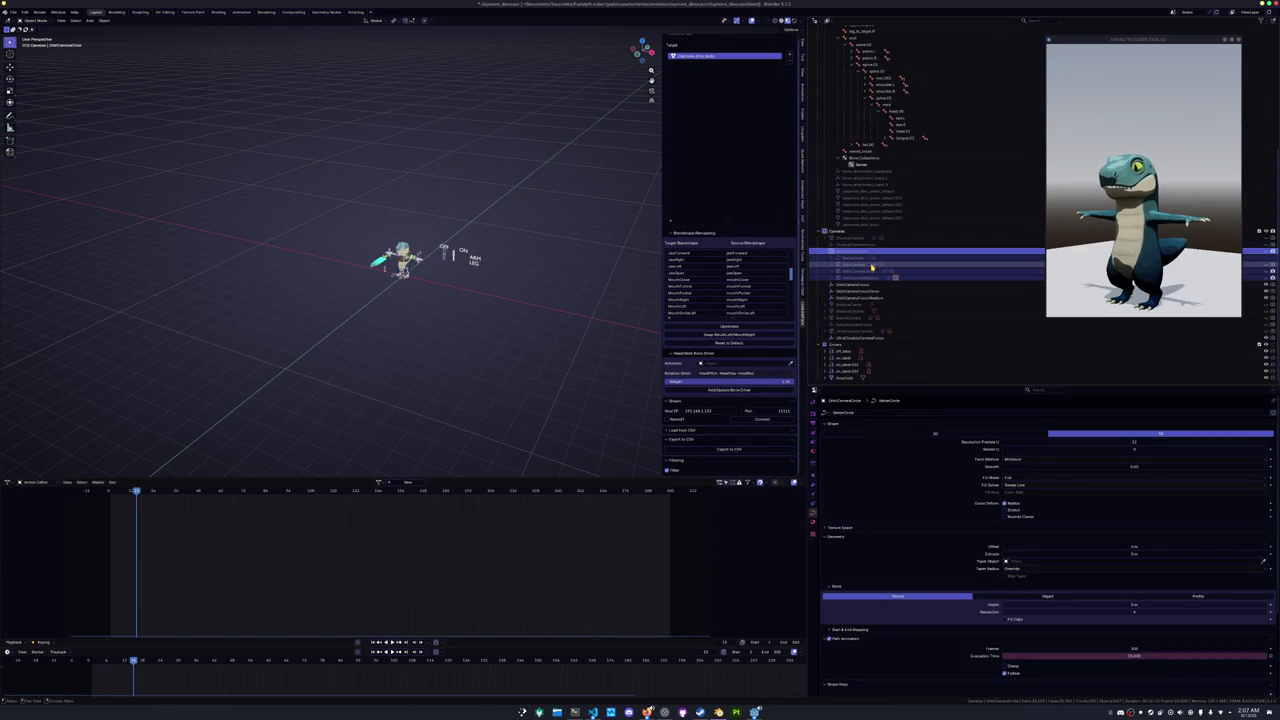
{"action": "key", "text": "Delete"}
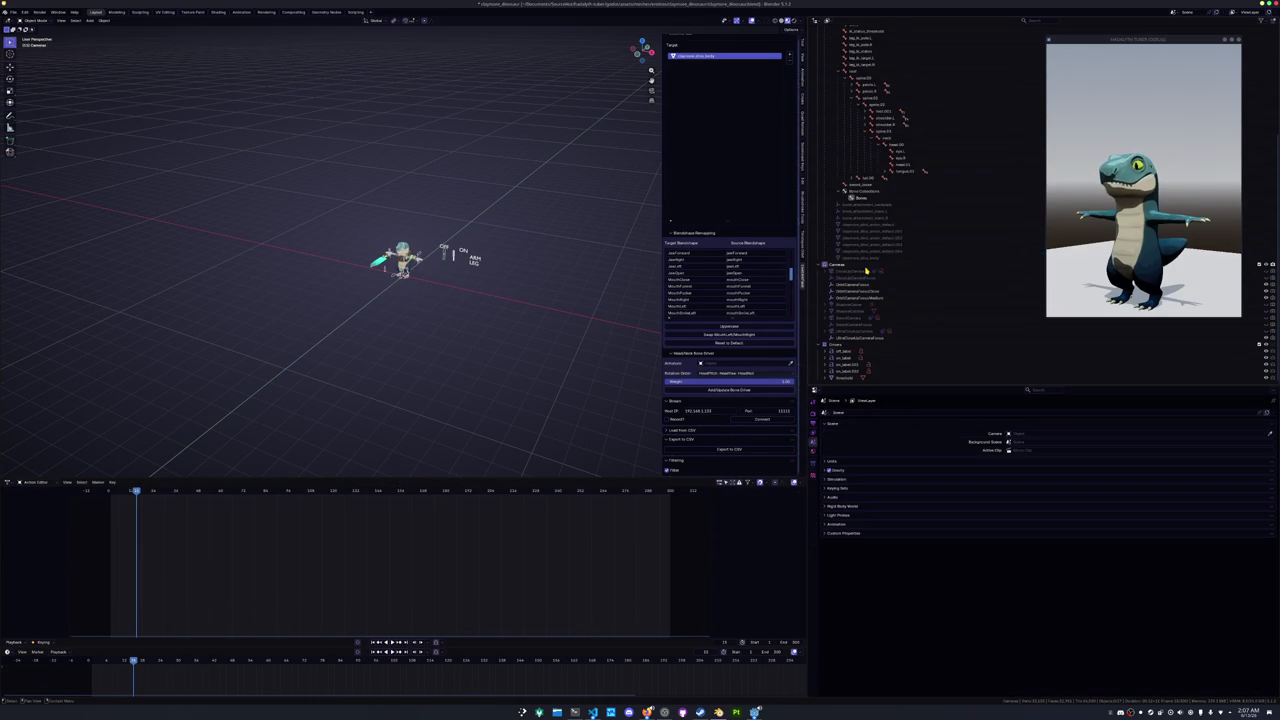
{"action": "scroll", "coordinate": [486, 306], "scroll_direction": "up", "scroll_amount": 5}
- Save, then unlink the rig's action, try _camera_track, and unlink it again
{"action": "key", "text": "ctrl+s"}
{"action": "left_click", "coordinate": [380, 358]}
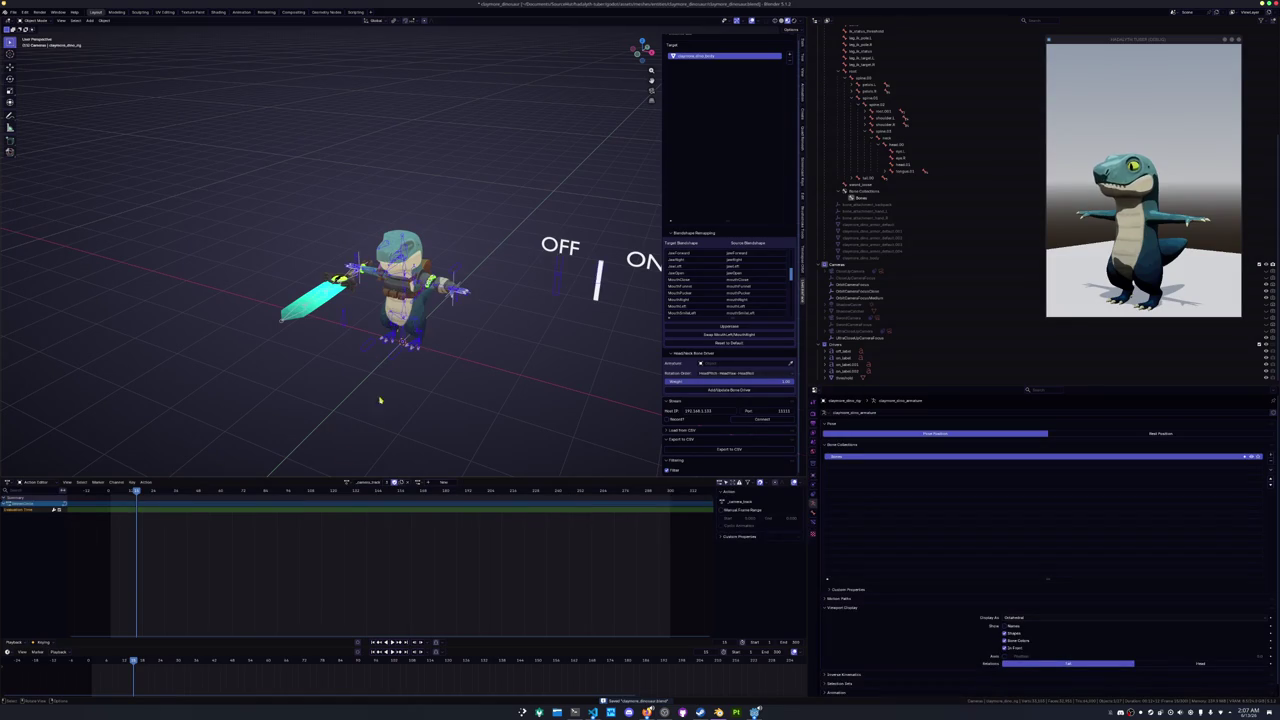
{"action": "left_click", "coordinate": [348, 490]}
{"action": "left_click", "coordinate": [348, 482]}
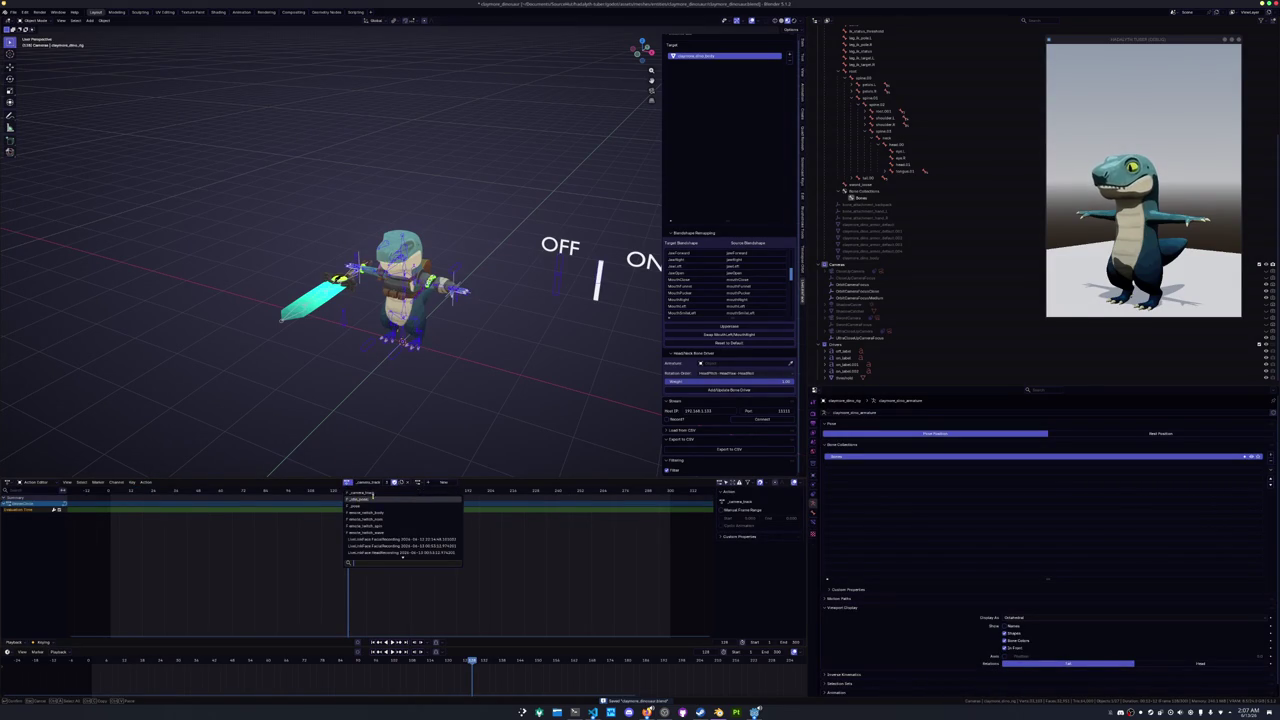
{"action": "left_click", "coordinate": [407, 484]}
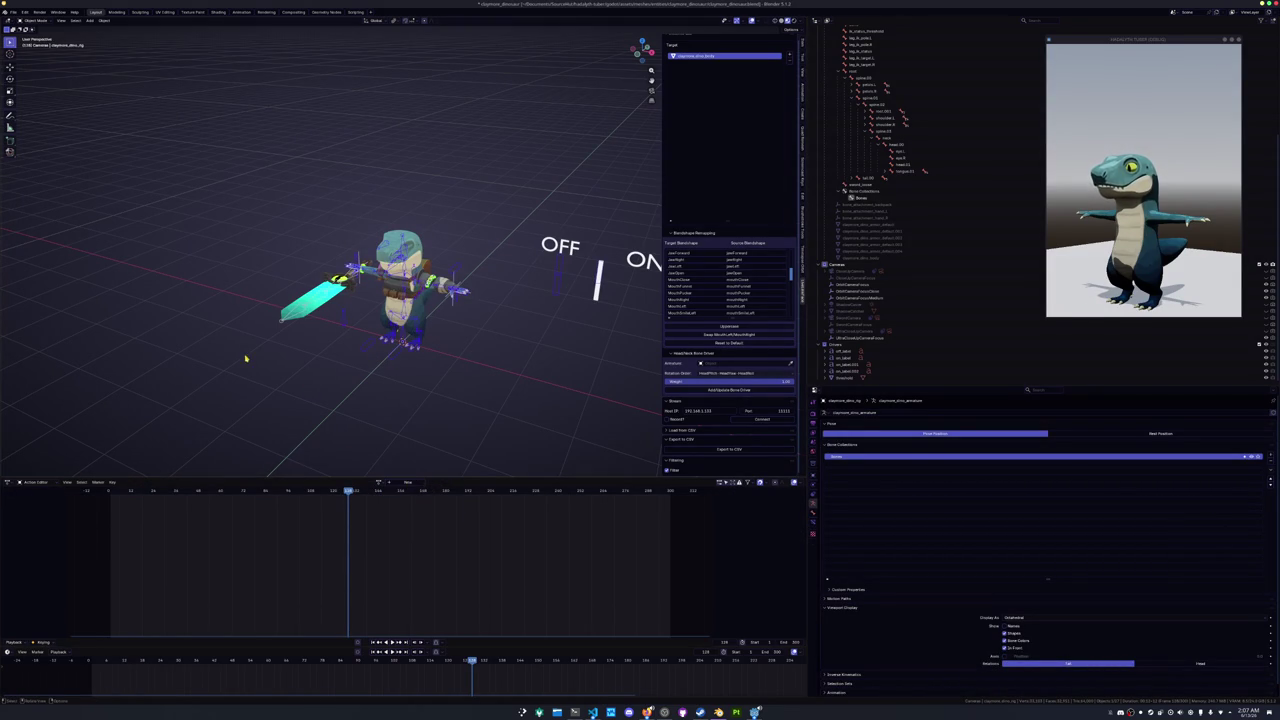
{"action": "left_click", "coordinate": [380, 482]}
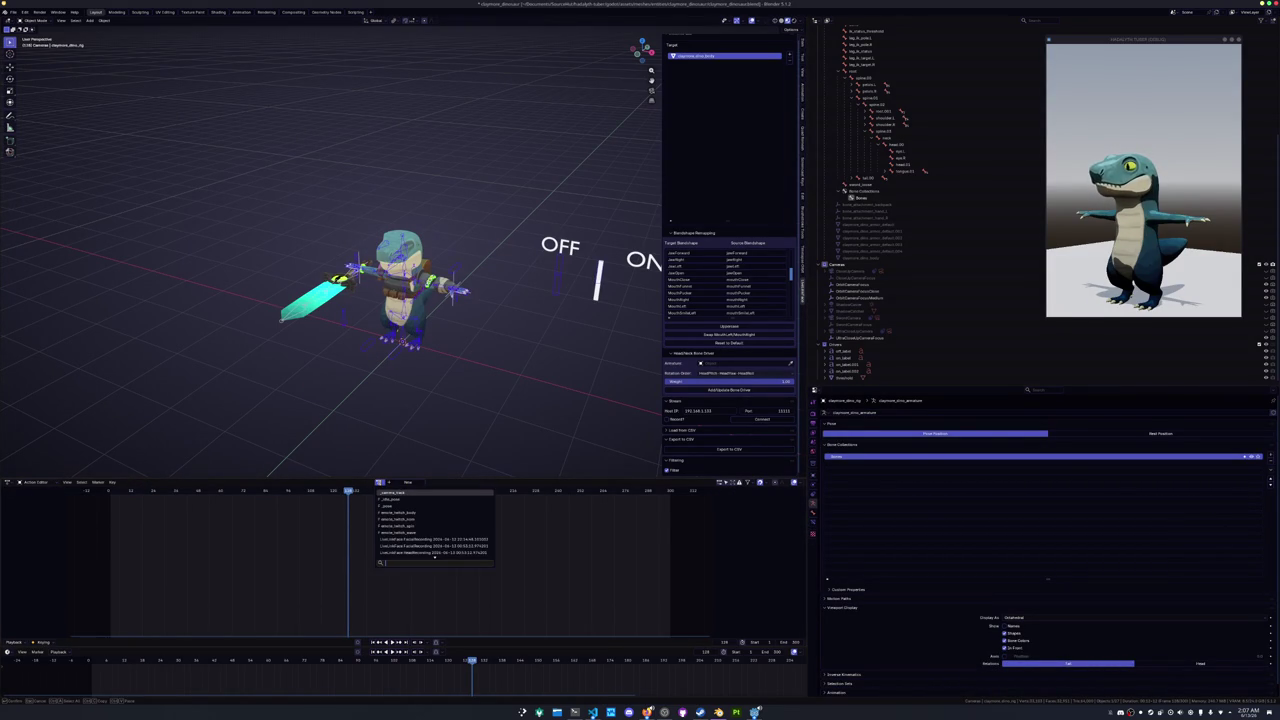
{"action": "left_click", "coordinate": [399, 493]}
{"action": "left_click", "coordinate": [418, 483]}
{"action": "left_click", "coordinate": [398, 483]}
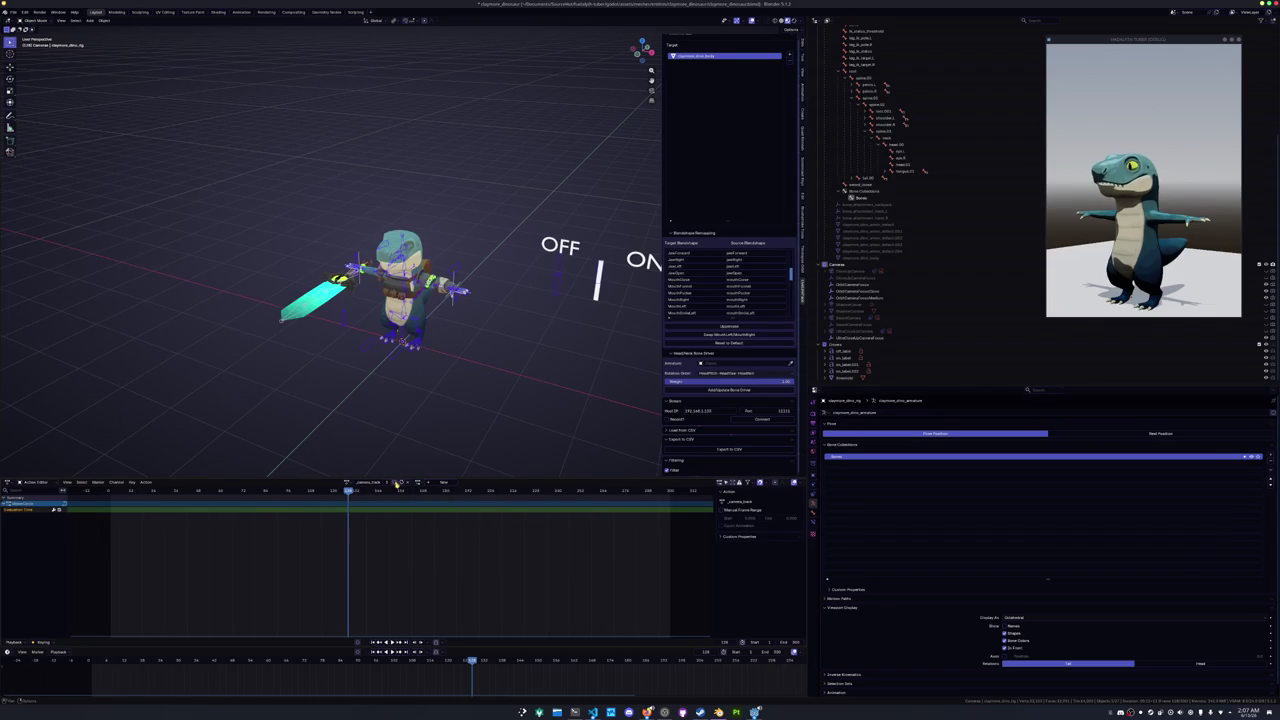
{"action": "left_click", "coordinate": [408, 483]}
{"action": "left_click", "coordinate": [380, 482]}
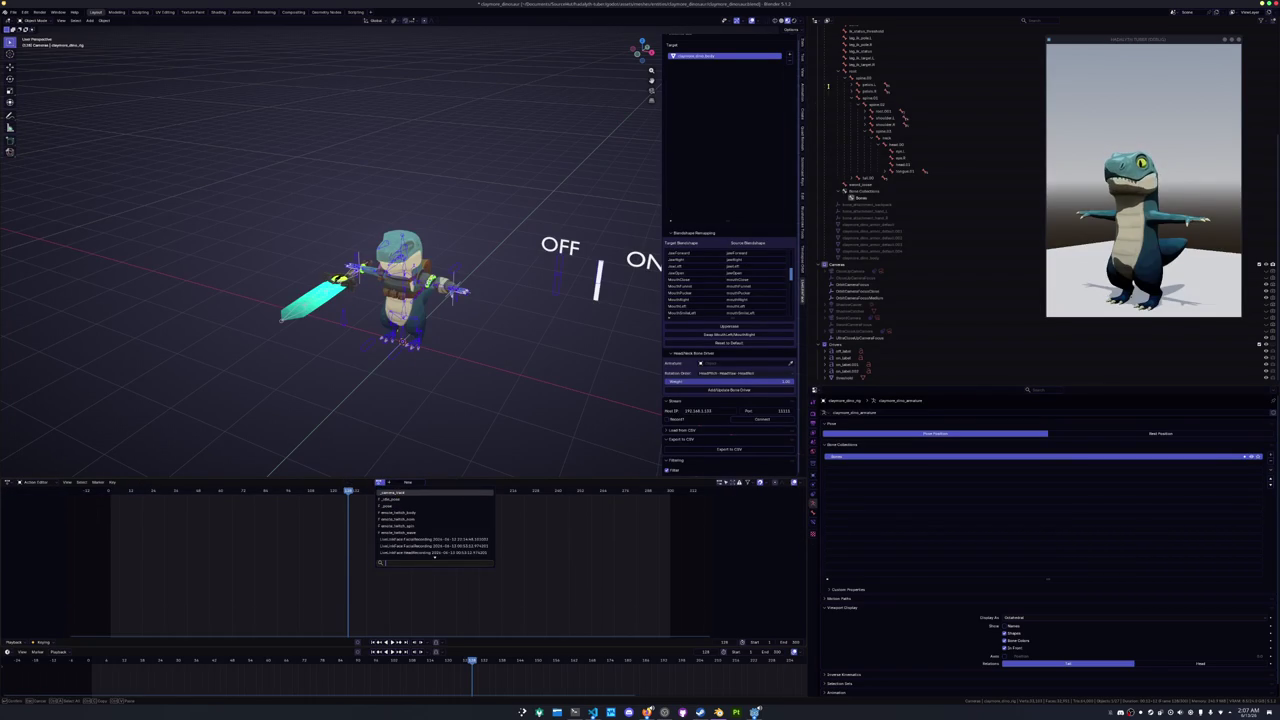
- In the Blender File view, delete both LiveLinkFace recording actions and save
{"action": "left_click", "coordinate": [828, 20]}
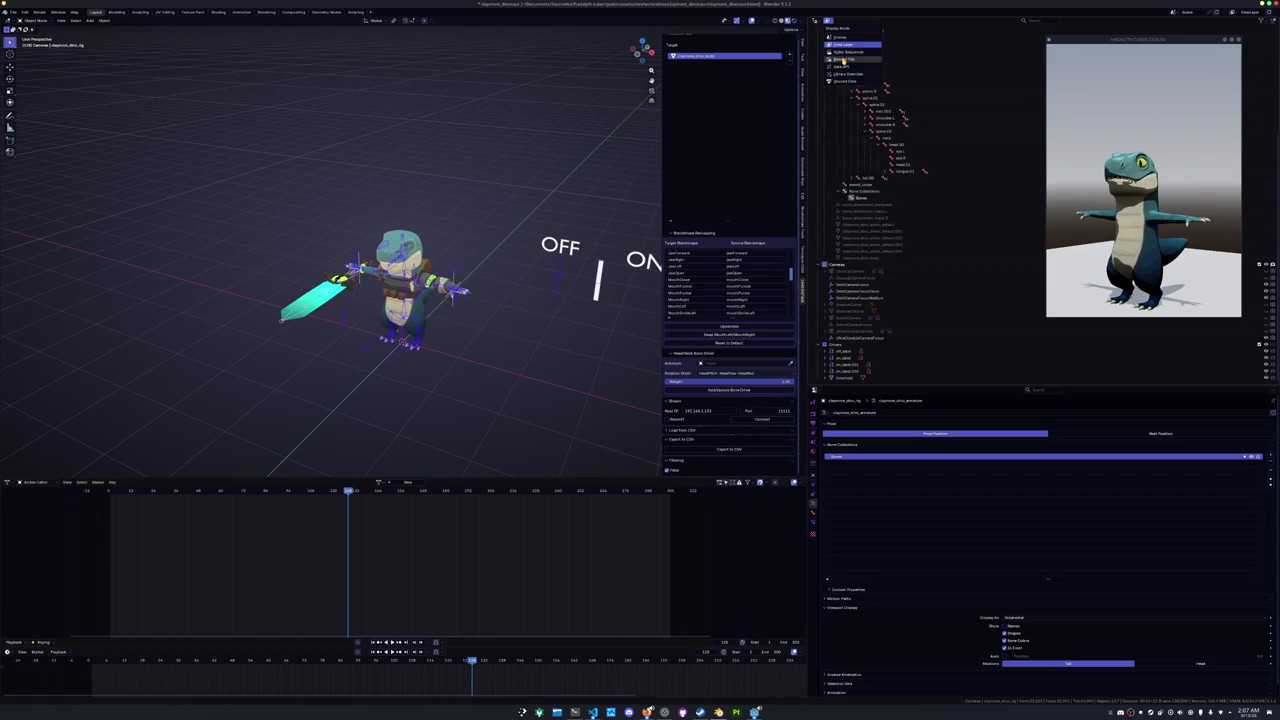
{"action": "left_click", "coordinate": [843, 59]}
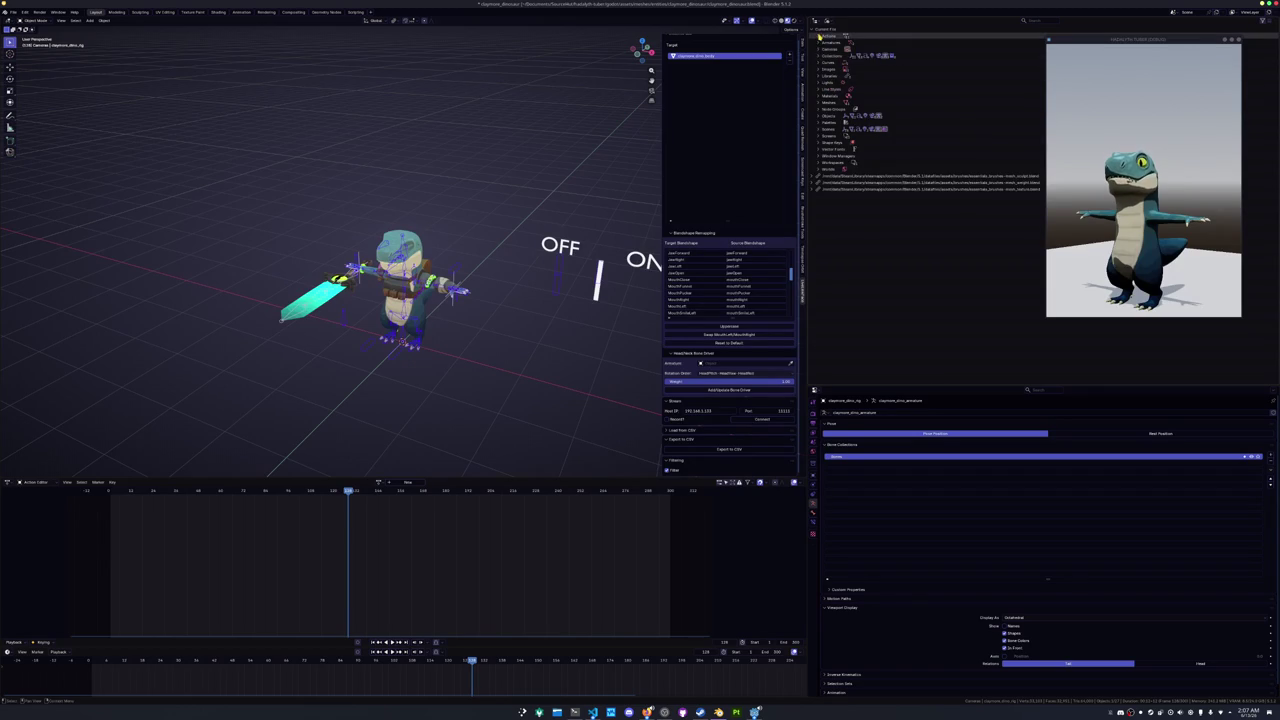
{"action": "left_click", "coordinate": [820, 38]}
{"action": "left_click", "coordinate": [848, 95]}
{"action": "left_click", "coordinate": [850, 103], "text": "ctrl"}
{"action": "right_click", "coordinate": [850, 103]}
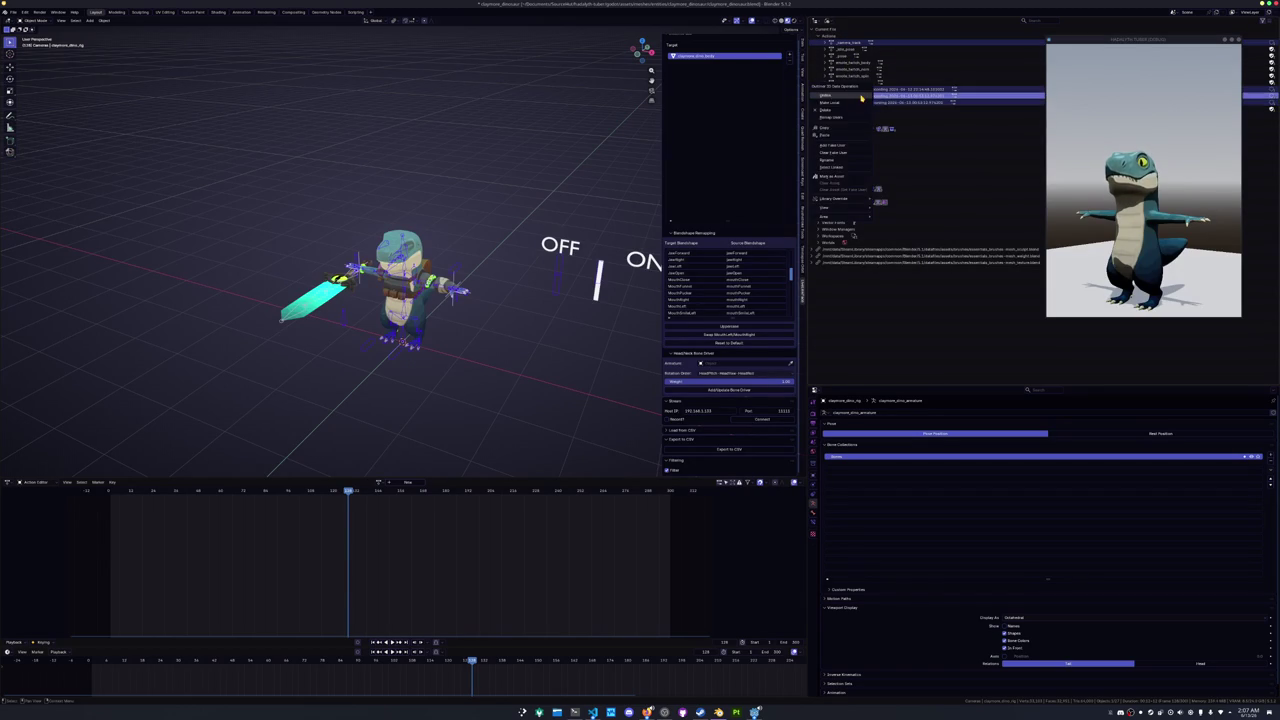
{"action": "left_click", "coordinate": [843, 113]}
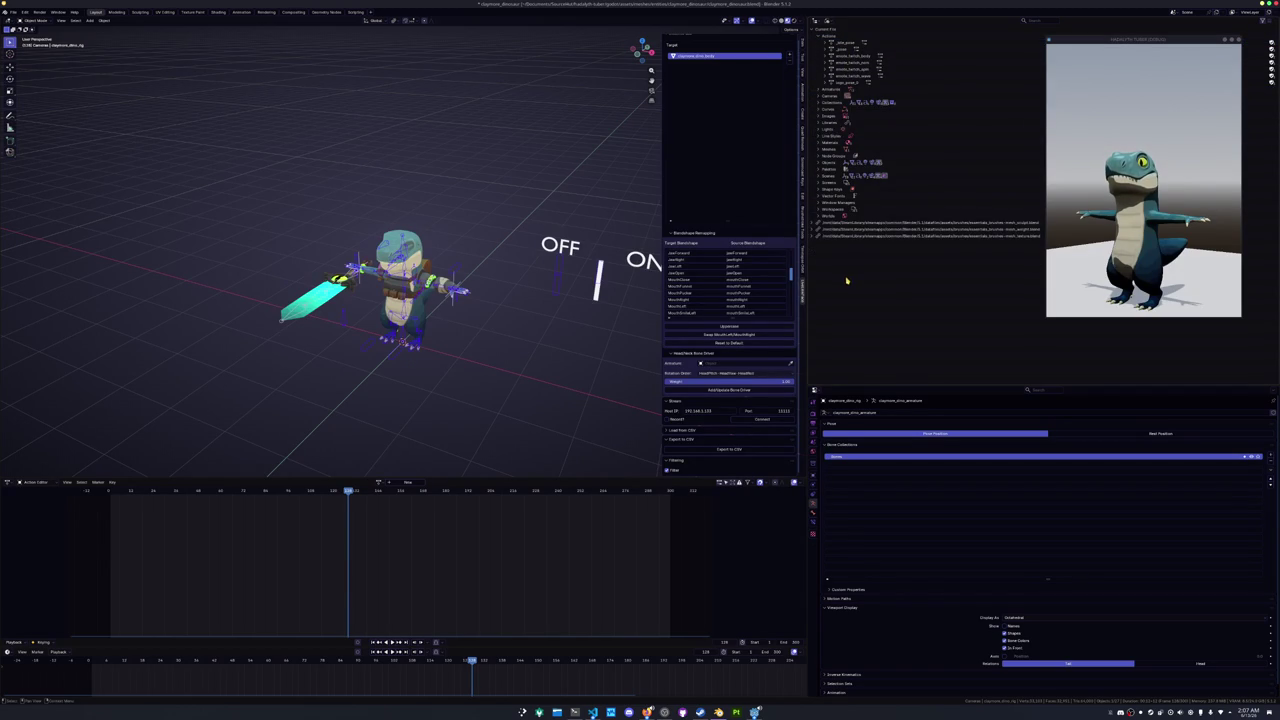
{"action": "key", "text": "ctrl+s"}
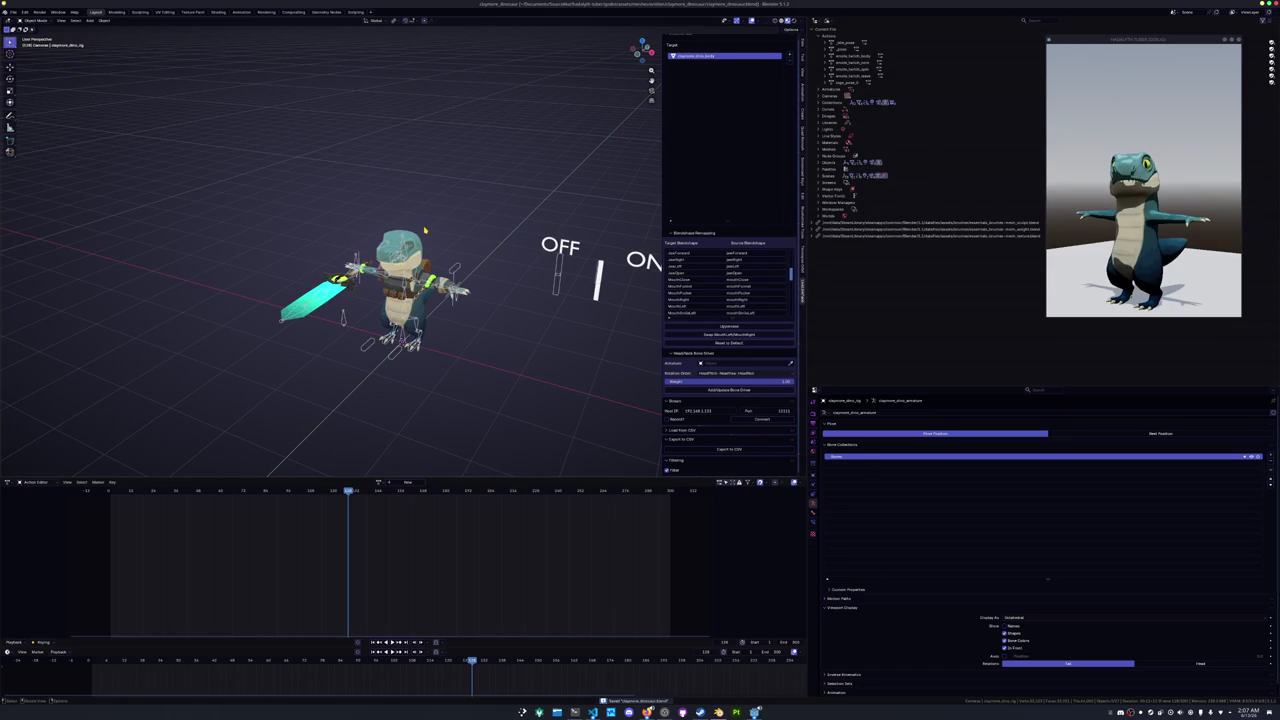
{"action": "scroll", "coordinate": [441, 246], "scroll_direction": "up", "scroll_amount": 6}
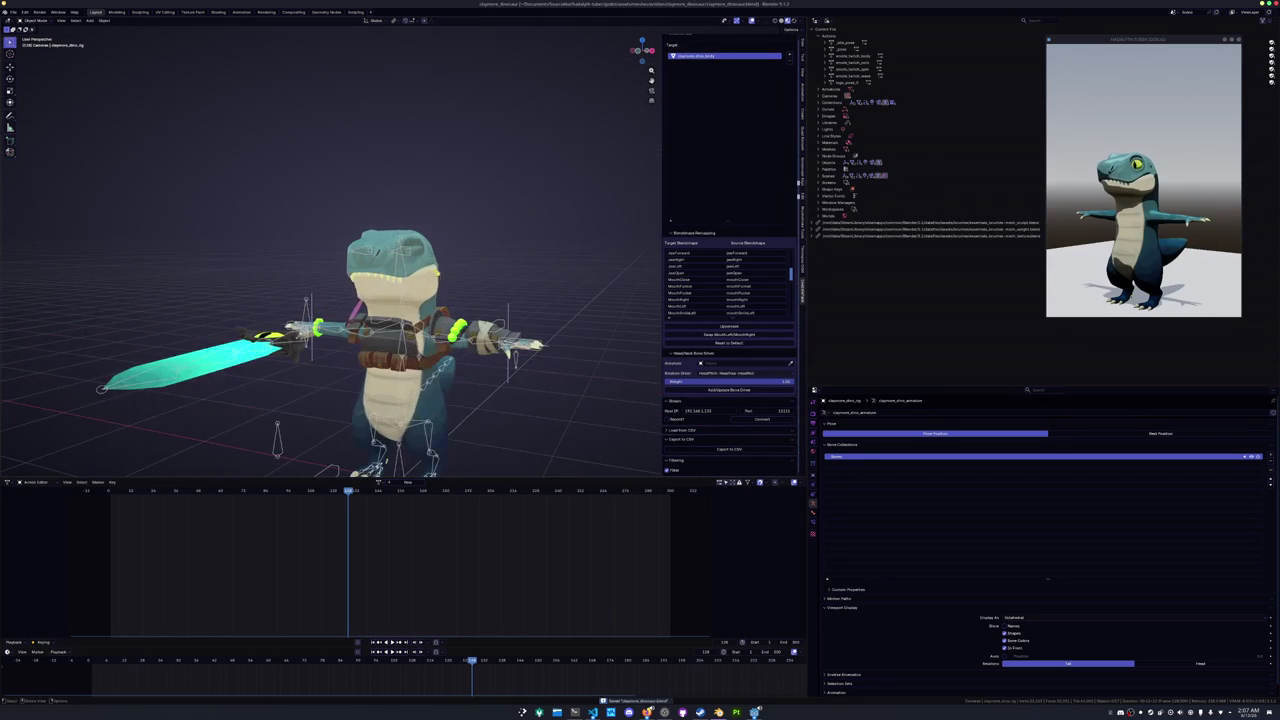
- Select the dinosaur body mesh and scroll through its Shape Keys list
{"action": "left_click", "coordinate": [430, 250]}
{"action": "scroll", "coordinate": [1040, 660], "scroll_direction": "down", "scroll_amount": 5}
{"action": "scroll", "coordinate": [991, 591], "scroll_direction": "down", "scroll_amount": 5}
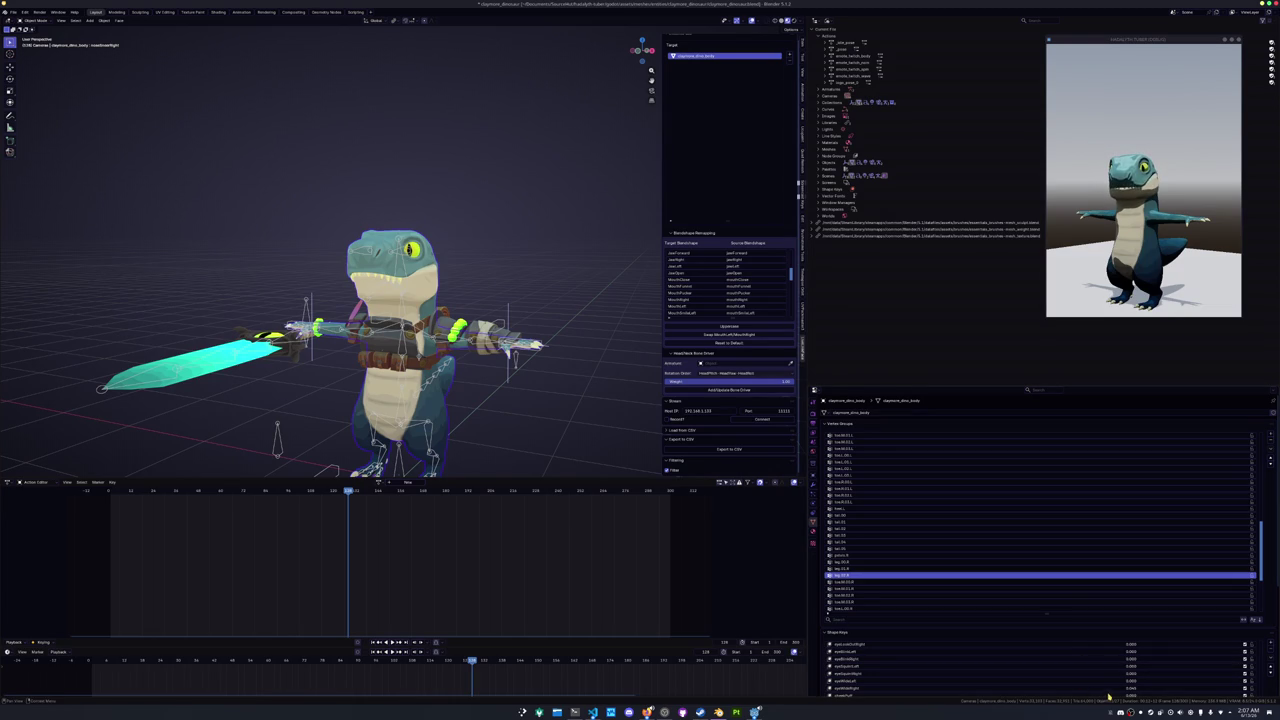
{"action": "scroll", "coordinate": [828, 633], "scroll_direction": "down", "scroll_amount": 2}
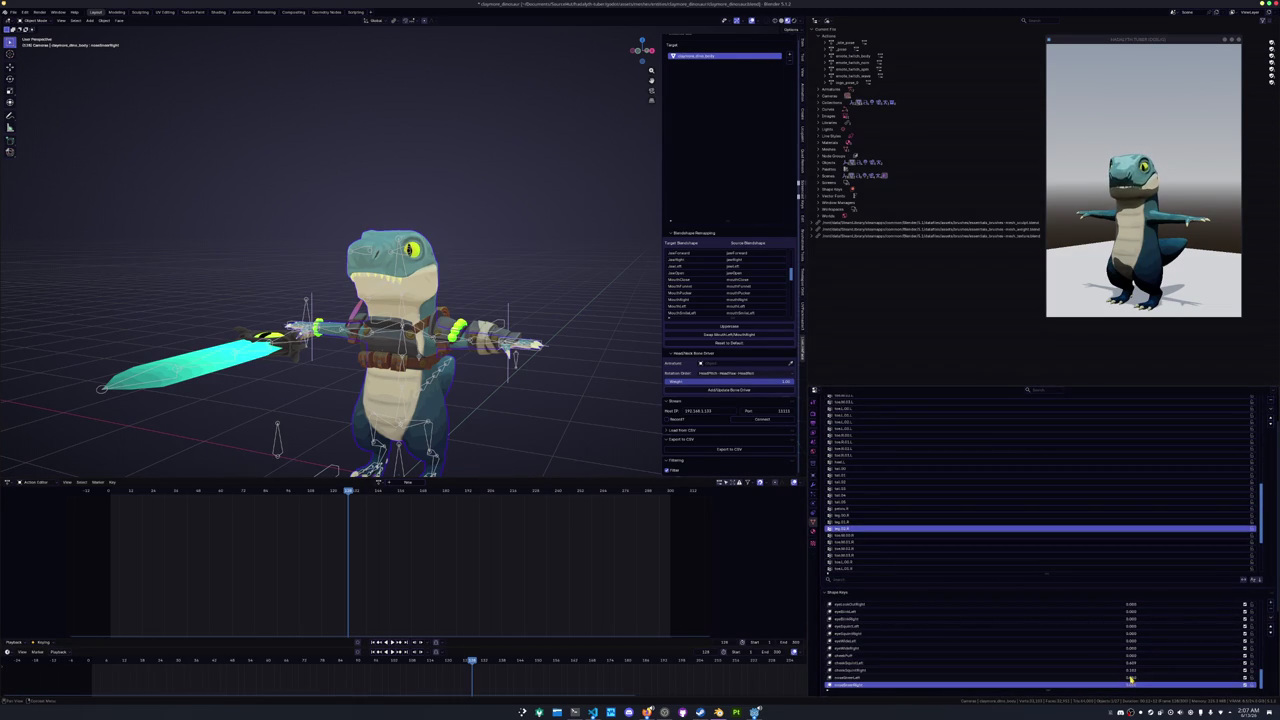
{"action": "scroll", "coordinate": [1130, 638], "scroll_direction": "up", "scroll_amount": 4}
{"action": "scroll", "coordinate": [1131, 620], "scroll_direction": "up", "scroll_amount": 2}
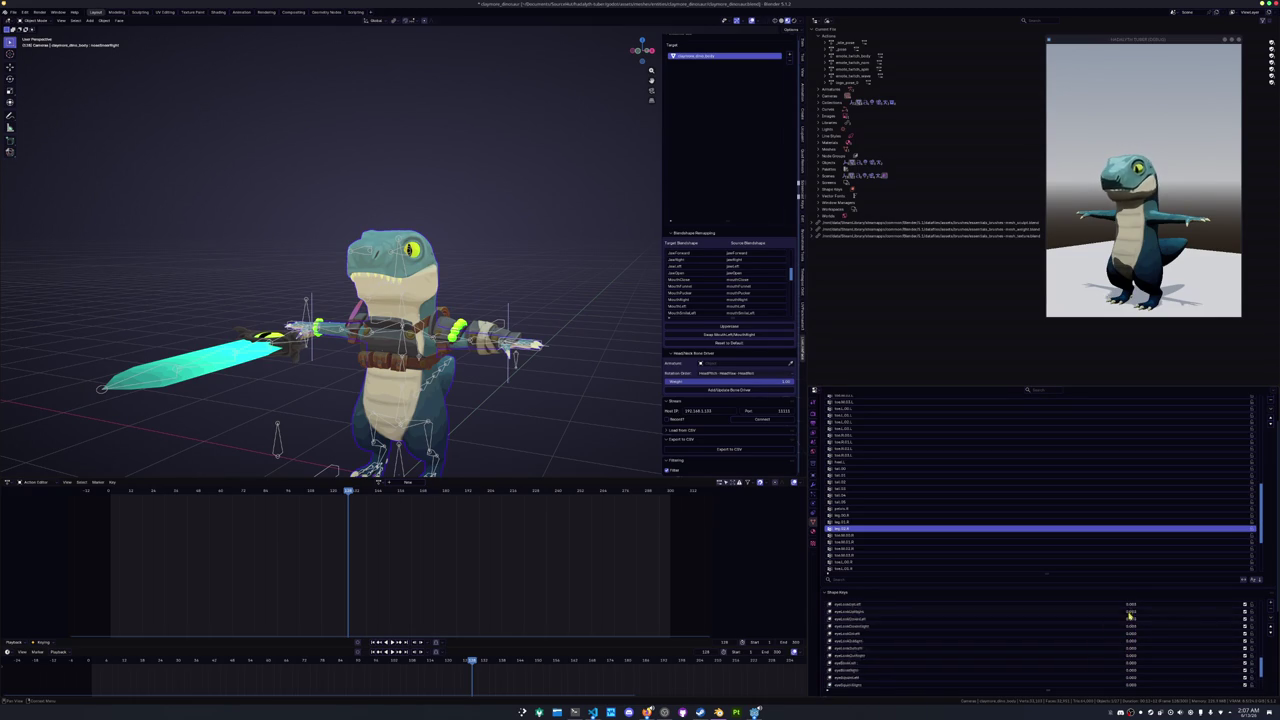
{"action": "scroll", "coordinate": [1131, 625], "scroll_direction": "up", "scroll_amount": 3}
{"action": "scroll", "coordinate": [1133, 628], "scroll_direction": "up", "scroll_amount": 3}
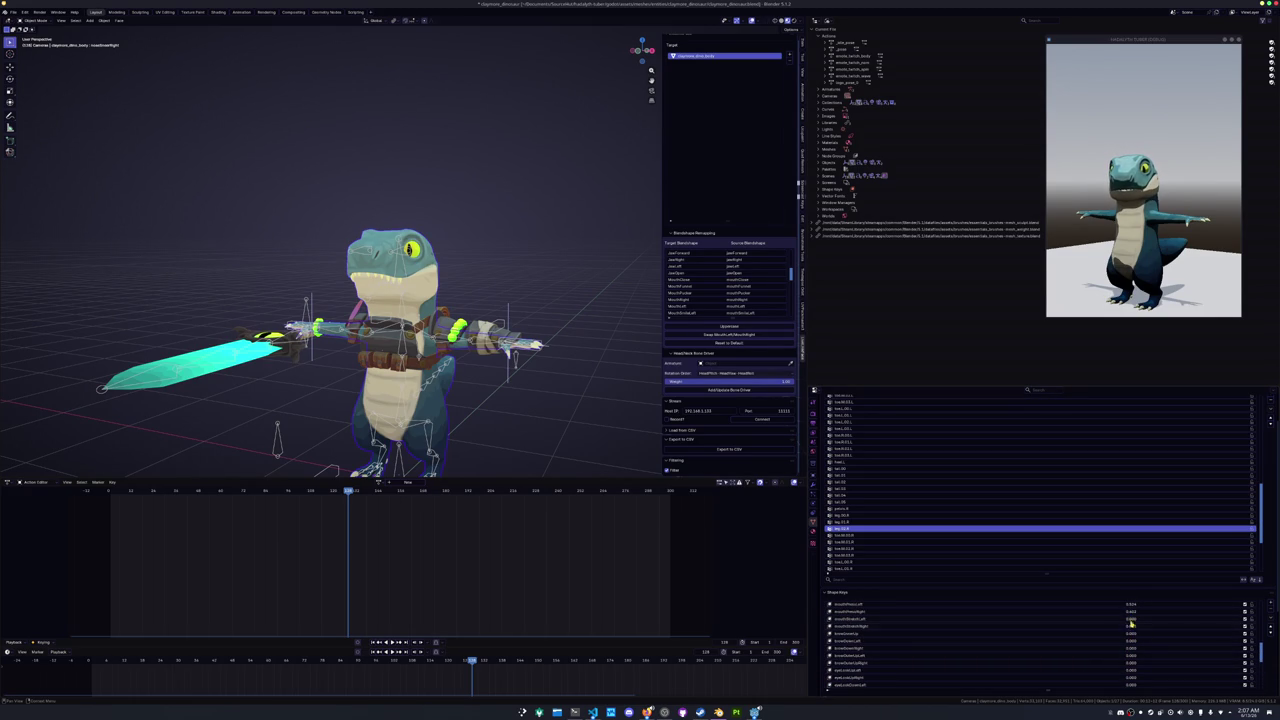
{"action": "scroll", "coordinate": [1133, 615], "scroll_direction": "up", "scroll_amount": 3}
{"action": "scroll", "coordinate": [1132, 620], "scroll_direction": "up", "scroll_amount": 3}
{"action": "scroll", "coordinate": [1131, 630], "scroll_direction": "up", "scroll_amount": 3}
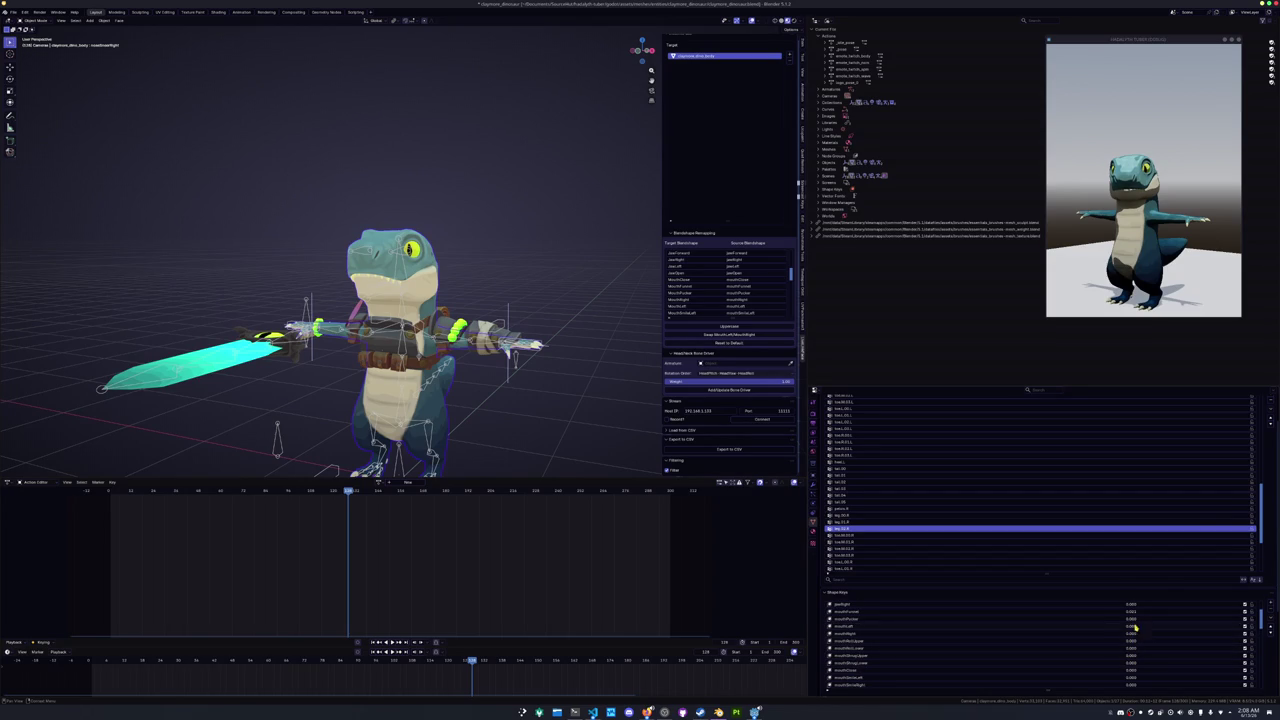
{"action": "scroll", "coordinate": [1133, 620], "scroll_direction": "down", "scroll_amount": 10}
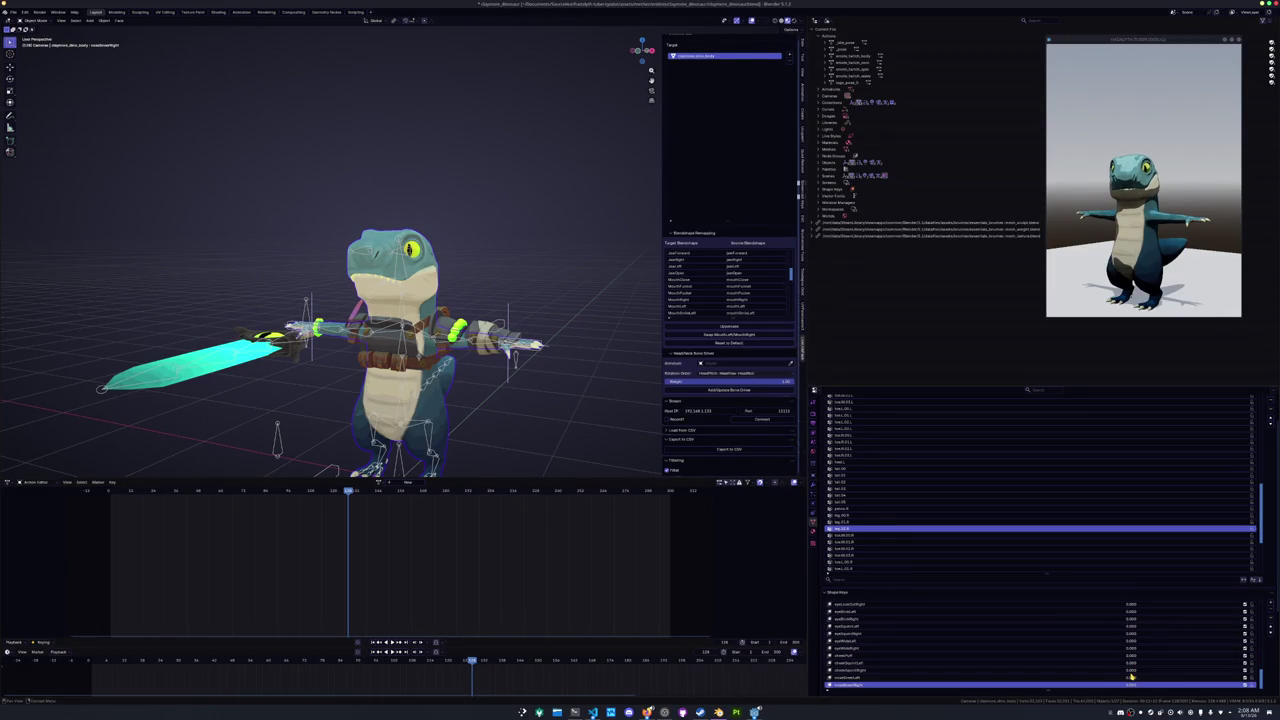
- Keyframe a shape key, multi-drag the shape key values, and set jawOpen to 0
{"action": "key", "text": "i"}
{"action": "left_click_drag", "start_coordinate": [1133, 681], "coordinate": [1133, 648]}
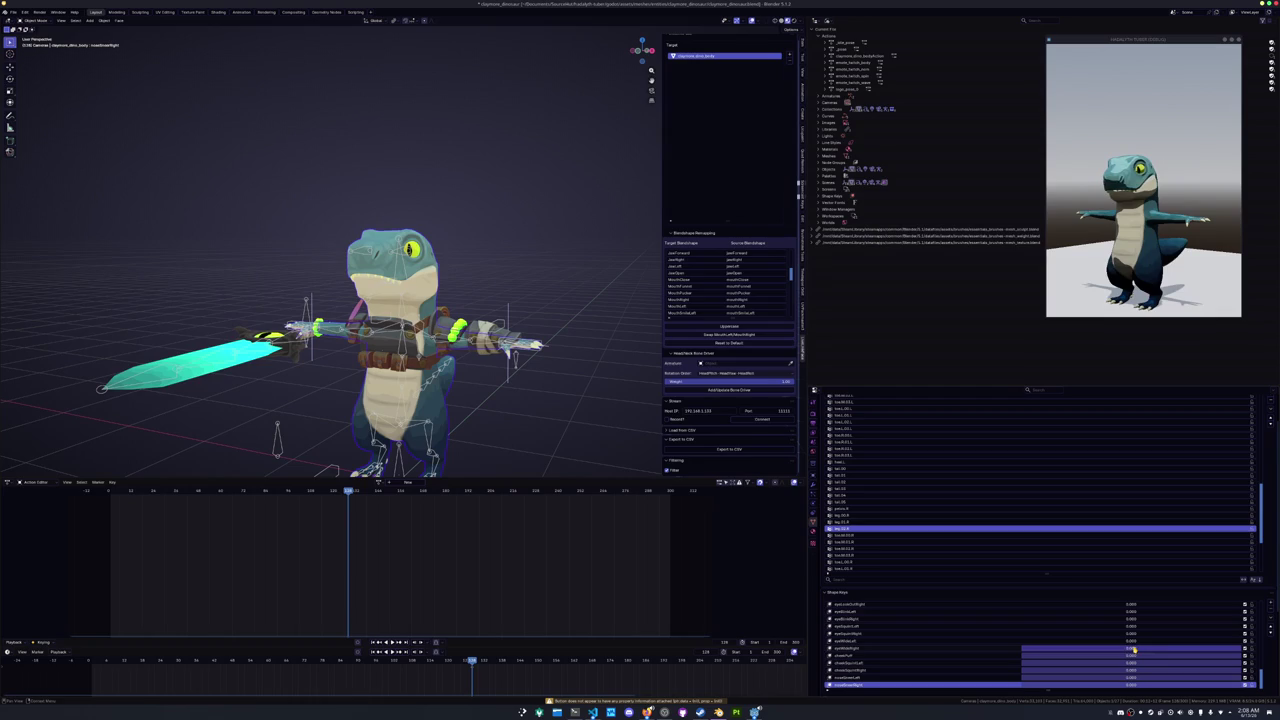
{"action": "mouse_move", "coordinate": [1134, 644]}
{"action": "left_mouse_down"}
{"action": "mouse_move", "coordinate": [1133, 604]}
{"action": "mouse_move", "coordinate": [1131, 636]}
{"action": "mouse_move", "coordinate": [1130, 617]}
{"action": "left_mouse_up"}
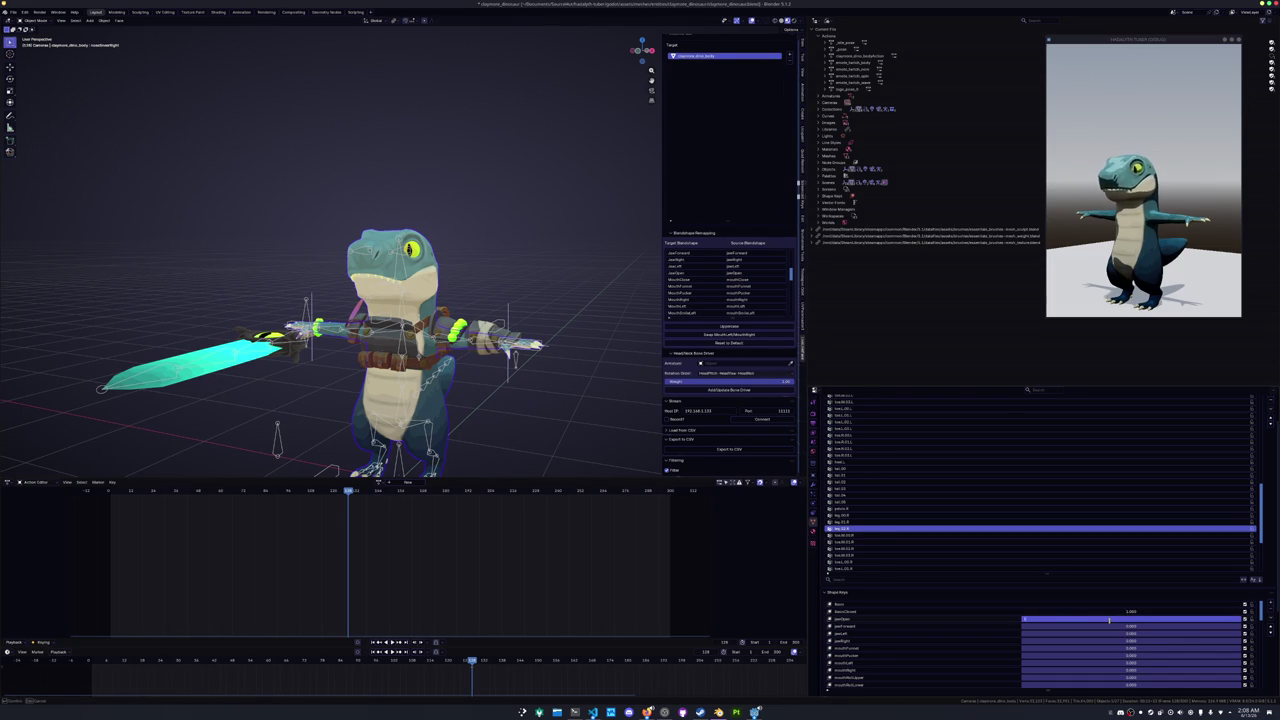
{"action": "left_click_drag", "start_coordinate": [1108, 620], "coordinate": [1110, 624]}
{"action": "left_click", "coordinate": [1107, 621]}
{"action": "type", "text": "0"}
{"action": "key", "text": "Return"}
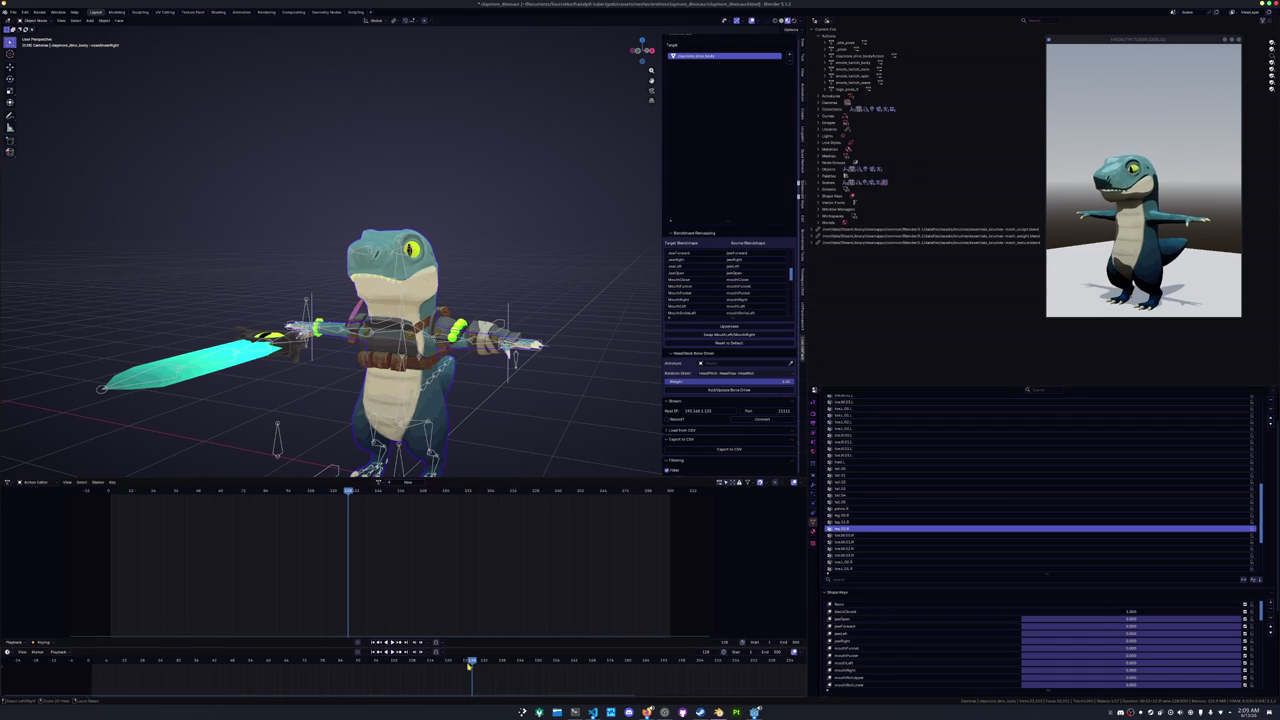
- Load _idle_pose, paste keyframes at the first frame, adjust more shape key values, and save
{"action": "left_click", "coordinate": [379, 482]}
{"action": "left_click", "coordinate": [386, 493]}
{"action": "left_click", "coordinate": [90, 662]}
{"action": "key", "text": "ctrl+v"}
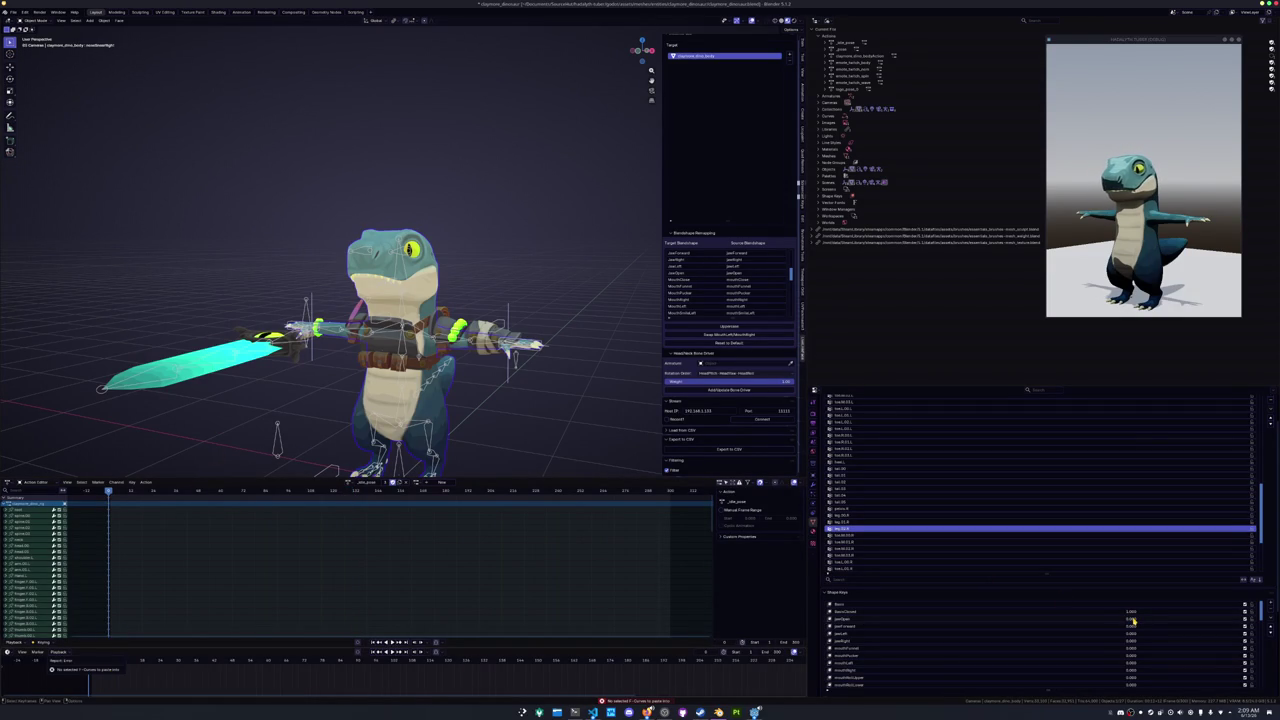
{"action": "left_click_drag", "start_coordinate": [1132, 621], "coordinate": [1134, 679]}
{"action": "scroll", "coordinate": [1132, 661], "scroll_direction": "down", "scroll_amount": 5}
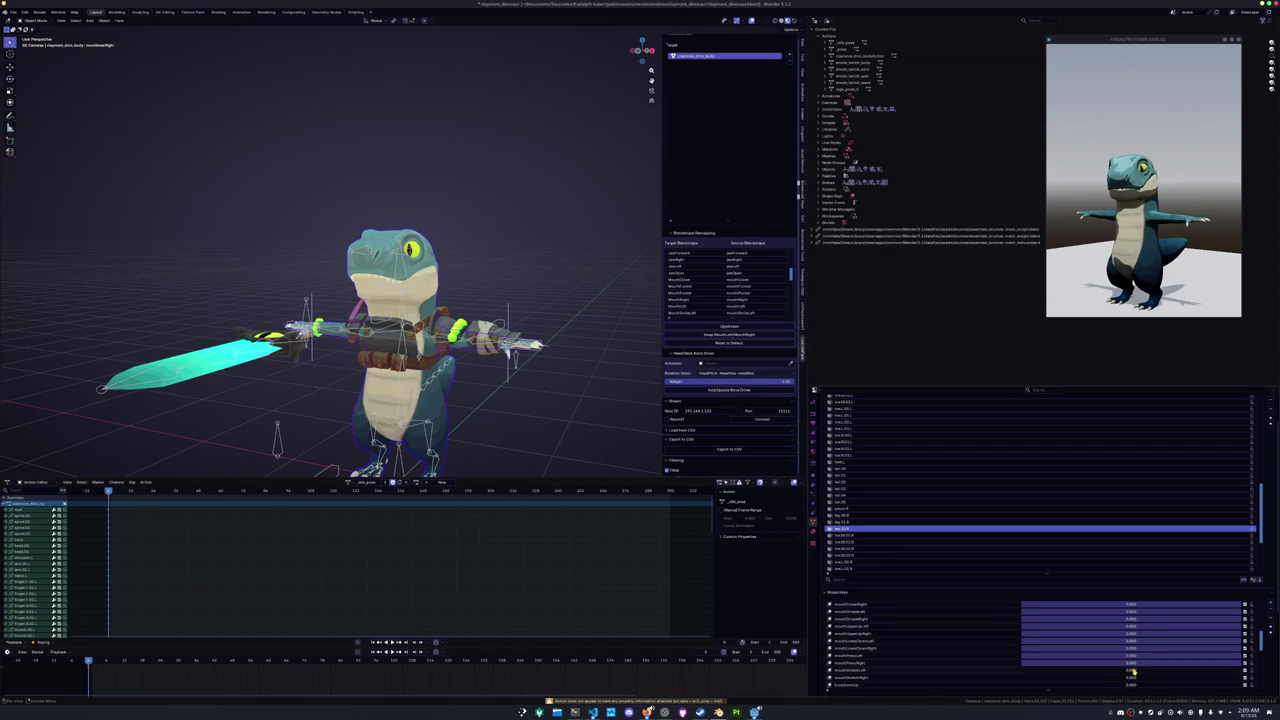
{"action": "scroll", "coordinate": [1132, 655], "scroll_direction": "down", "scroll_amount": 6}
{"action": "left_click_drag", "start_coordinate": [1133, 652], "coordinate": [1133, 683]}
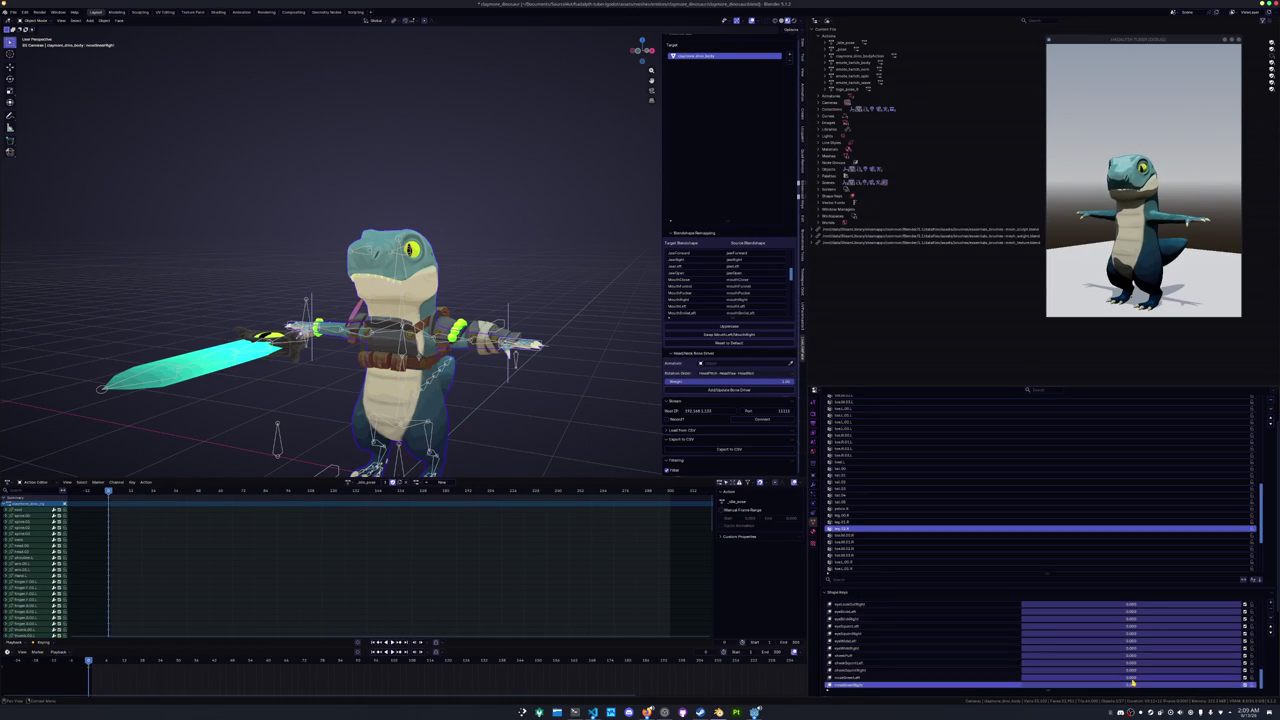
{"action": "key", "text": "ctrl+s"}
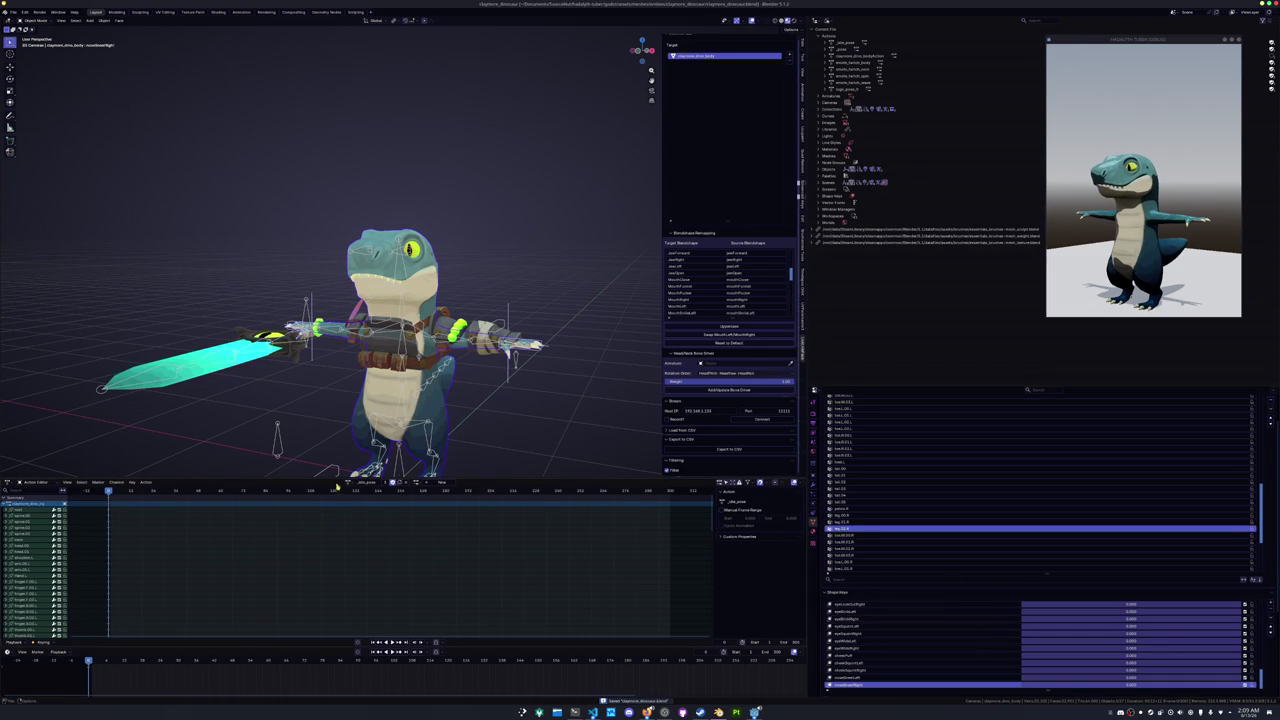
- Try the pose action, then select the dino rig and assign _idle_pose
{"action": "left_click", "coordinate": [349, 483]}
{"action": "left_click", "coordinate": [356, 496]}
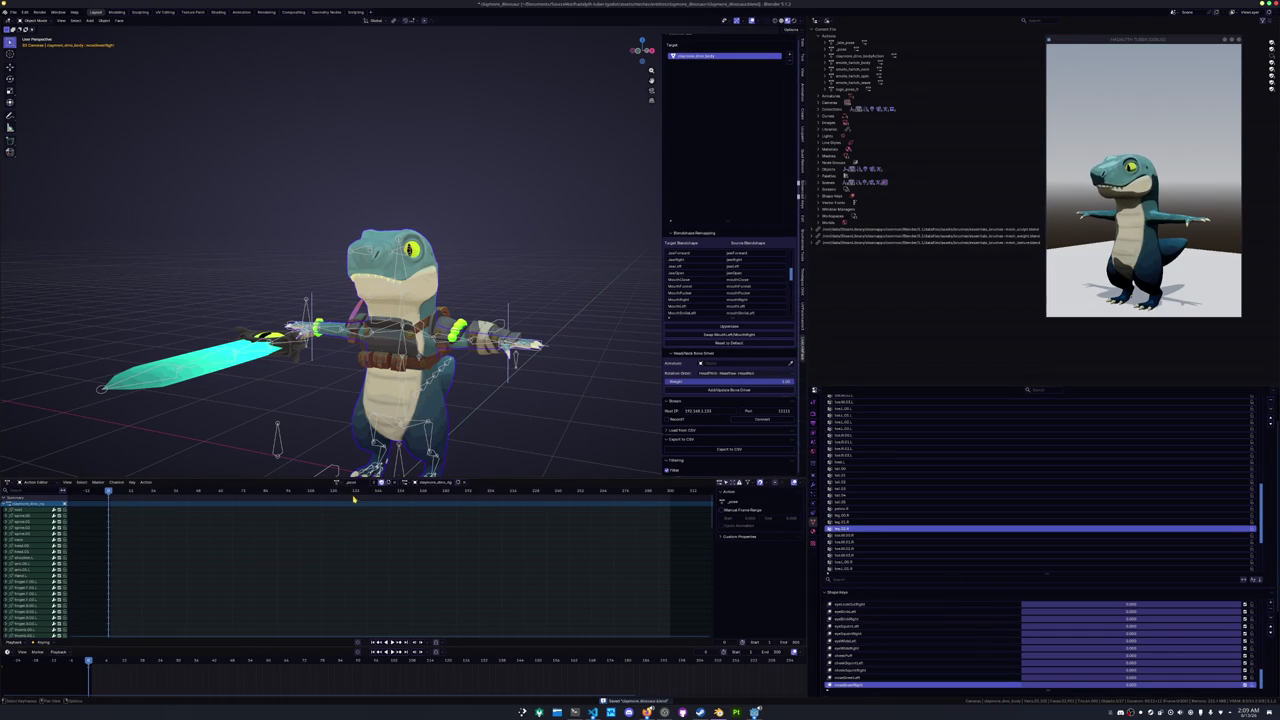
{"action": "left_click", "coordinate": [340, 482]}
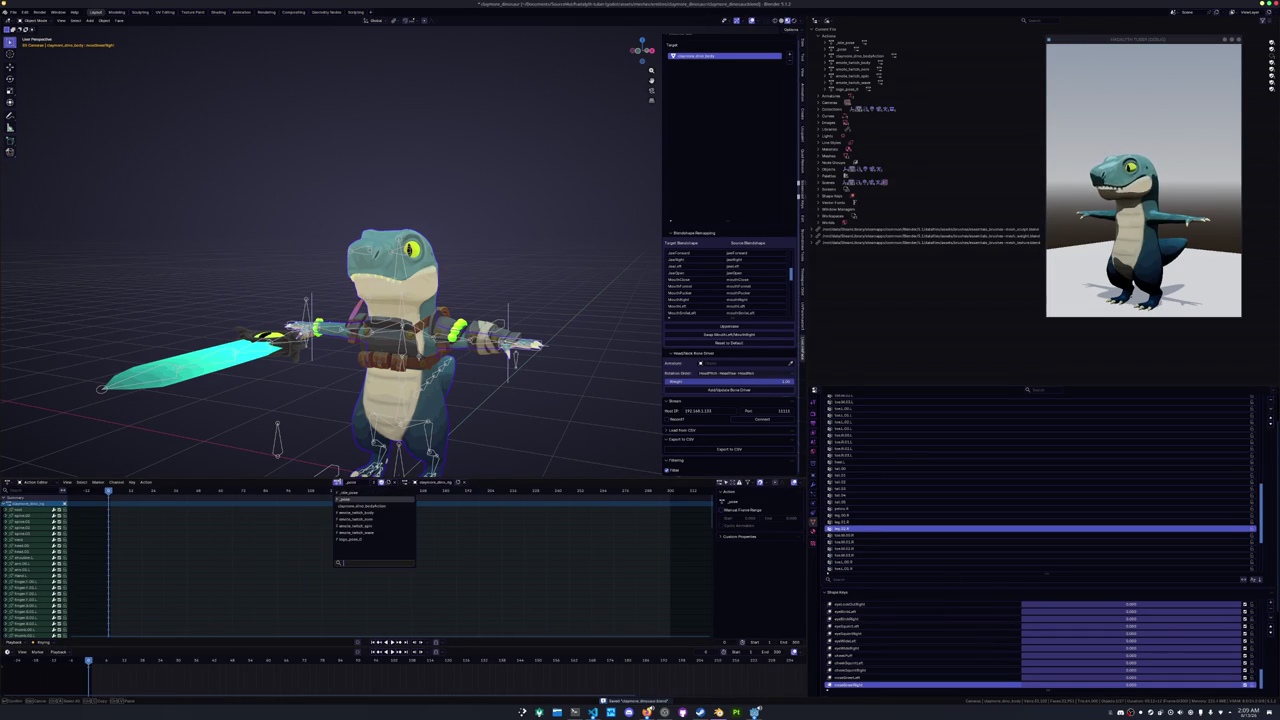
{"action": "left_click", "coordinate": [362, 495]}
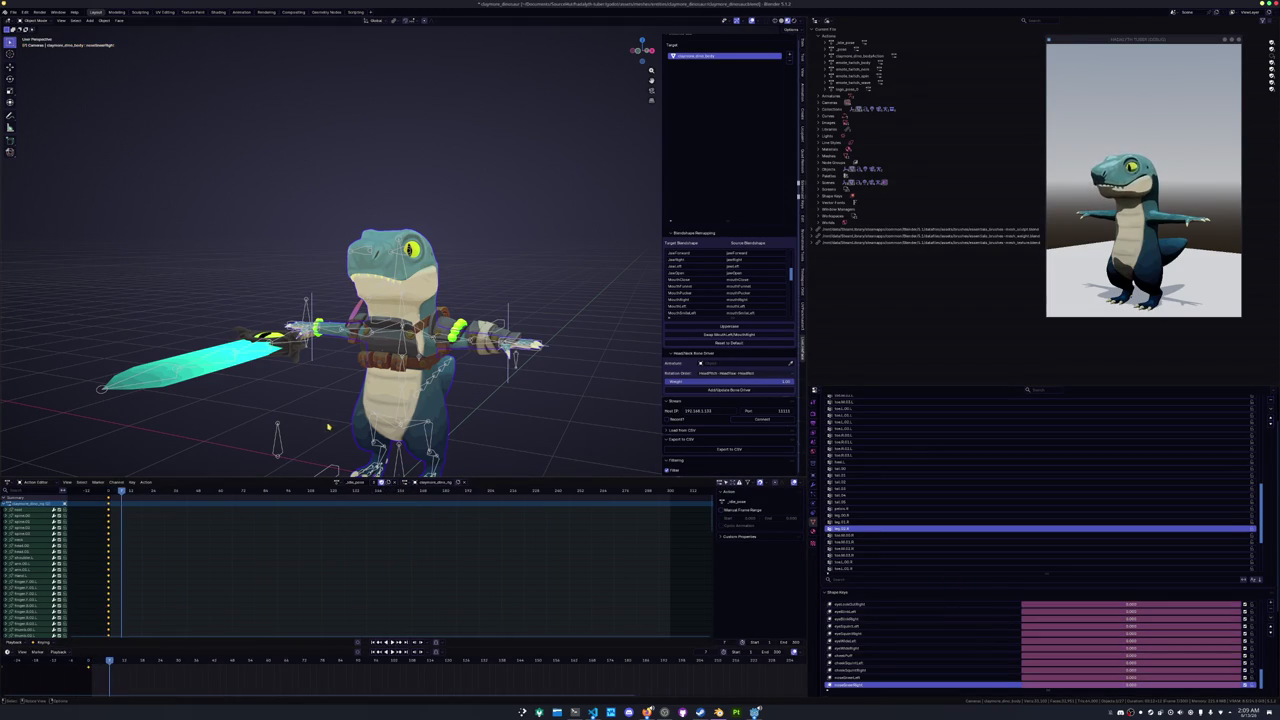
{"action": "left_click", "coordinate": [284, 444]}
{"action": "left_click", "coordinate": [379, 482]}
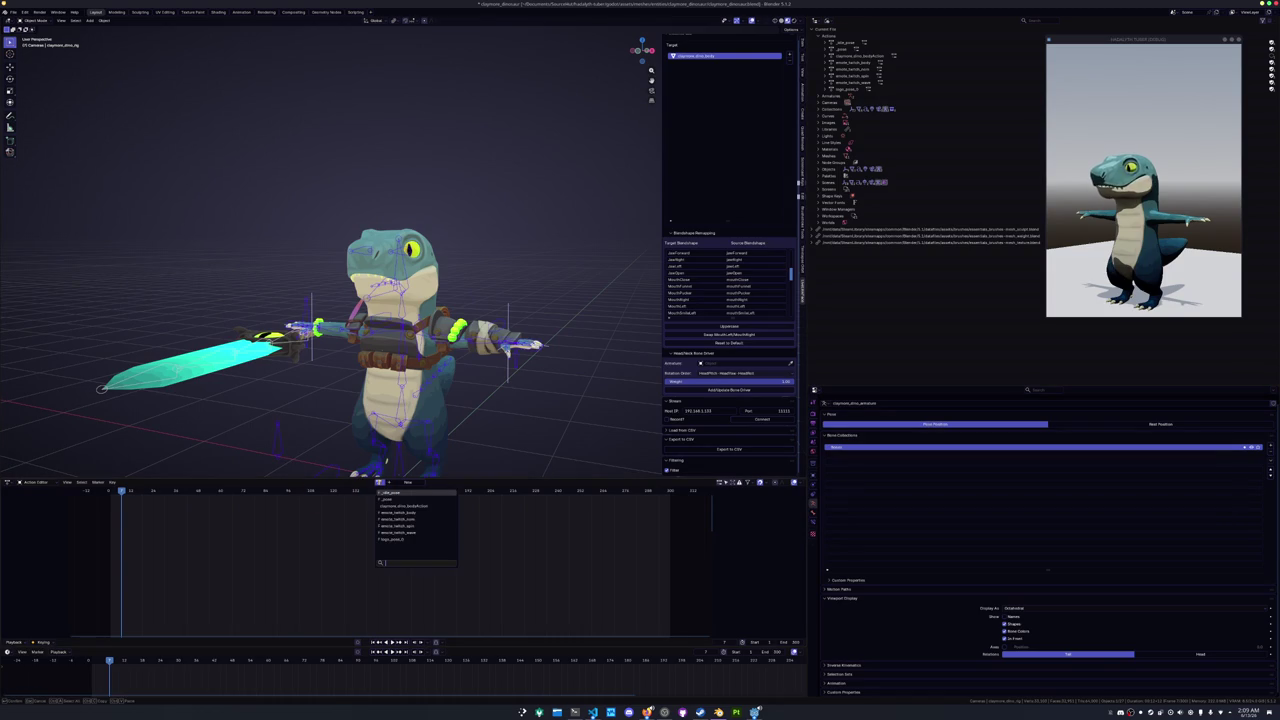
{"action": "left_click", "coordinate": [385, 493]}
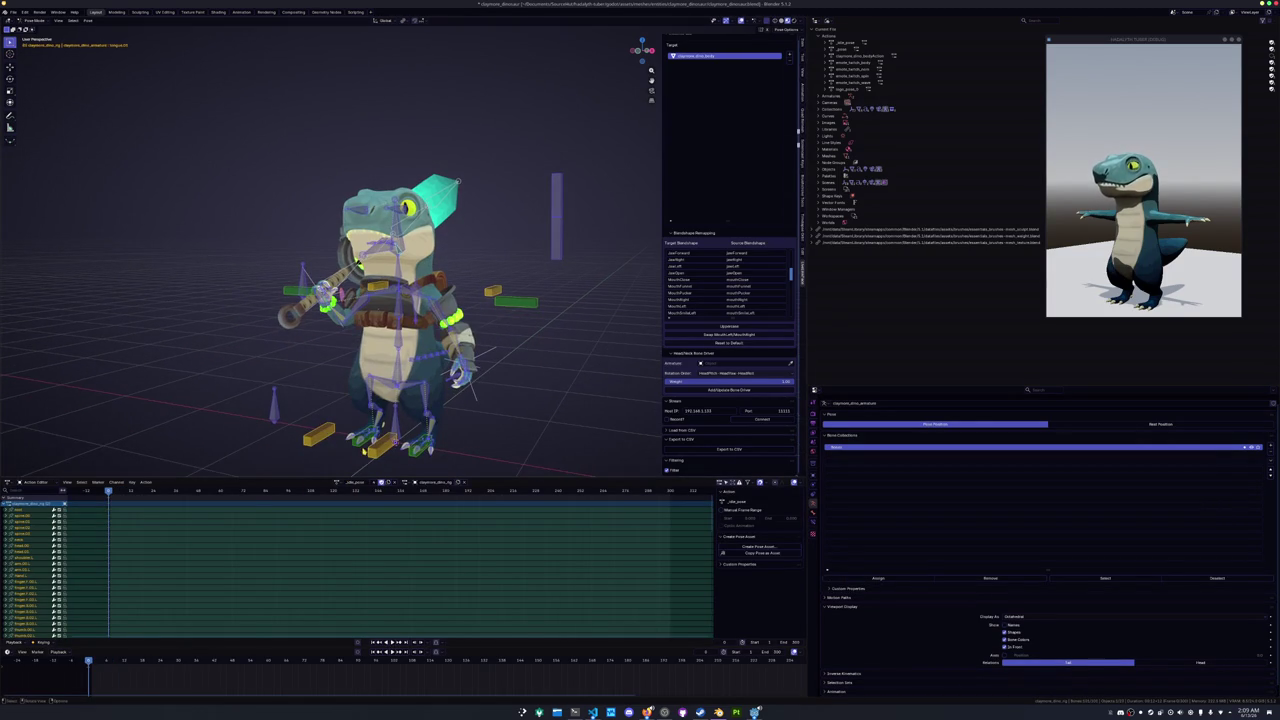
- Briefly try T-pose, reassign _idle_pose, rename it to idle_pose, and save
{"action": "left_click", "coordinate": [335, 484]}
{"action": "left_click", "coordinate": [360, 520]}
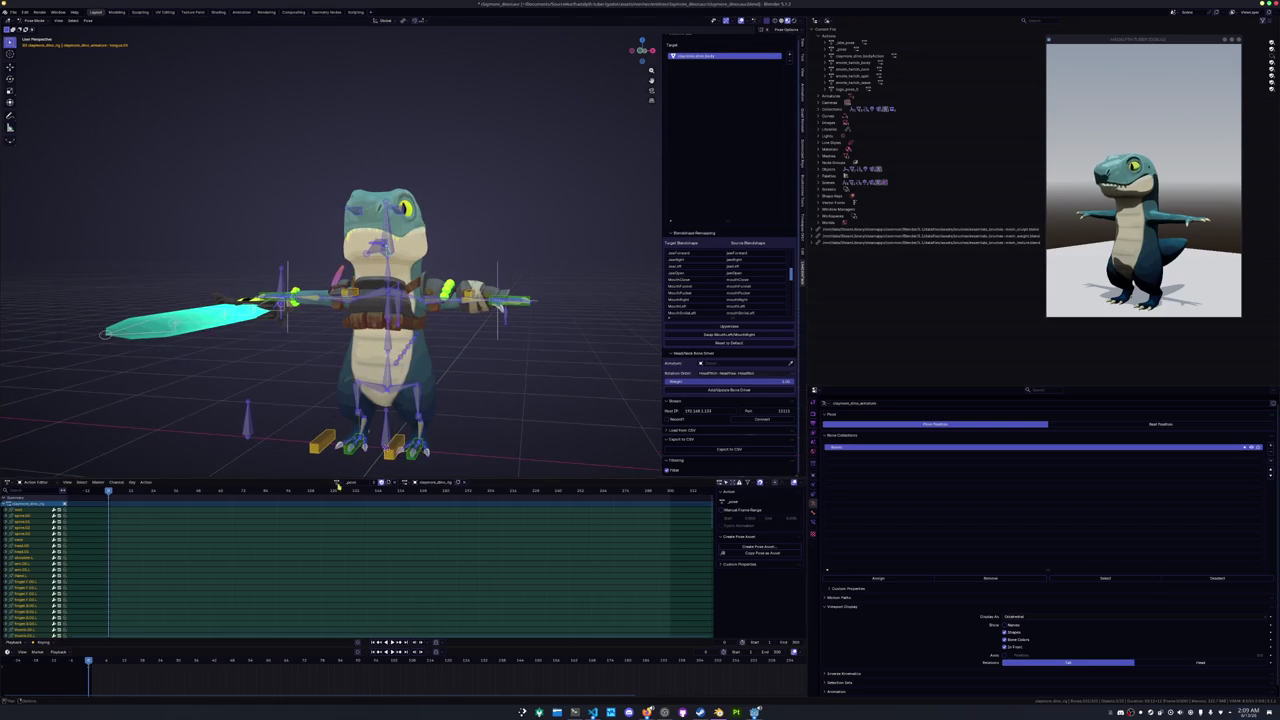
{"action": "left_click", "coordinate": [337, 483]}
{"action": "left_click", "coordinate": [349, 493]}
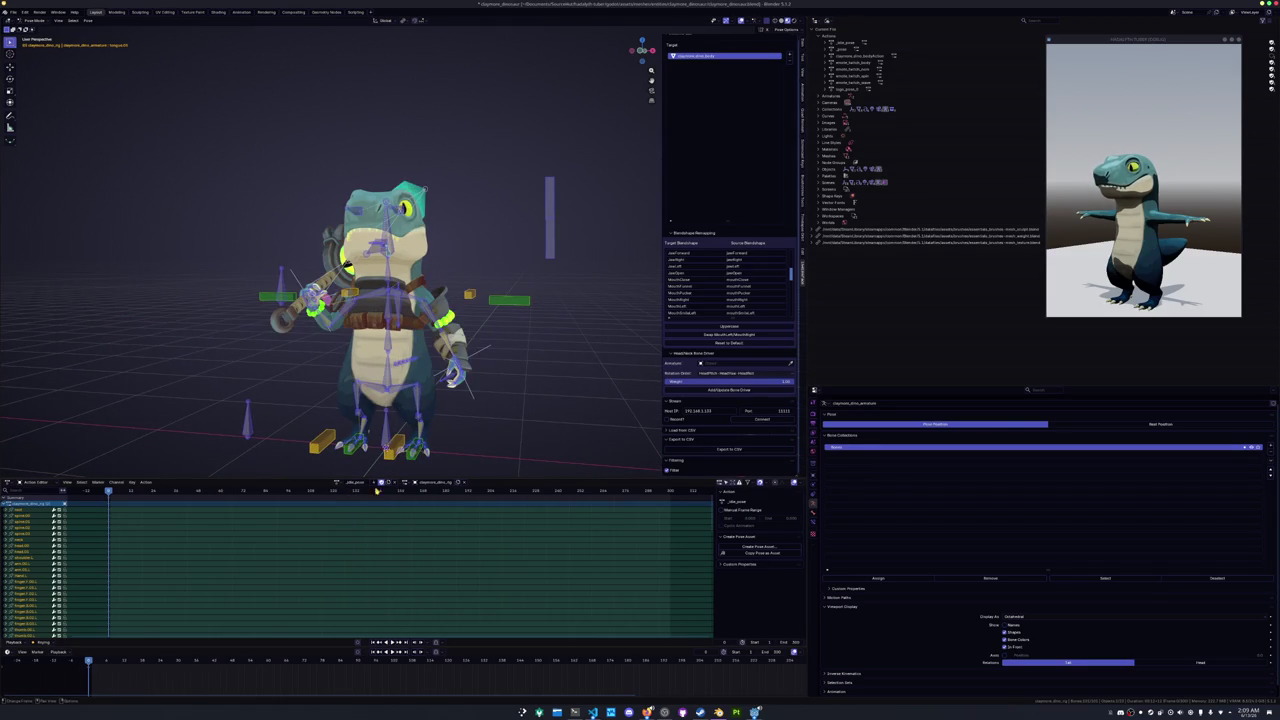
{"action": "left_click", "coordinate": [337, 483]}
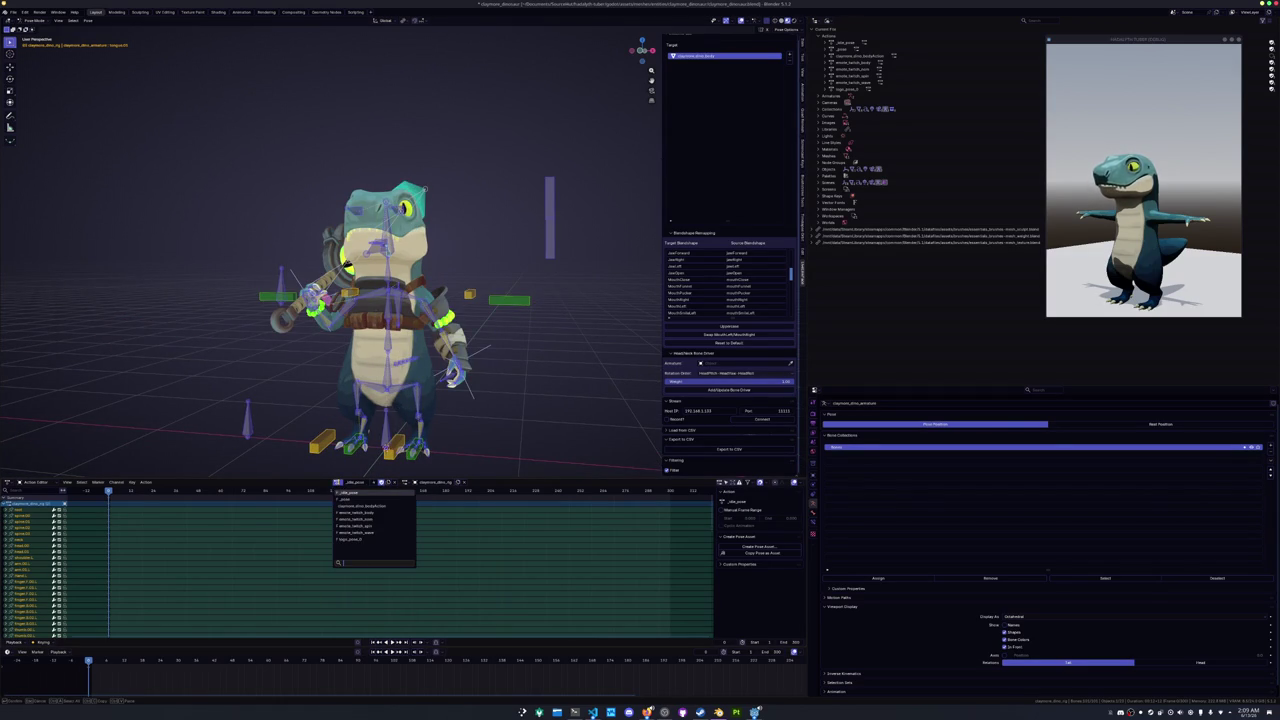
{"action": "left_click", "coordinate": [339, 493]}
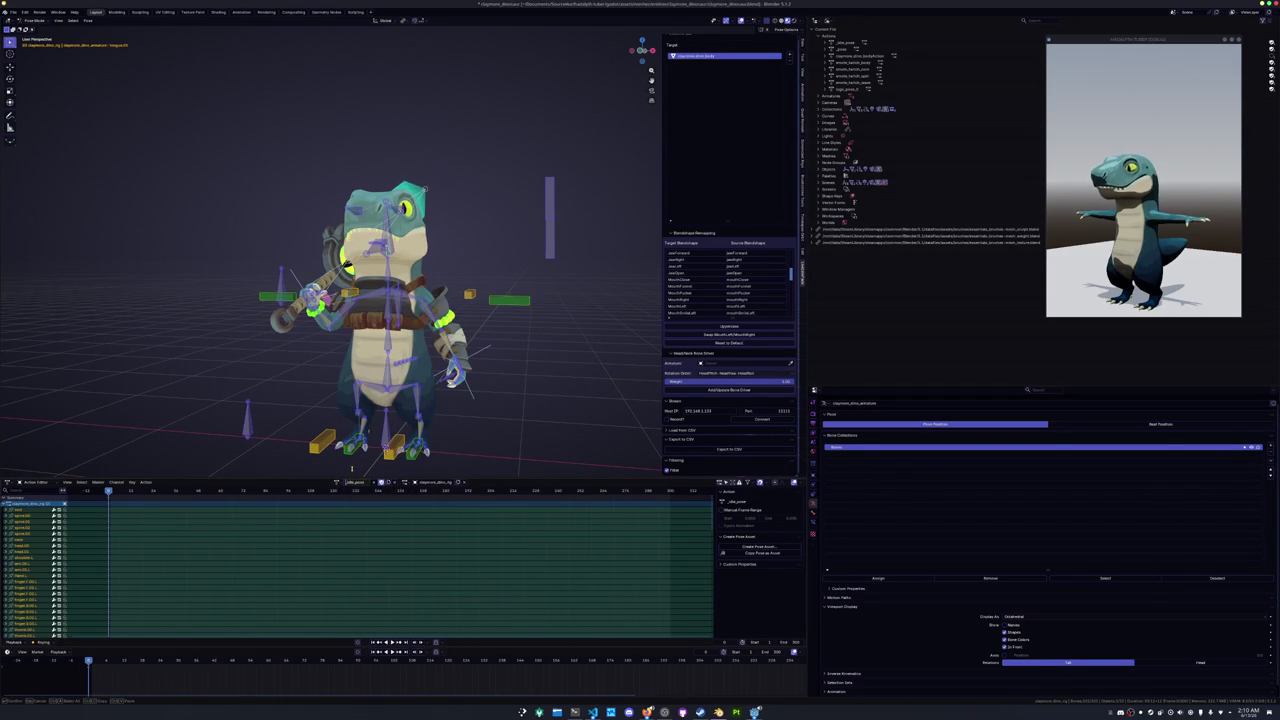
{"action": "key", "text": "Delete"}
{"action": "key", "text": "Return"}
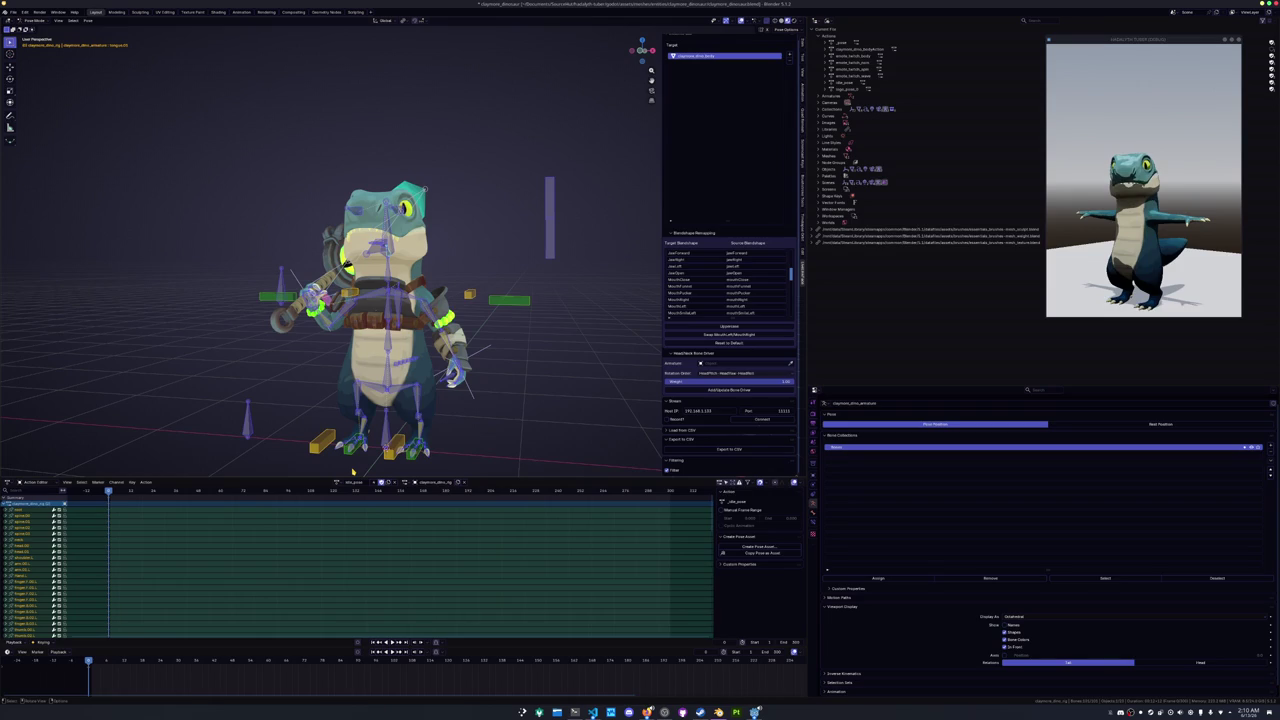
{"action": "key", "text": "ctrl+s"}
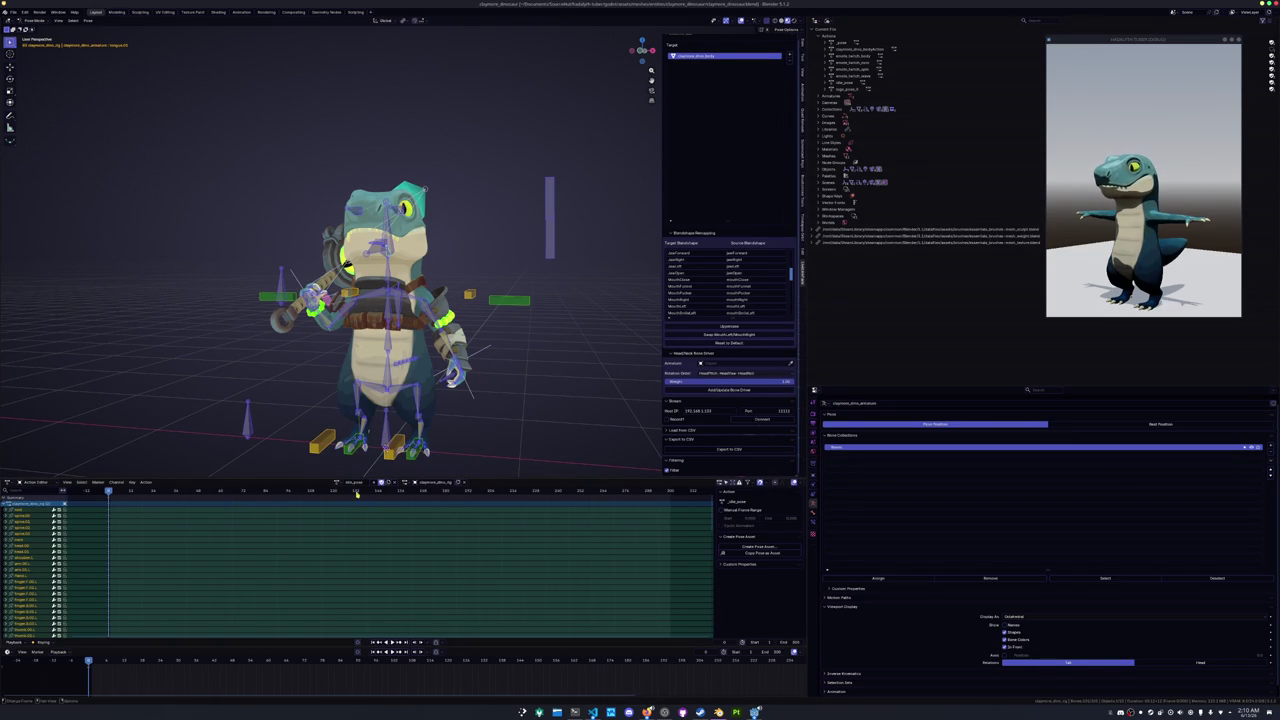
- Return to Object Mode and select the character mesh
{"action": "key", "text": "ctrl+Tab"}
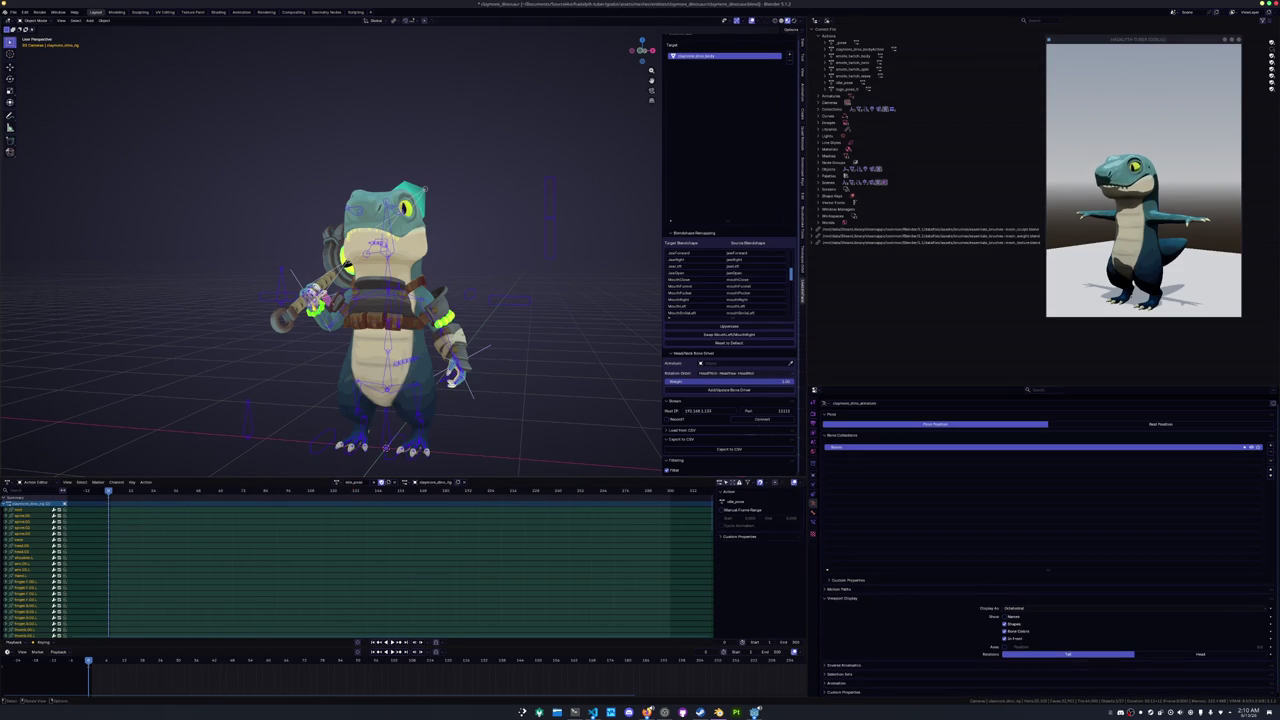
{"action": "left_click", "coordinate": [425, 188]}
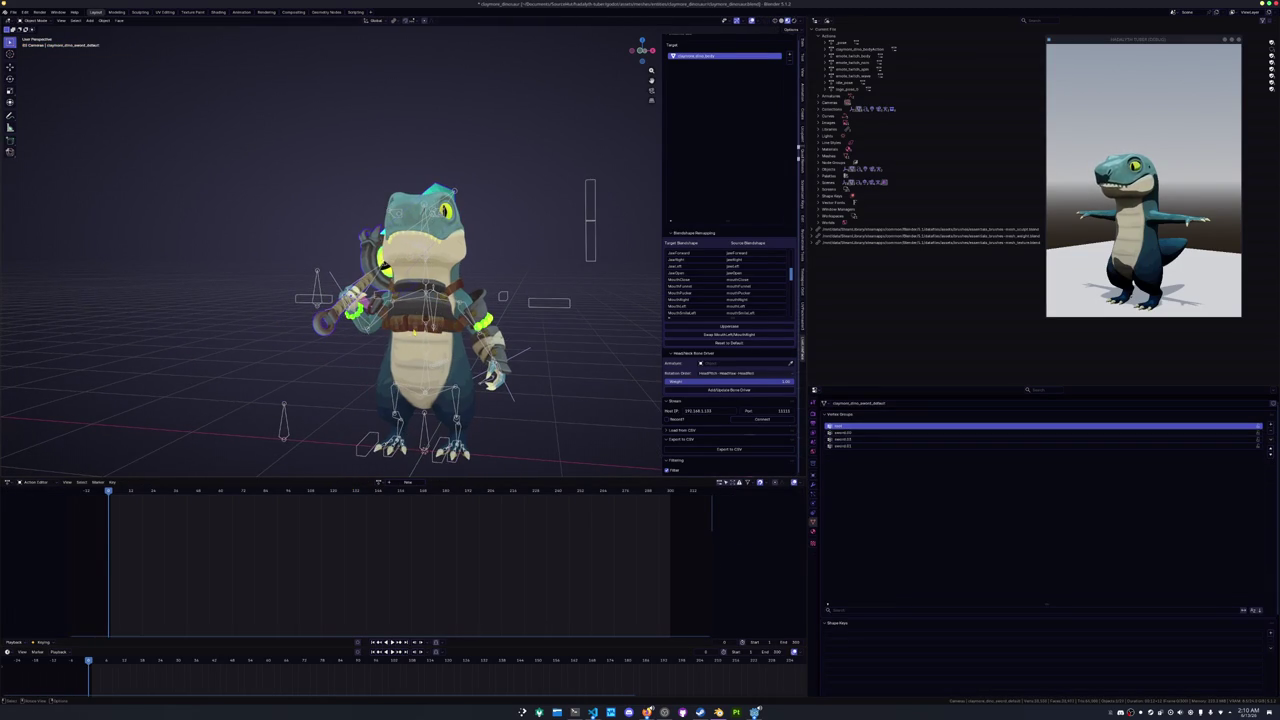
{"action": "scroll", "coordinate": [400, 245], "scroll_direction": "up", "scroll_amount": 2}
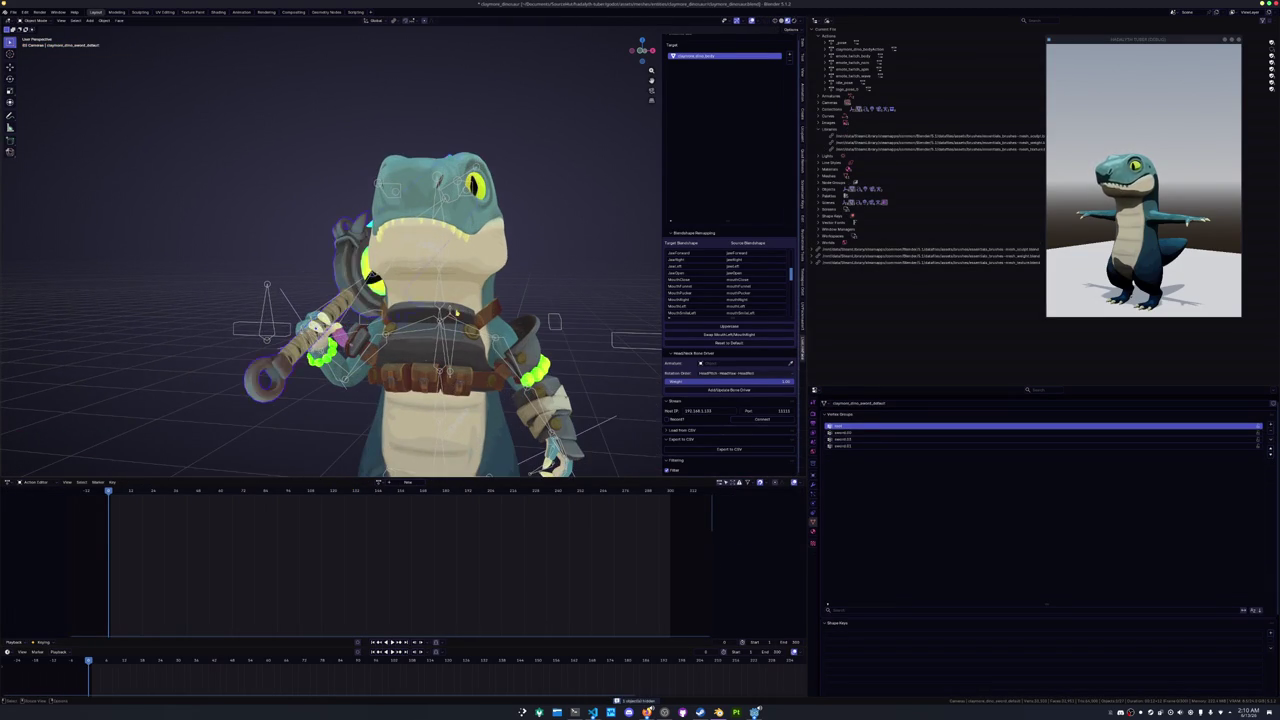
{"action": "scroll", "coordinate": [349, 321], "scroll_direction": "down", "scroll_amount": 3}
{"action": "left_click", "coordinate": [828, 20]}
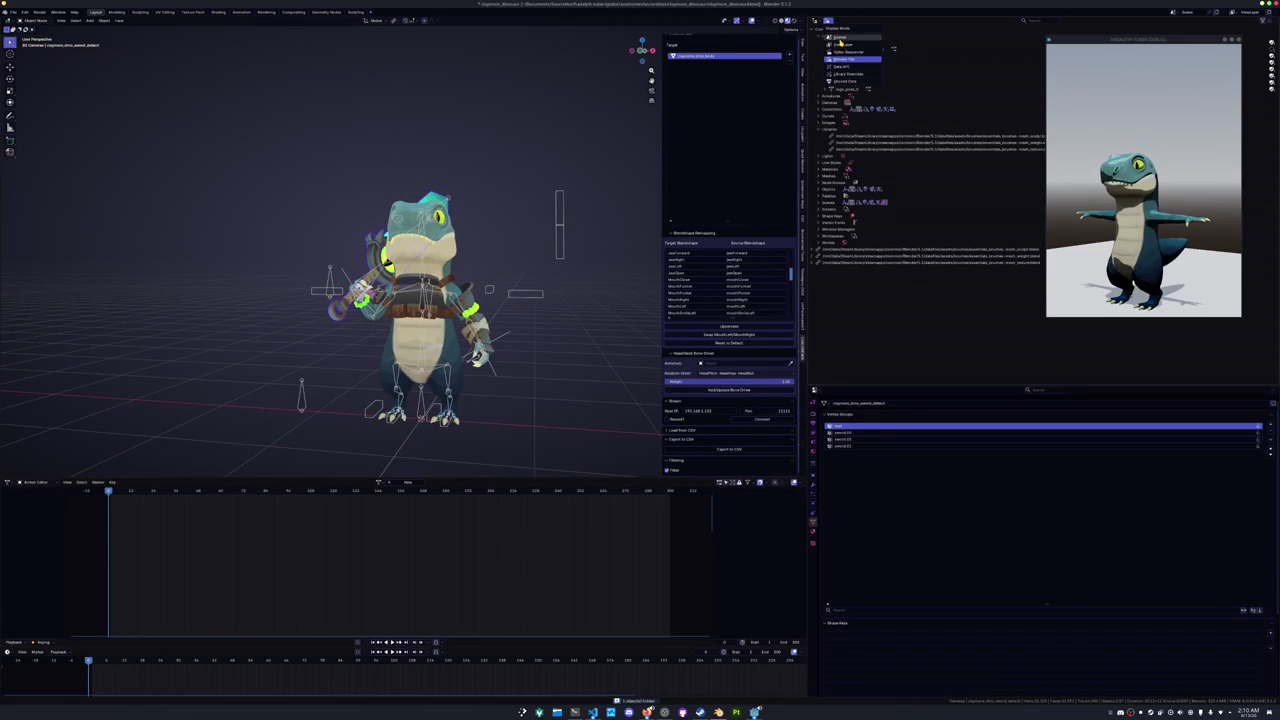
- Set the Outliner display mode to View Layer to show the collection tree
{"action": "left_click", "coordinate": [838, 37]}
{"action": "left_click", "coordinate": [828, 20]}
{"action": "left_click", "coordinate": [838, 44]}
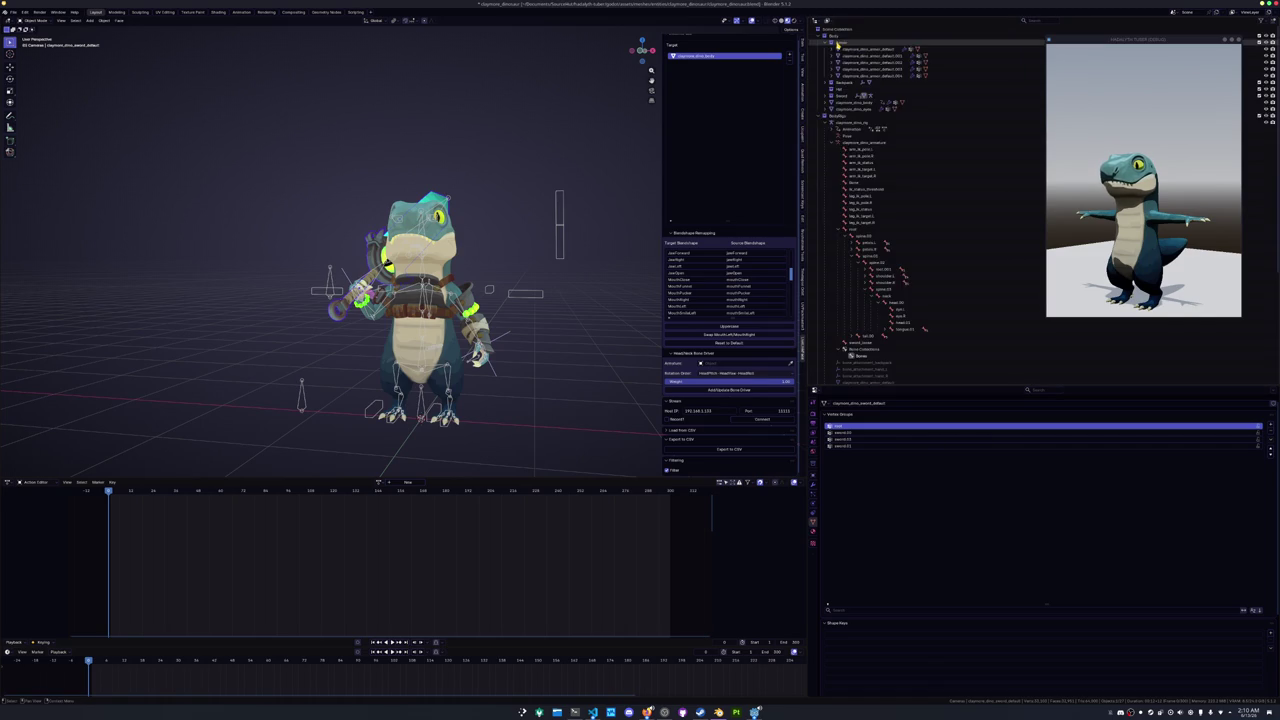
- Select the sword and view its Copy Transforms constraint in Object Constraints
{"action": "key", "text": "KP_Decimal"}
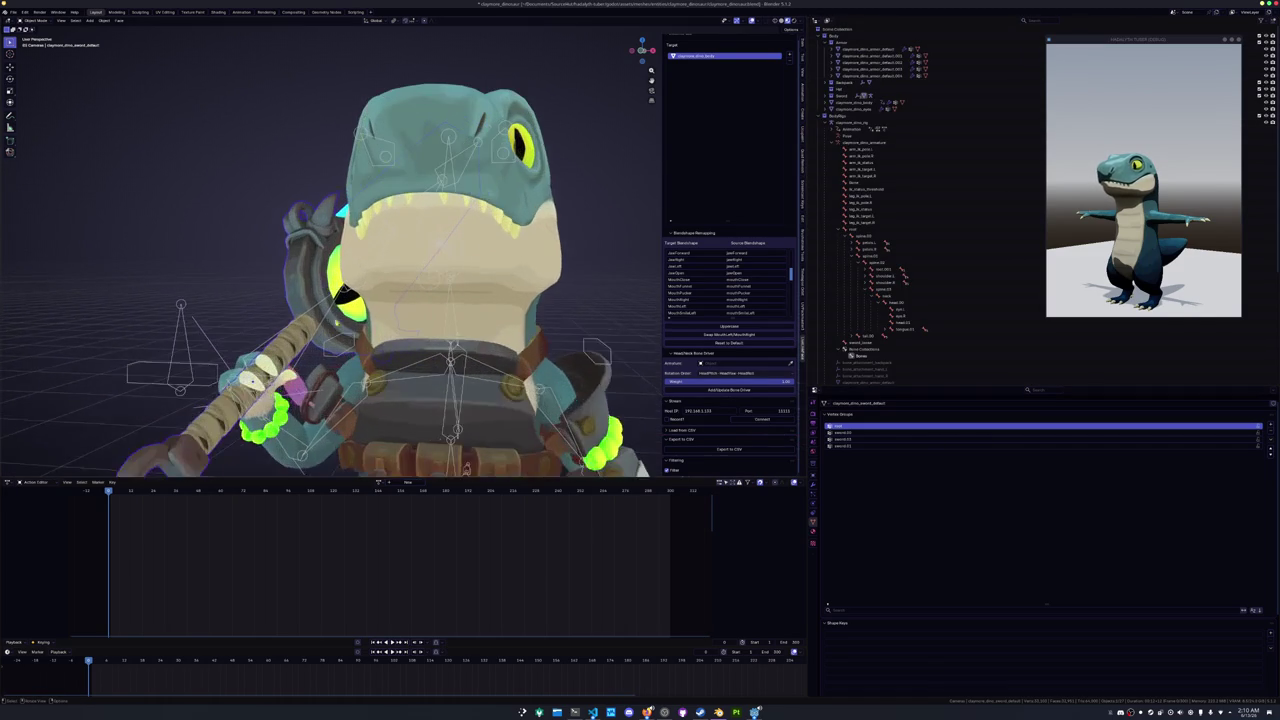
{"action": "left_click", "coordinate": [813, 513]}
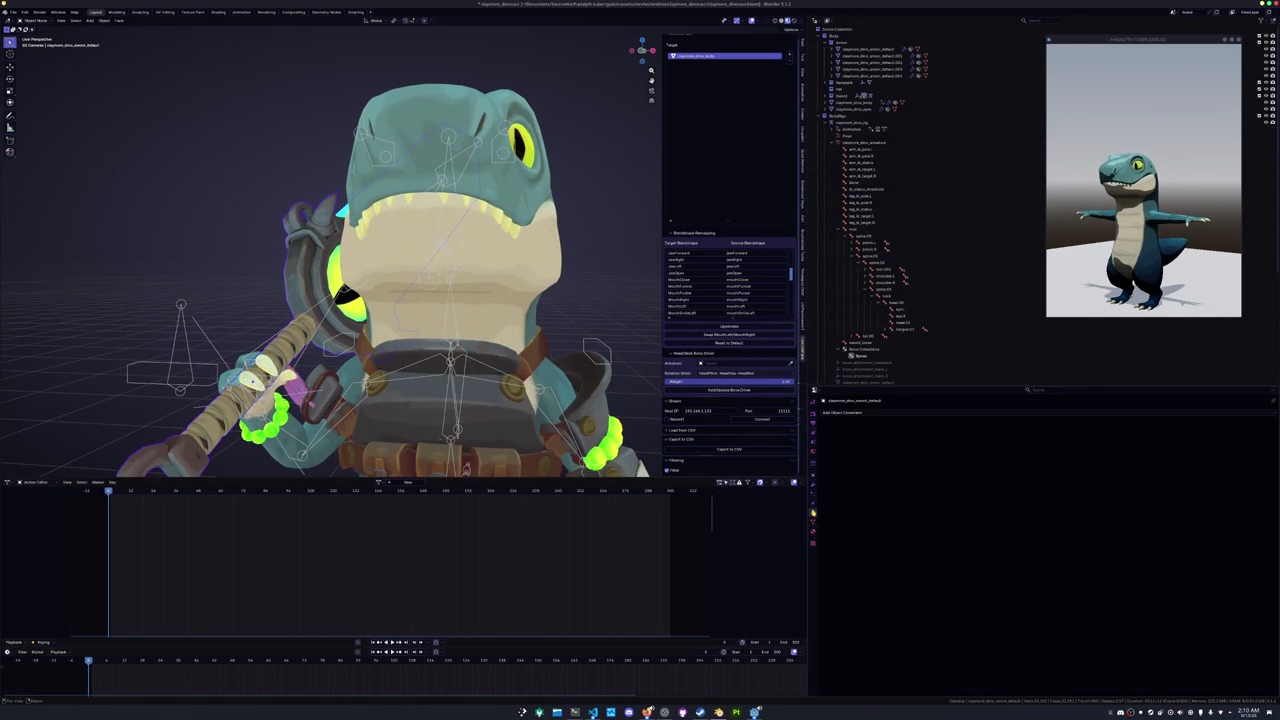
{"action": "left_click", "coordinate": [813, 503]}
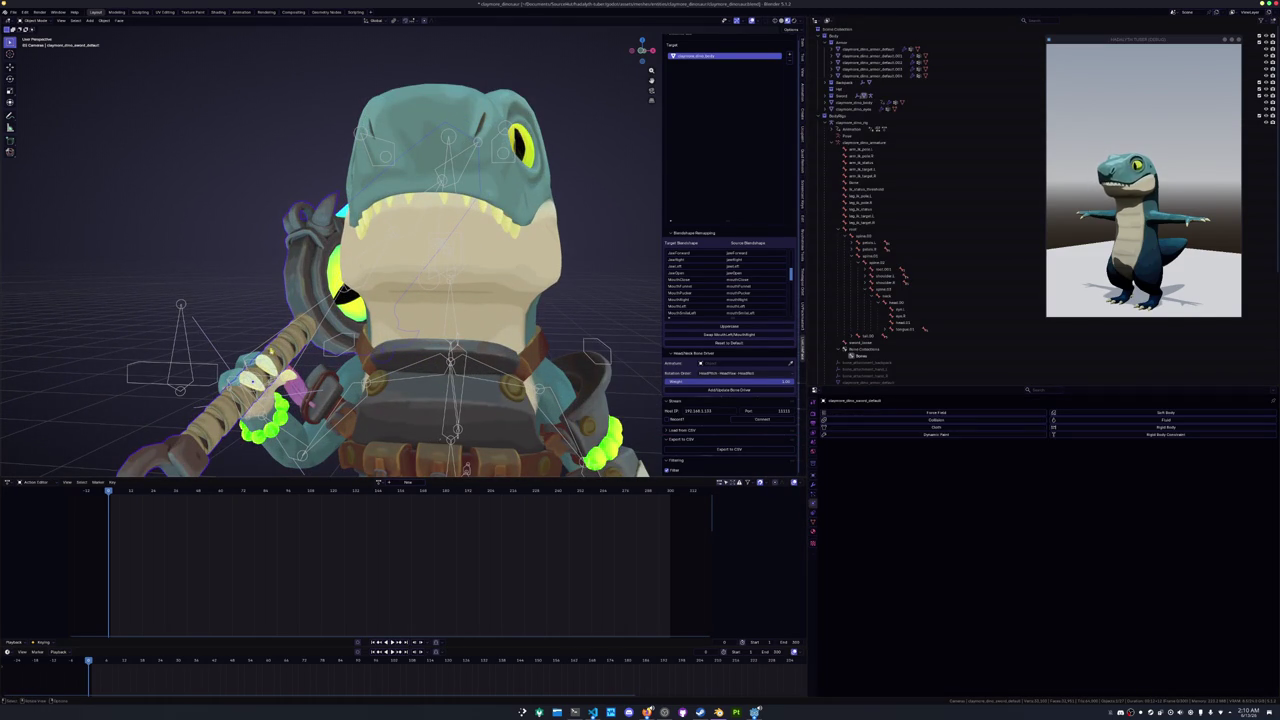
{"action": "left_click", "coordinate": [418, 205]}
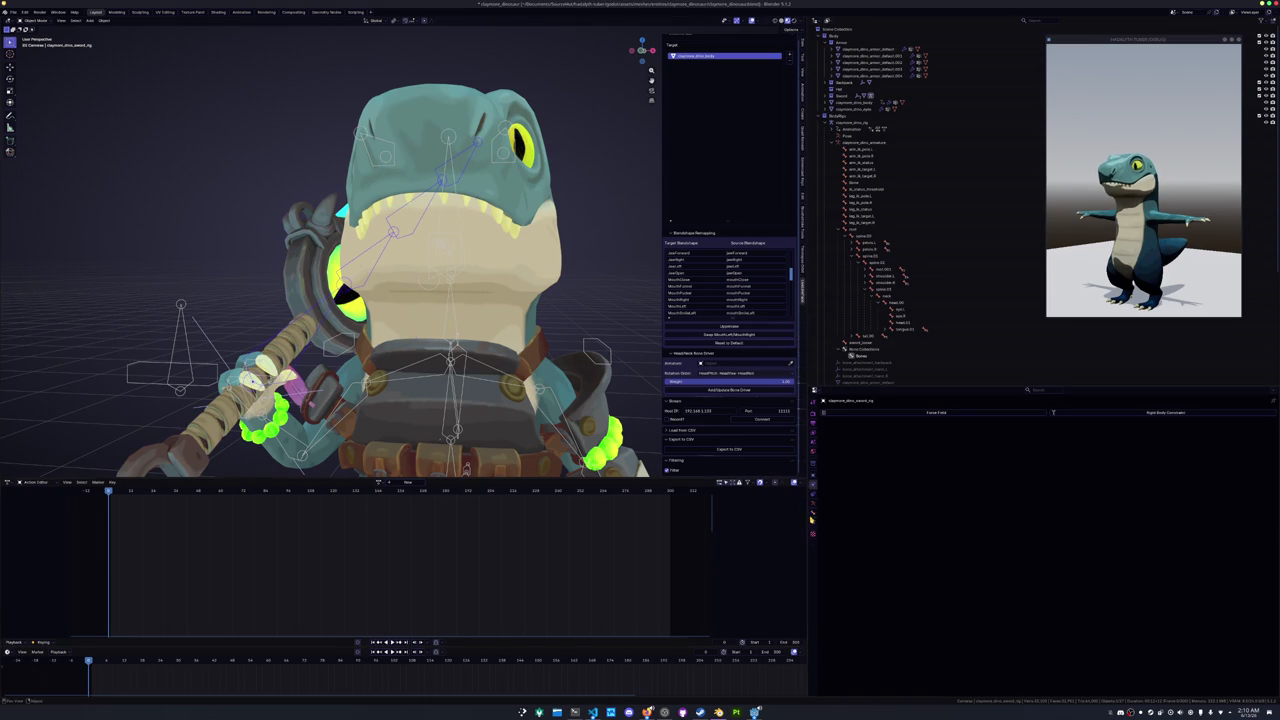
{"action": "left_click", "coordinate": [813, 493]}
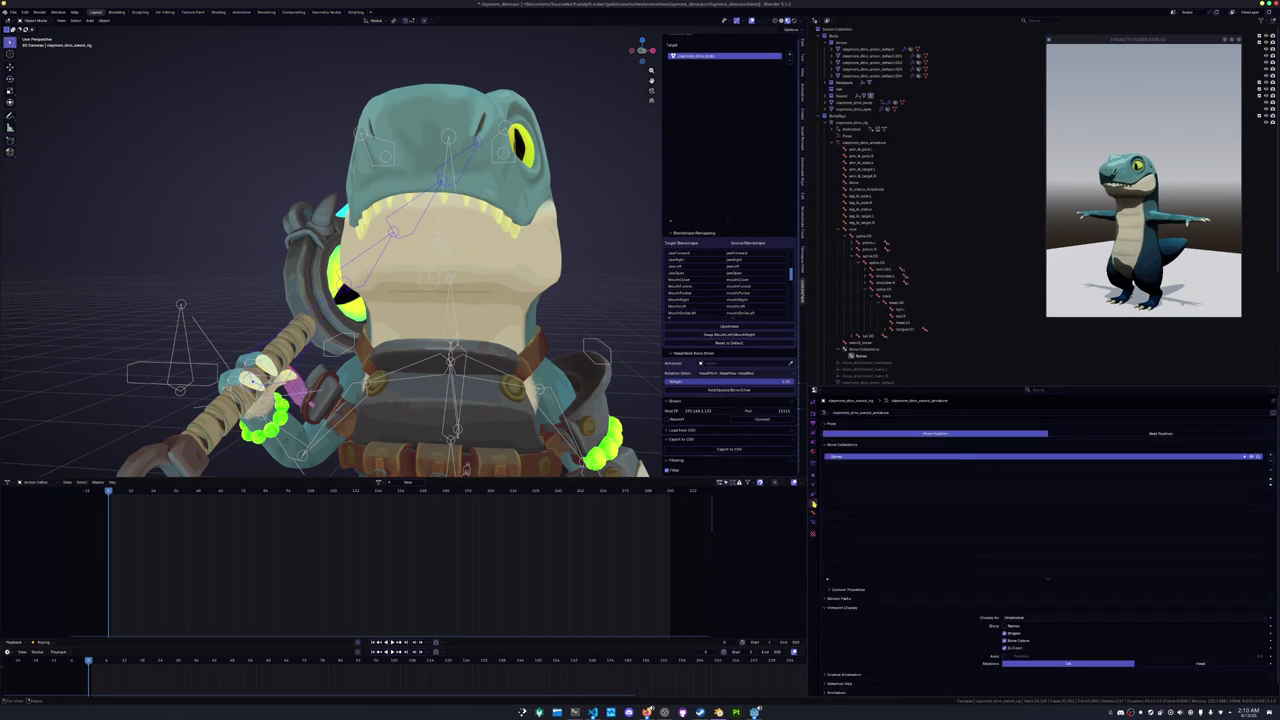
{"action": "scroll", "coordinate": [330, 250], "scroll_direction": "down", "scroll_amount": 8}
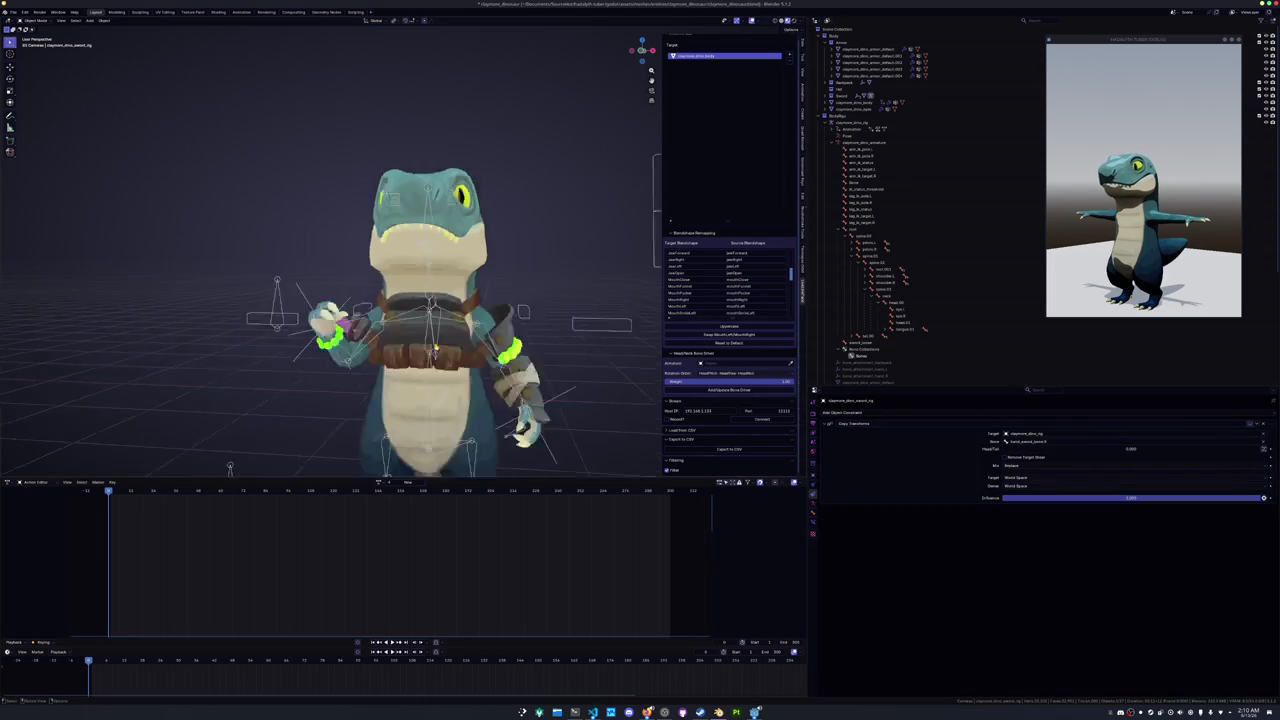
{"action": "scroll", "coordinate": [437, 345], "scroll_direction": "up", "scroll_amount": 4}
- Slide the sword left along X and raise it along Z
{"action": "key", "text": "g"}
{"action": "key", "text": "x"}
{"action": "left_click", "coordinate": [250, 401]}
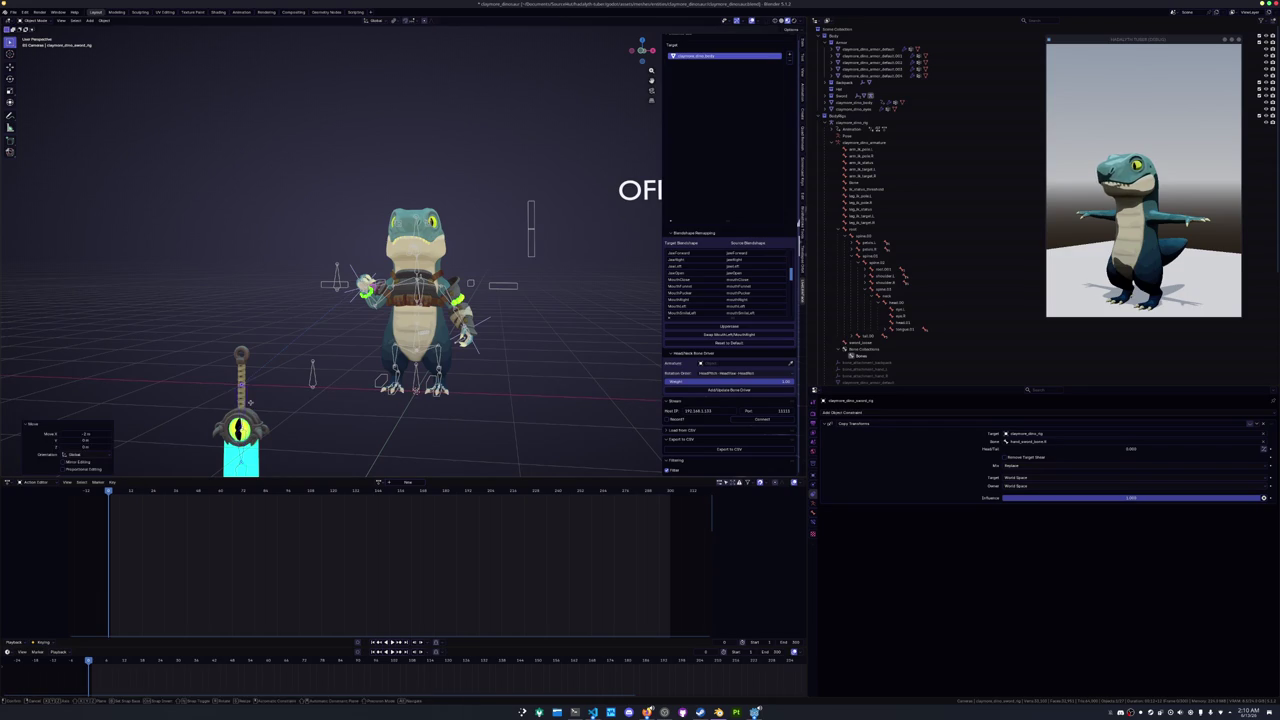
{"action": "key", "text": "g"}
{"action": "key", "text": "z"}
{"action": "left_click", "coordinate": [280, 319]}
{"action": "key", "text": "g"}
{"action": "key", "text": "z"}
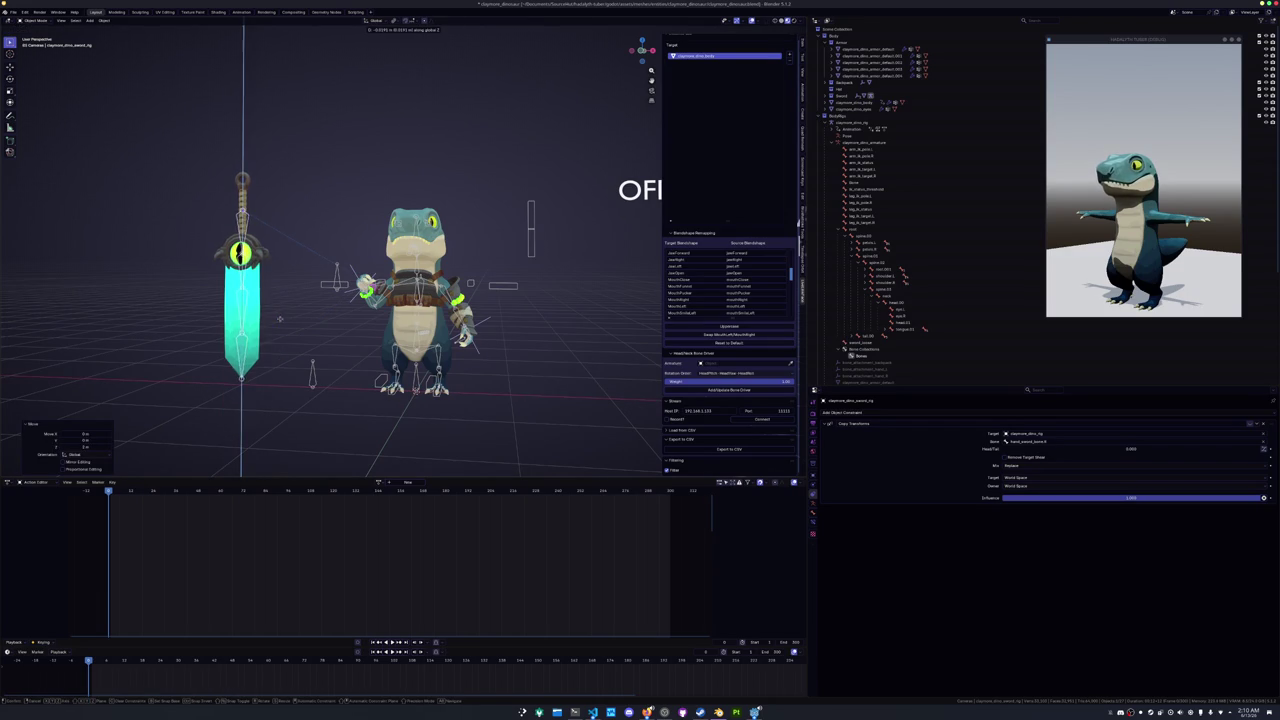
{"action": "left_click", "coordinate": [281, 326]}
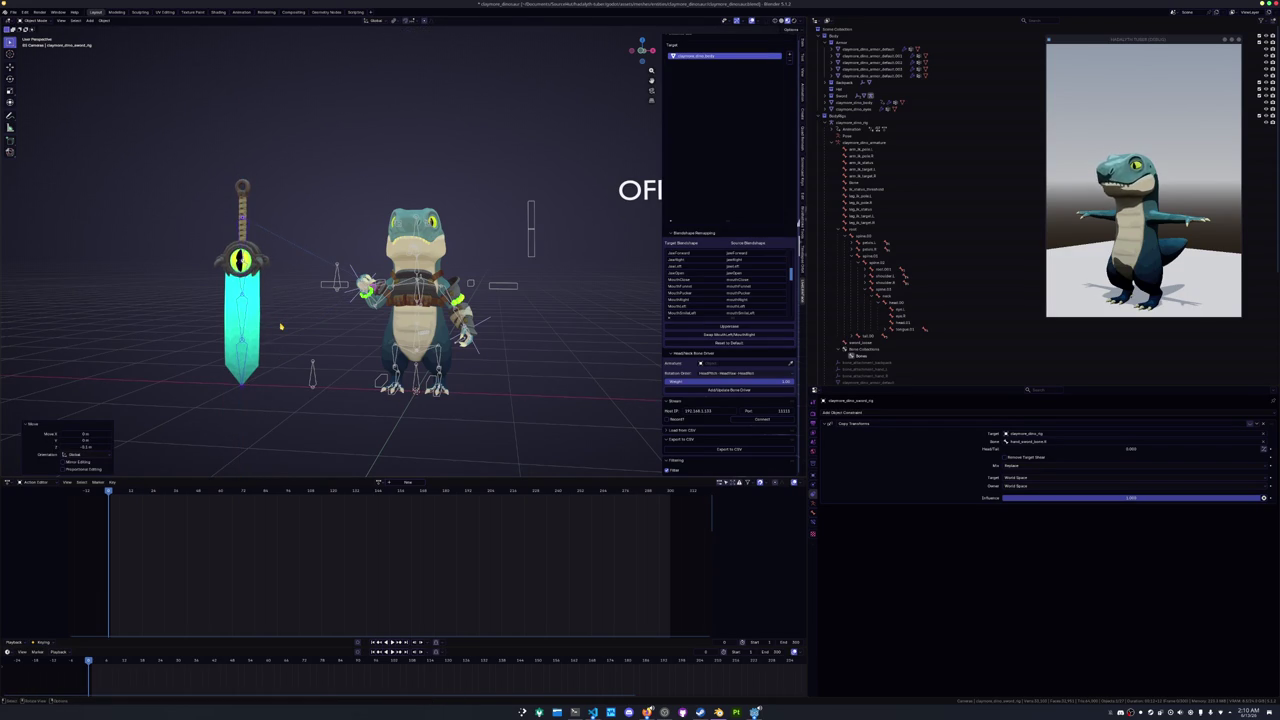
- In Front Ortho view, fine-tune the sword's height, reframe, and reselect the dino rig
{"action": "key", "text": "KP_1"}
{"action": "key", "text": "g"}
{"action": "key", "text": "z"}
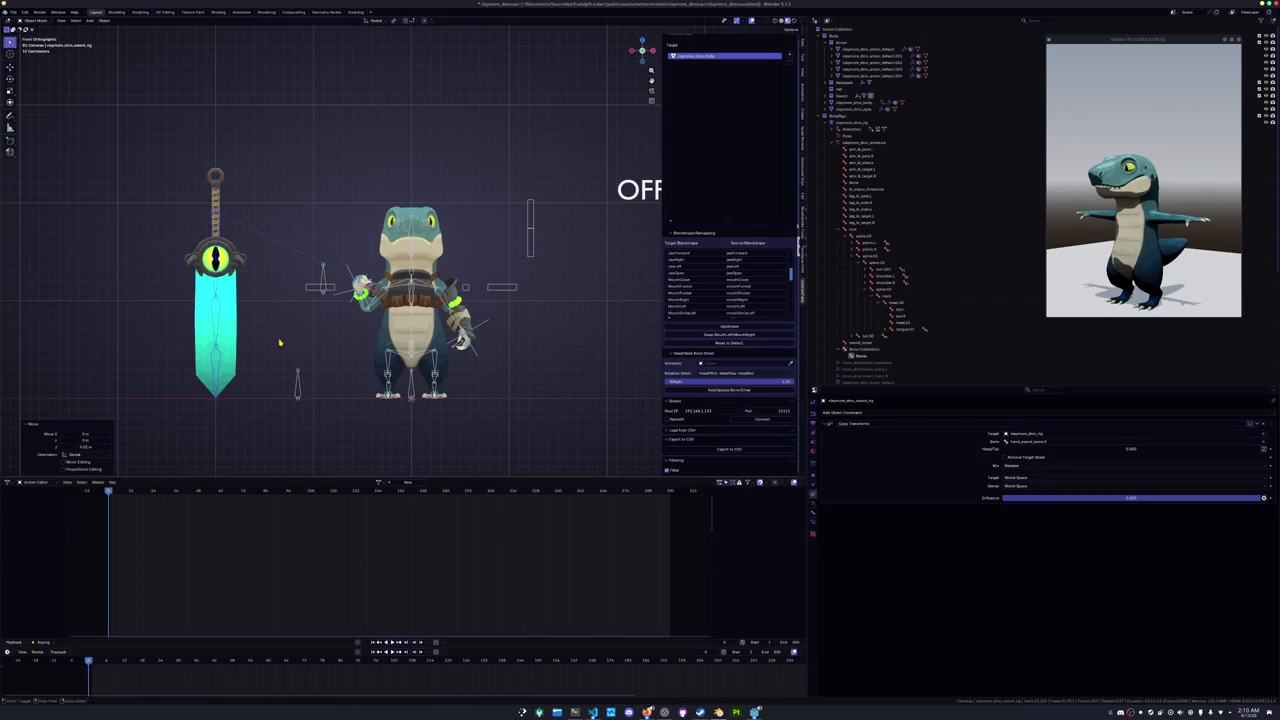
{"action": "left_click", "coordinate": [278, 339]}
{"action": "key", "text": "KP_Decimal"}
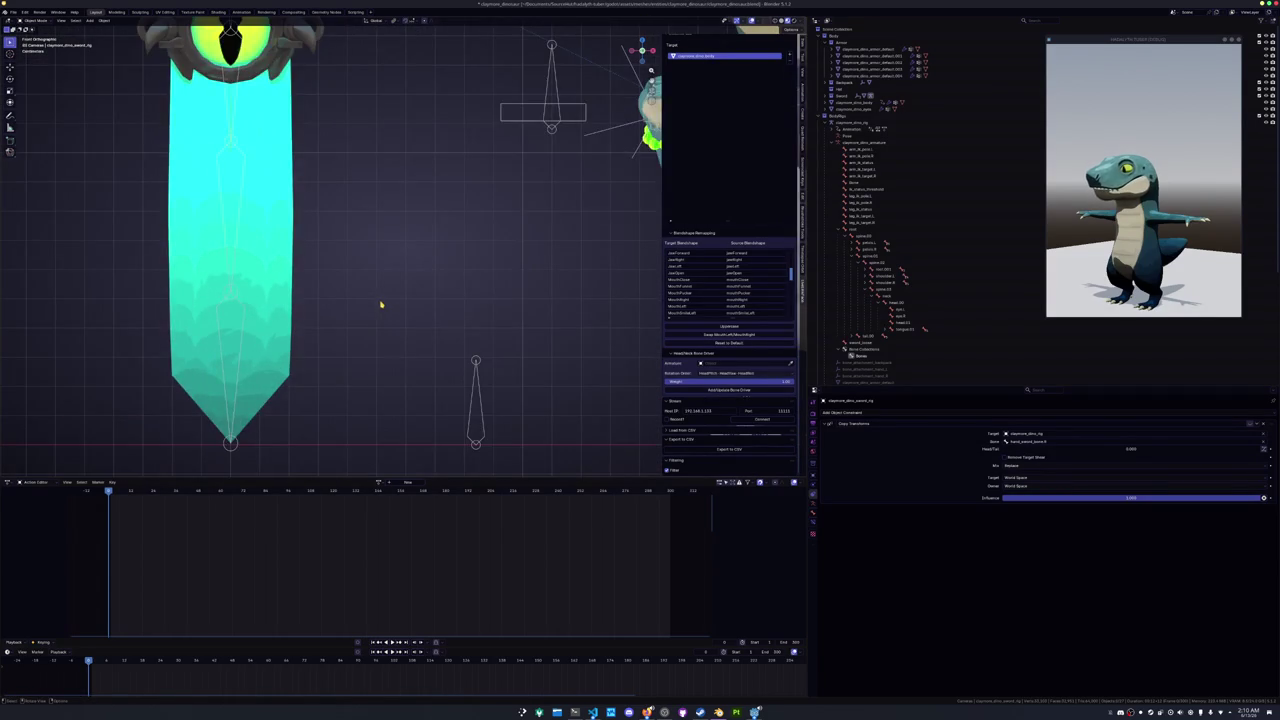
{"action": "key", "text": "Home"}
{"action": "left_click", "coordinate": [650, 143]}
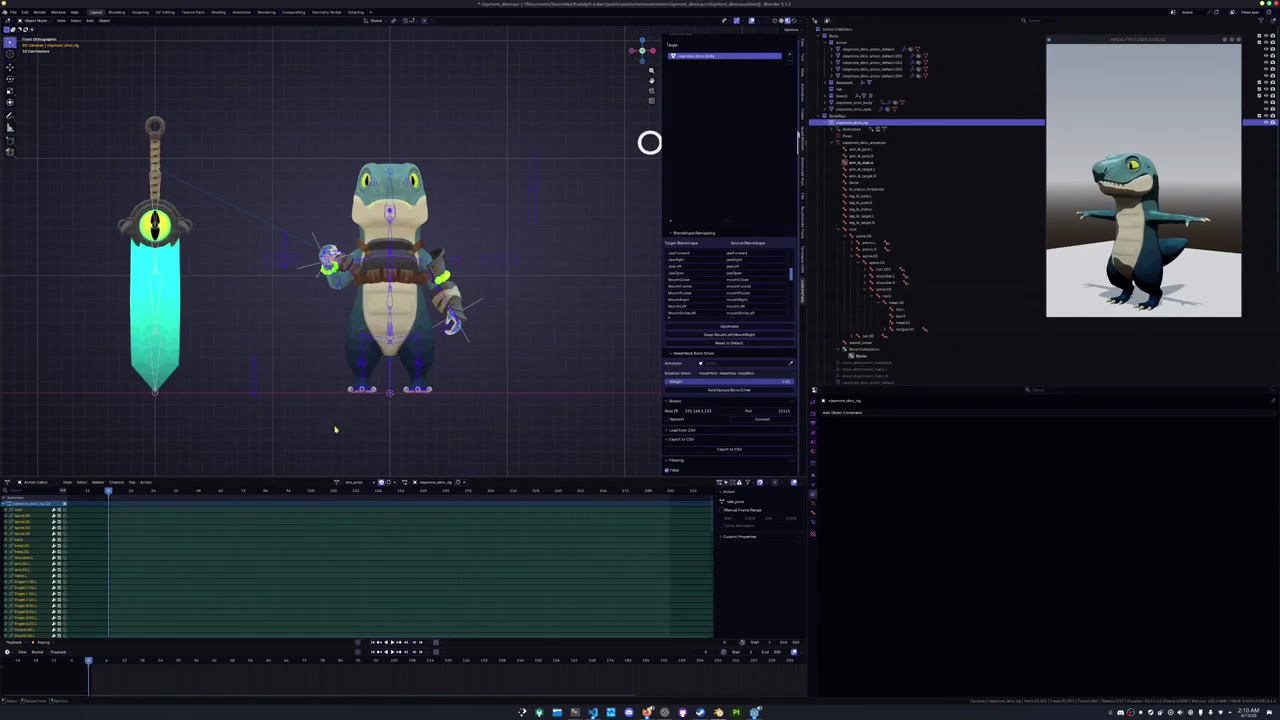
- Confirm the current action's name and save the file
{"action": "left_click", "coordinate": [344, 482]}
{"action": "double_click", "coordinate": [356, 482]}
{"action": "key", "text": "Return"}
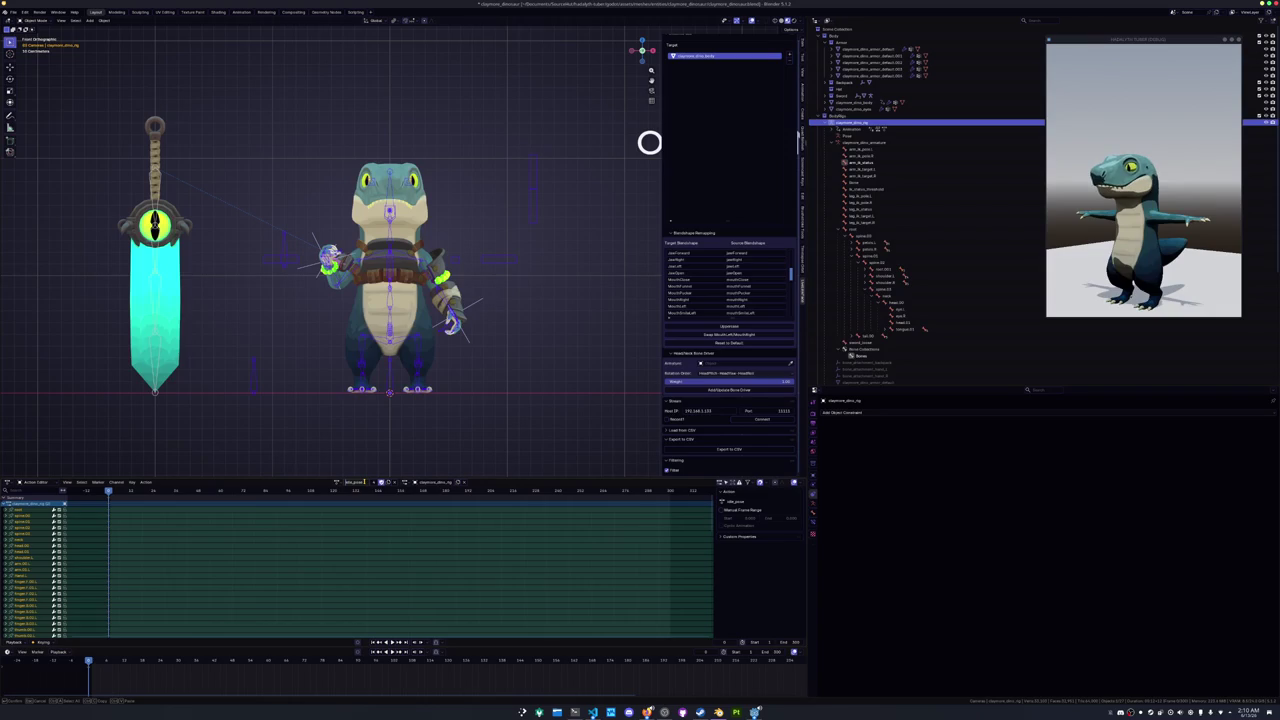
{"action": "key", "text": "ctrl+s"}
- Try sword_idle_pose, enter 'idle' as the action name, and switch the rig to Pose Mode
{"action": "left_click", "coordinate": [333, 482]}
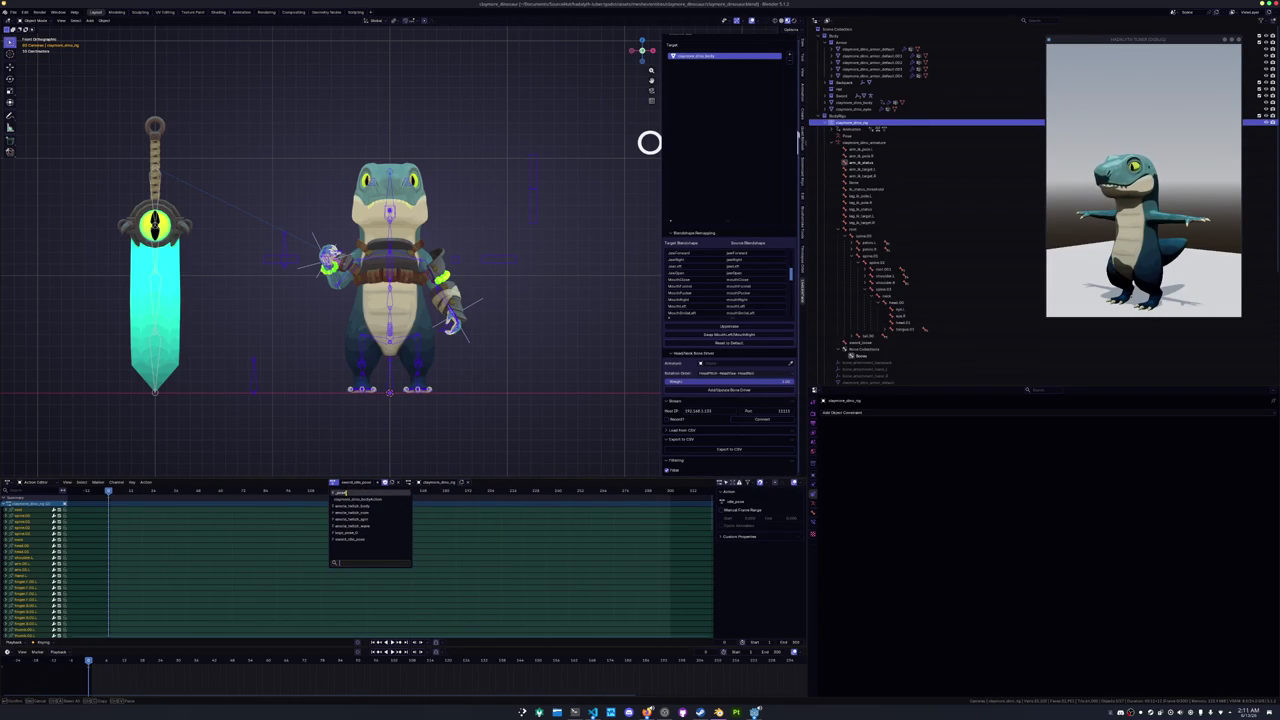
{"action": "left_click", "coordinate": [350, 538]}
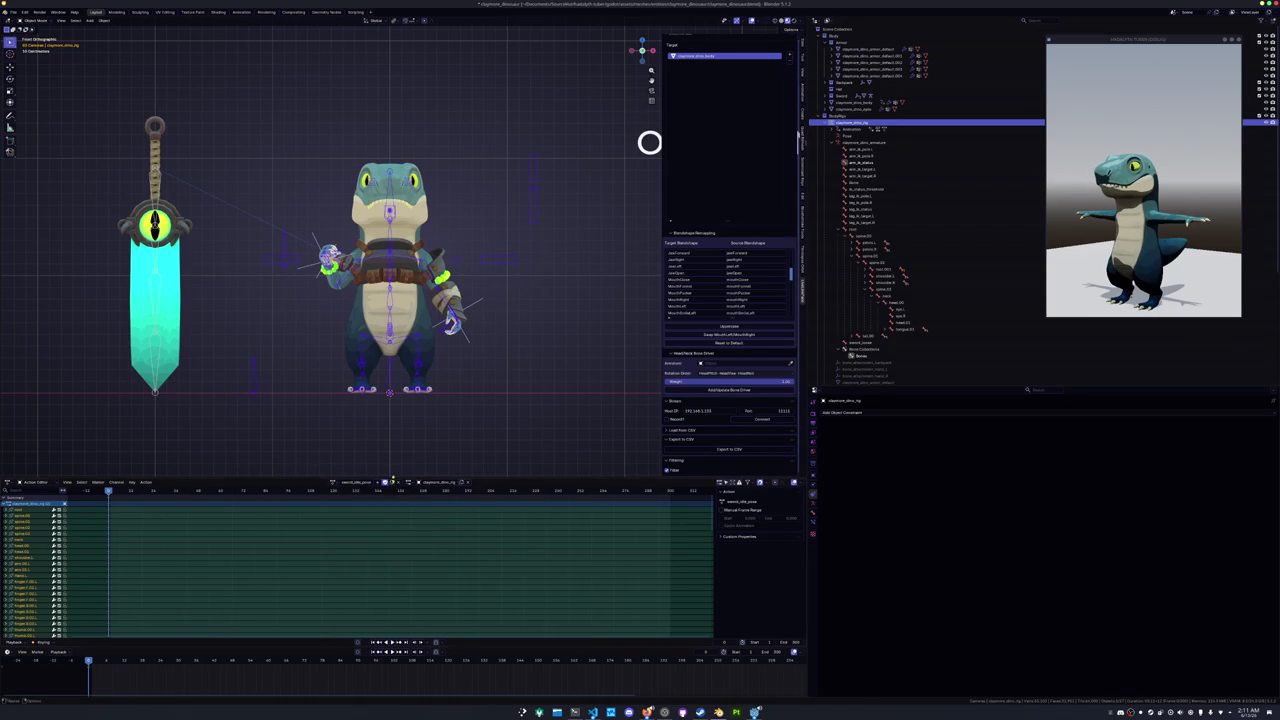
{"action": "double_click", "coordinate": [355, 481]}
{"action": "type", "text": "idle"}
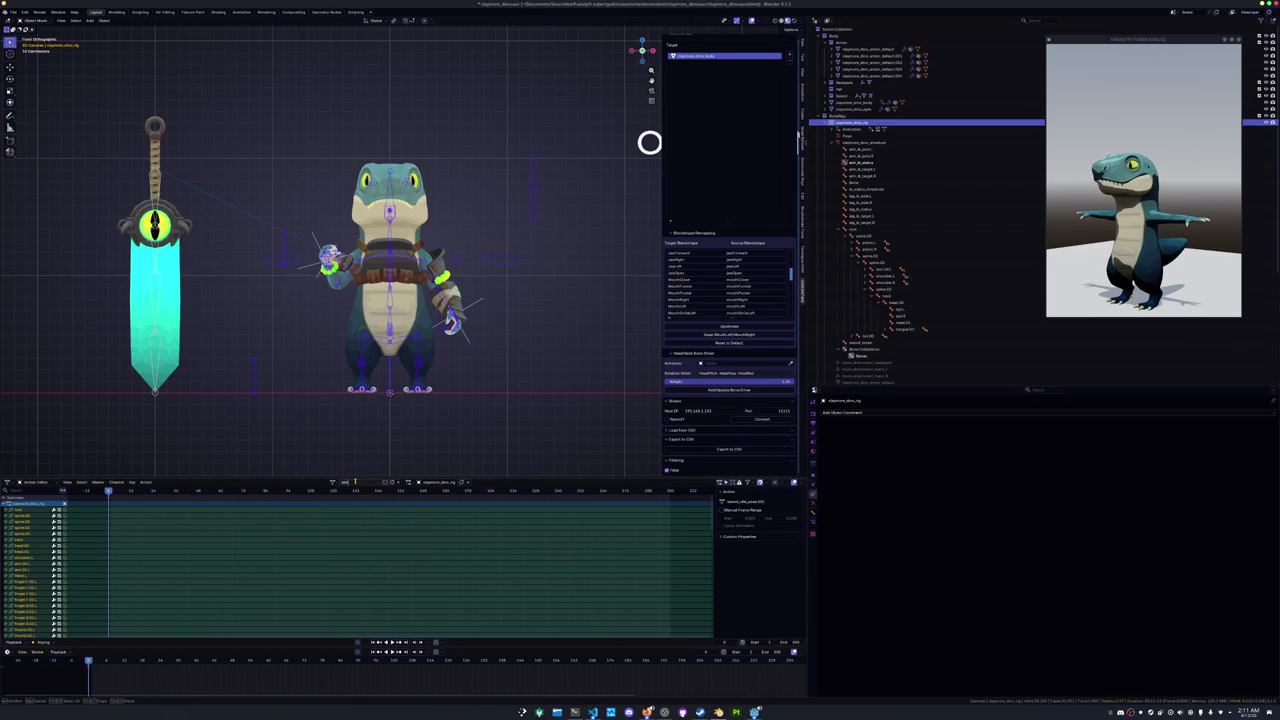
{"action": "key", "text": "Return"}
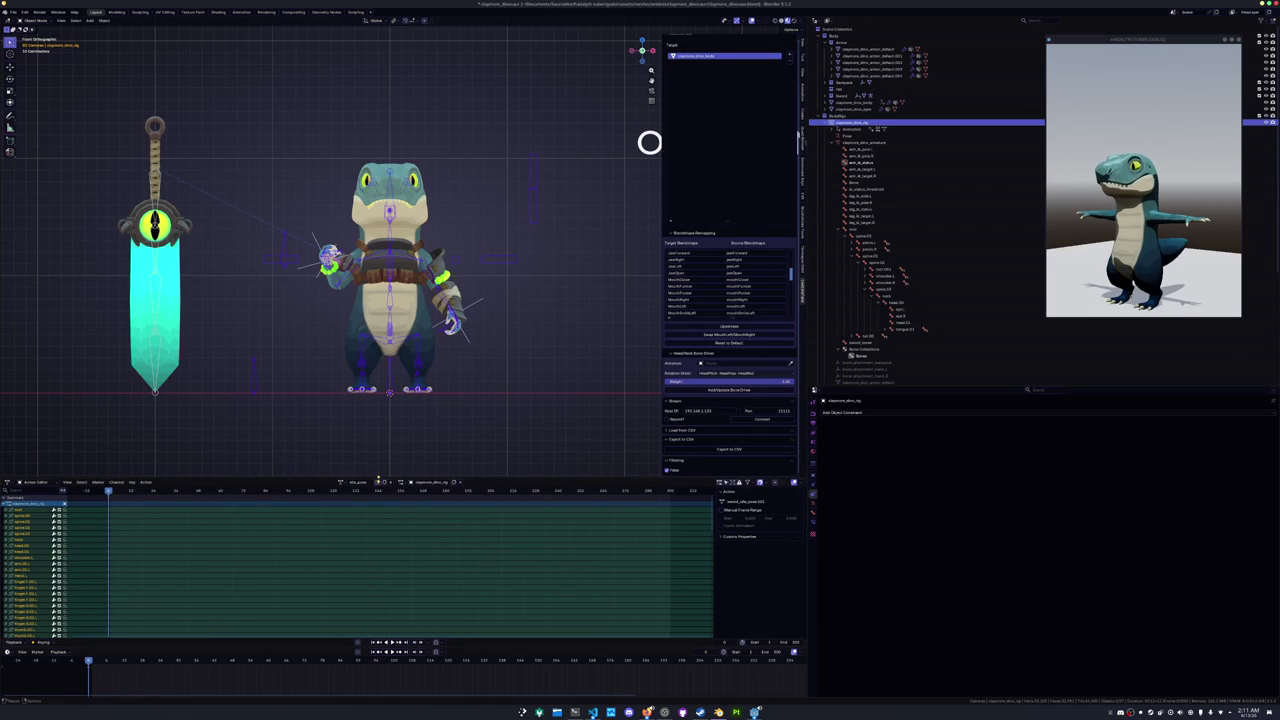
{"action": "key", "text": "ctrl+Tab"}
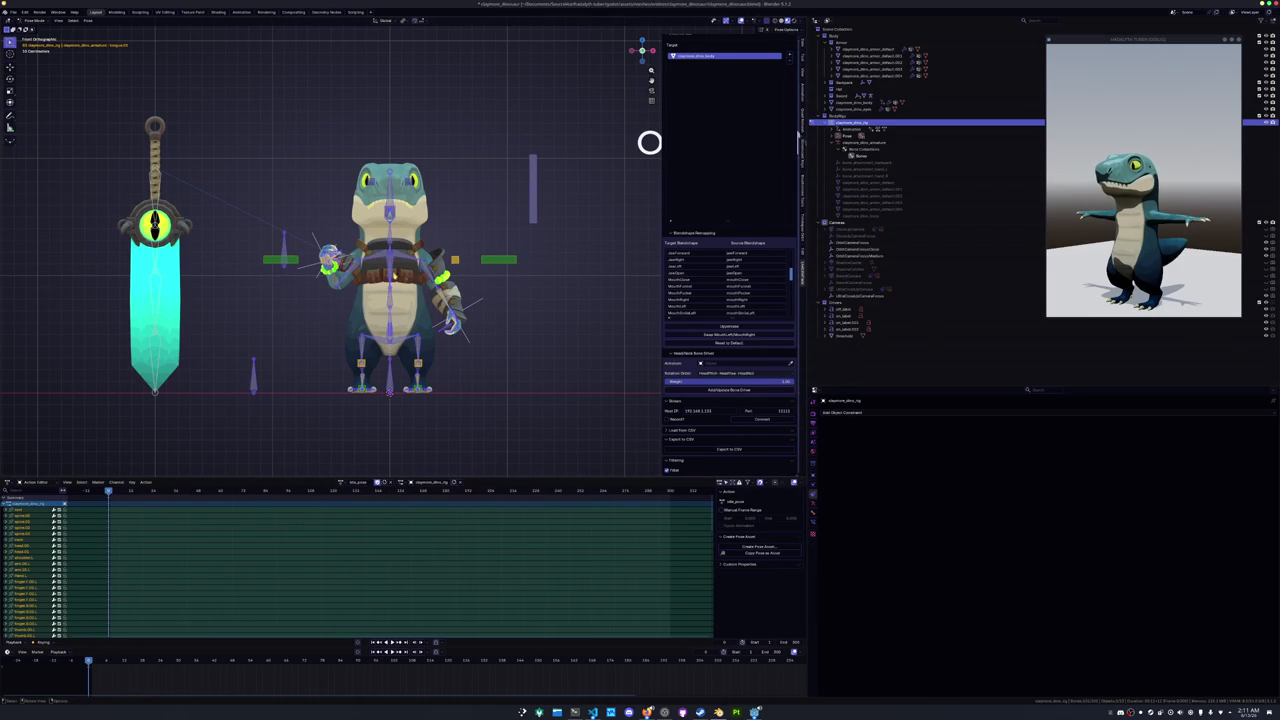
- Test-rotate the hand control bone, then undo the raised arm rotation
{"action": "left_click", "coordinate": [326, 263]}
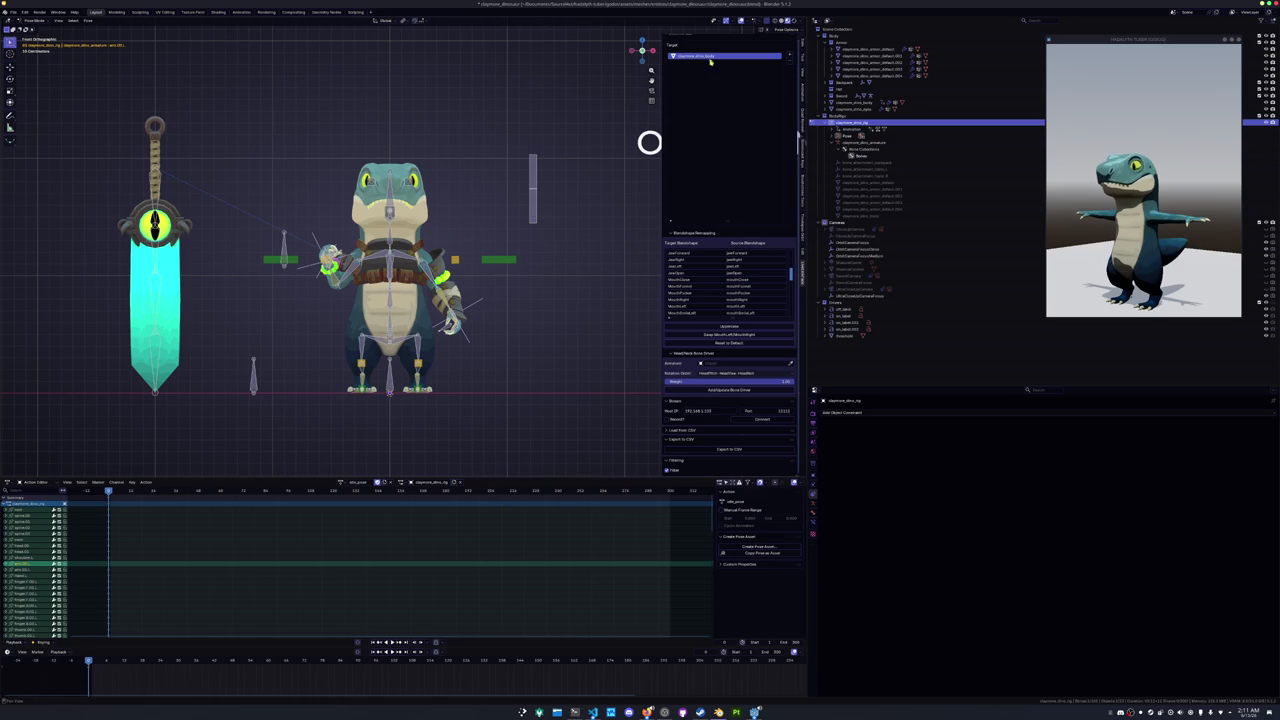
{"action": "key", "text": "r"}
{"action": "left_click", "coordinate": [565, 193]}
{"action": "key", "text": "ctrl+z"}
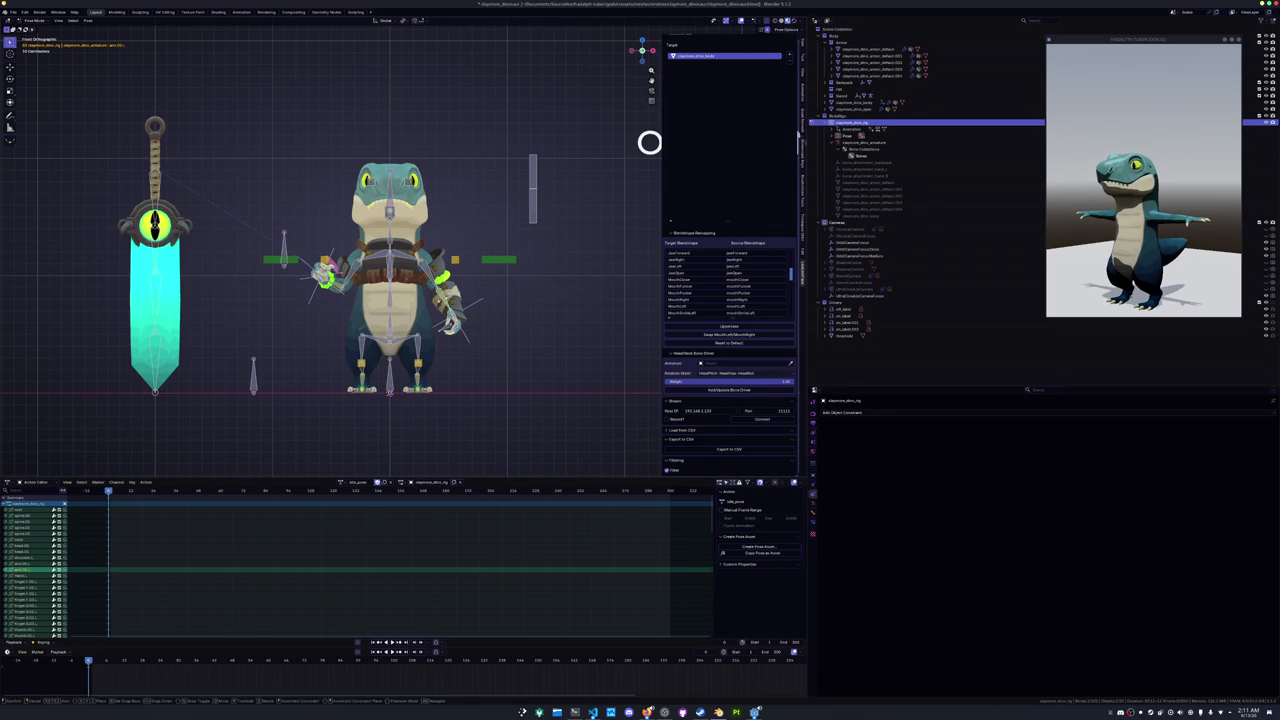
- Apply a zero-angle rotation to all bones, then orbit and deselect everything
{"action": "key", "text": "a"}
{"action": "key", "text": "r"}
{"action": "left_click", "coordinate": [650, 142]}
{"action": "key", "text": "a"}
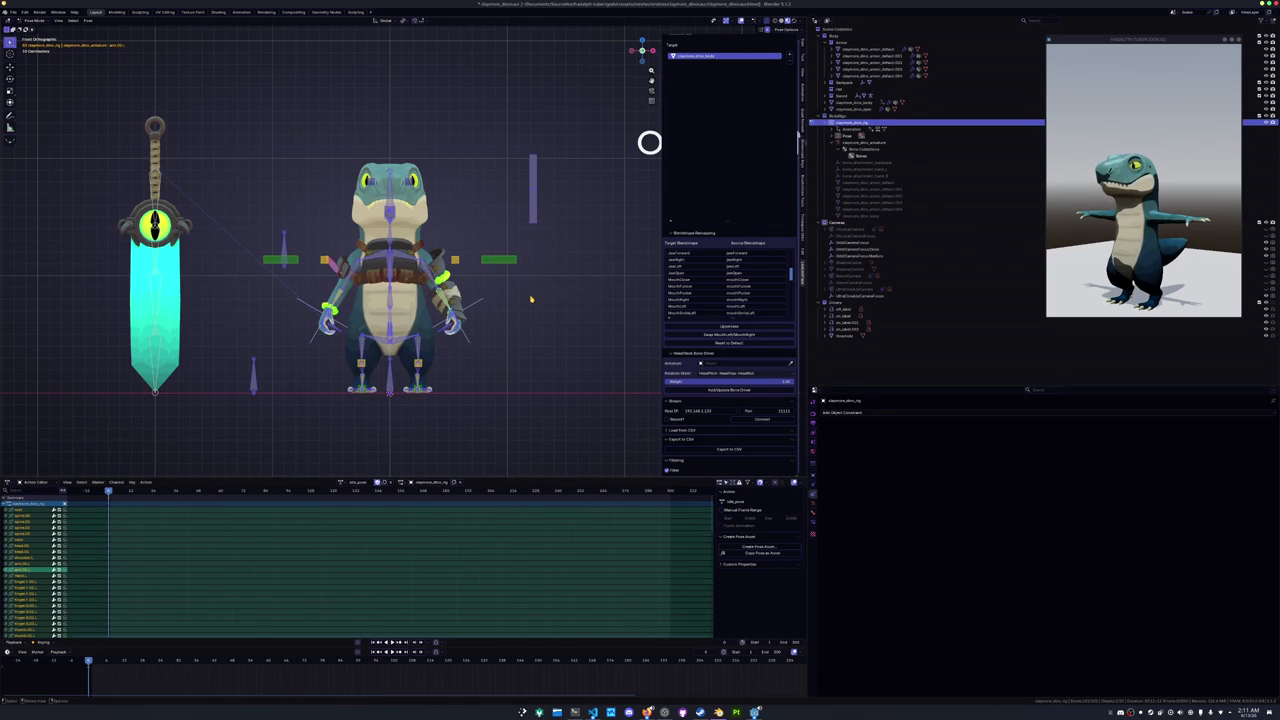
{"action": "mouse_move", "coordinate": [531, 298]}
{"action": "left_mouse_down"}
{"action": "mouse_move", "coordinate": [400, 320]}
{"action": "mouse_move", "coordinate": [430, 318]}
{"action": "left_mouse_up"}
{"action": "scroll", "coordinate": [430, 280], "scroll_direction": "down", "scroll_amount": 5}
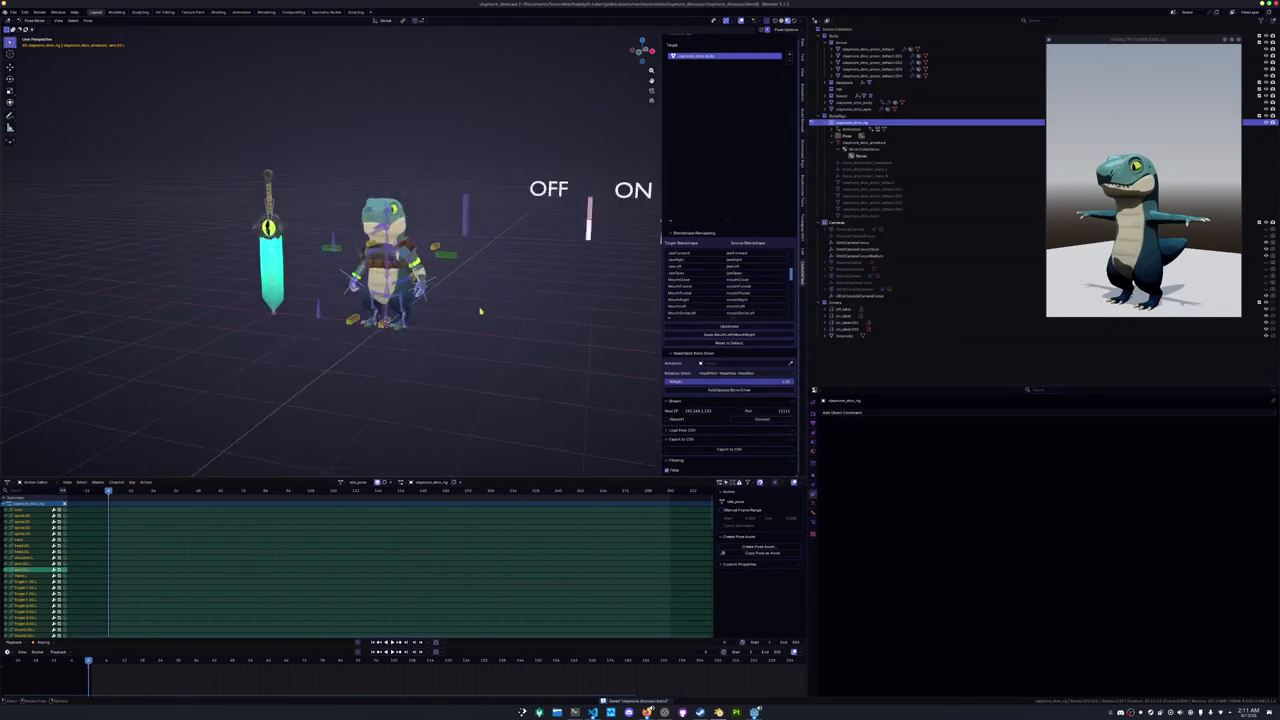
{"action": "key", "text": "alt+a"}
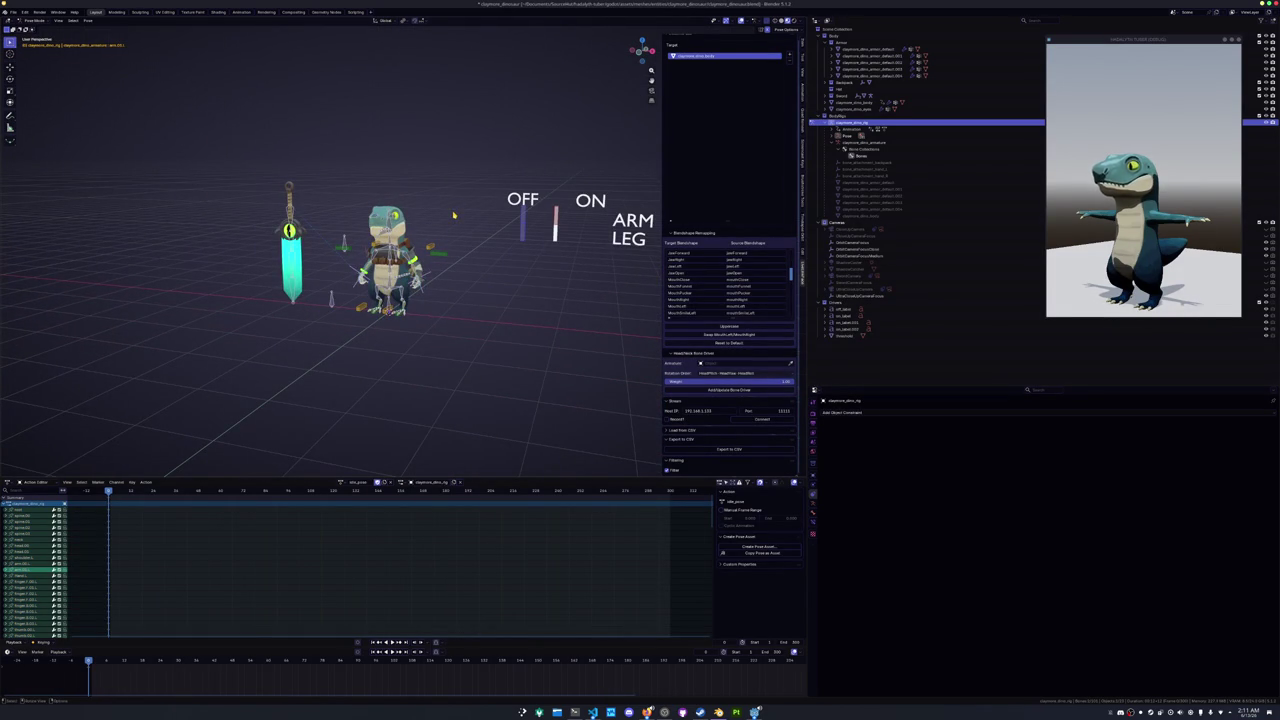
{"action": "scroll", "coordinate": [453, 214], "scroll_direction": "up", "scroll_amount": 1}
{"action": "scroll", "coordinate": [455, 222], "scroll_direction": "down", "scroll_amount": 1}
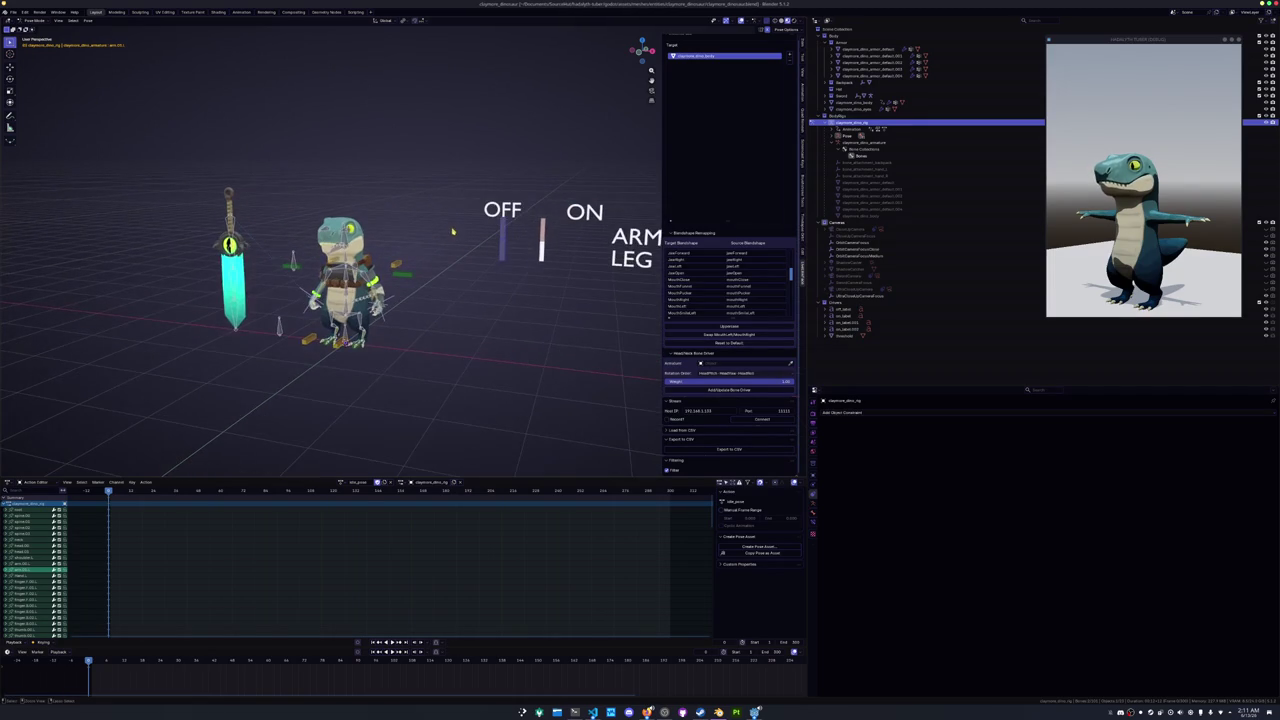
- Clear the old action name in the Action Editor and enter a new one
{"action": "left_click", "coordinate": [358, 482]}
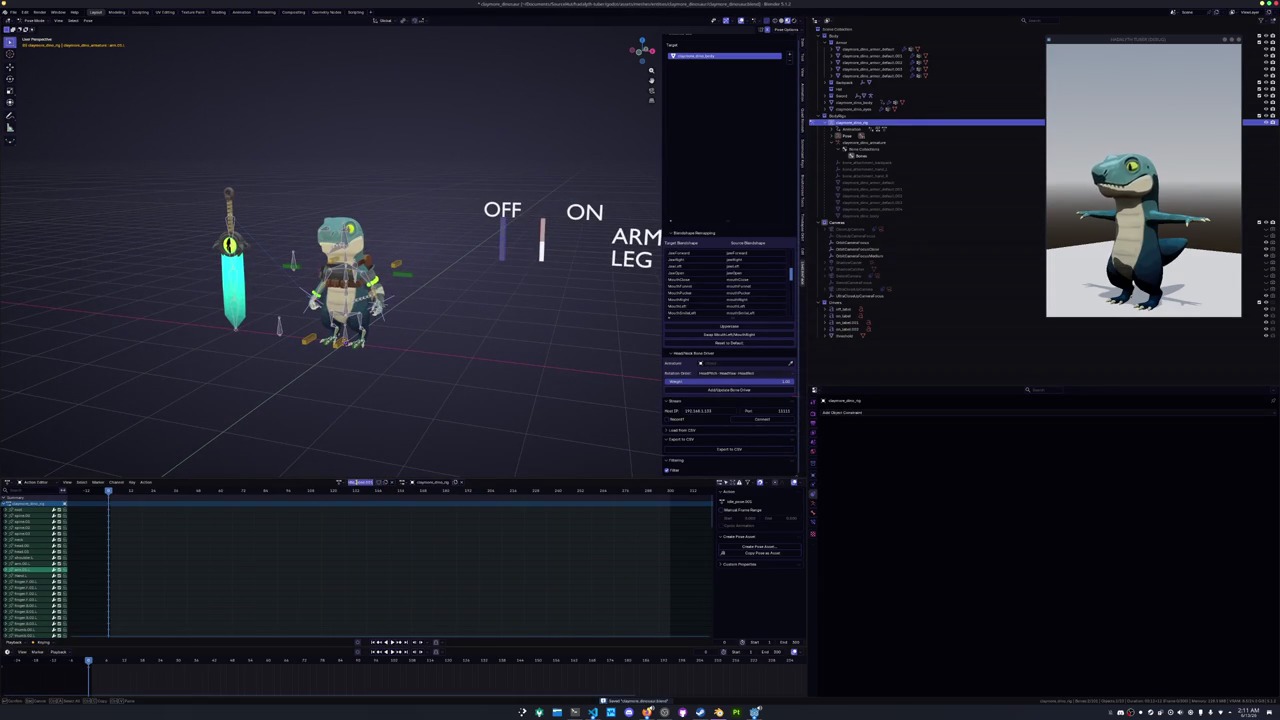
{"action": "key", "text": "BackSpace"}
{"action": "key", "text": "Return"}
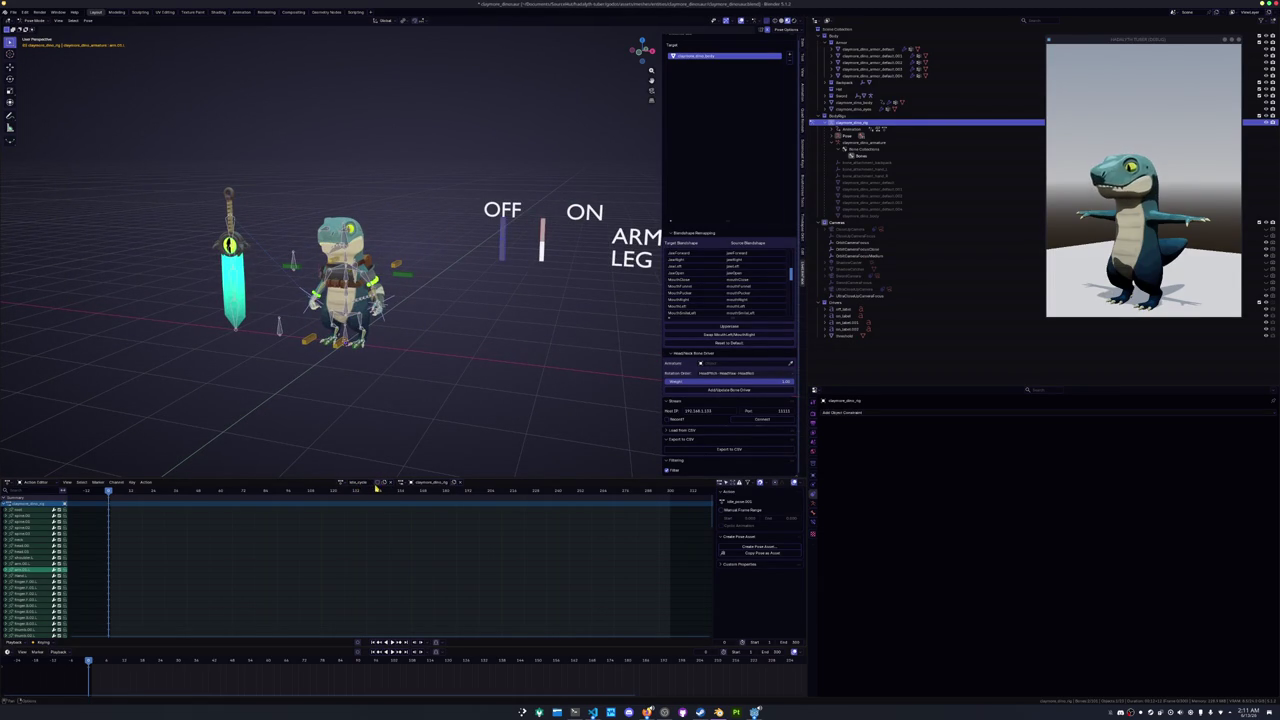
- Slide the LEG switch control along X to ON, then select the arm IK switch
{"action": "key", "text": "g"}
{"action": "key", "text": "x"}
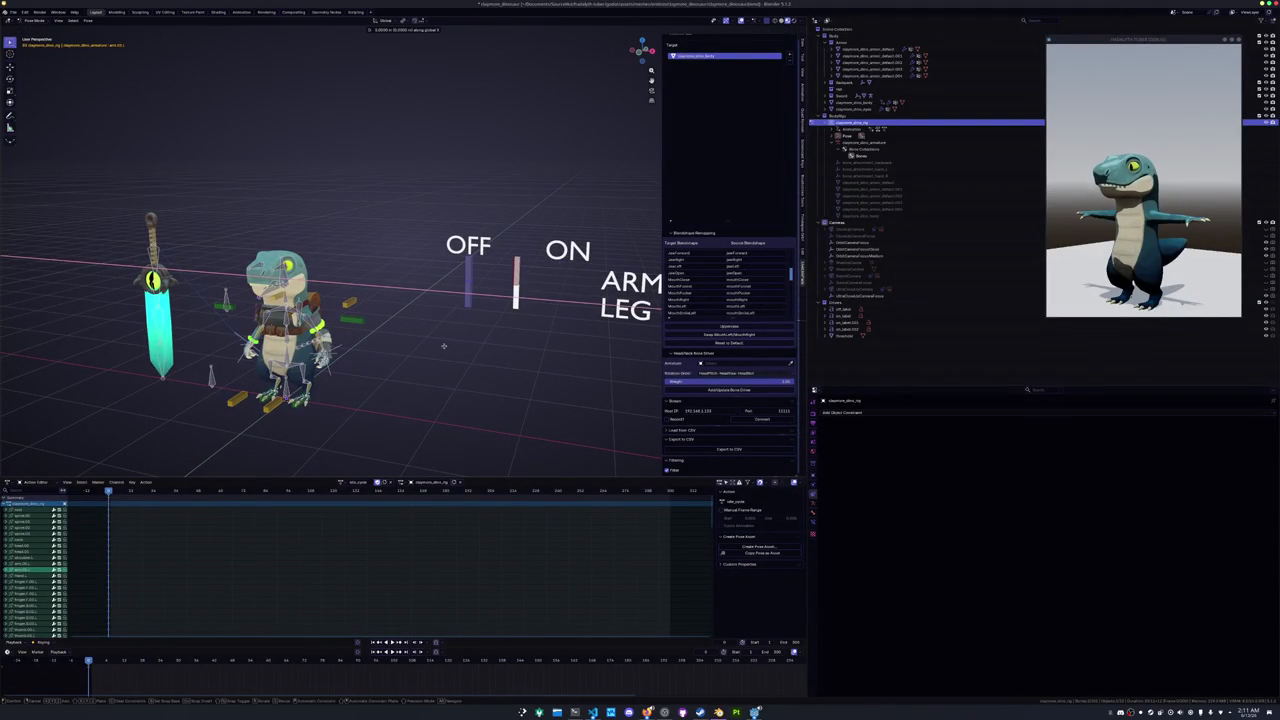
{"action": "left_click", "coordinate": [444, 346]}
{"action": "left_click", "coordinate": [544, 307]}
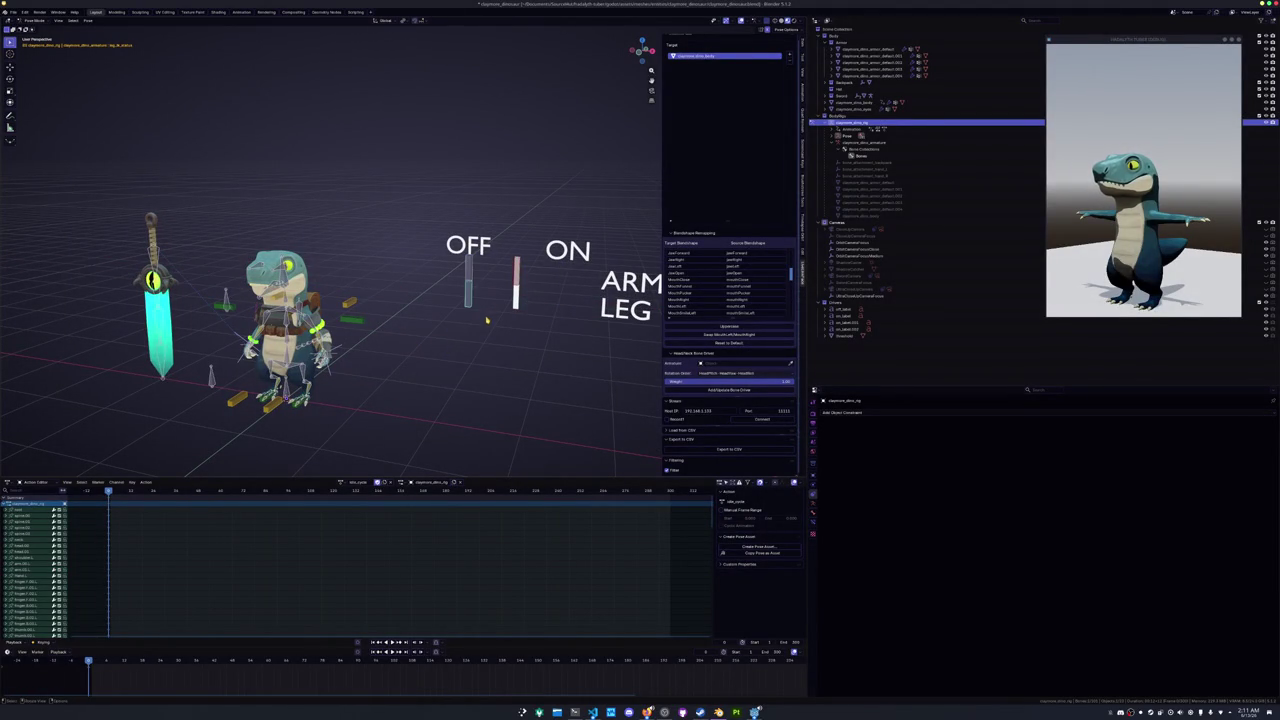
{"action": "left_click", "coordinate": [472, 265]}
- Flip the arm switch to ON, then keyframe every bone at frame 1 in right side view
{"action": "key", "text": "g"}
{"action": "key", "text": "x"}
{"action": "left_click", "coordinate": [560, 305]}
{"action": "key", "text": "KP_3"}
{"action": "scroll", "coordinate": [294, 392], "scroll_direction": "up", "scroll_amount": 8}
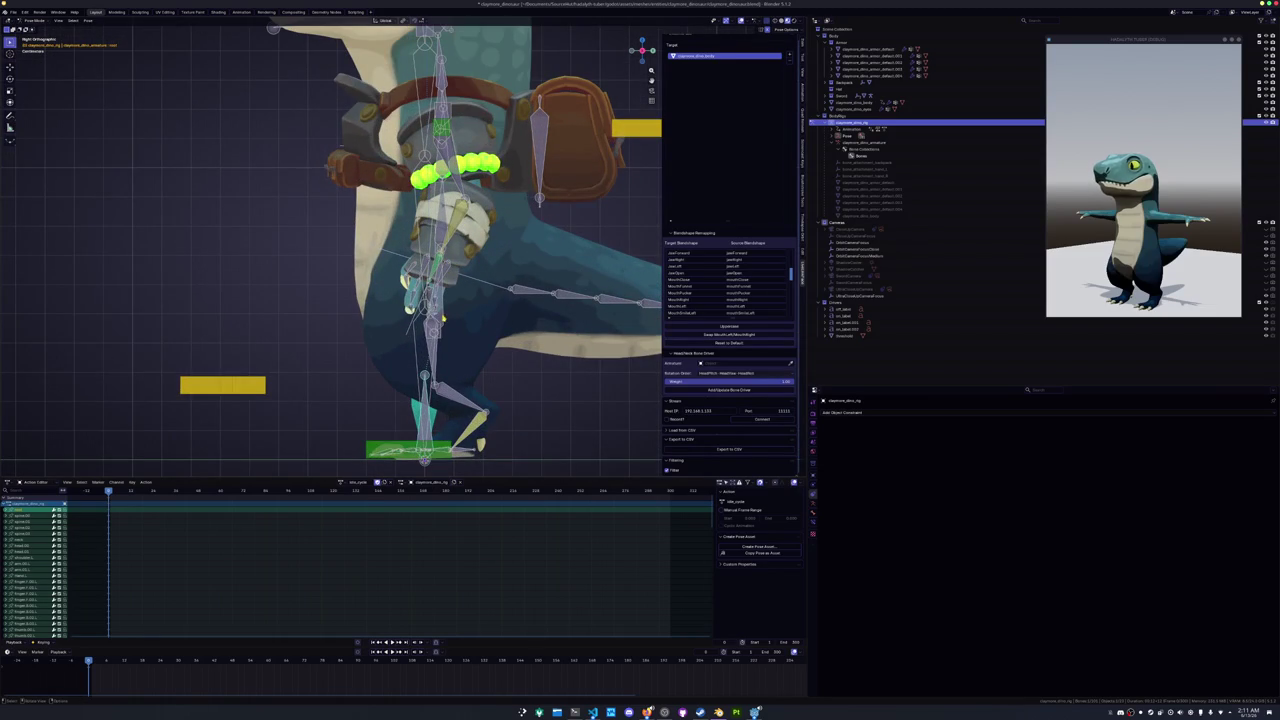
{"action": "key", "text": "i"}
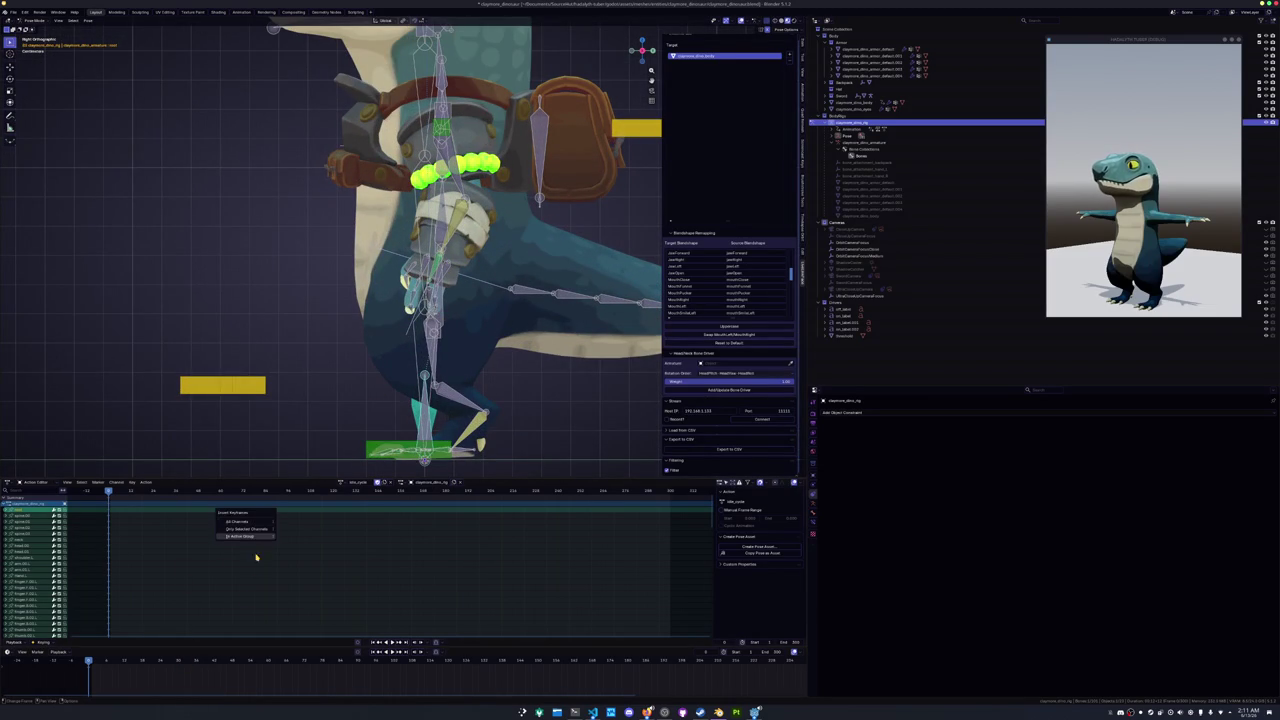
{"action": "key", "text": "a"}
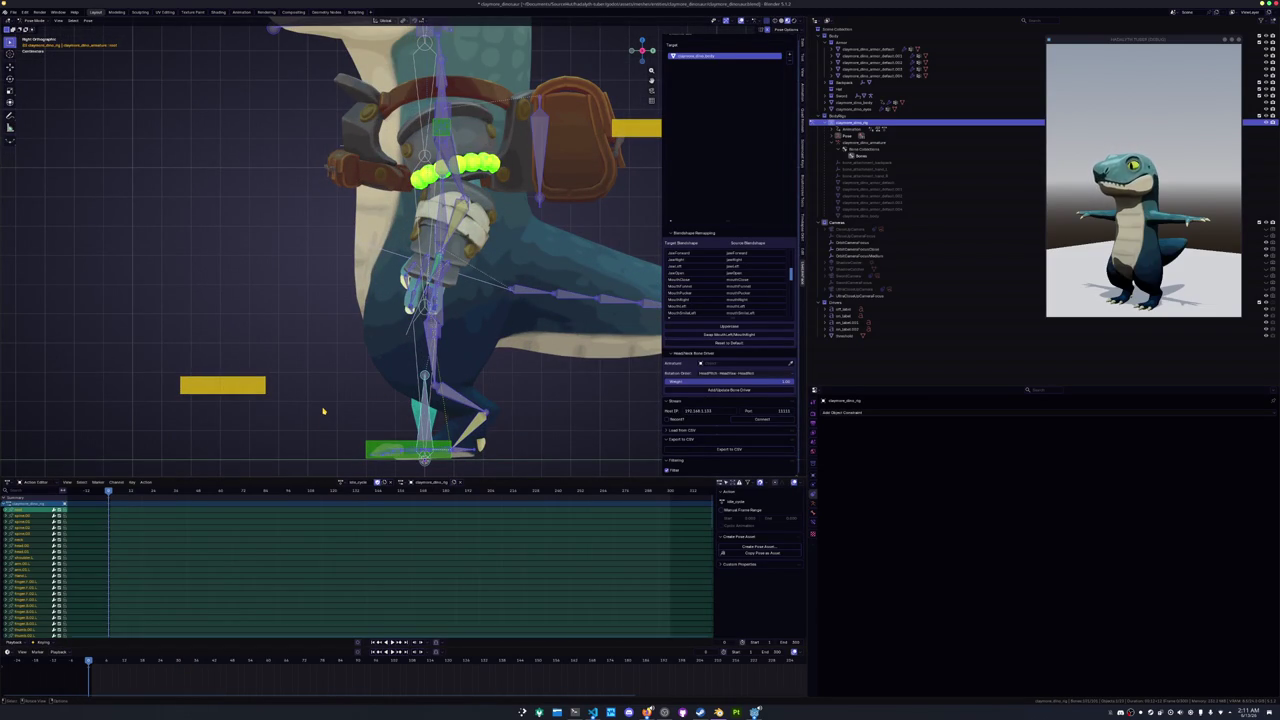
{"action": "key", "text": "i"}
- At a later frame, lower the torso by moving the spine.03 bone
{"action": "mouse_move", "coordinate": [170, 662]}
{"action": "left_mouse_down"}
{"action": "mouse_move", "coordinate": [392, 662]}
{"action": "mouse_move", "coordinate": [357, 662]}
{"action": "left_mouse_up"}
{"action": "left_click", "coordinate": [440, 130]}
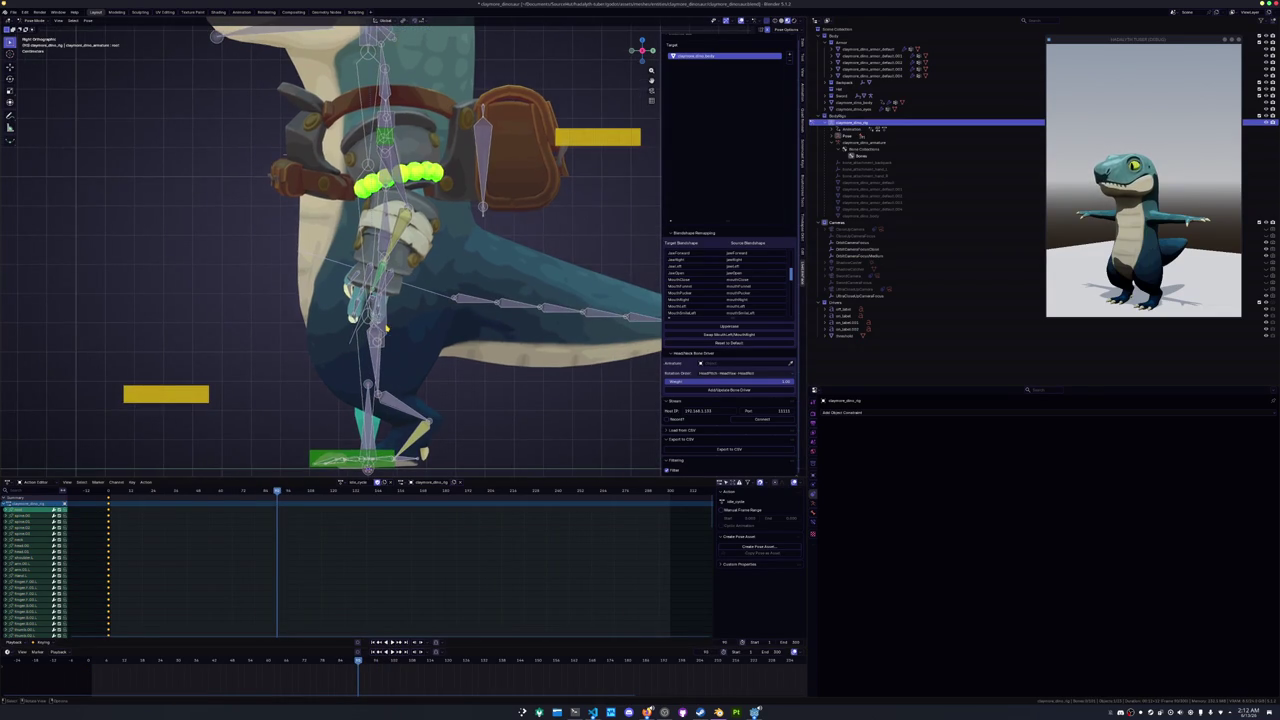
{"action": "key", "text": "g"}
{"action": "key", "text": "z"}
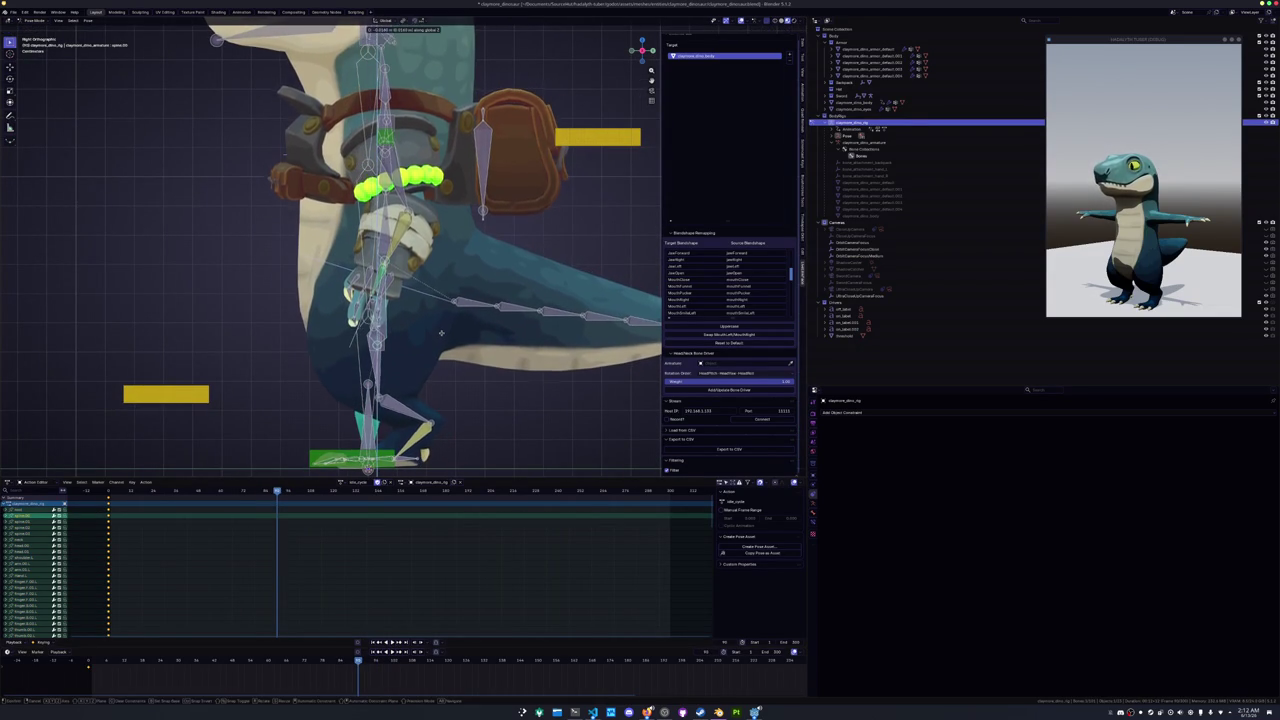
{"action": "left_click", "coordinate": [440, 334]}
{"action": "key", "text": "g"}
{"action": "key", "text": "y"}
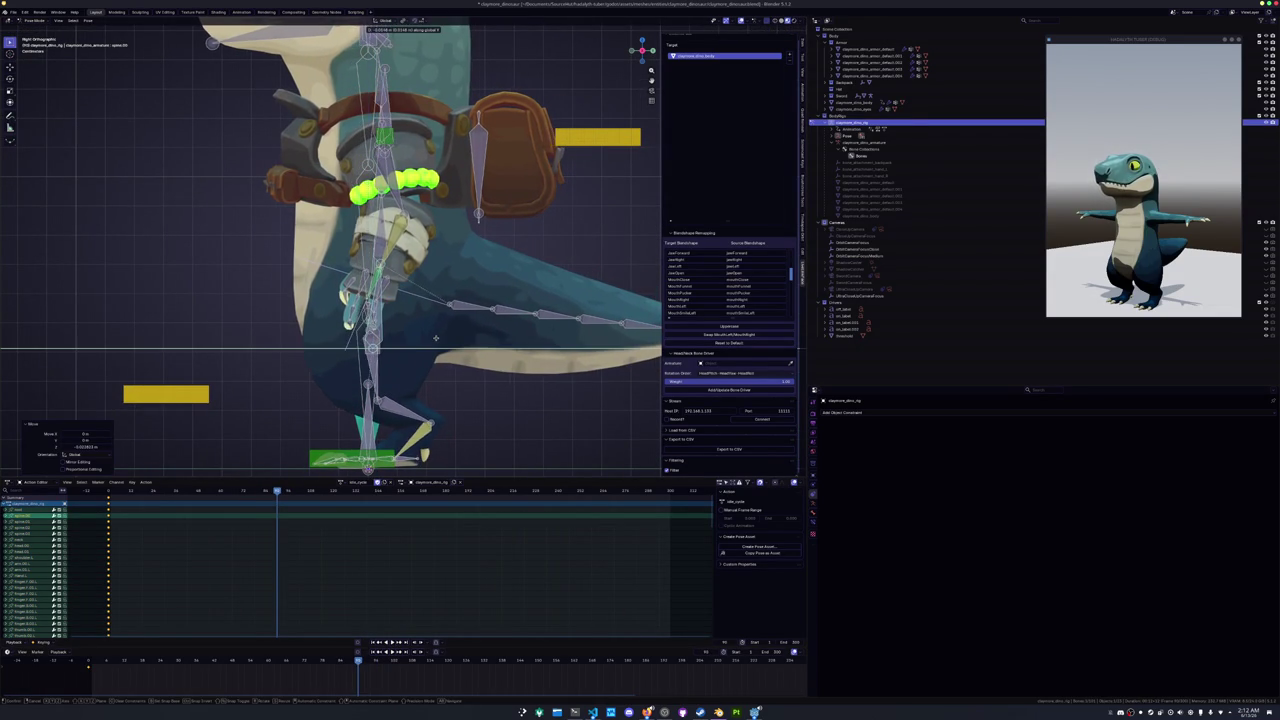
{"action": "key", "text": "z"}
{"action": "left_click", "coordinate": [431, 341]}
- Check the pose from the front, then rotate the selected bone in right side view
{"action": "scroll", "coordinate": [432, 344], "scroll_direction": "down", "scroll_amount": 2}
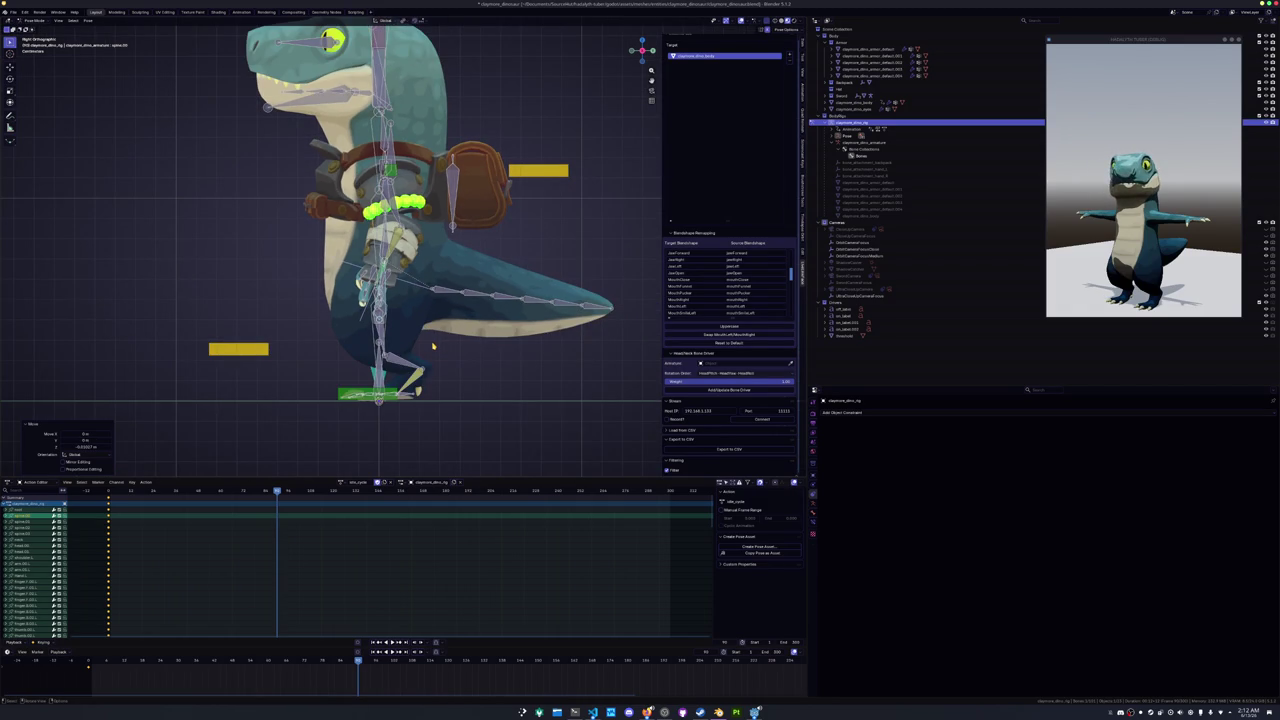
{"action": "scroll", "coordinate": [420, 340], "scroll_direction": "up", "scroll_amount": 1}
{"action": "left_click_drag", "start_coordinate": [323, 338], "coordinate": [260, 335]}
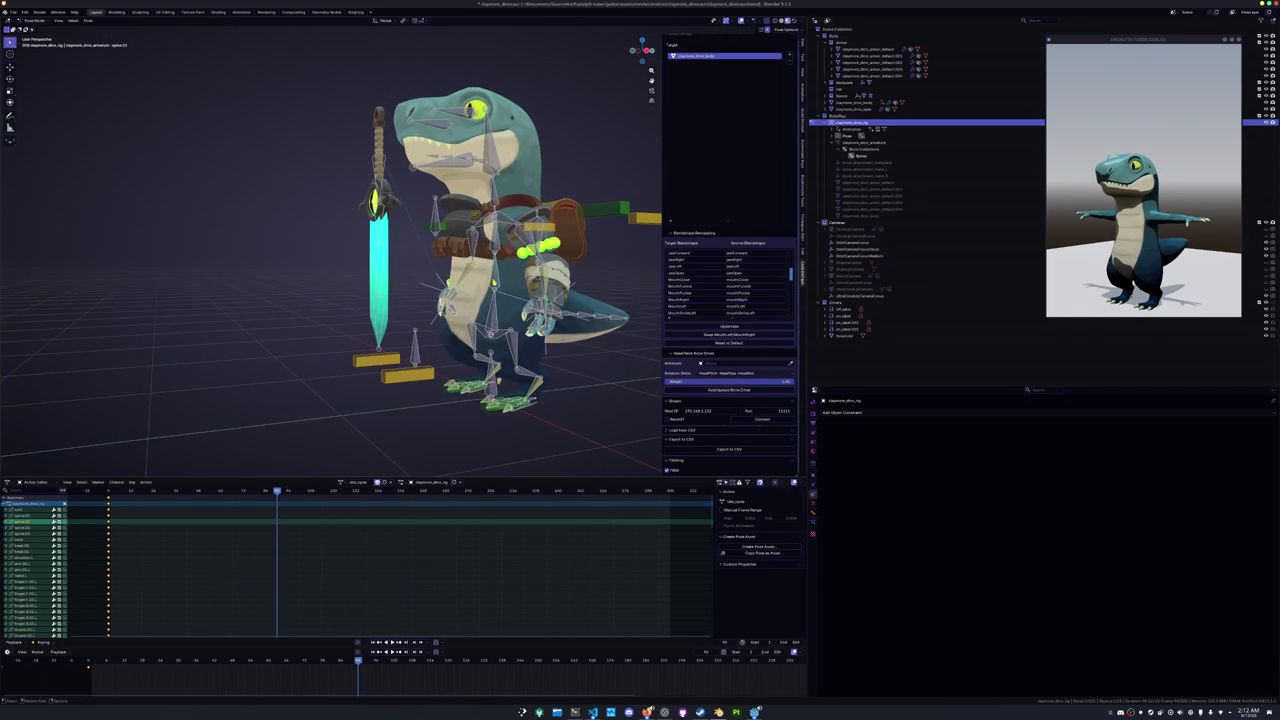
{"action": "scroll", "coordinate": [493, 283], "scroll_direction": "up", "scroll_amount": 5}
{"action": "scroll", "coordinate": [493, 283], "scroll_direction": "down", "scroll_amount": 4}
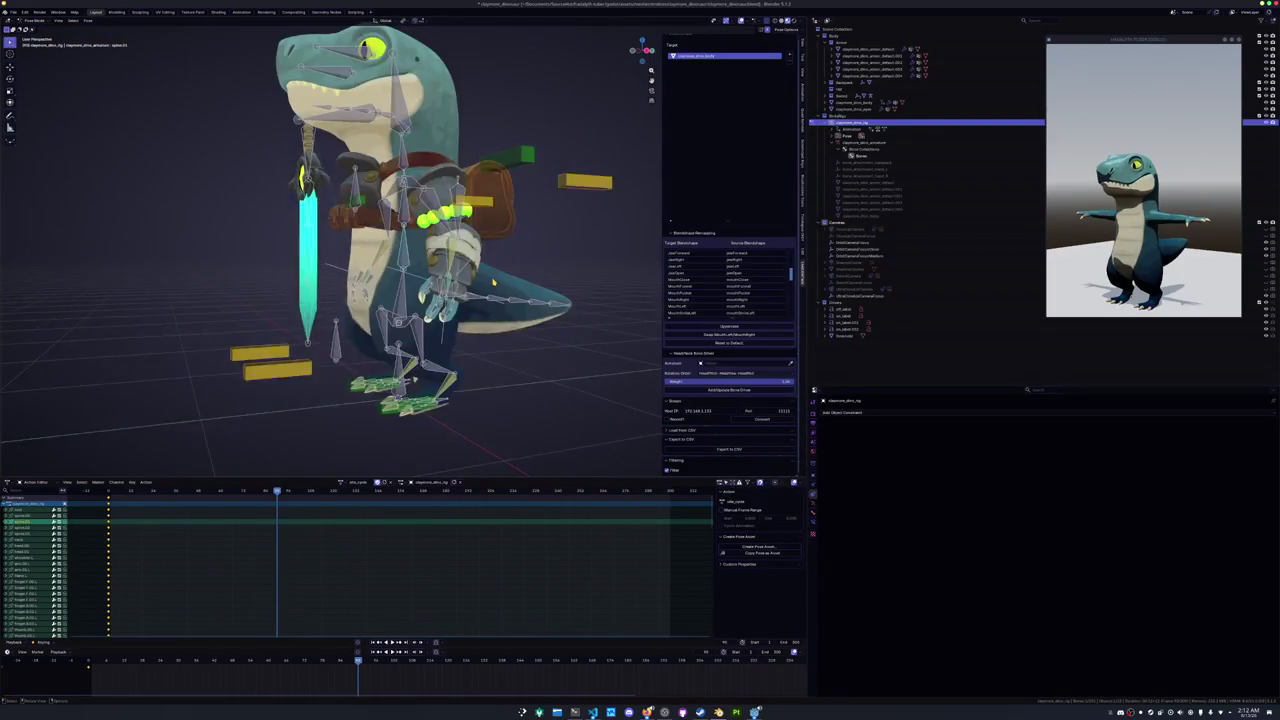
{"action": "key", "text": "KP_3"}
{"action": "scroll", "coordinate": [493, 283], "scroll_direction": "up", "scroll_amount": 1}
{"action": "key", "text": "r"}
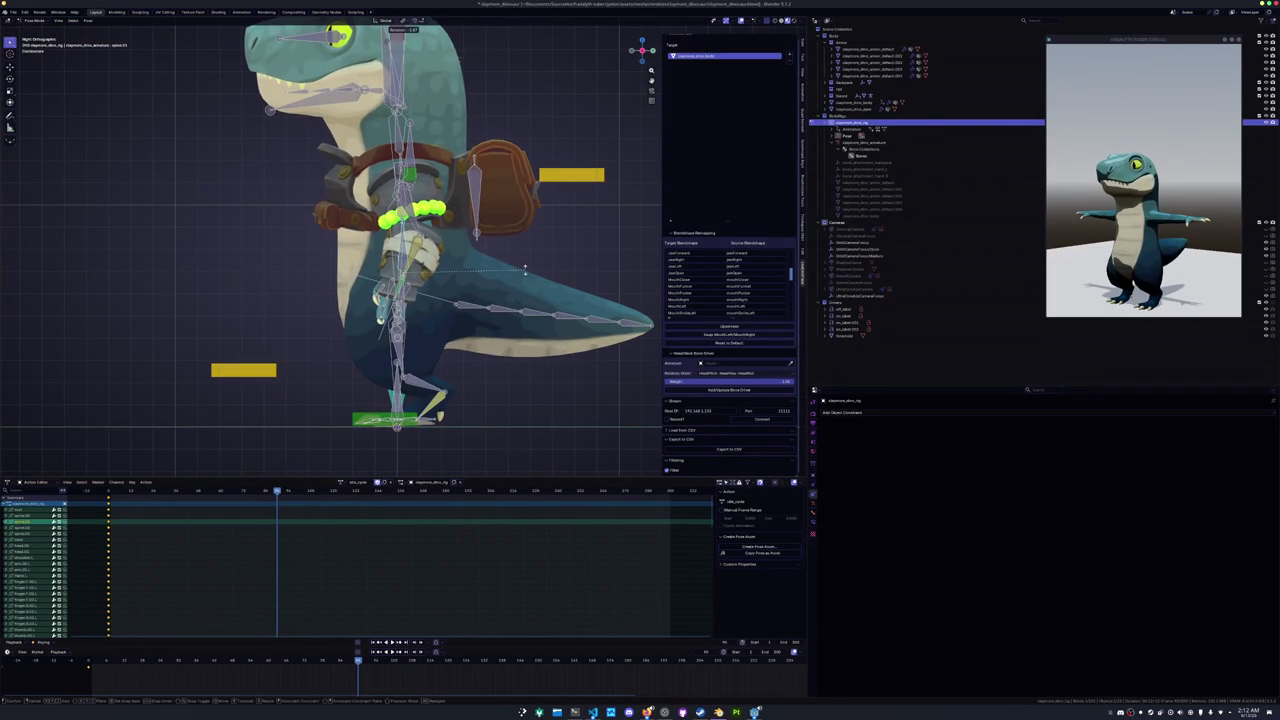
{"action": "left_click", "coordinate": [524, 270]}
- Tilt the head slightly and rotate the neighbouring upper-body bones
{"action": "left_click", "coordinate": [30, 557]}
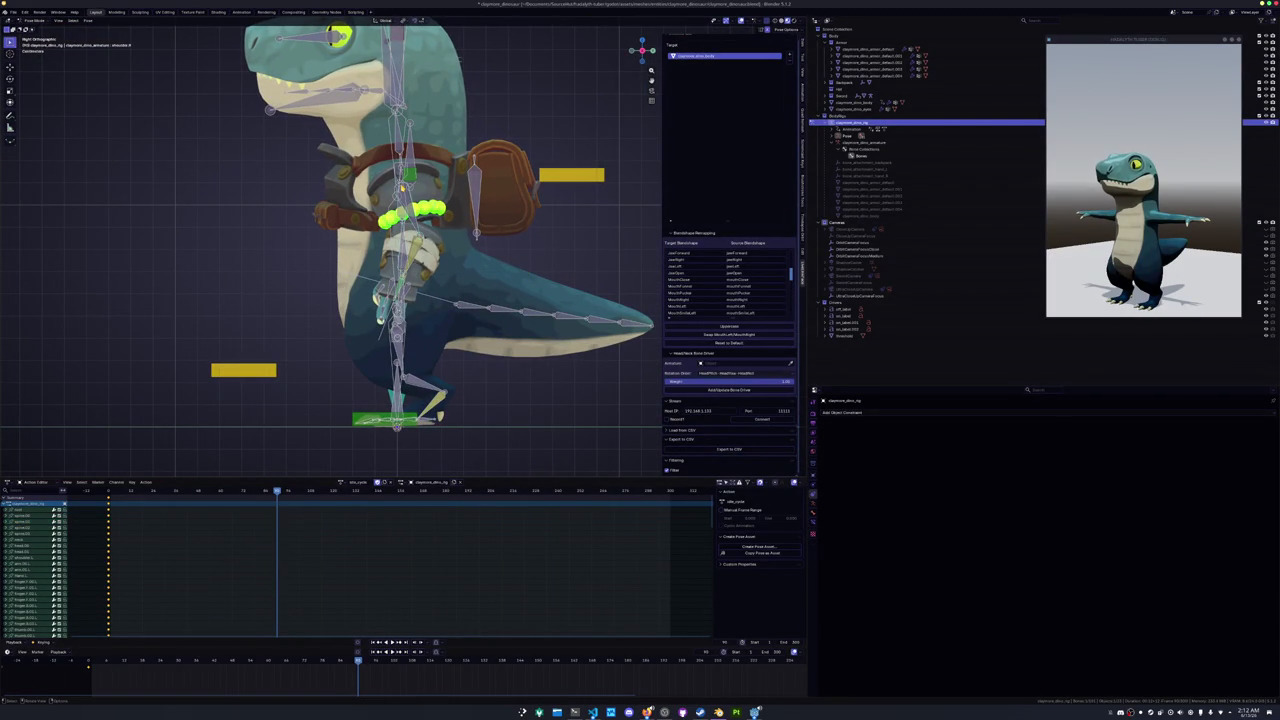
{"action": "left_click", "coordinate": [30, 527]}
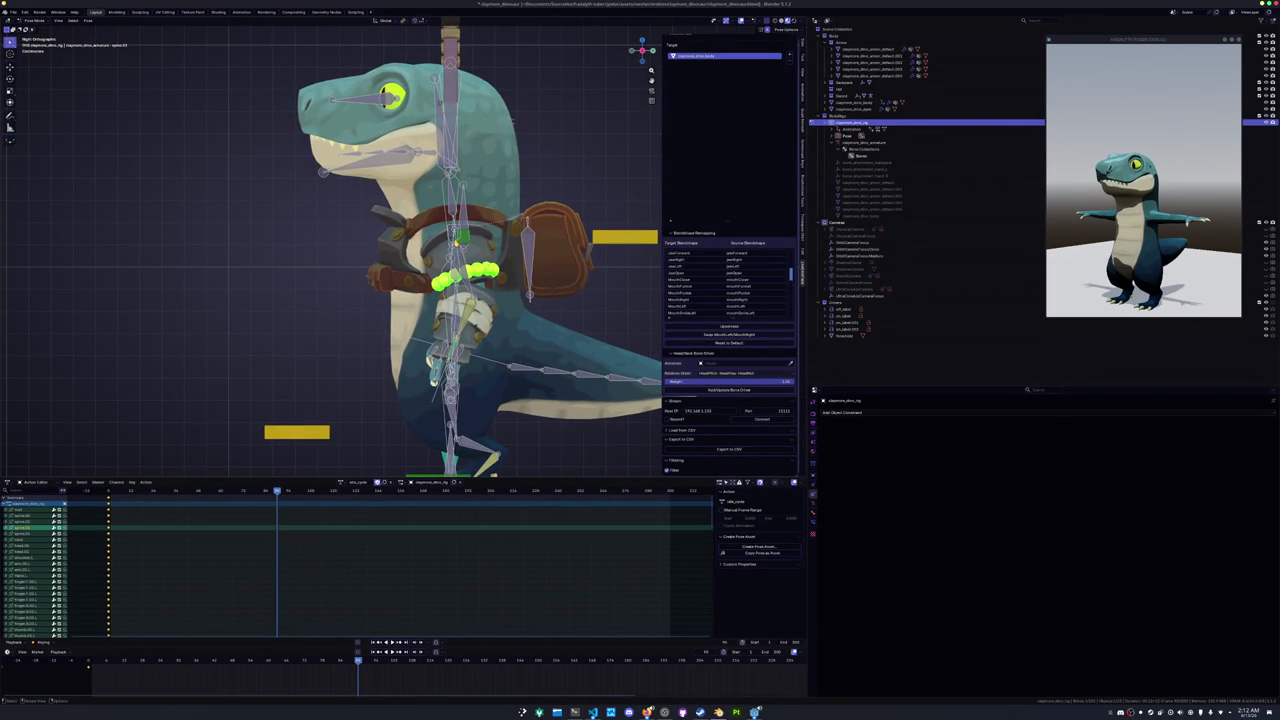
{"action": "key", "text": "r"}
{"action": "left_click", "coordinate": [537, 234]}
{"action": "left_click", "coordinate": [537, 234]}
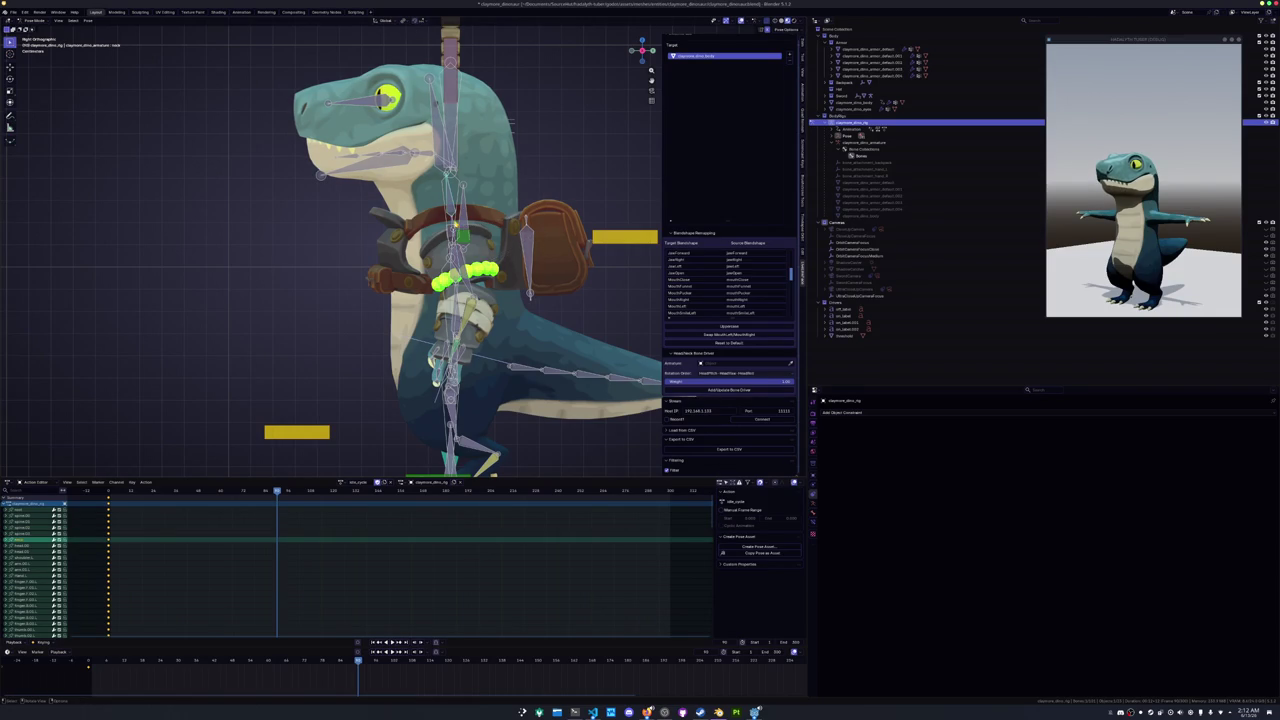
{"action": "key", "text": "r"}
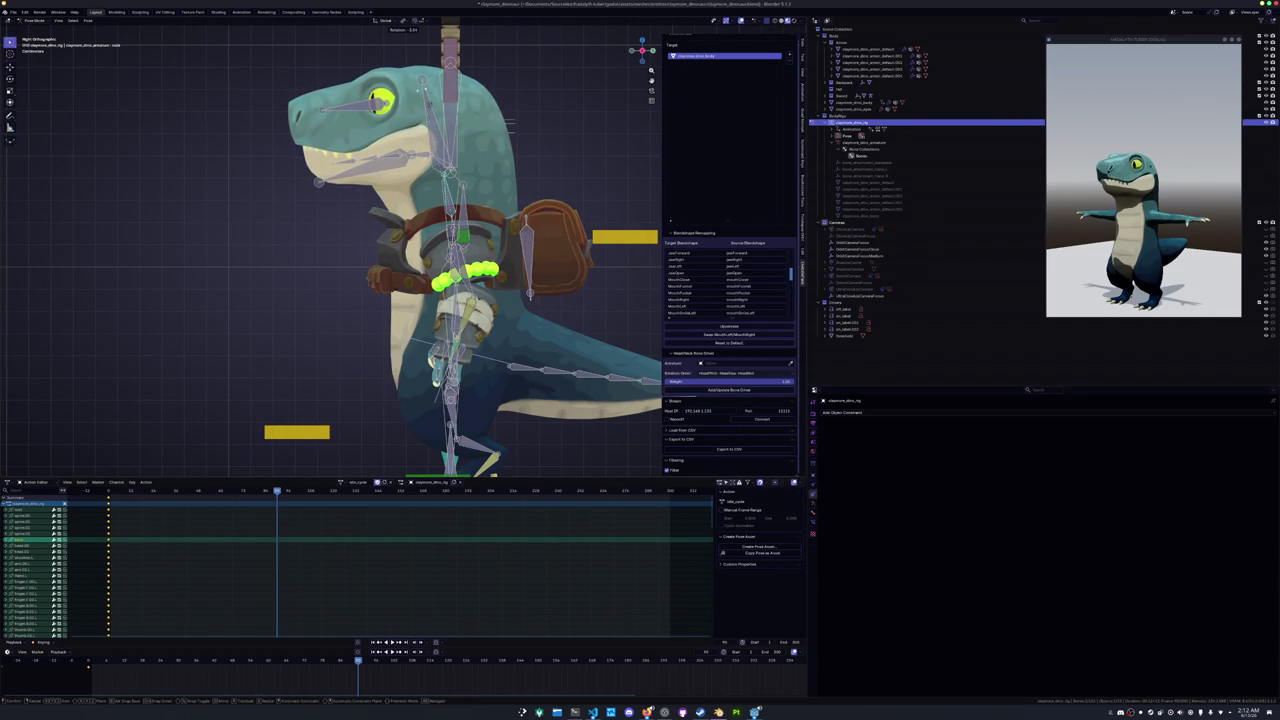
{"action": "key", "text": "Return"}
{"action": "key", "text": "r"}
{"action": "left_click", "coordinate": [477, 73]}
- Rotate the foot IK and leg bones to adjust the stance
{"action": "left_click", "coordinate": [452, 470]}
{"action": "key", "text": "r"}
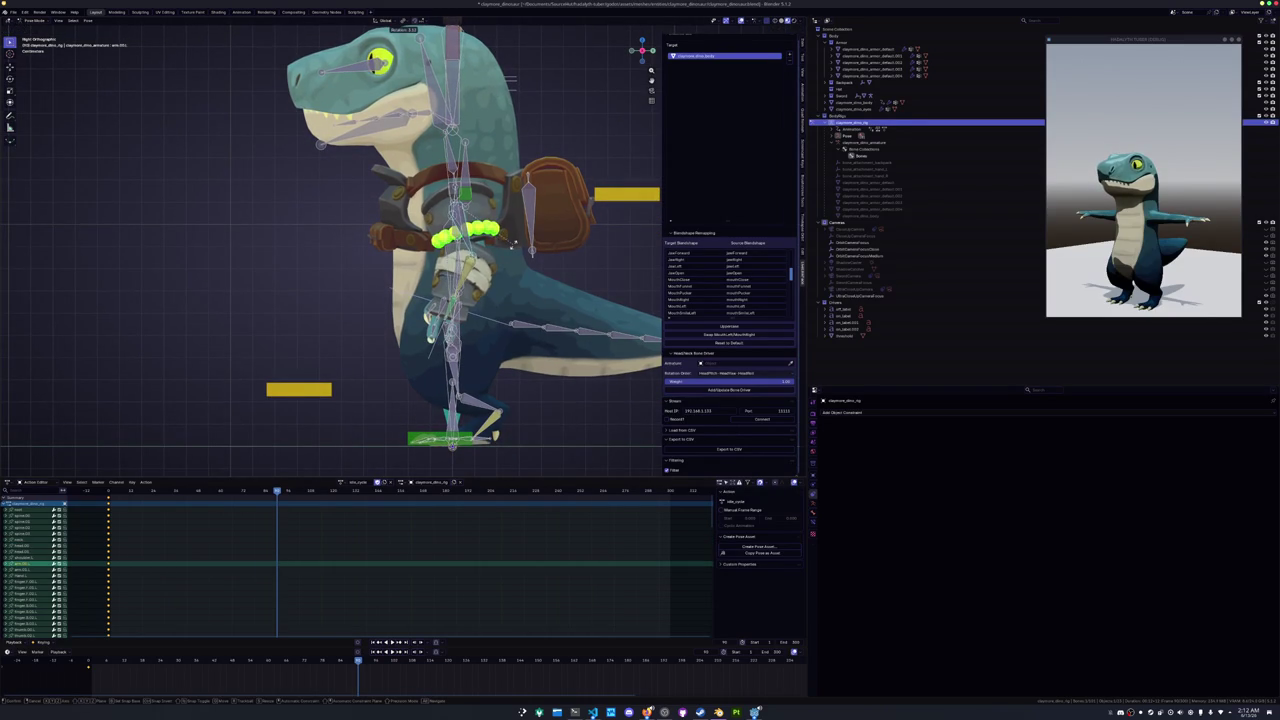
{"action": "key", "text": "Return"}
{"action": "left_click", "coordinate": [500, 290]}
{"action": "key", "text": "r"}
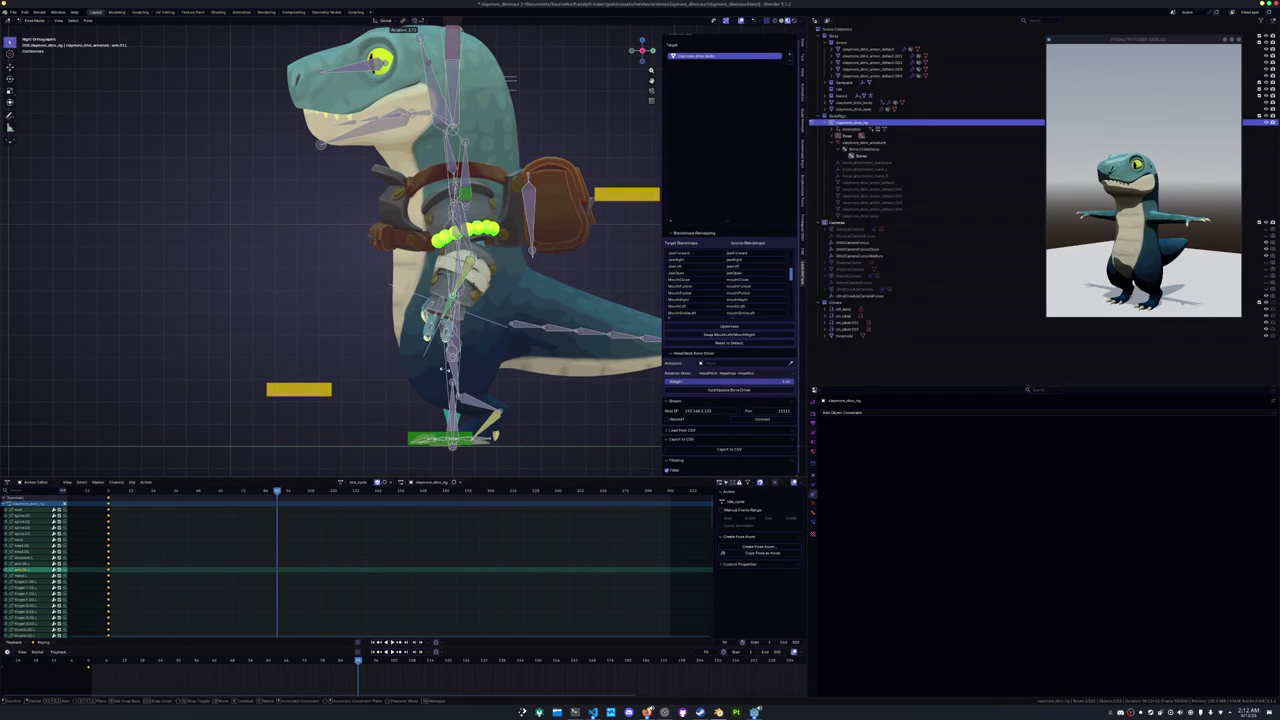
{"action": "left_click", "coordinate": [430, 375]}
- Rotate the arm and hand bones to lower the arm at its side
{"action": "left_click", "coordinate": [493, 278]}
{"action": "key", "text": "r"}
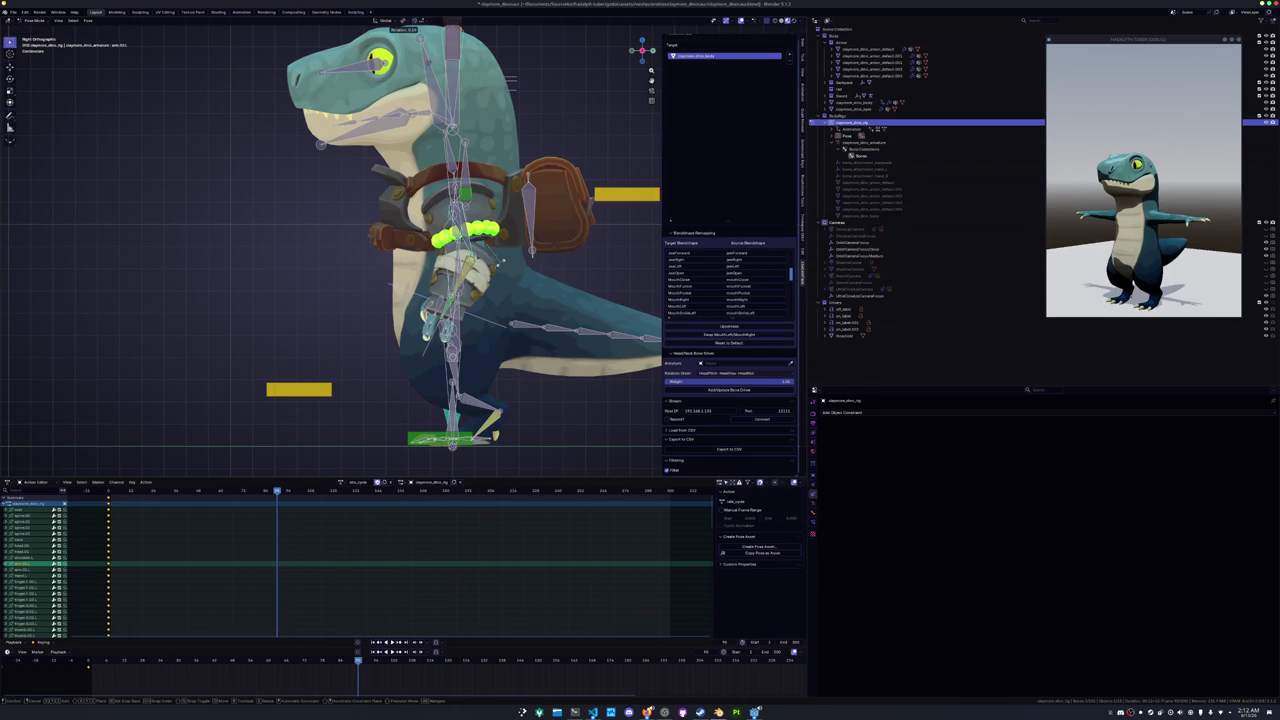
{"action": "left_click", "coordinate": [489, 283]}
{"action": "left_click", "coordinate": [508, 271]}
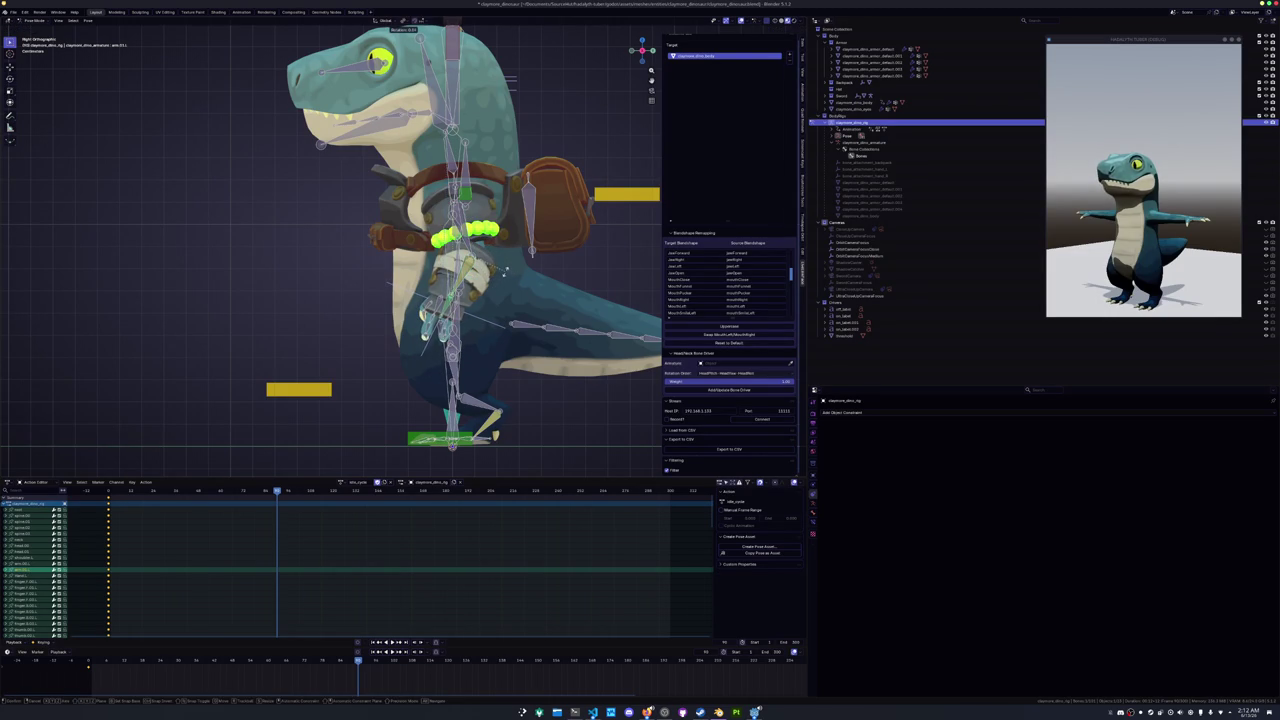
{"action": "left_click", "coordinate": [507, 275]}
{"action": "left_click", "coordinate": [35, 563]}
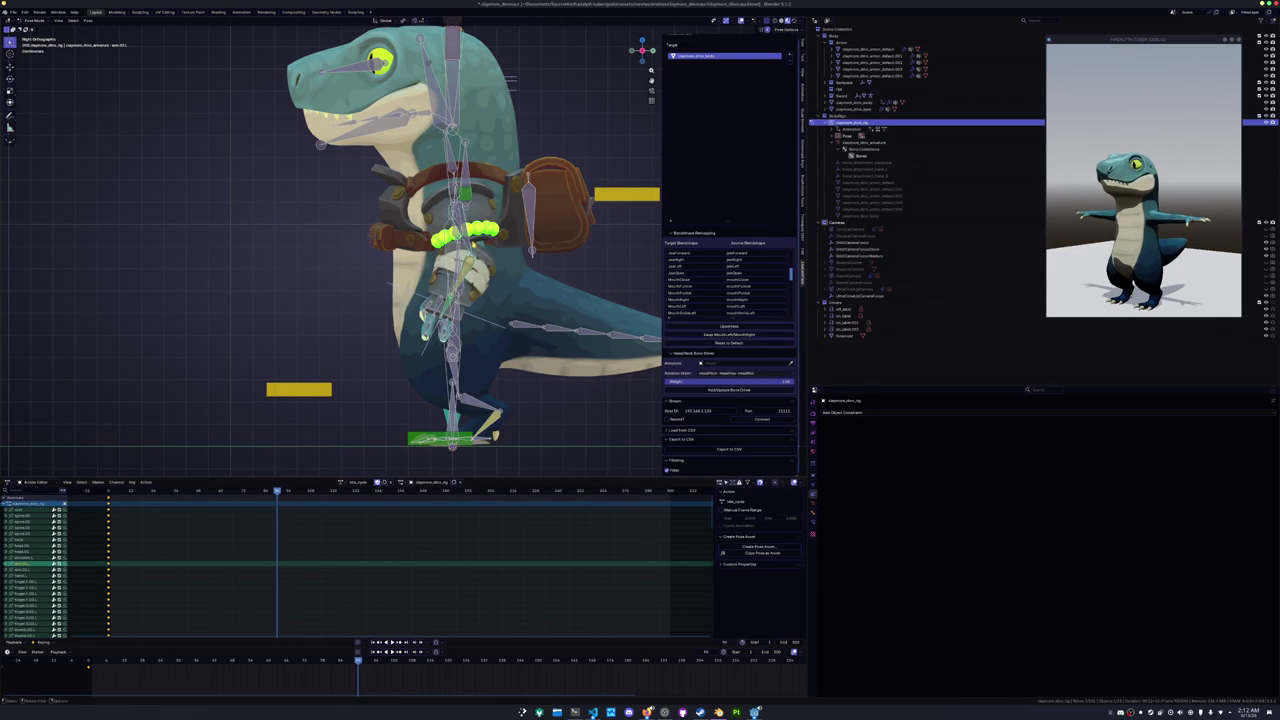
{"action": "key", "text": "KP_Decimal"}
{"action": "left_click", "coordinate": [35, 576]}
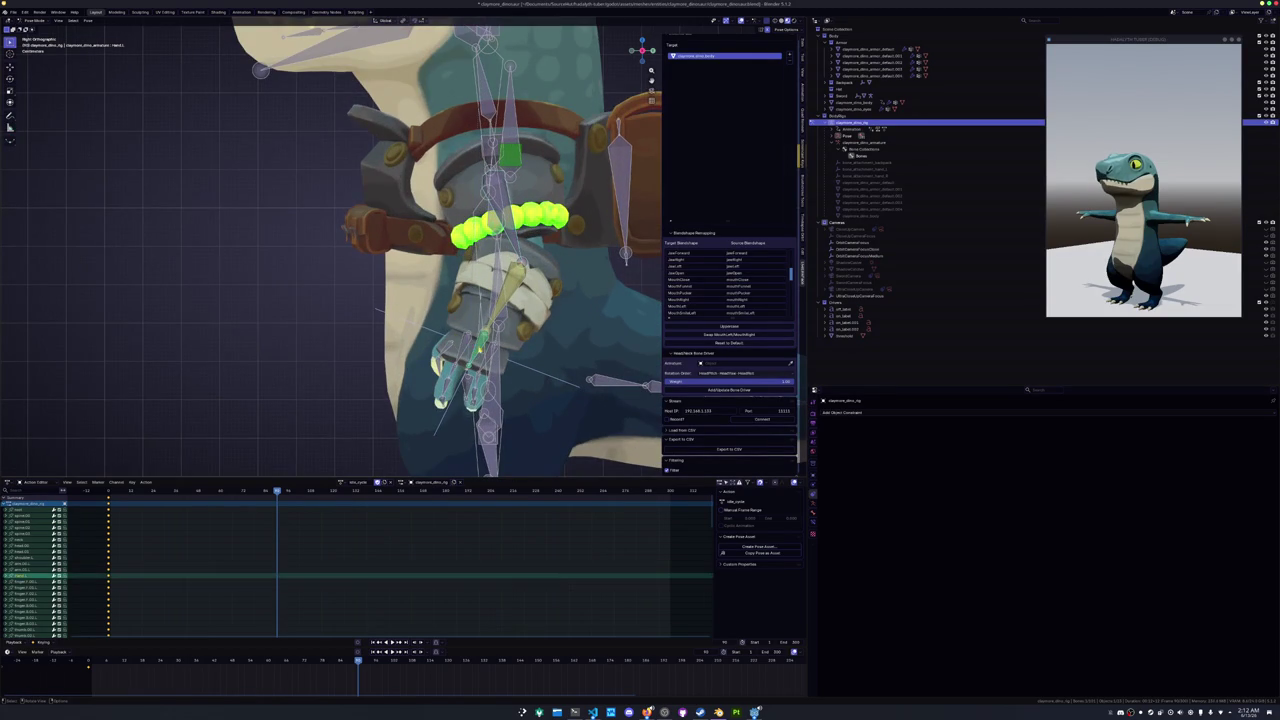
- Rotate the hand bone, then in front view rotate the hand and keyframe it
{"action": "key", "text": "r"}
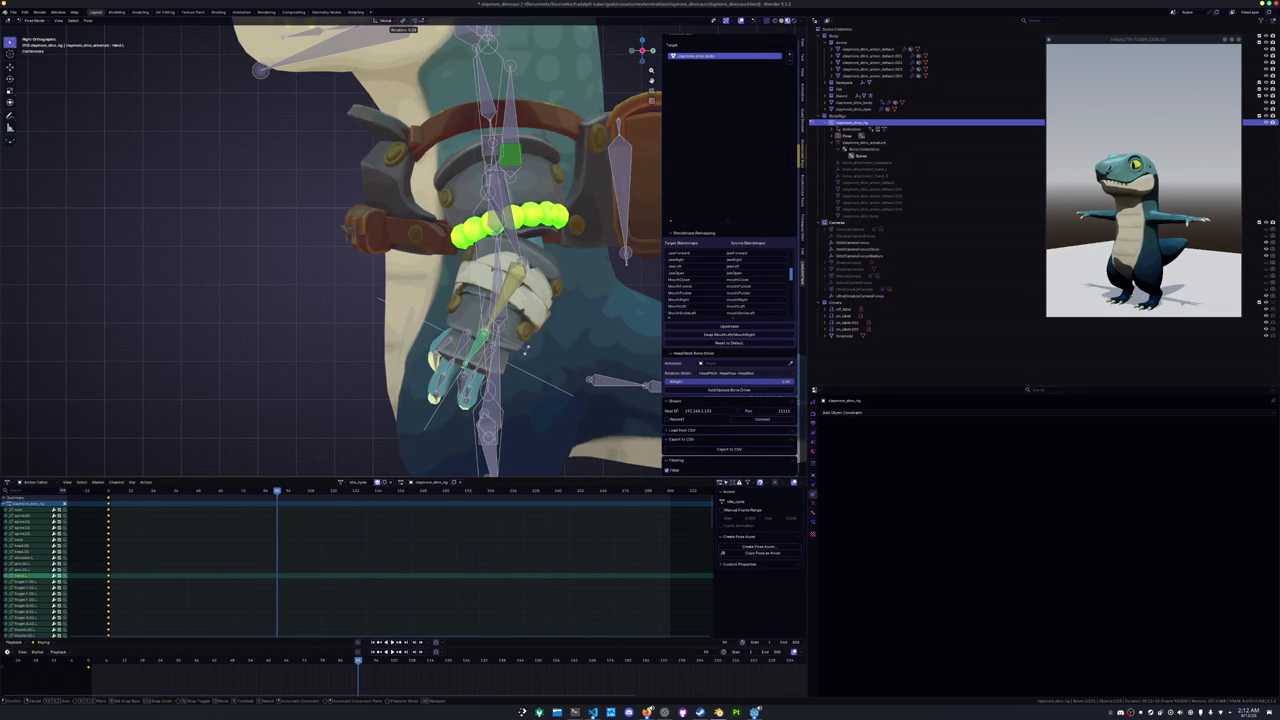
{"action": "left_click", "coordinate": [531, 345]}
{"action": "key", "text": "KP_1"}
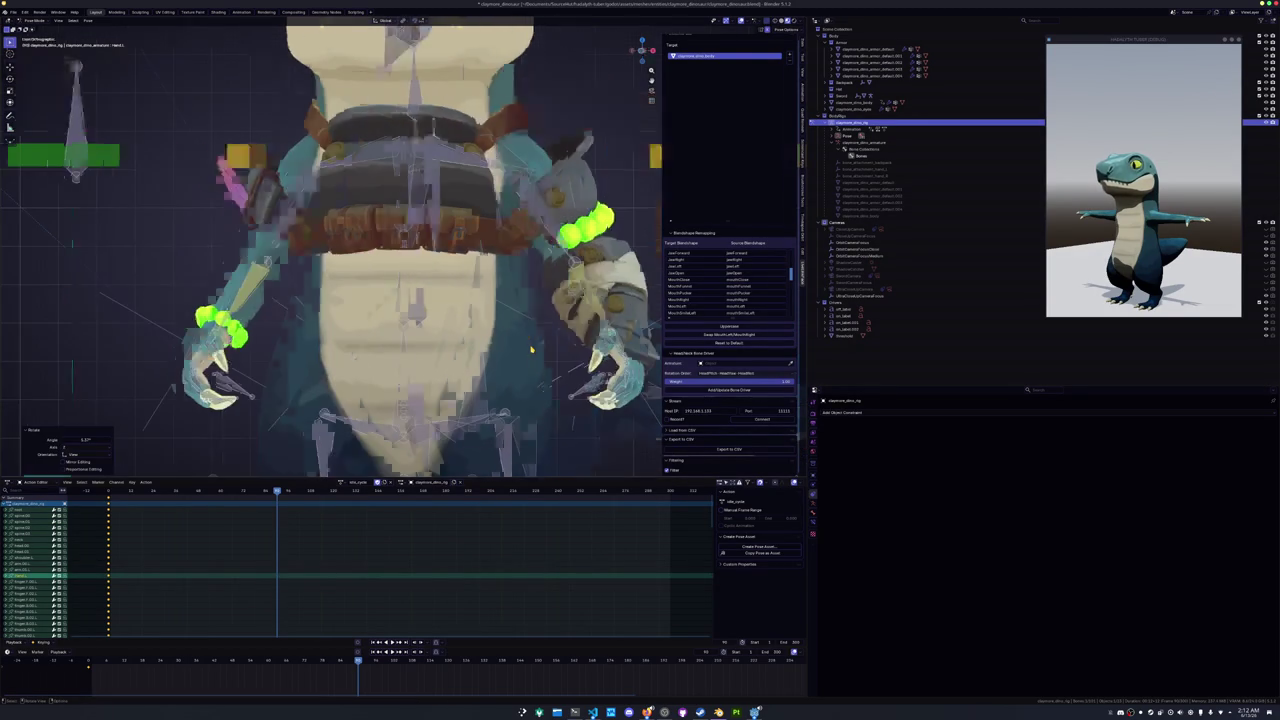
{"action": "key", "text": "KP_Decimal"}
{"action": "key", "text": "r"}
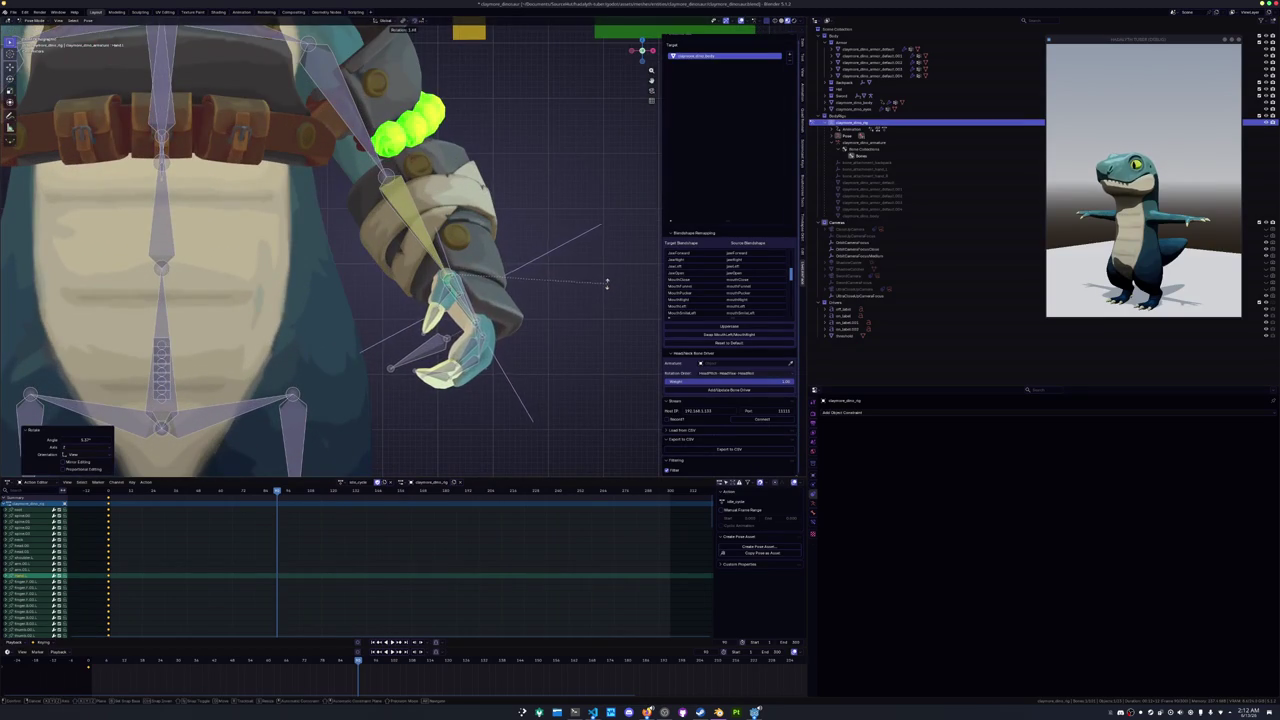
{"action": "left_click", "coordinate": [604, 288]}
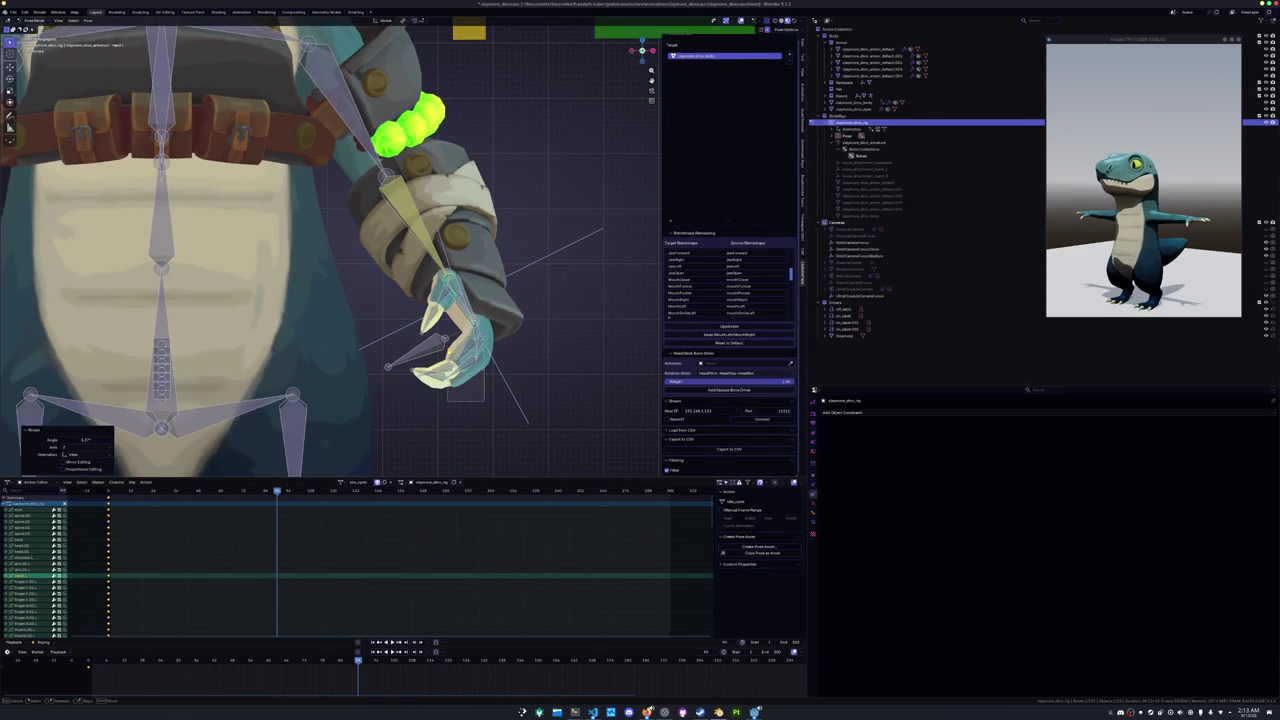
{"action": "key", "text": "i"}
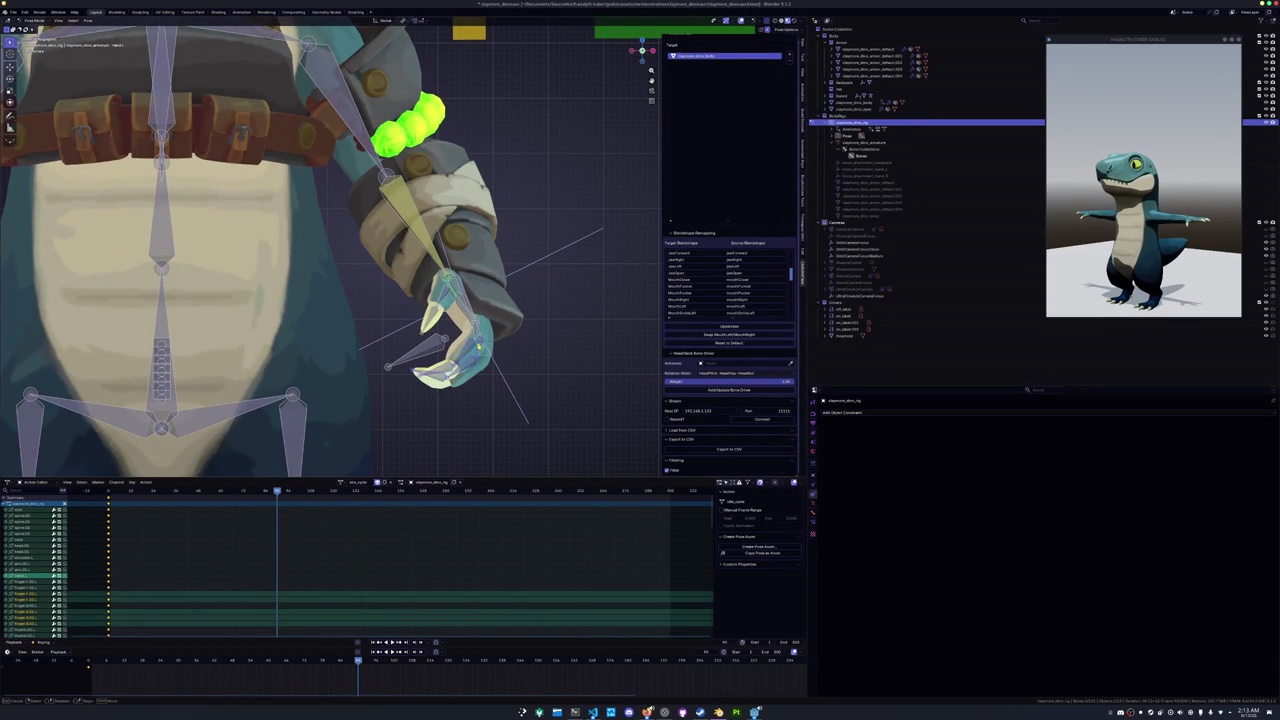
- Twist the right hand further with Z-axis rotations
{"action": "scroll", "coordinate": [400, 252], "scroll_direction": "up", "scroll_amount": 2}
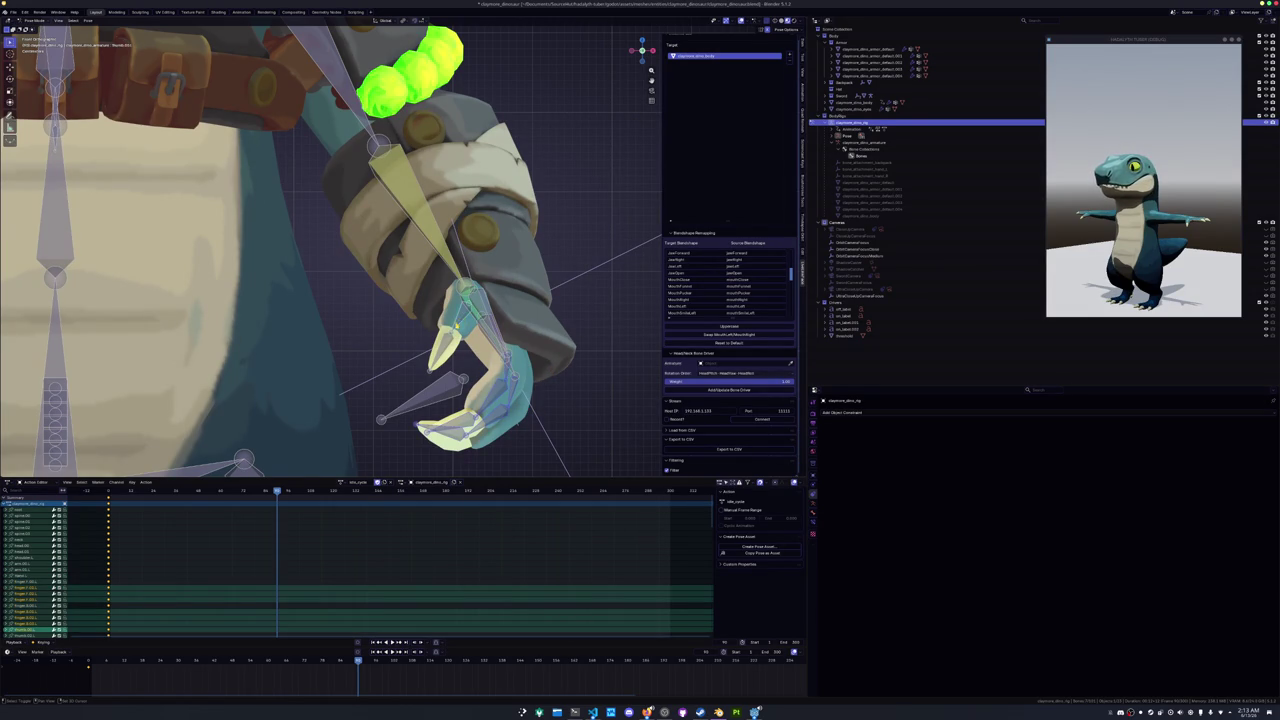
{"action": "key", "text": "r"}
{"action": "key", "text": "x"}
{"action": "key", "text": "z"}
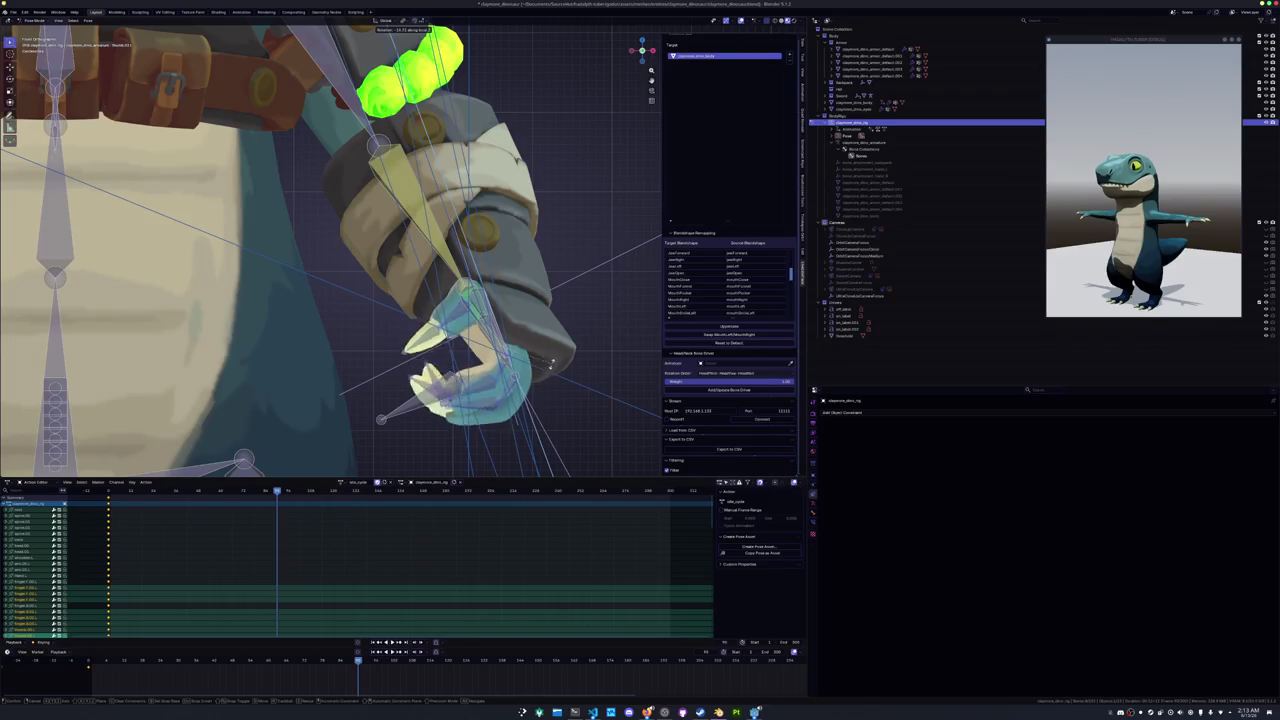
{"action": "left_click", "coordinate": [562, 340]}
{"action": "key", "text": "r"}
{"action": "key", "text": "z"}
{"action": "key", "text": "z"}
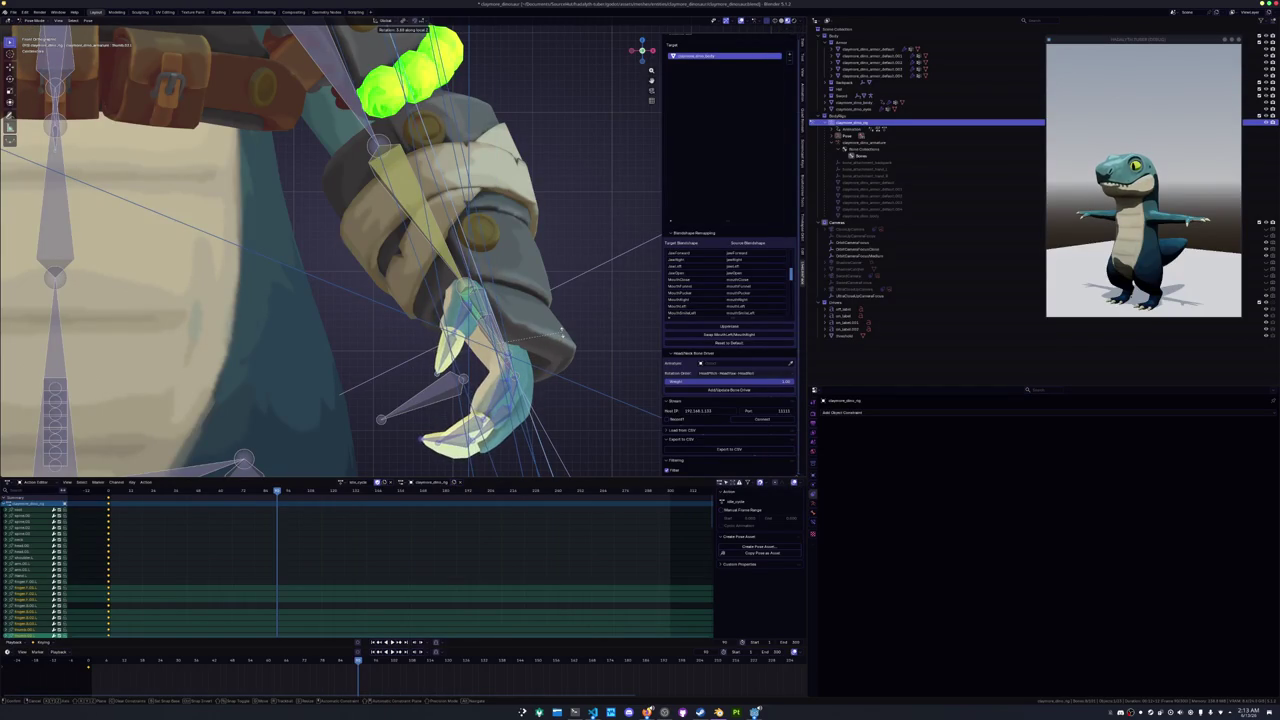
{"action": "left_click", "coordinate": [562, 330]}
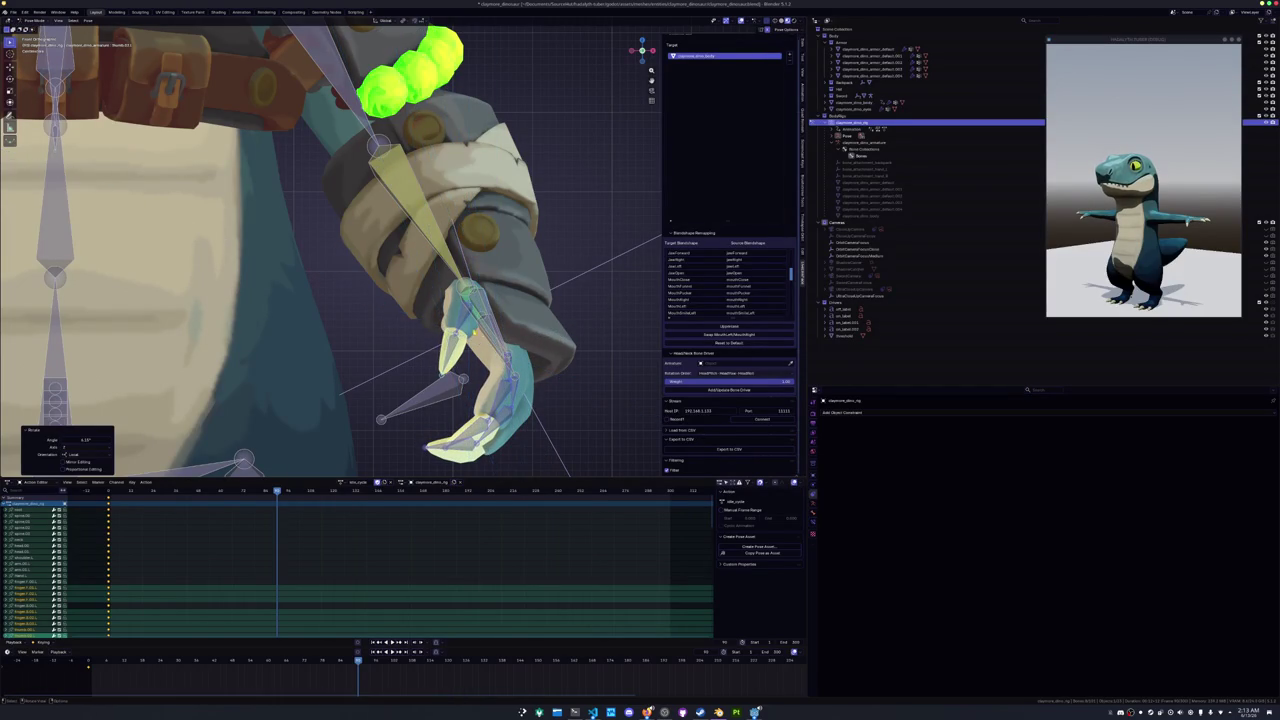
- Curl the selected finger bones inward with a Z-constrained rotation
{"action": "left_click", "coordinate": [533, 406]}
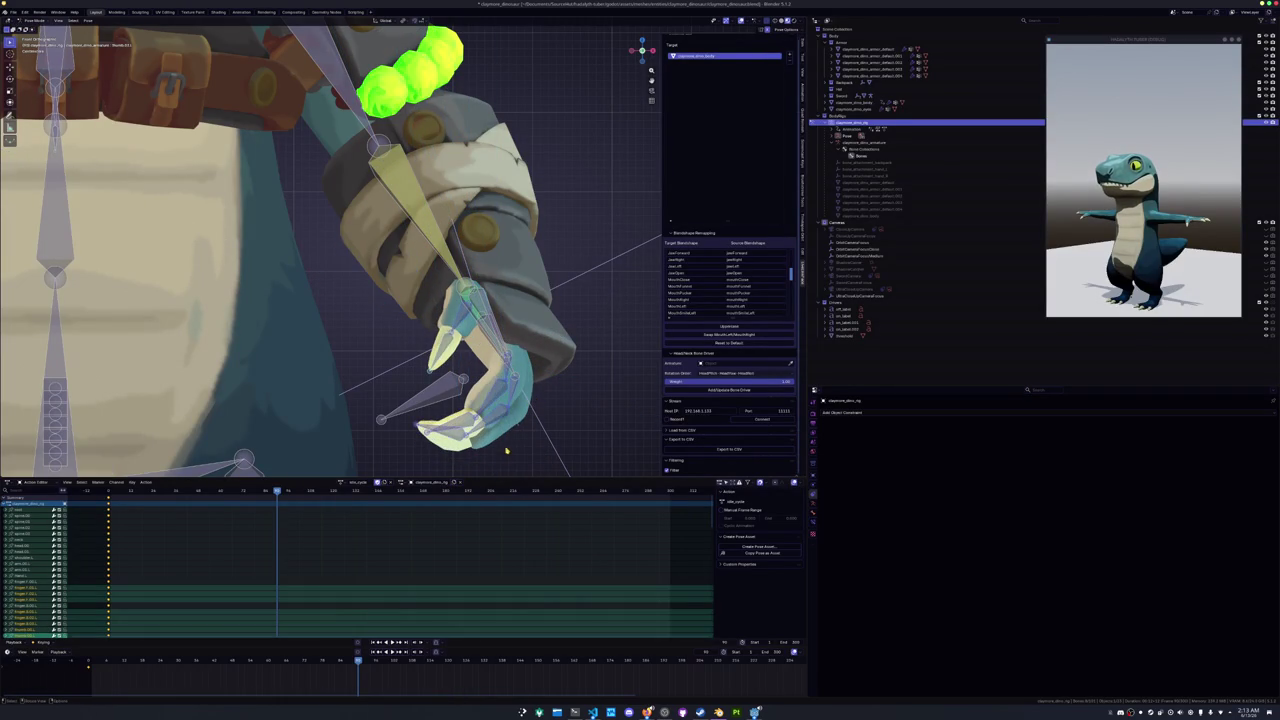
{"action": "left_click", "coordinate": [520, 451]}
{"action": "left_click_drag", "start_coordinate": [492, 428], "coordinate": [491, 427]}
{"action": "key", "text": "r"}
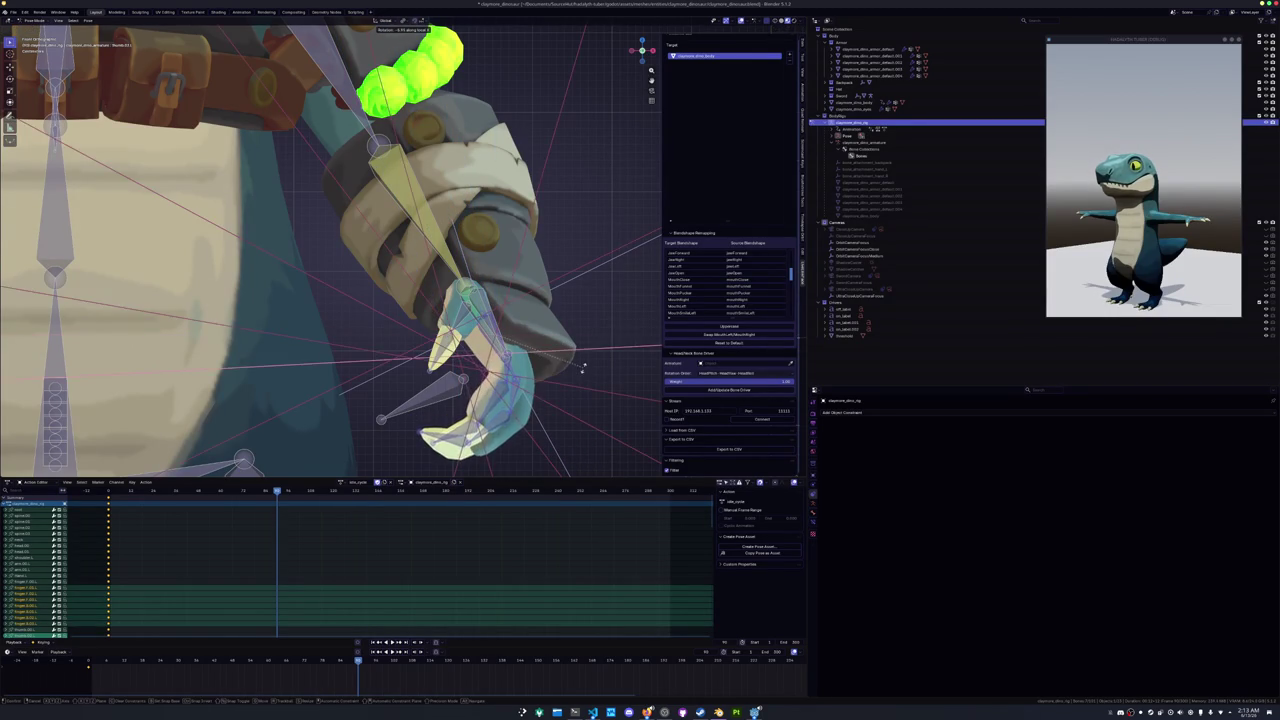
{"action": "key", "text": "z"}
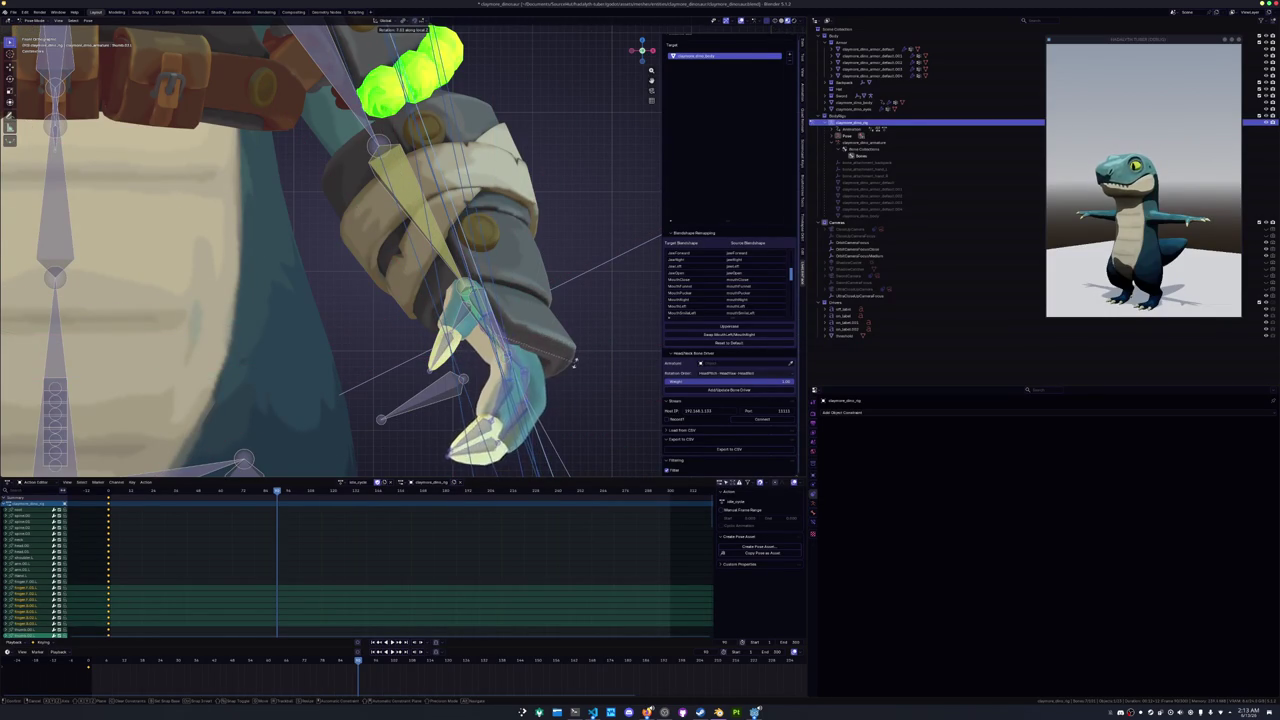
{"action": "left_click", "coordinate": [581, 386]}
- Select four finger bones from the bone list and rotate them together
{"action": "left_click", "coordinate": [30, 611]}
{"action": "left_click", "coordinate": [30, 587], "text": "ctrl"}
{"action": "left_click", "coordinate": [30, 593], "text": "ctrl"}
{"action": "left_click", "coordinate": [30, 617], "text": "ctrl"}
{"action": "key", "text": "r"}
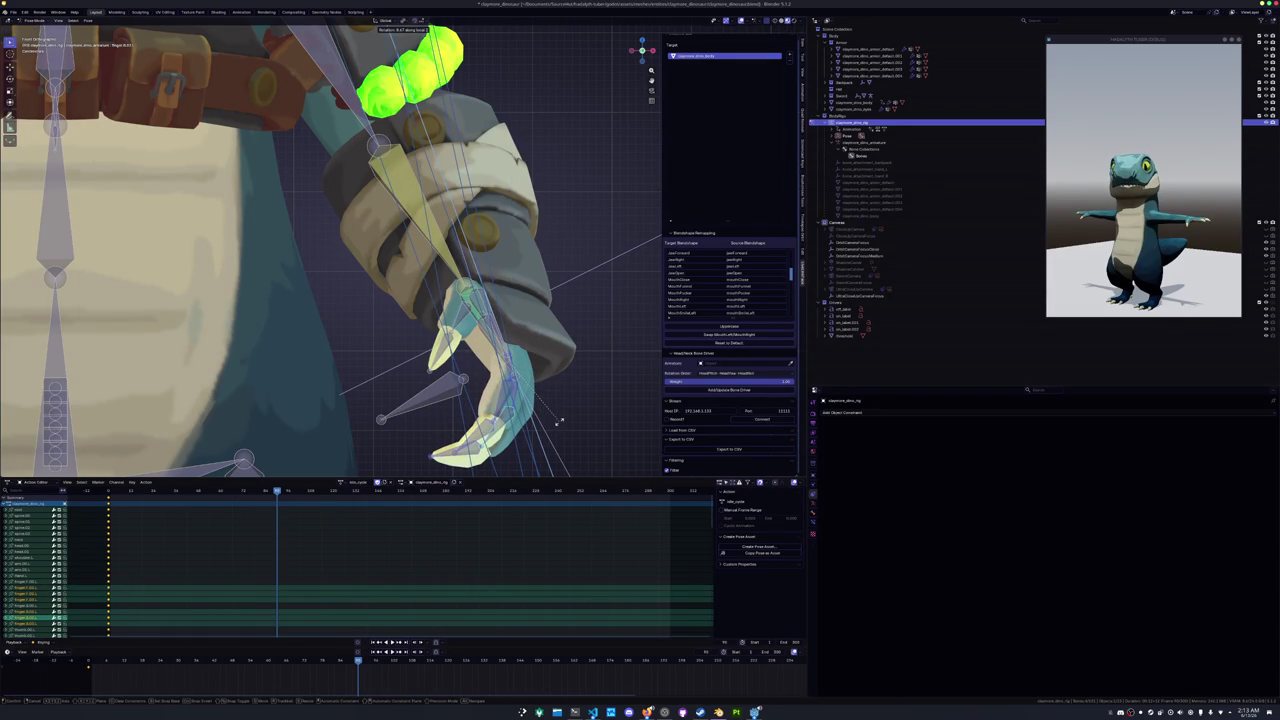
{"action": "left_click", "coordinate": [559, 421]}
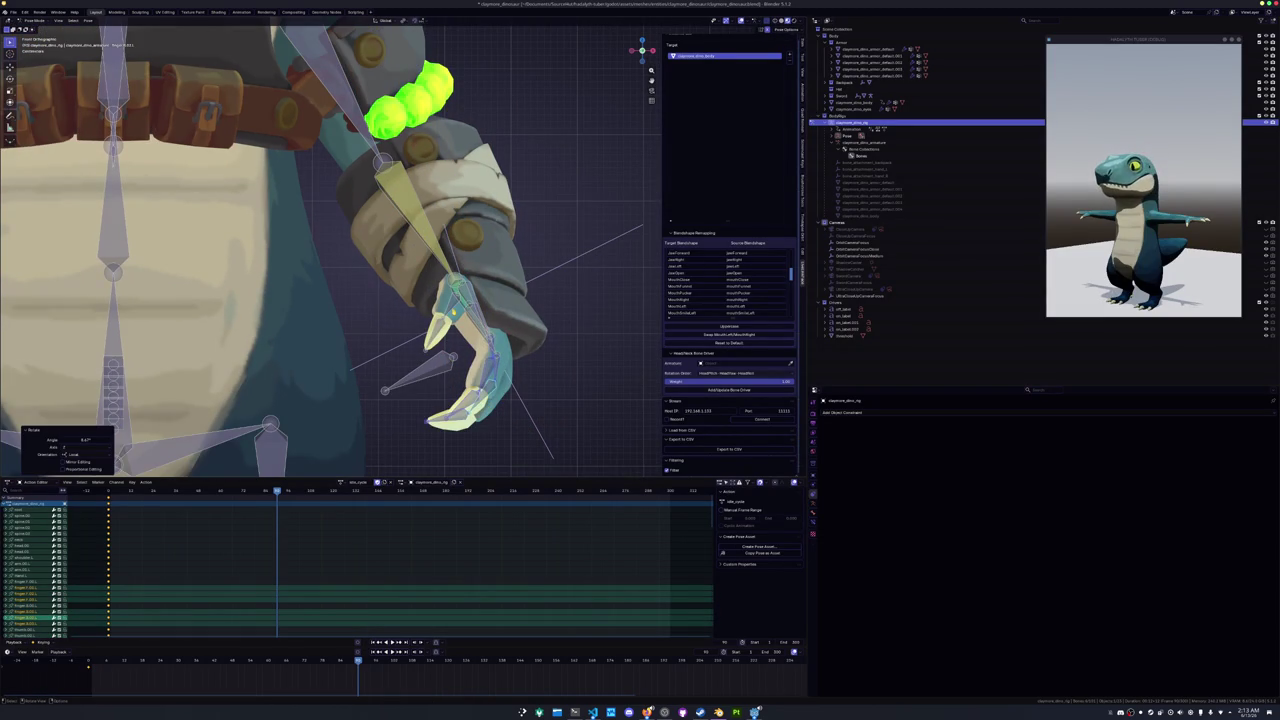
- Bend a single claw bone around its local X axis
{"action": "left_click", "coordinate": [489, 321]}
{"action": "key", "text": "r"}
{"action": "key", "text": "x"}
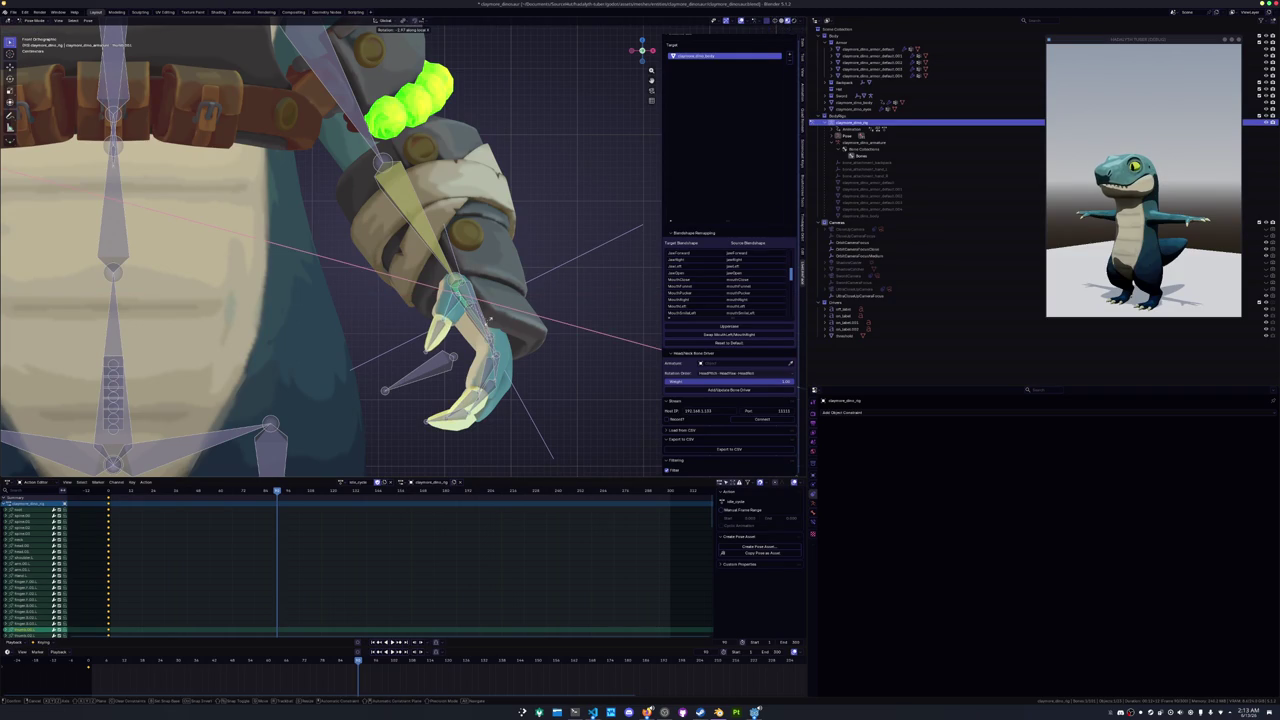
{"action": "left_click", "coordinate": [489, 320]}
{"action": "scroll", "coordinate": [491, 357], "scroll_direction": "down", "scroll_amount": 10}
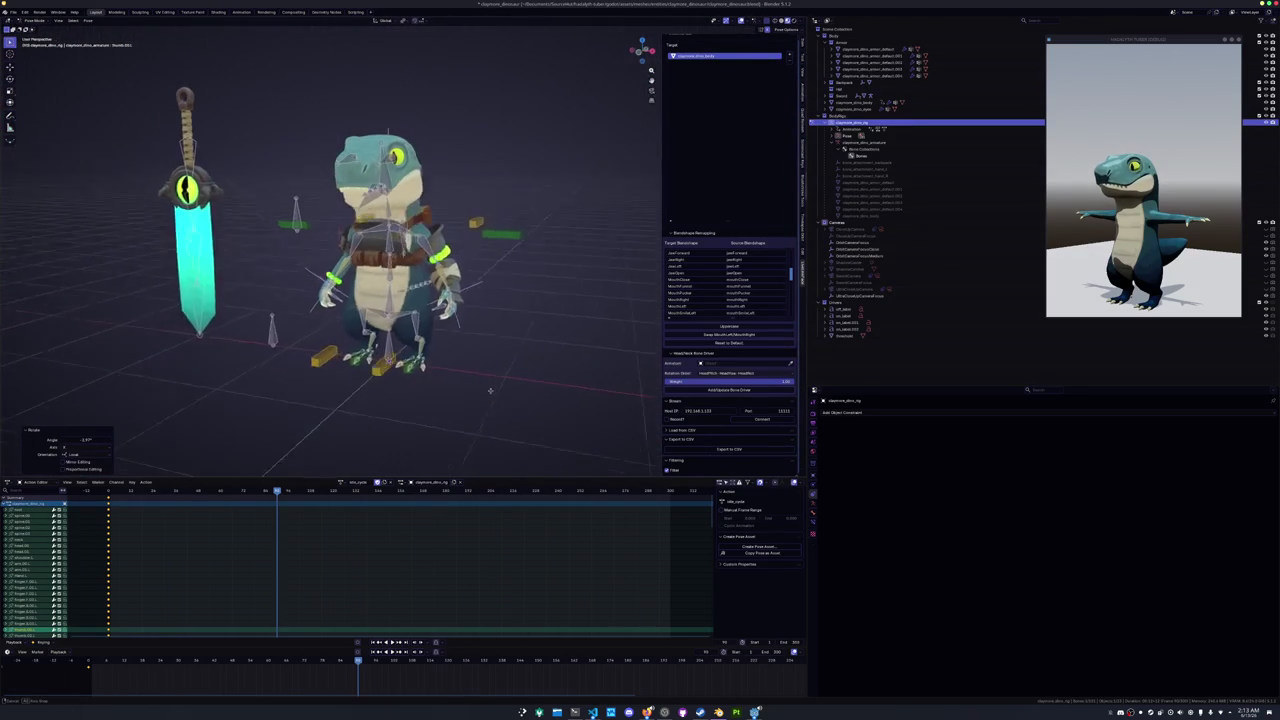
- Keyframe the whole pose, then paste it at a later frame
{"action": "key", "text": "a"}
{"action": "key", "text": "i"}
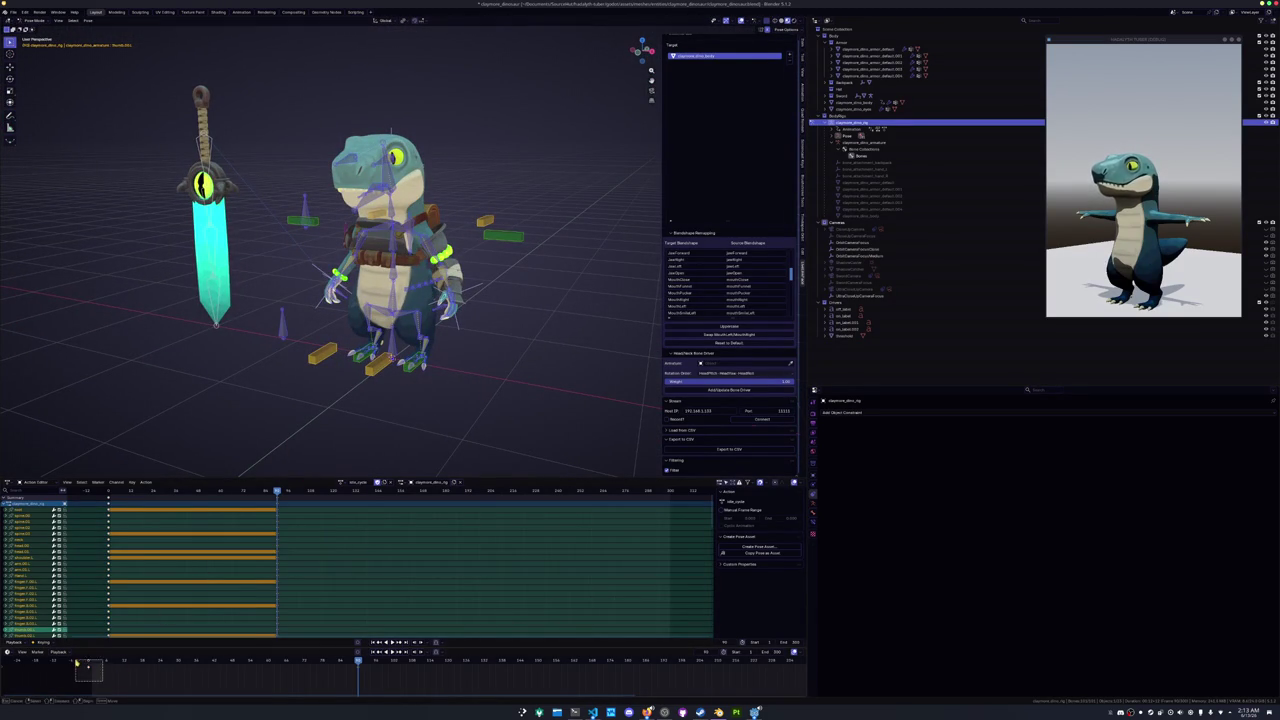
{"action": "left_click_drag", "start_coordinate": [539, 667], "coordinate": [454, 662]}
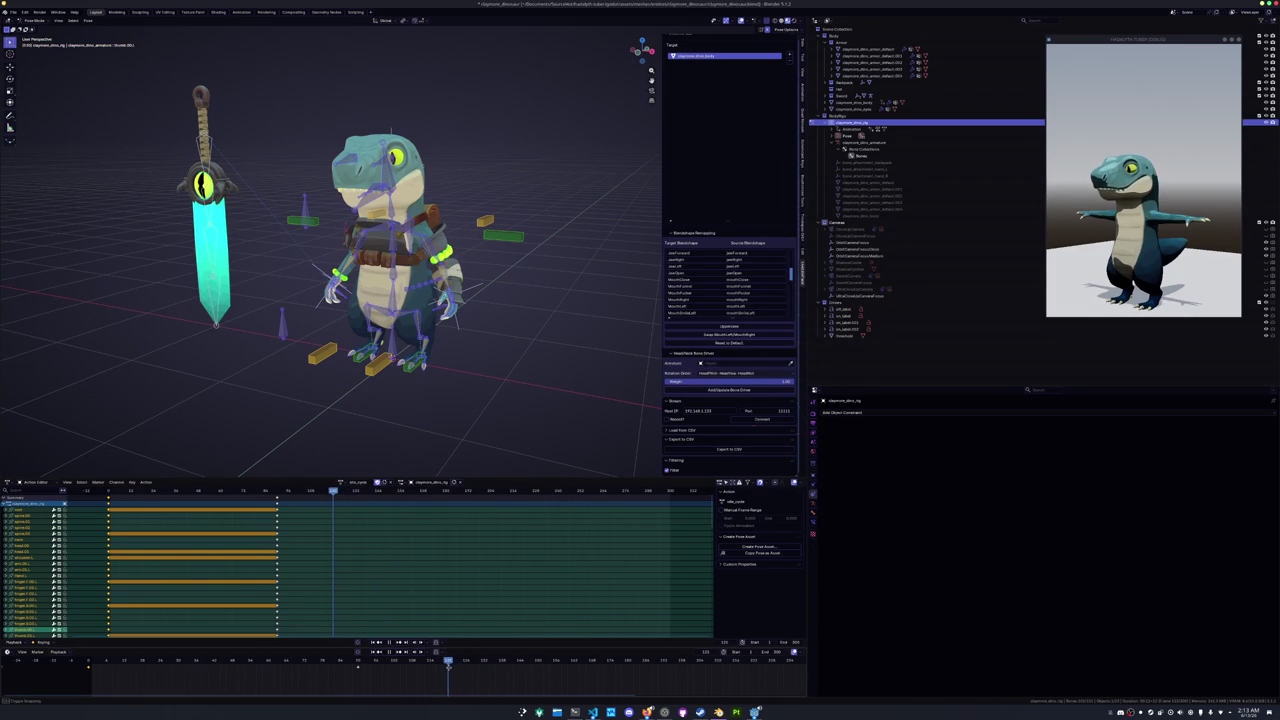
{"action": "key", "text": "ctrl+v"}
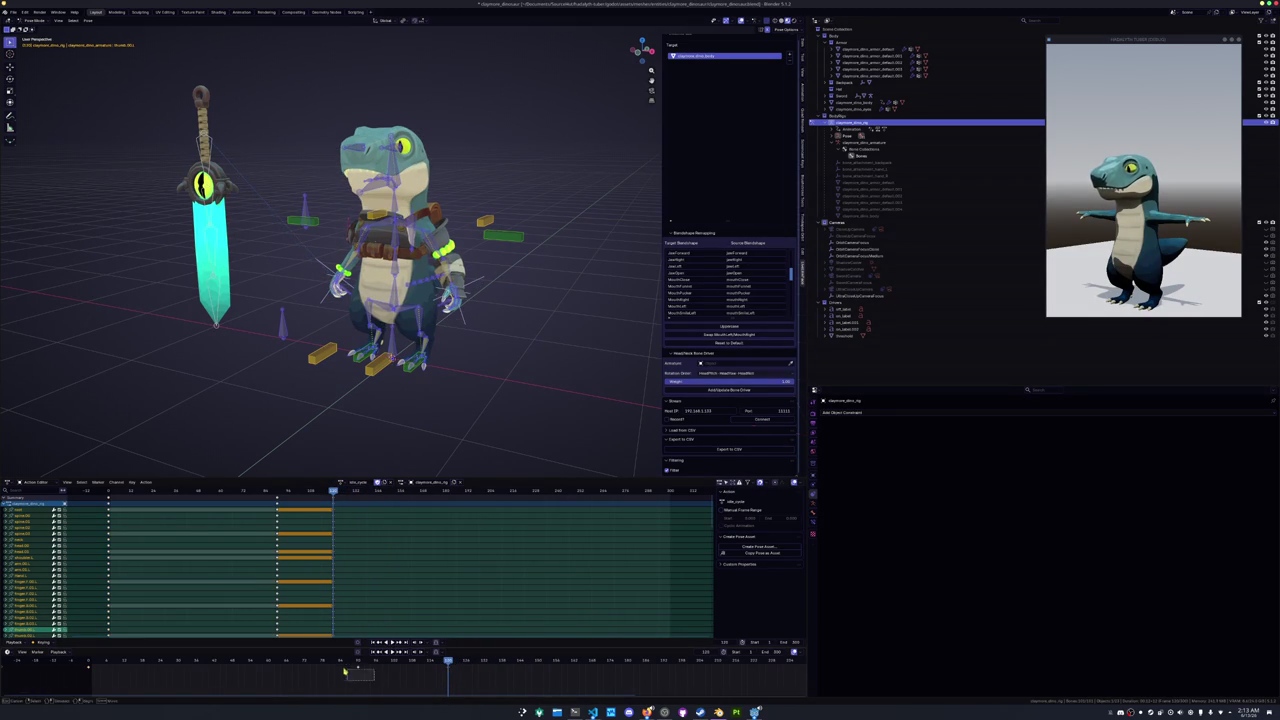
- Play the idle loop, set the new end frame, and orbit to watch it
{"action": "key", "text": "a"}
{"action": "key", "text": "space"}
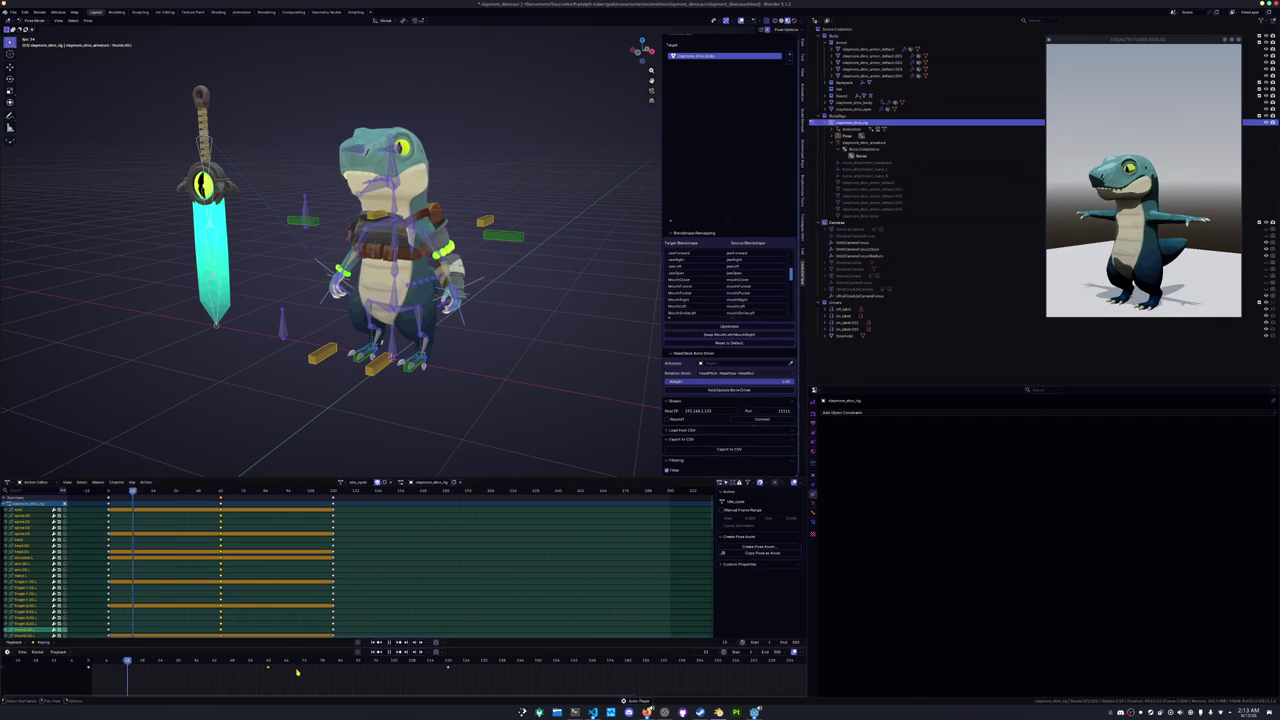
{"action": "scroll", "coordinate": [469, 418], "scroll_direction": "down", "scroll_amount": 1}
{"action": "mouse_move", "coordinate": [469, 418]}
{"action": "left_mouse_down"}
{"action": "mouse_move", "coordinate": [432, 415]}
{"action": "mouse_move", "coordinate": [470, 447]}
{"action": "left_mouse_up"}
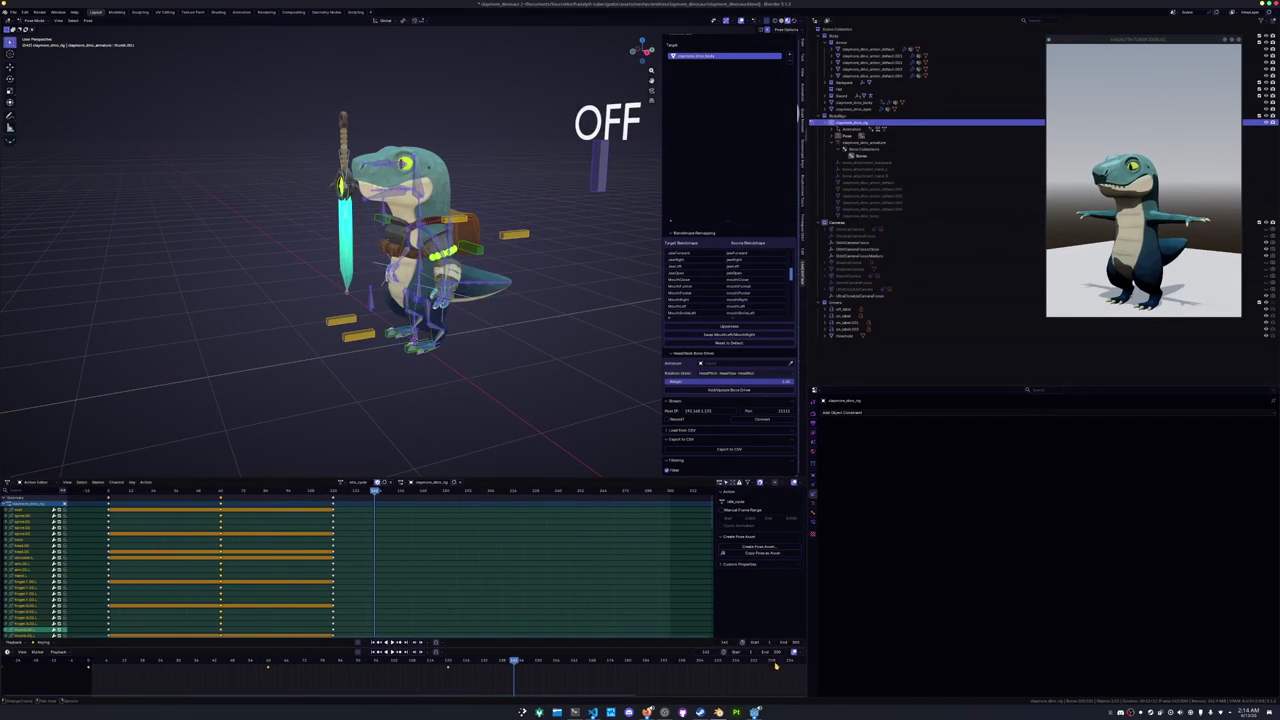
{"action": "key", "text": "Return"}
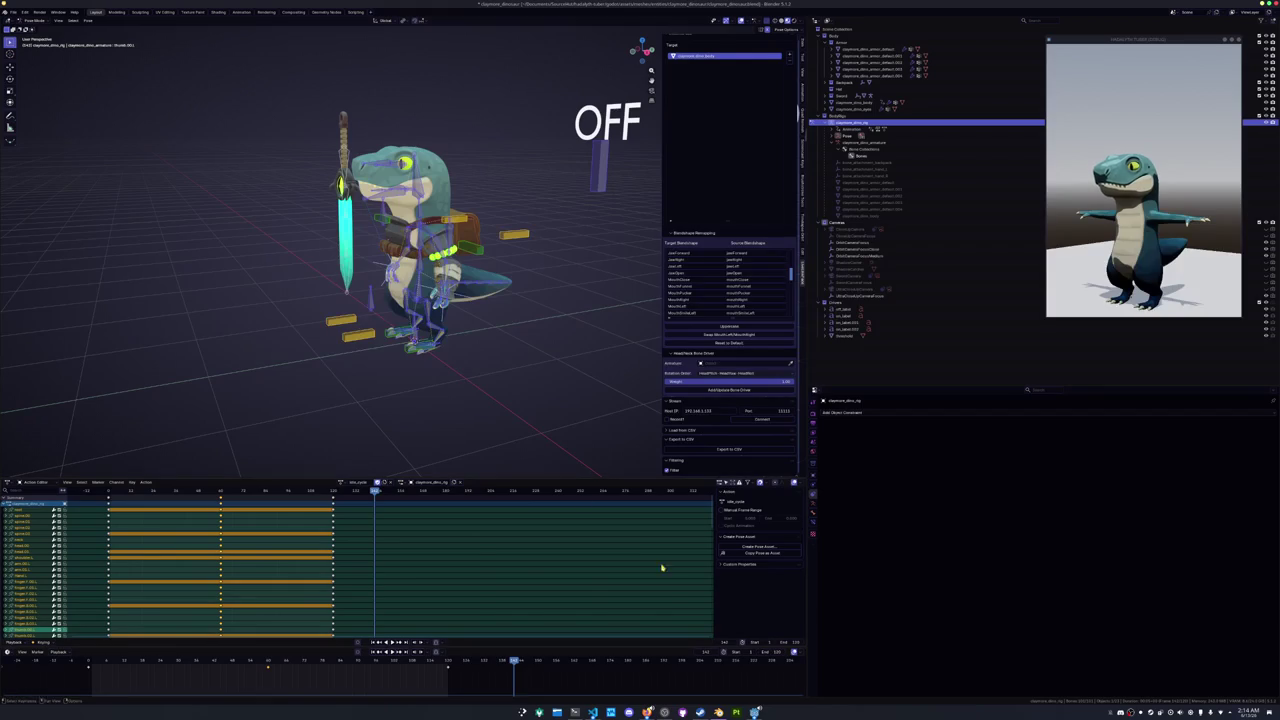
{"action": "mouse_move", "coordinate": [480, 409]}
{"action": "left_mouse_down"}
{"action": "mouse_move", "coordinate": [510, 420]}
{"action": "mouse_move", "coordinate": [502, 401]}
{"action": "left_mouse_up"}
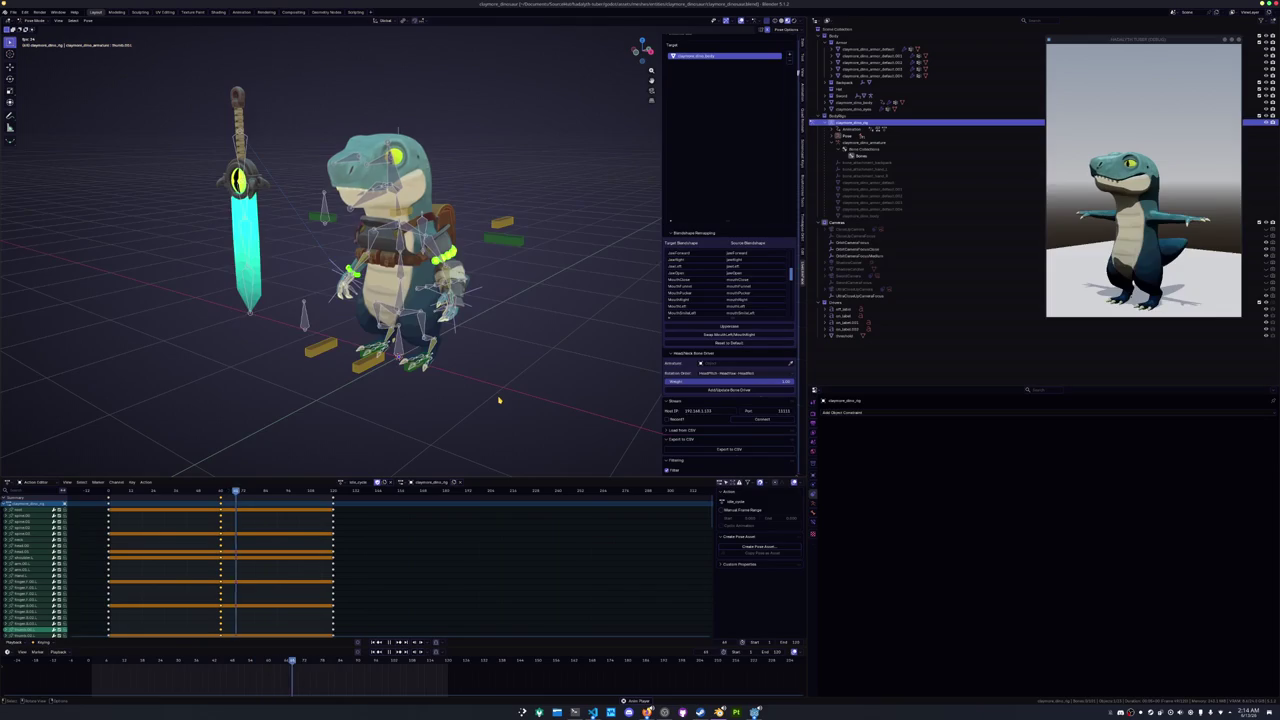
{"action": "mouse_move", "coordinate": [498, 400]}
{"action": "left_mouse_down"}
{"action": "mouse_move", "coordinate": [461, 391]}
{"action": "mouse_move", "coordinate": [472, 395]}
{"action": "left_mouse_up"}
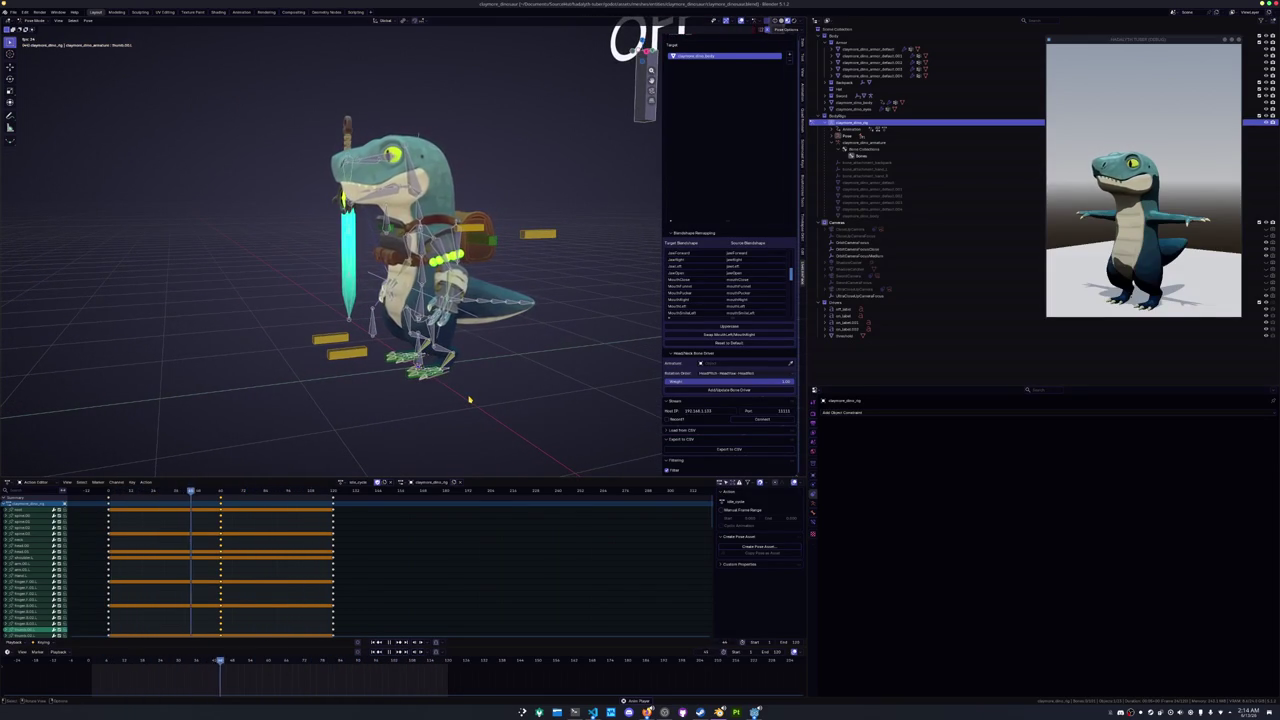
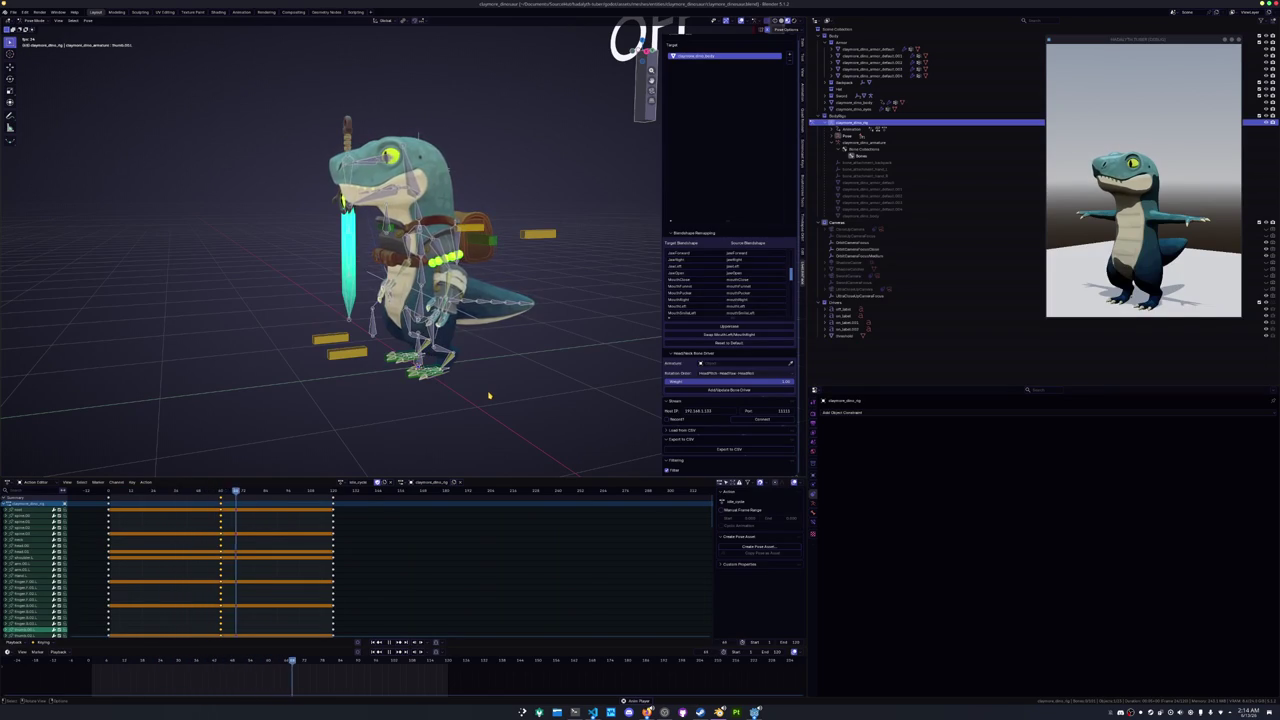
- Jump to about frame 60 and frame the whole dinosaur rig in Right Orthographic view, bones deselected
{"action": "scroll", "coordinate": [489, 396], "scroll_direction": "up", "scroll_amount": 2}
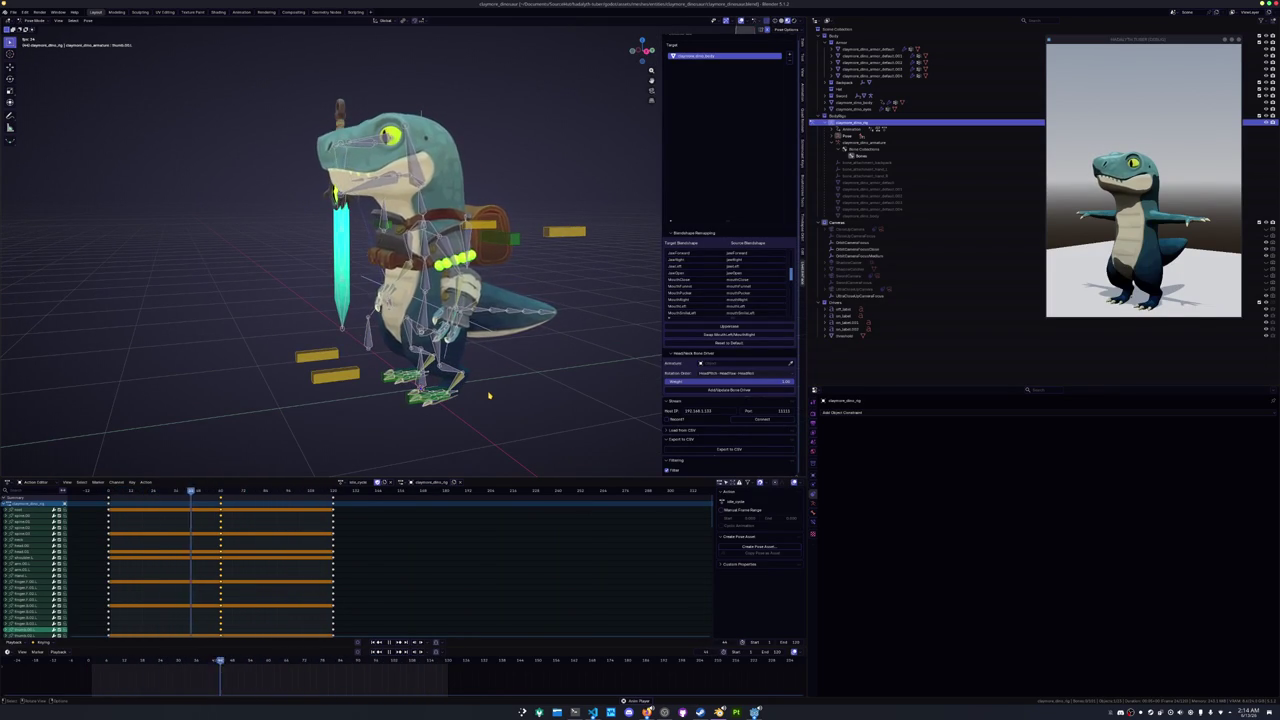
{"action": "key", "text": "a"}
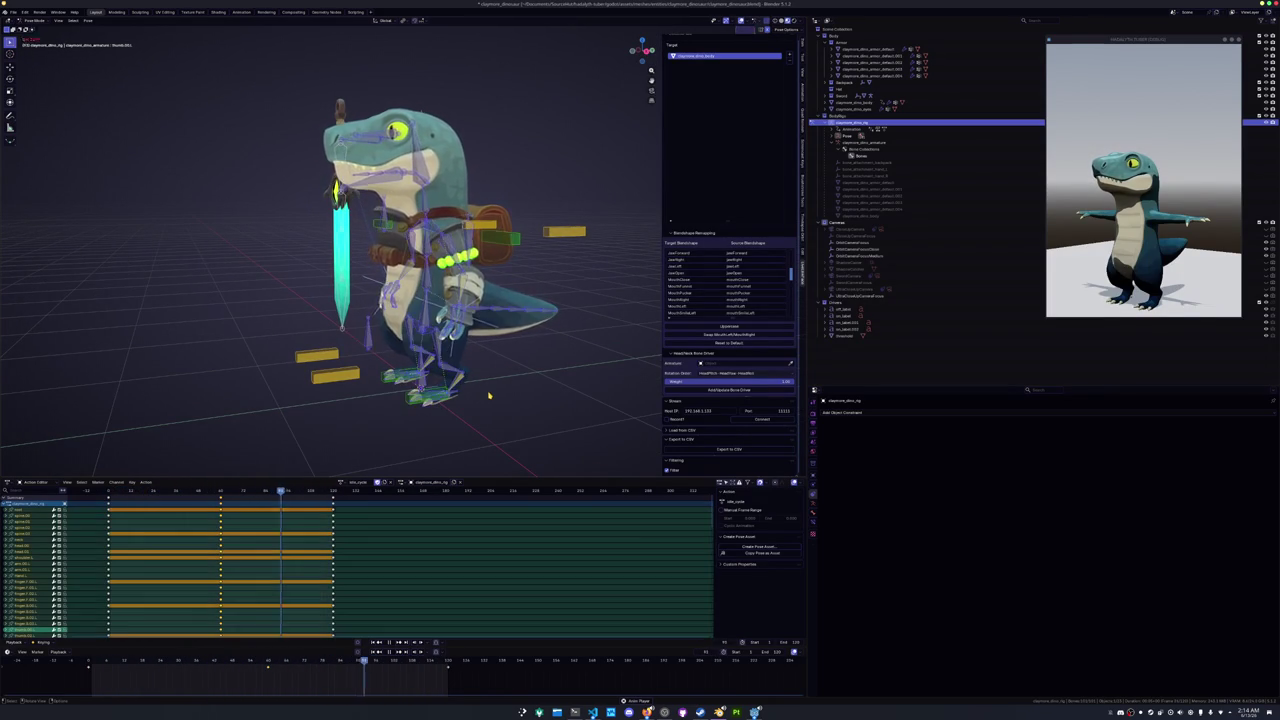
{"action": "left_click", "coordinate": [268, 663]}
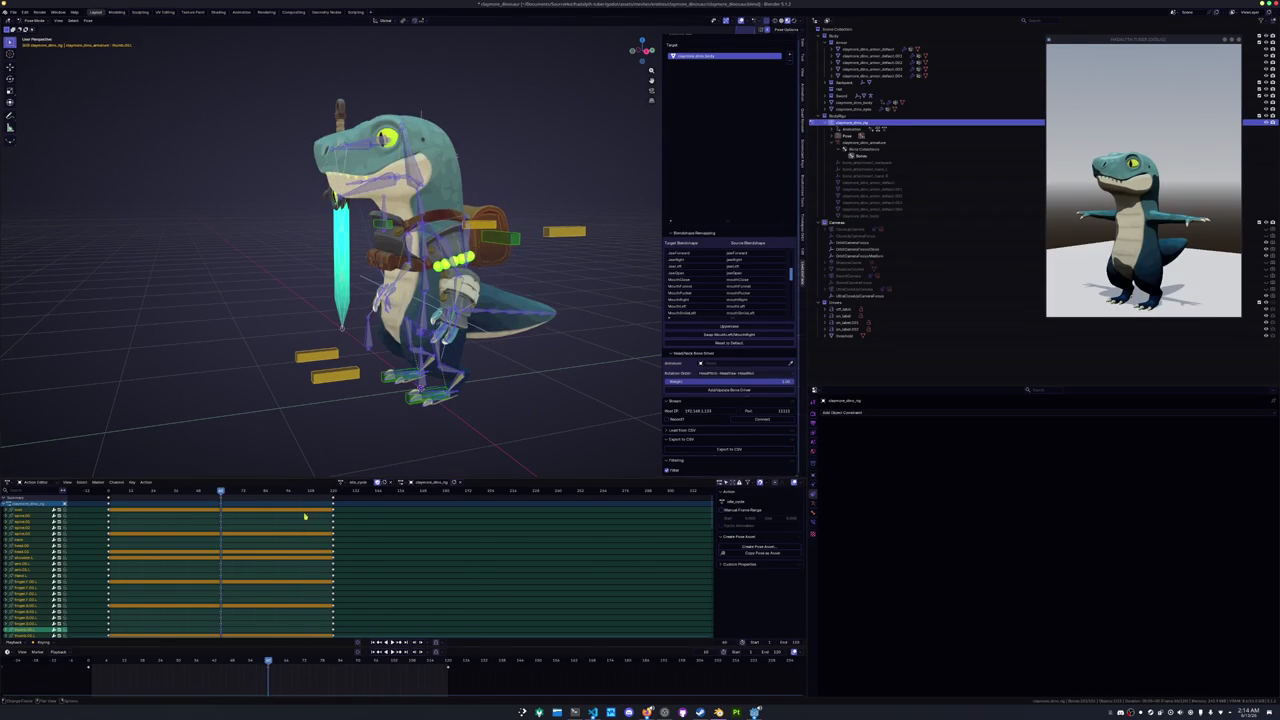
{"action": "key", "text": "KP_3"}
{"action": "scroll", "coordinate": [310, 431], "scroll_direction": "up", "scroll_amount": 5}
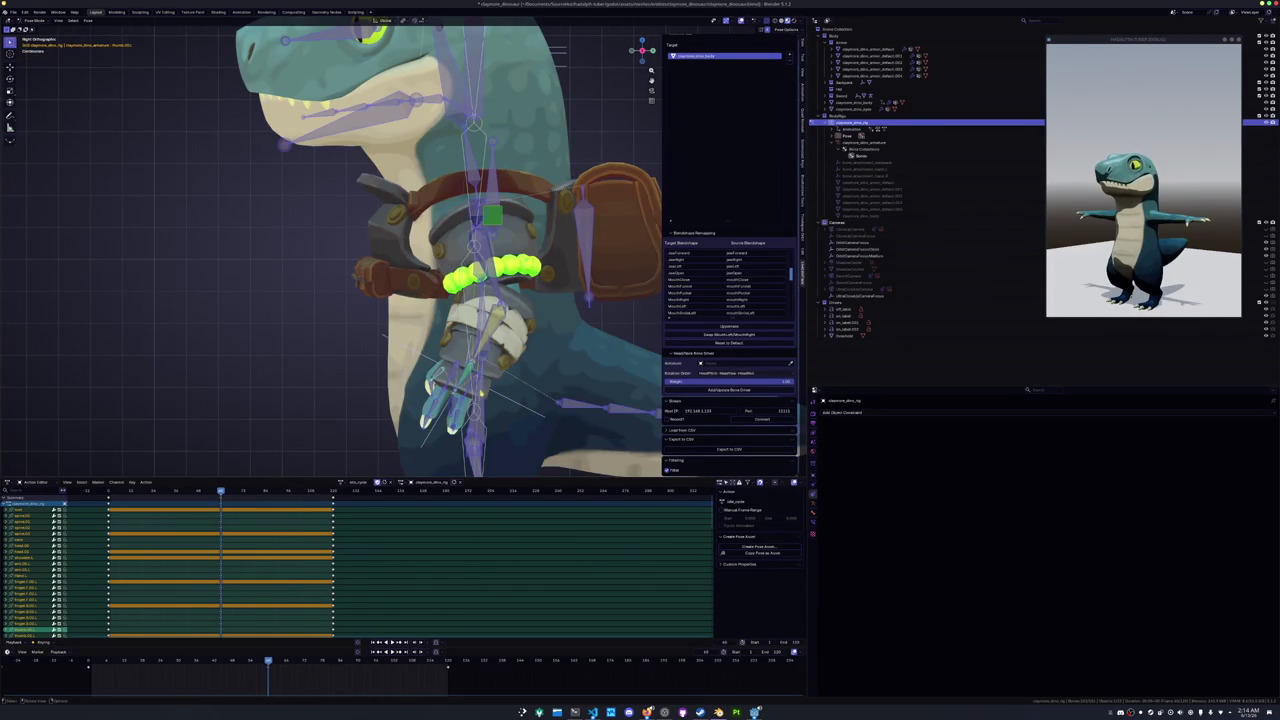
{"action": "key", "text": "alt+a"}
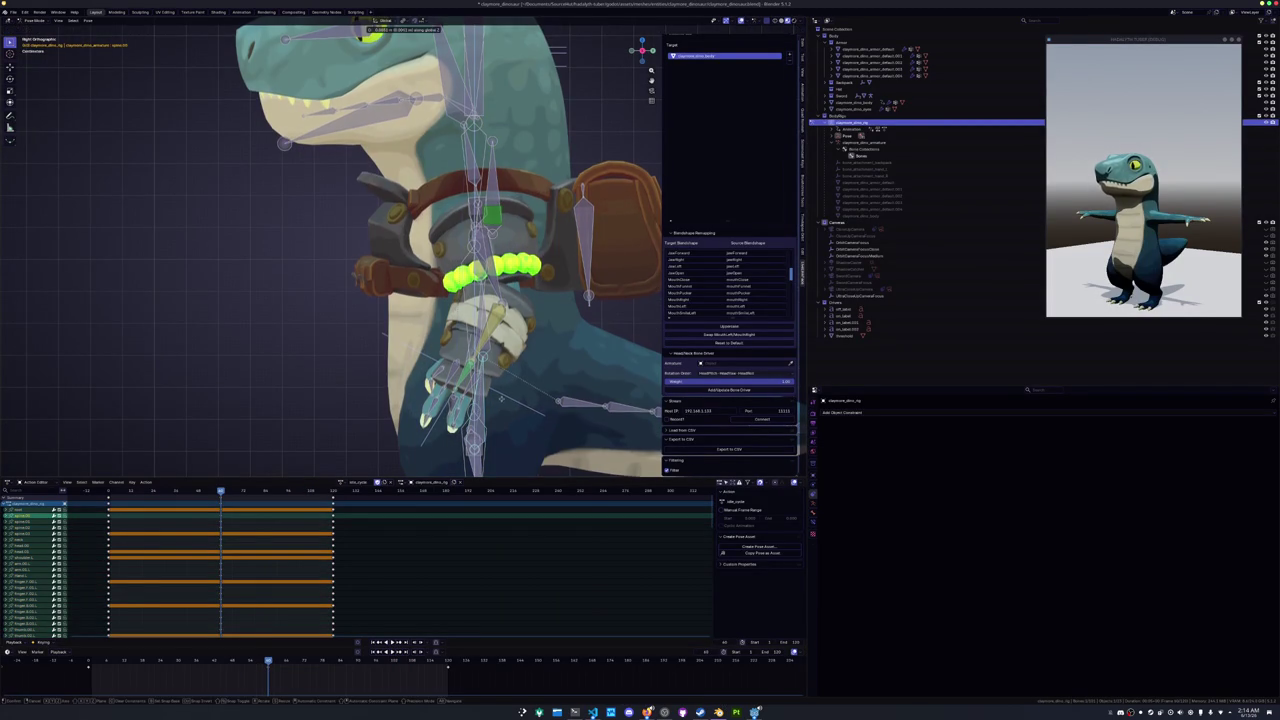
{"action": "scroll", "coordinate": [493, 404], "scroll_direction": "down", "scroll_amount": 4}
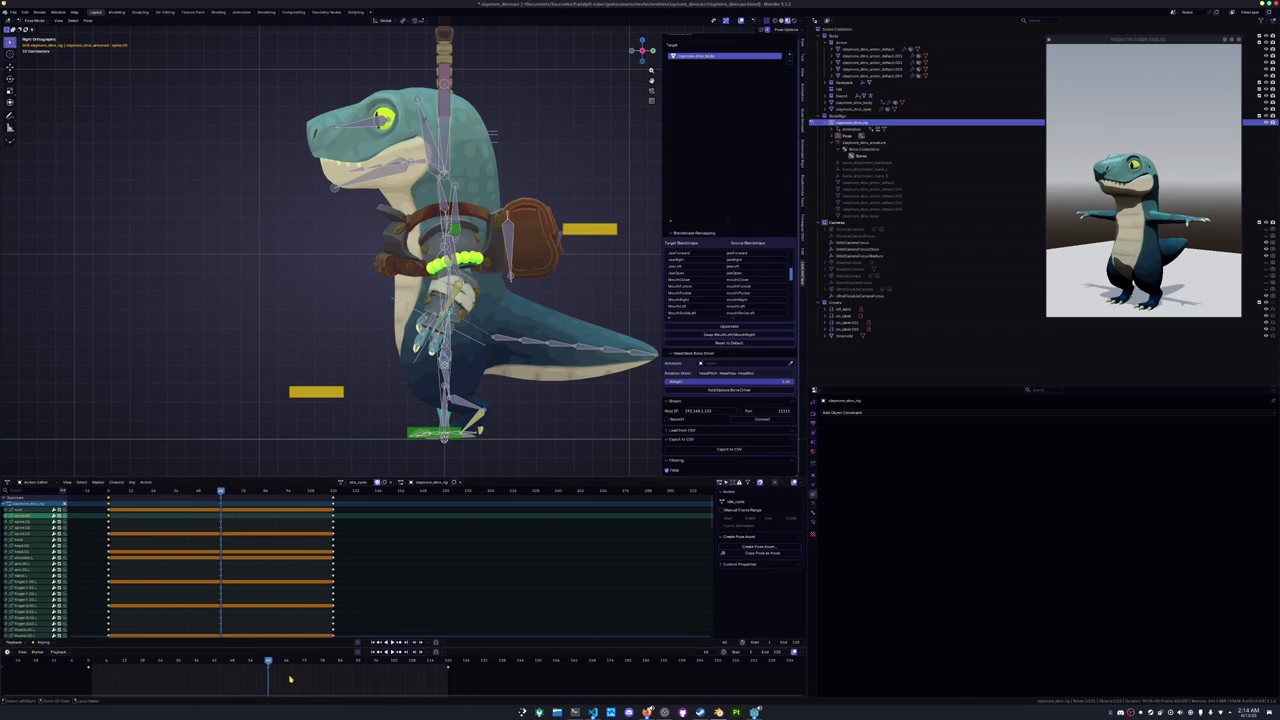
- Move the arm and hand bones to a new position and play the walk to check it
{"action": "key", "text": "g"}
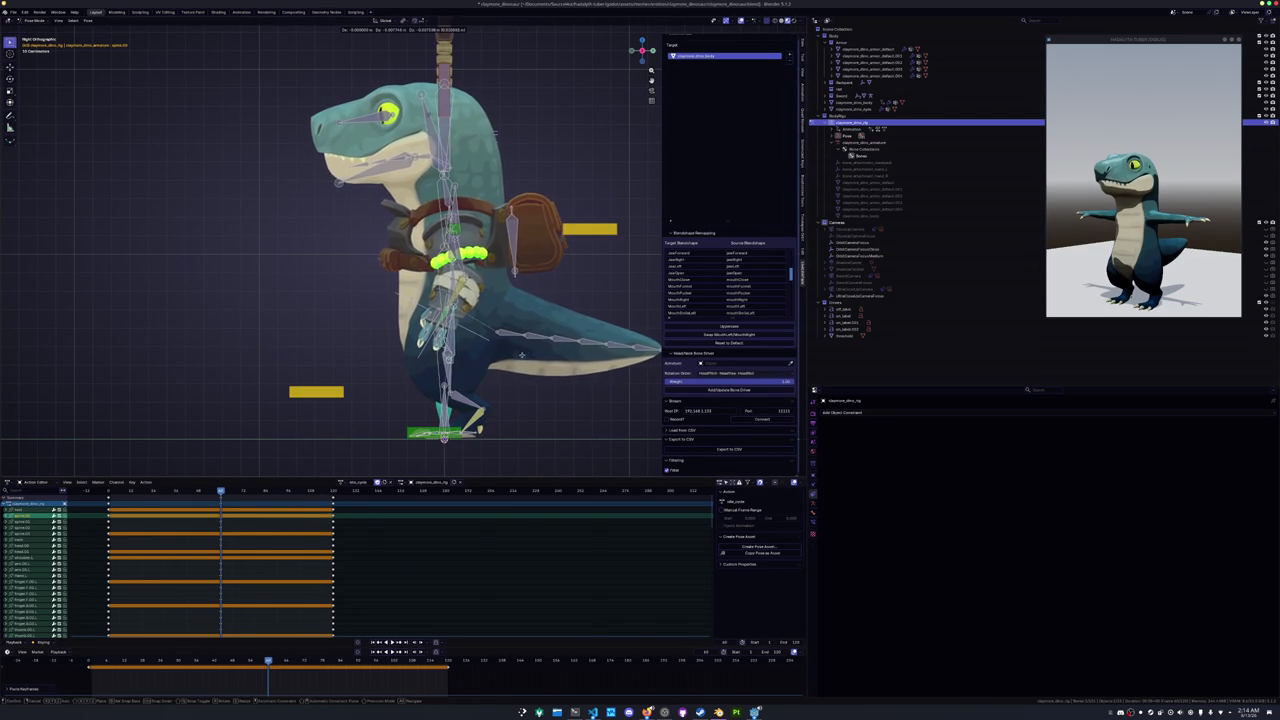
{"action": "left_click", "coordinate": [515, 362]}
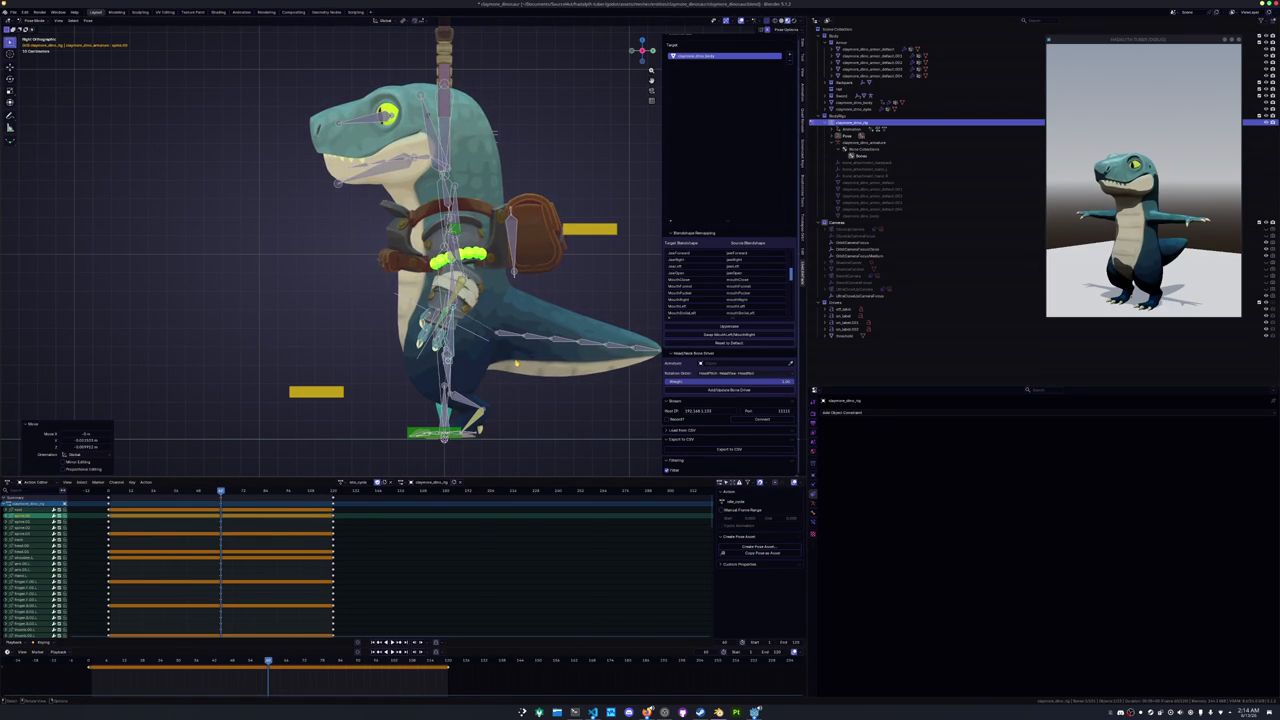
{"action": "key", "text": "alt+a"}
{"action": "key", "text": "space"}
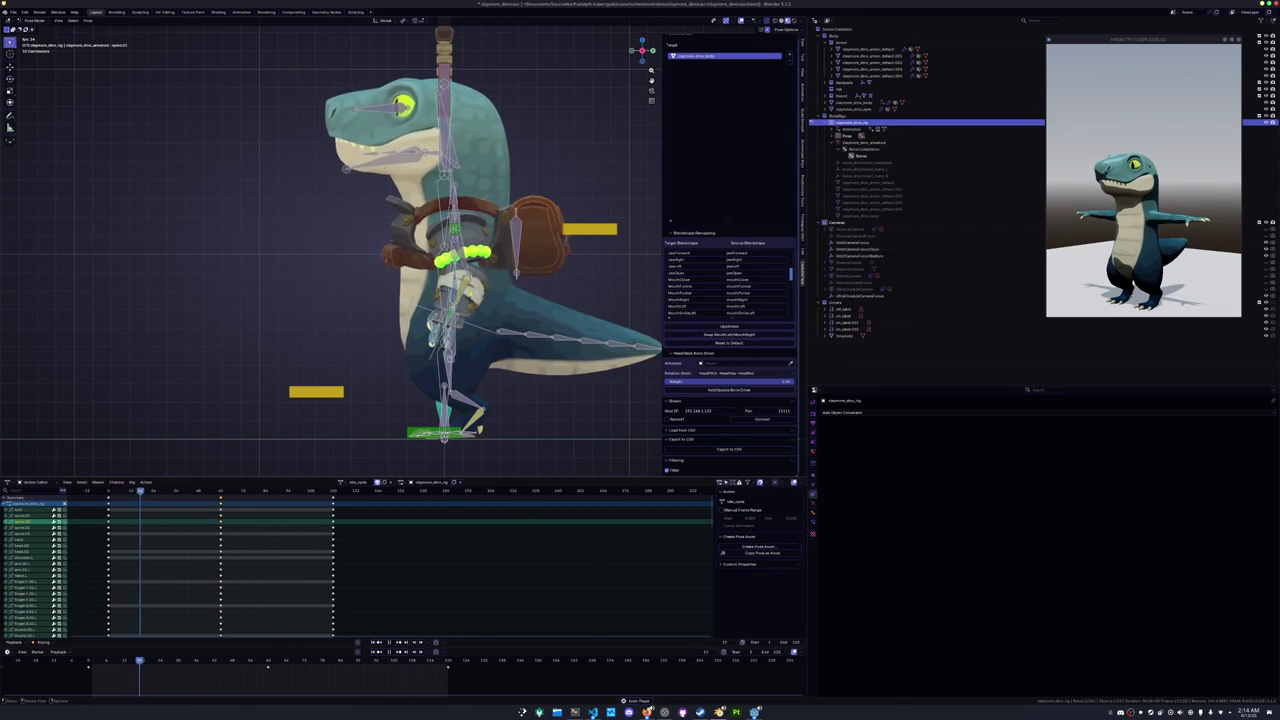
{"action": "key", "text": "space"}
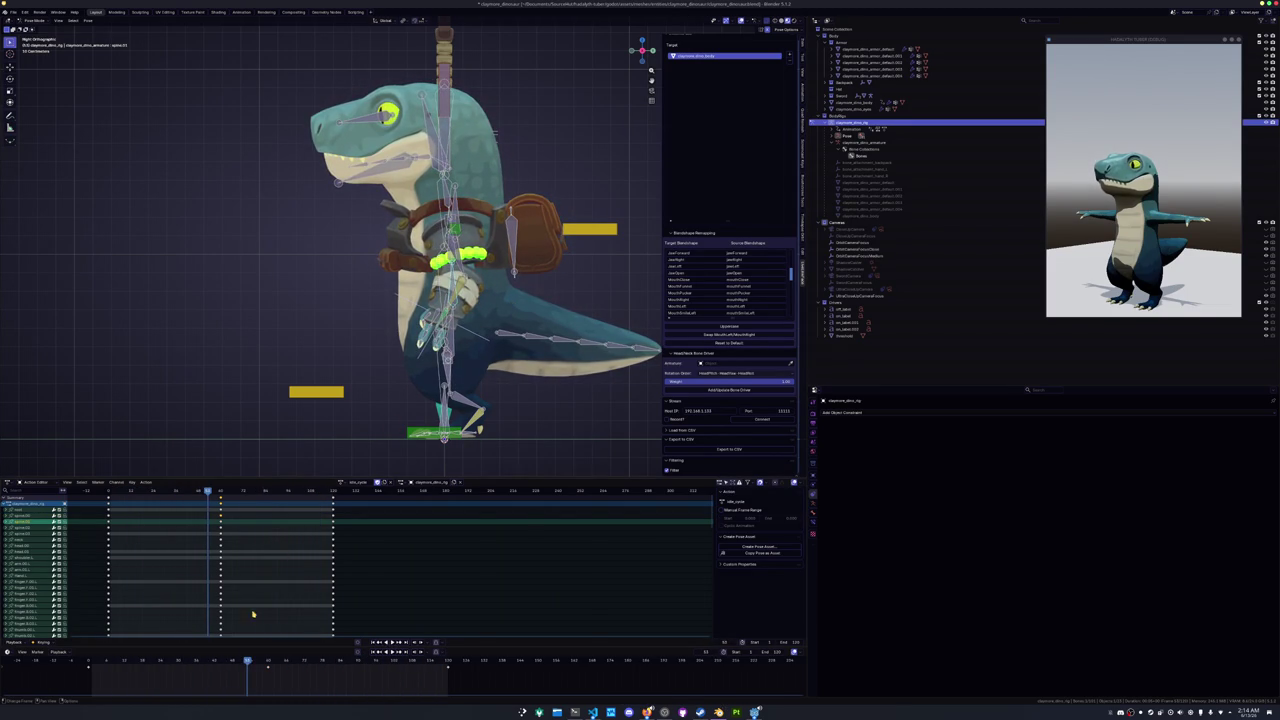
- Back at the edited frame, slightly rotate two neighbouring body bones and preview the walk
{"action": "left_click", "coordinate": [267, 662]}
{"action": "scroll", "coordinate": [588, 270], "scroll_direction": "up", "scroll_amount": 1}
{"action": "key", "text": "r"}
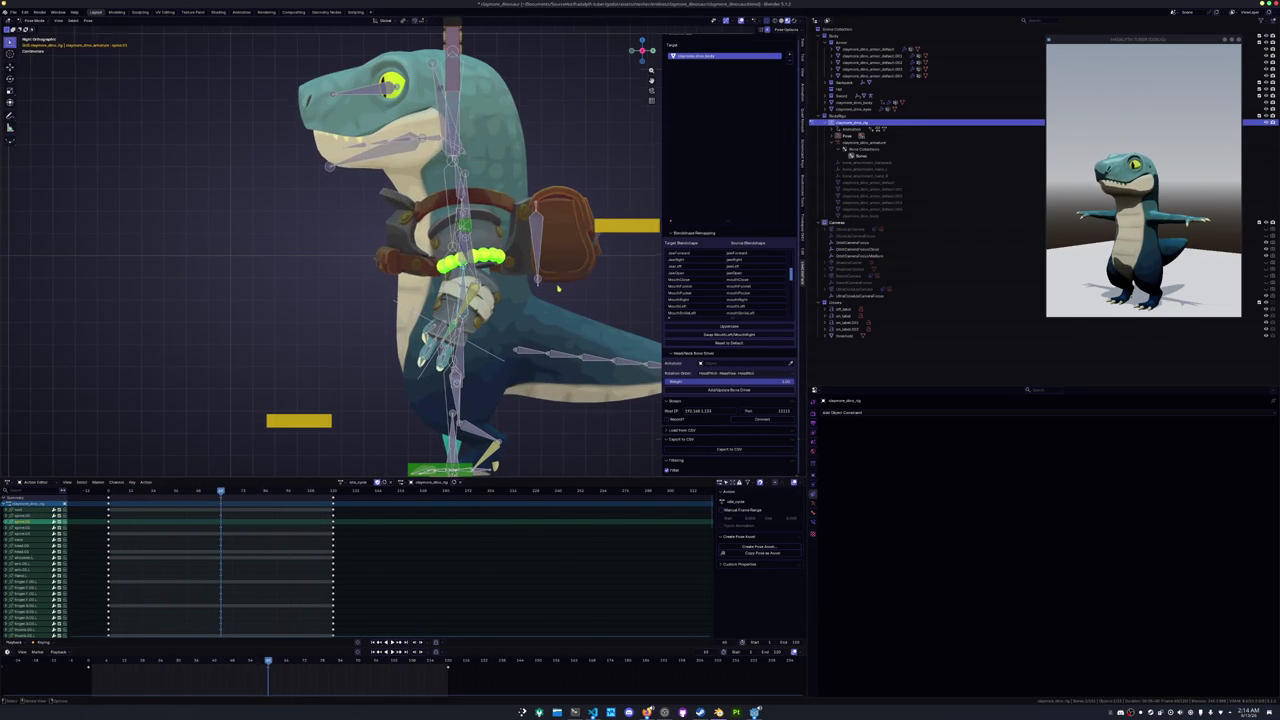
{"action": "left_click", "coordinate": [572, 222]}
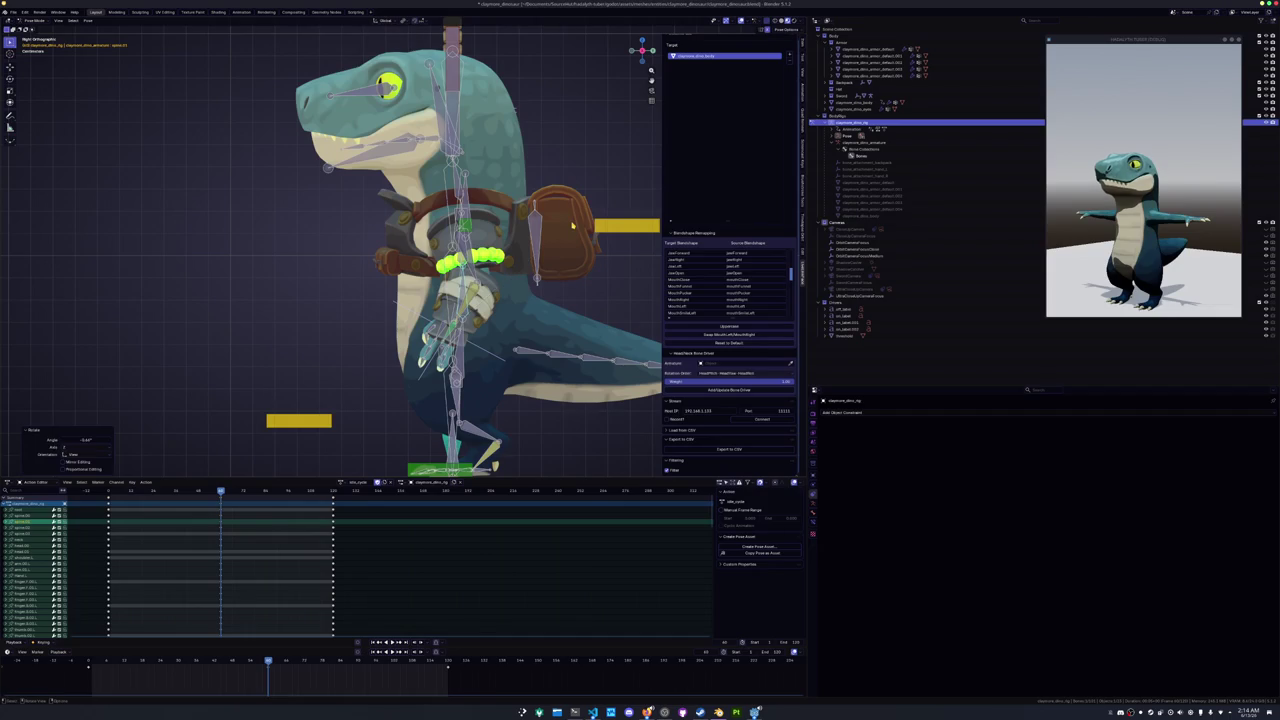
{"action": "left_click", "coordinate": [463, 265]}
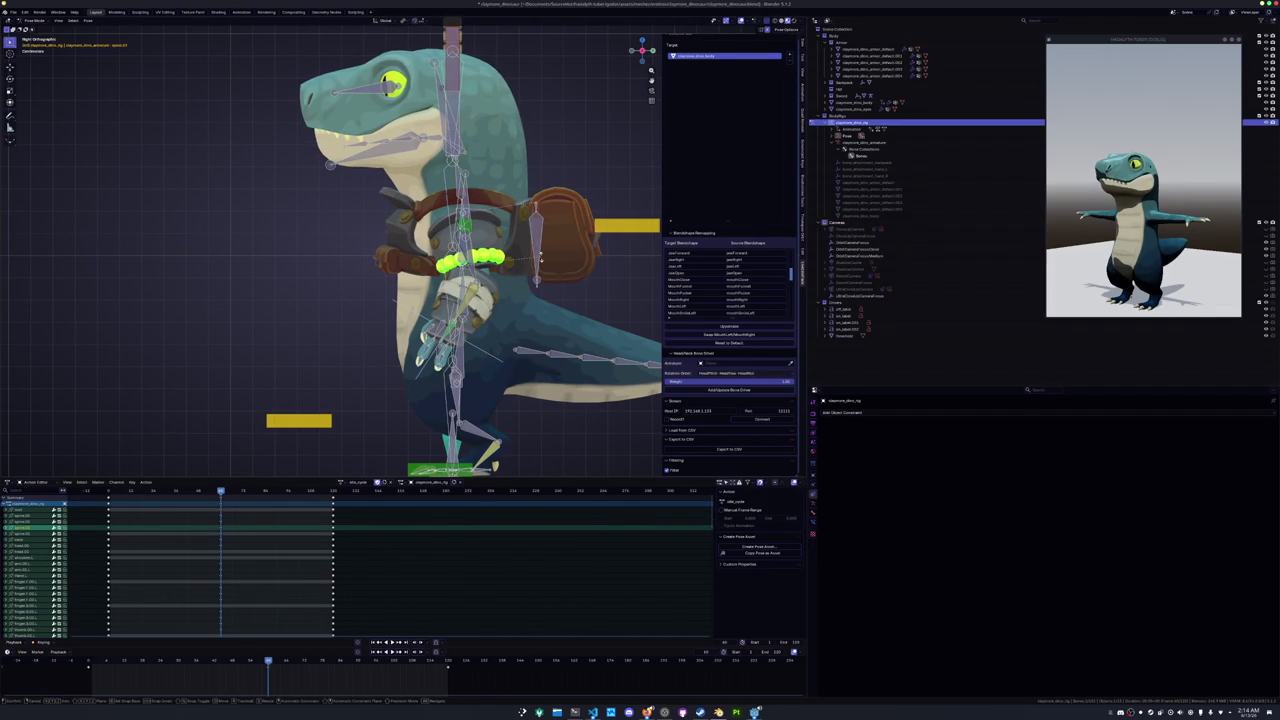
{"action": "key", "text": "r"}
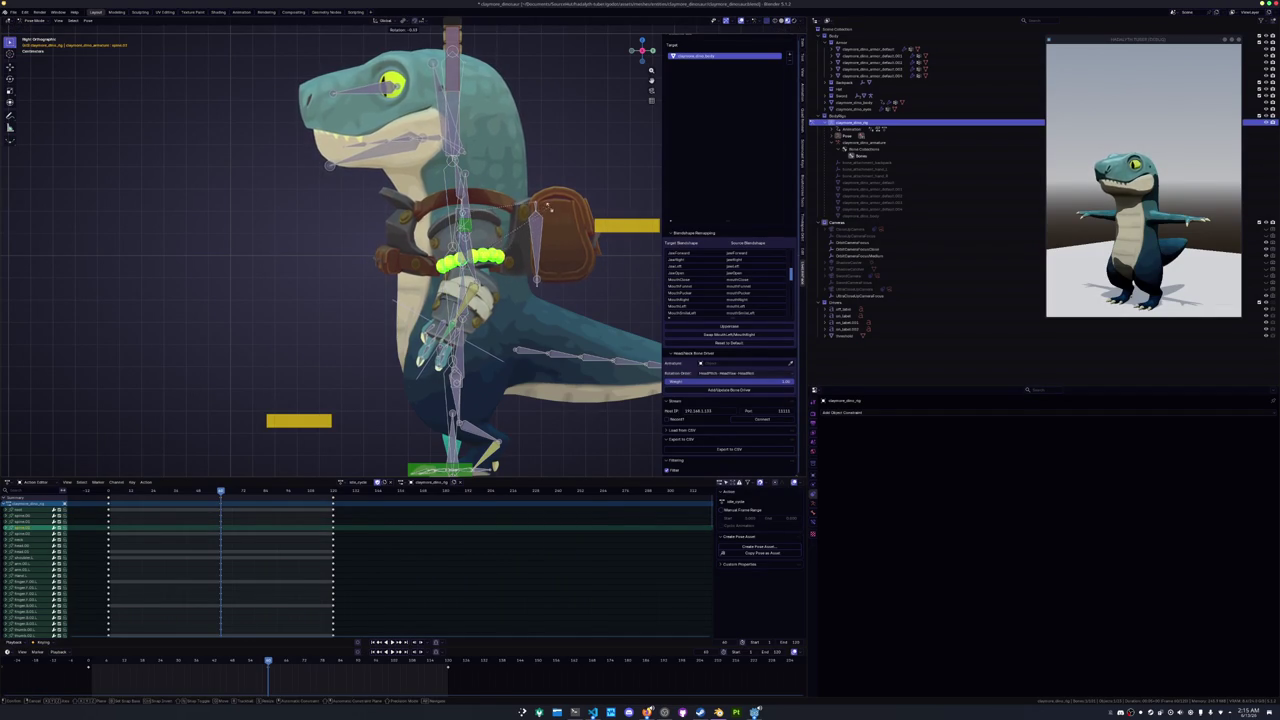
{"action": "left_click", "coordinate": [544, 192]}
{"action": "key", "text": "space"}
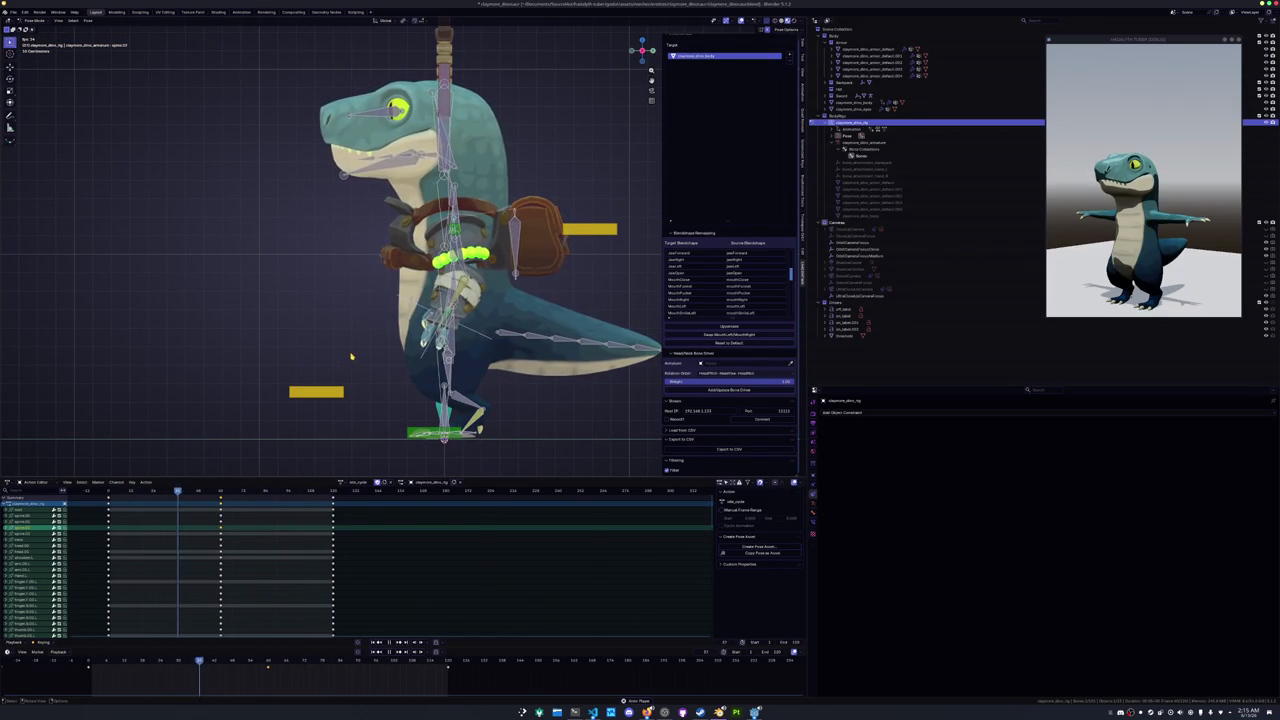
{"action": "key", "text": "space"}
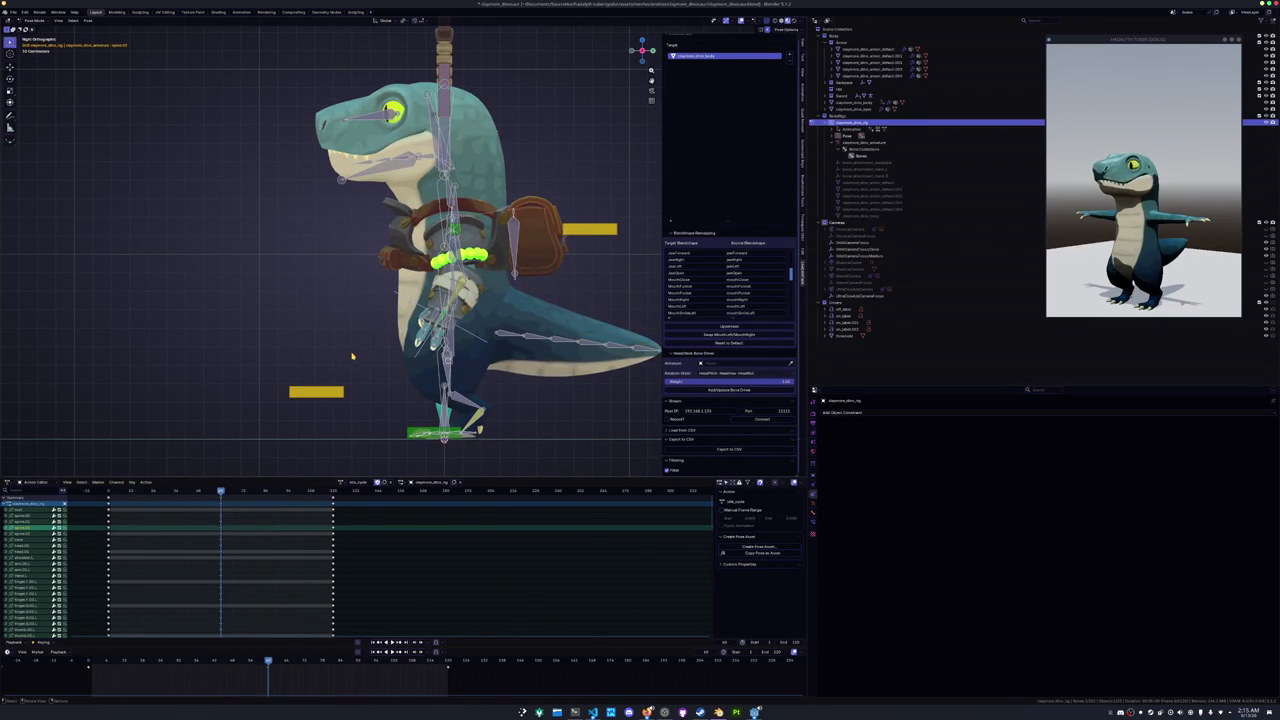
- Rotate one more bone by -1.23° and replay the walk from the first frame
{"action": "left_click", "coordinate": [30, 539]}
{"action": "key", "text": "r"}
{"action": "left_click", "coordinate": [520, 123]}
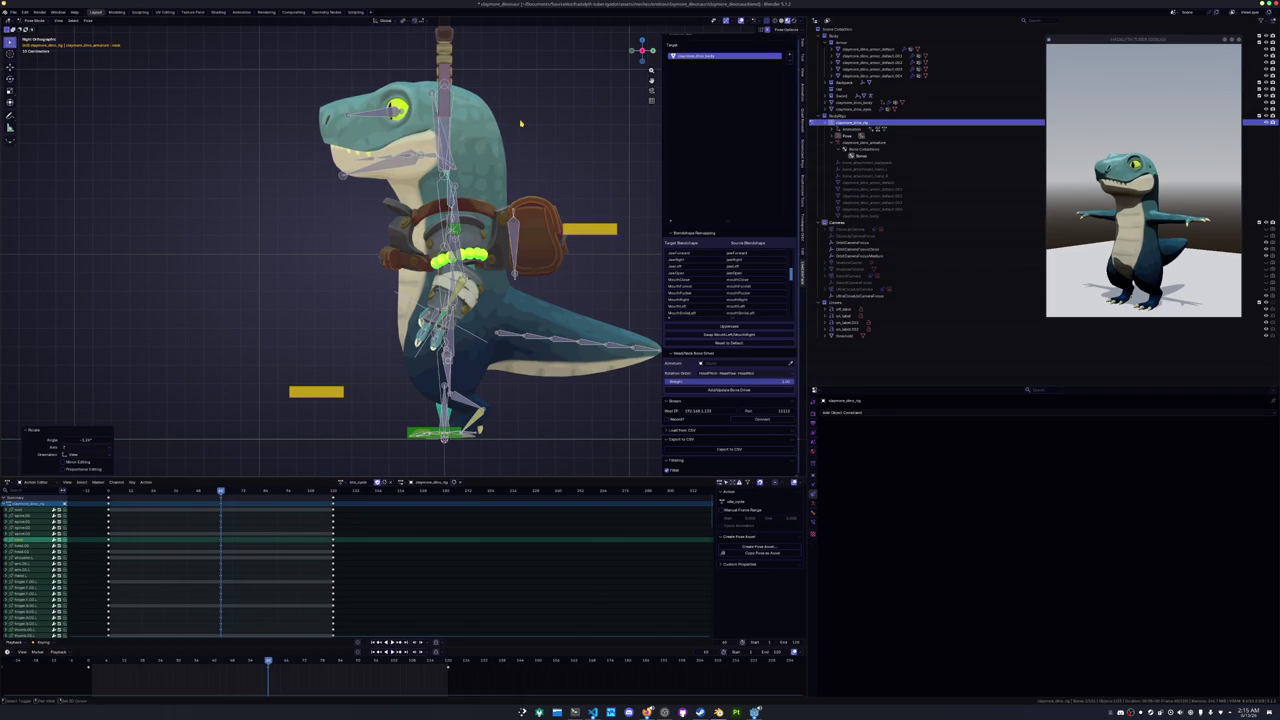
{"action": "key", "text": "i"}
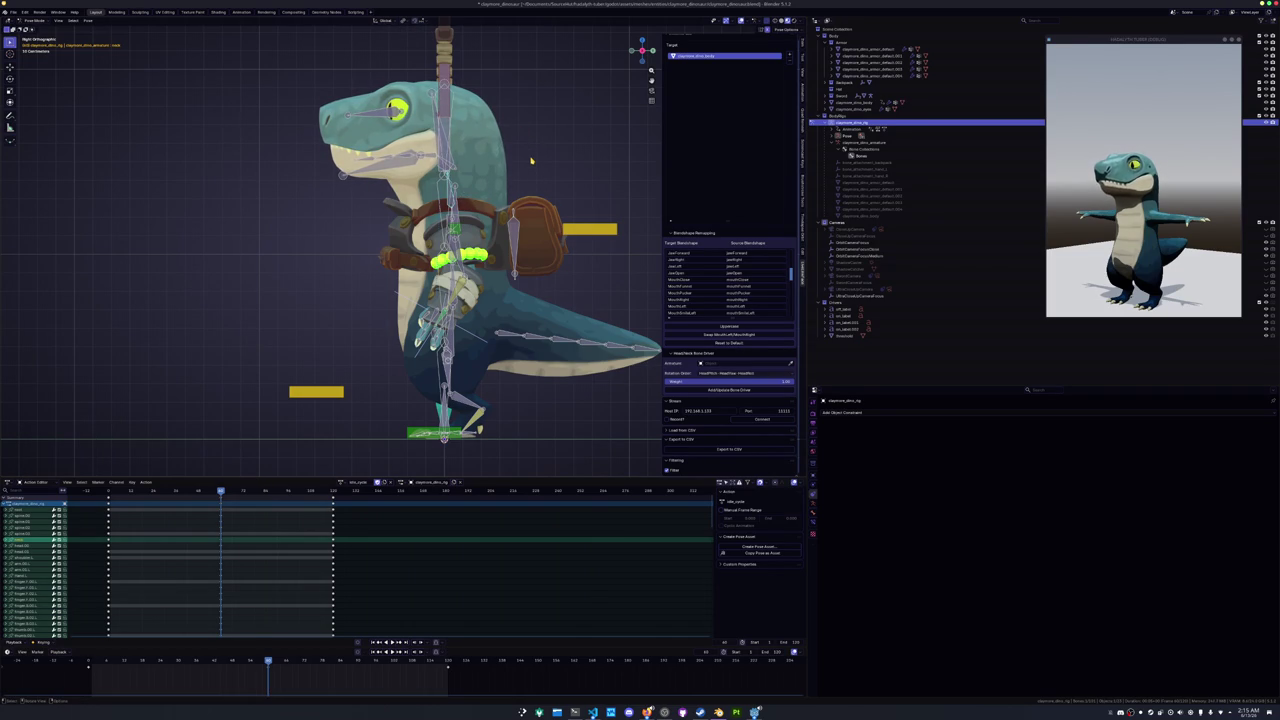
{"action": "key", "text": "shift+Left"}
{"action": "key", "text": "space"}
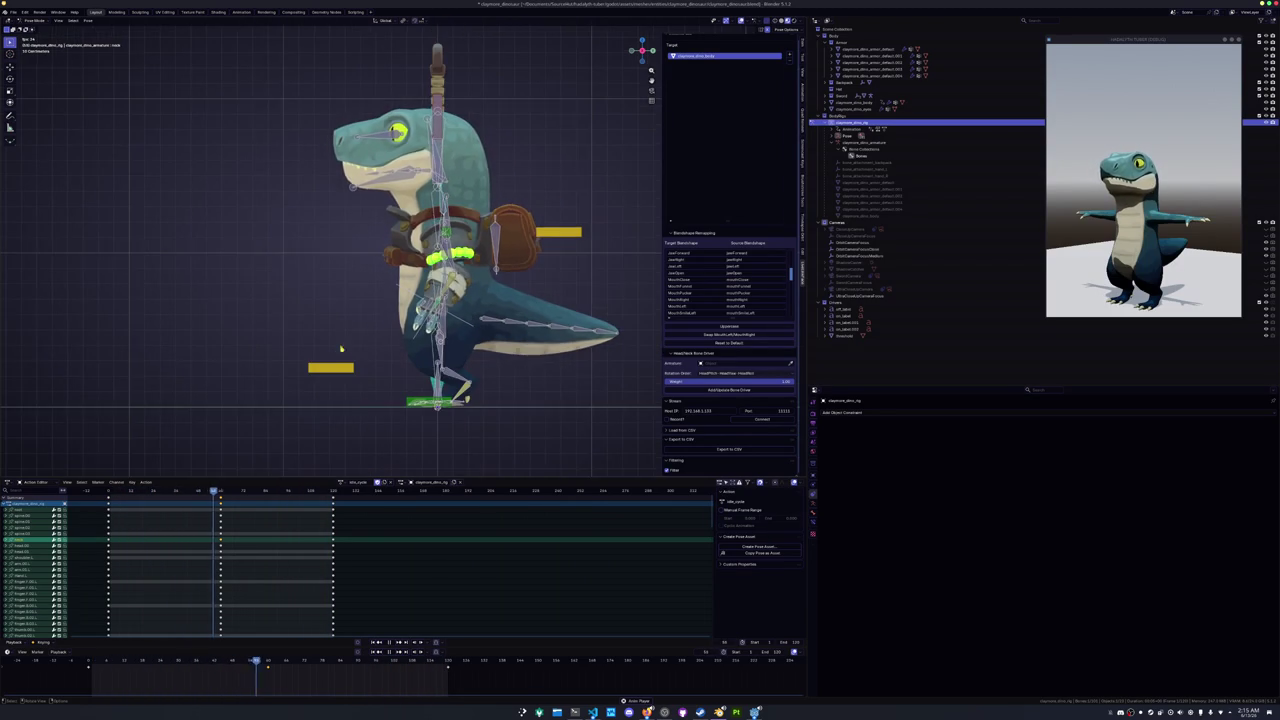
- Zoom in and out while the walk plays, then expand the backpack collection in the Outliner
{"action": "scroll", "coordinate": [338, 348], "scroll_direction": "up", "scroll_amount": 2}
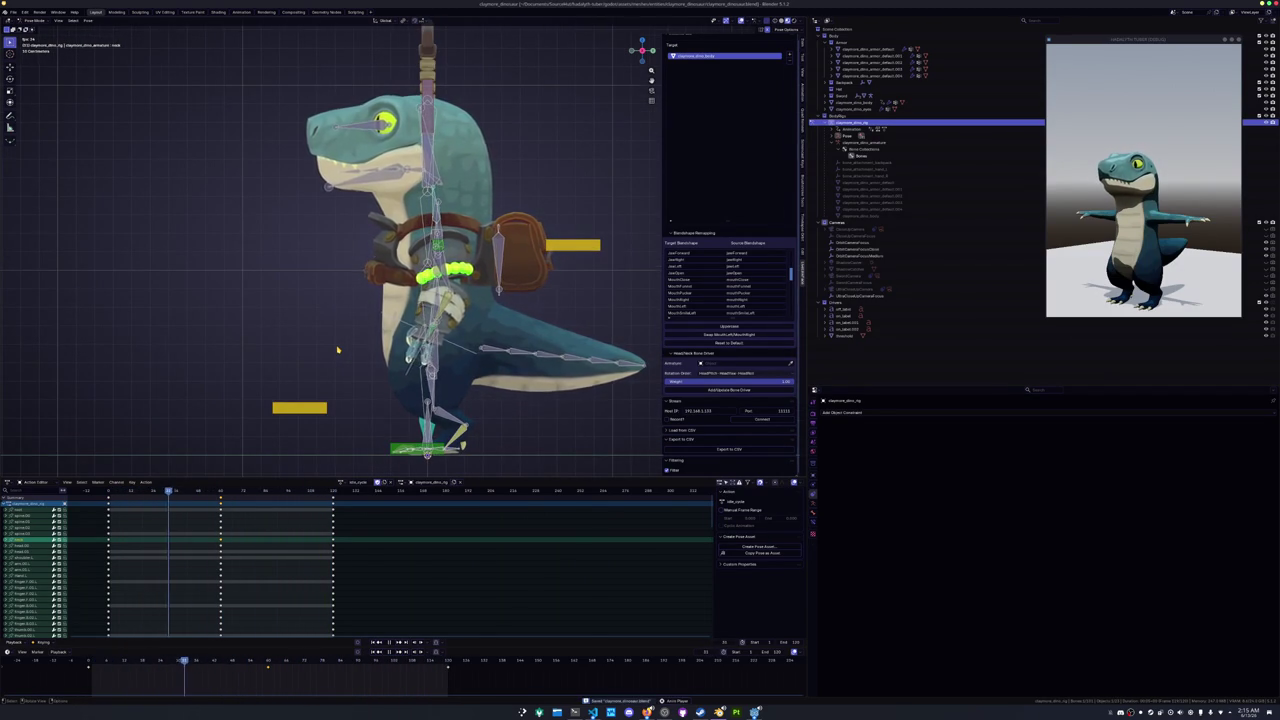
{"action": "scroll", "coordinate": [338, 349], "scroll_direction": "down", "scroll_amount": 1}
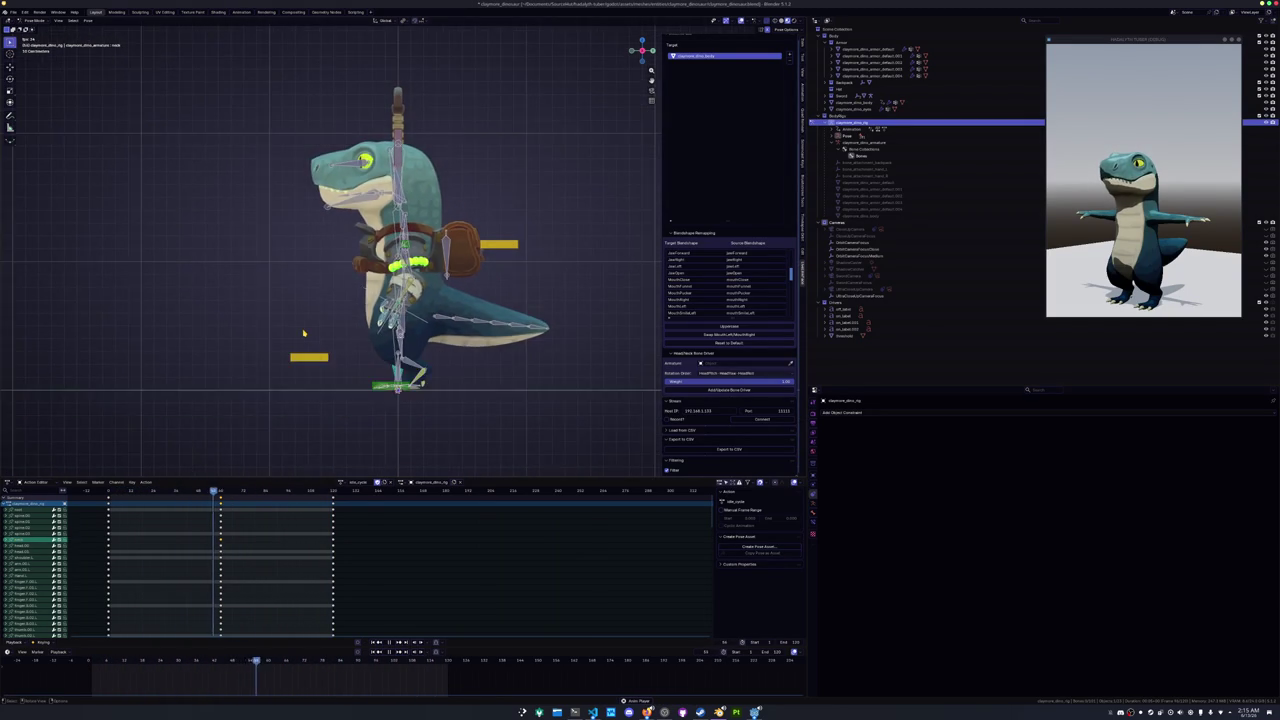
{"action": "left_click", "coordinate": [826, 83]}
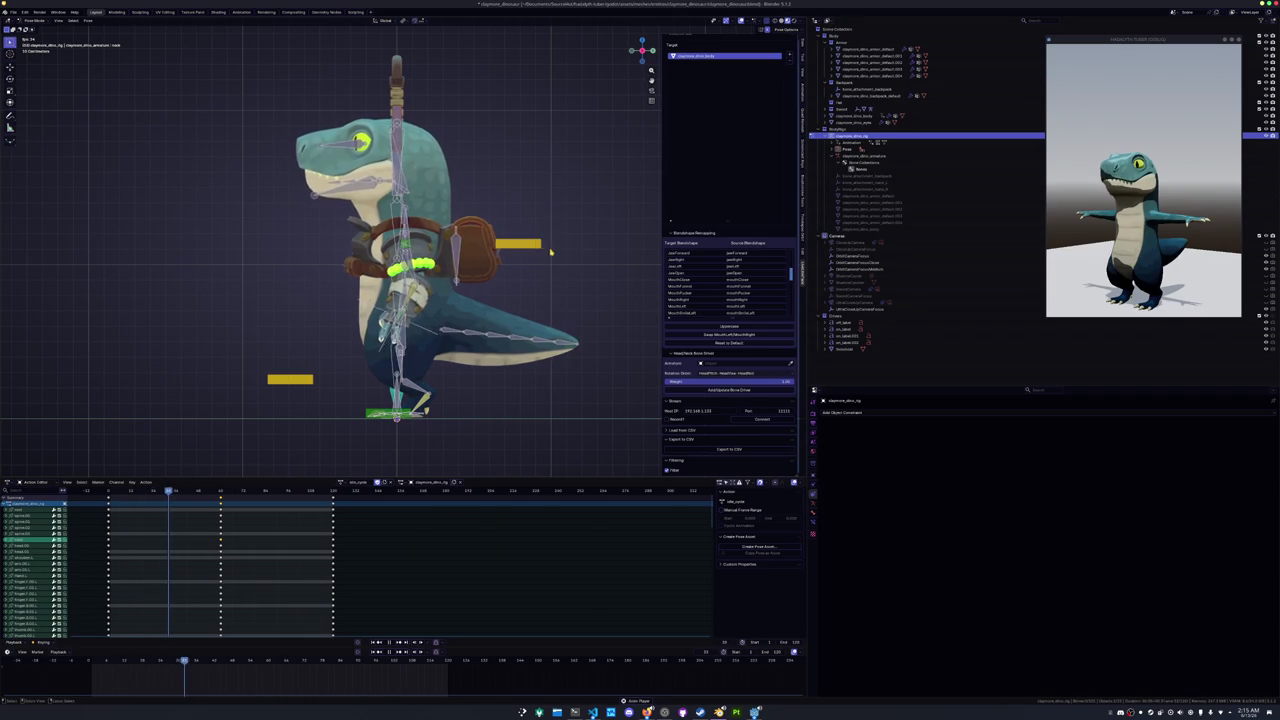
- In object mode, join the armor pieces into one mesh with armor_default as the active piece
{"action": "left_click", "coordinate": [483, 254]}
{"action": "left_click", "coordinate": [869, 76]}
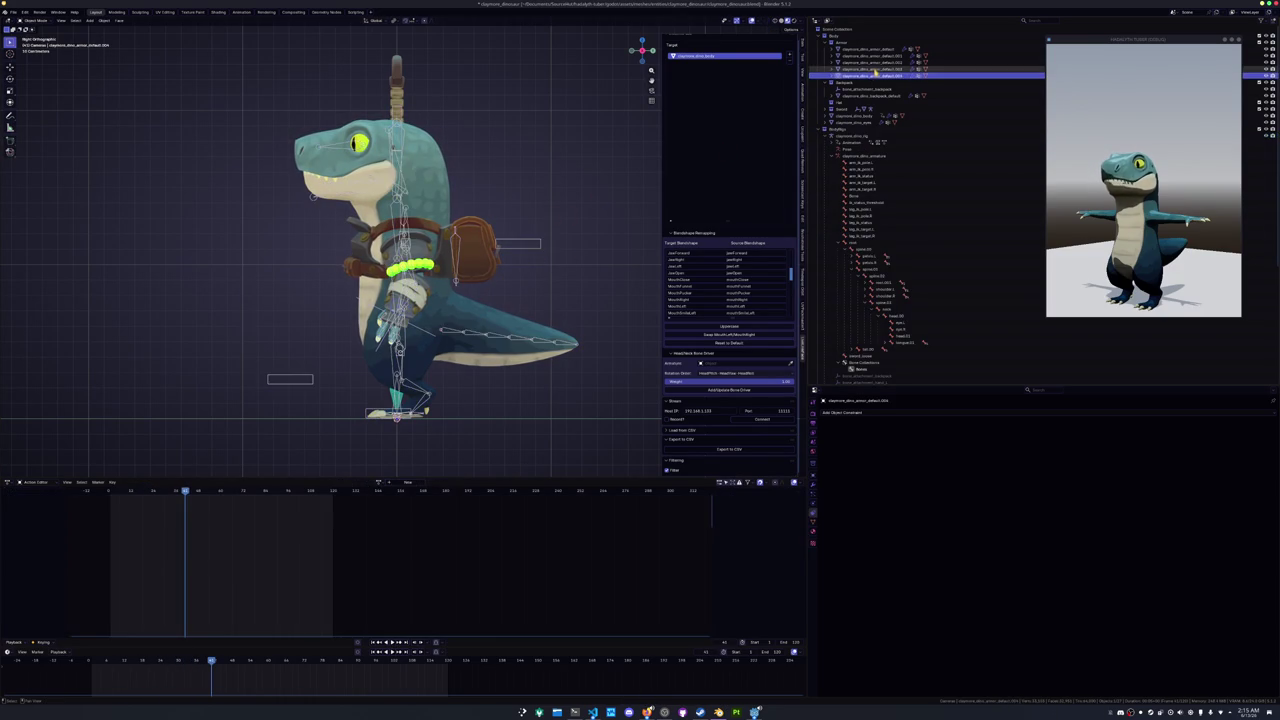
{"action": "left_click", "coordinate": [875, 62], "text": "shift"}
{"action": "left_click", "coordinate": [870, 48], "text": "shift"}
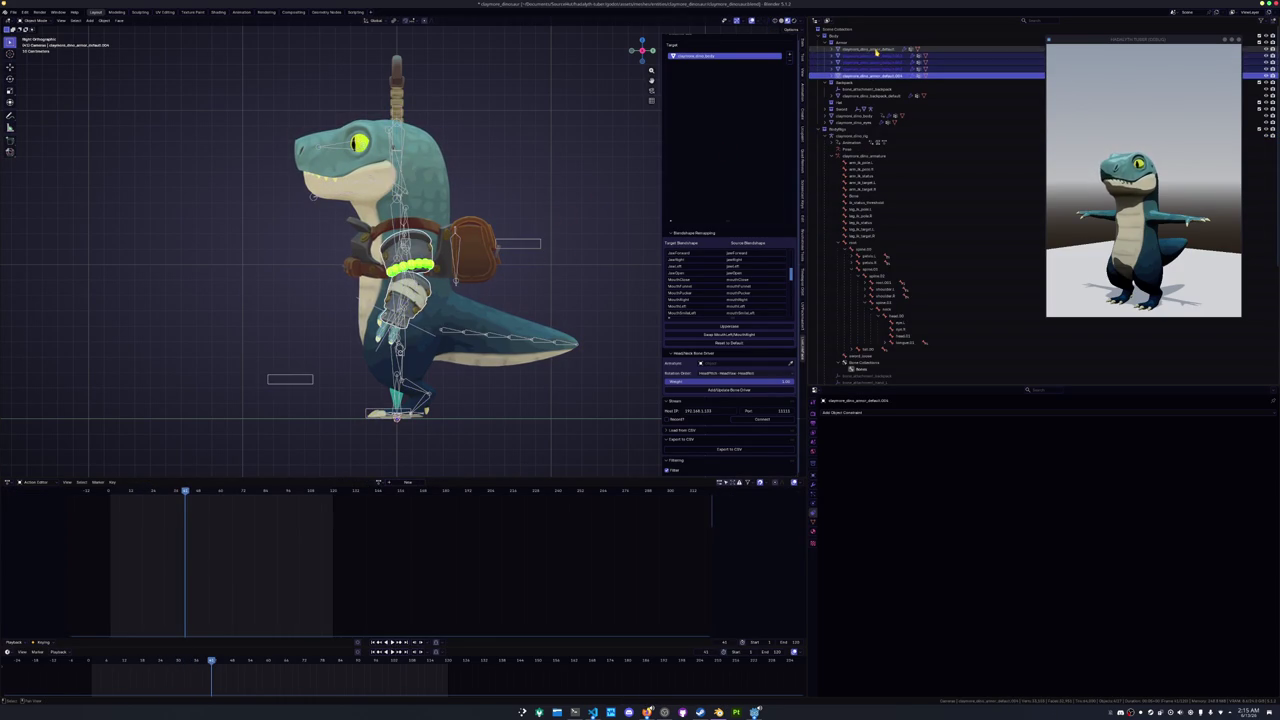
{"action": "left_click_drag", "start_coordinate": [642, 50], "coordinate": [630, 52]}
{"action": "left_click", "coordinate": [870, 48], "text": "ctrl"}
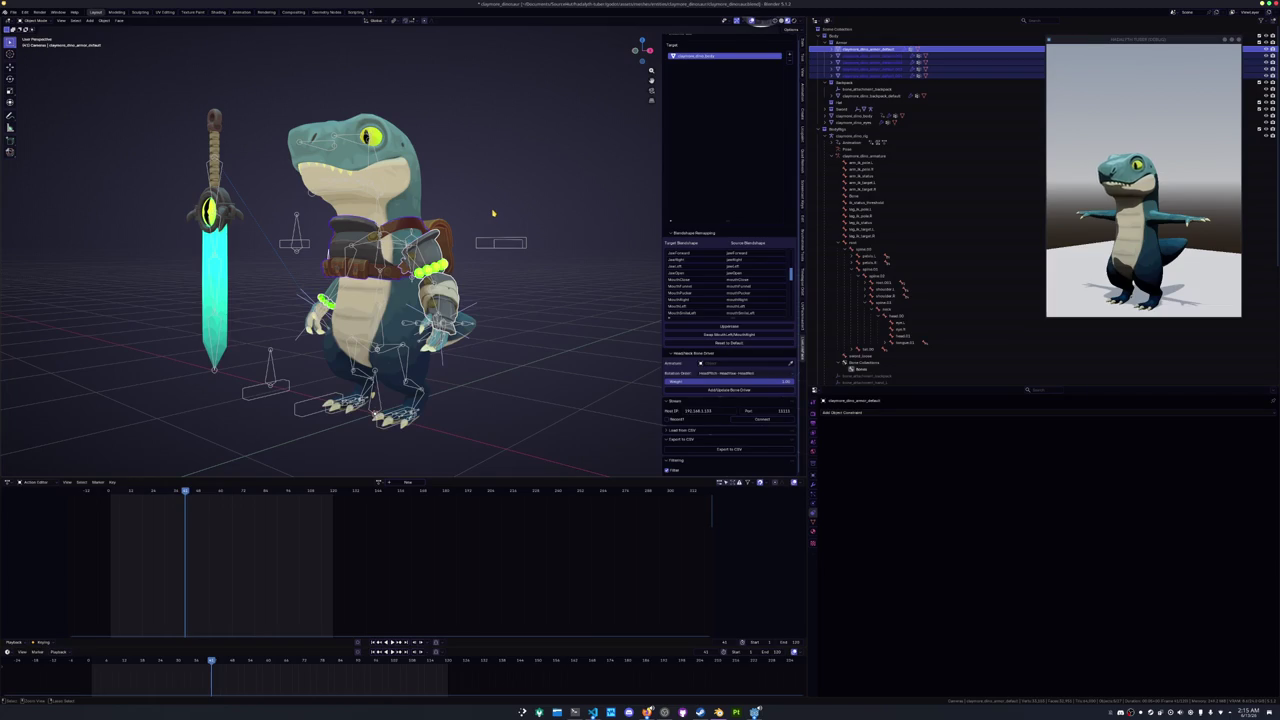
{"action": "key", "text": "ctrl+j"}
- Orbit around the character, view it from the front, clear the selection and save the file
{"action": "mouse_move", "coordinate": [641, 49]}
{"action": "left_mouse_down"}
{"action": "mouse_move", "coordinate": [686, 34]}
{"action": "mouse_move", "coordinate": [645, 40]}
{"action": "mouse_move", "coordinate": [675, 27]}
{"action": "mouse_move", "coordinate": [760, 28]}
{"action": "left_mouse_up"}
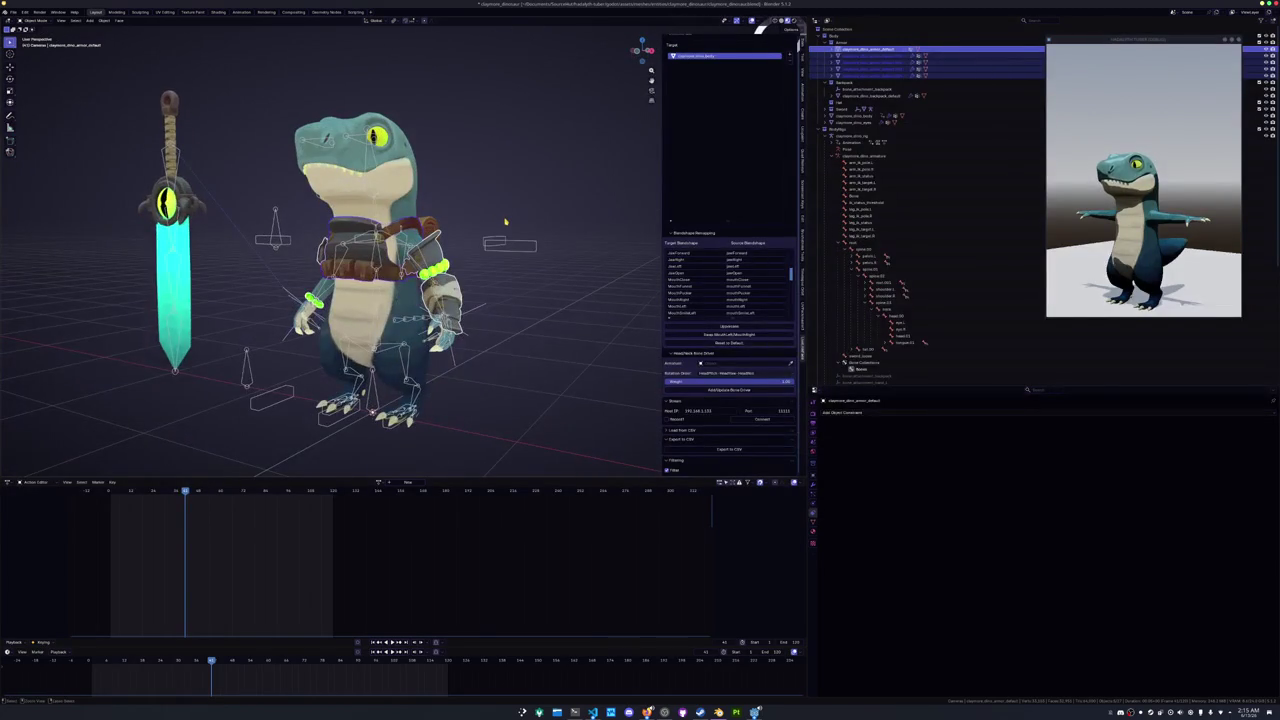
{"action": "left_click_drag", "start_coordinate": [505, 223], "coordinate": [494, 243]}
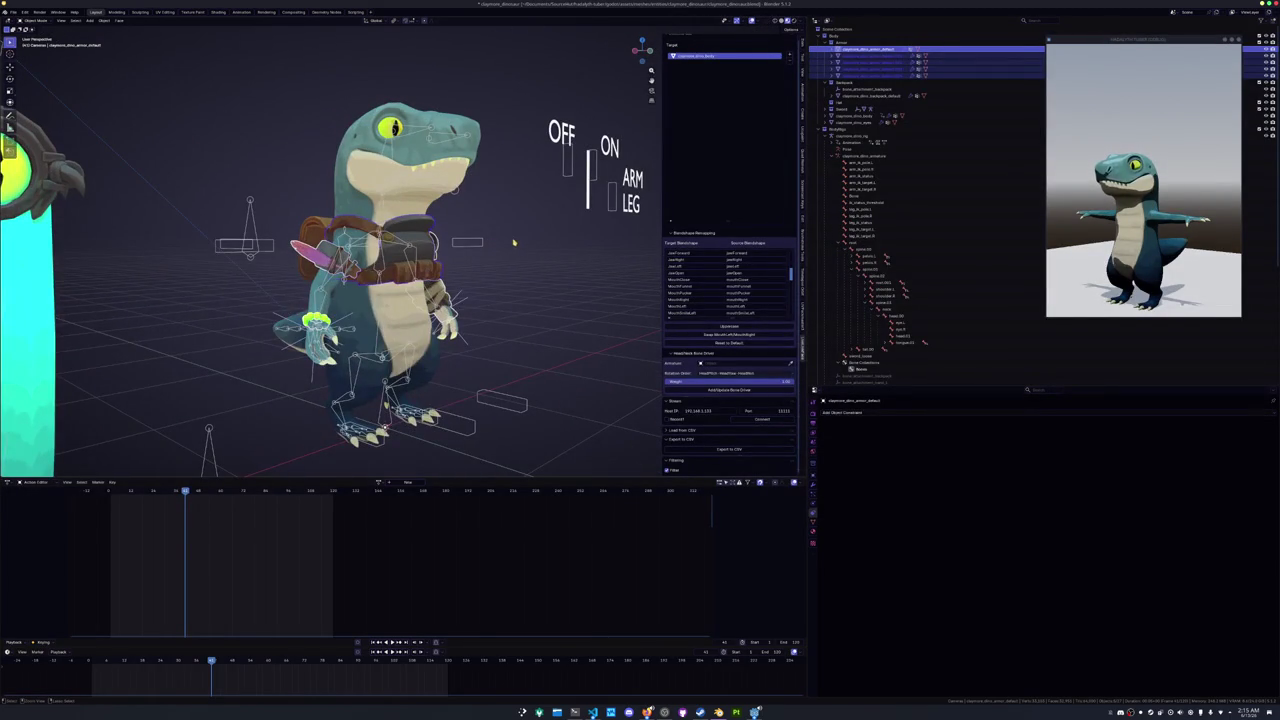
{"action": "key", "text": "KP_1"}
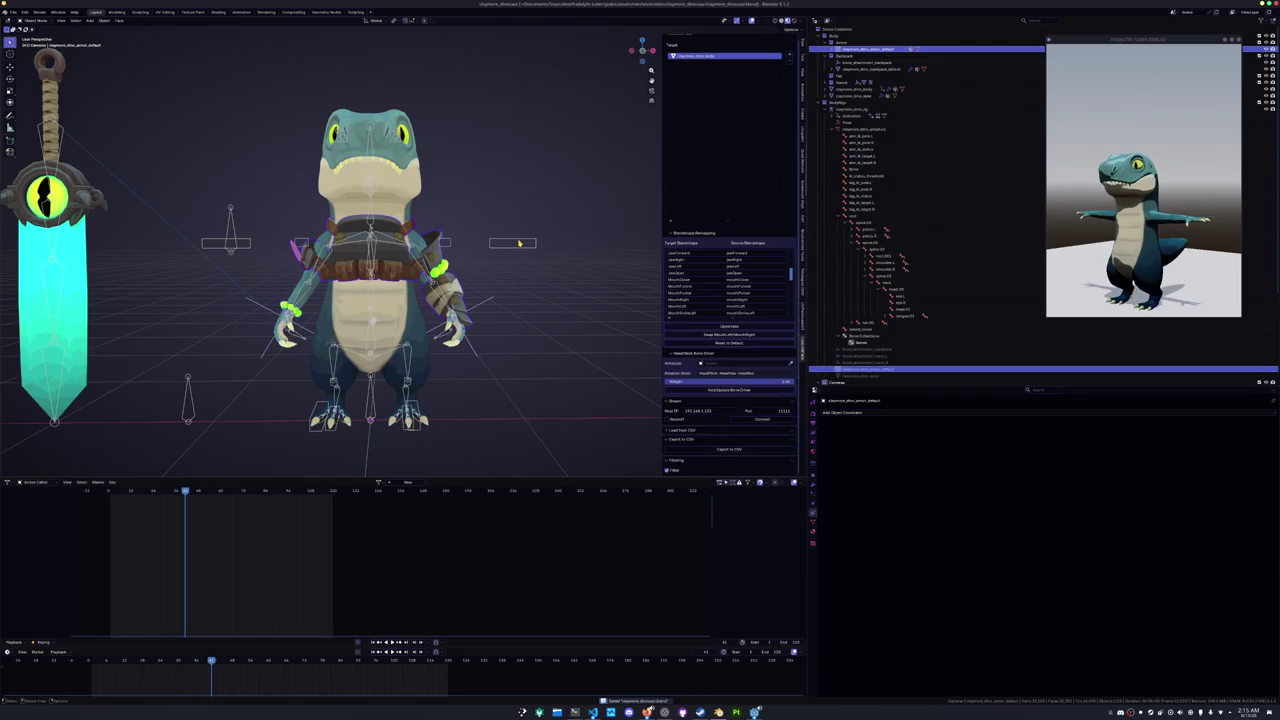
{"action": "left_click", "coordinate": [568, 189]}
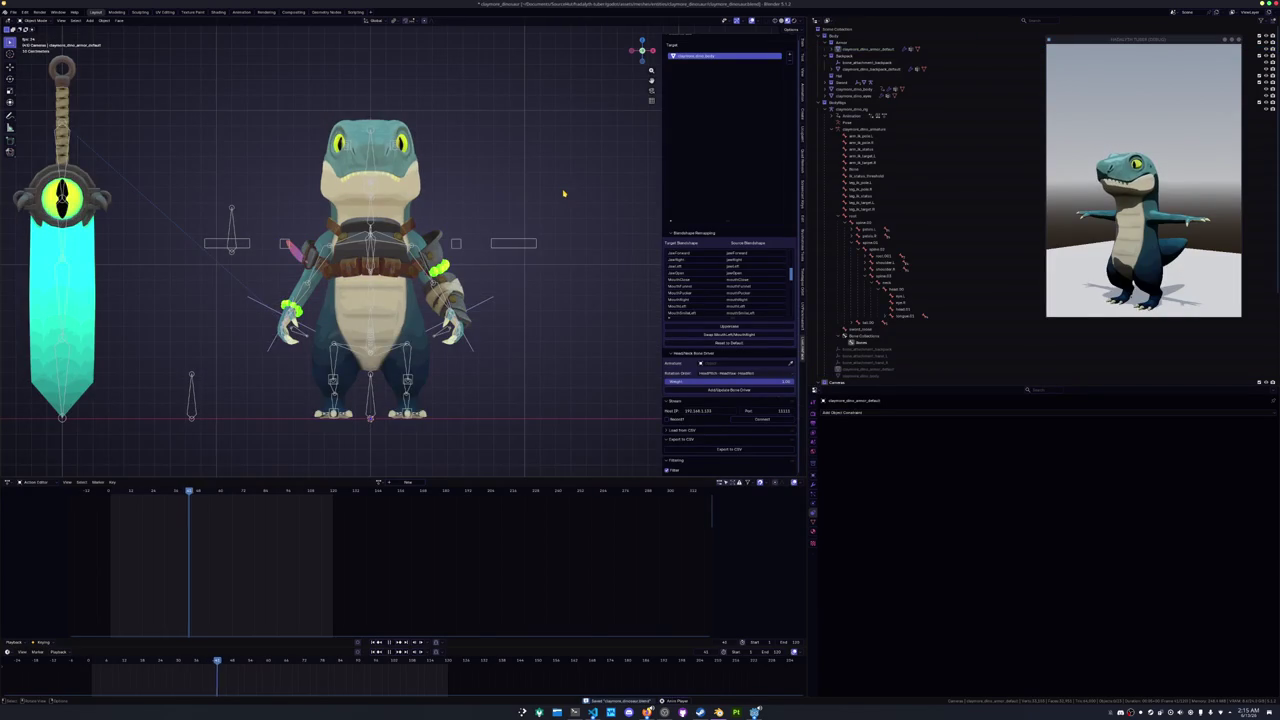
{"action": "left_click_drag", "start_coordinate": [564, 193], "coordinate": [484, 243]}
{"action": "key", "text": "ctrl+s"}
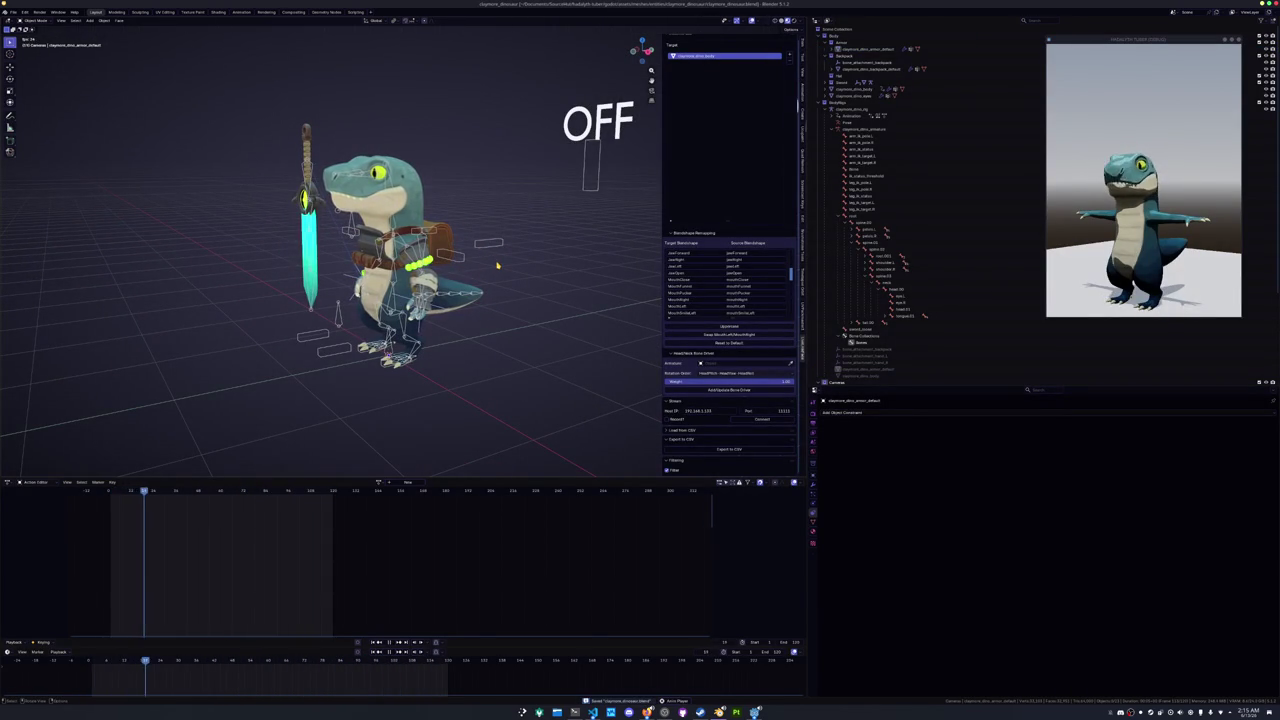
- Select the dinosaur rig to show its keyframes and watch the animation from a new angle
{"action": "scroll", "coordinate": [494, 266], "scroll_direction": "up", "scroll_amount": 1}
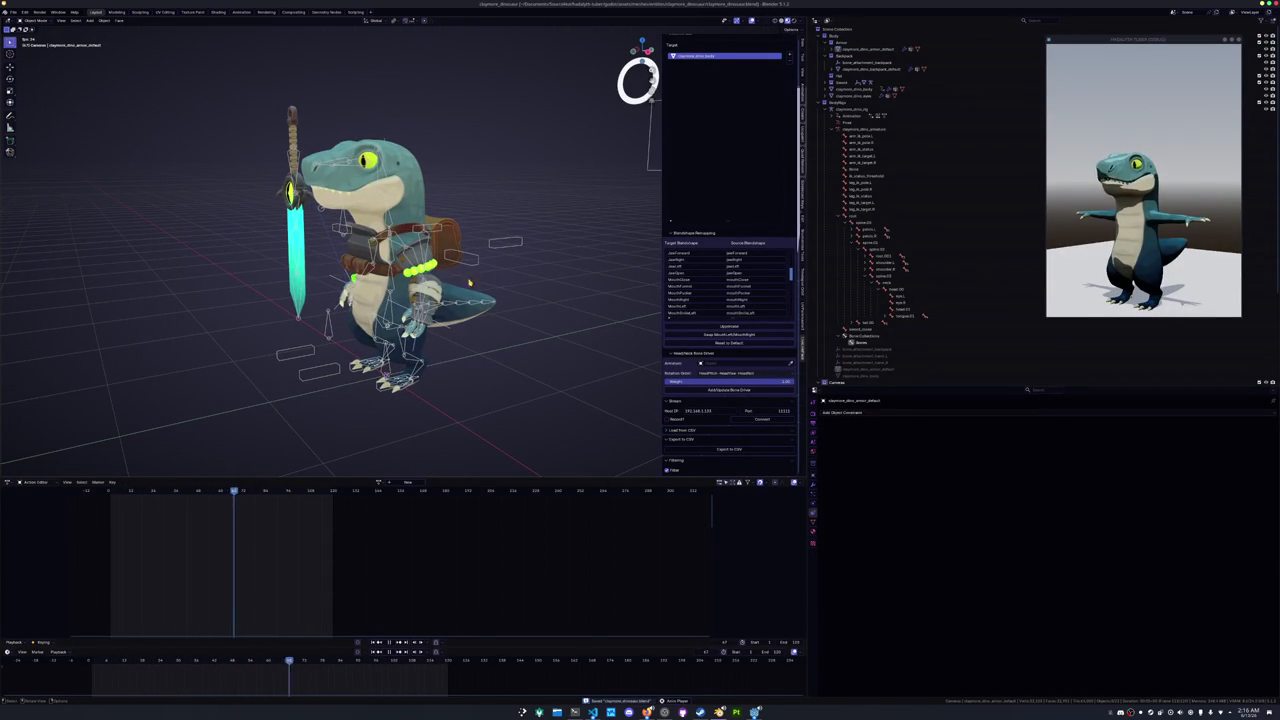
{"action": "left_click_drag", "start_coordinate": [645, 52], "coordinate": [640, 80]}
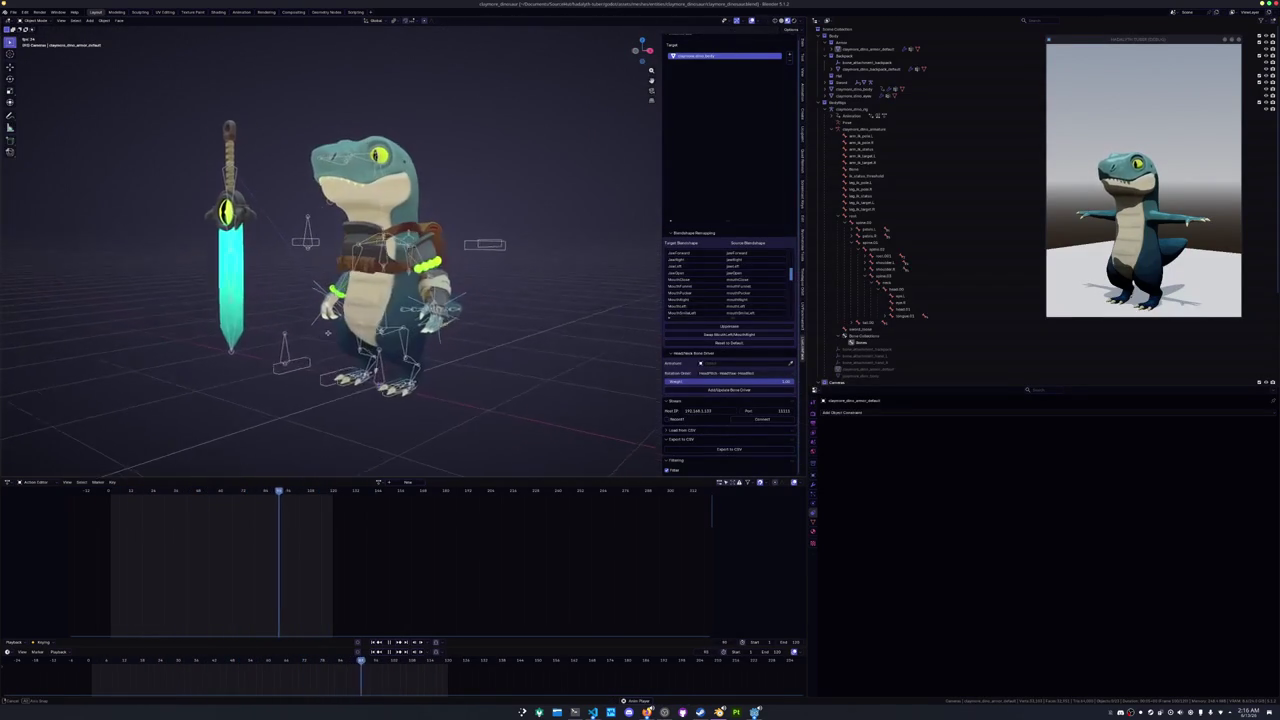
{"action": "left_click", "coordinate": [456, 353]}
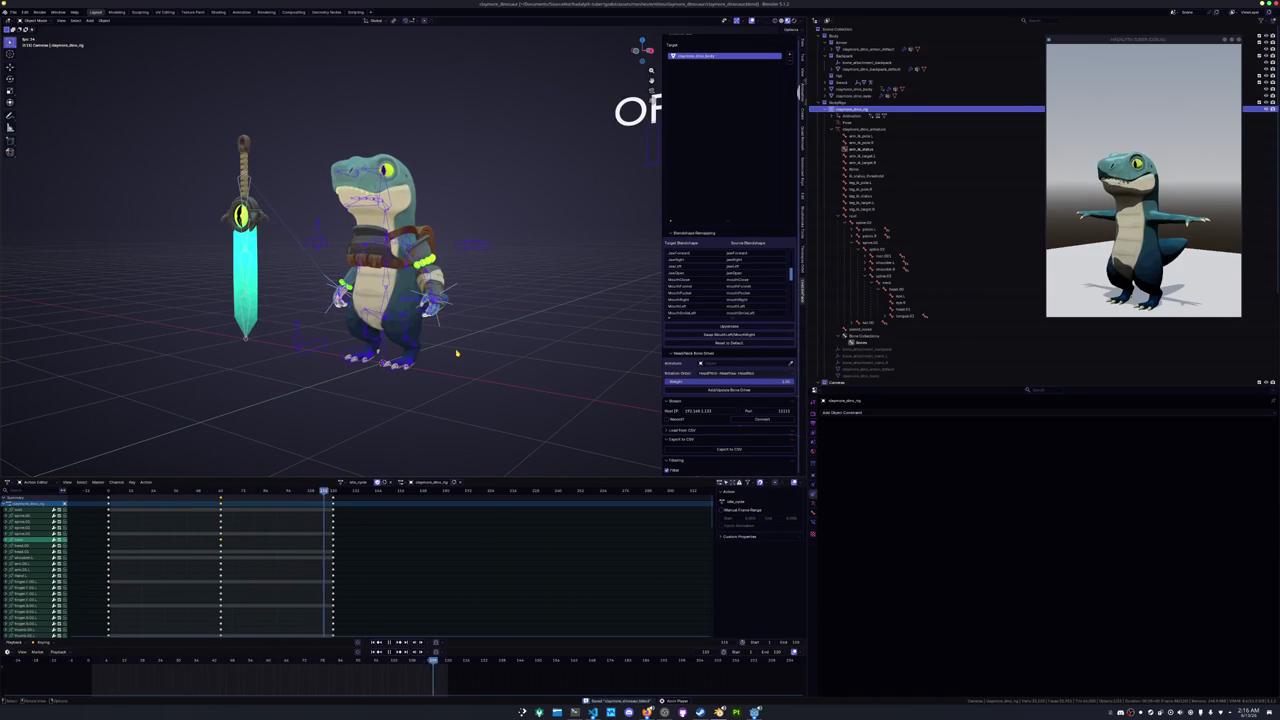
{"action": "scroll", "coordinate": [455, 346], "scroll_direction": "down", "scroll_amount": 5}
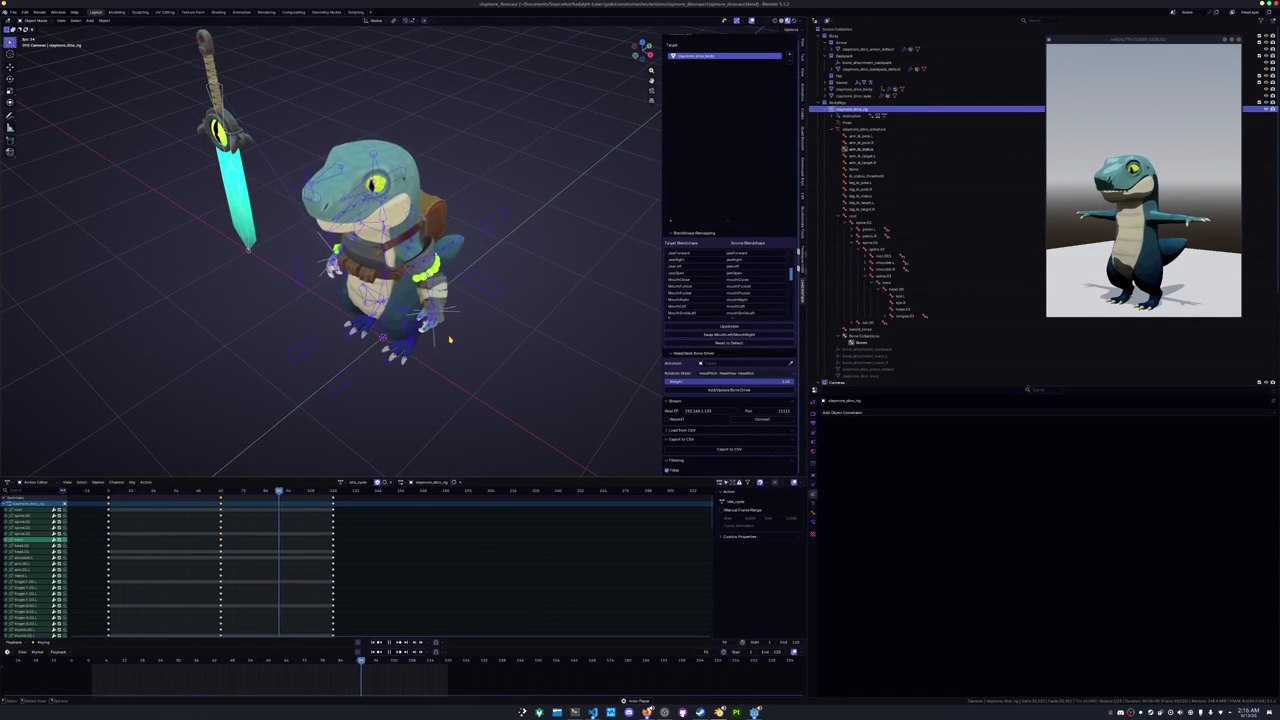
{"action": "scroll", "coordinate": [449, 340], "scroll_direction": "up", "scroll_amount": 5}
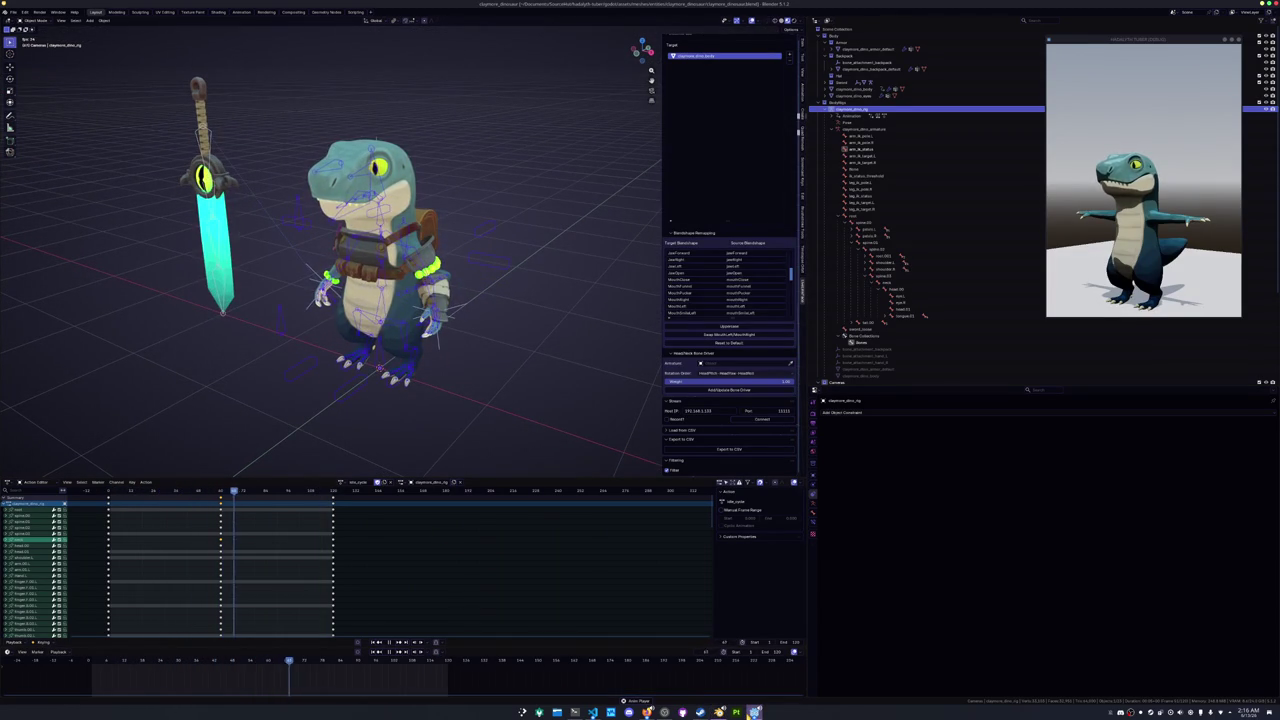
- In Godot, deselect the world environment and select the claymore_dino_body mesh
{"action": "left_click", "coordinate": [755, 712]}
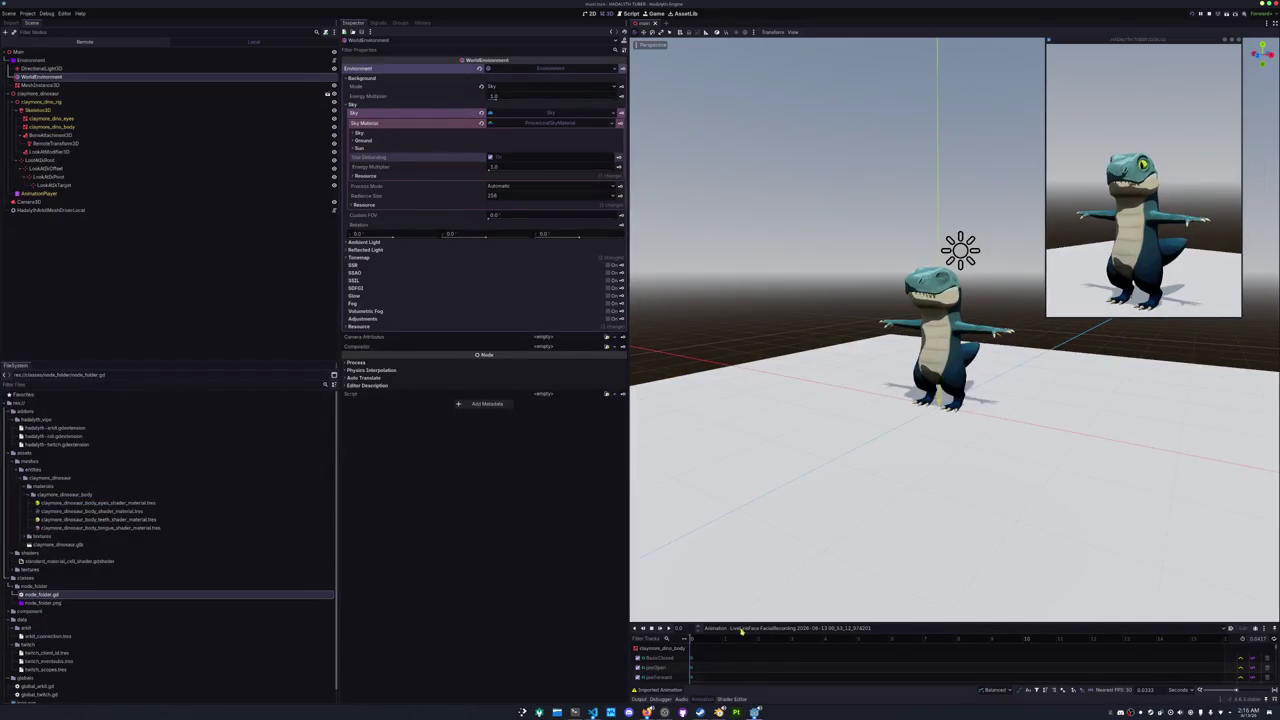
{"action": "scroll", "coordinate": [633, 480], "scroll_direction": "down", "scroll_amount": 1}
{"action": "left_click", "coordinate": [633, 480]}
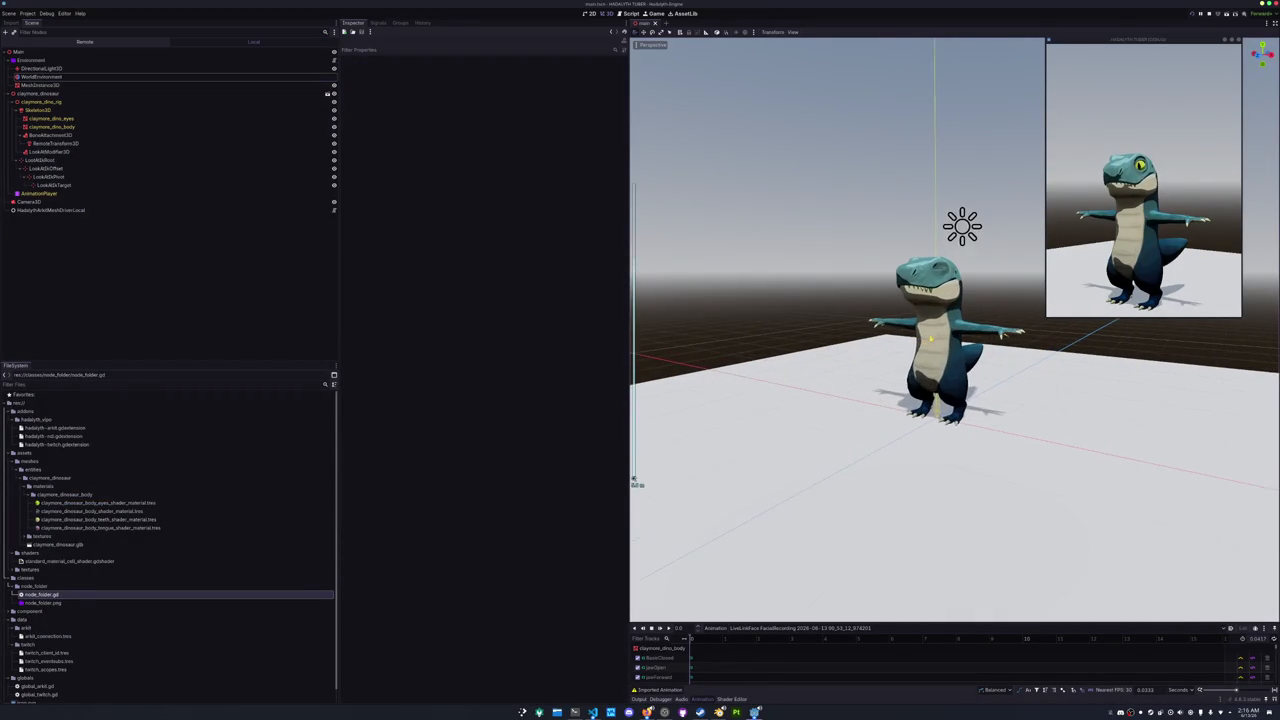
{"action": "scroll", "coordinate": [633, 480], "scroll_direction": "up", "scroll_amount": 5}
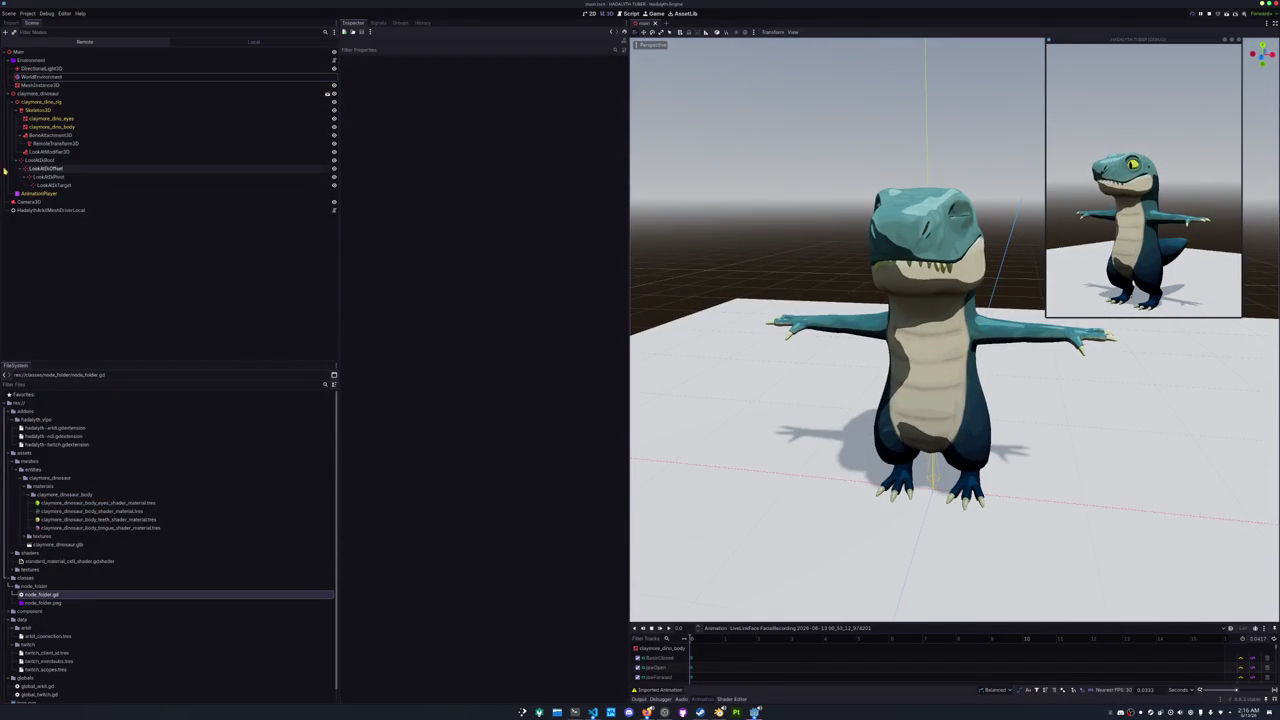
{"action": "left_click", "coordinate": [53, 119]}
{"action": "left_click", "coordinate": [50, 127]}
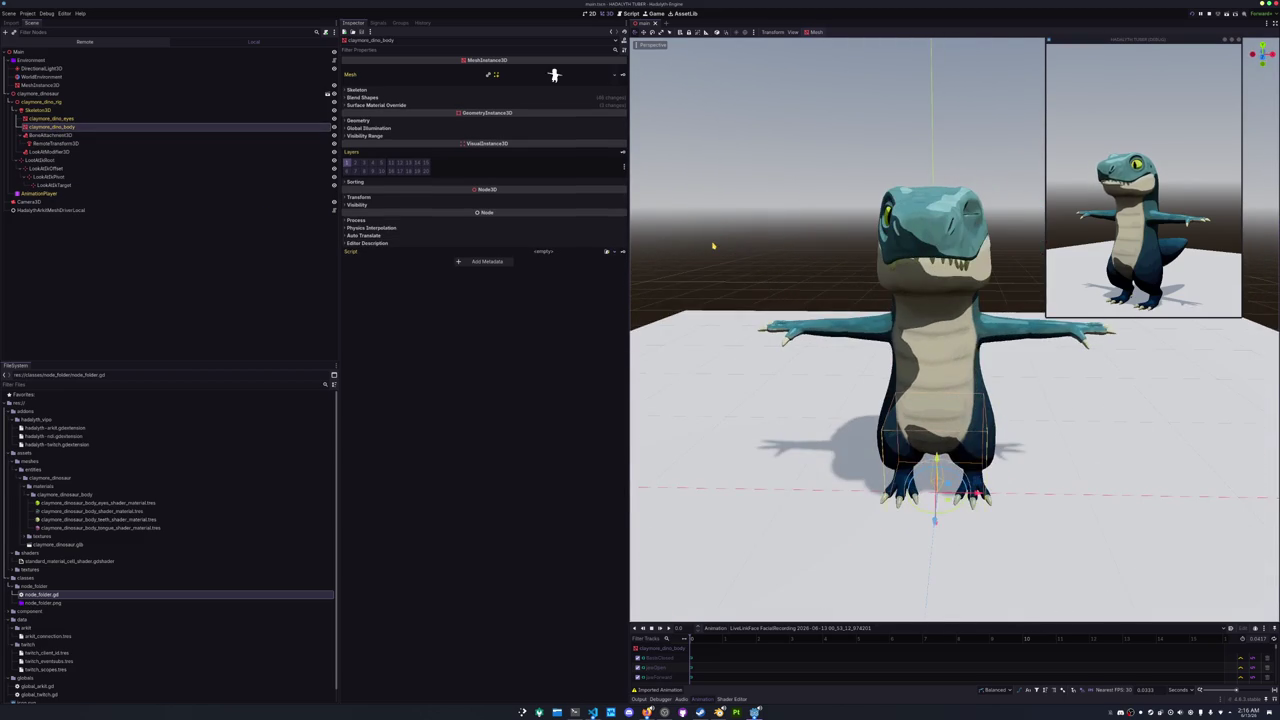
- Select the eyes shader material file in FileSystem, then return to Blender
{"action": "scroll", "coordinate": [940, 330], "scroll_direction": "down", "scroll_amount": 2}
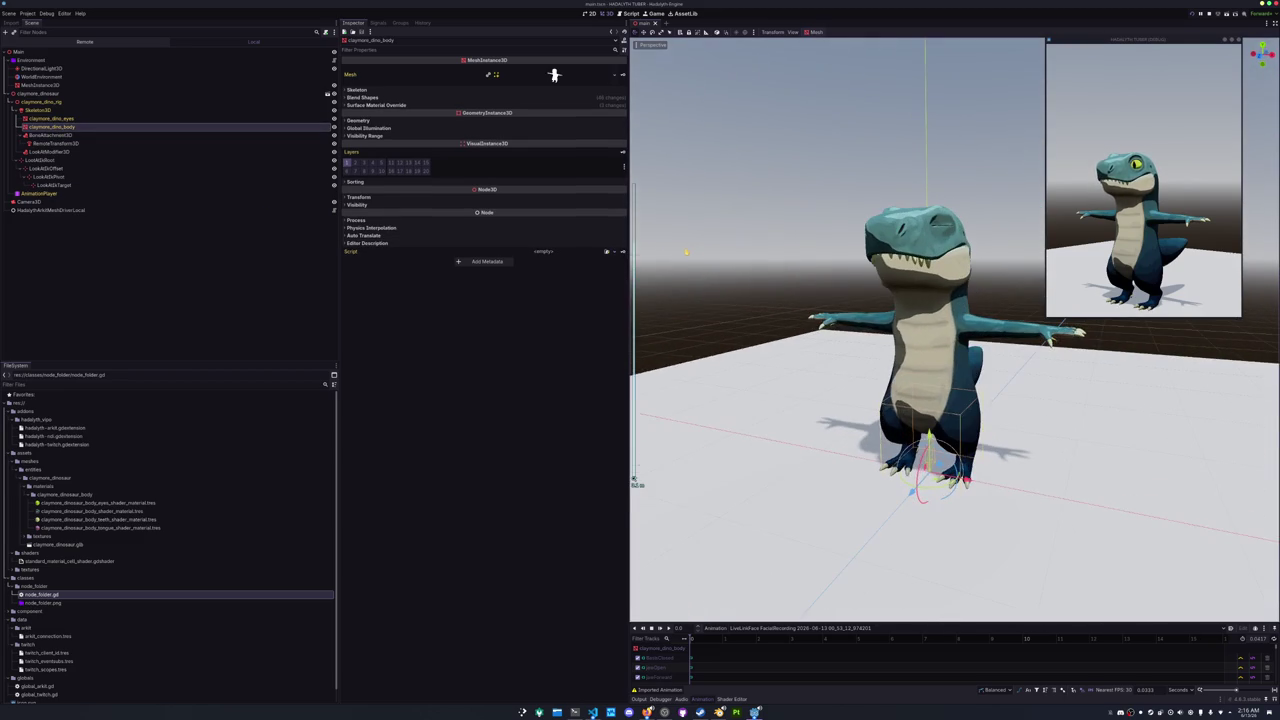
{"action": "left_click", "coordinate": [115, 504]}
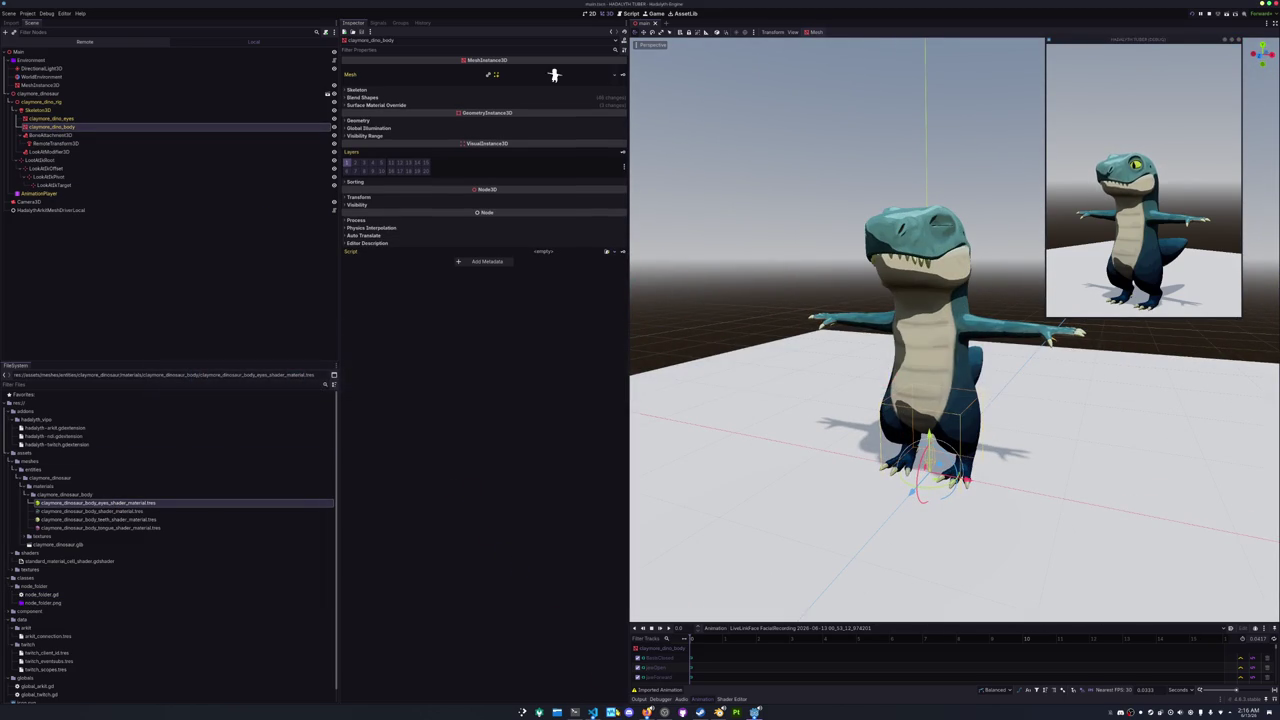
{"action": "scroll", "coordinate": [657, 667], "scroll_direction": "down", "scroll_amount": 2}
{"action": "scroll", "coordinate": [657, 667], "scroll_direction": "down", "scroll_amount": 1}
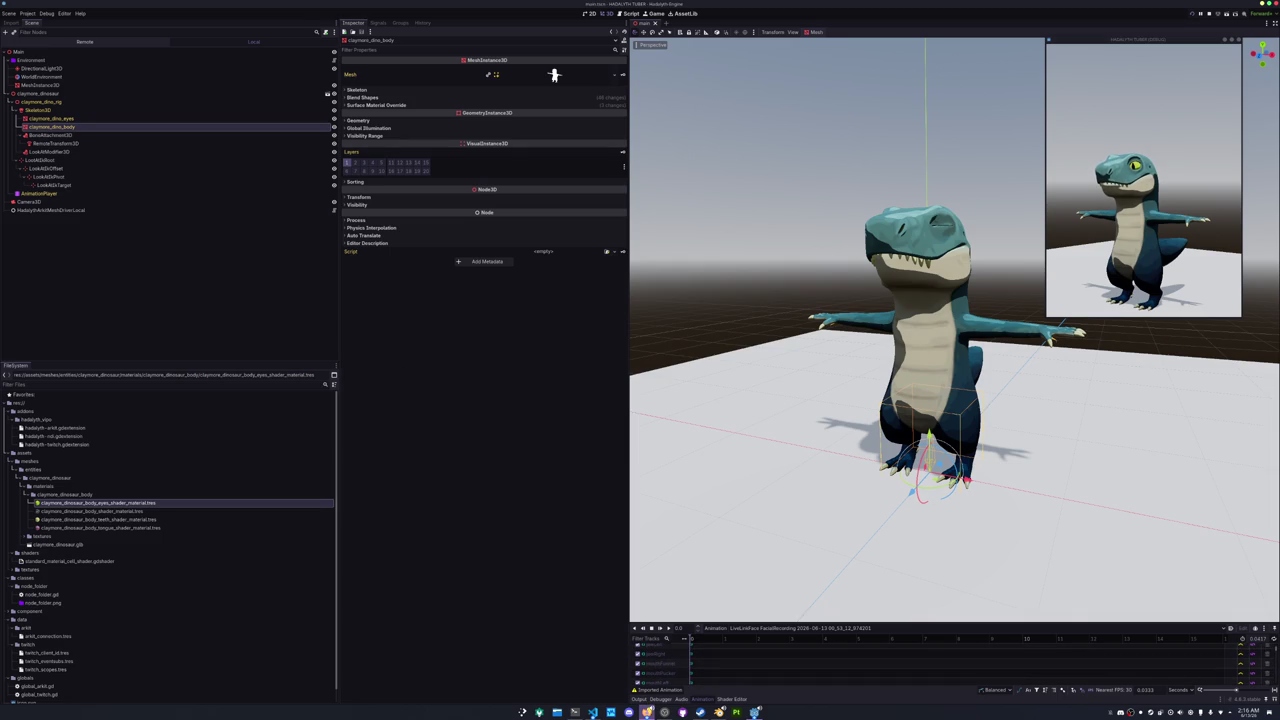
{"action": "left_click", "coordinate": [755, 712]}
{"action": "key", "text": "alt+Tab"}
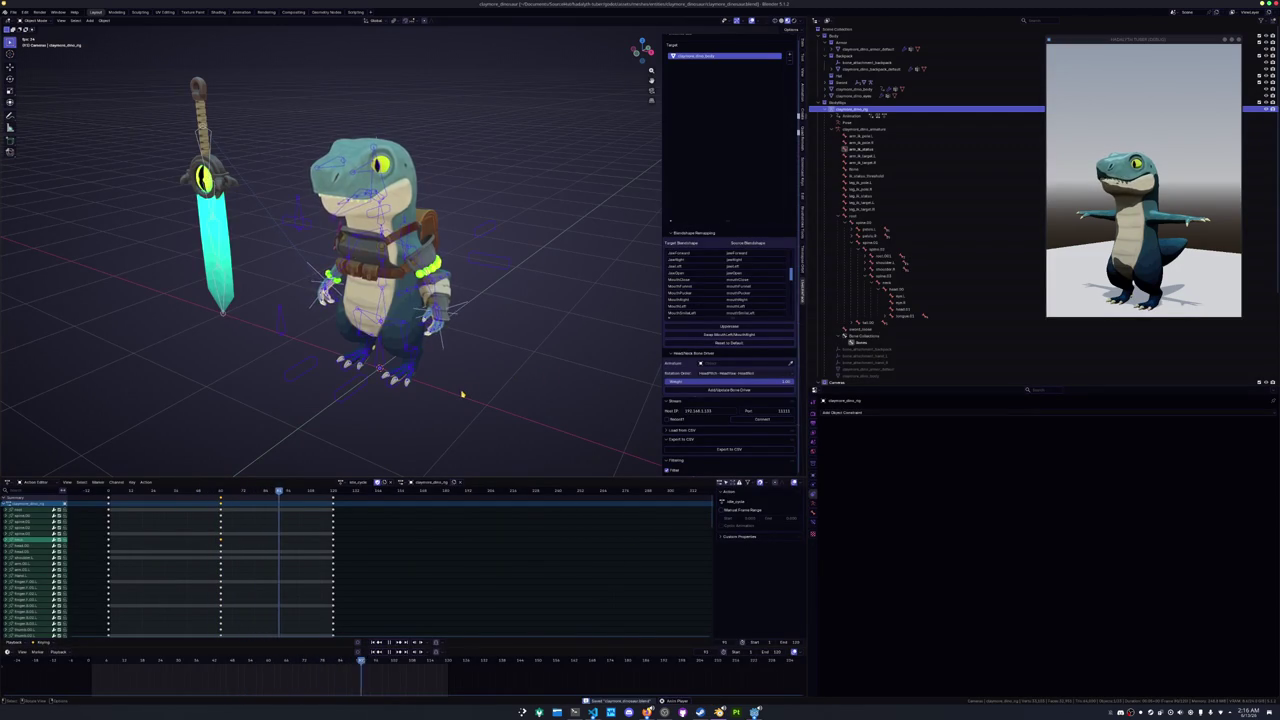
- Test-move the armour attachment along X and cancel, leaving it in place
{"action": "left_click", "coordinate": [326, 290]}
{"action": "scroll", "coordinate": [326, 290], "scroll_direction": "up", "scroll_amount": 3}
{"action": "key", "text": "g"}
{"action": "key", "text": "Escape"}
{"action": "scroll", "coordinate": [568, 307], "scroll_direction": "down", "scroll_amount": 3}
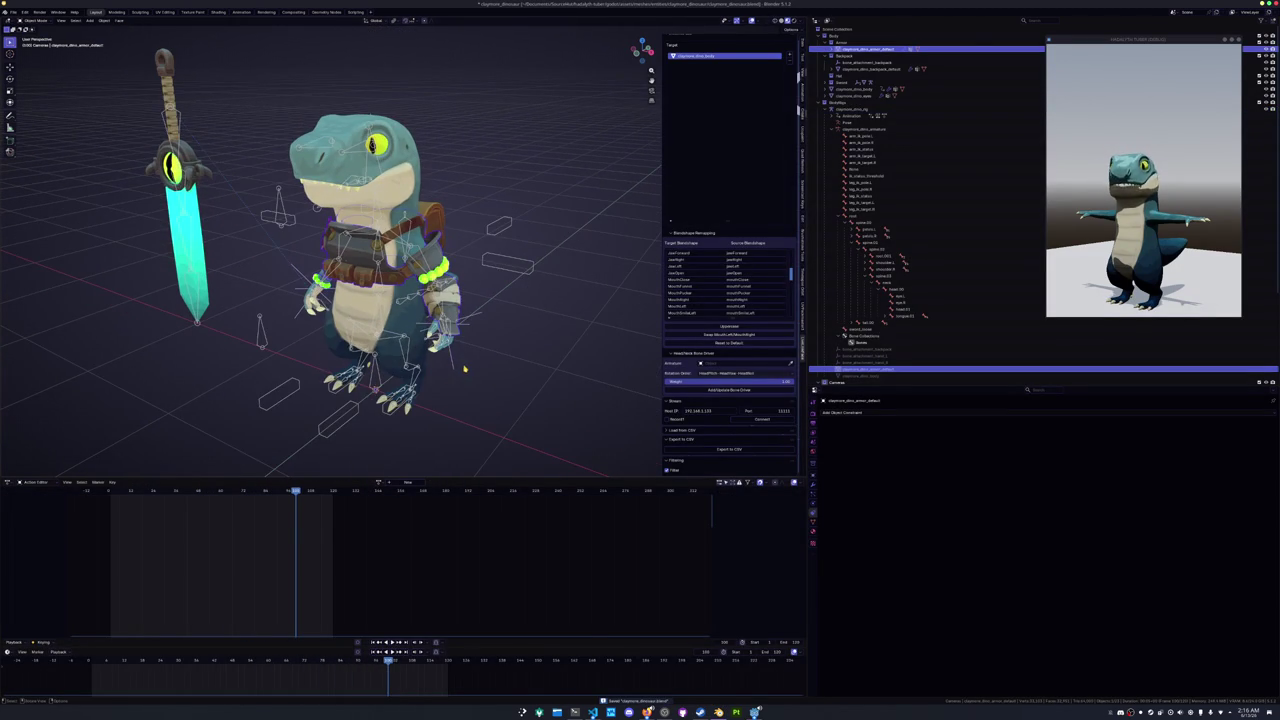
{"action": "scroll", "coordinate": [584, 296], "scroll_direction": "down", "scroll_amount": 2}
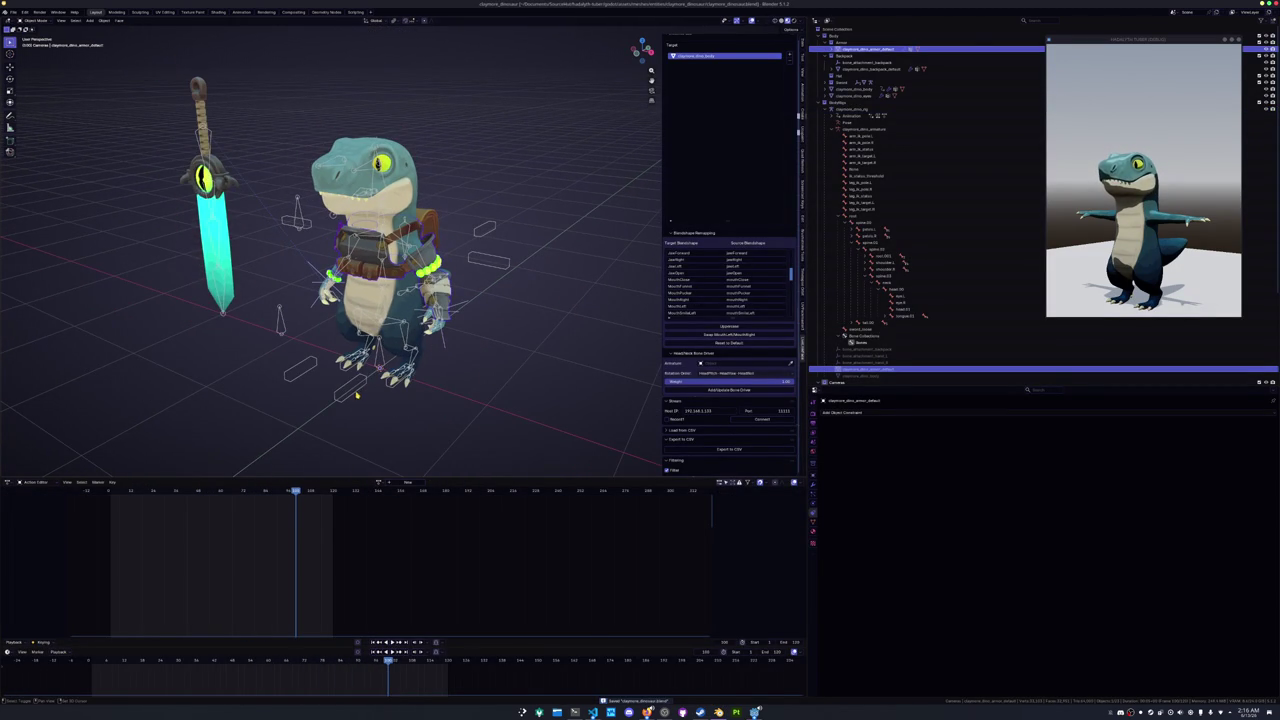
{"action": "key", "text": "g"}
{"action": "key", "text": "x"}
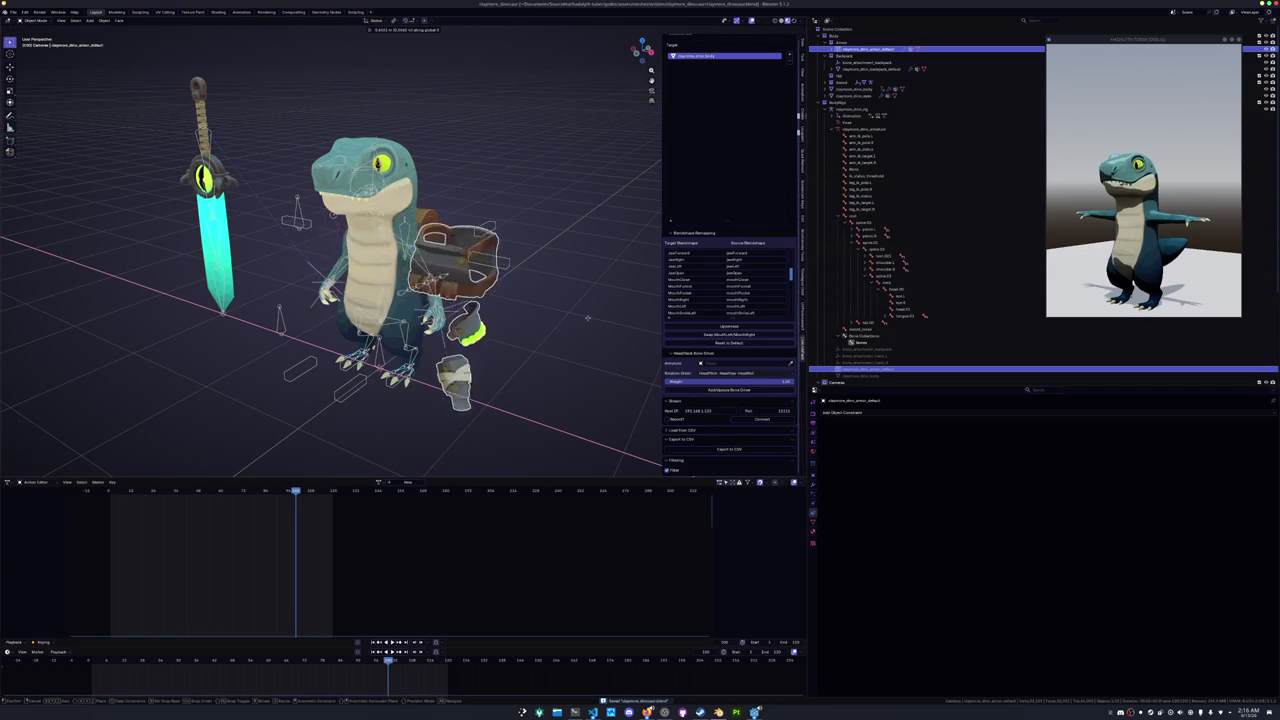
{"action": "key", "text": "Escape"}
- Select the dinosaur body, show its vertex groups and shape keys, and save the file
{"action": "left_click", "coordinate": [375, 240]}
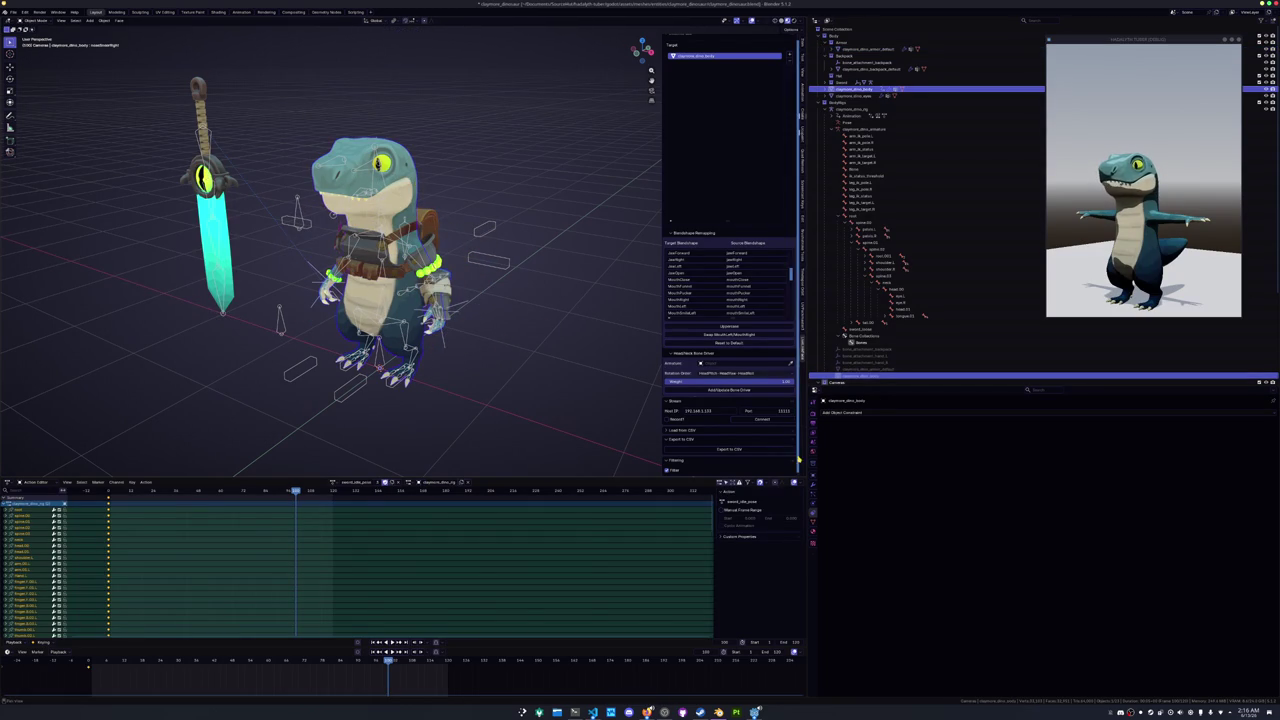
{"action": "left_click", "coordinate": [815, 531]}
{"action": "left_click", "coordinate": [815, 521]}
{"action": "left_click", "coordinate": [815, 531]}
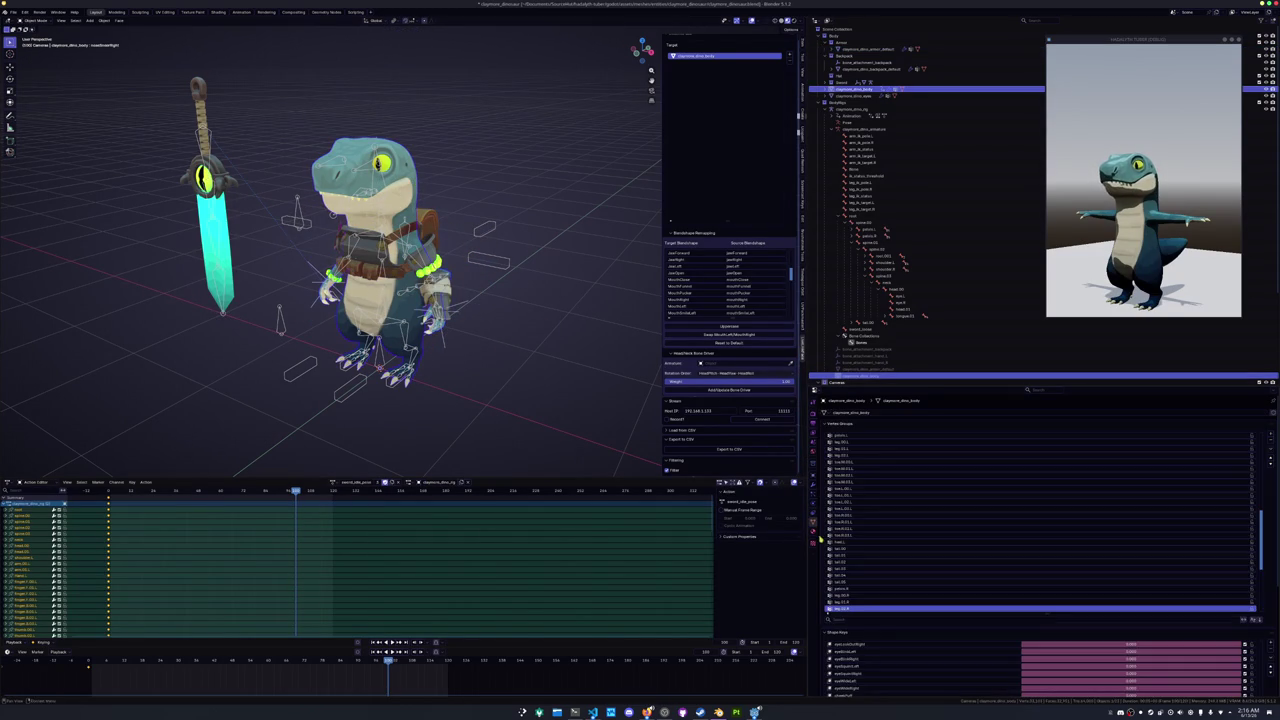
{"action": "key", "text": "ctrl+s"}
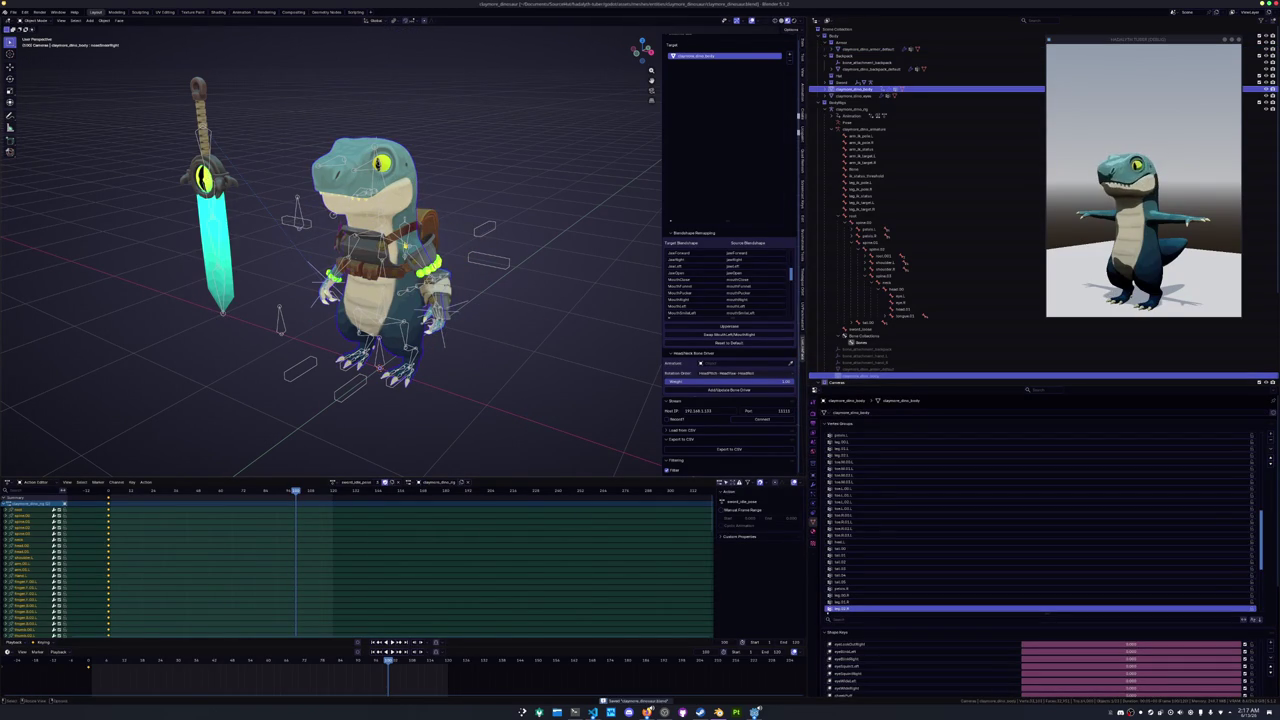
- Select the dinosaur rig and export it as glTF 2.0, overwriting claymore_dinosaur.glb
{"action": "left_click", "coordinate": [862, 95]}
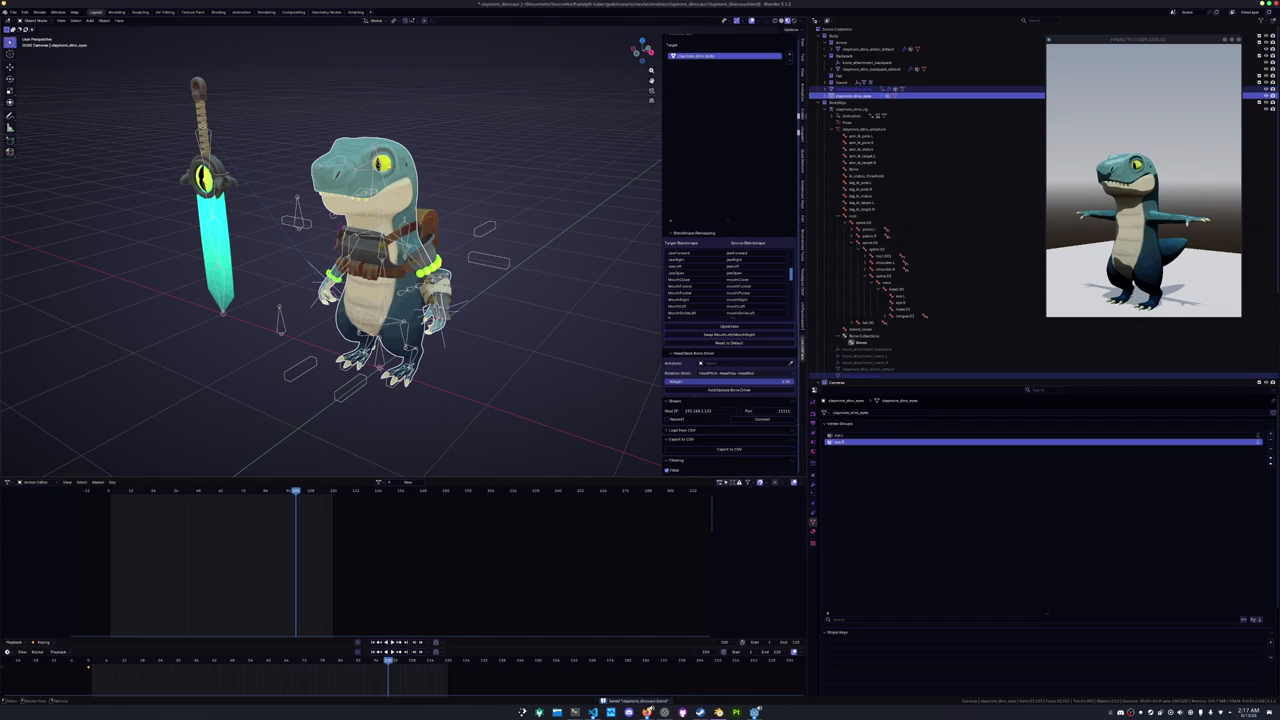
{"action": "left_click", "coordinate": [347, 394]}
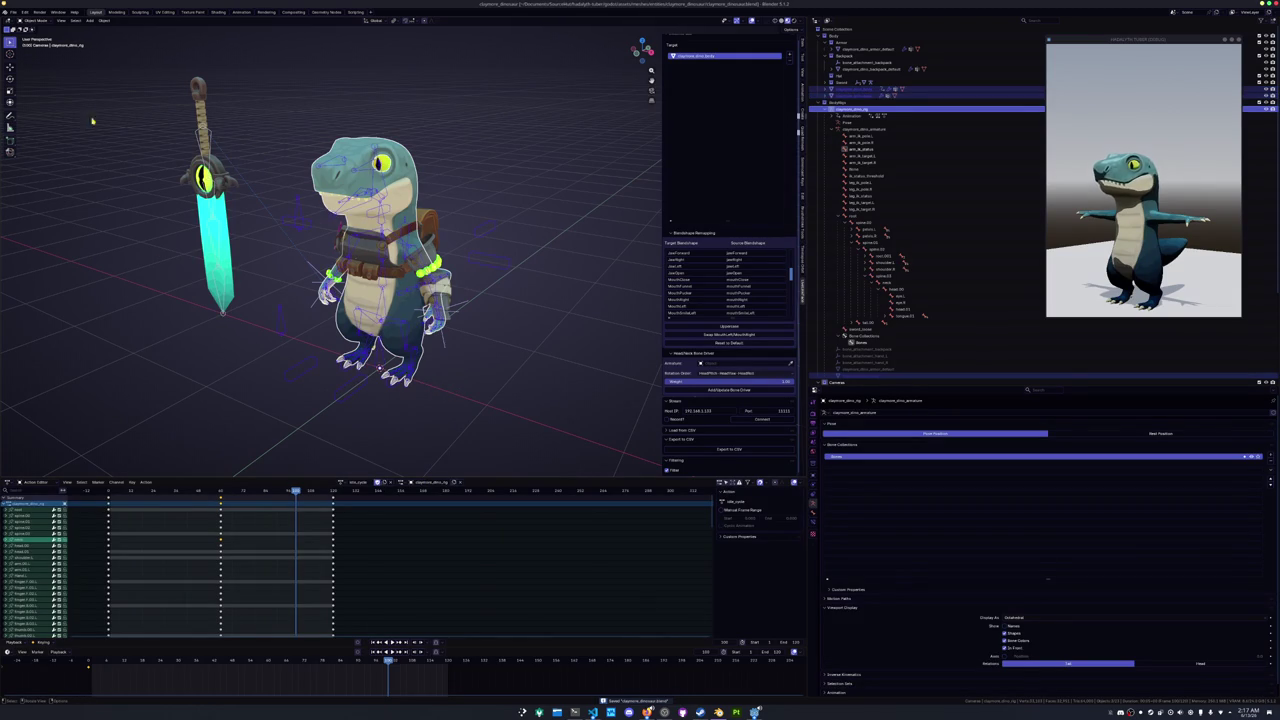
{"action": "left_click", "coordinate": [13, 12]}
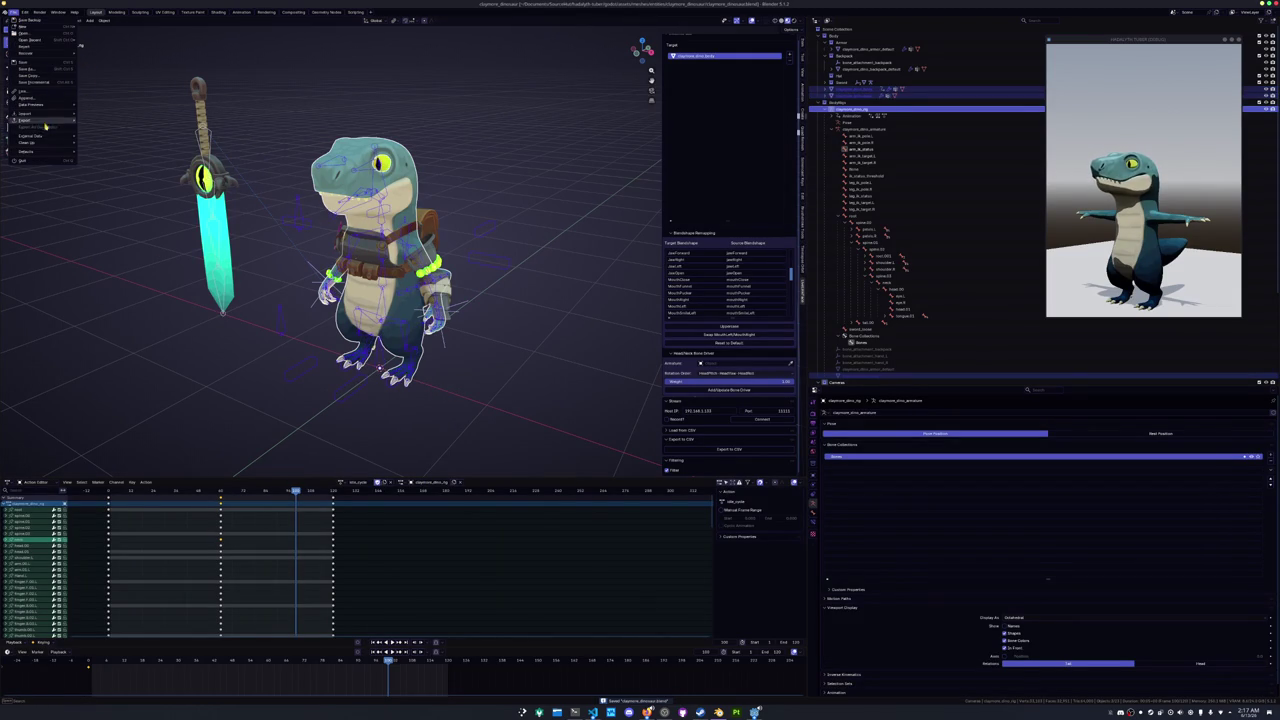
{"action": "mouse_move", "coordinate": [48, 123]}
{"action": "left_click", "coordinate": [106, 180]}
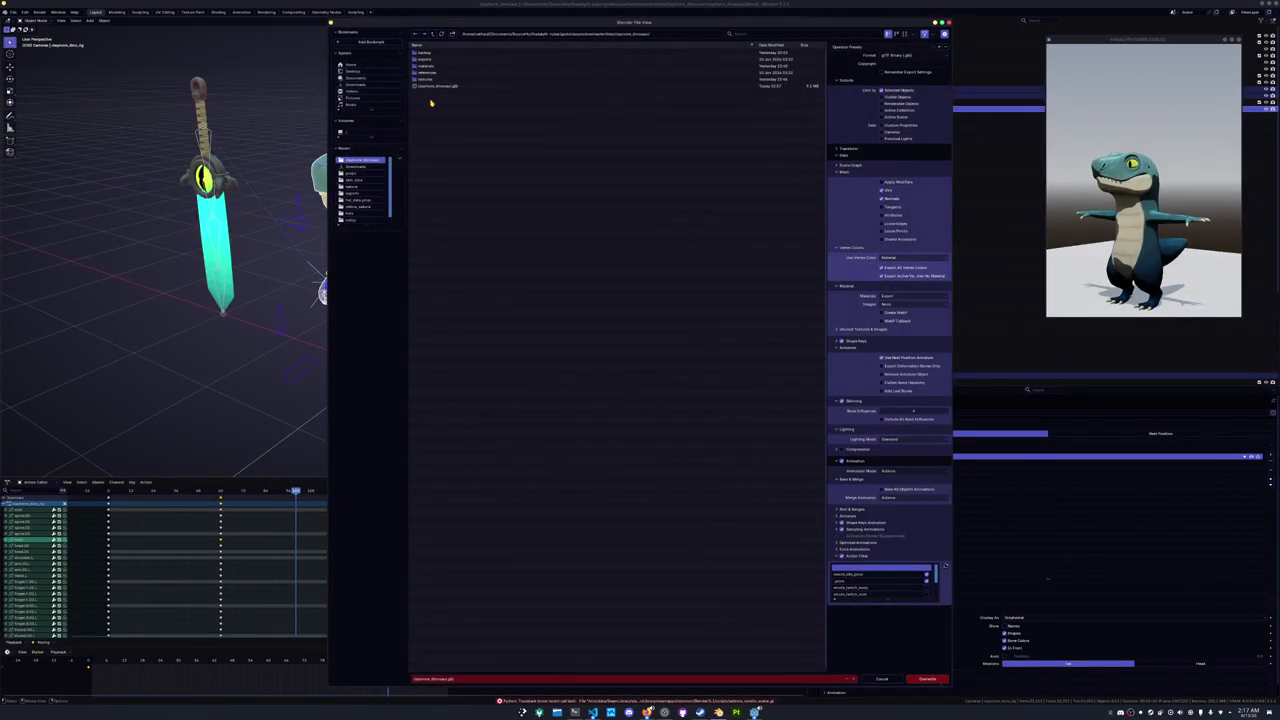
{"action": "left_click", "coordinate": [926, 680]}
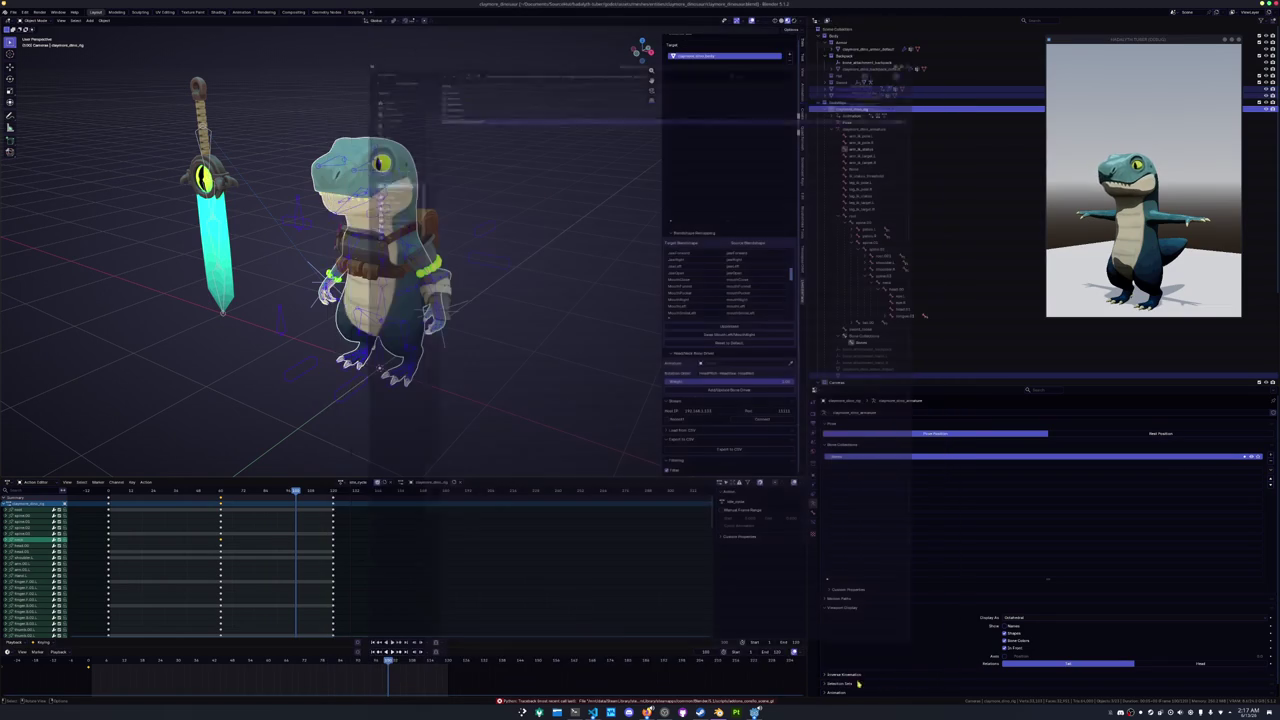
- Return to Godot so the assets reimport, and reselect the claymore_dino_body mesh
{"action": "left_click", "coordinate": [755, 712]}
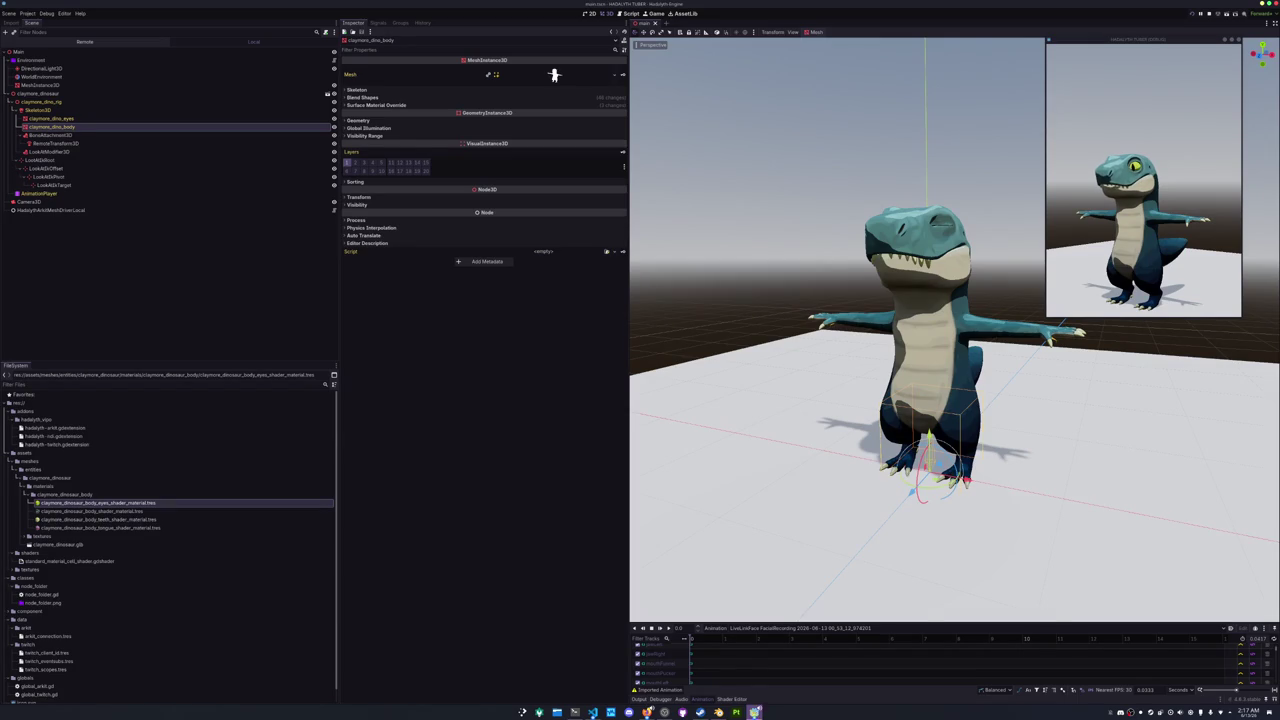
{"action": "left_click", "coordinate": [719, 712]}
{"action": "left_click", "coordinate": [755, 712]}
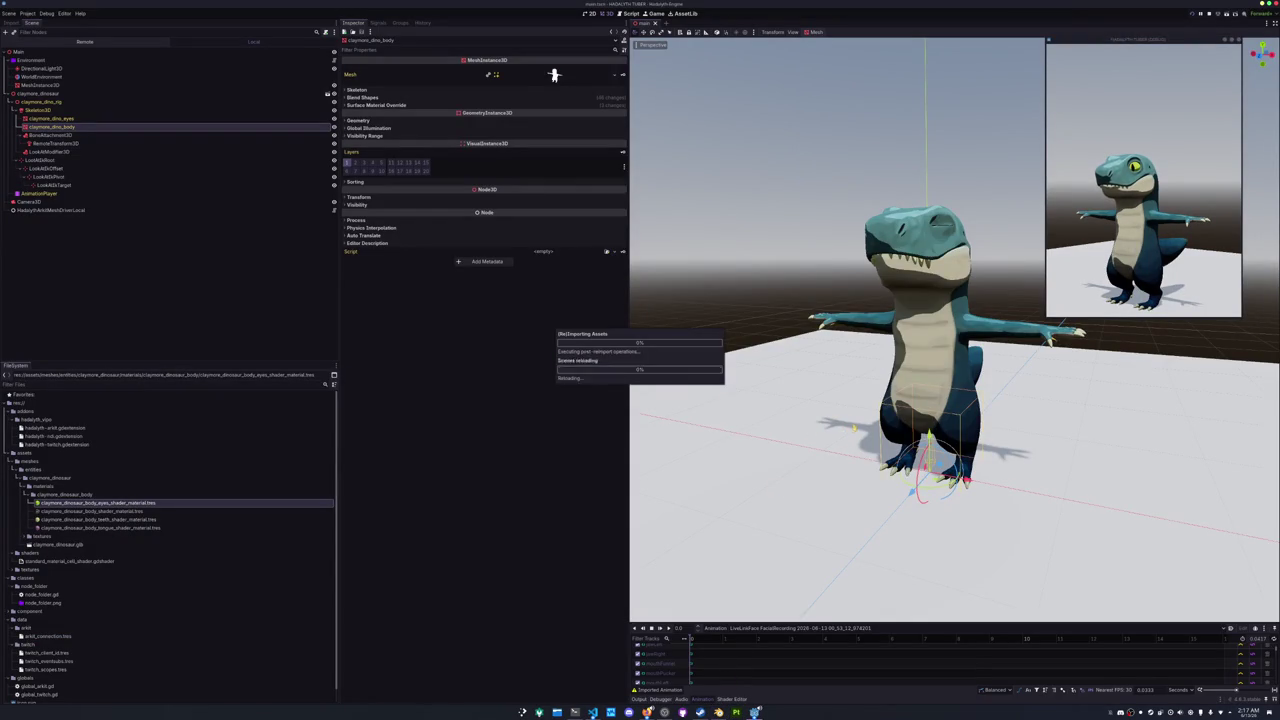
{"action": "left_click", "coordinate": [42, 85]}
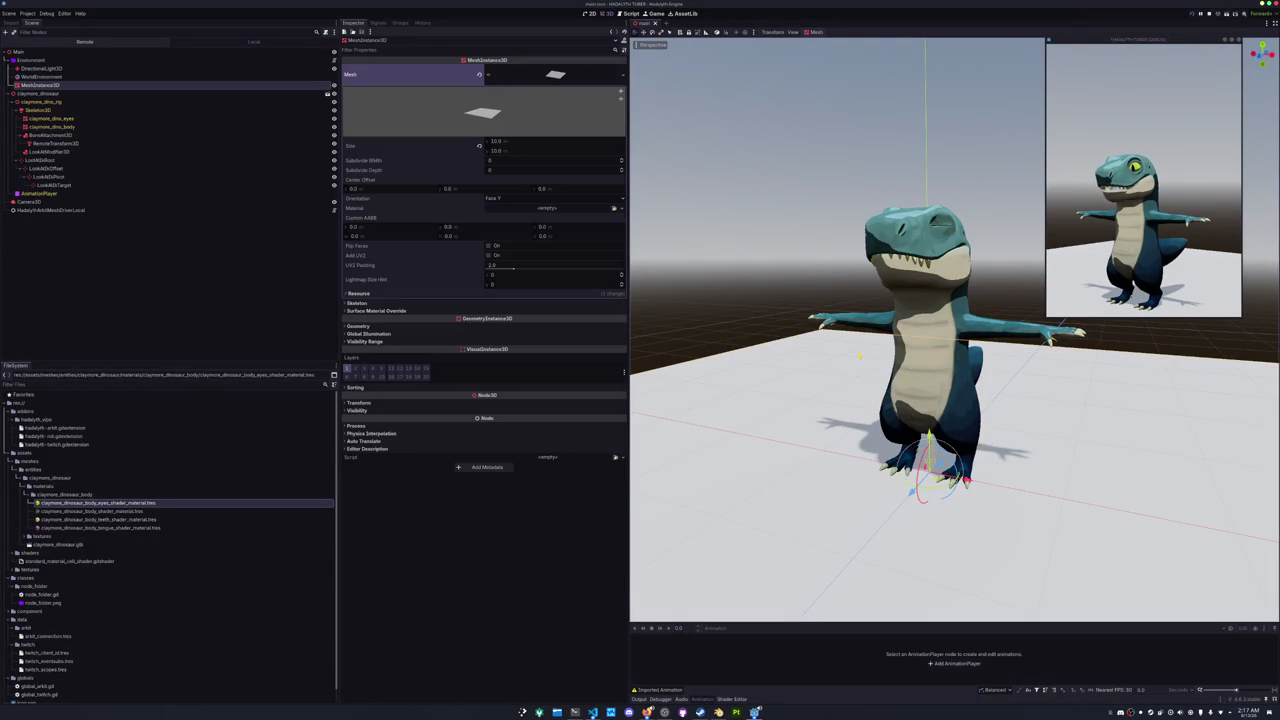
{"action": "left_click", "coordinate": [83, 129]}
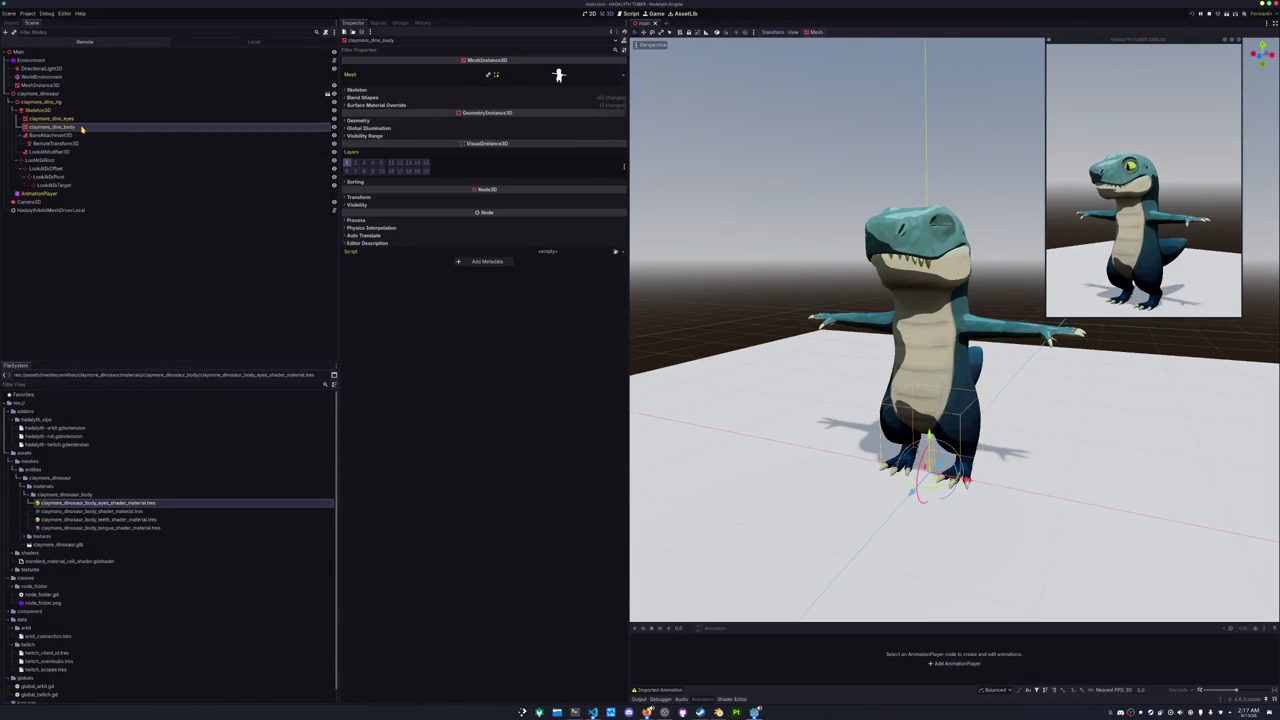
- Expand the body's Blend Shapes and reset all jaw and mouth shapes to 0
{"action": "left_click", "coordinate": [428, 97]}
{"action": "left_click", "coordinate": [479, 115]}
{"action": "left_click", "coordinate": [479, 125]}
{"action": "left_click", "coordinate": [479, 134]}
{"action": "left_click", "coordinate": [479, 154]}
{"action": "left_click", "coordinate": [479, 163]}
{"action": "left_click", "coordinate": [479, 183]}
{"action": "left_click", "coordinate": [479, 192]}
{"action": "left_click", "coordinate": [479, 202]}
{"action": "left_click", "coordinate": [479, 212]}
{"action": "left_click", "coordinate": [479, 221]}
{"action": "left_click", "coordinate": [479, 231]}
{"action": "left_click", "coordinate": [480, 241]}
{"action": "left_click", "coordinate": [479, 250]}
{"action": "left_click", "coordinate": [479, 279]}
{"action": "left_click", "coordinate": [479, 289]}
{"action": "left_click", "coordinate": [479, 299]}
{"action": "left_click", "coordinate": [479, 308]}
{"action": "left_click", "coordinate": [479, 318]}
{"action": "left_click", "coordinate": [479, 328]}
{"action": "left_click", "coordinate": [479, 337]}
{"action": "left_click", "coordinate": [479, 347]}
{"action": "left_click", "coordinate": [479, 357]}
{"action": "left_click", "coordinate": [479, 366]}
- Reset the brow, eye look, cheek and nose sneer blend shapes to 0
{"action": "left_click", "coordinate": [479, 376]}
{"action": "left_click", "coordinate": [479, 386]}
{"action": "left_click", "coordinate": [479, 395]}
{"action": "left_click", "coordinate": [479, 424]}
{"action": "left_click", "coordinate": [479, 434]}
{"action": "left_click", "coordinate": [479, 444]}
{"action": "left_click", "coordinate": [479, 453]}
{"action": "left_click", "coordinate": [479, 463]}
{"action": "left_click", "coordinate": [479, 473]}
{"action": "left_click", "coordinate": [479, 482]}
{"action": "left_click", "coordinate": [479, 492]}
{"action": "left_click", "coordinate": [479, 501]}
{"action": "left_click", "coordinate": [479, 511]}
{"action": "left_click", "coordinate": [479, 521]}
{"action": "left_click", "coordinate": [479, 531]}
{"action": "left_click", "coordinate": [479, 550]}
{"action": "left_click", "coordinate": [480, 569]}
{"action": "left_click", "coordinate": [479, 560]}
{"action": "left_click", "coordinate": [479, 579]}
{"action": "left_click", "coordinate": [479, 588]}
{"action": "left_click", "coordinate": [479, 598]}
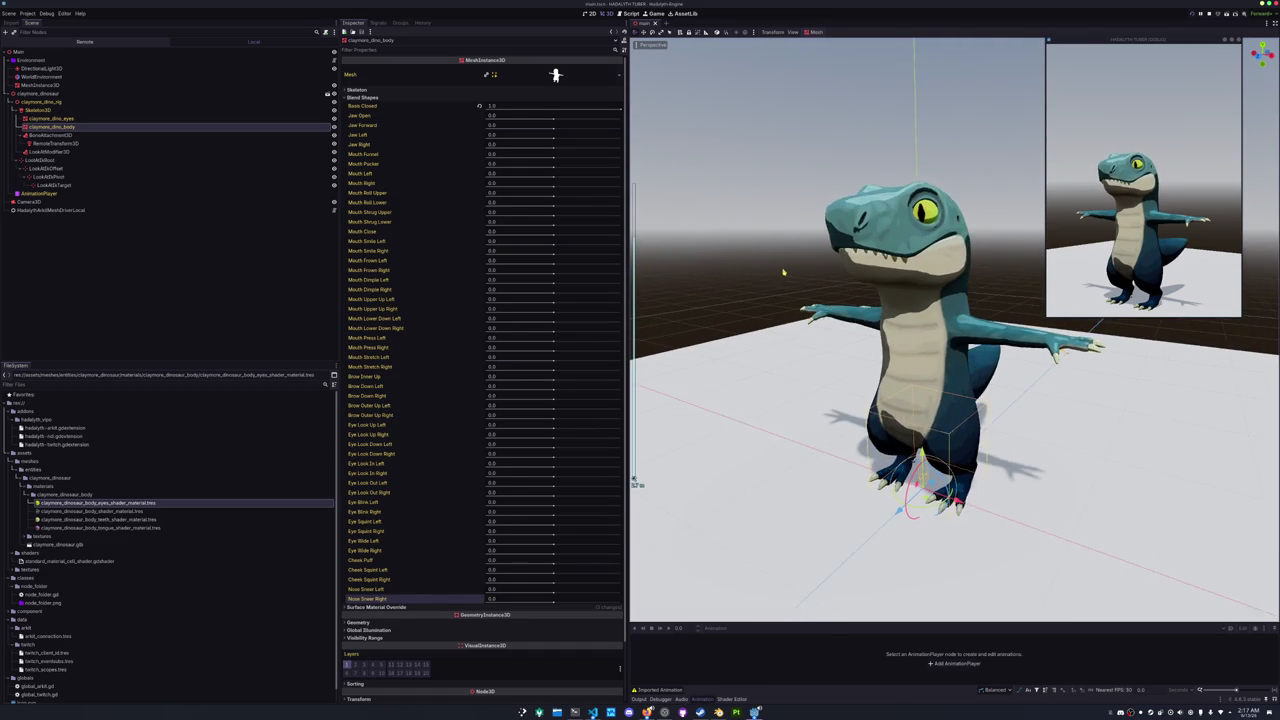
- Set the AnimationPlayer to play the idle animation
{"action": "left_click", "coordinate": [42, 195]}
{"action": "left_click", "coordinate": [540, 68]}
{"action": "left_click", "coordinate": [500, 101]}
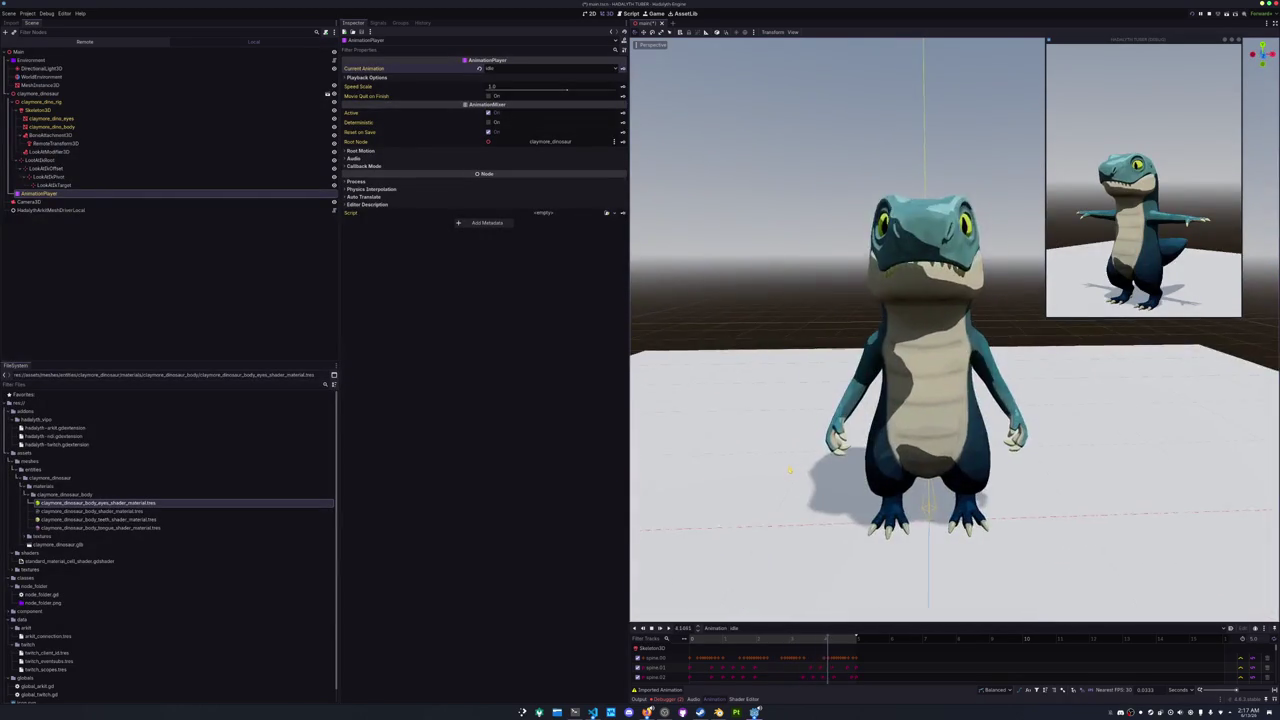
{"action": "scroll", "coordinate": [633, 480], "scroll_direction": "down", "scroll_amount": 3}
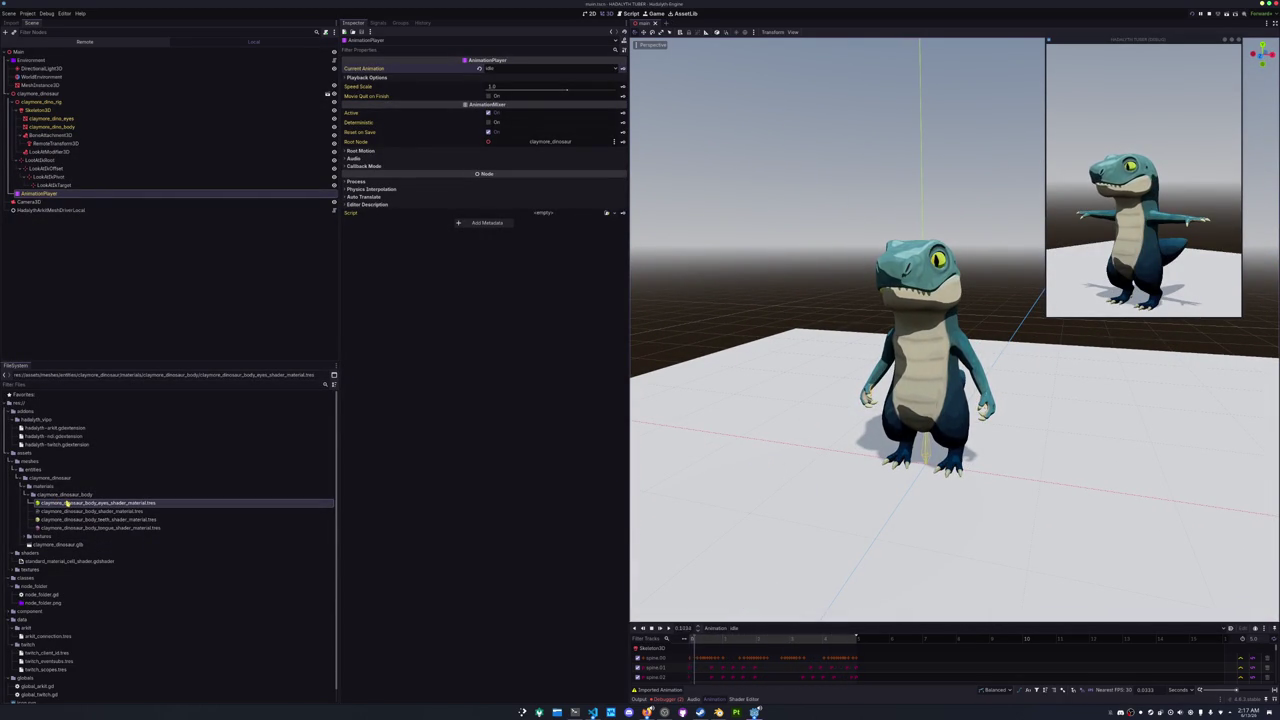
{"action": "left_click", "coordinate": [27, 13]}
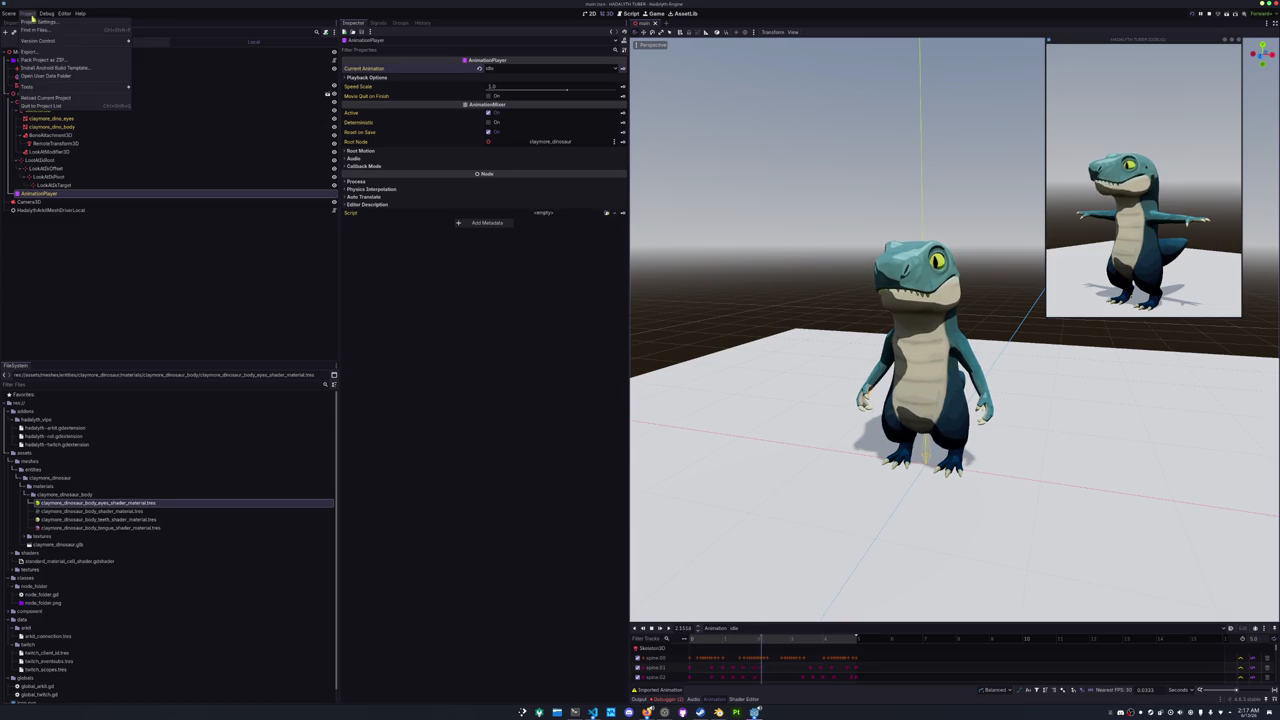
- In Shader Globals, brighten the shadow_ramp gradient's first colour stop to a vivid blue
{"action": "left_click", "coordinate": [50, 36]}
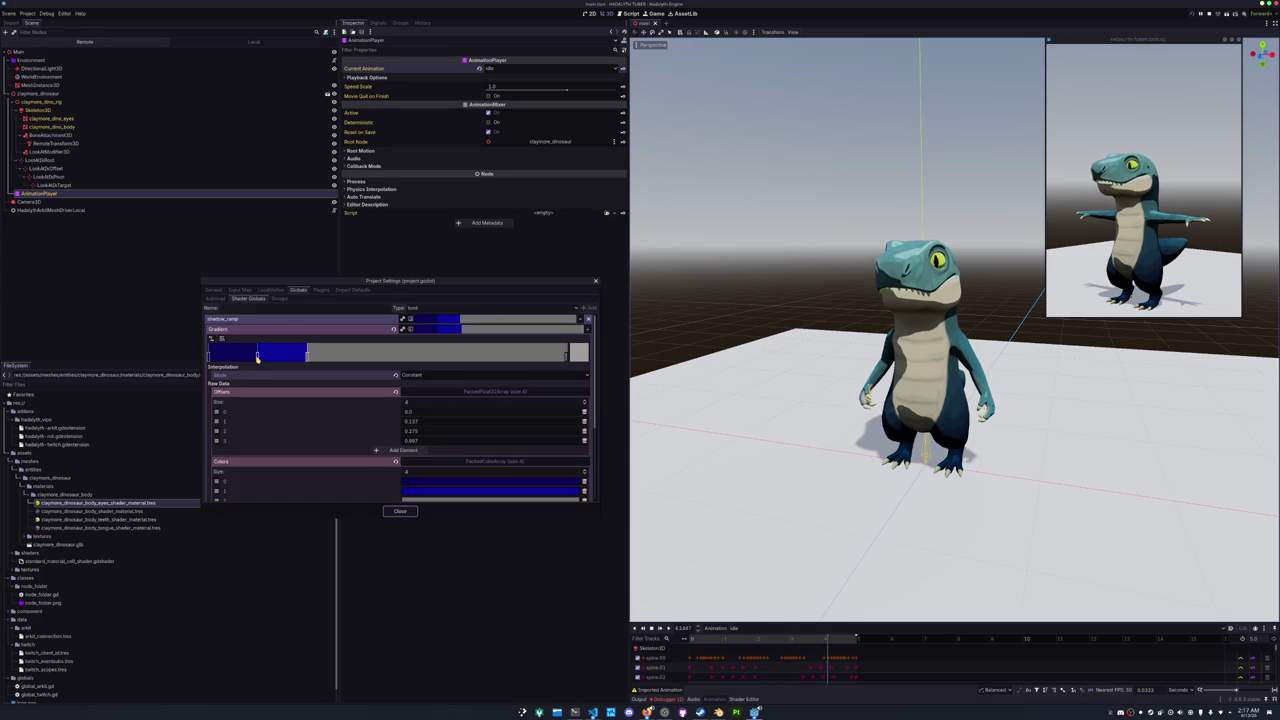
{"action": "double_click", "coordinate": [209, 356]}
{"action": "left_click_drag", "start_coordinate": [307, 430], "coordinate": [302, 382]}
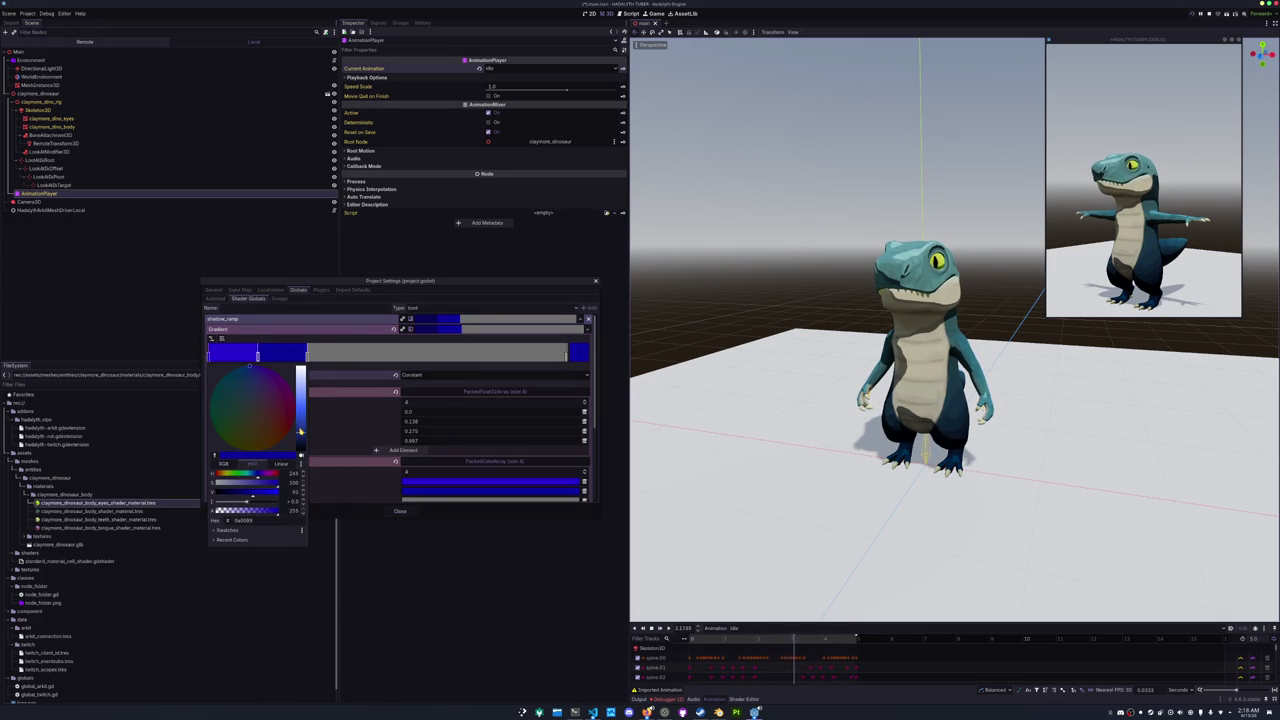
{"action": "left_click_drag", "start_coordinate": [300, 431], "coordinate": [301, 416]}
{"action": "left_click", "coordinate": [354, 368]}
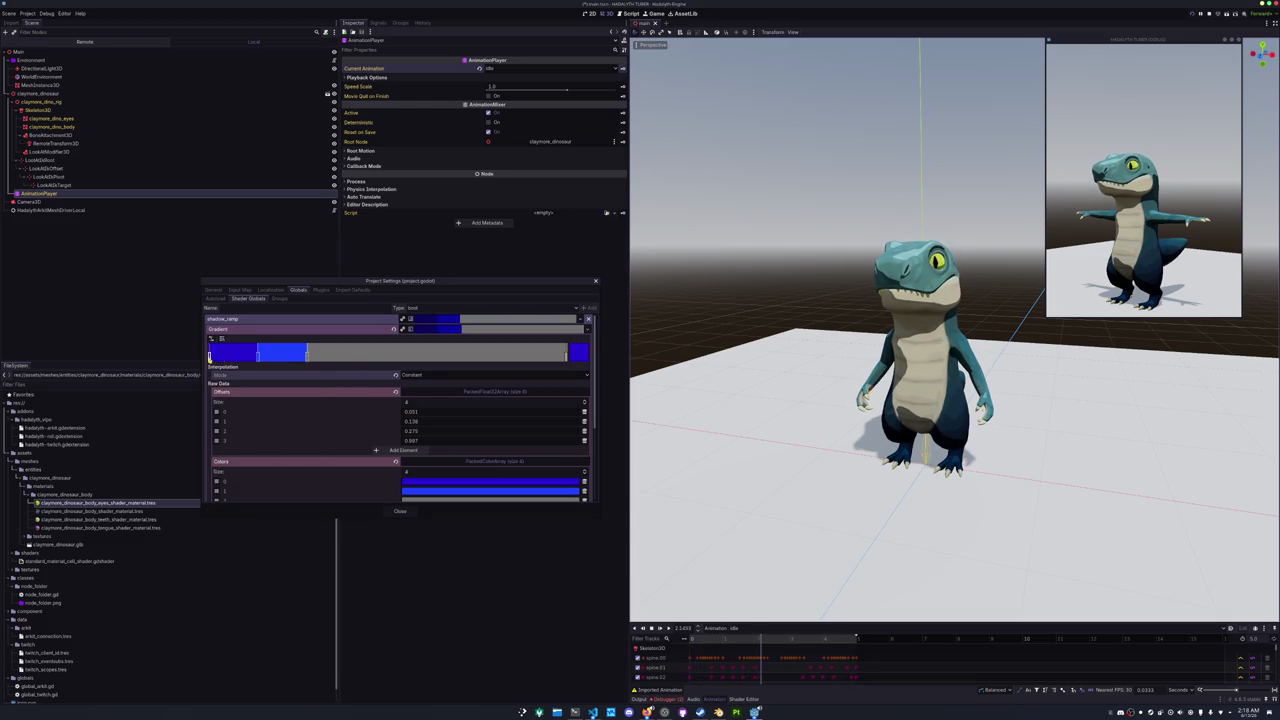
- Make the next gradient stop a brighter, more saturated light blue
{"action": "double_click", "coordinate": [209, 358]}
{"action": "mouse_move", "coordinate": [299, 418]}
{"action": "left_mouse_down"}
{"action": "mouse_move", "coordinate": [300, 385]}
{"action": "mouse_move", "coordinate": [302, 440]}
{"action": "mouse_move", "coordinate": [305, 416]}
{"action": "left_mouse_up"}
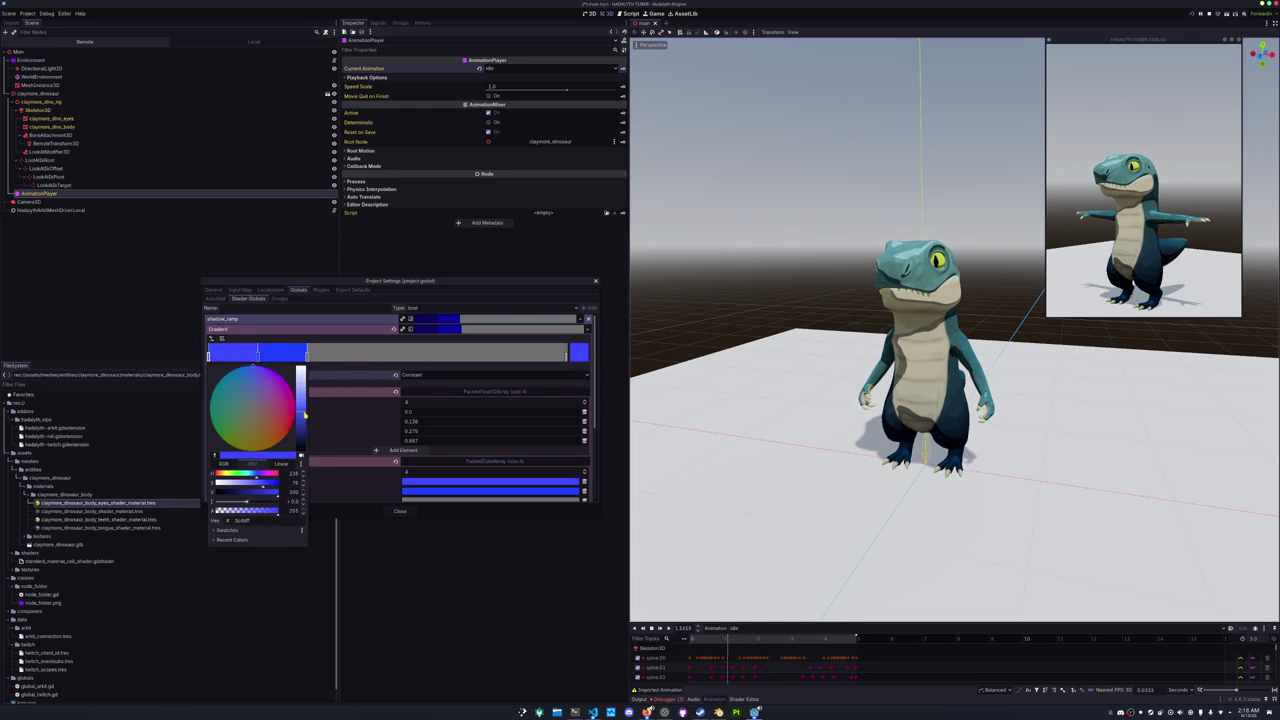
{"action": "left_click_drag", "start_coordinate": [257, 355], "coordinate": [259, 355]}
{"action": "left_click_drag", "start_coordinate": [304, 410], "coordinate": [304, 404]}
- Set the gradient's right-end stop to a slightly darkened mid grey and close Project Settings
{"action": "left_click", "coordinate": [307, 355]}
{"action": "left_click", "coordinate": [304, 408]}
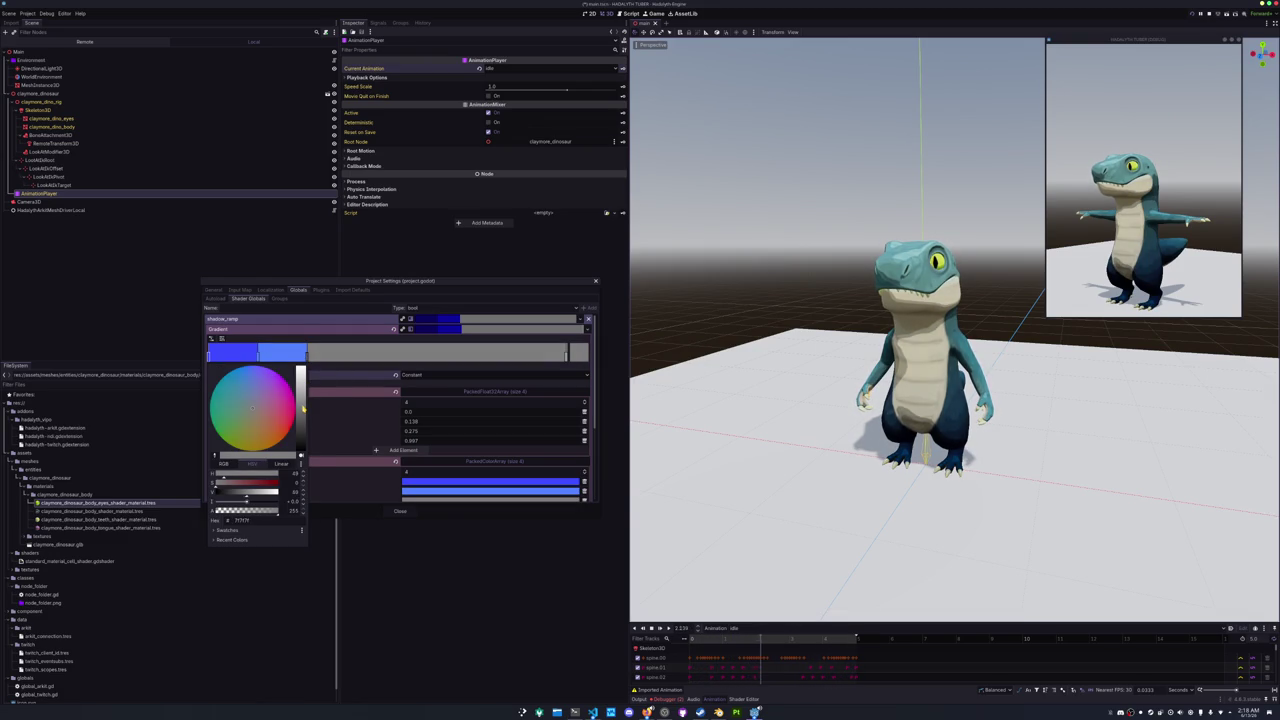
{"action": "left_click_drag", "start_coordinate": [303, 408], "coordinate": [302, 414]}
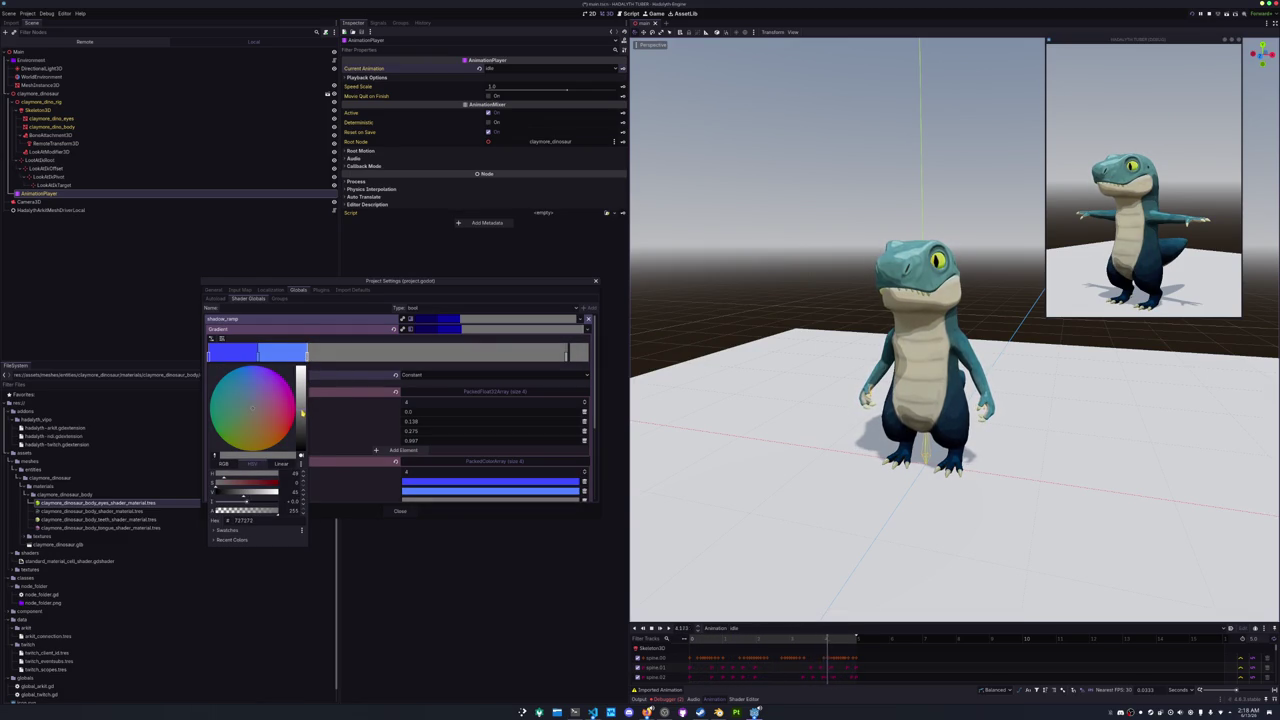
{"action": "left_click", "coordinate": [566, 357]}
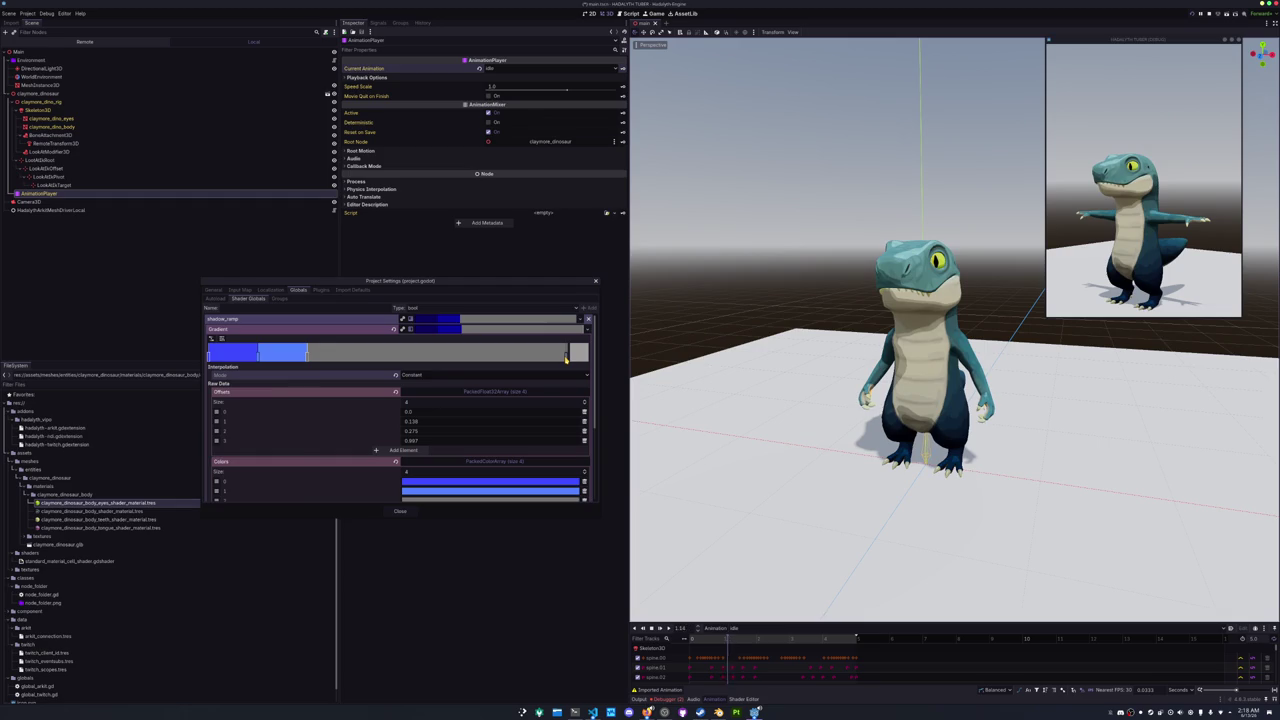
{"action": "left_click", "coordinate": [566, 355]}
{"action": "left_click_drag", "start_coordinate": [302, 397], "coordinate": [300, 400]}
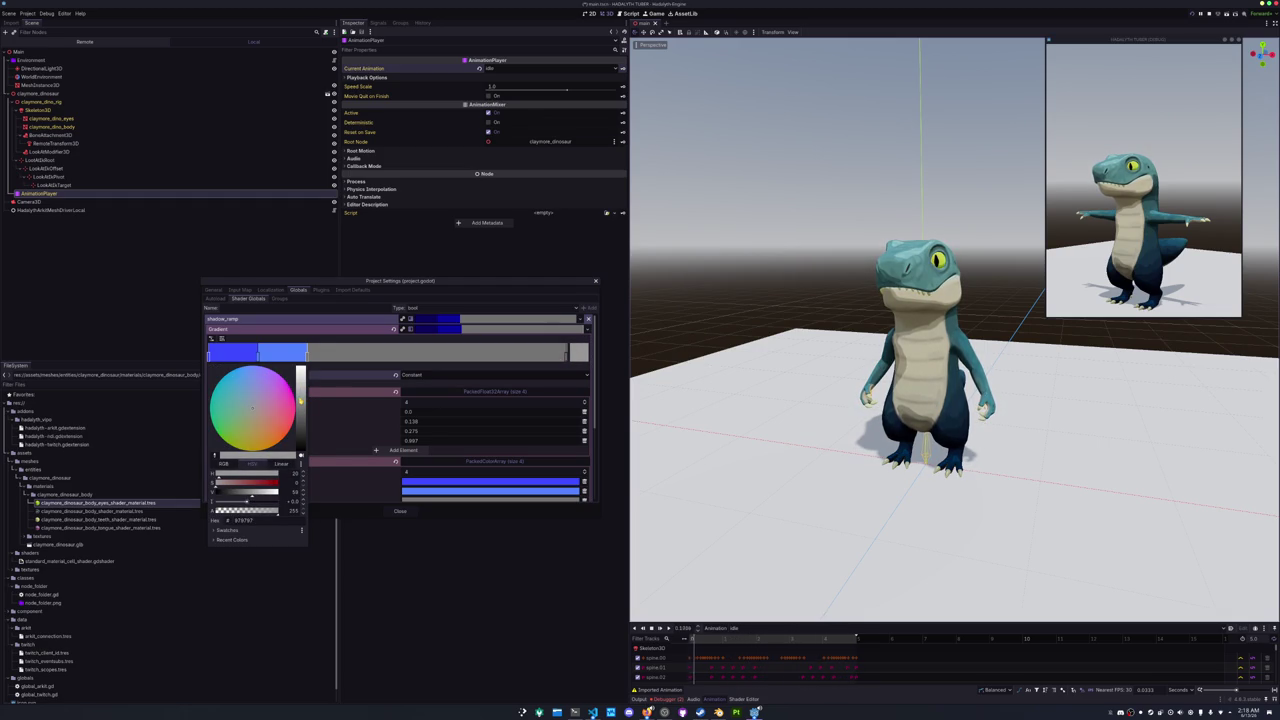
{"action": "left_click", "coordinate": [350, 438]}
{"action": "left_click", "coordinate": [400, 511]}
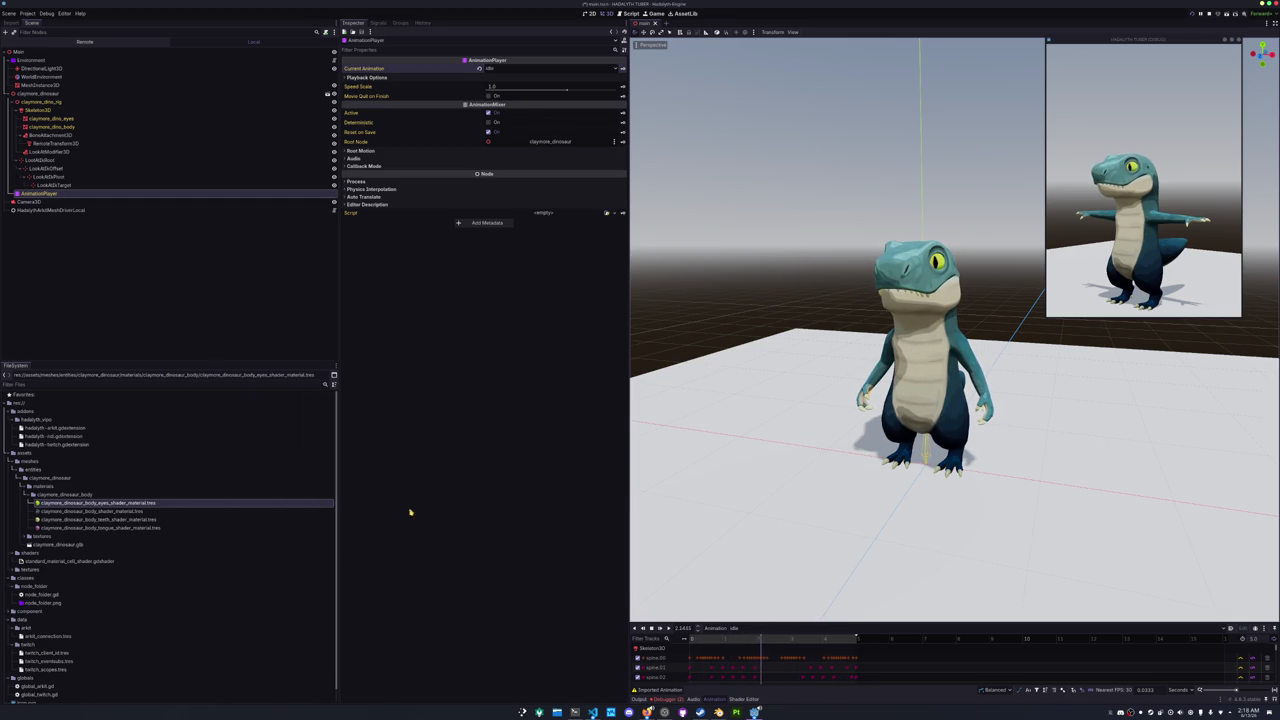
- Save the scene, narrow the running game window to a portrait preview, and select Camera3D
{"action": "key", "text": "ctrl+s"}
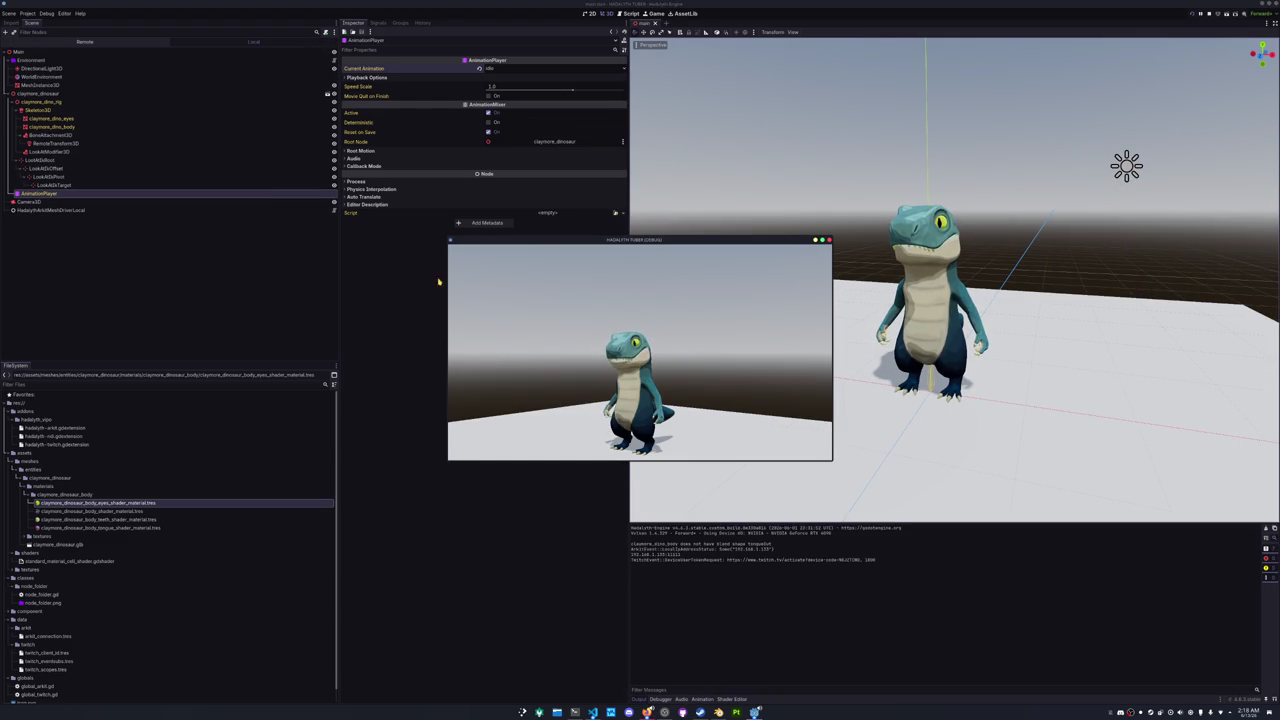
{"action": "mouse_move", "coordinate": [448, 239]}
{"action": "left_mouse_down"}
{"action": "mouse_move", "coordinate": [691, 241]}
{"action": "mouse_move", "coordinate": [729, 256]}
{"action": "mouse_move", "coordinate": [1026, 151]}
{"action": "mouse_move", "coordinate": [1129, 85]}
{"action": "left_mouse_up"}
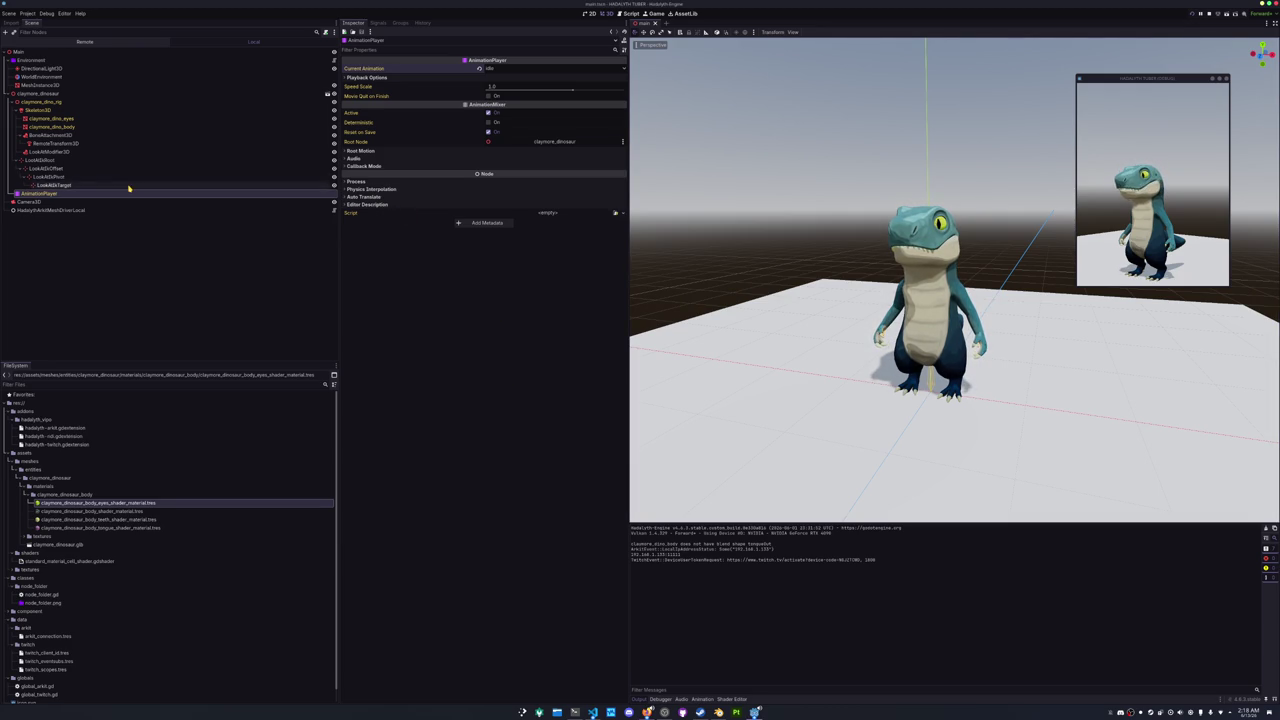
{"action": "left_click", "coordinate": [30, 202]}
- Step through the BoneAttachment3D and RemoteTransform3D nodes to select LookAtModifier3D
{"action": "left_click", "coordinate": [48, 152]}
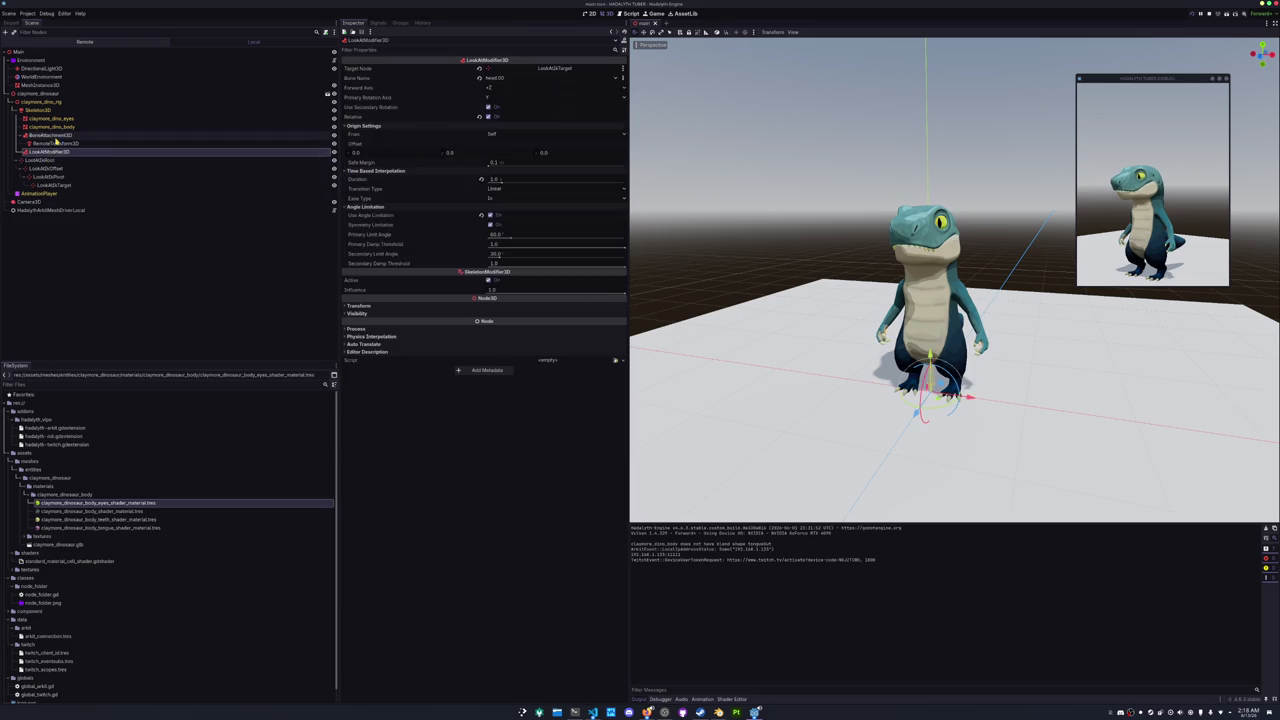
{"action": "left_click", "coordinate": [50, 135]}
{"action": "left_click", "coordinate": [62, 143]}
{"action": "left_click", "coordinate": [52, 151]}
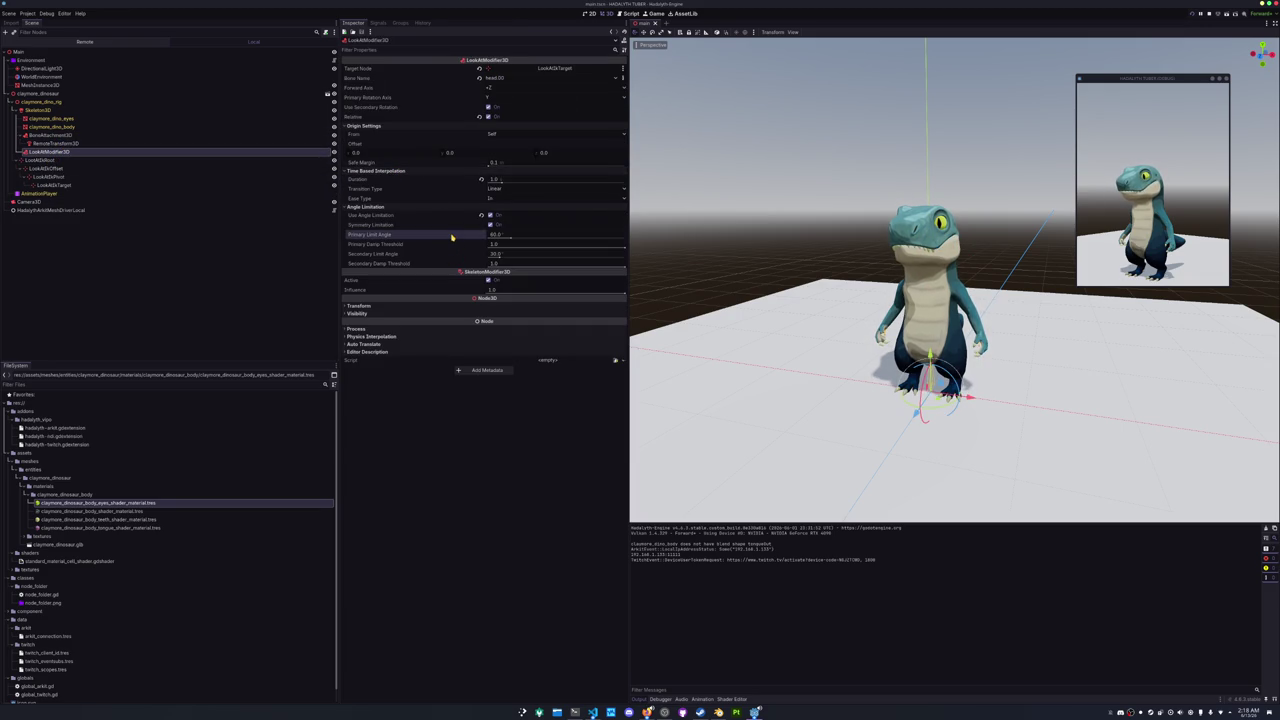
- Set Primary and Secondary Damp Threshold to 0.0, then switch to Blender with Alt+Tab
{"action": "mouse_move", "coordinate": [450, 248]}
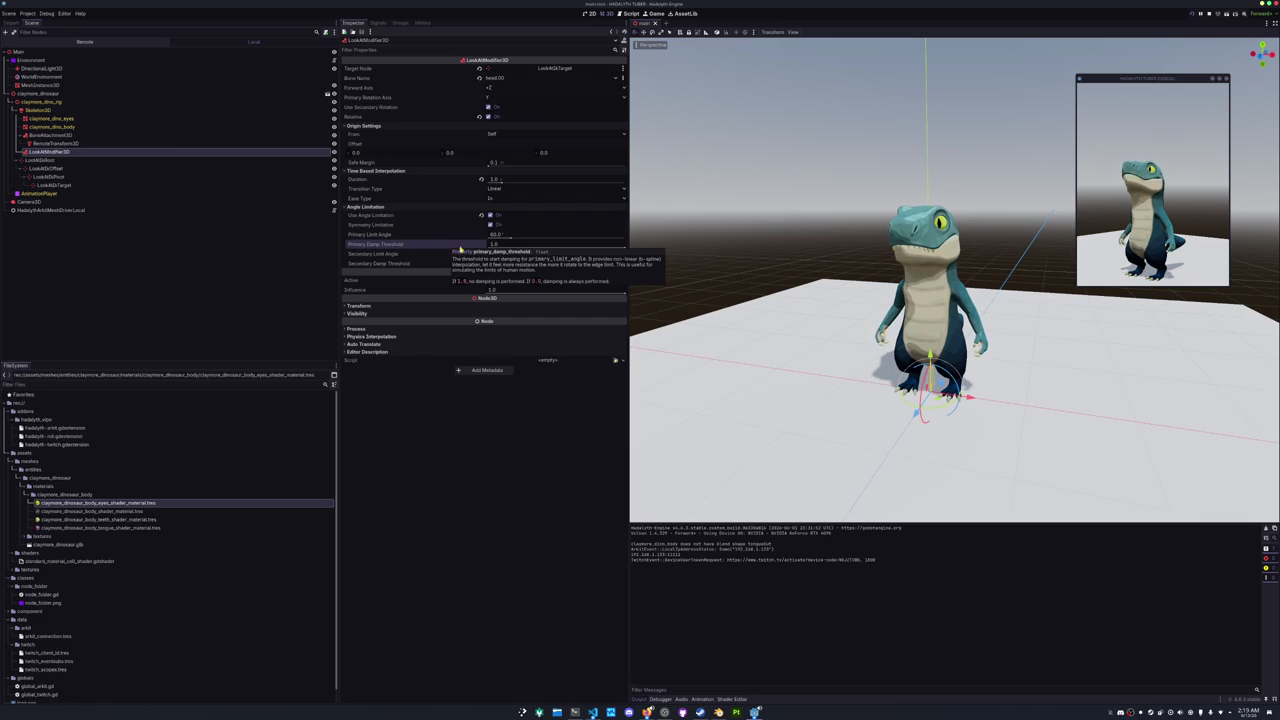
{"action": "left_click_drag", "start_coordinate": [530, 248], "coordinate": [484, 248]}
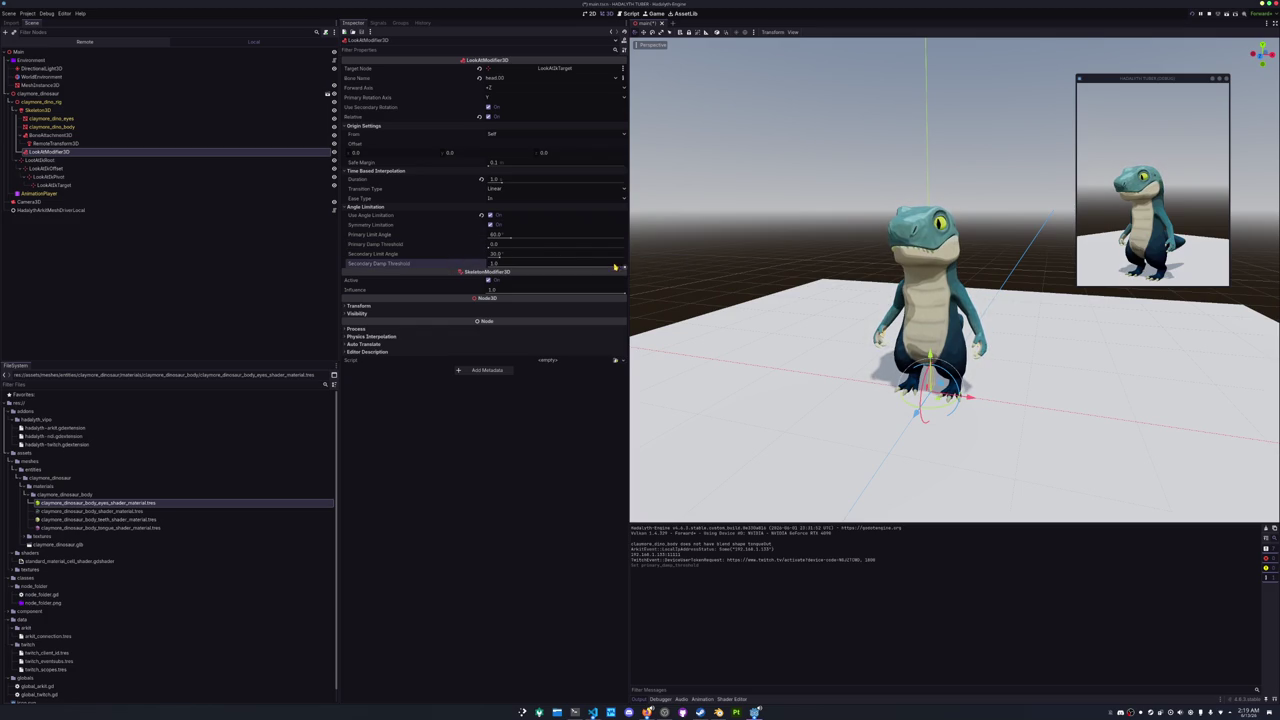
{"action": "left_click_drag", "start_coordinate": [624, 265], "coordinate": [451, 270]}
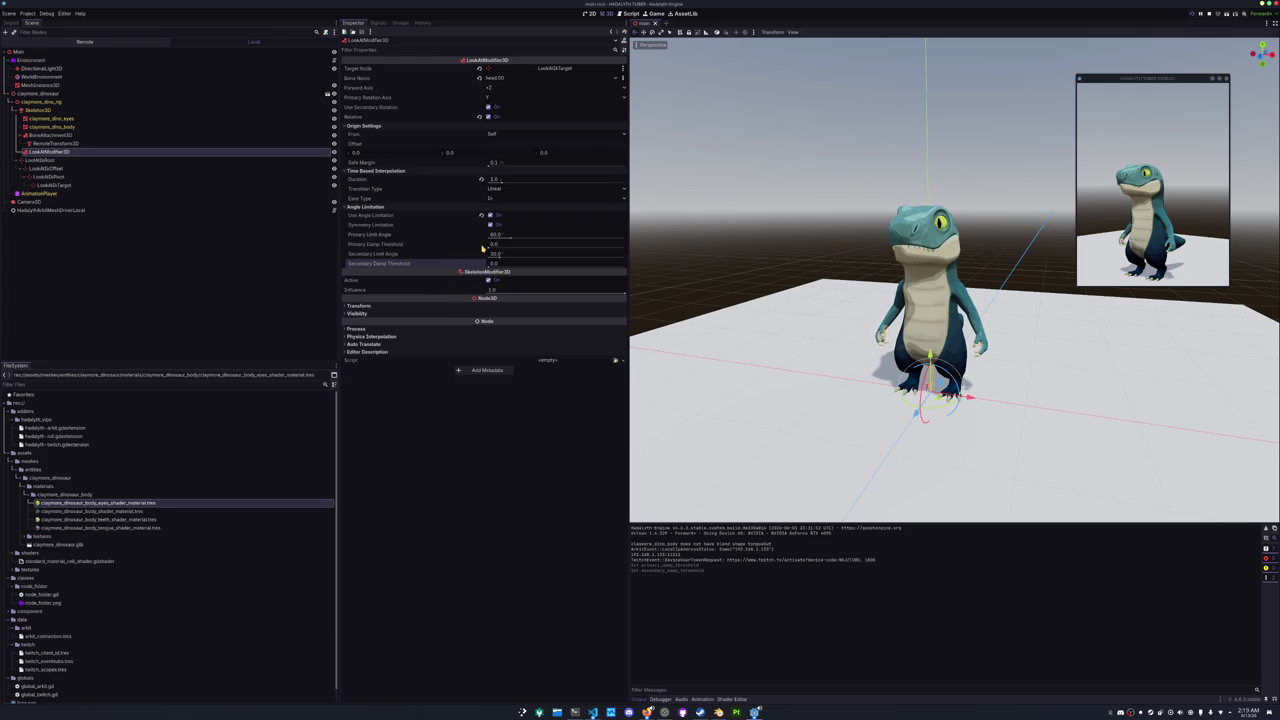
{"action": "mouse_move", "coordinate": [483, 248]}
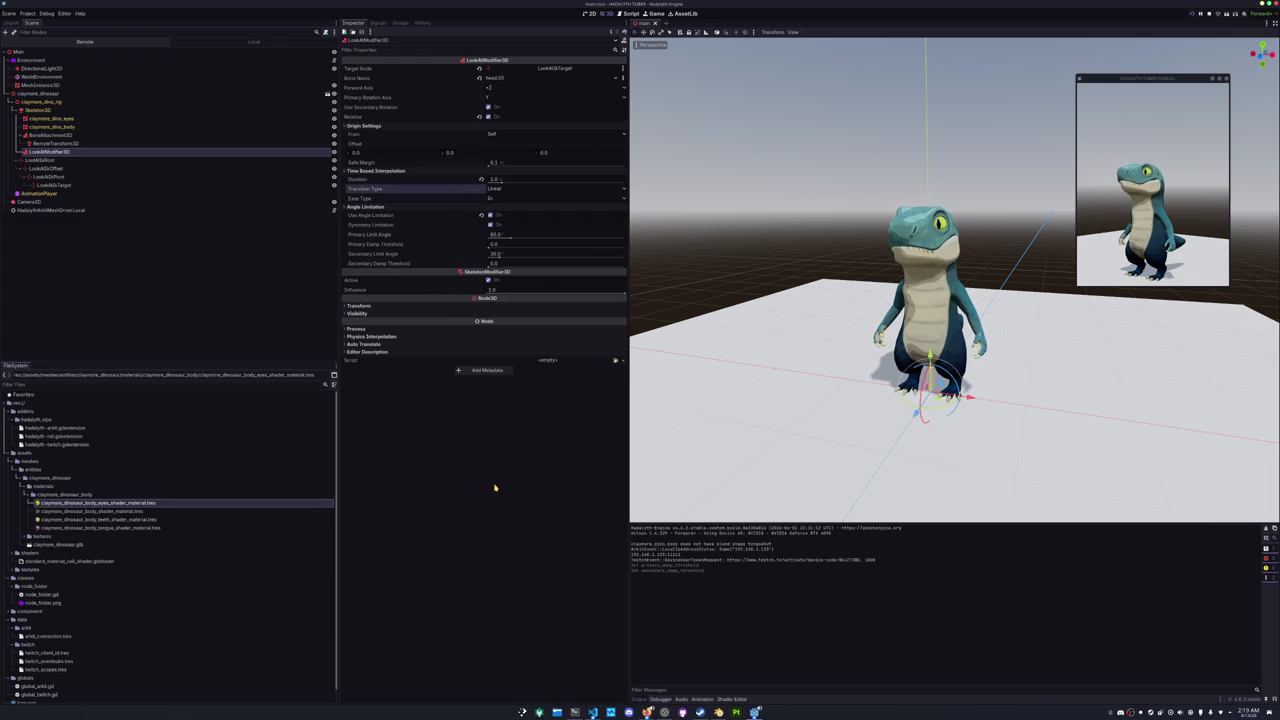
{"action": "key", "text": "alt+Tab"}
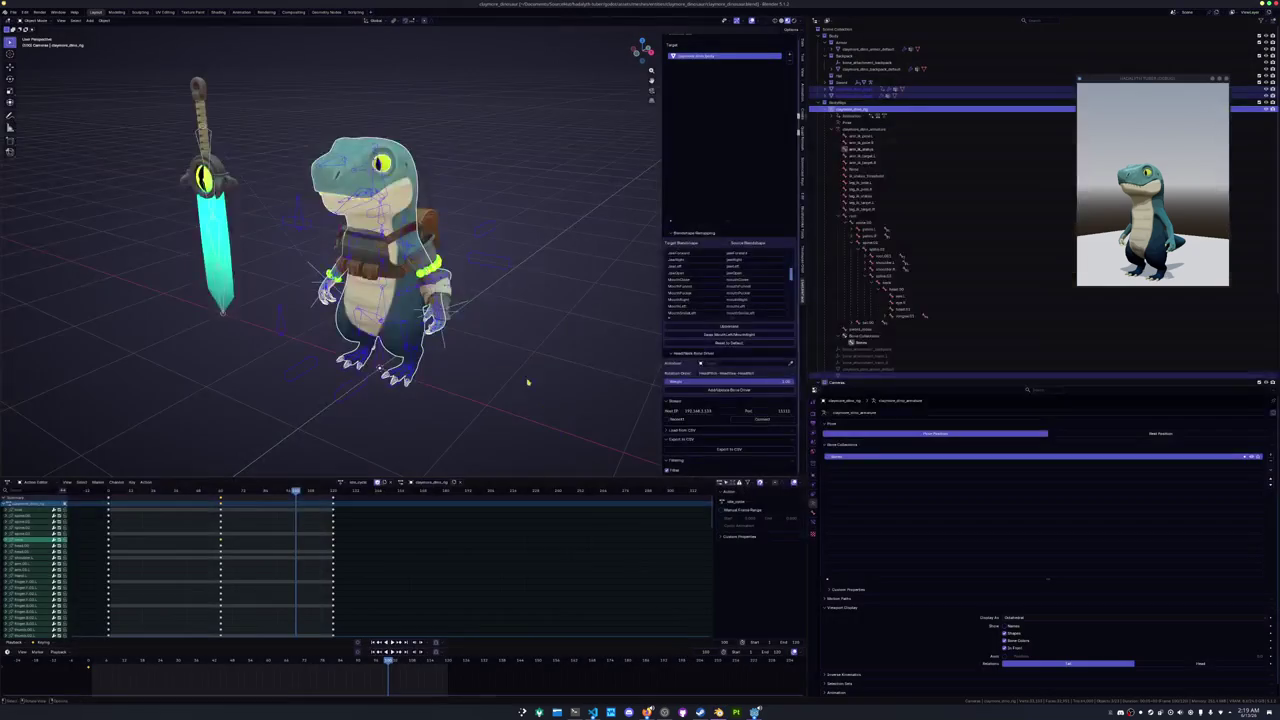
- Look around the dinosaur, select its armor mesh, then make claymore_dino_rig active
{"action": "scroll", "coordinate": [511, 366], "scroll_direction": "up", "scroll_amount": 5}
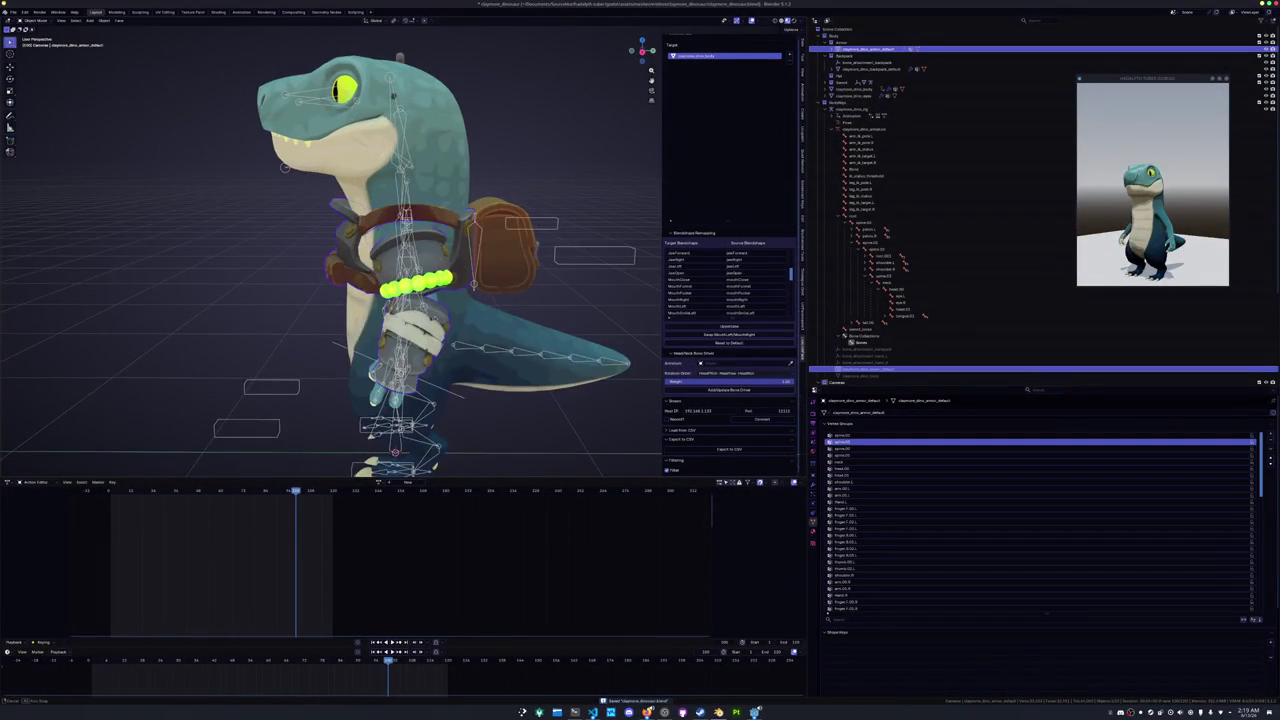
{"action": "scroll", "coordinate": [476, 322], "scroll_direction": "down", "scroll_amount": 3}
{"action": "scroll", "coordinate": [476, 327], "scroll_direction": "left", "scroll_amount": 3}
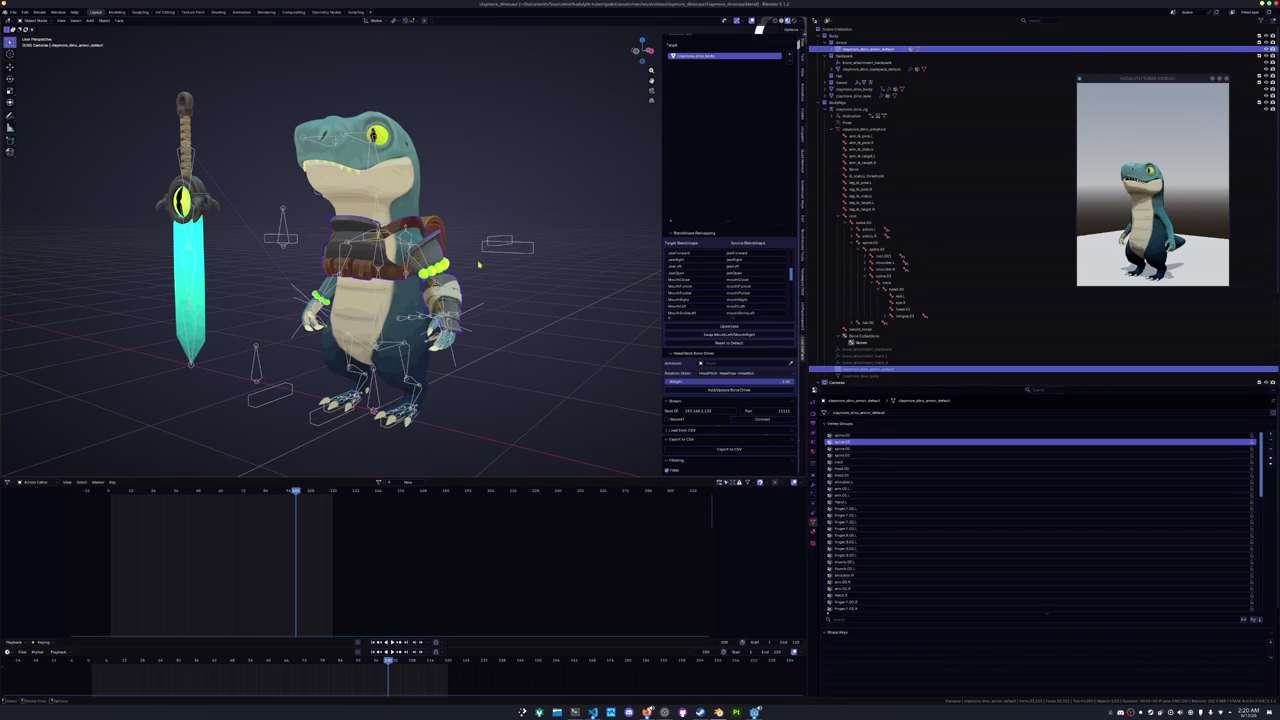
{"action": "scroll", "coordinate": [510, 329], "scroll_direction": "down", "scroll_amount": 1}
{"action": "left_click", "coordinate": [456, 292]}
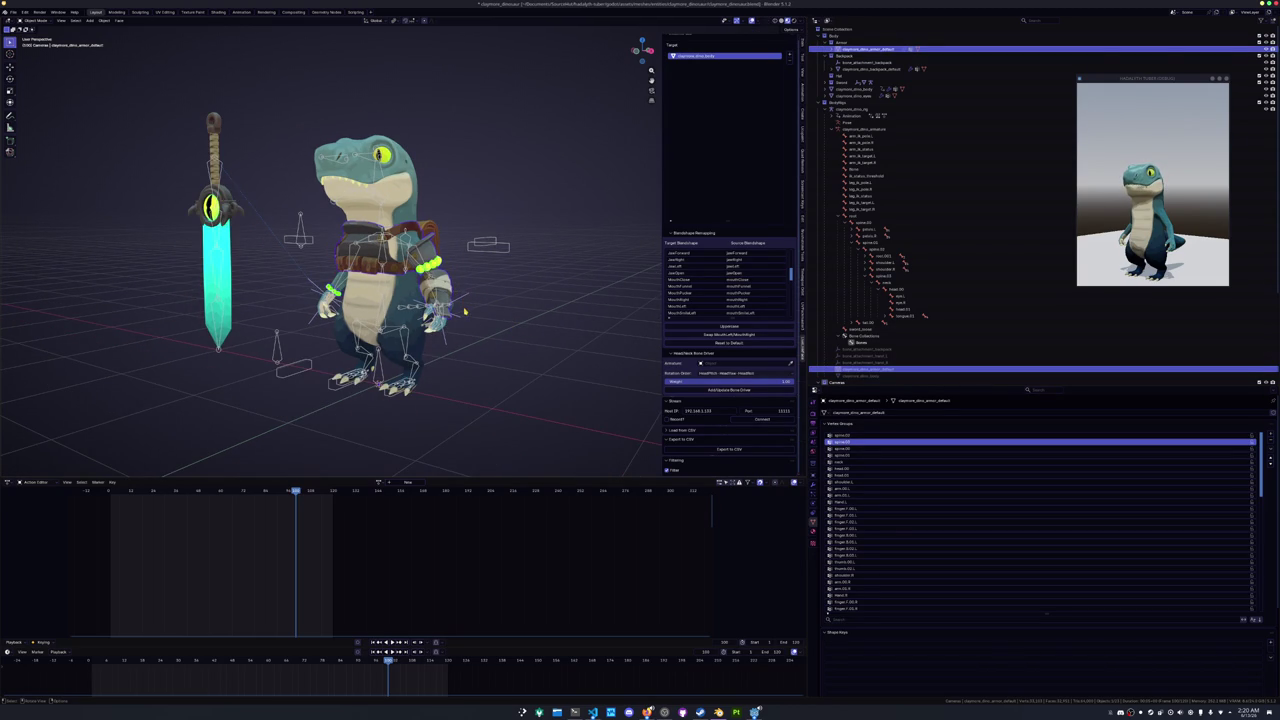
{"action": "mouse_move", "coordinate": [464, 311]}
{"action": "left_mouse_down"}
{"action": "mouse_move", "coordinate": [405, 317]}
{"action": "mouse_move", "coordinate": [356, 344]}
{"action": "left_mouse_up"}
{"action": "left_click", "coordinate": [355, 342]}
- Reframe the rig near its starting angle and bring up the File menu's export formats
{"action": "scroll", "coordinate": [360, 344], "scroll_direction": "up", "scroll_amount": 1}
{"action": "scroll", "coordinate": [371, 346], "scroll_direction": "down", "scroll_amount": 4}
{"action": "scroll", "coordinate": [372, 343], "scroll_direction": "up", "scroll_amount": 5}
{"action": "left_click_drag", "start_coordinate": [372, 344], "coordinate": [335, 334]}
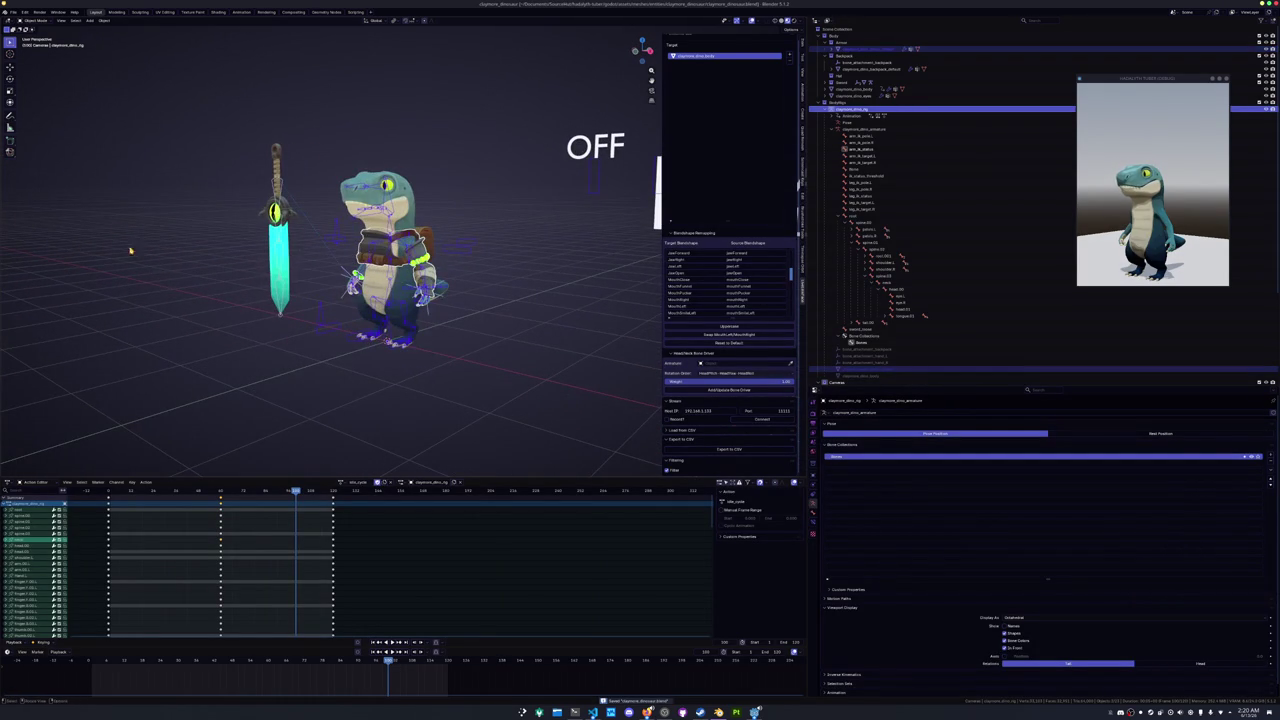
{"action": "left_click", "coordinate": [13, 12]}
{"action": "mouse_move", "coordinate": [36, 122]}
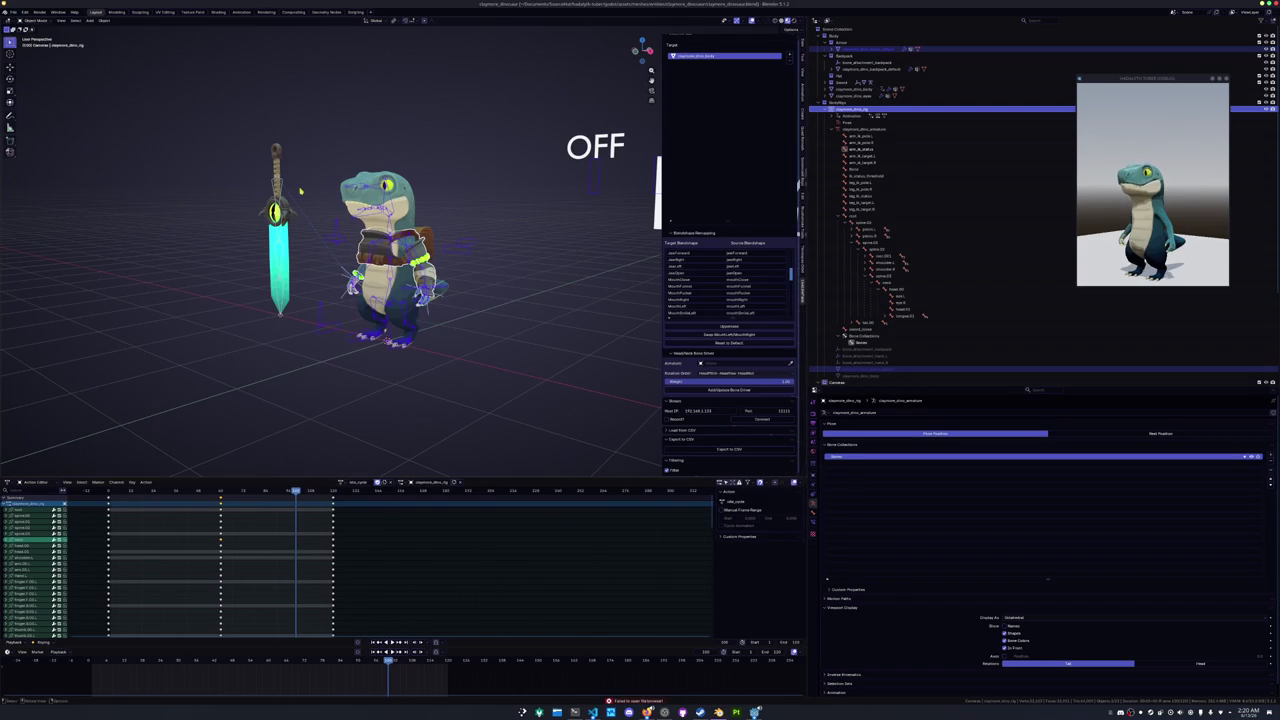
{"action": "left_click", "coordinate": [13, 12]}
- Start a glTF 2.0 export and create a 'scenes' folder with a new subfolder inside it
{"action": "mouse_move", "coordinate": [51, 121]}
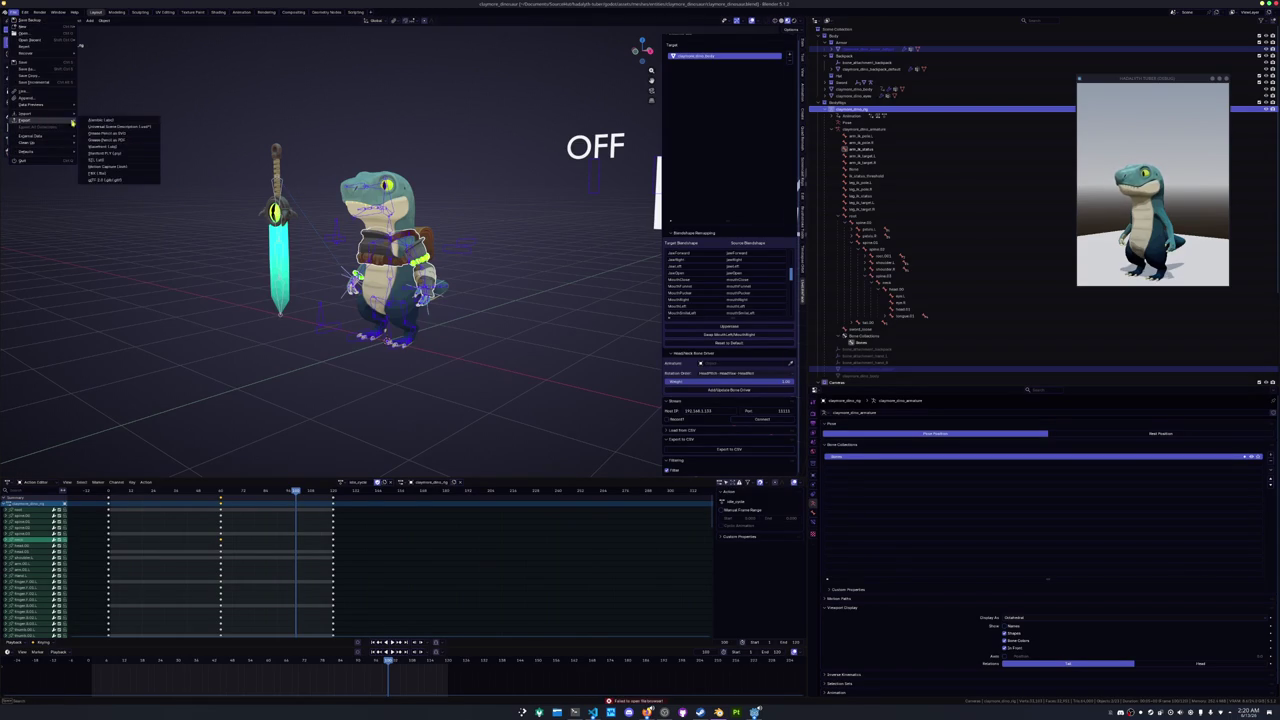
{"action": "left_click", "coordinate": [106, 179]}
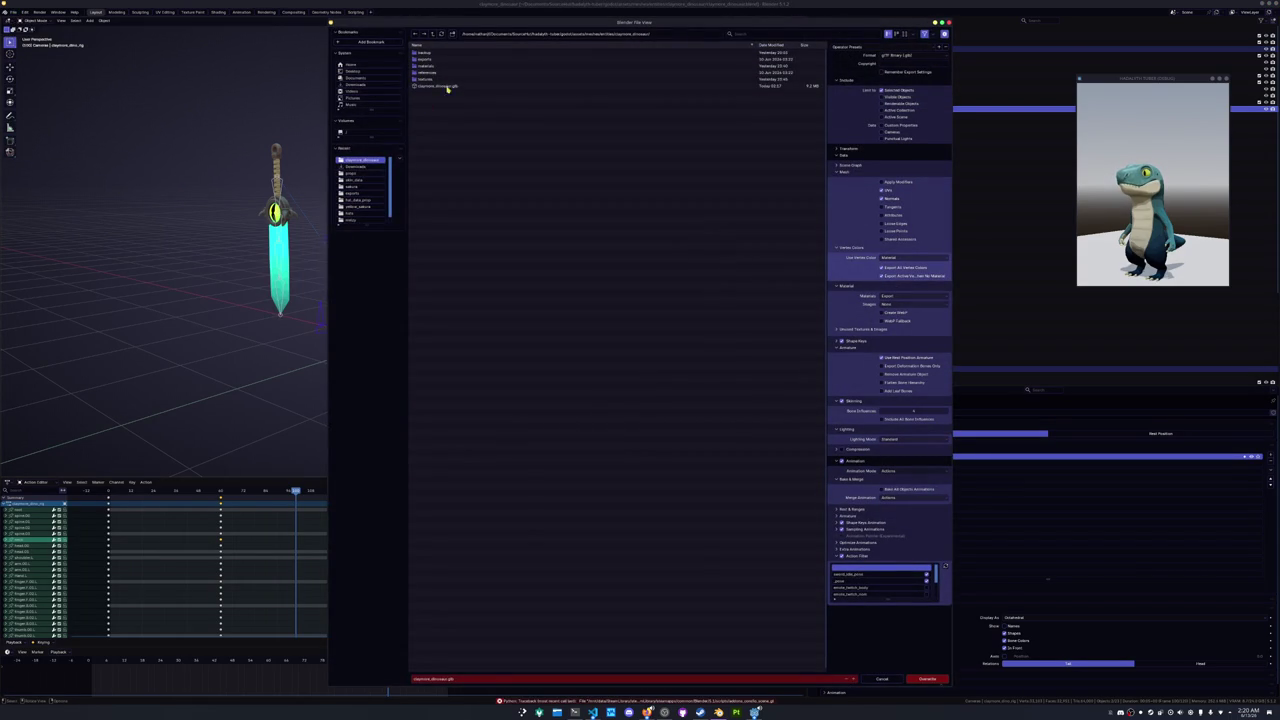
{"action": "left_click", "coordinate": [452, 33]}
{"action": "type", "text": "g"}
{"action": "key", "text": "ctrl+BackSpace"}
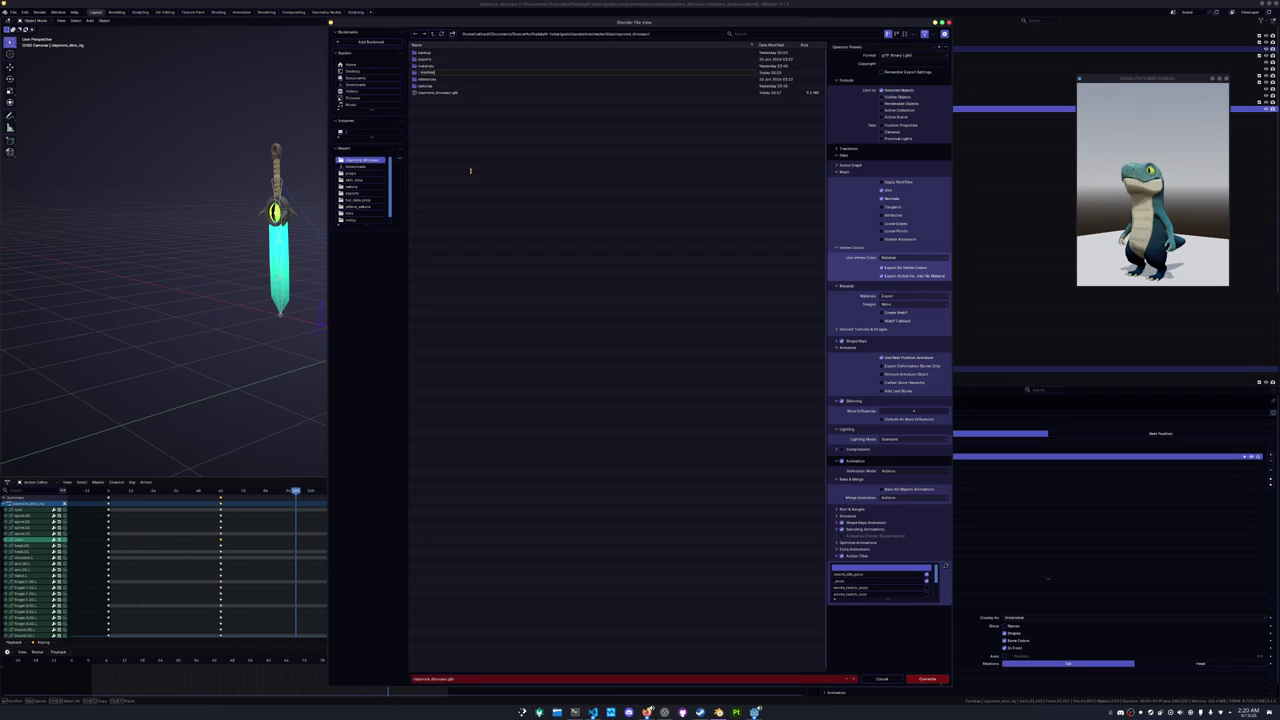
{"action": "key", "text": "ctrl+BackSpace"}
{"action": "key", "text": "Return"}
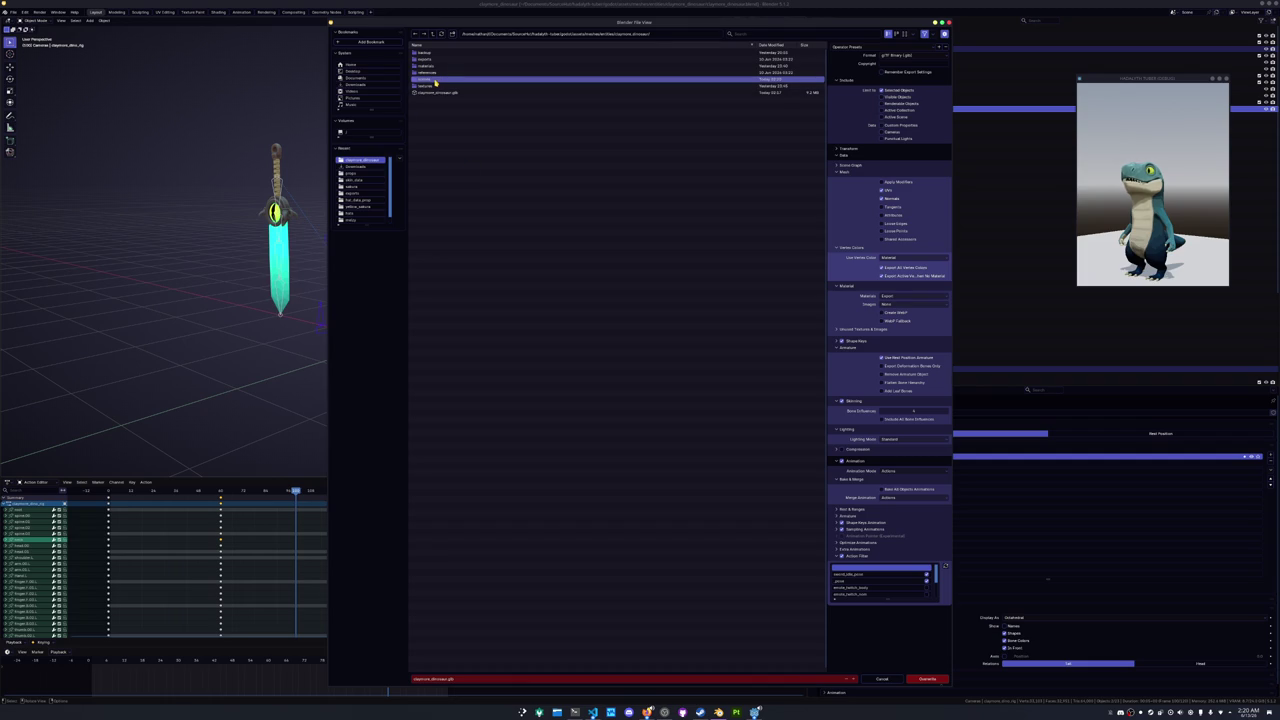
{"action": "double_click", "coordinate": [435, 79]}
{"action": "left_click", "coordinate": [453, 35]}
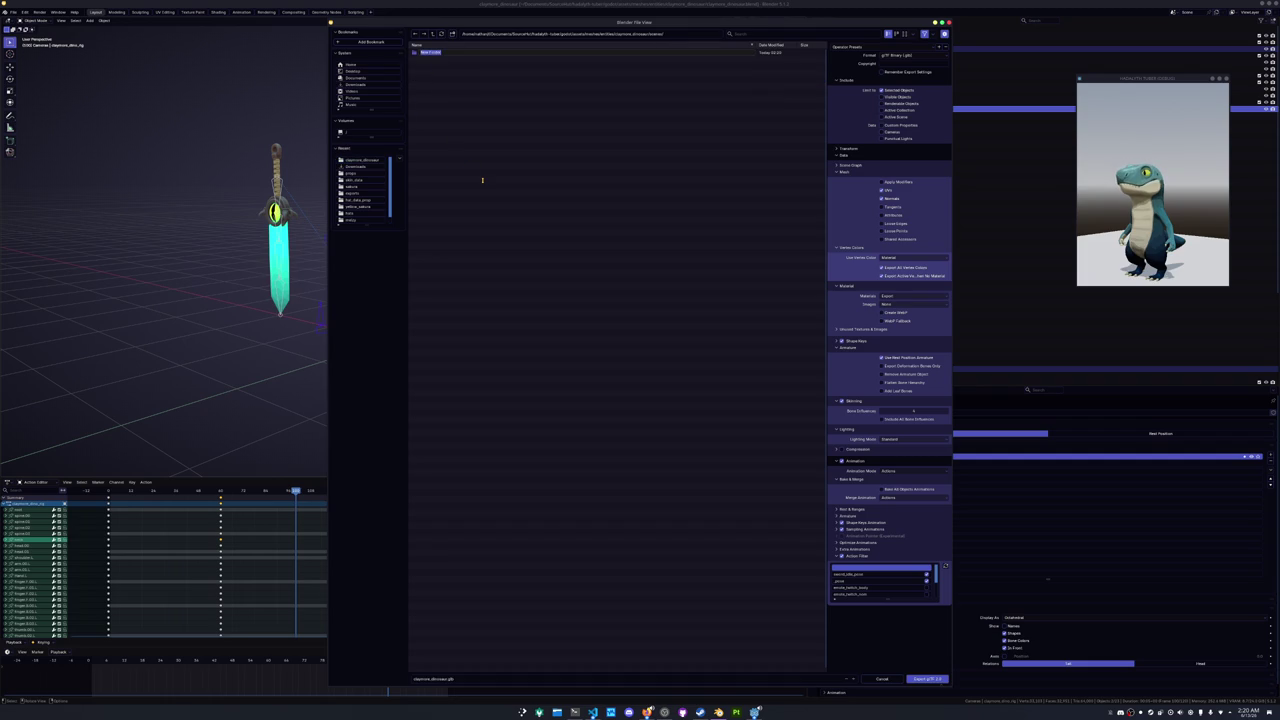
{"action": "key", "text": "BackSpace"}
{"action": "key", "text": "Return"}
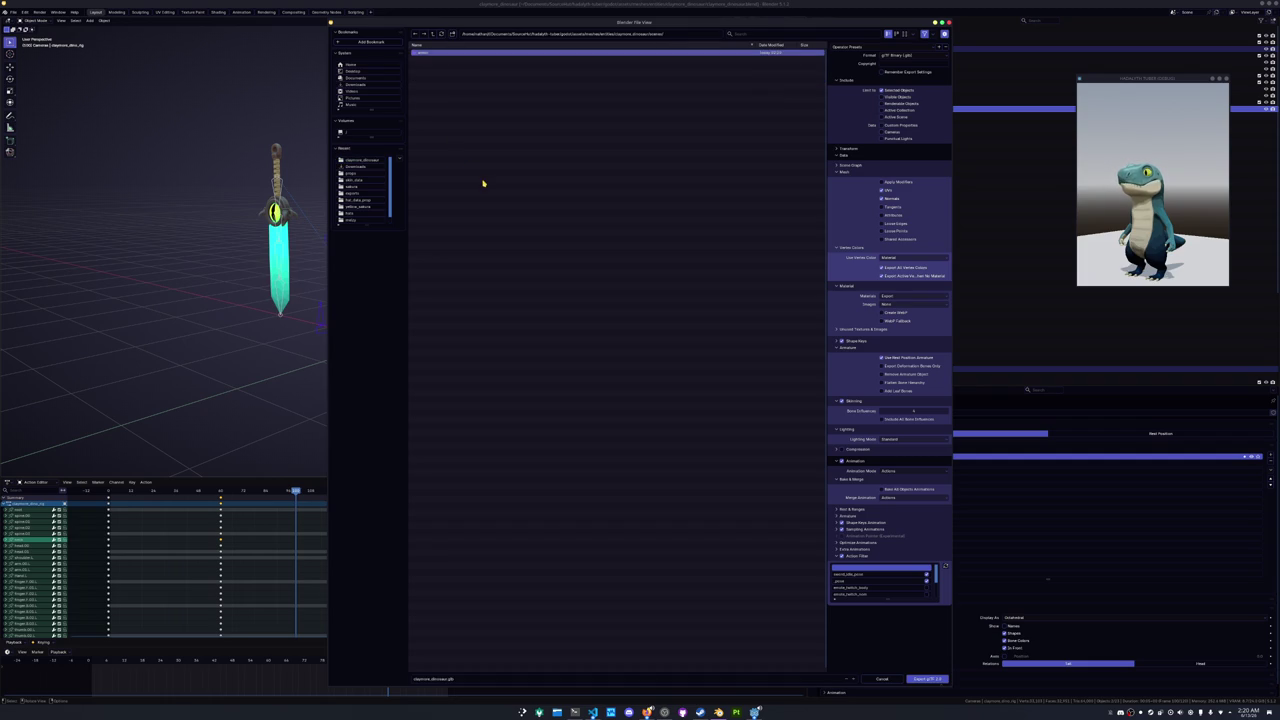
{"action": "double_click", "coordinate": [436, 54]}
- Name the file claymore_dinosaur_armor_basic.glb, then replace 'basic' with 'embed'
{"action": "left_click", "coordinate": [484, 677]}
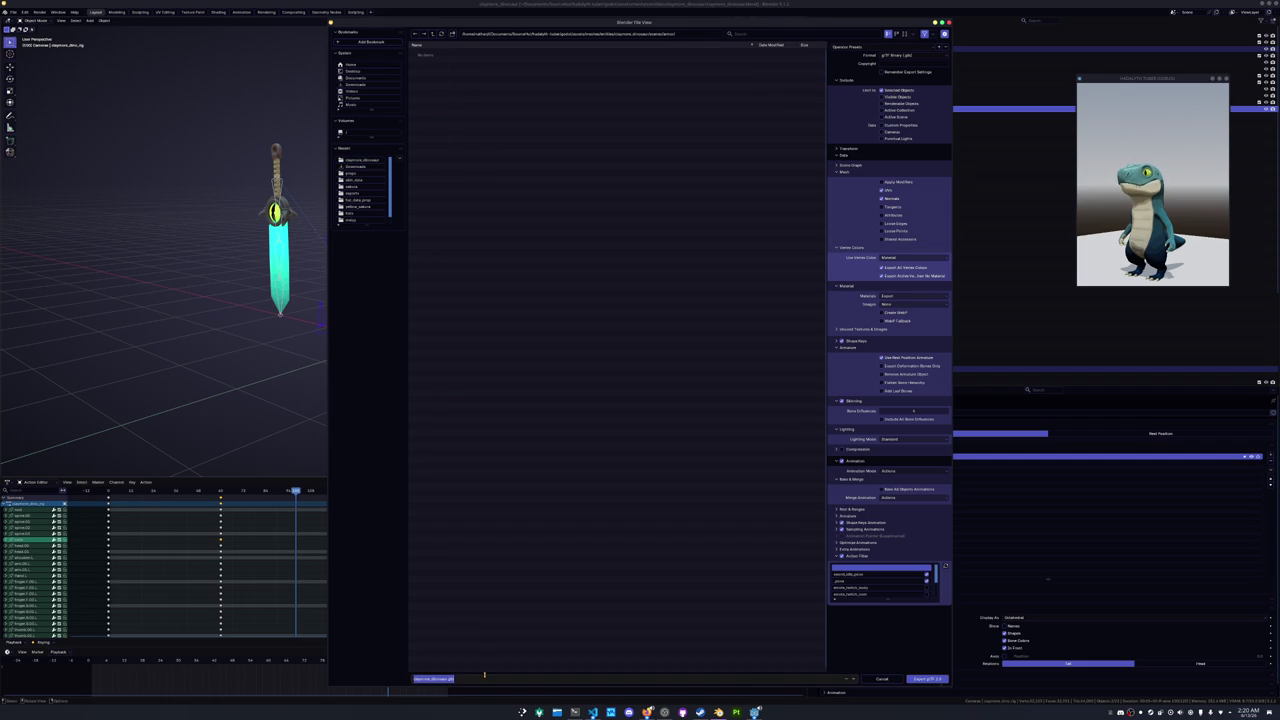
{"action": "type", "text": "claymore"}
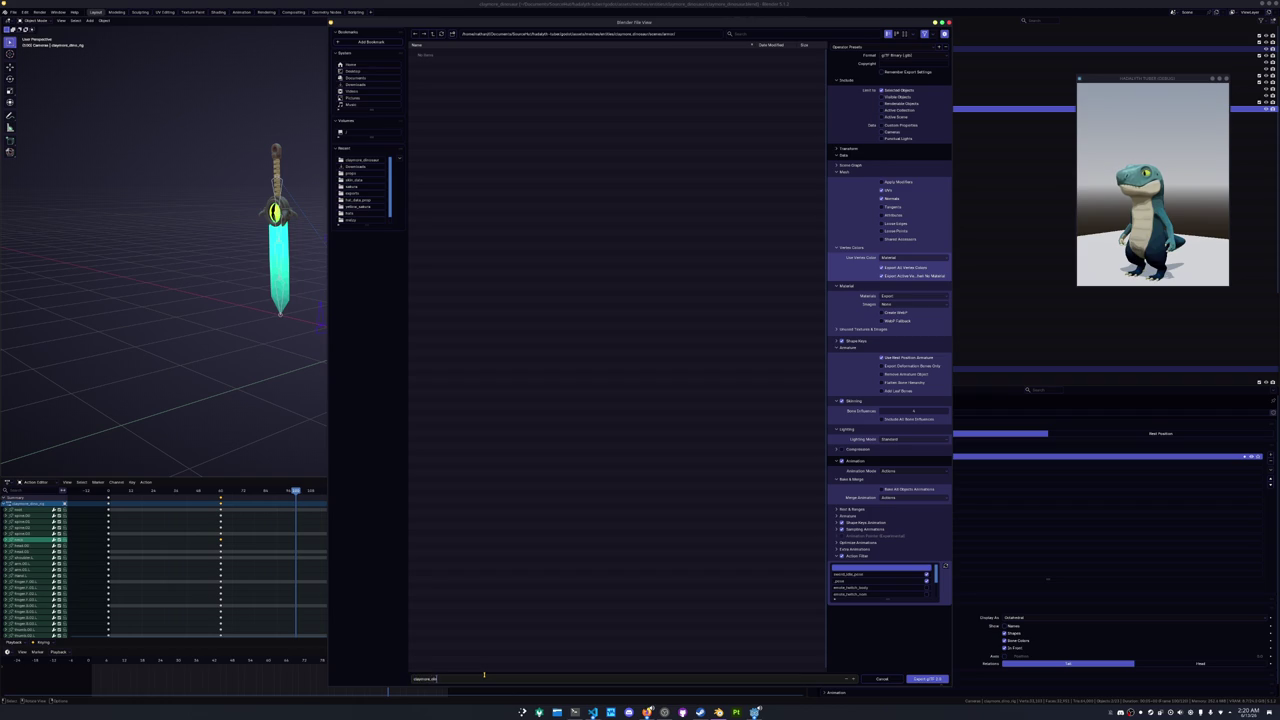
{"action": "type", "text": "rmo"}
{"action": "type", "text": "ice"}
{"action": "key", "text": "Return"}
{"action": "left_click", "coordinate": [465, 679]}
{"action": "left_click_drag", "start_coordinate": [460, 679], "coordinate": [469, 679]}
{"action": "type", "text": "embed.glb"}
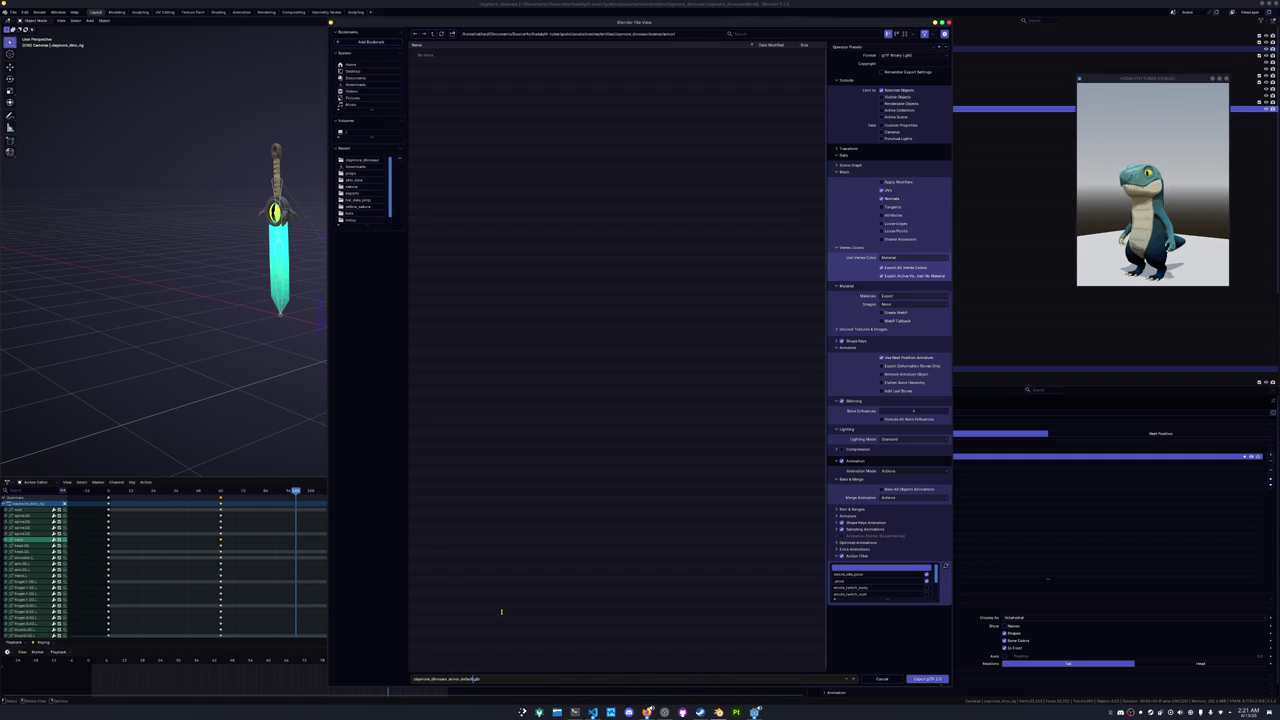
{"action": "key", "text": "BackSpace"}
{"action": "key", "text": "BackSpace"}
{"action": "key", "text": "BackSpace"}
{"action": "type", "text": "embed"}
- Enlarge the Action Filter list to show more actions and run the glTF export
{"action": "mouse_move", "coordinate": [729, 22]}
{"action": "left_mouse_down"}
{"action": "mouse_move", "coordinate": [433, 18]}
{"action": "mouse_move", "coordinate": [579, 20]}
{"action": "left_mouse_up"}
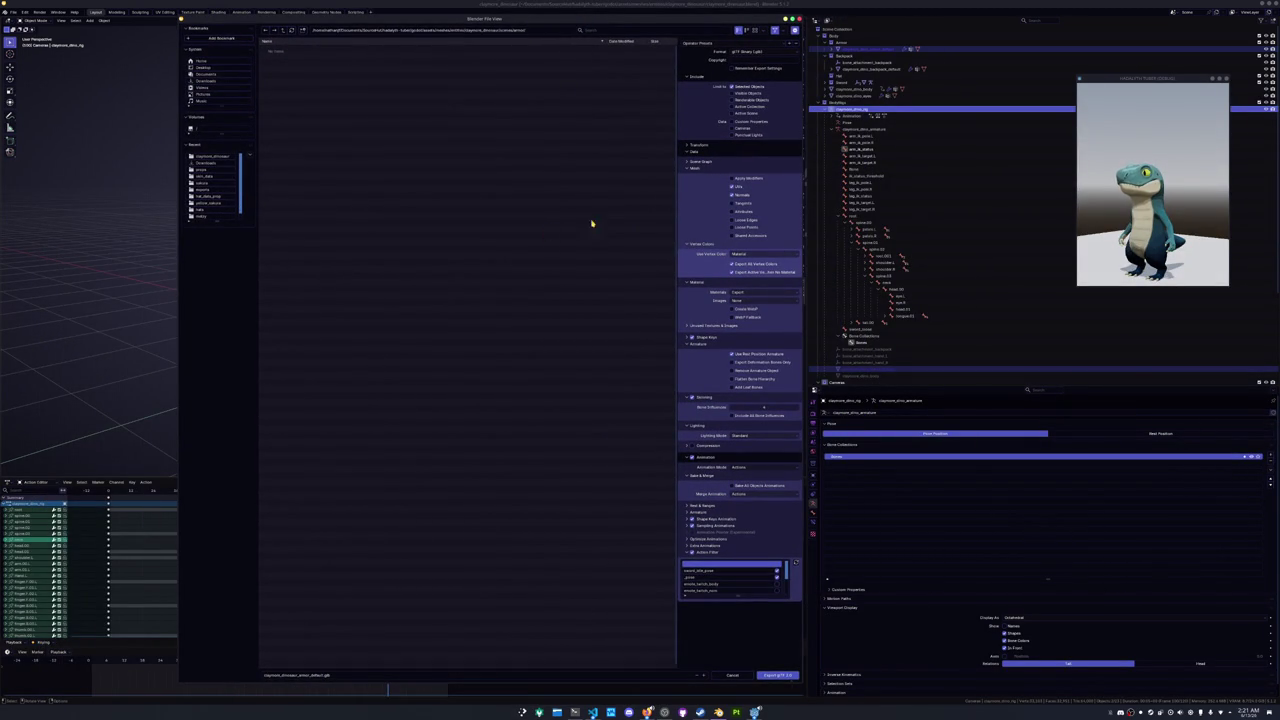
{"action": "scroll", "coordinate": [737, 588], "scroll_direction": "down", "scroll_amount": 2}
{"action": "scroll", "coordinate": [740, 585], "scroll_direction": "up", "scroll_amount": 2}
{"action": "scroll", "coordinate": [740, 586], "scroll_direction": "down", "scroll_amount": 3}
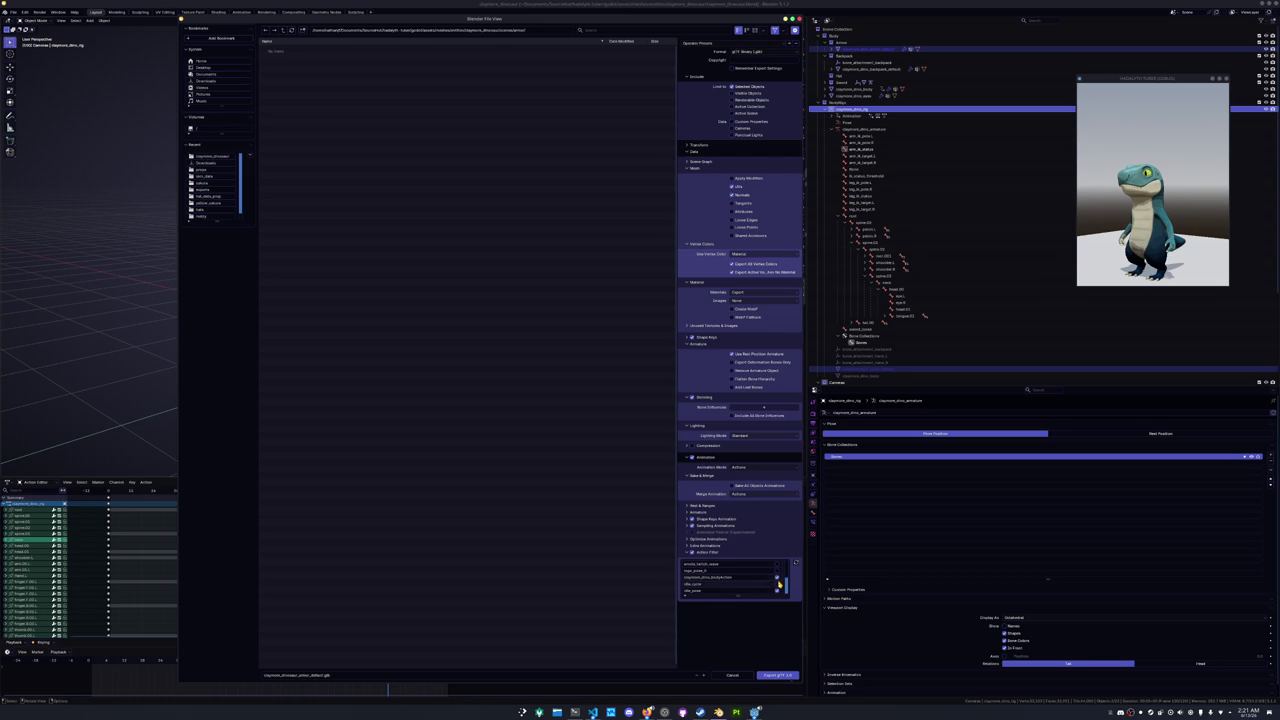
{"action": "scroll", "coordinate": [776, 590], "scroll_direction": "up", "scroll_amount": 3}
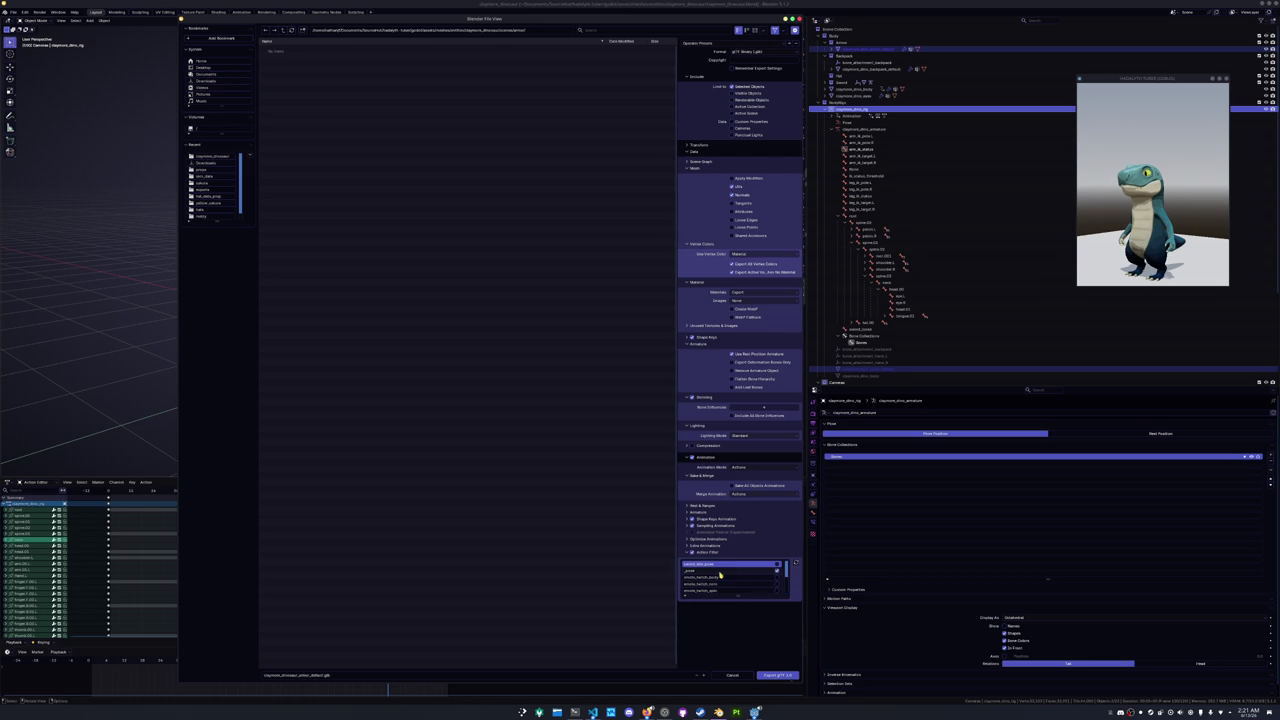
{"action": "left_click_drag", "start_coordinate": [737, 597], "coordinate": [738, 643]}
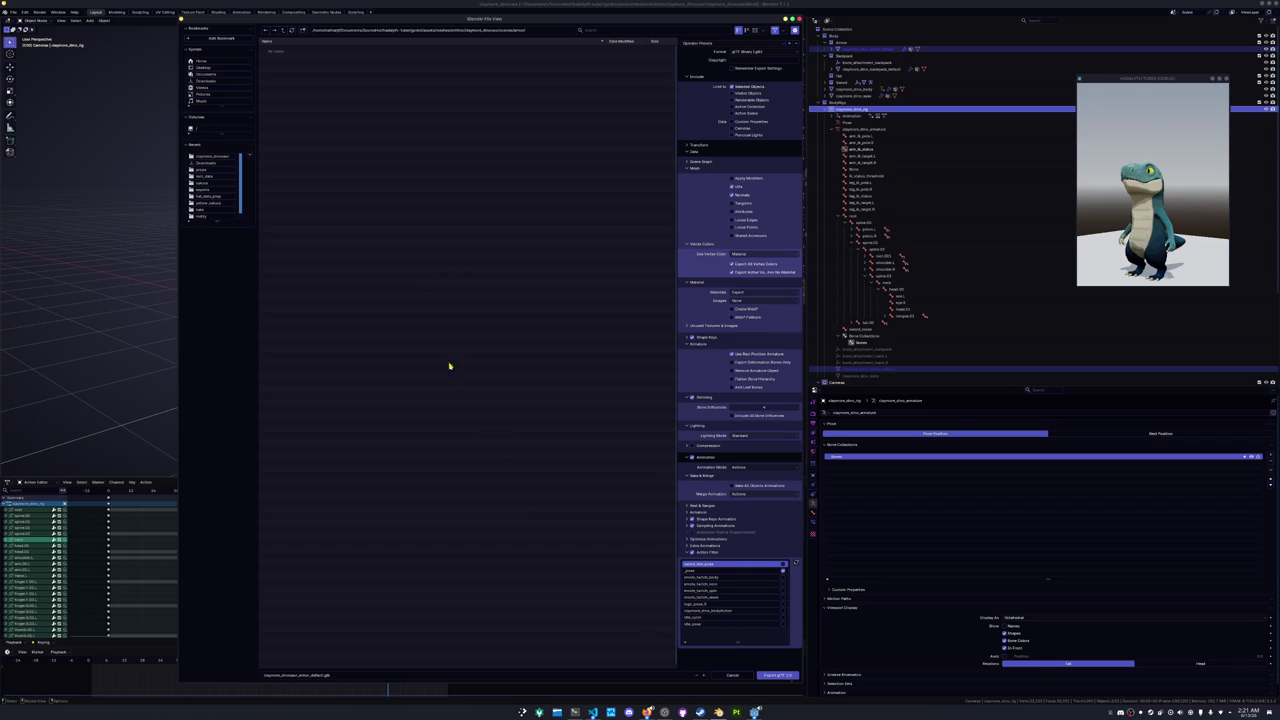
{"action": "left_click", "coordinate": [777, 675]}
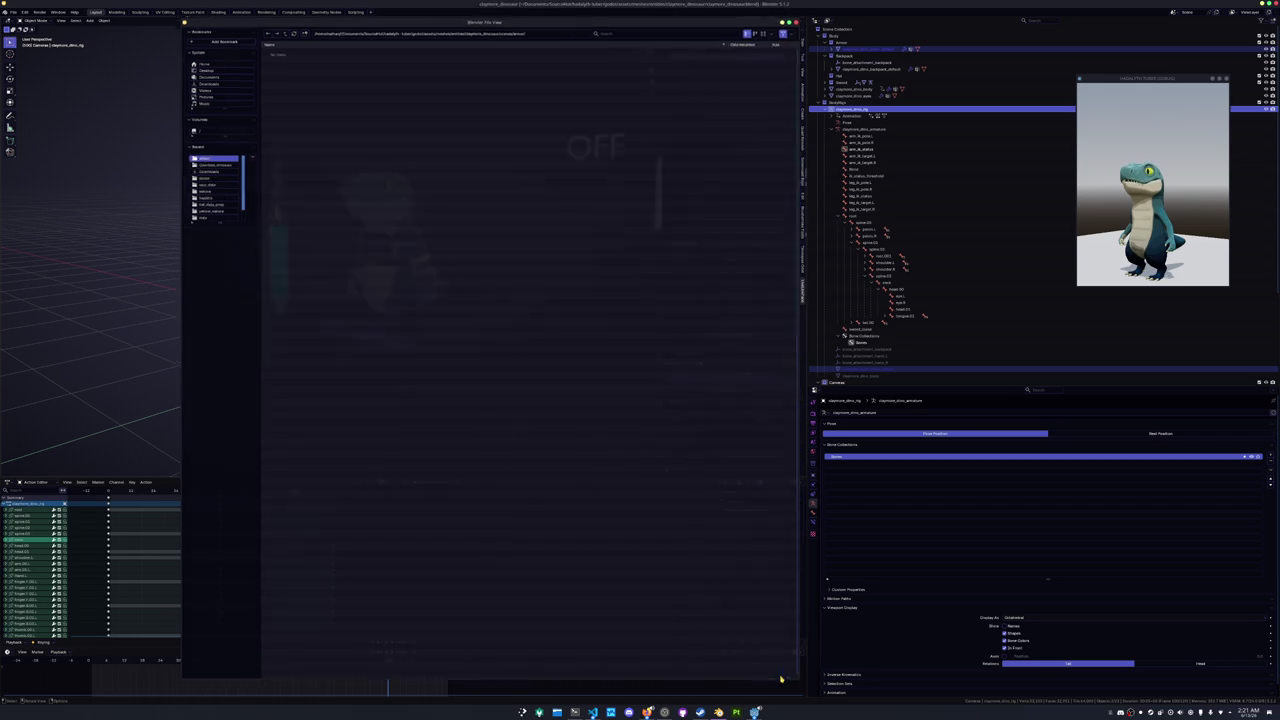
- Select the backpack mesh and dinosaur rig and start a glTF 2.0 export
{"action": "left_click", "coordinate": [430, 246]}
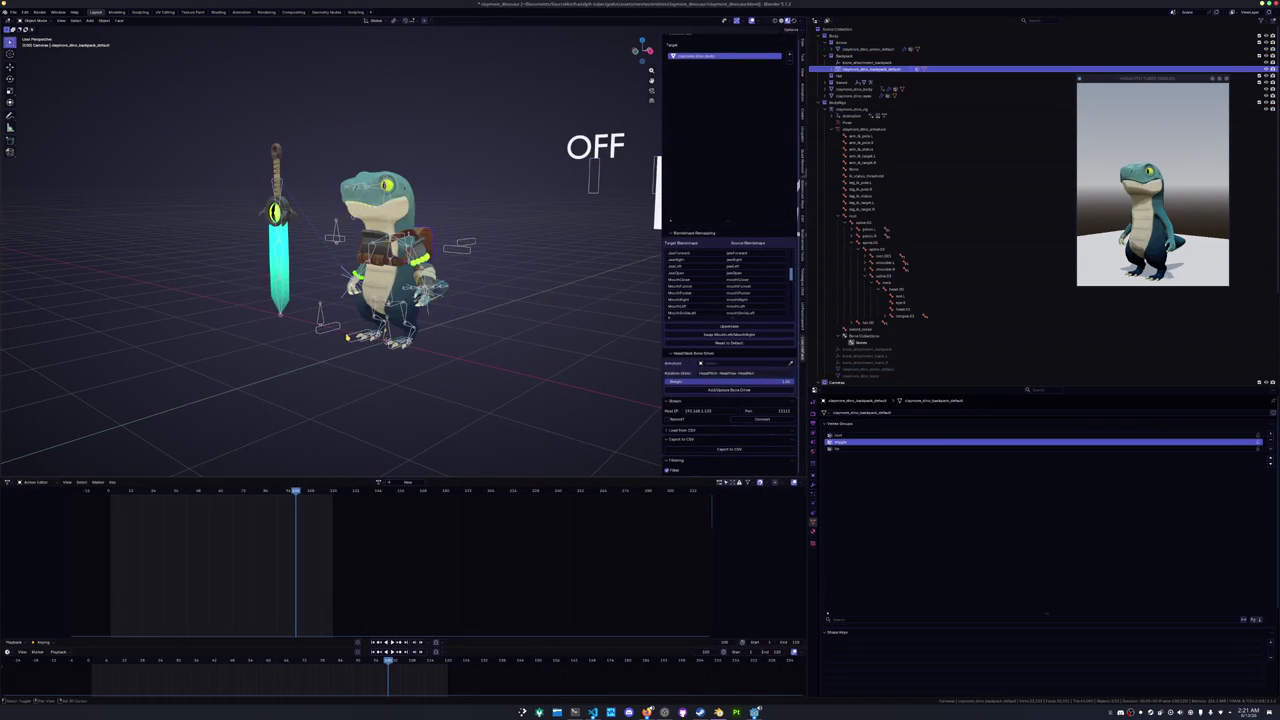
{"action": "left_click", "coordinate": [400, 250]}
{"action": "left_click", "coordinate": [13, 11]}
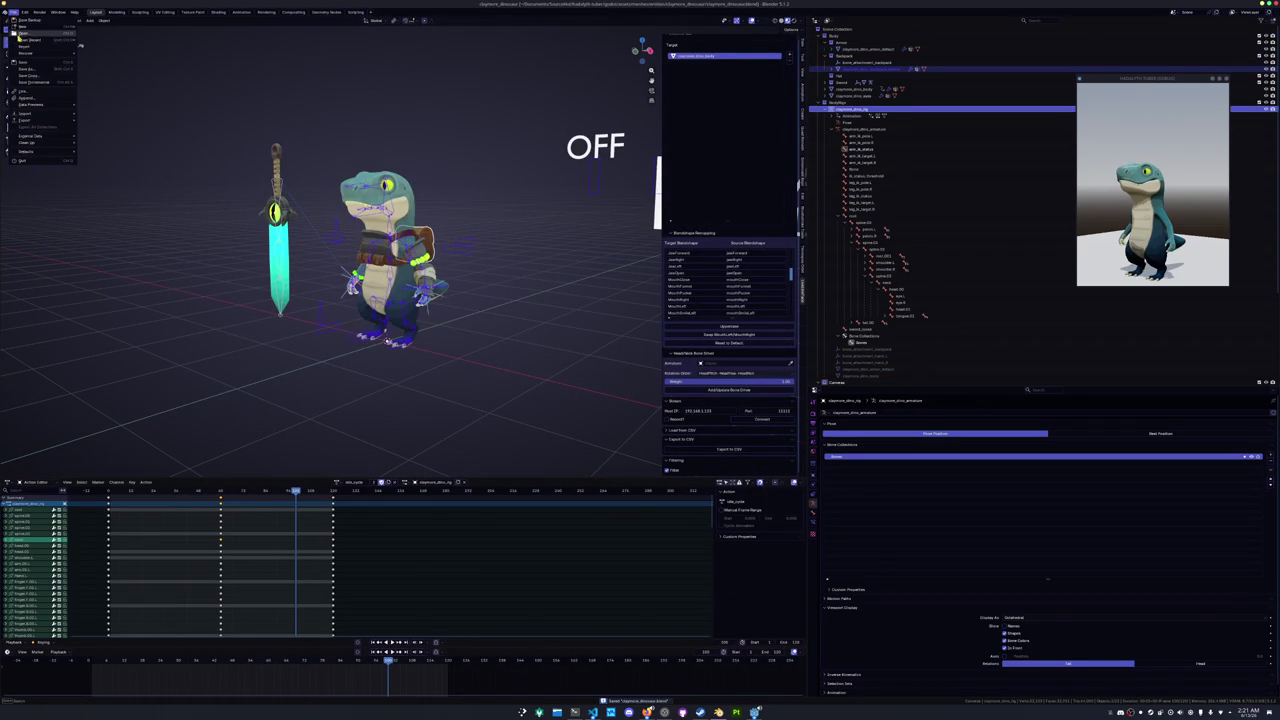
{"action": "mouse_move", "coordinate": [31, 127]}
{"action": "left_click", "coordinate": [103, 182]}
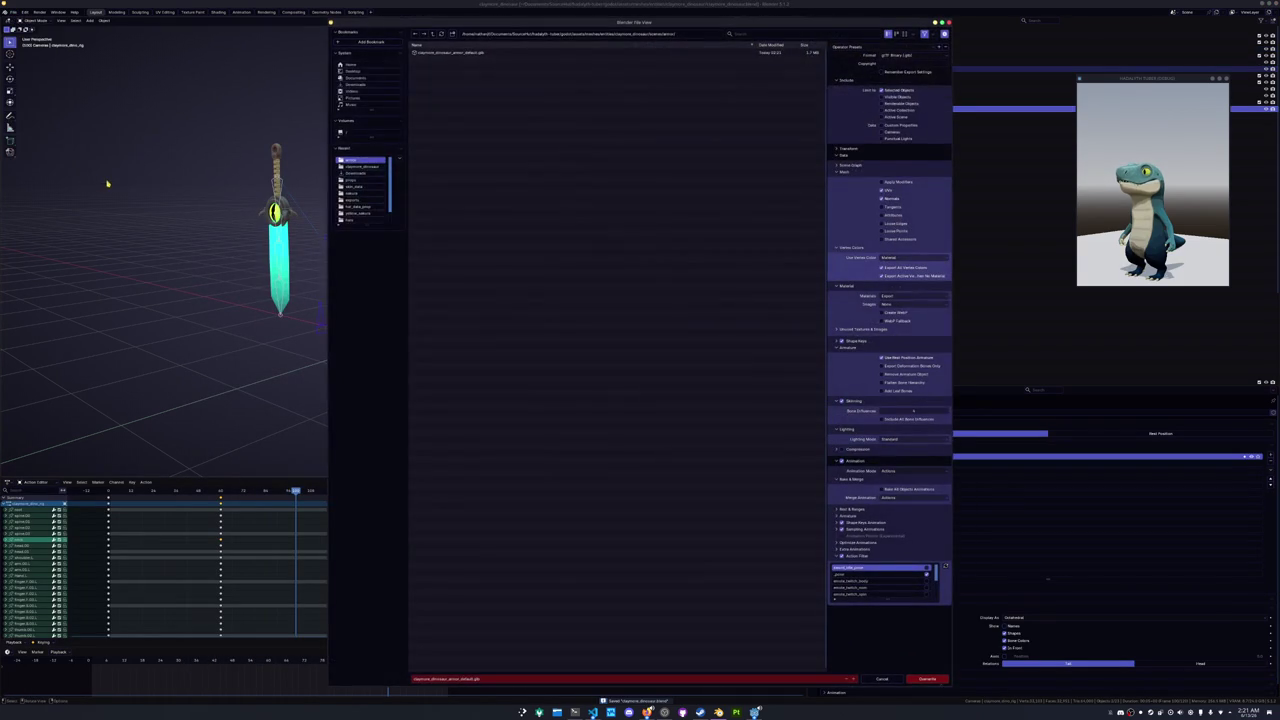
- Create a 'backpack' folder in the parent scenes folder and open it
{"action": "left_click", "coordinate": [432, 33]}
{"action": "left_click", "coordinate": [452, 33]}
{"action": "type", "text": "backpack"}
{"action": "key", "text": "Return"}
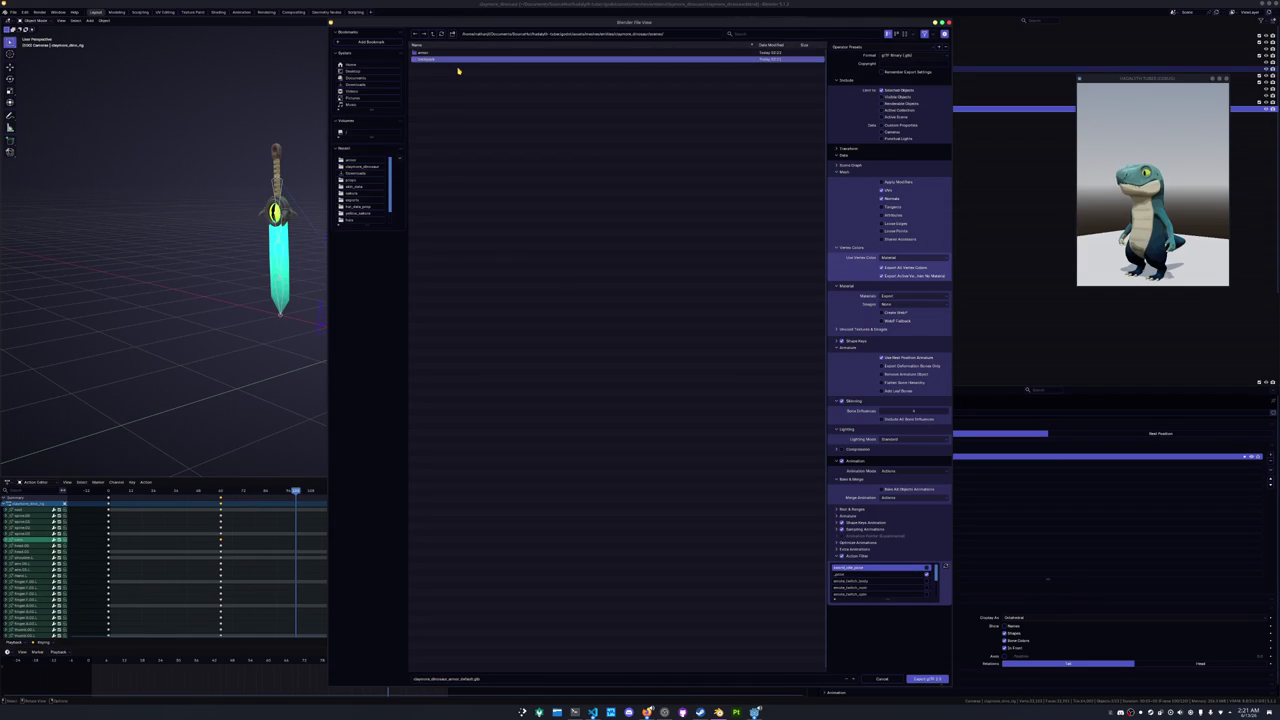
{"action": "double_click", "coordinate": [459, 61]}
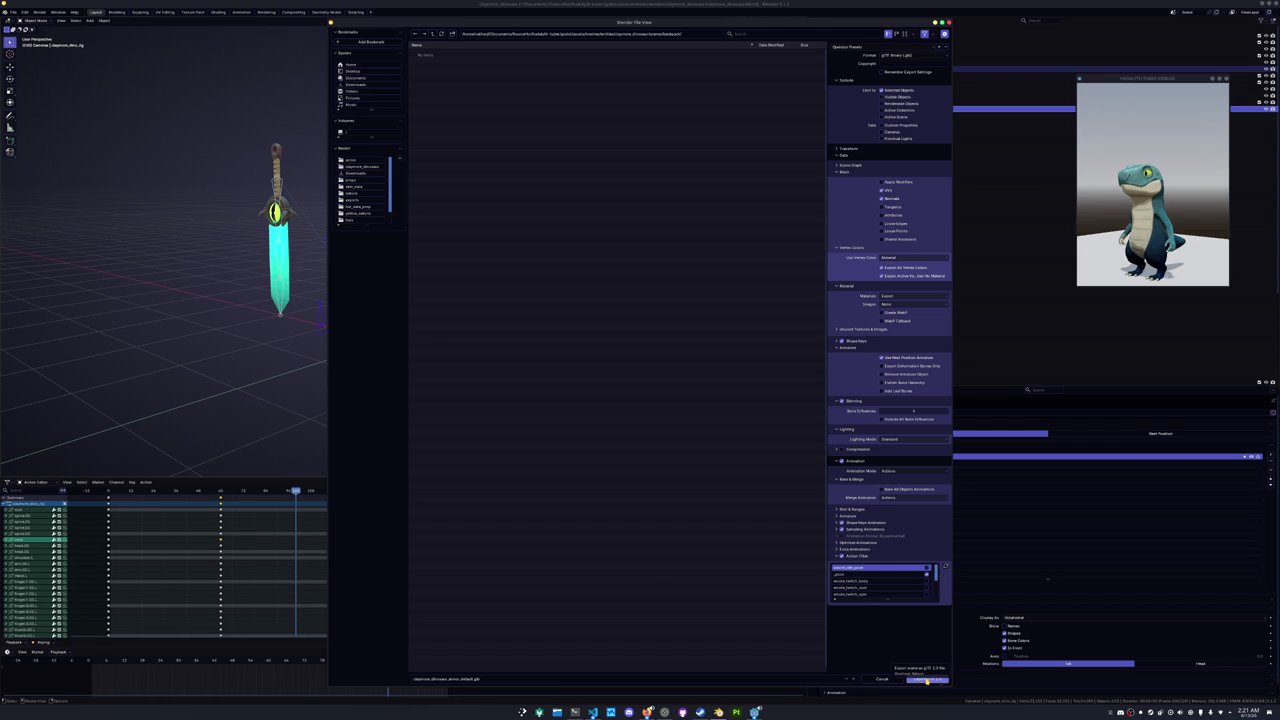
- Replace part of the file name with 'idle' and run the export
{"action": "left_click", "coordinate": [455, 679]}
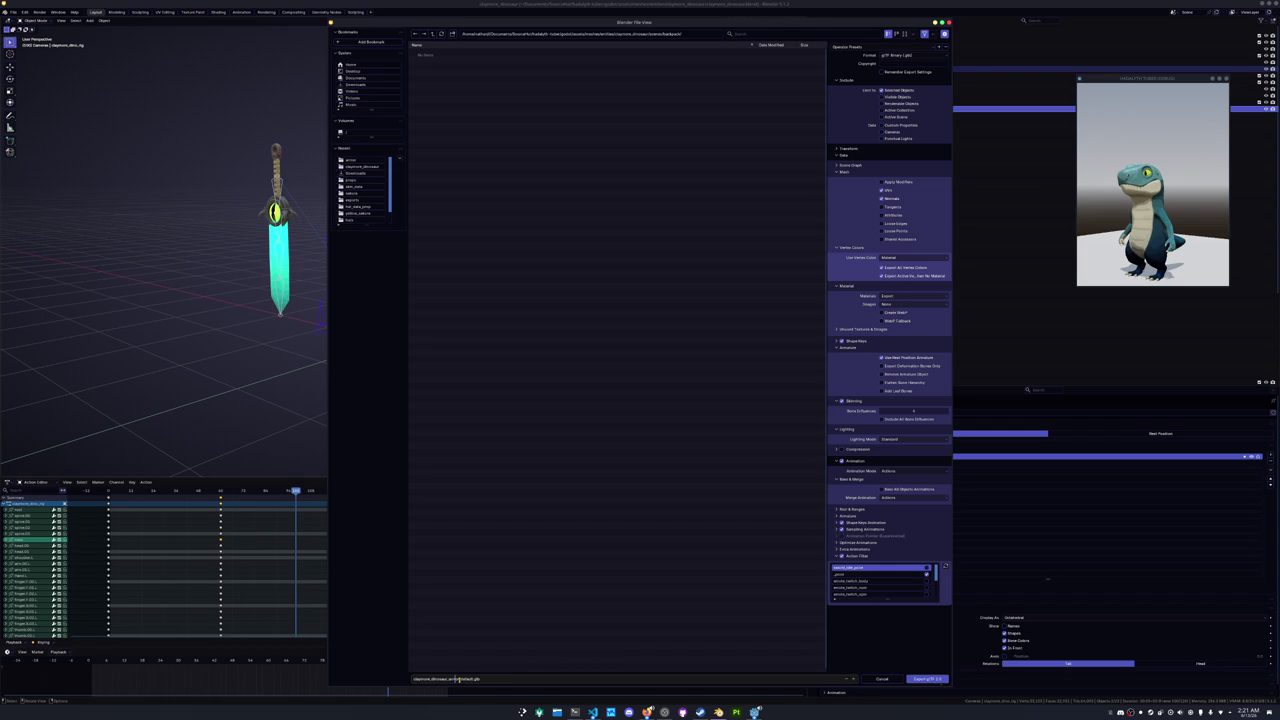
{"action": "left_click_drag", "start_coordinate": [457, 679], "coordinate": [448, 679]}
{"action": "type", "text": "idle"}
{"action": "key", "text": "Return"}
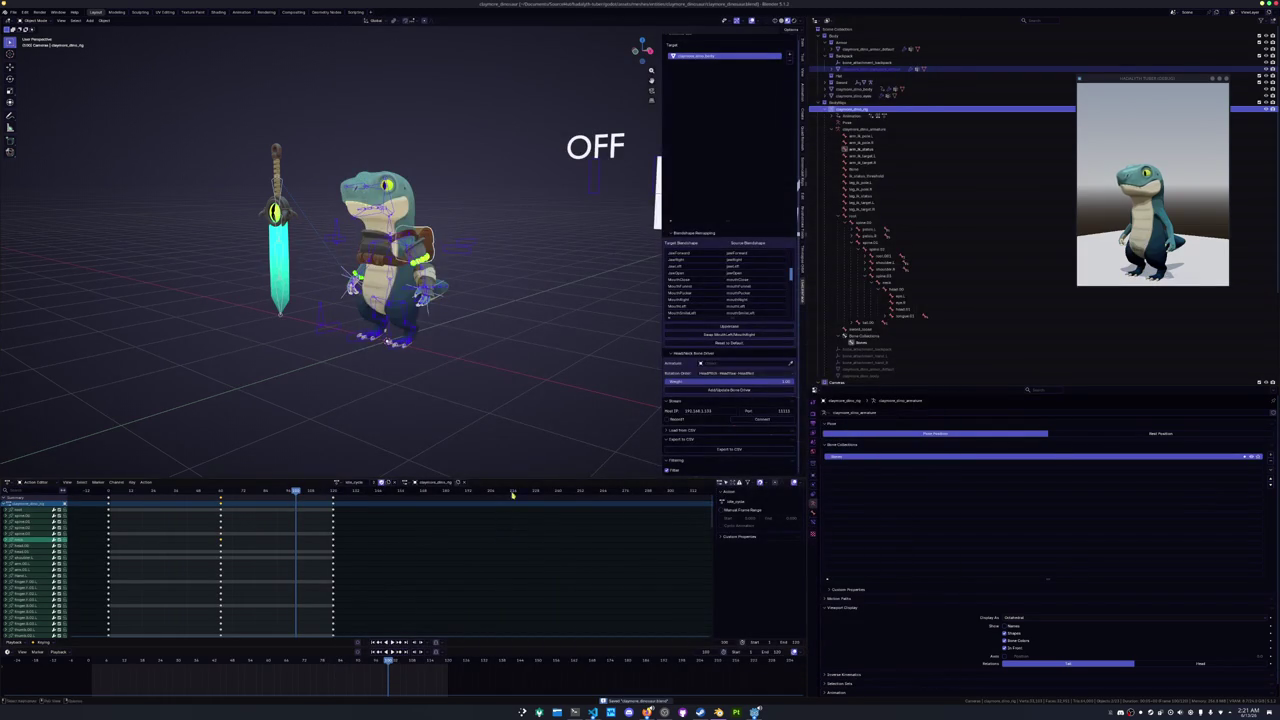
- Select the dinosaur eyes, body and rig, and start a glTF 2.0 export
{"action": "left_click_drag", "start_coordinate": [494, 223], "coordinate": [510, 219]}
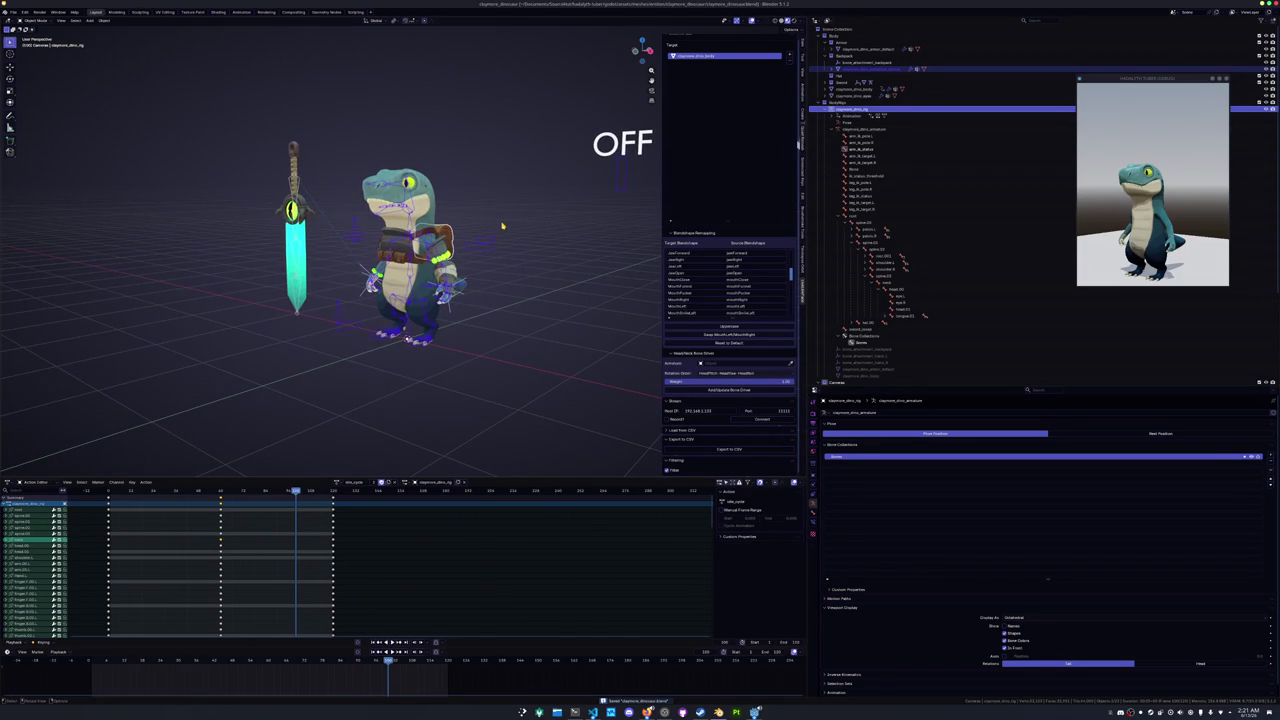
{"action": "left_click", "coordinate": [858, 95]}
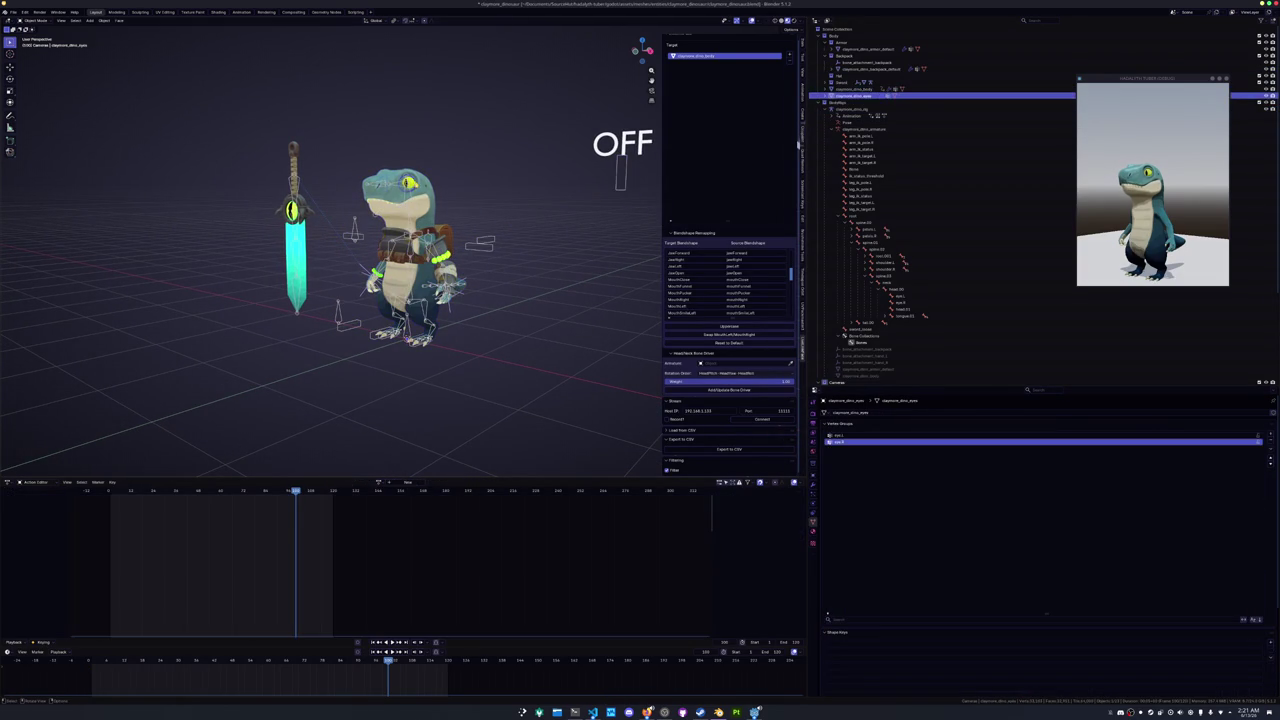
{"action": "left_click", "coordinate": [856, 89]}
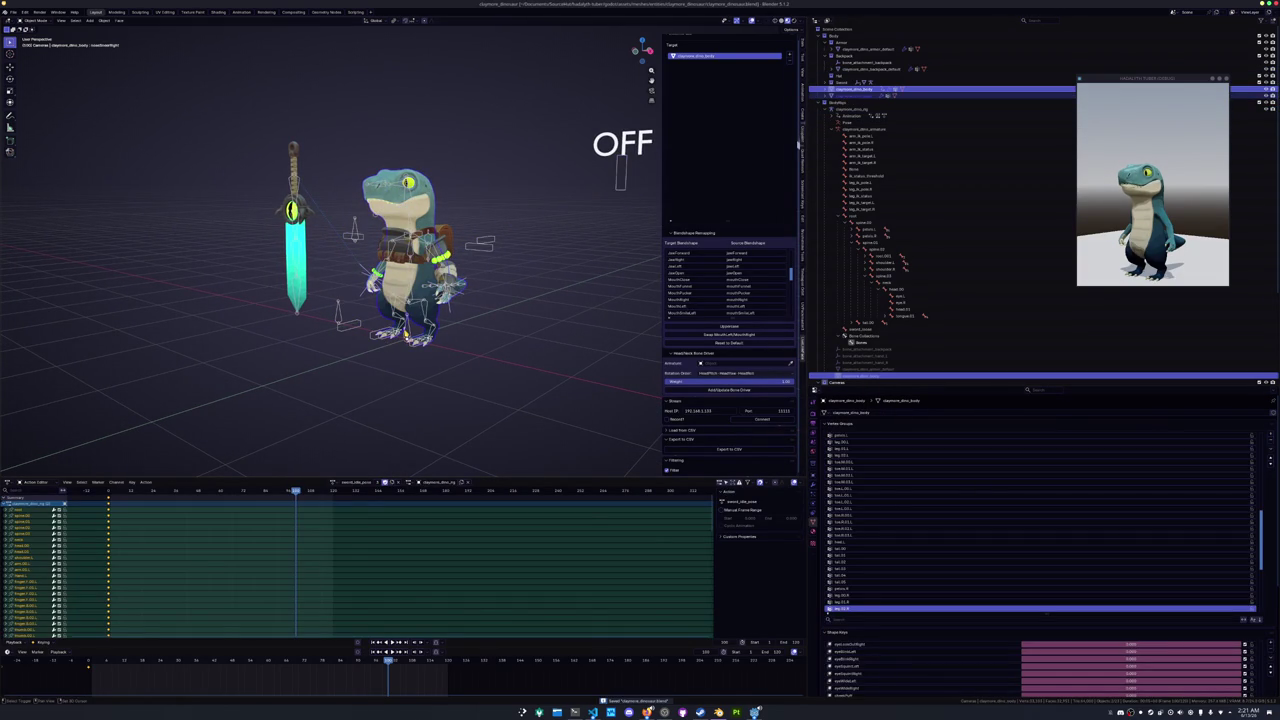
{"action": "left_click", "coordinate": [352, 318]}
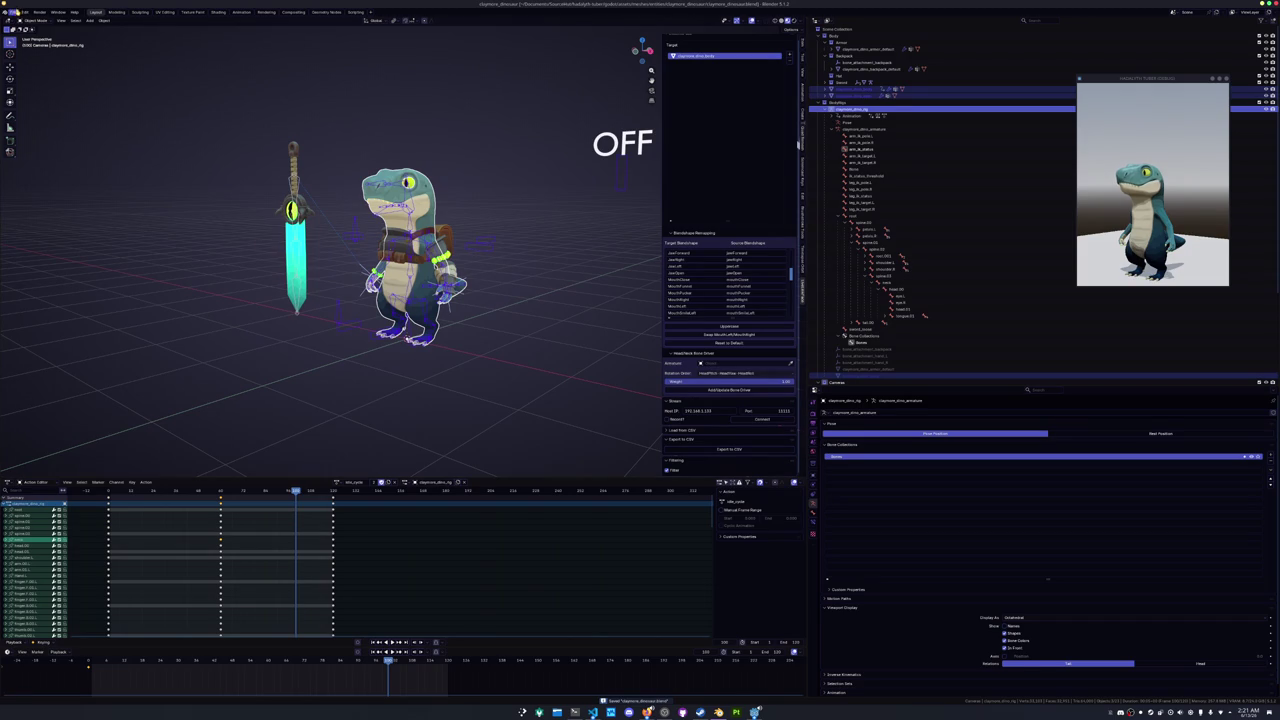
{"action": "left_click", "coordinate": [13, 11]}
{"action": "mouse_move", "coordinate": [25, 120]}
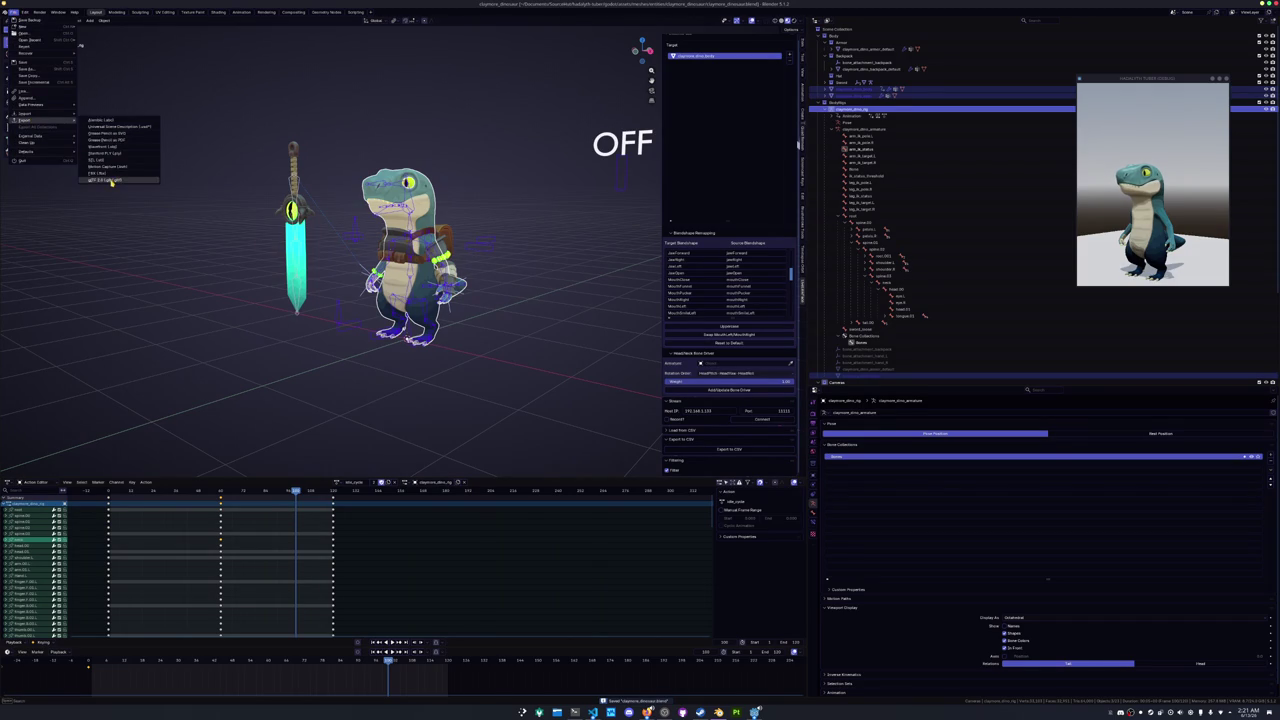
{"action": "left_click", "coordinate": [105, 180]}
- Export into a new 'body' folder under scenes with 'backpack' in the file name changed to 'body'
{"action": "left_click", "coordinate": [432, 33]}
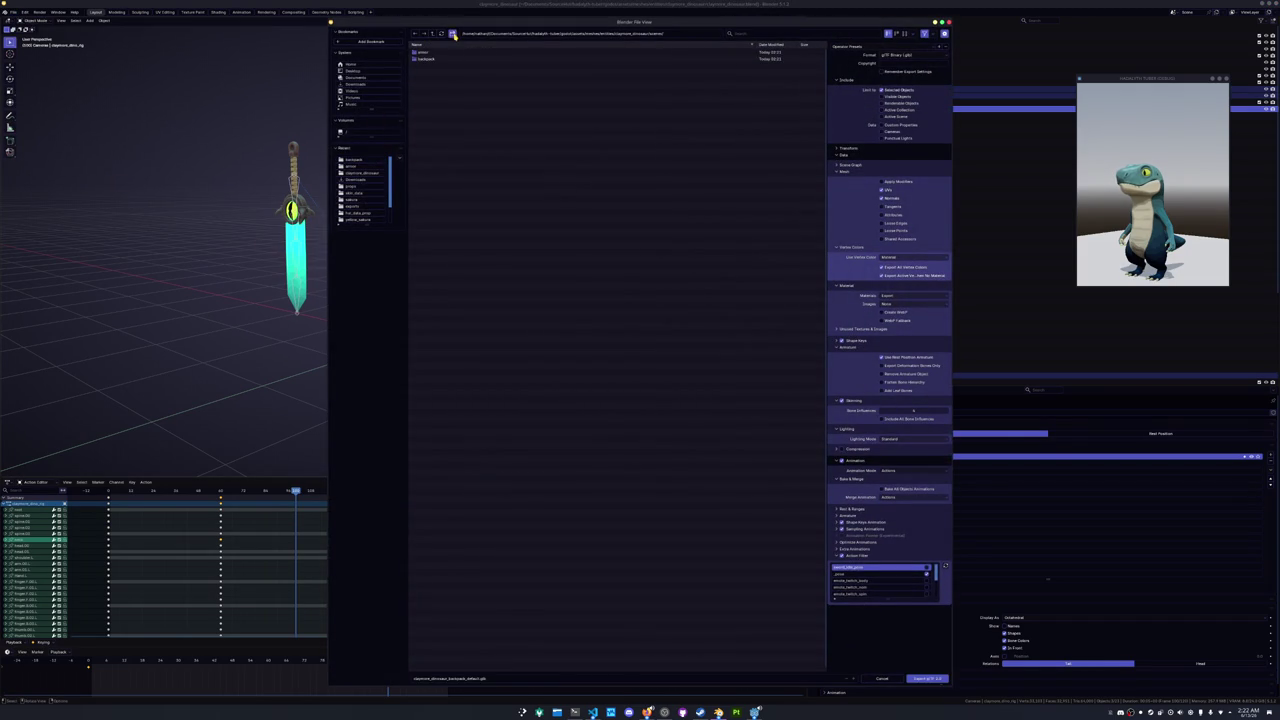
{"action": "key", "text": "Return"}
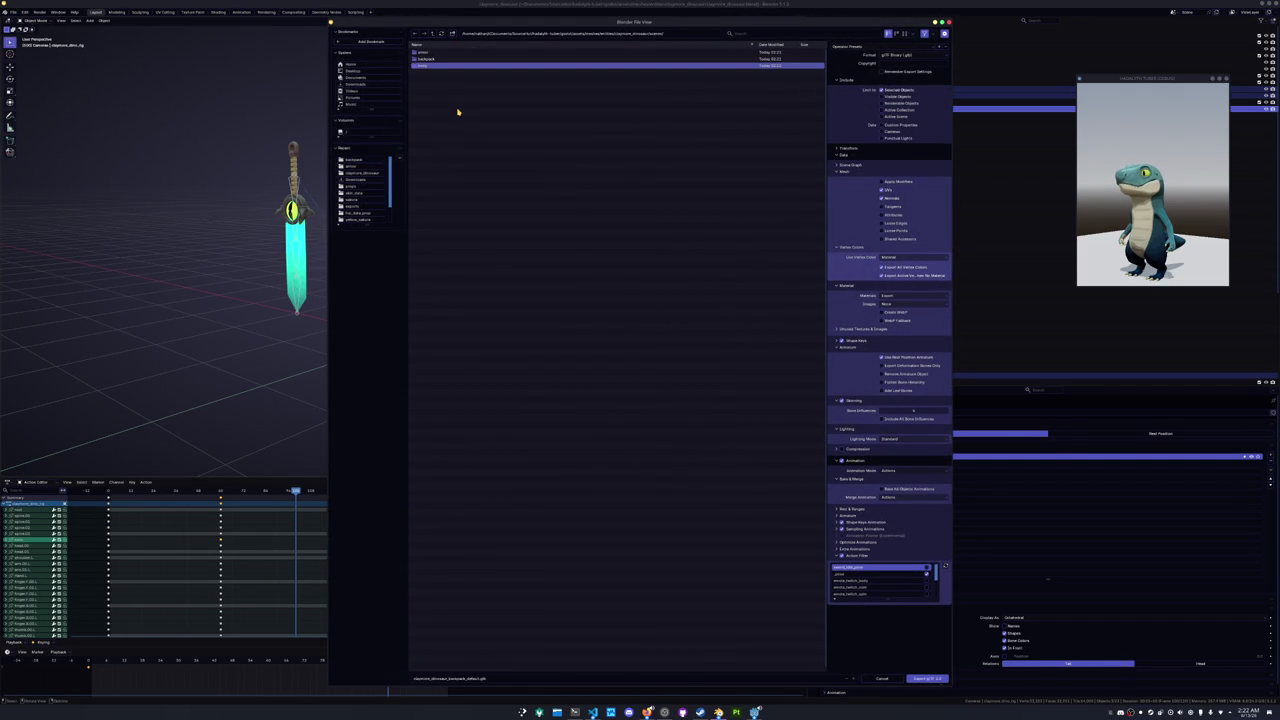
{"action": "double_click", "coordinate": [456, 65]}
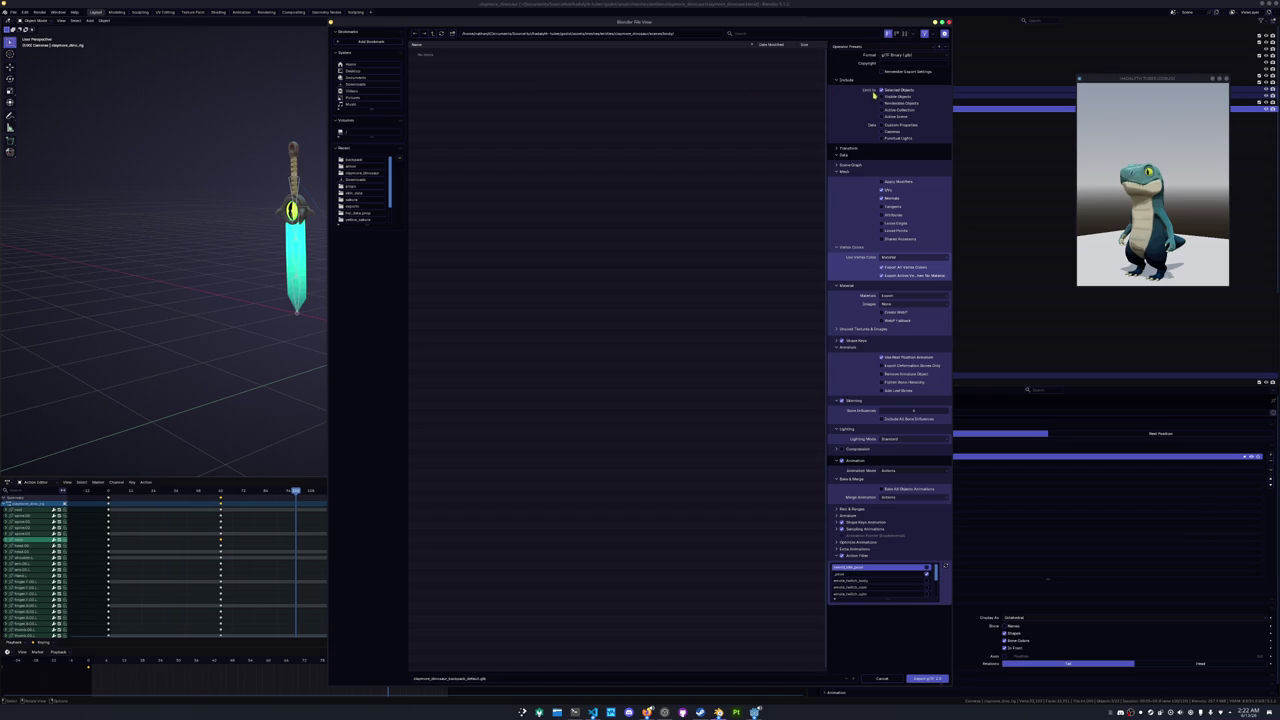
{"action": "left_click", "coordinate": [470, 678]}
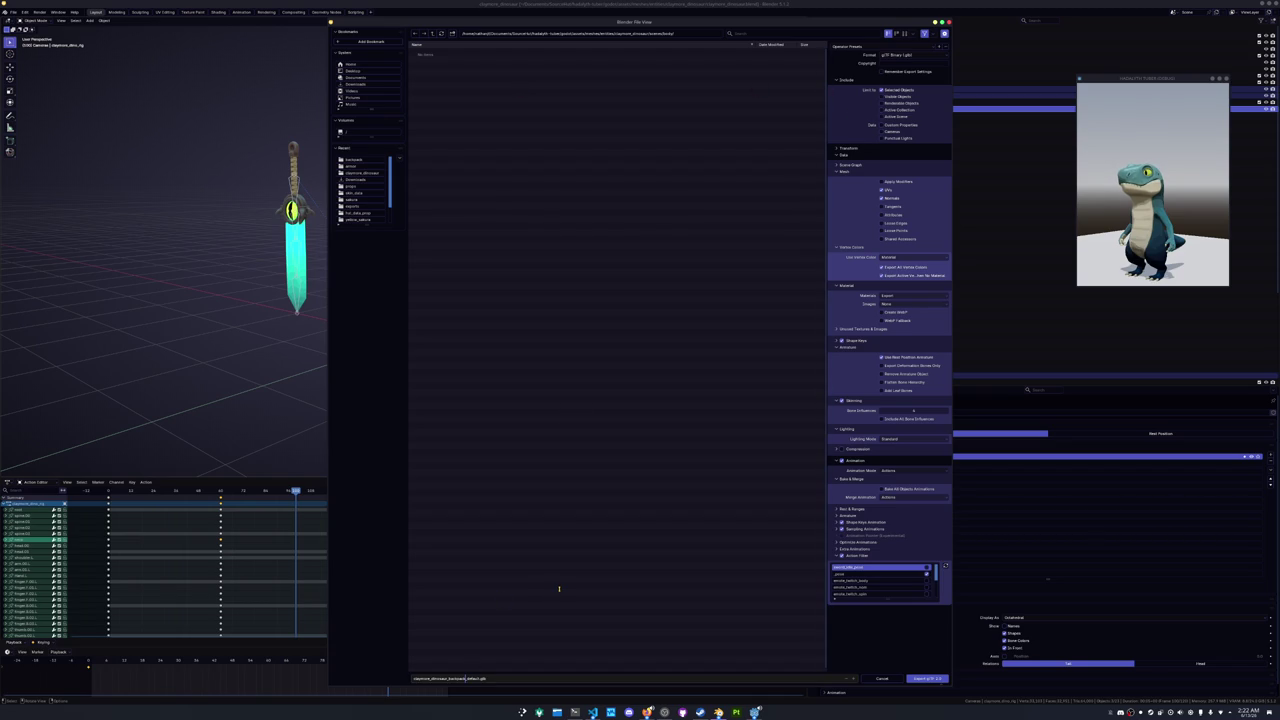
{"action": "key", "text": "shift+Left"}
{"action": "key", "text": "shift+Left"}
{"action": "key", "text": "shift+Left"}
{"action": "type", "text": "body"}
{"action": "key", "text": "Return"}
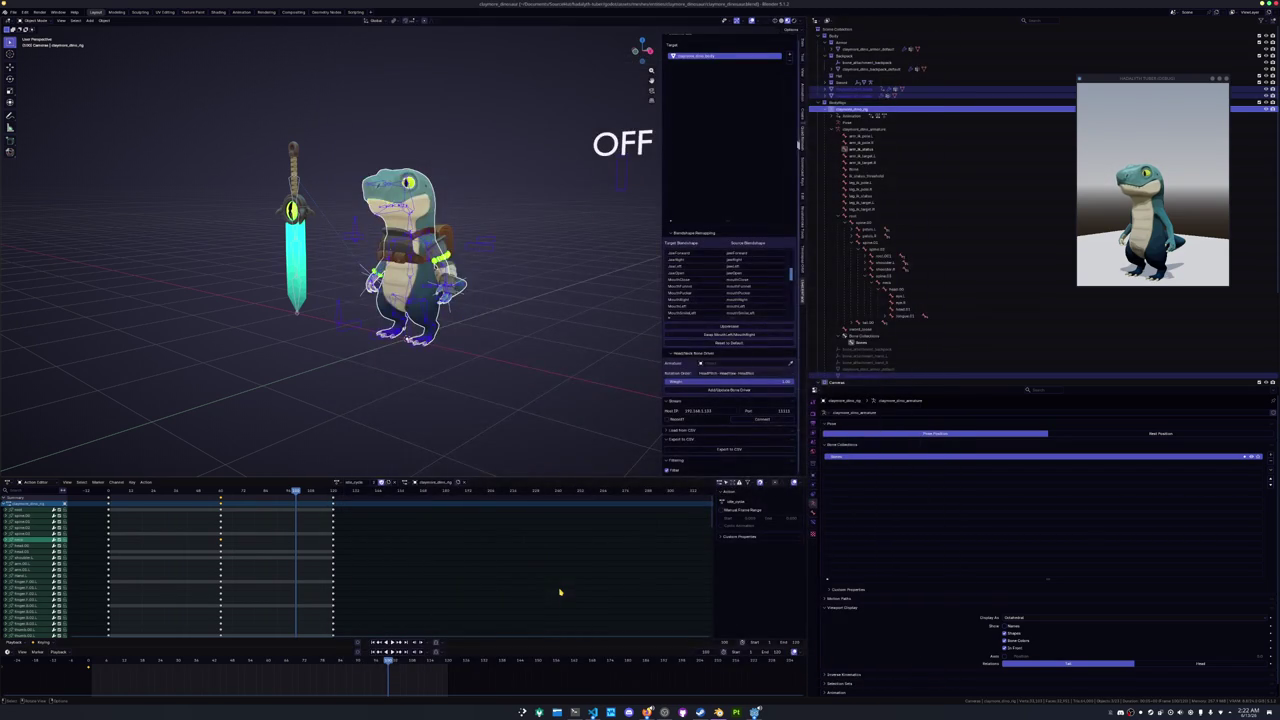
{"action": "left_click", "coordinate": [301, 190]}
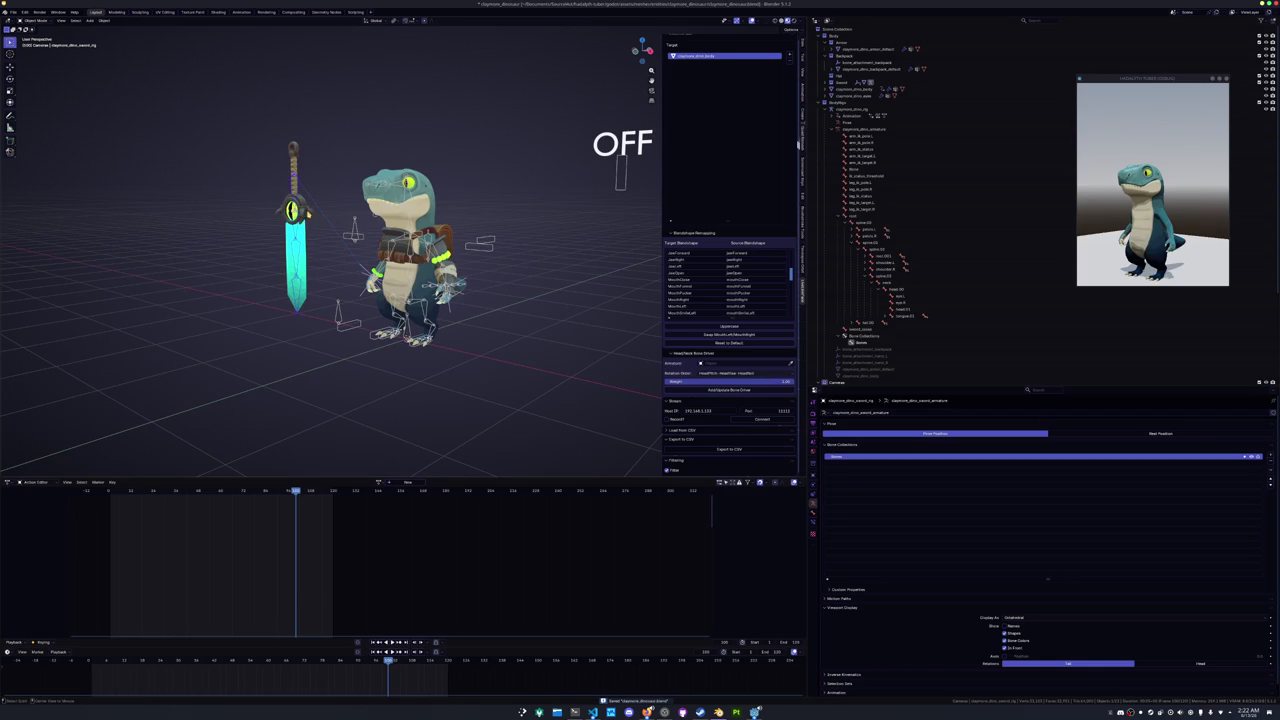
- Clear the sword's location with Alt+G, select the sword and rig, and start a glTF 2.0 export
{"action": "key", "text": "alt+g"}
{"action": "left_click", "coordinate": [405, 420]}
{"action": "scroll", "coordinate": [405, 400], "scroll_direction": "down", "scroll_amount": 2}
{"action": "left_click", "coordinate": [405, 345]}
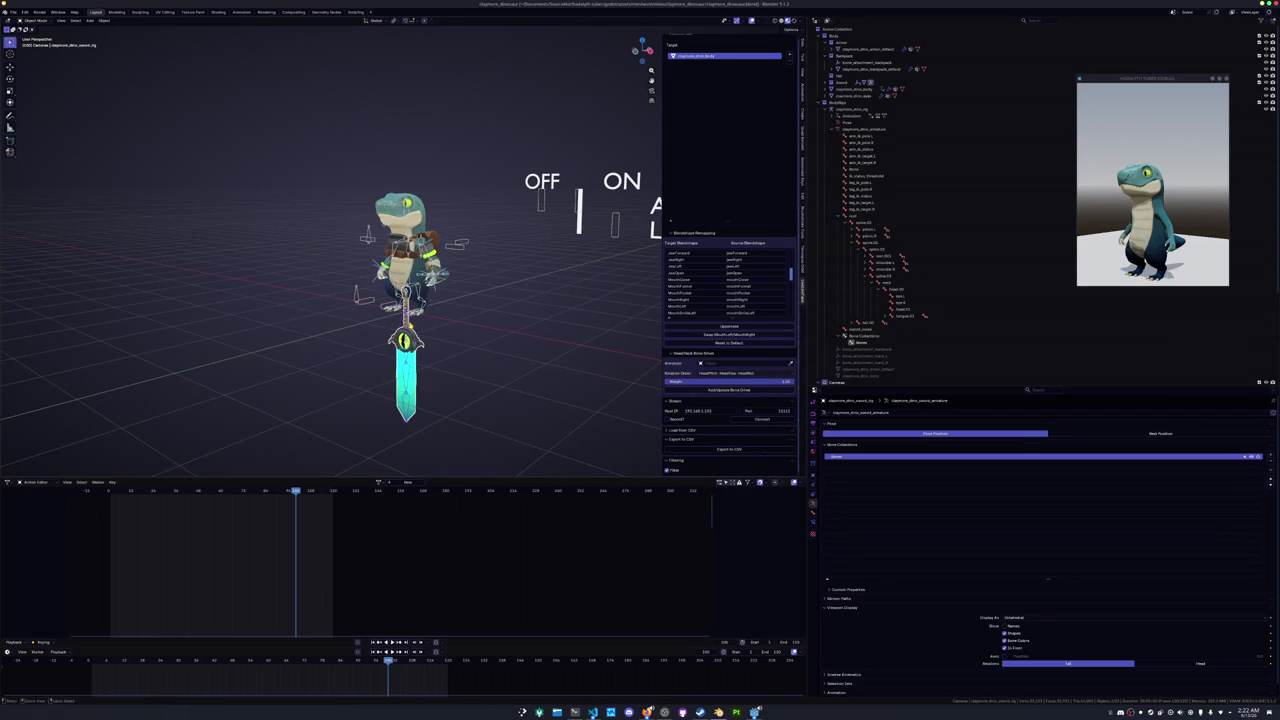
{"action": "scroll", "coordinate": [405, 345], "scroll_direction": "up", "scroll_amount": 2}
{"action": "left_click", "coordinate": [14, 12]}
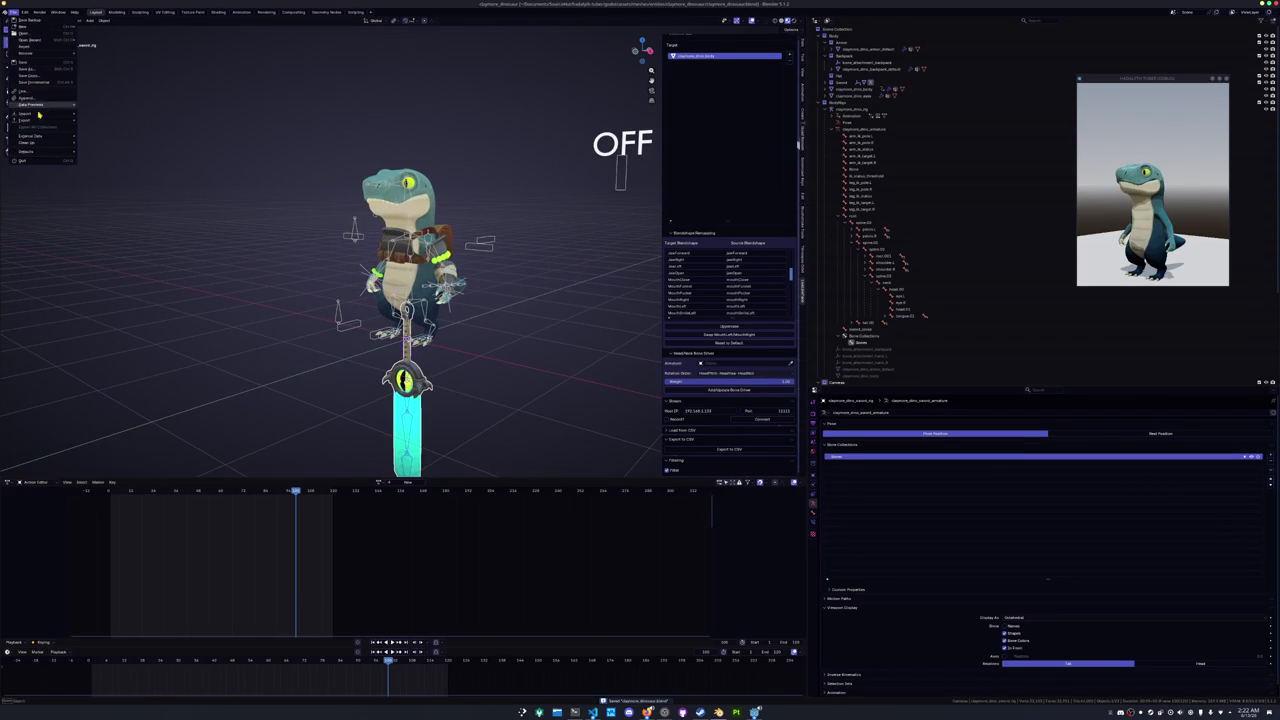
{"action": "mouse_move", "coordinate": [45, 121]}
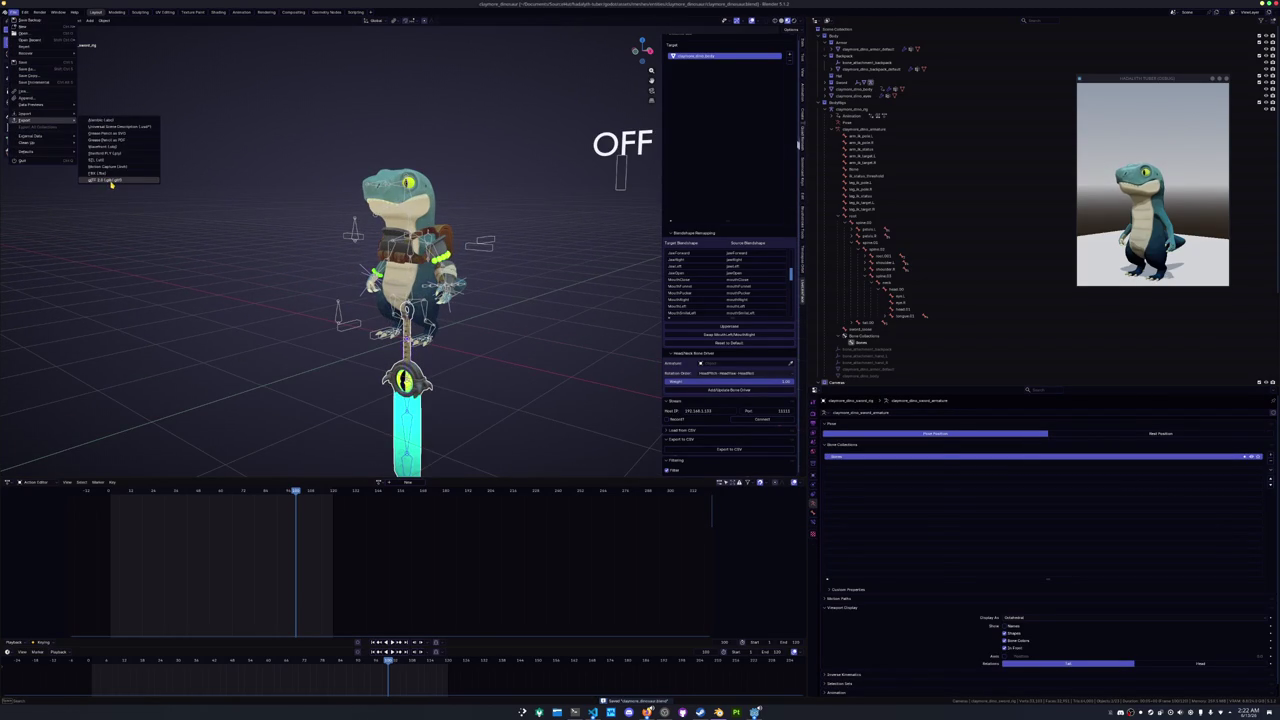
{"action": "left_click", "coordinate": [110, 181]}
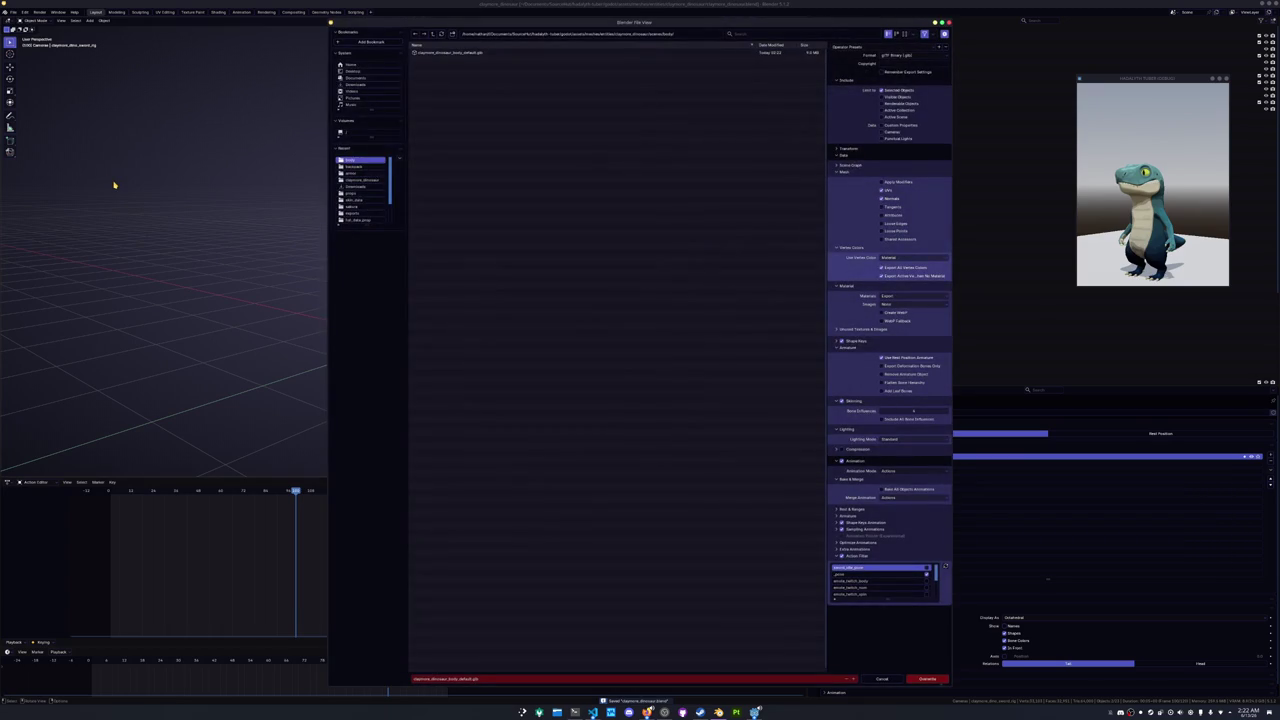
- Export as claymore_dinosaur_sword_default.glb into a new folder under scenes
{"action": "left_click", "coordinate": [434, 34]}
{"action": "key", "text": "Return"}
{"action": "double_click", "coordinate": [430, 74]}
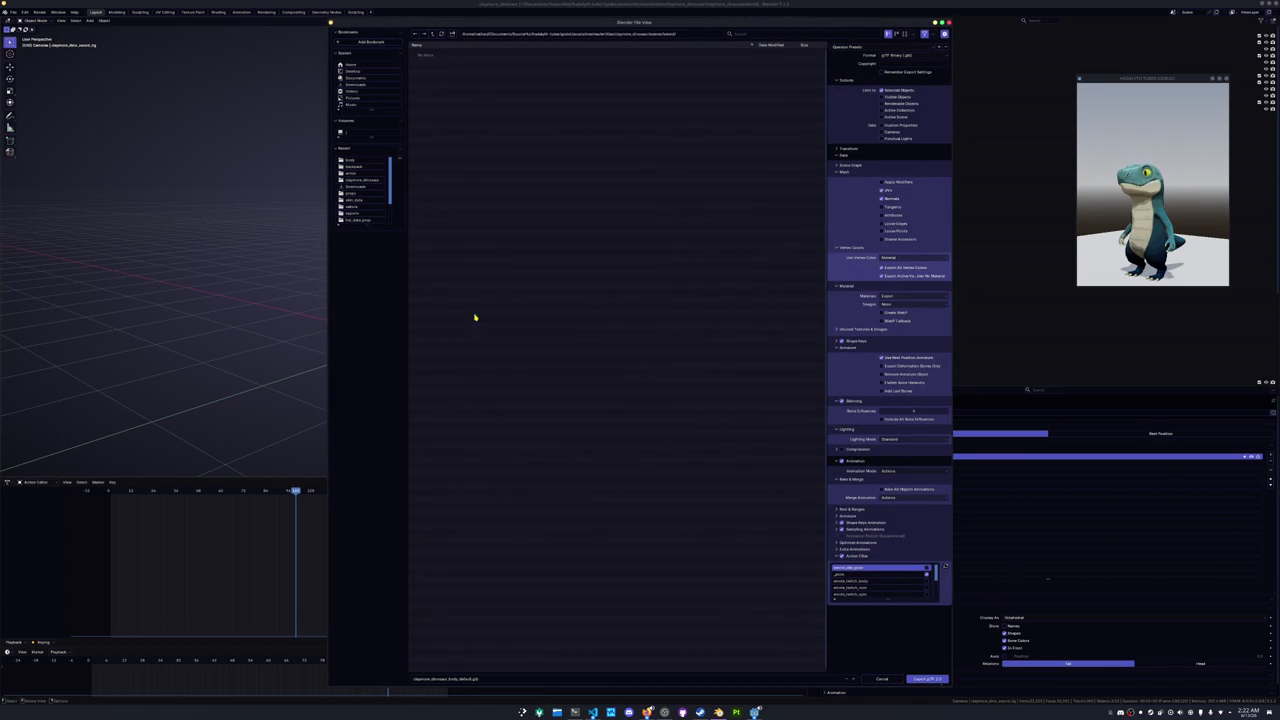
{"action": "left_click", "coordinate": [446, 679]}
{"action": "left_click_drag", "start_coordinate": [449, 679], "coordinate": [460, 679]}
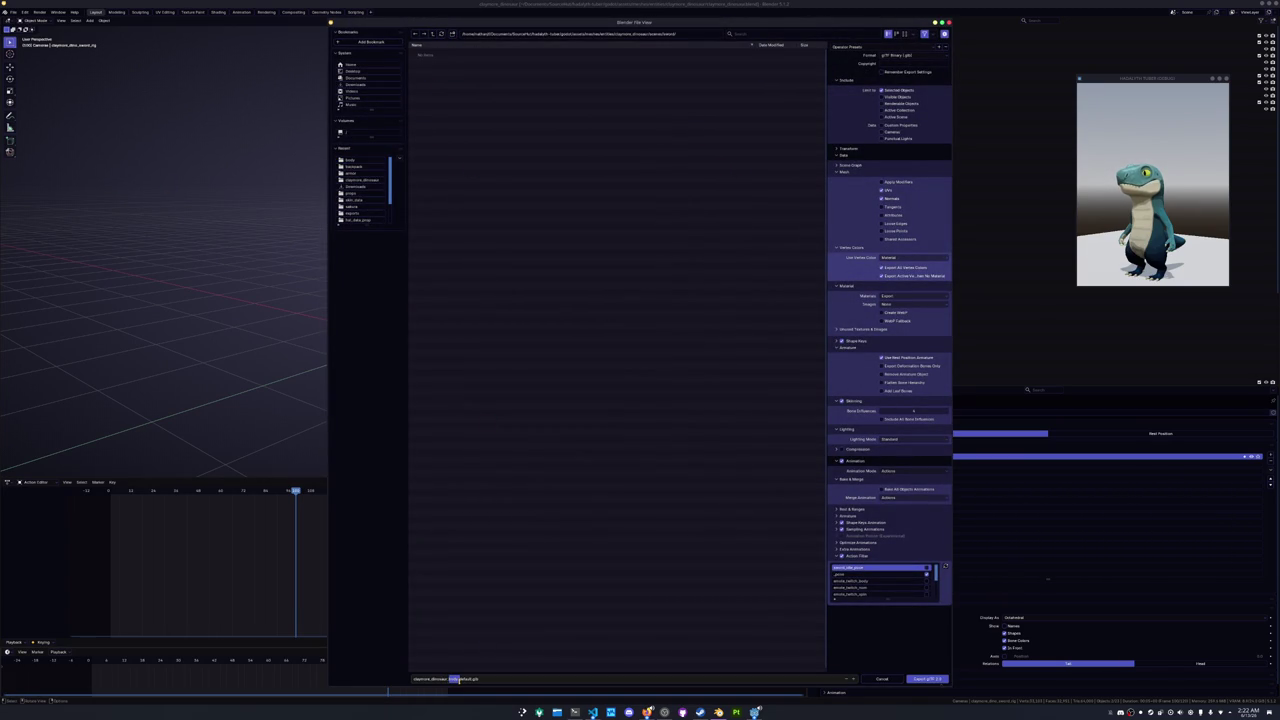
{"action": "type", "text": "sword"}
{"action": "key", "text": "Return"}
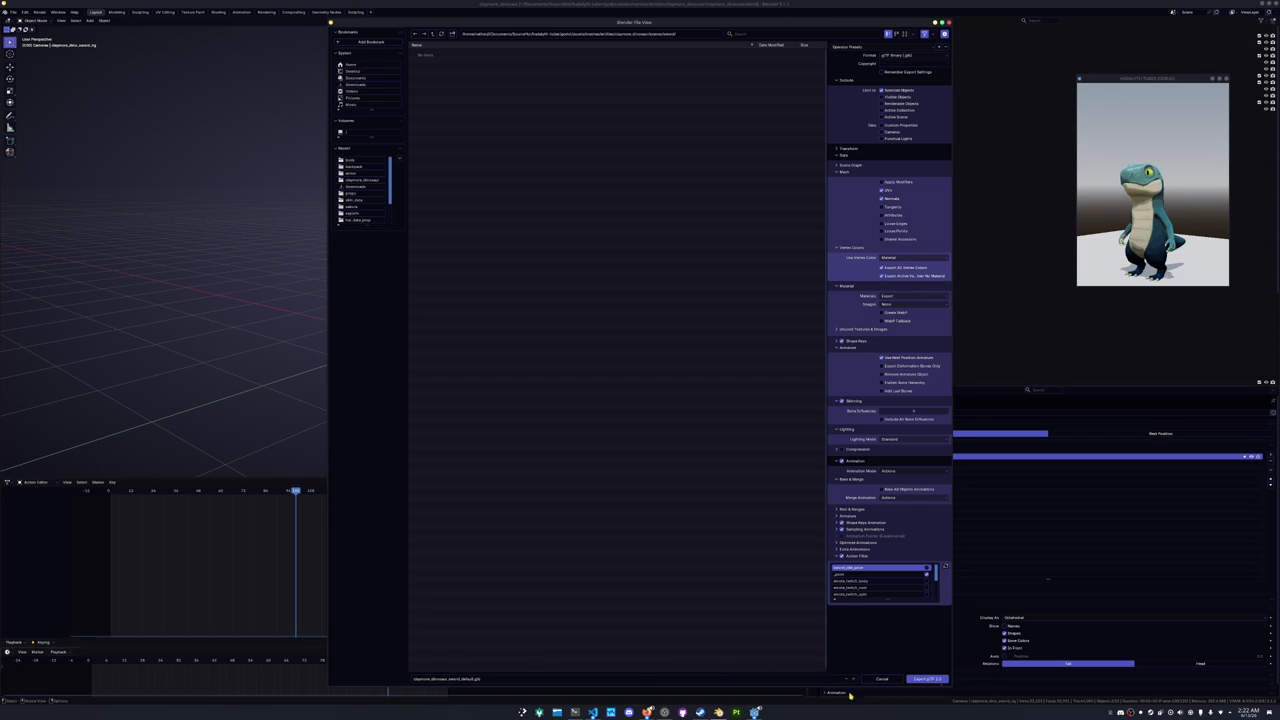
{"action": "left_click", "coordinate": [927, 679]}
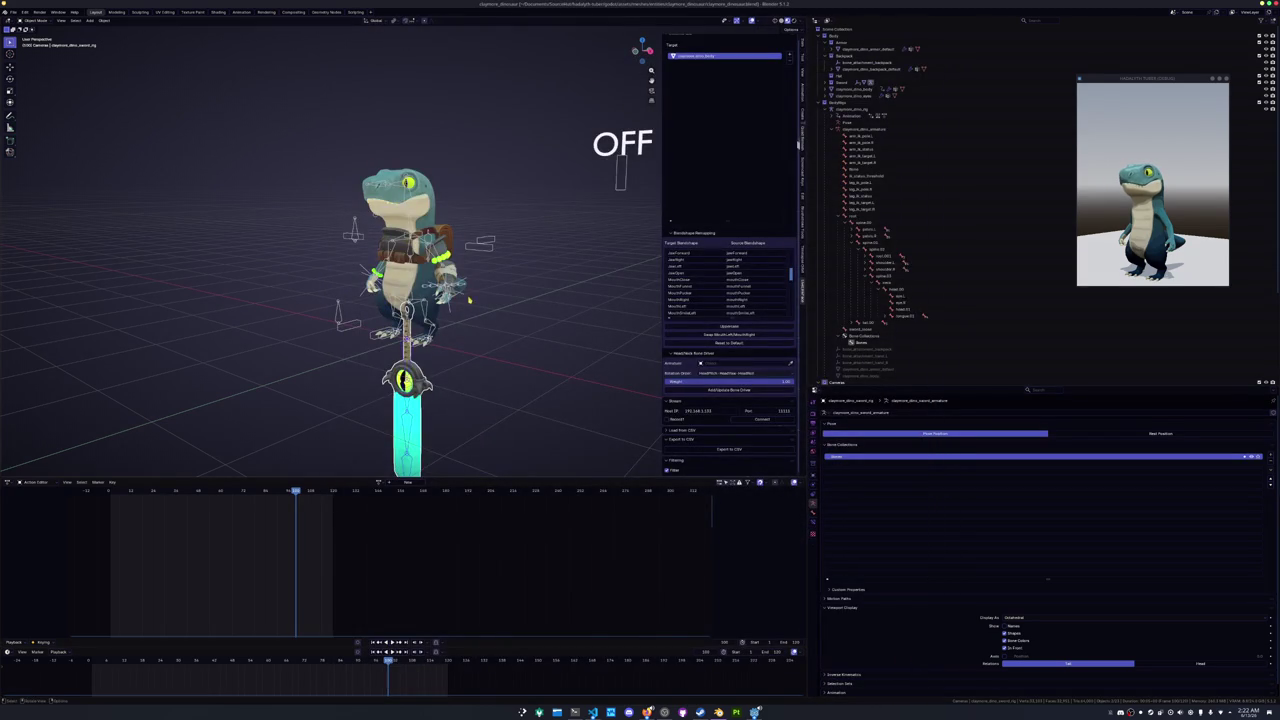
{"action": "key", "text": "alt+g"}
- Move the sword sideways along X and up along Z, then save the file
{"action": "key", "text": "g"}
{"action": "key", "text": "x"}
{"action": "key", "text": "Return"}
{"action": "key", "text": "g"}
{"action": "key", "text": "z"}
{"action": "key", "text": "Return"}
{"action": "key", "text": "ctrl+s"}
- Cancel the head bone's X rotation in Pose Mode, leave Pose Mode, and save the blend file
{"action": "scroll", "coordinate": [311, 308], "scroll_direction": "up", "scroll_amount": 5}
{"action": "left_click_drag", "start_coordinate": [645, 140], "coordinate": [655, 160]}
{"action": "left_click_drag", "start_coordinate": [400, 250], "coordinate": [320, 238]}
{"action": "scroll", "coordinate": [337, 343], "scroll_direction": "down", "scroll_amount": 5}
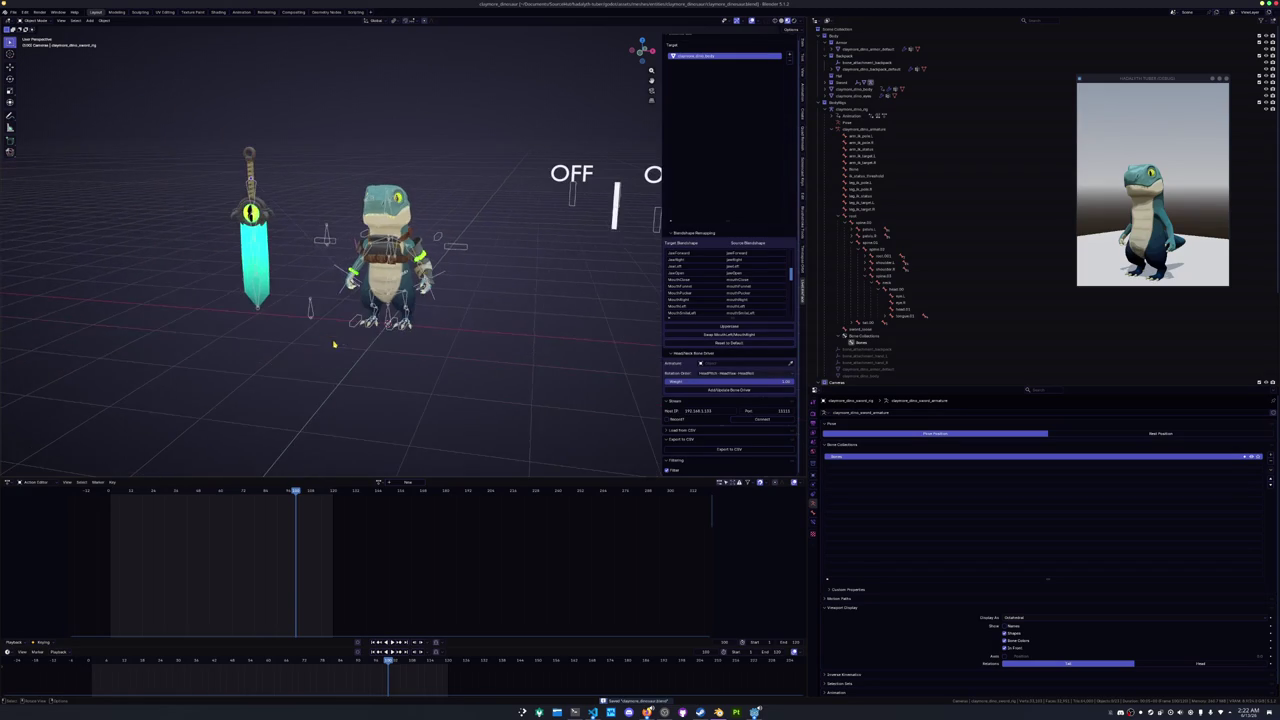
{"action": "mouse_move", "coordinate": [337, 343]}
{"action": "left_mouse_down"}
{"action": "mouse_move", "coordinate": [304, 392]}
{"action": "mouse_move", "coordinate": [317, 383]}
{"action": "left_mouse_up"}
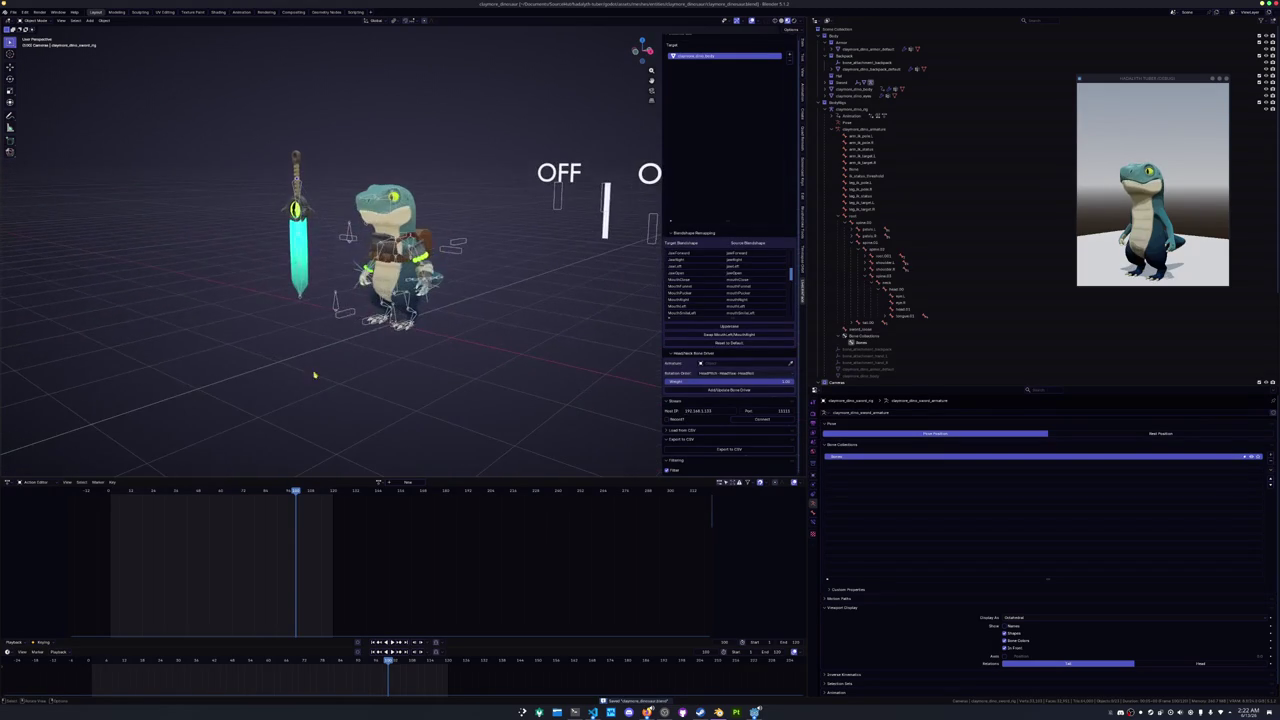
{"action": "key", "text": "ctrl+Tab"}
{"action": "scroll", "coordinate": [305, 258], "scroll_direction": "up", "scroll_amount": 2}
{"action": "key", "text": "r"}
{"action": "key", "text": "x"}
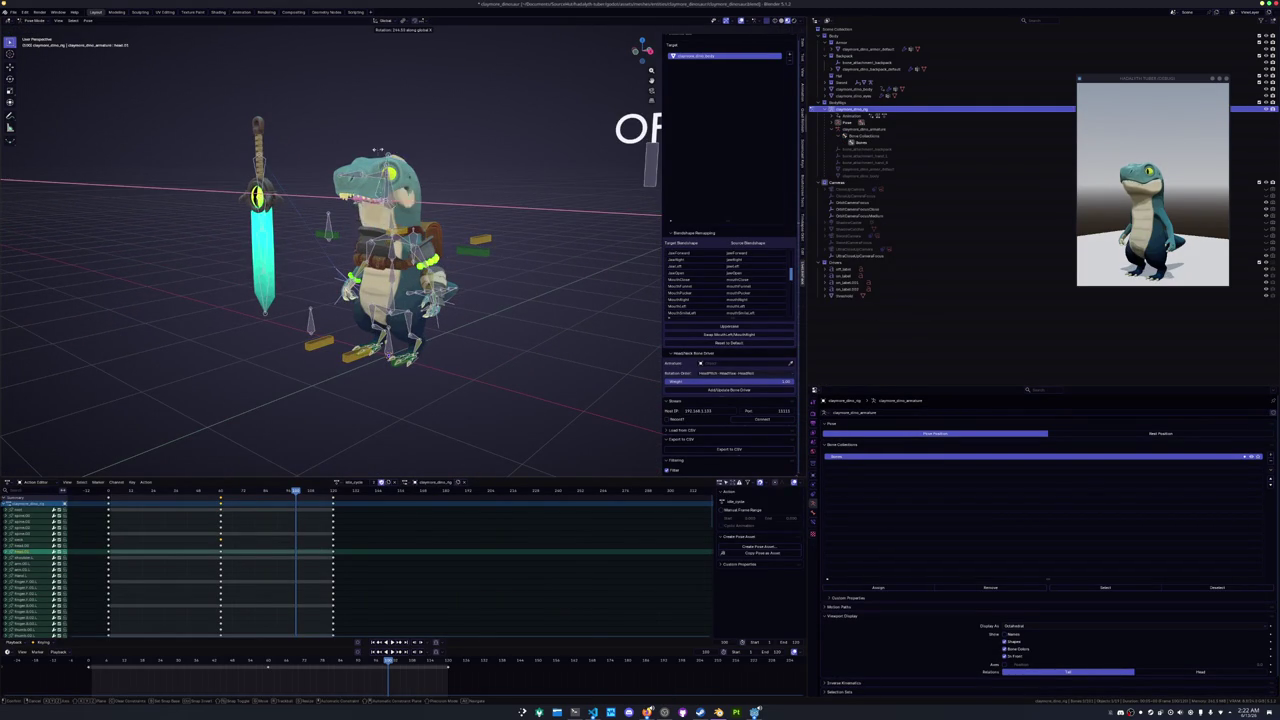
{"action": "key", "text": "Escape"}
{"action": "key", "text": "ctrl+Tab"}
{"action": "key", "text": "ctrl+s"}
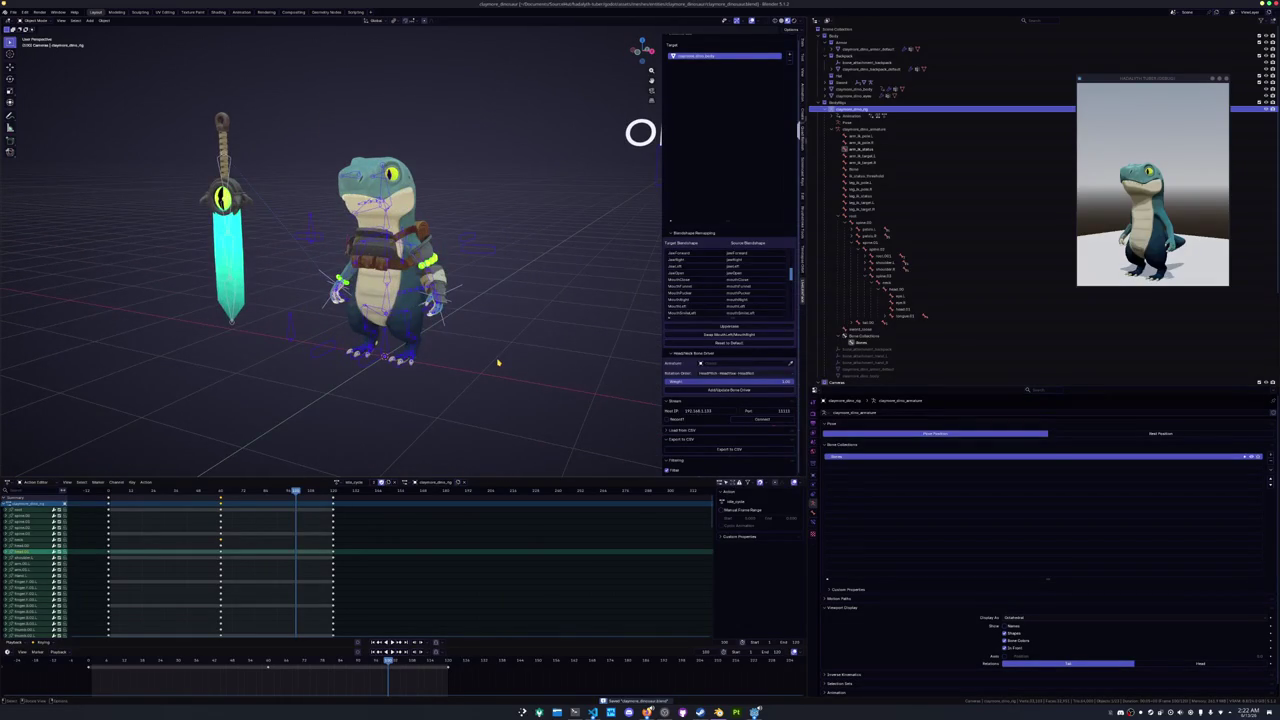
- Duplicate the rig's idle_cycle action and give the copy a new name
{"action": "left_click", "coordinate": [381, 366]}
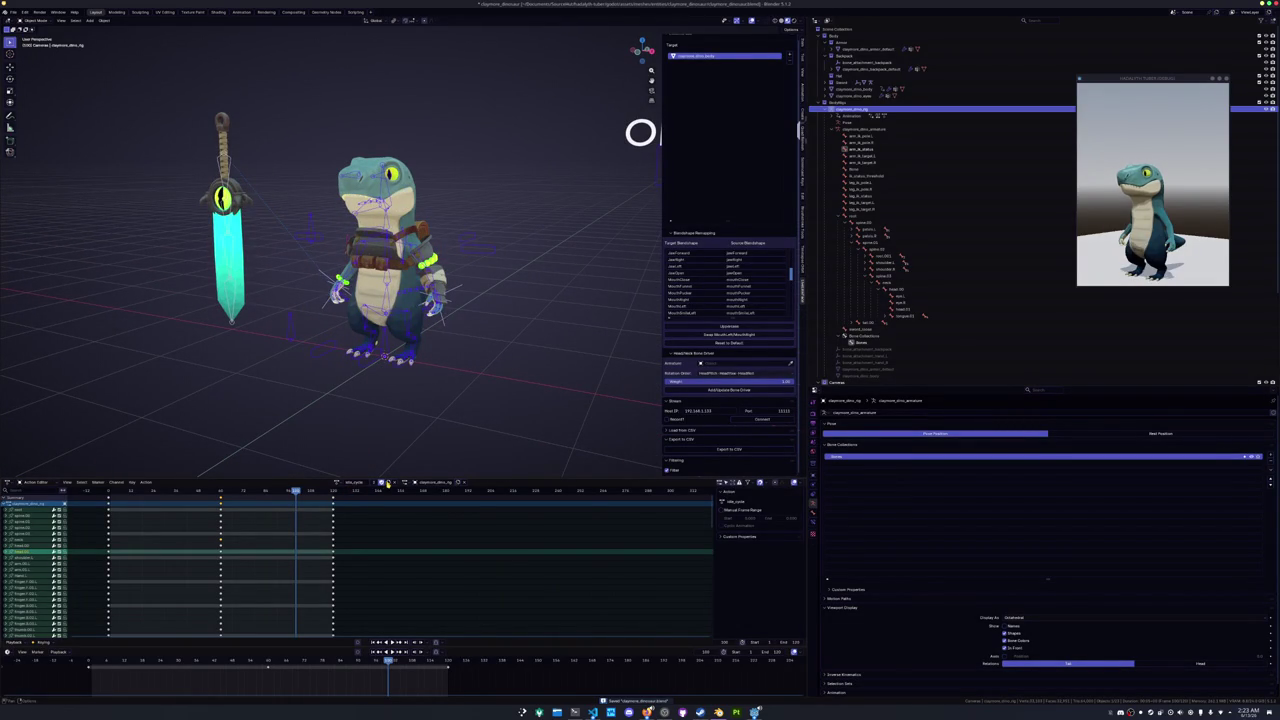
{"action": "left_click", "coordinate": [388, 483]}
{"action": "key", "text": "BackSpace"}
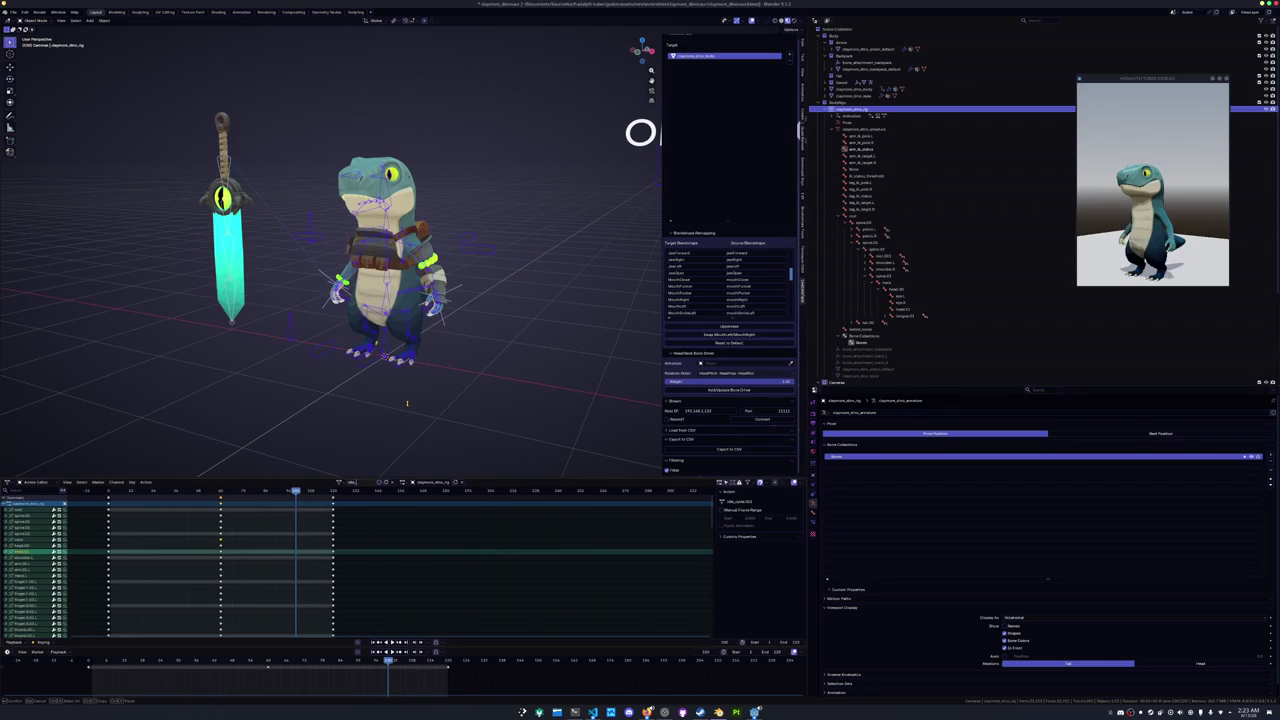
{"action": "key", "text": "BackSpace"}
{"action": "key", "text": "Return"}
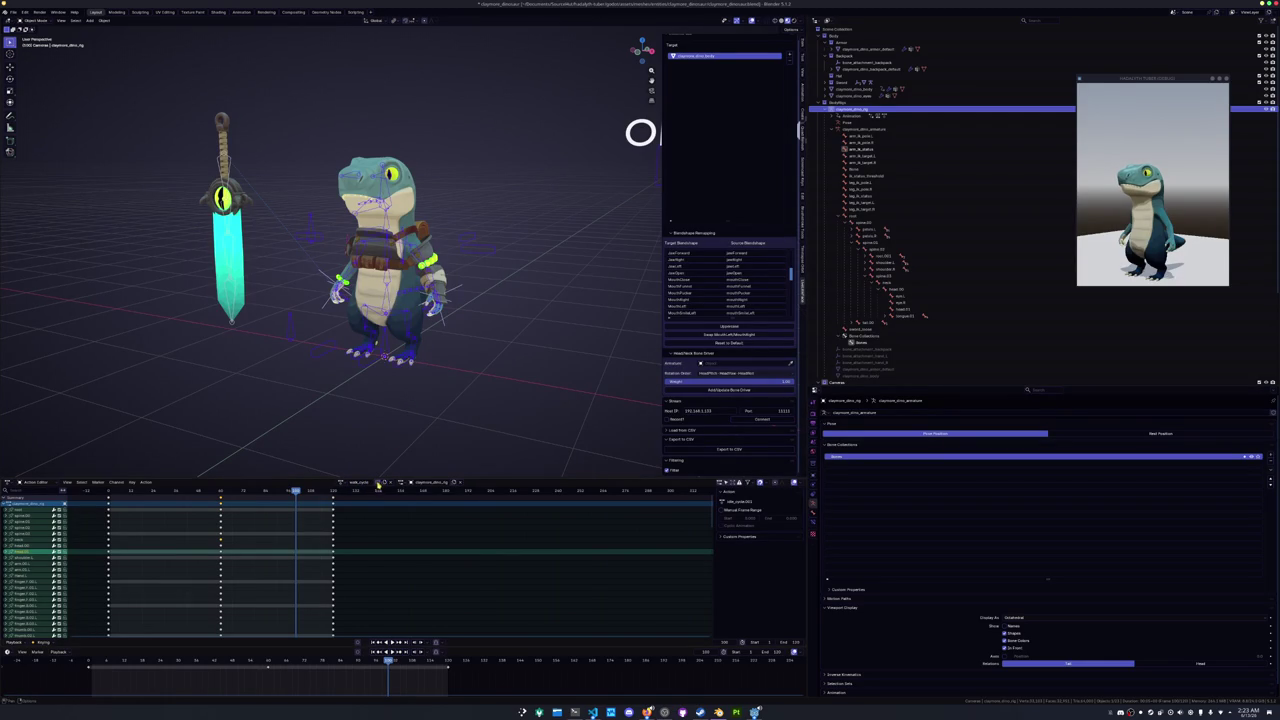
{"action": "mouse_move", "coordinate": [647, 711]}
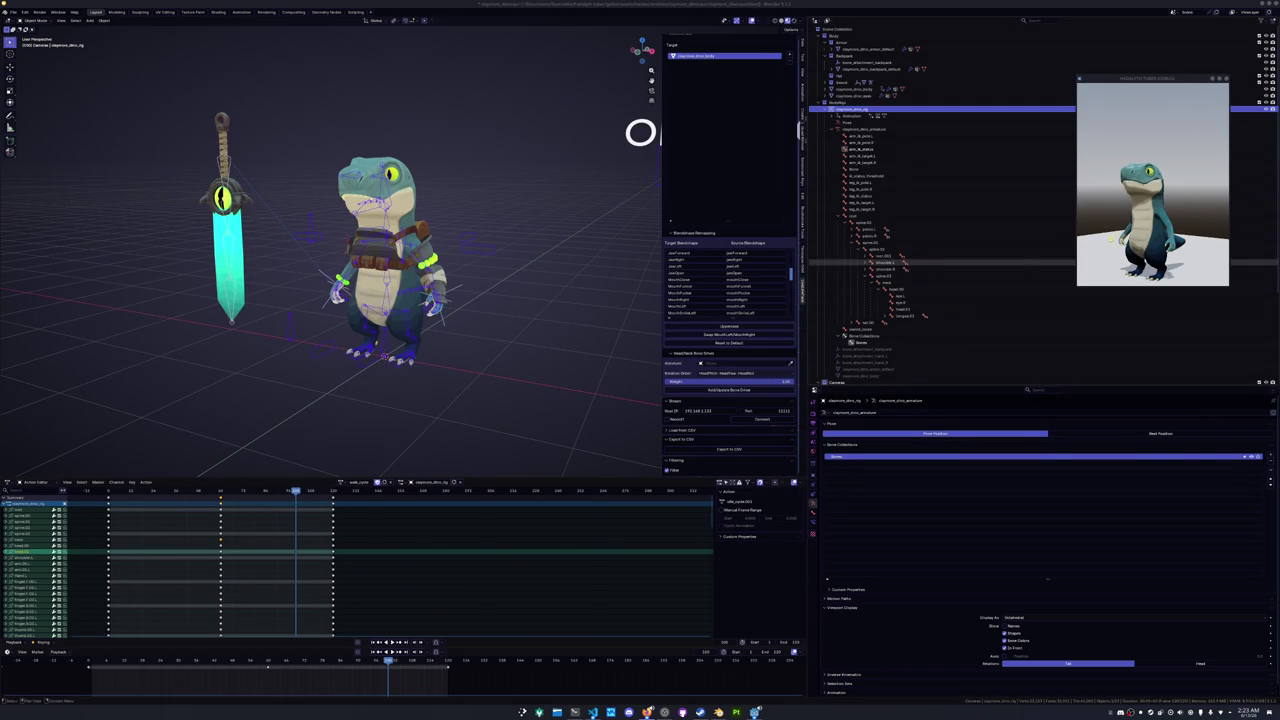
- Deselect the dinosaur rig, tidy the outliner, and save the .blend file
{"action": "left_click", "coordinate": [574, 352]}
{"action": "left_click", "coordinate": [823, 110]}
{"action": "left_click", "coordinate": [826, 116]}
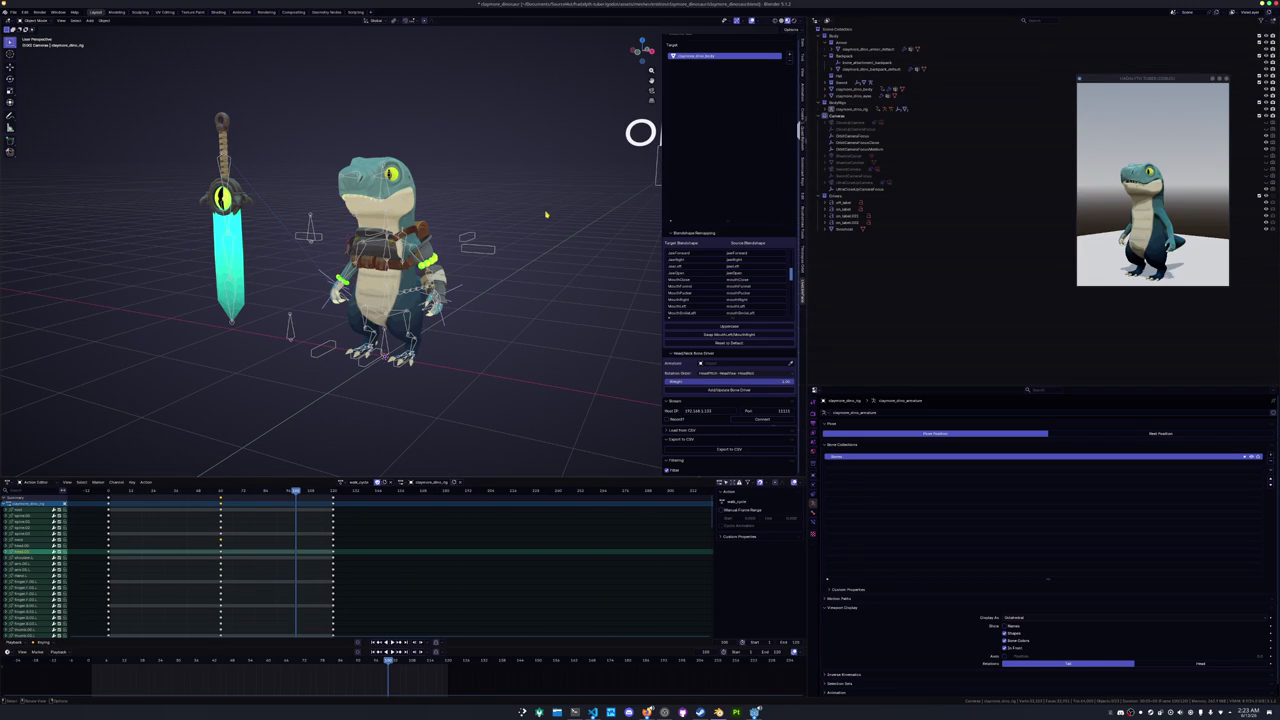
{"action": "key", "text": "ctrl+s"}
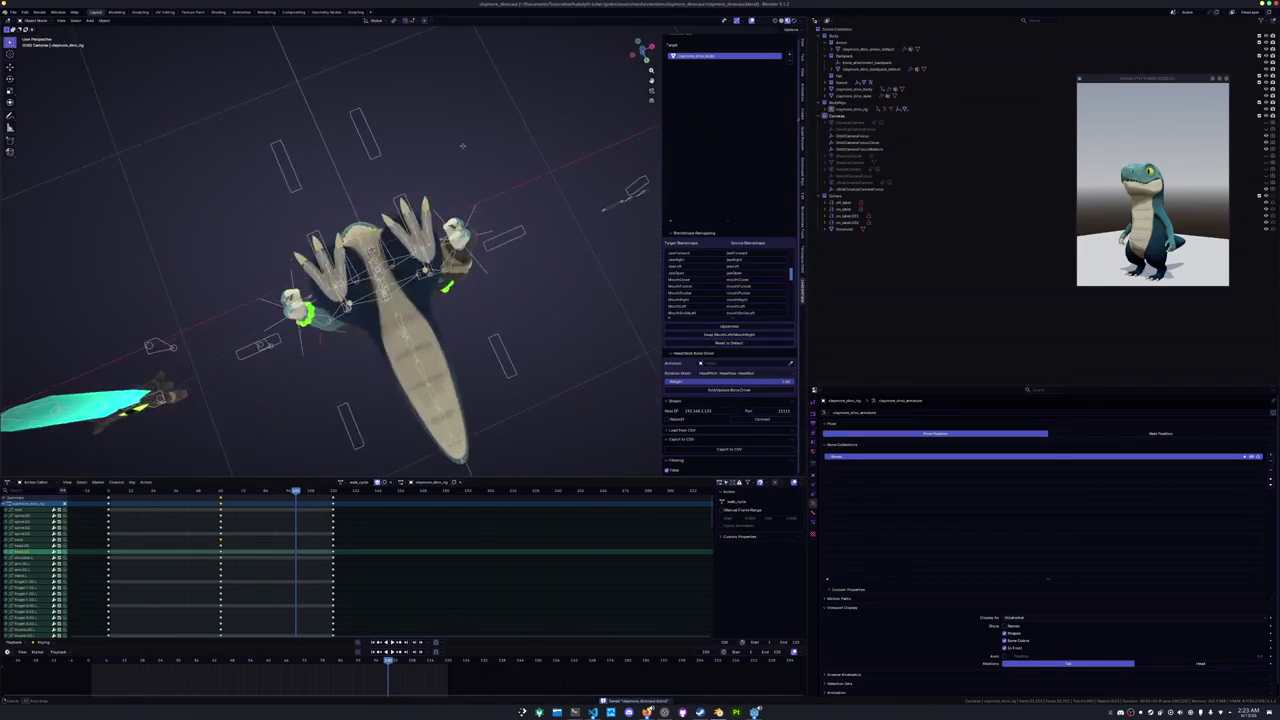
- Reselect the dinosaur rig in the outliner after briefly checking the eyes object
{"action": "scroll", "coordinate": [490, 434], "scroll_direction": "down", "scroll_amount": 3}
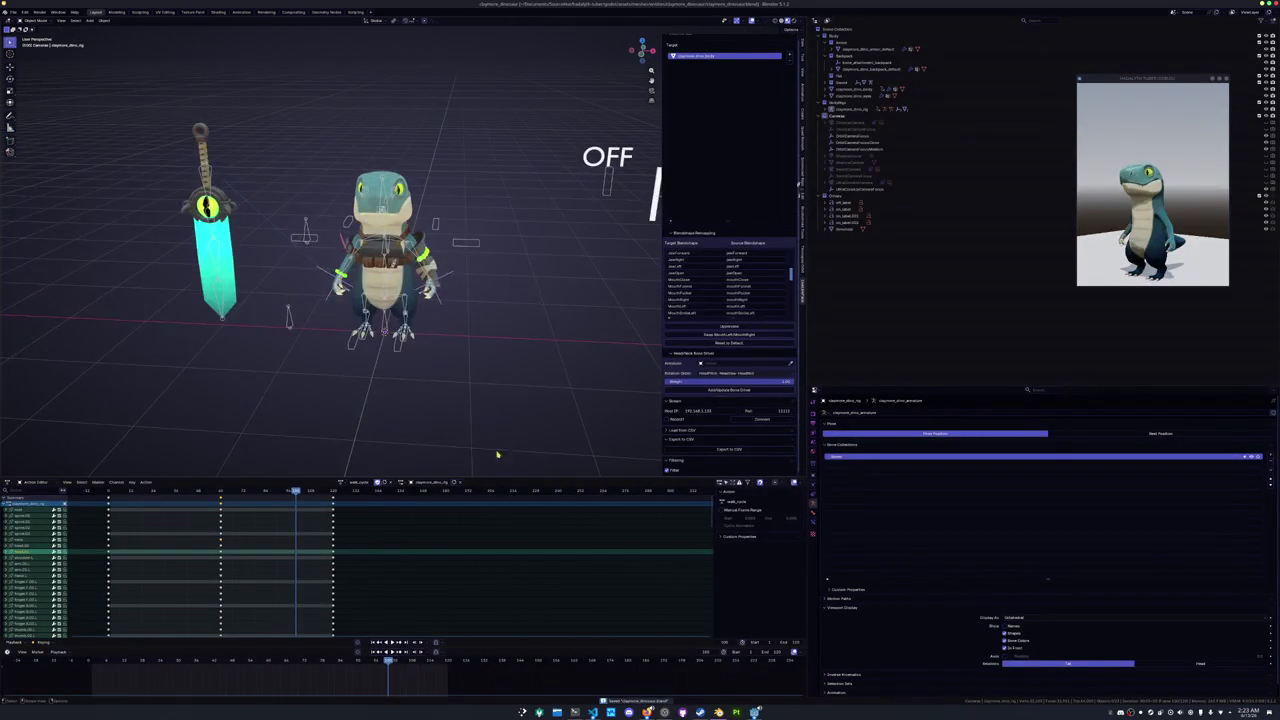
{"action": "scroll", "coordinate": [455, 318], "scroll_direction": "up", "scroll_amount": 3}
{"action": "left_click", "coordinate": [405, 148]}
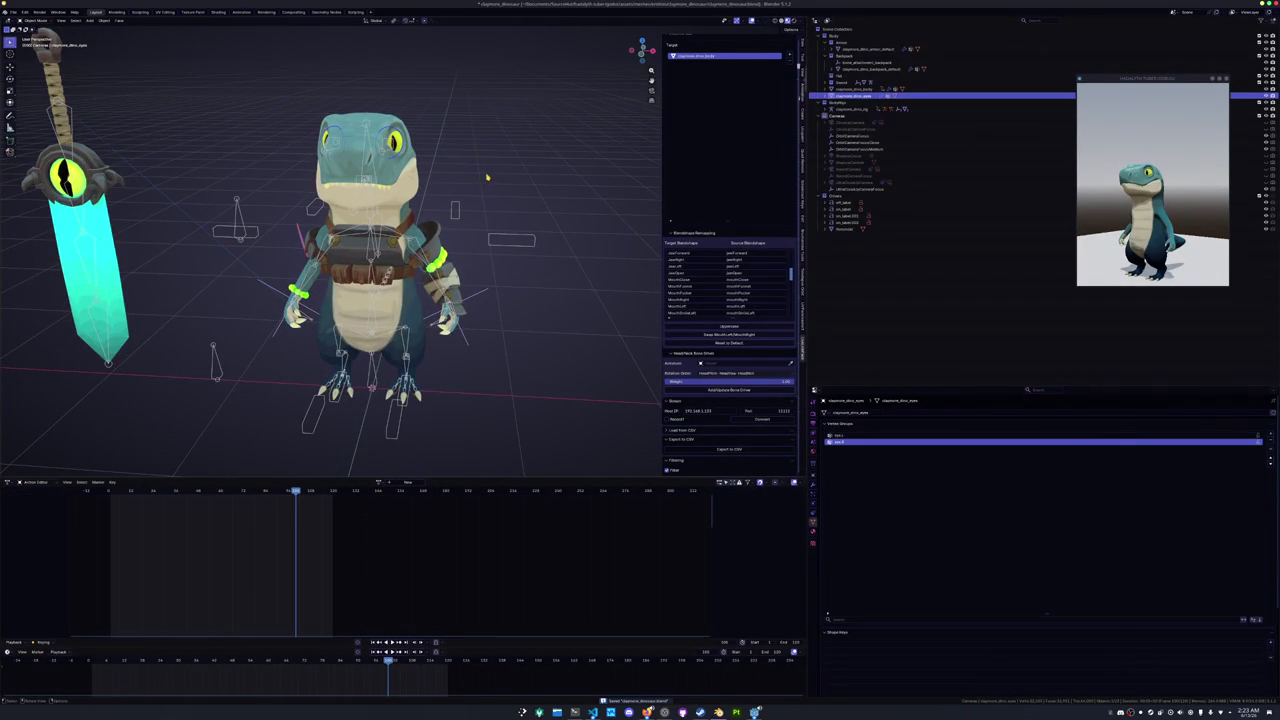
{"action": "left_click", "coordinate": [826, 95]}
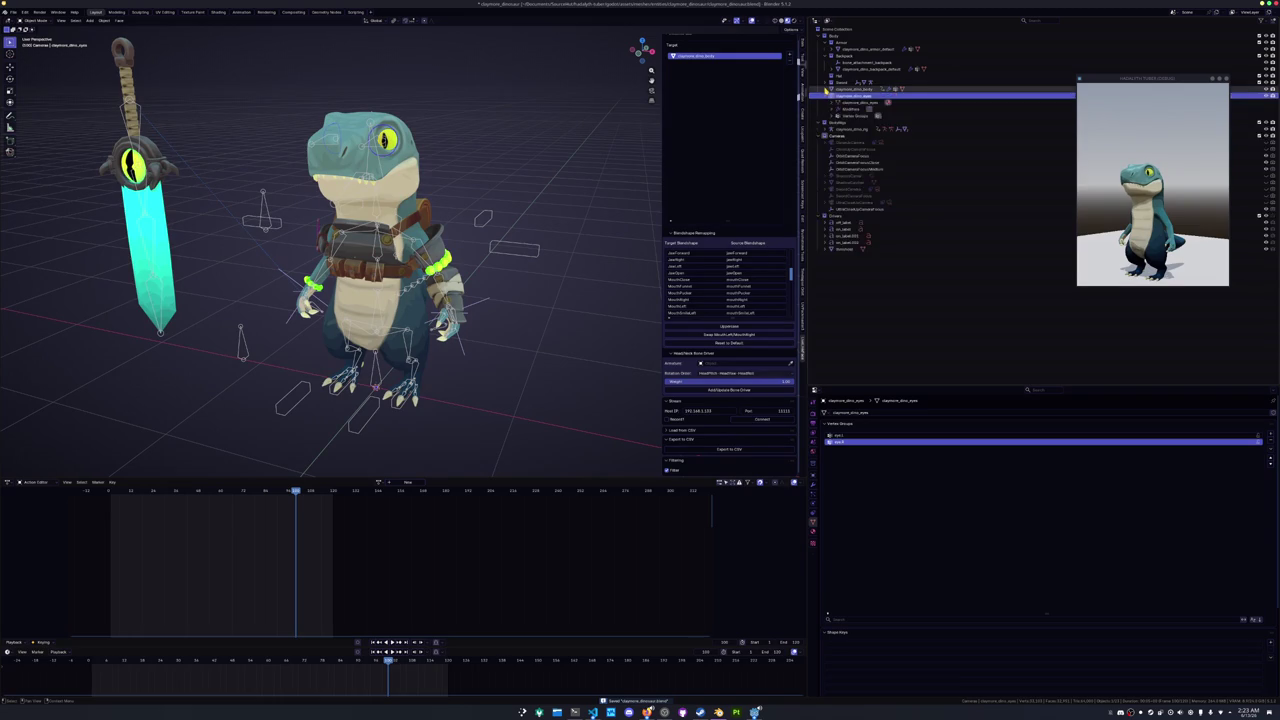
{"action": "left_click", "coordinate": [826, 95]}
{"action": "left_click", "coordinate": [372, 424]}
{"action": "scroll", "coordinate": [372, 424], "scroll_direction": "down", "scroll_amount": 3}
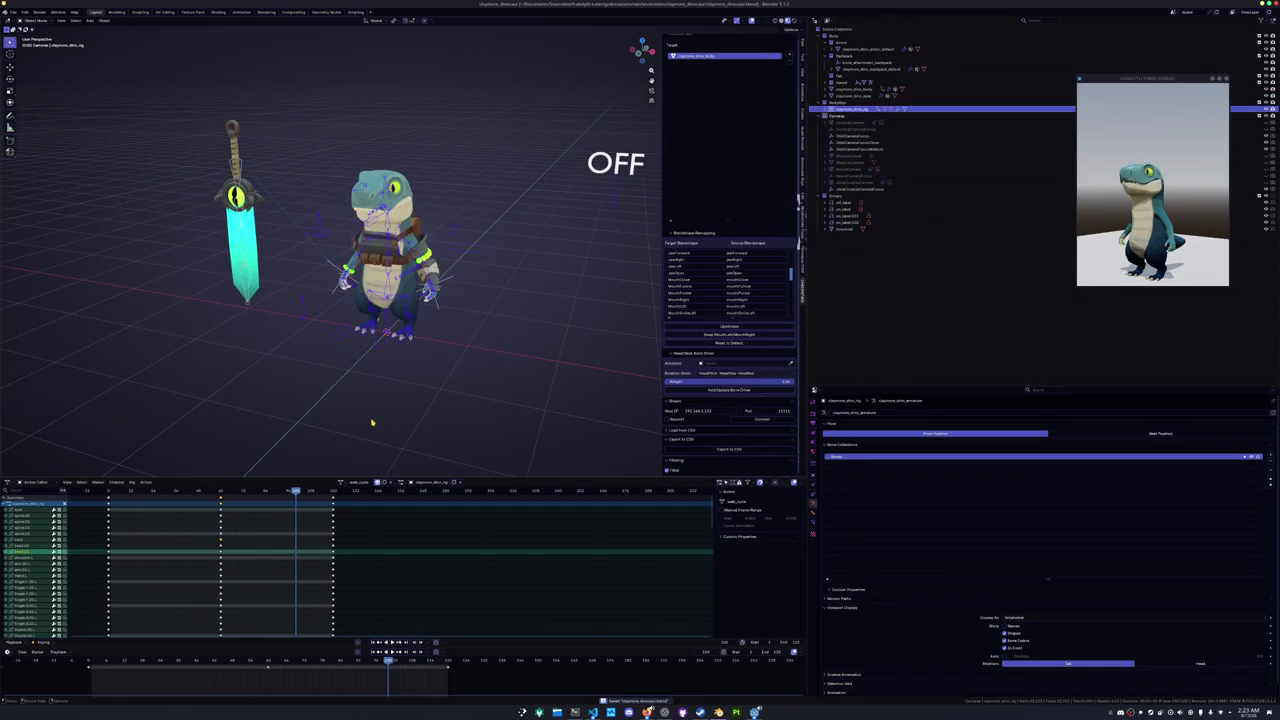
{"action": "left_click_drag", "start_coordinate": [372, 424], "coordinate": [368, 413]}
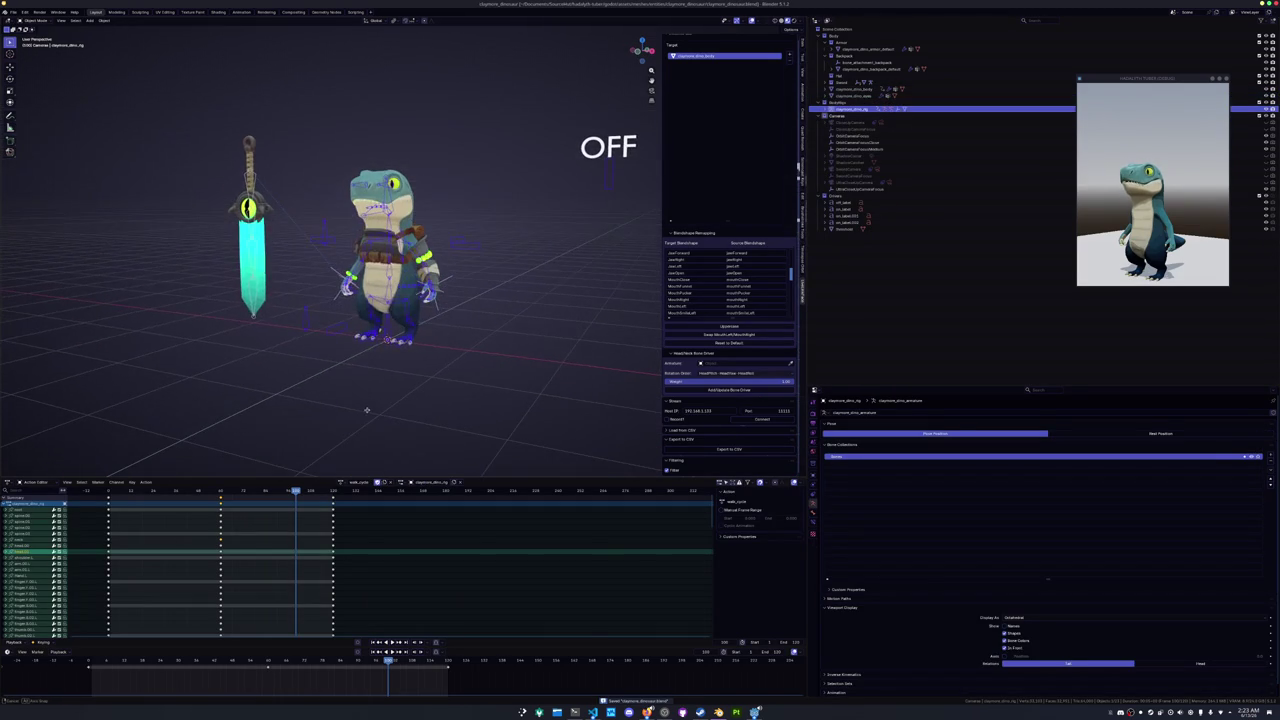
- Start a glTF 2.0 (.glb/.gltf) export from the File > Export menu
{"action": "left_click", "coordinate": [13, 12]}
{"action": "mouse_move", "coordinate": [45, 121]}
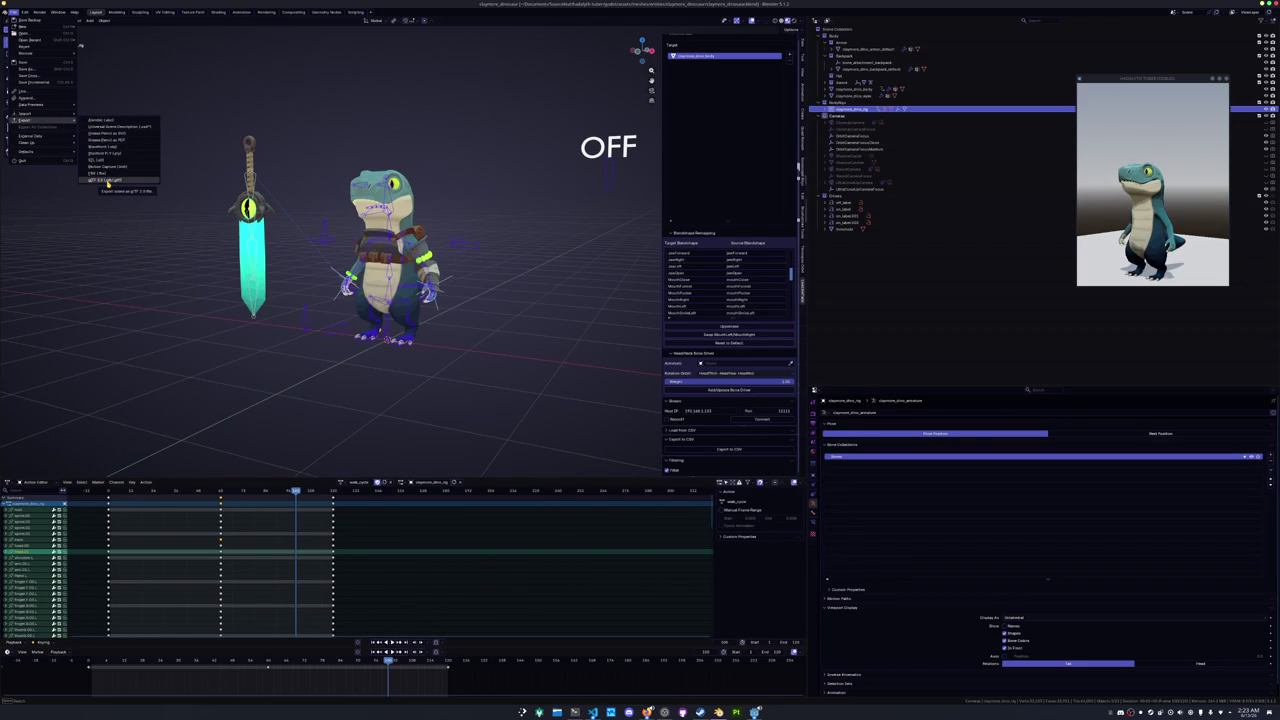
{"action": "left_click", "coordinate": [110, 181]}
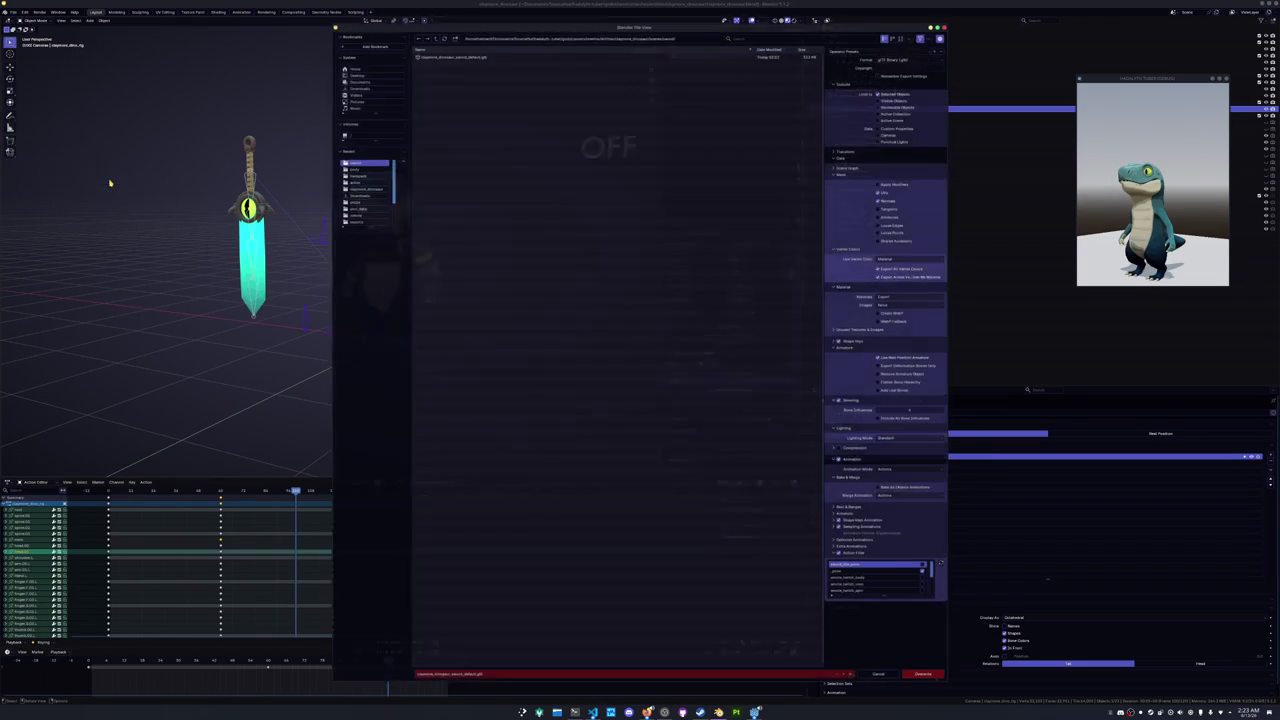
- Export over claymore_dinosaur.glb in the claymore_dinosaur folder, then switch to Godot
{"action": "left_click", "coordinate": [431, 33]}
{"action": "left_click", "coordinate": [360, 186]}
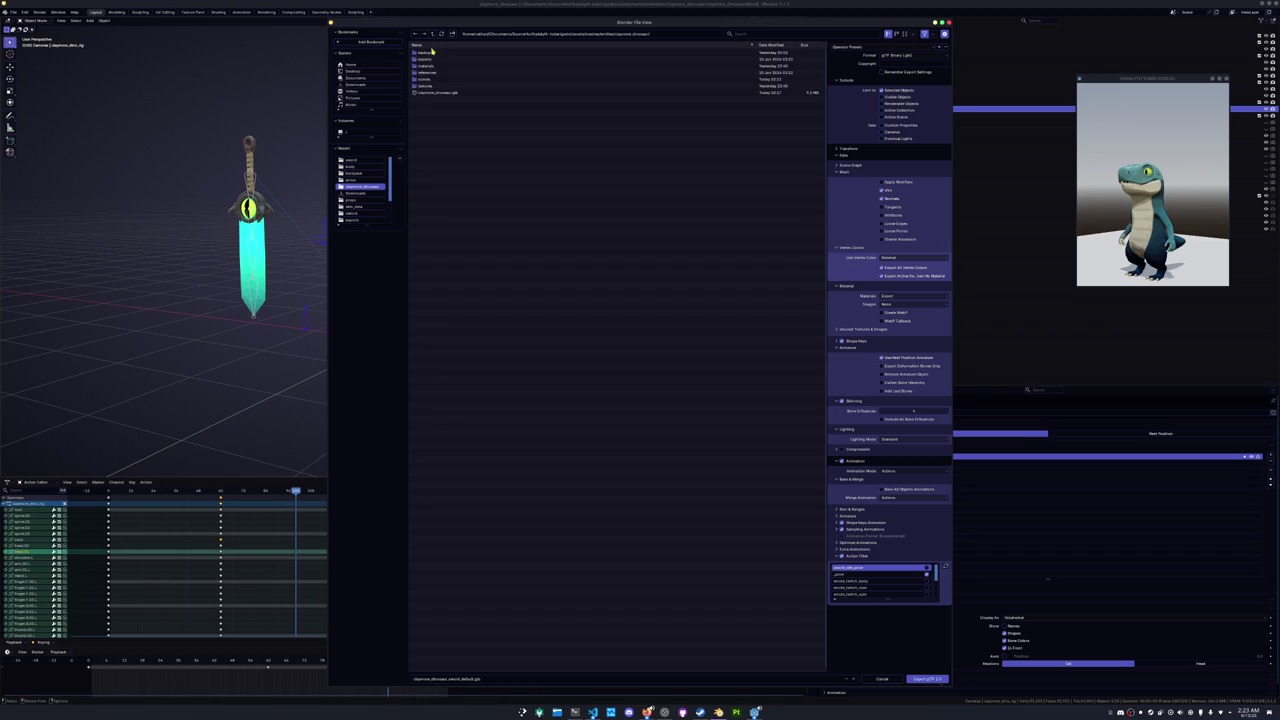
{"action": "left_click", "coordinate": [430, 93]}
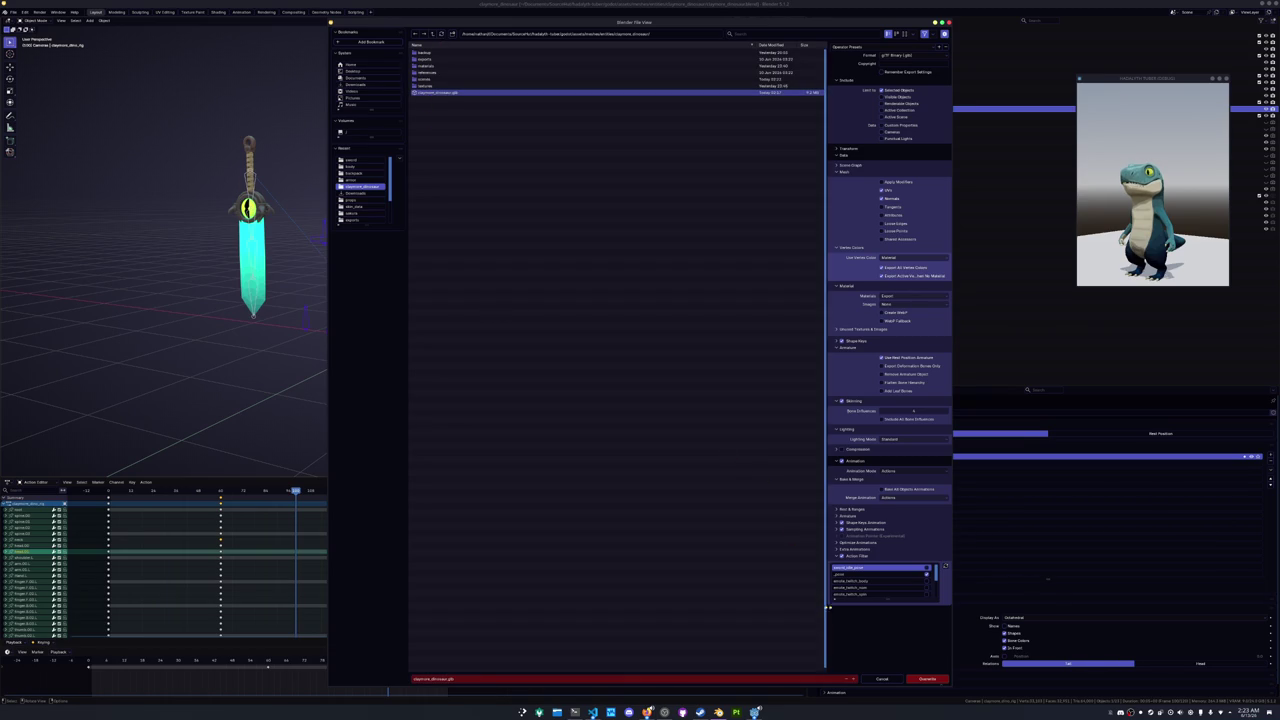
{"action": "left_click", "coordinate": [927, 679]}
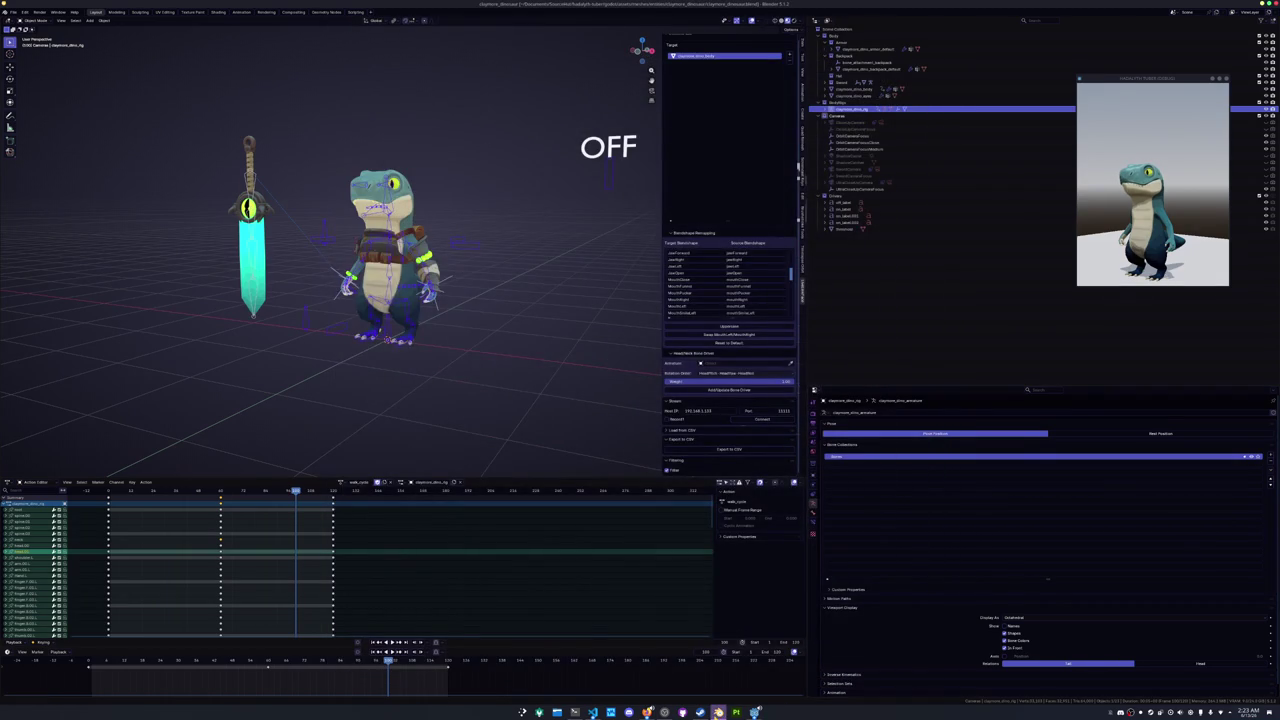
{"action": "left_click", "coordinate": [754, 712]}
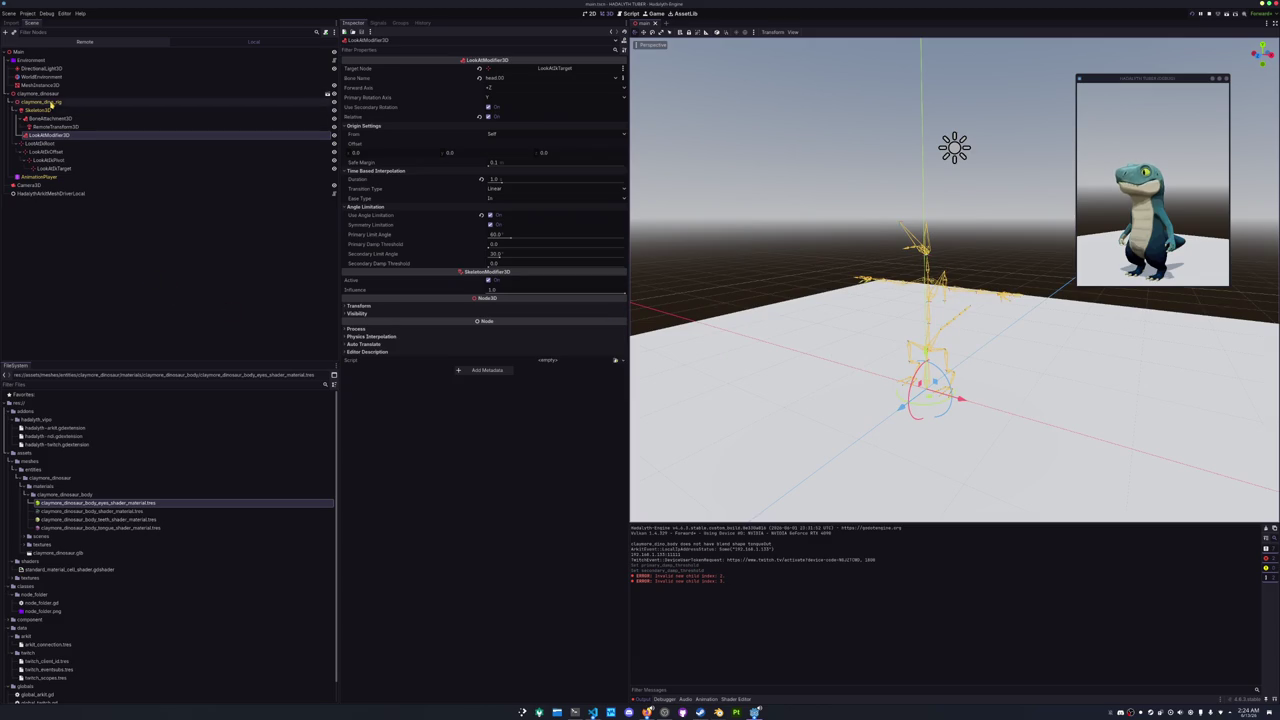
- Collapse the open folders and create a scenes folder at the project root
{"action": "left_click", "coordinate": [40, 93]}
{"action": "double_click", "coordinate": [22, 453]}
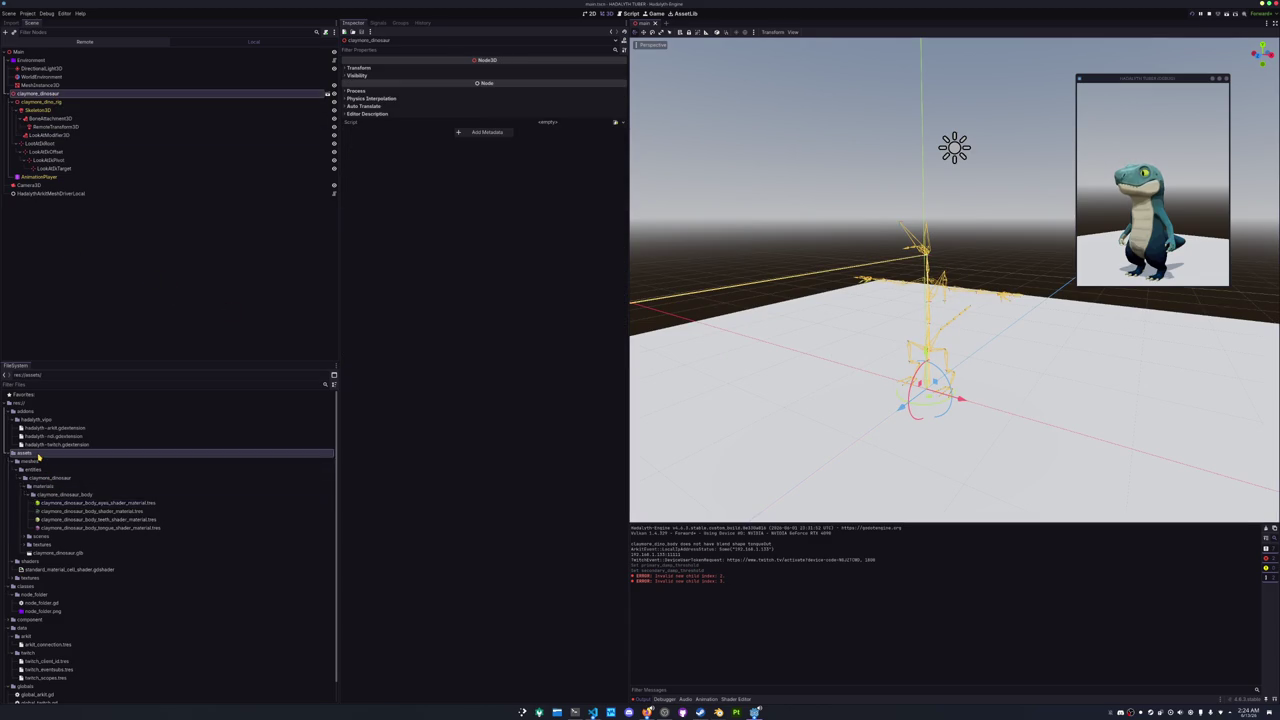
{"action": "double_click", "coordinate": [24, 502]}
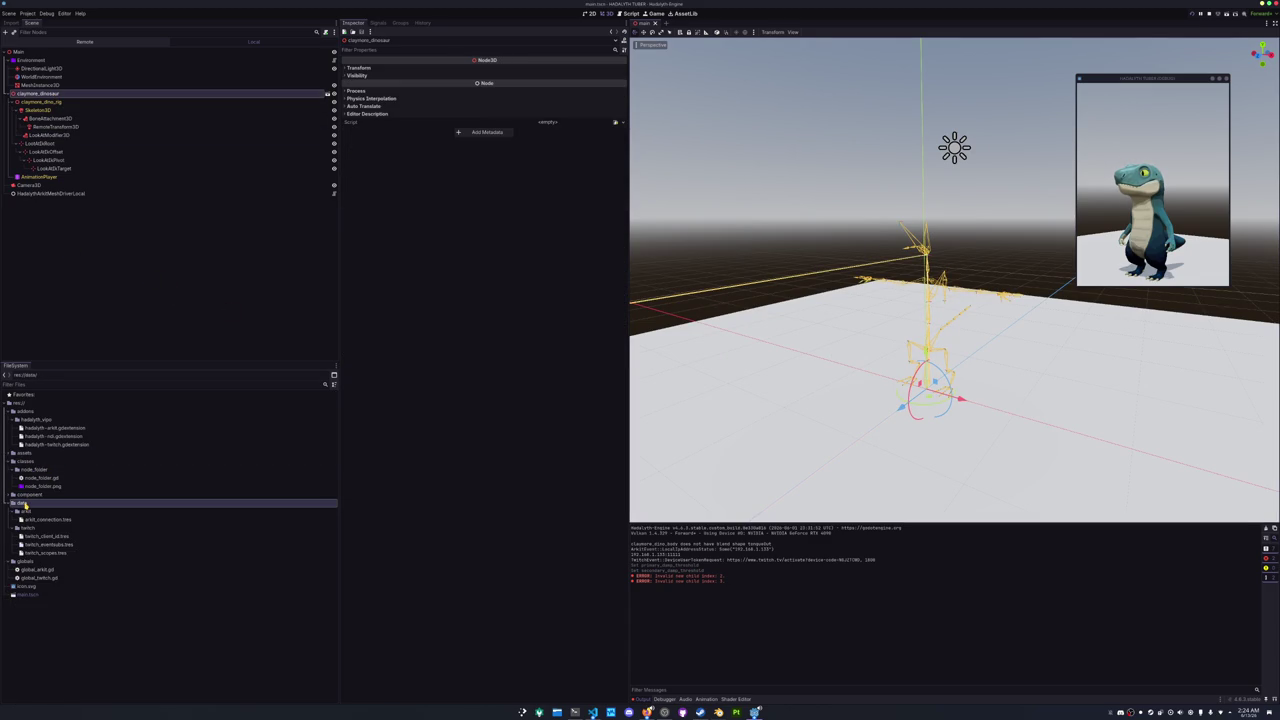
{"action": "double_click", "coordinate": [25, 509]}
{"action": "left_click", "coordinate": [18, 403]}
{"action": "right_click", "coordinate": [18, 403]}
{"action": "mouse_move", "coordinate": [48, 405]}
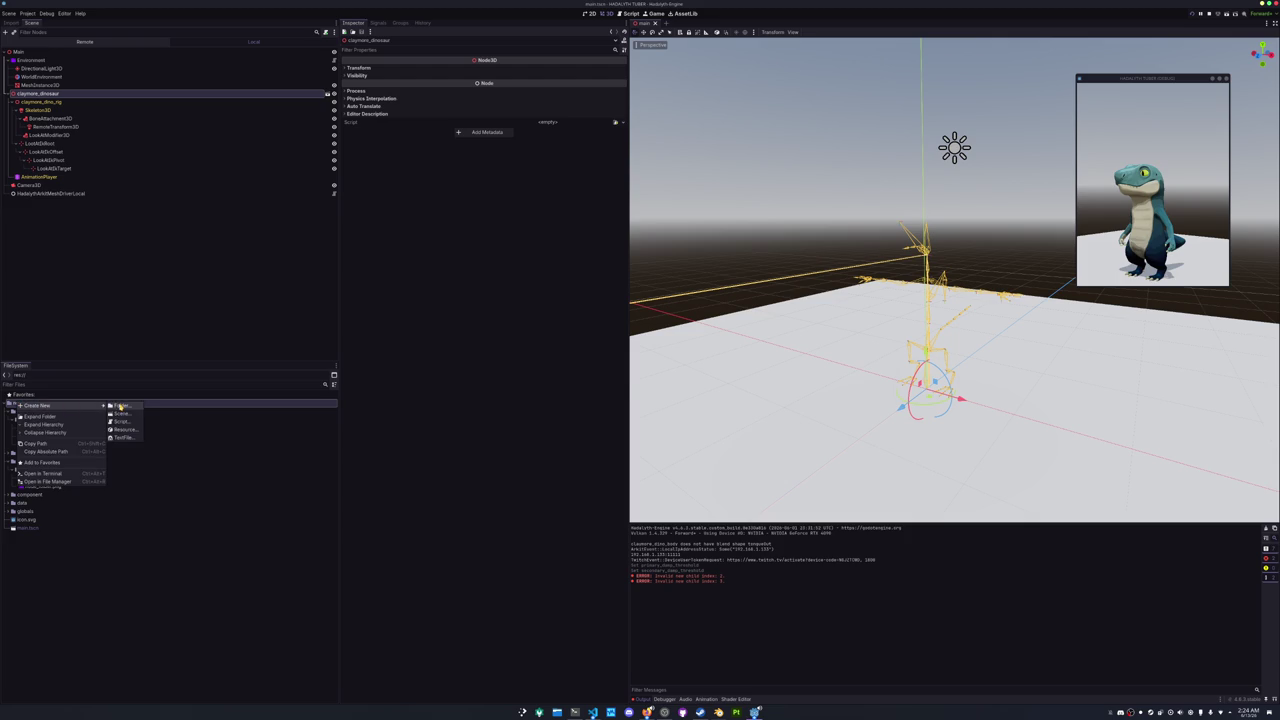
{"action": "left_click", "coordinate": [120, 406]}
{"action": "type", "text": "ui"}
{"action": "key", "text": "Return"}
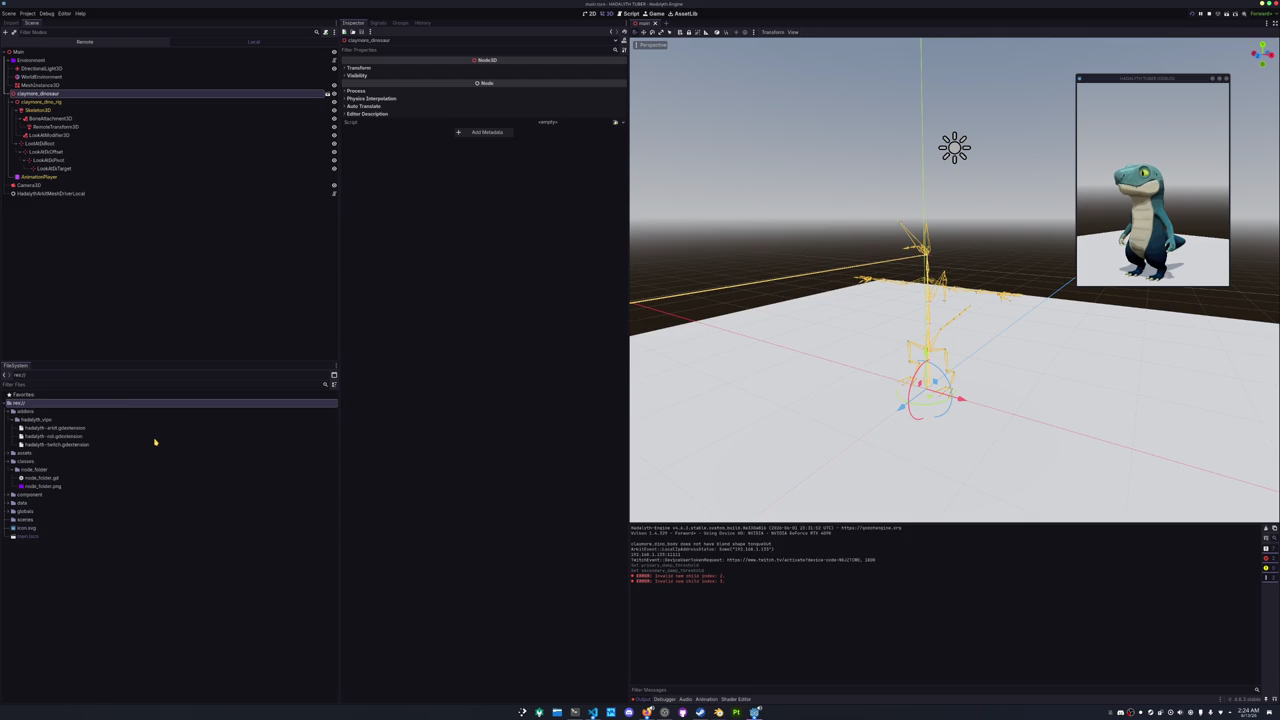
- Add a player subfolder inside the scenes folder
{"action": "right_click", "coordinate": [29, 520]}
{"action": "mouse_move", "coordinate": [40, 522]}
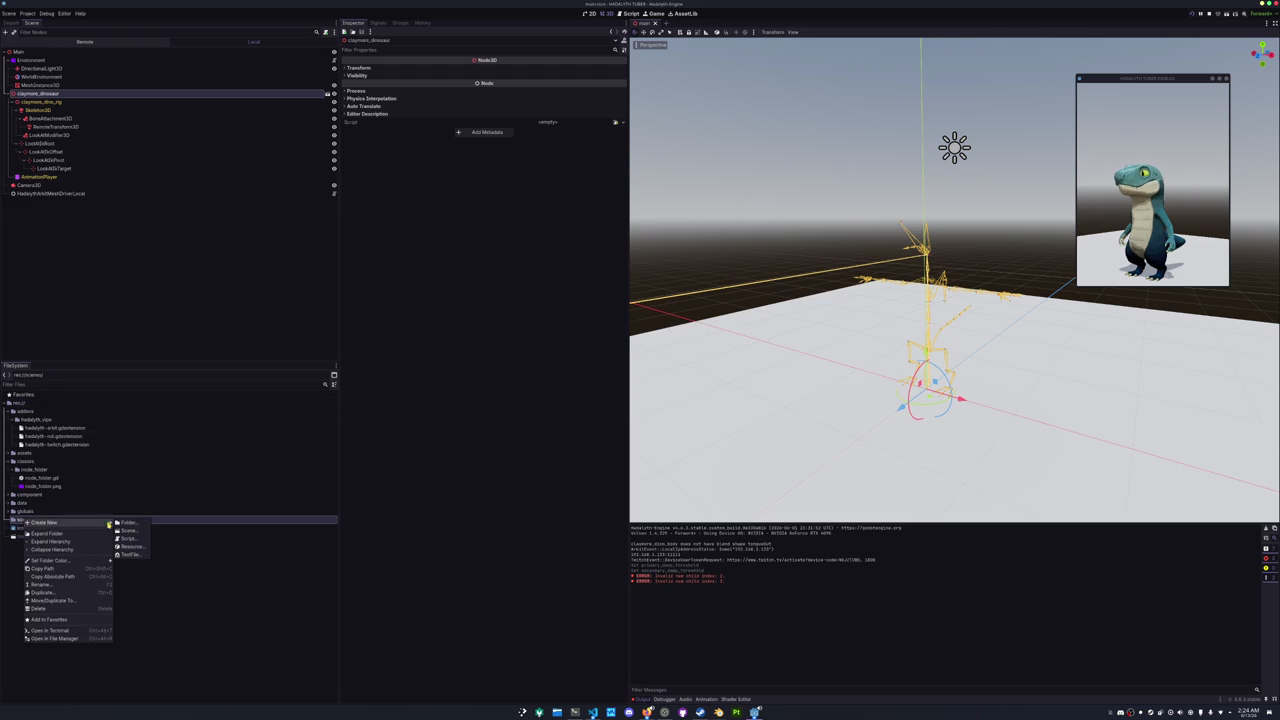
{"action": "left_click", "coordinate": [135, 523]}
{"action": "type", "text": "player"}
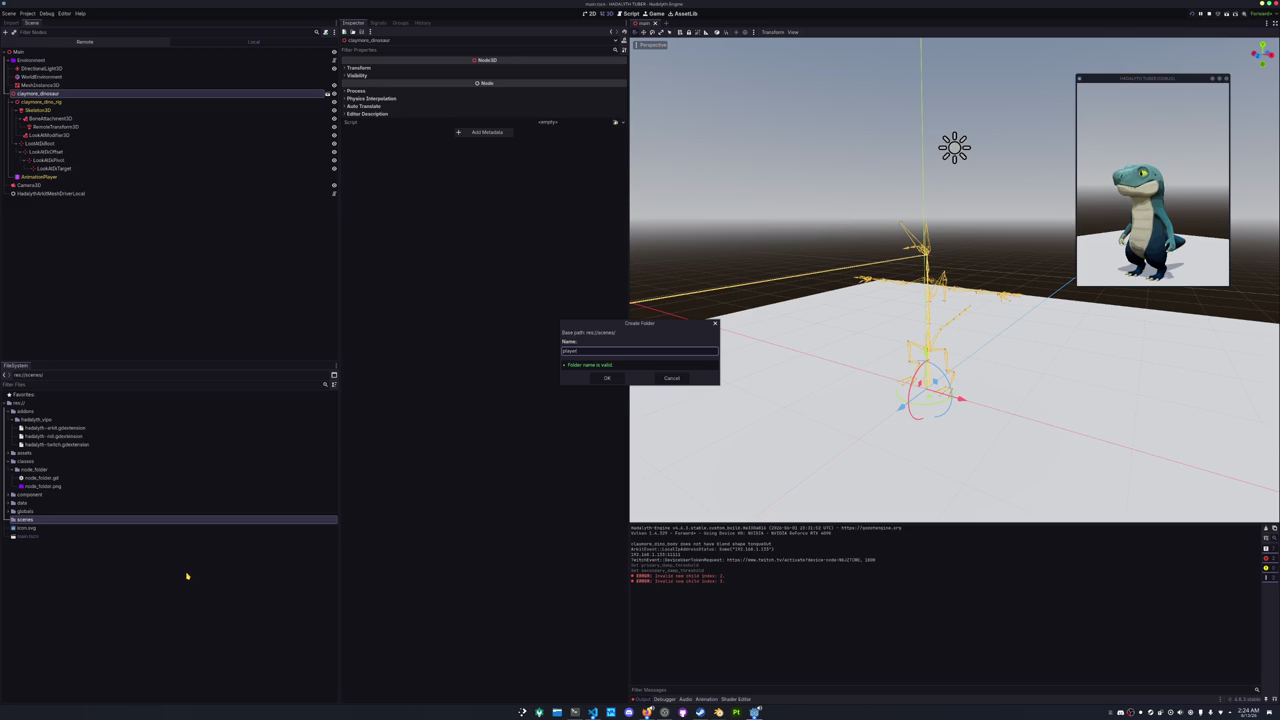
{"action": "key", "text": "Return"}
- Check the claymore_dinosaur mesh folders, then create an entities subfolder inside scenes
{"action": "double_click", "coordinate": [31, 452]}
{"action": "double_click", "coordinate": [36, 461]}
{"action": "left_click", "coordinate": [46, 478]}
{"action": "double_click", "coordinate": [46, 486]}
{"action": "double_click", "coordinate": [46, 488]}
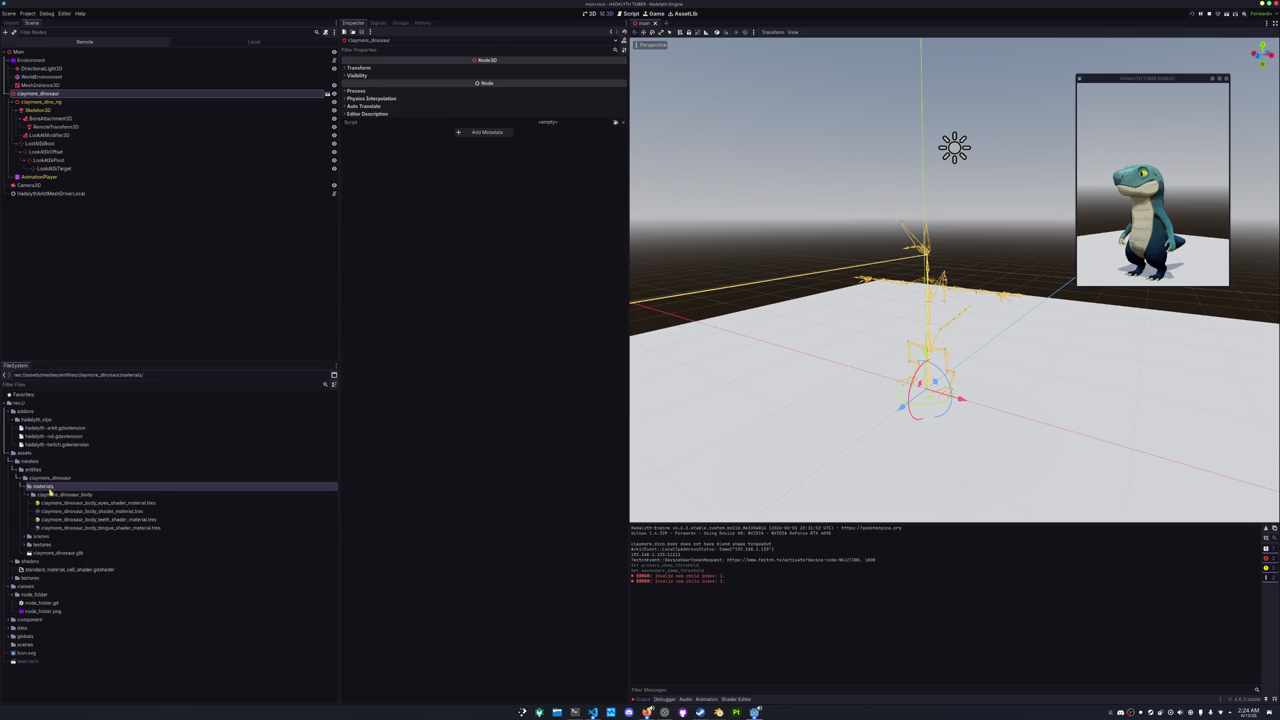
{"action": "right_click", "coordinate": [22, 644]}
{"action": "left_click", "coordinate": [154, 586]}
{"action": "type", "text": "entities"}
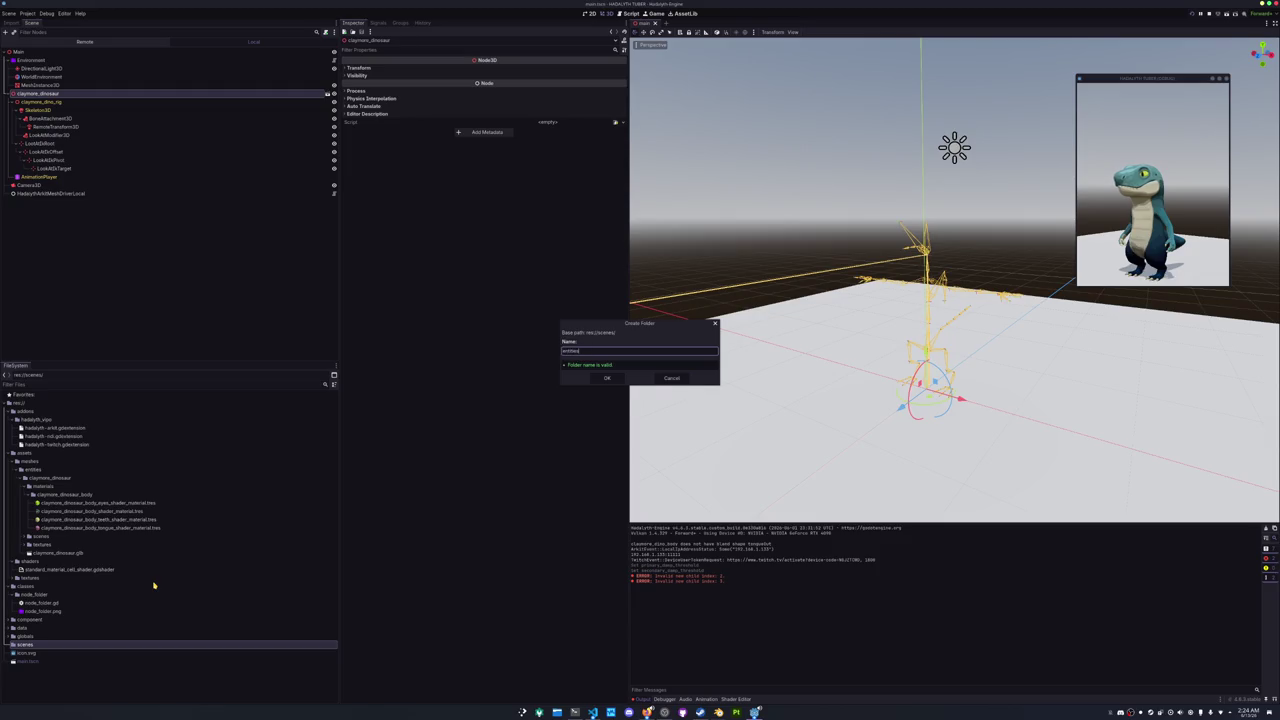
{"action": "key", "text": "Return"}
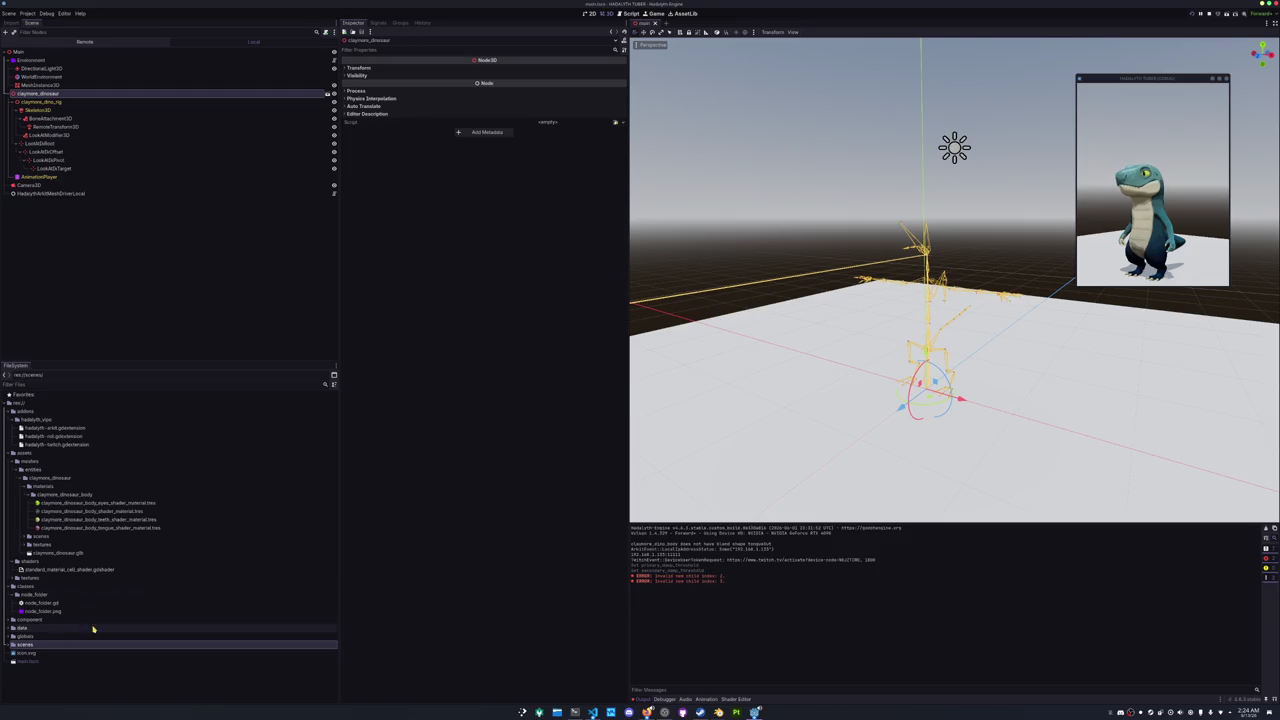
- Create entity.gd in entities inheriting CharacterBody3D and open it in the code editor
{"action": "left_click", "coordinate": [40, 653]}
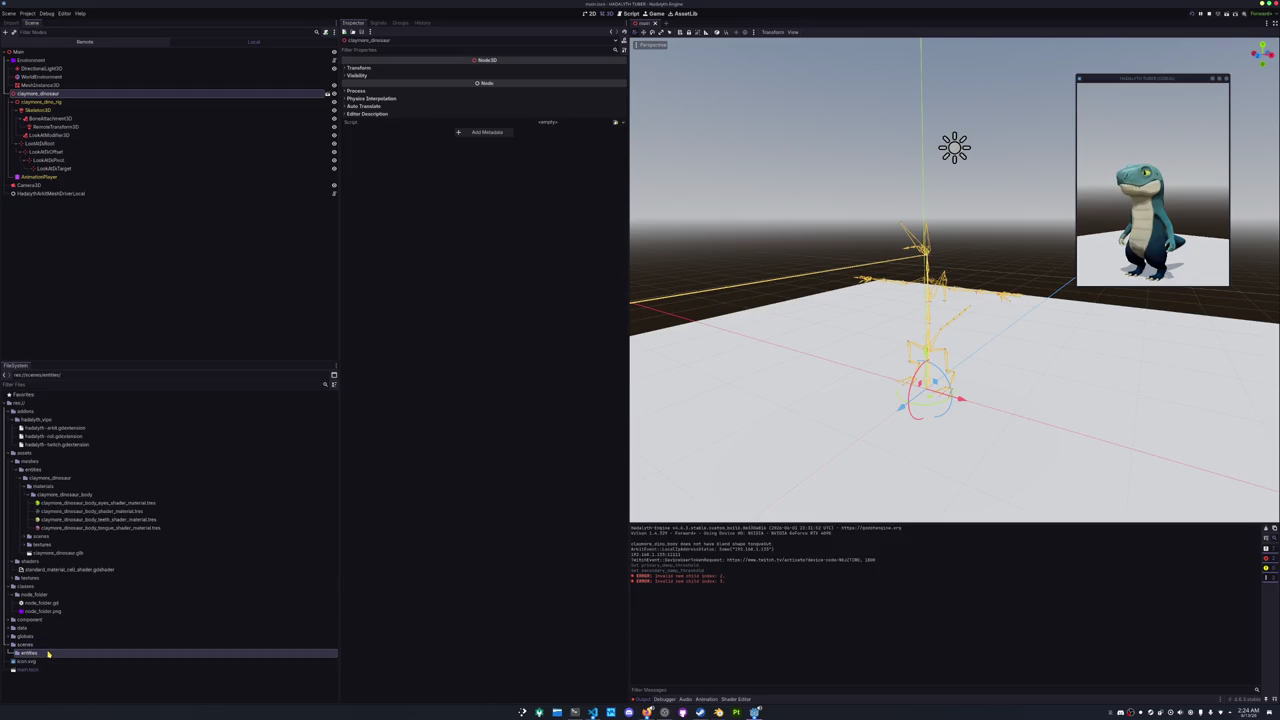
{"action": "right_click", "coordinate": [40, 653]}
{"action": "mouse_move", "coordinate": [88, 586]}
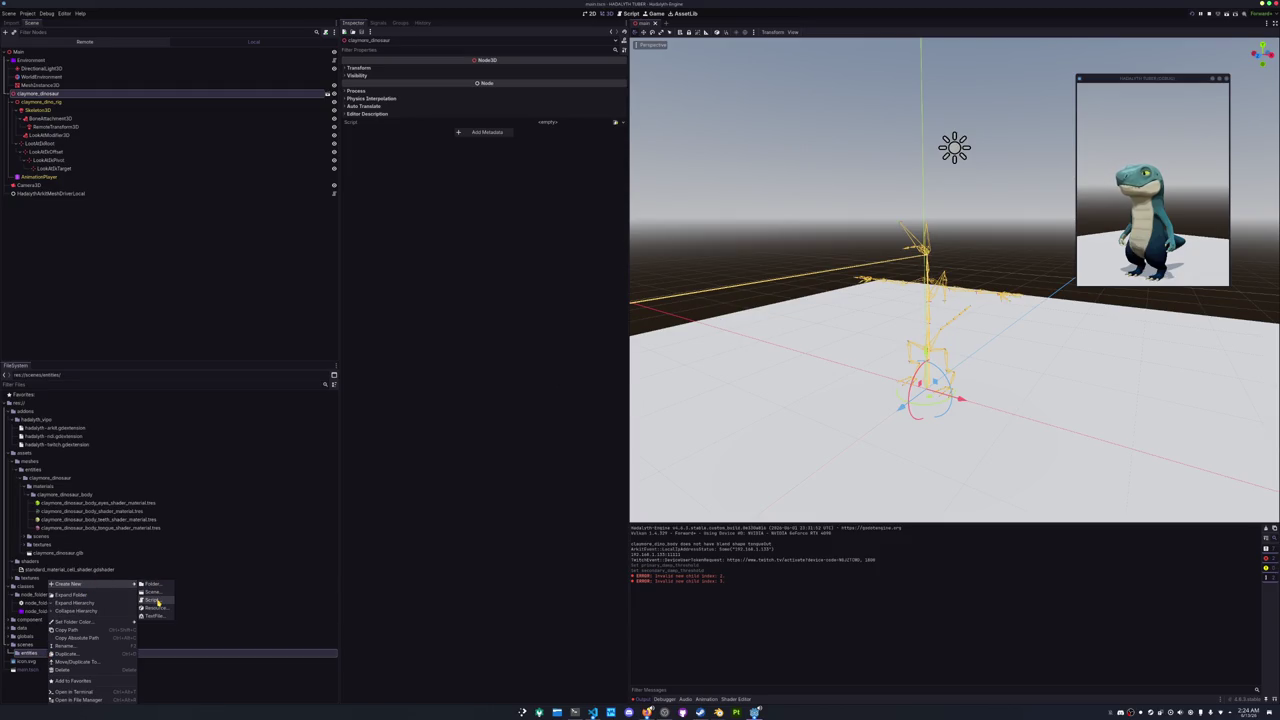
{"action": "left_click", "coordinate": [157, 601]}
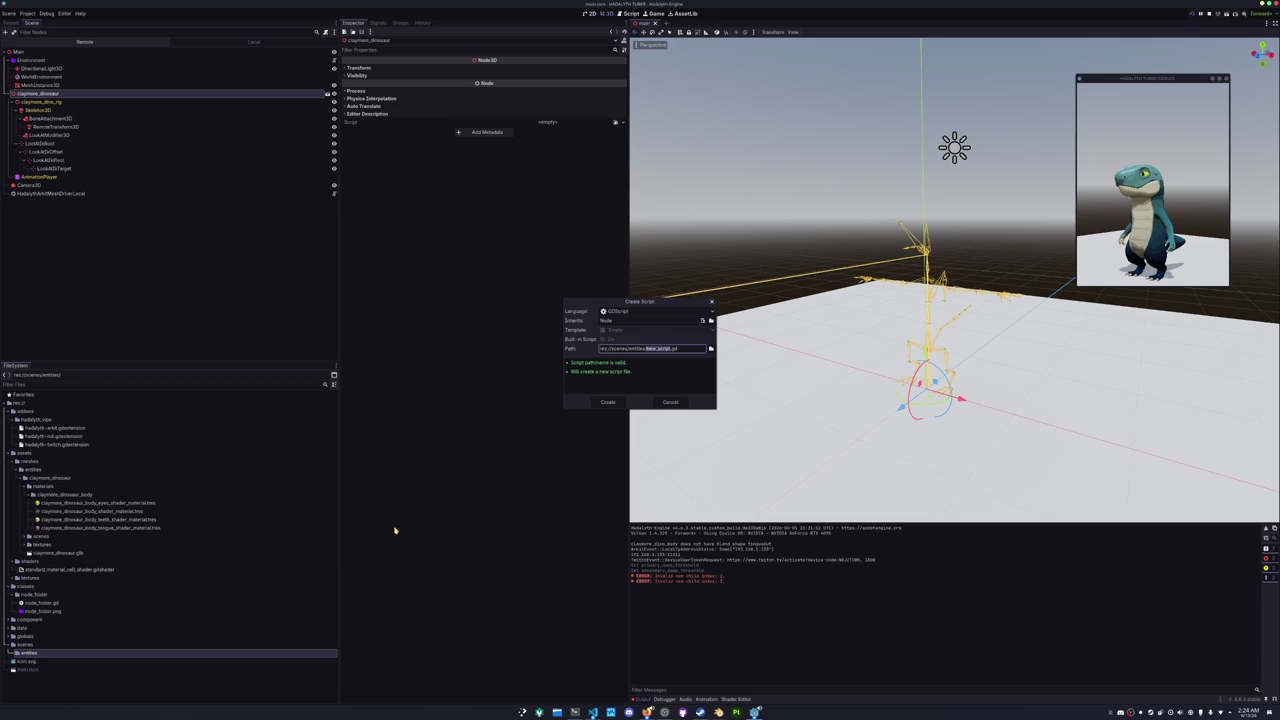
{"action": "type", "text": "ntity"}
{"action": "double_click", "coordinate": [624, 321]}
{"action": "type", "text": "CharacterBody"}
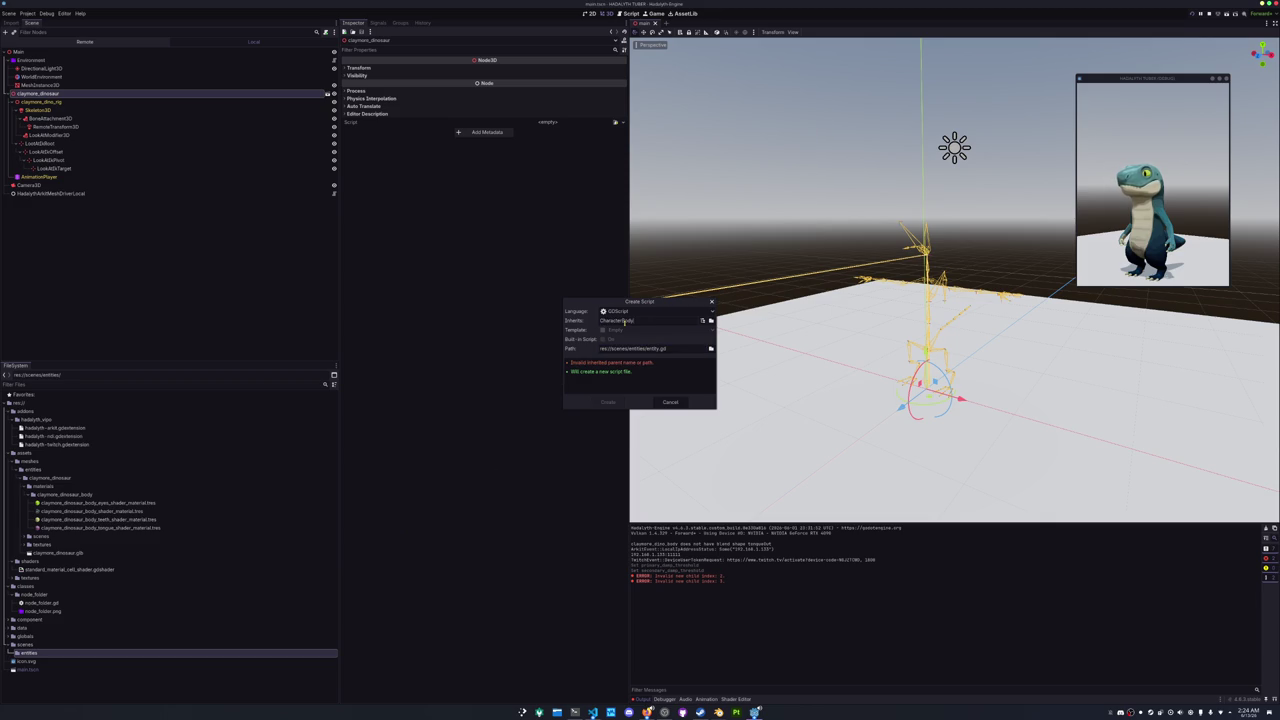
{"action": "type", "text": "D"}
{"action": "left_click", "coordinate": [608, 402]}
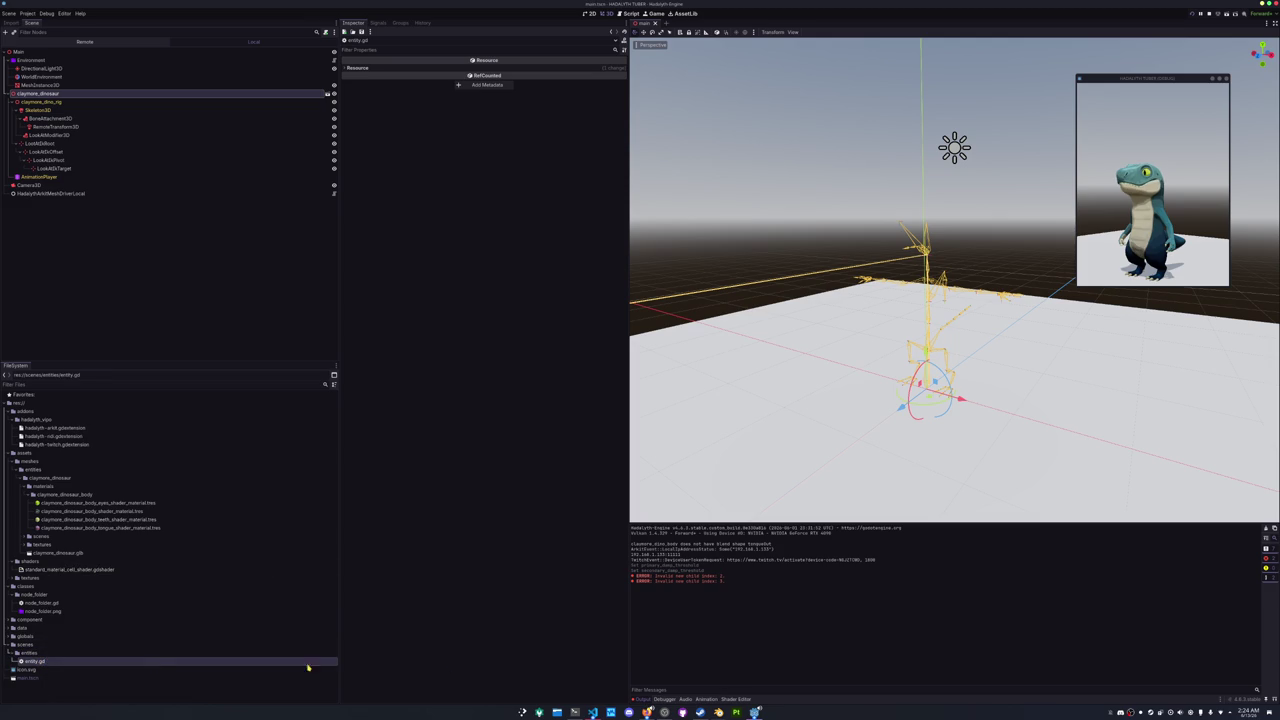
{"action": "left_click", "coordinate": [593, 712]}
- Declare class_name Entity on line 2 of entity.gd
{"action": "type", "text": "class_"}
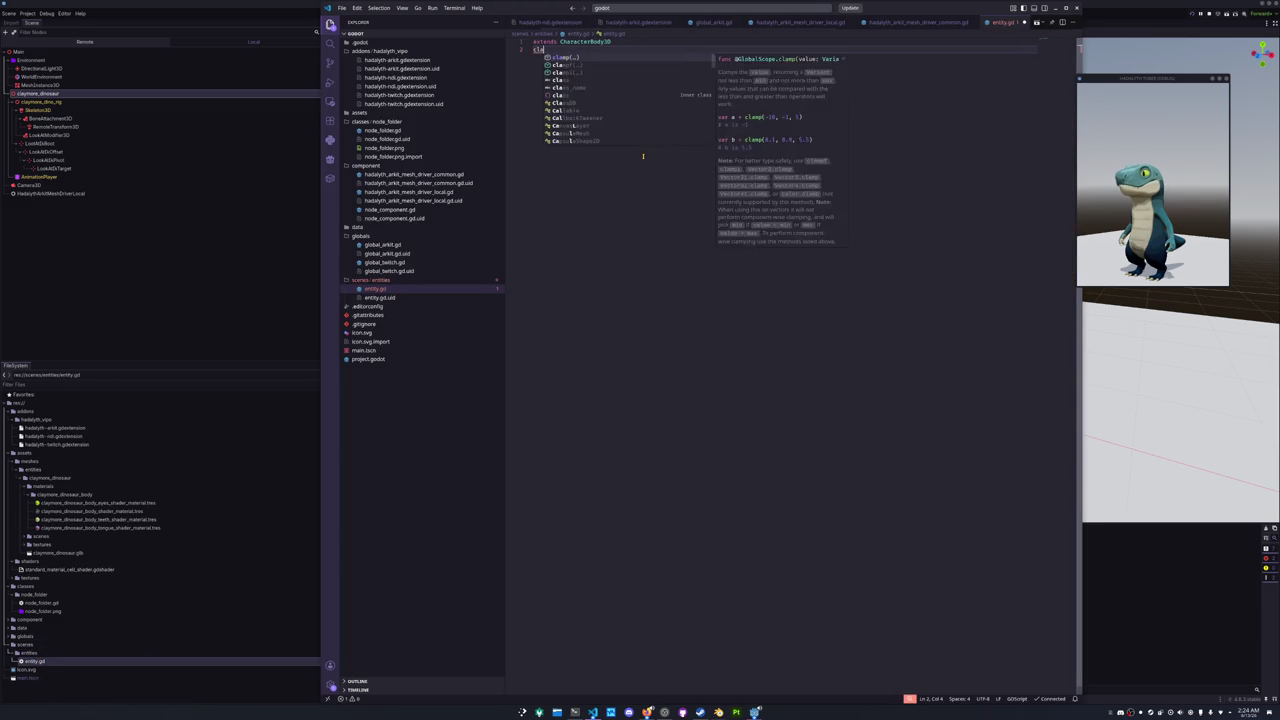
{"action": "key", "text": "Tab"}
{"action": "type", "text": "E"}
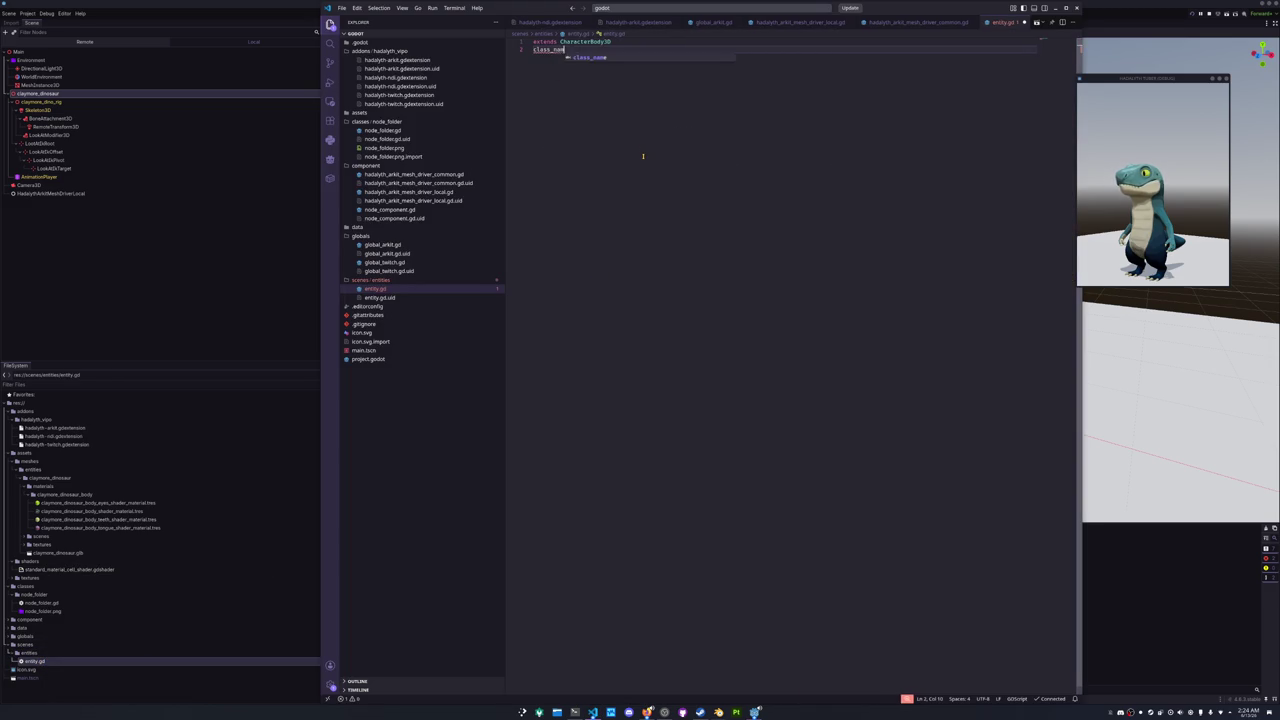
{"action": "type", "text": "ntity"}
{"action": "key", "text": "Up"}
{"action": "key", "text": "End"}
{"action": "key", "text": "ctrl+shift+Left"}
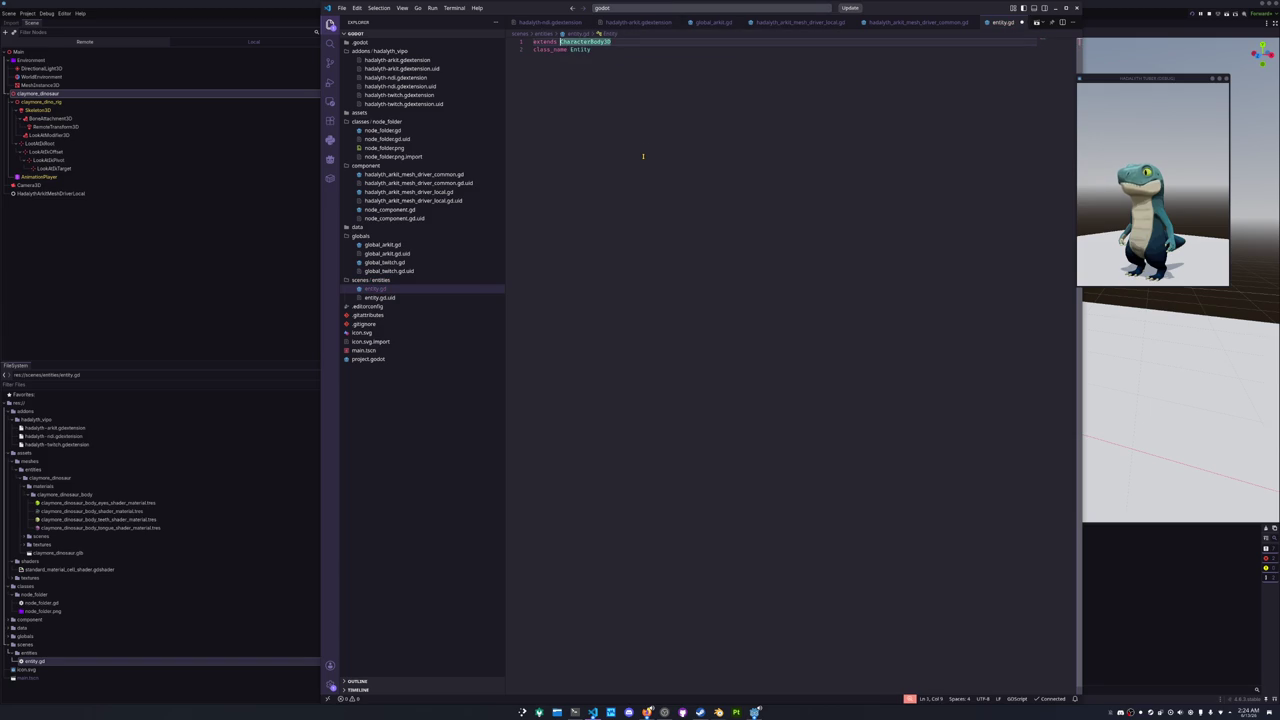
{"action": "key", "text": "ctrl+shift+Return"}
{"action": "type", "text": "icon(\""}
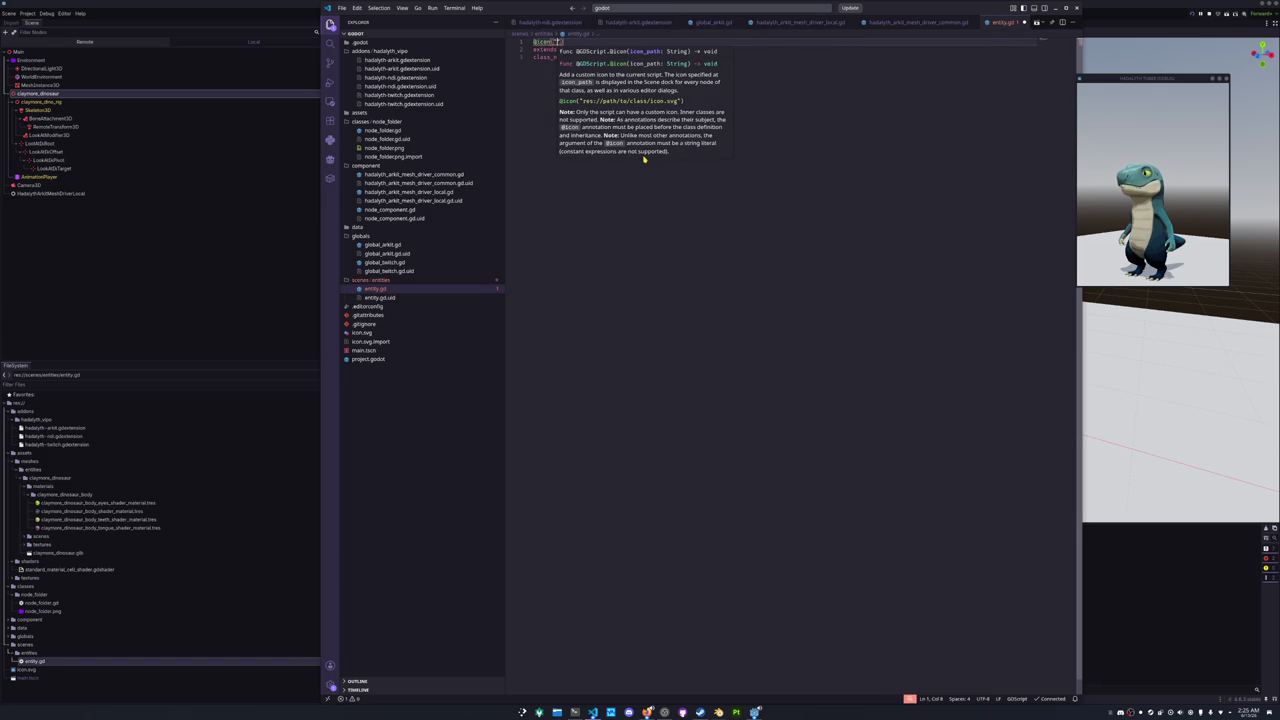
{"action": "type", "text": "./entity."}
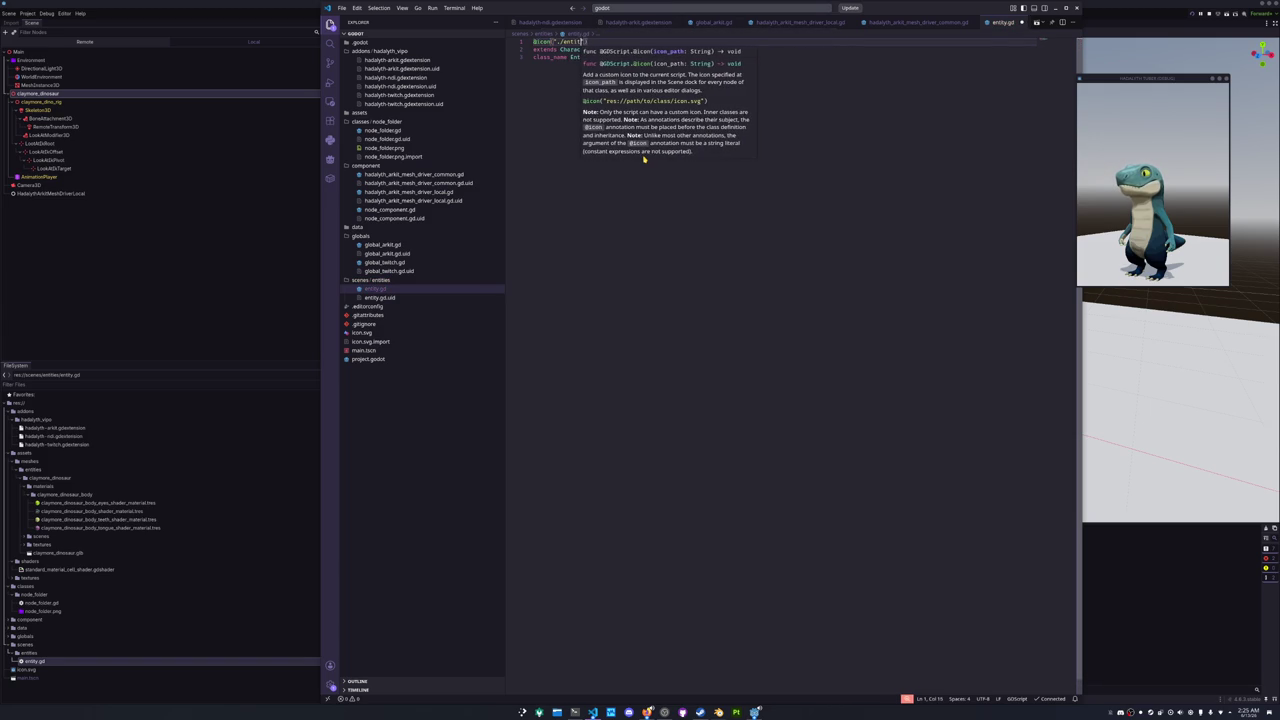
{"action": "type", "text": "png"}
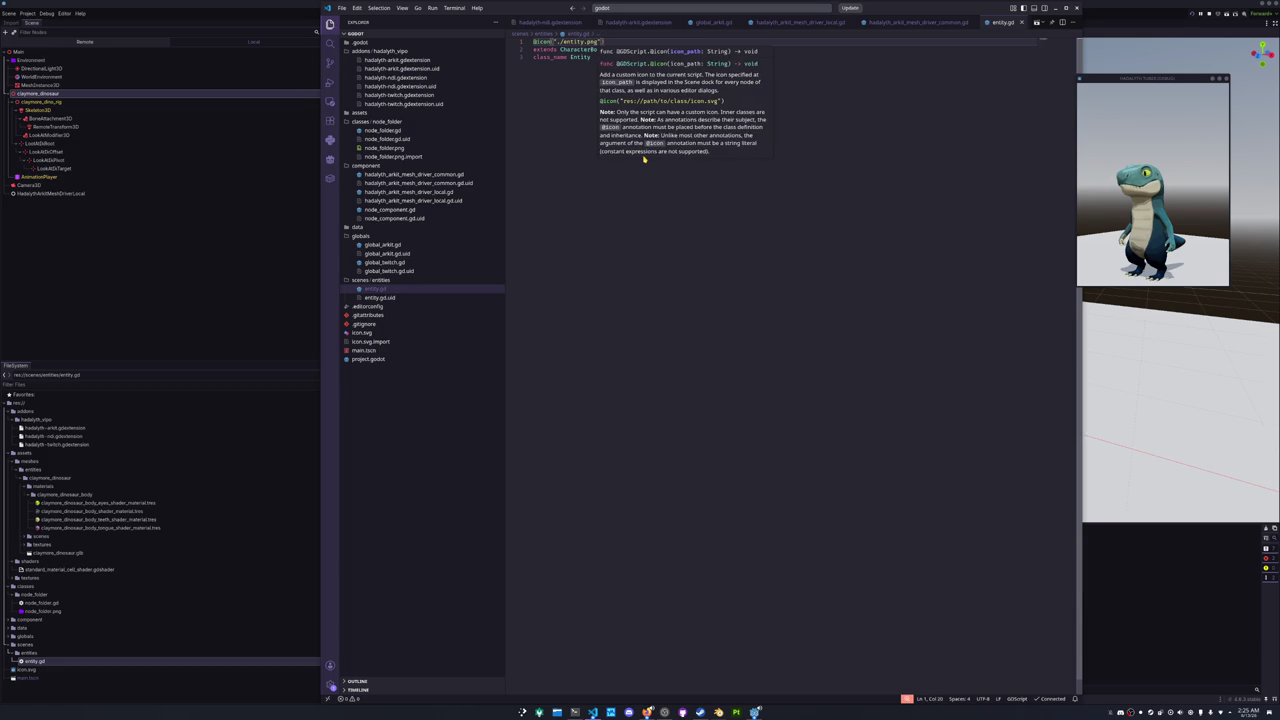
{"action": "key", "text": "Down"}
{"action": "key", "text": "Down"}
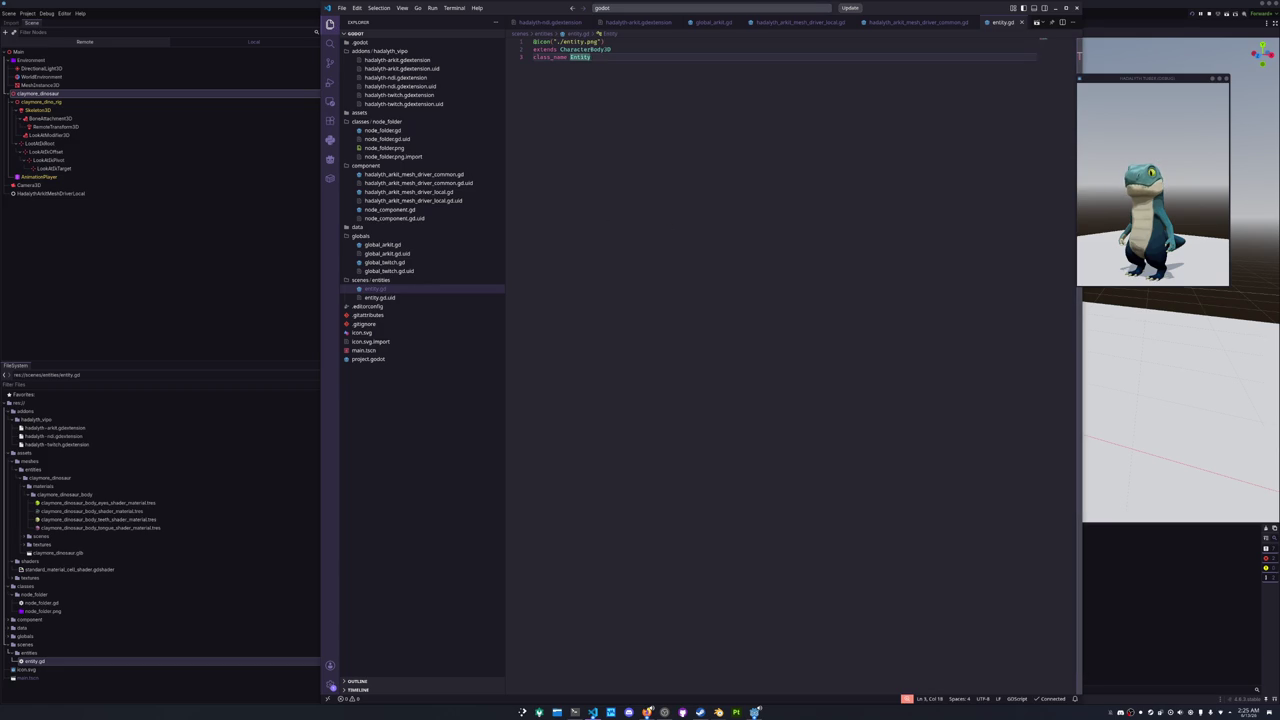
{"action": "key", "text": "alt+Tab"}
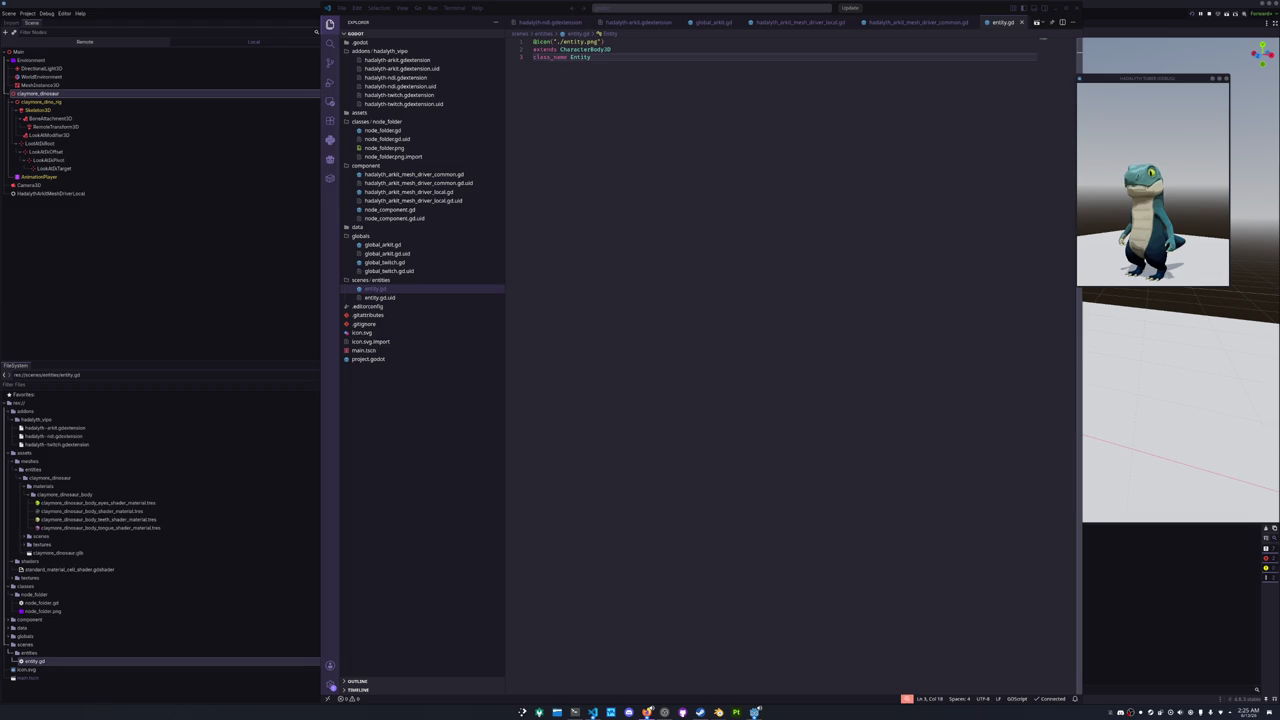
{"action": "mouse_move", "coordinate": [30, 661]}
{"action": "left_mouse_down"}
{"action": "mouse_move", "coordinate": [600, 450]}
{"action": "mouse_move", "coordinate": [969, 443]}
{"action": "mouse_move", "coordinate": [203, 671]}
{"action": "mouse_move", "coordinate": [57, 656]}
{"action": "left_mouse_up"}
- Add the PNG image to entities and rename it entity.png
{"action": "left_click", "coordinate": [70, 670]}
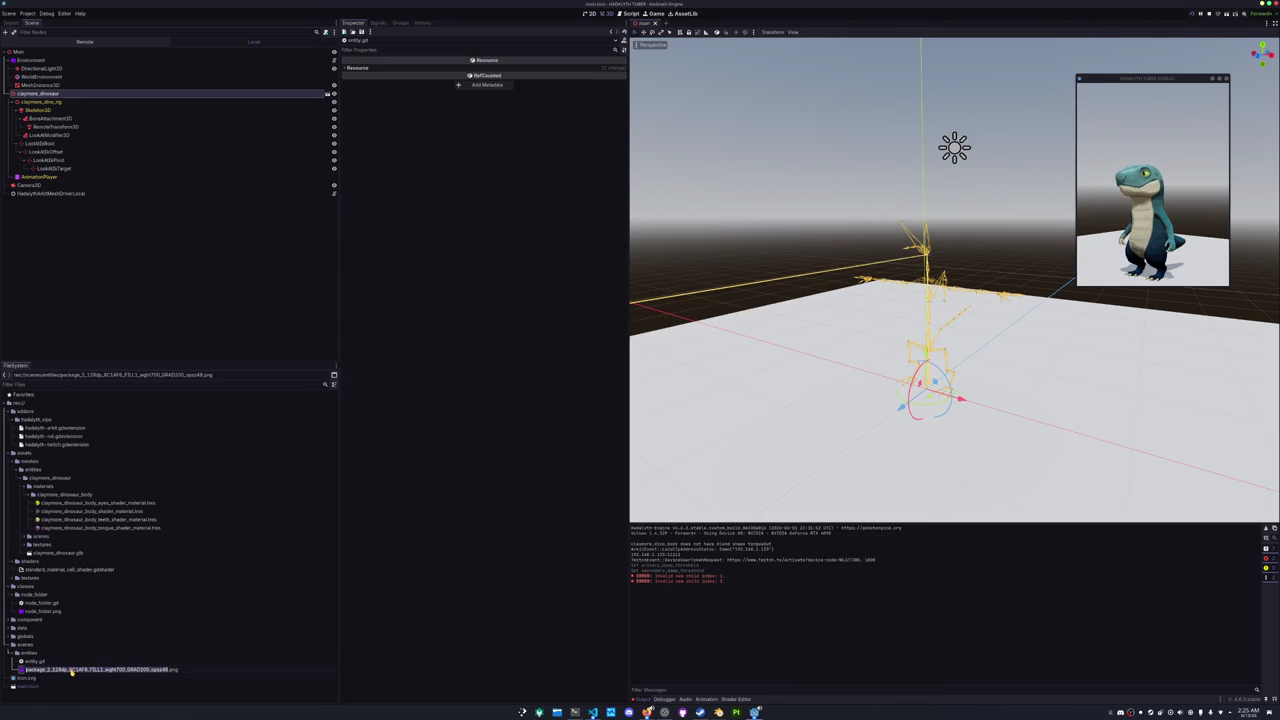
{"action": "type", "text": "entity"}
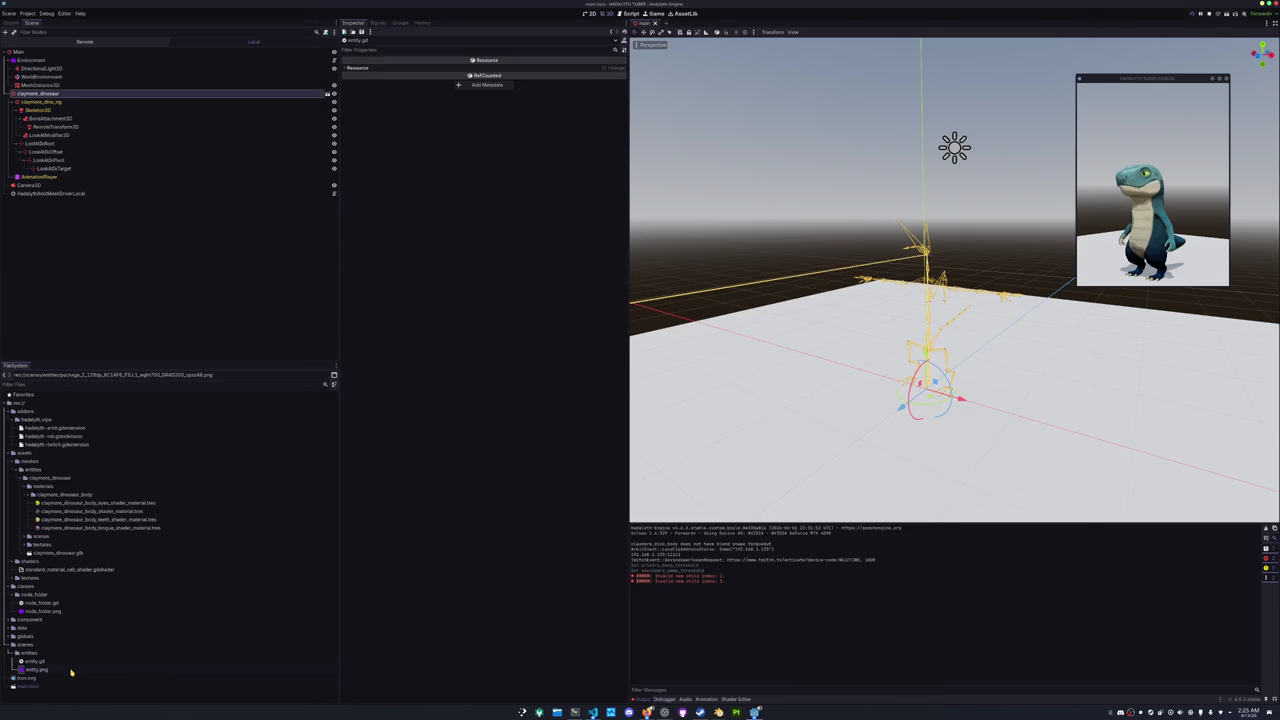
{"action": "key", "text": "Return"}
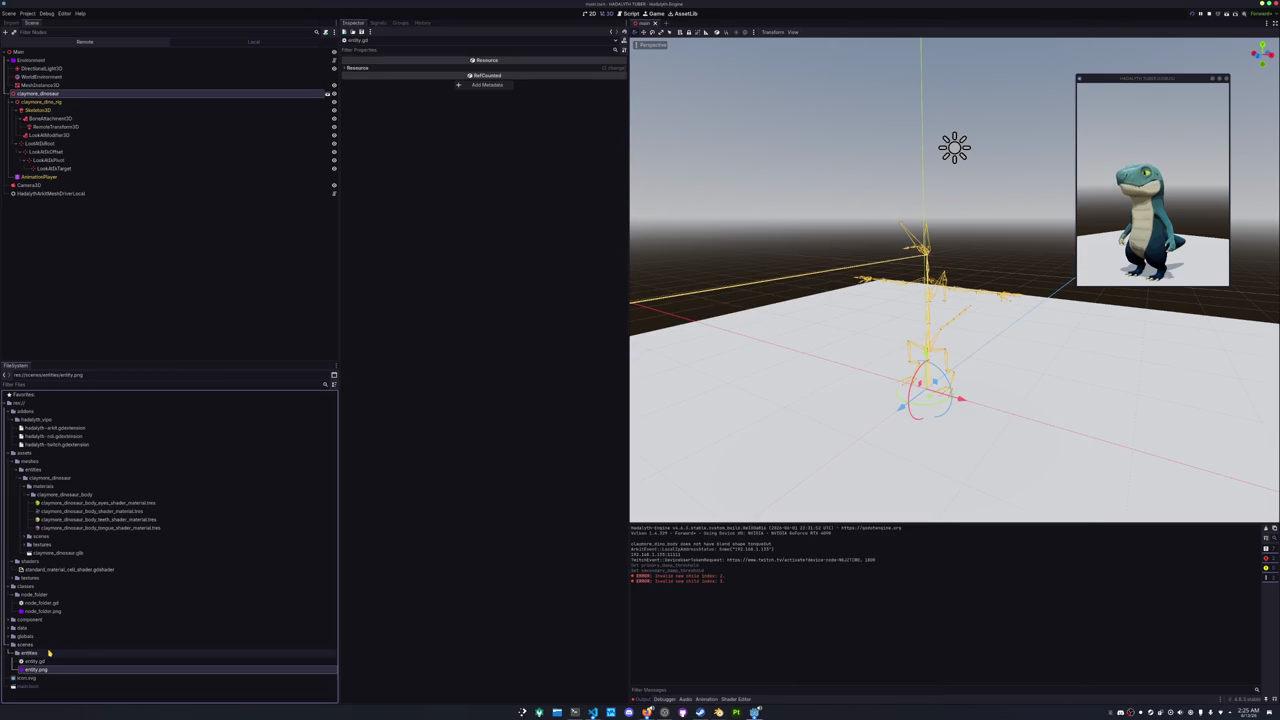
- Create a character folder inside entities
{"action": "right_click", "coordinate": [48, 652]}
{"action": "left_click", "coordinate": [158, 584]}
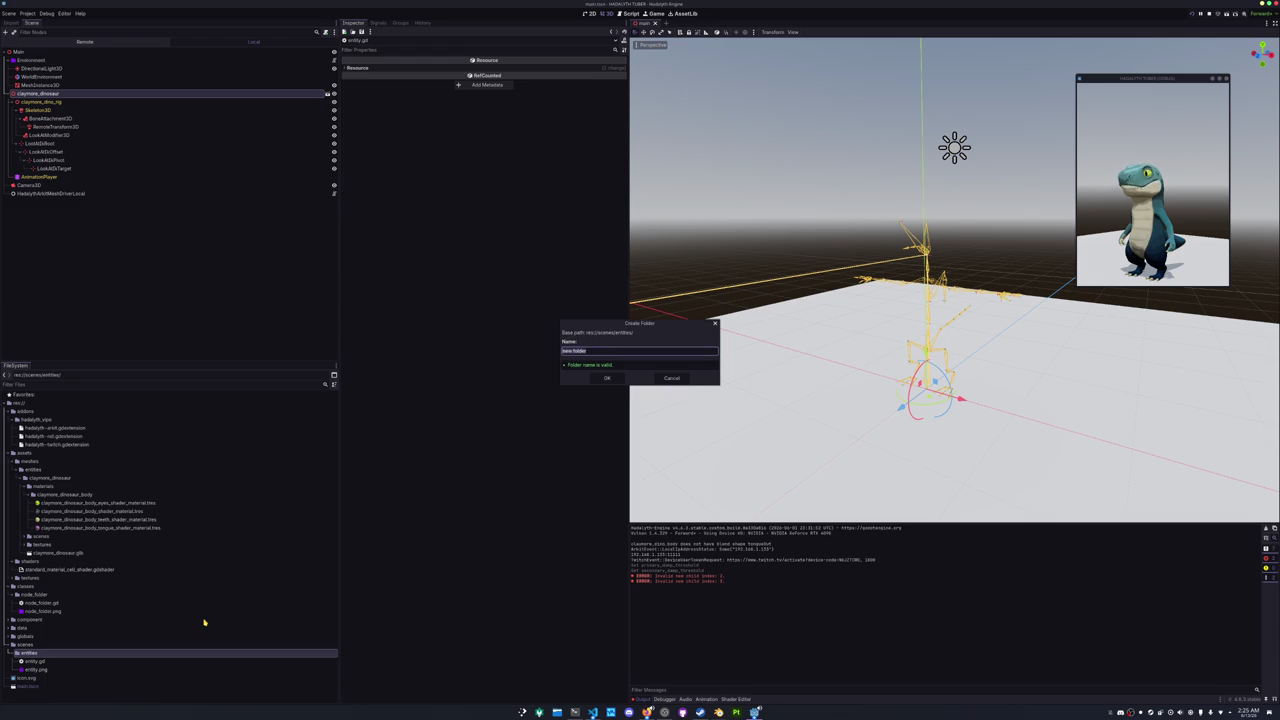
{"action": "type", "text": "character"}
{"action": "key", "text": "Return"}
- Create entity_character.gd in the character folder, inheriting Entity
{"action": "left_click", "coordinate": [70, 661]}
{"action": "right_click", "coordinate": [70, 661]}
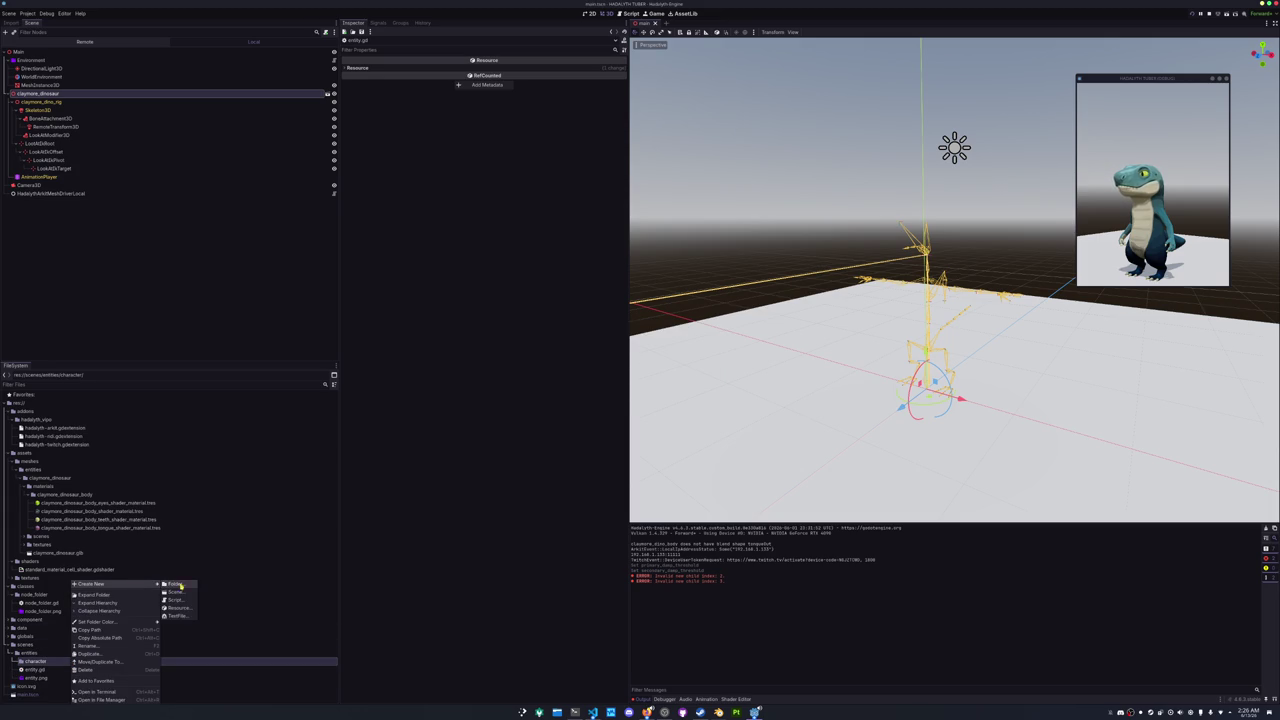
{"action": "left_click", "coordinate": [177, 599]}
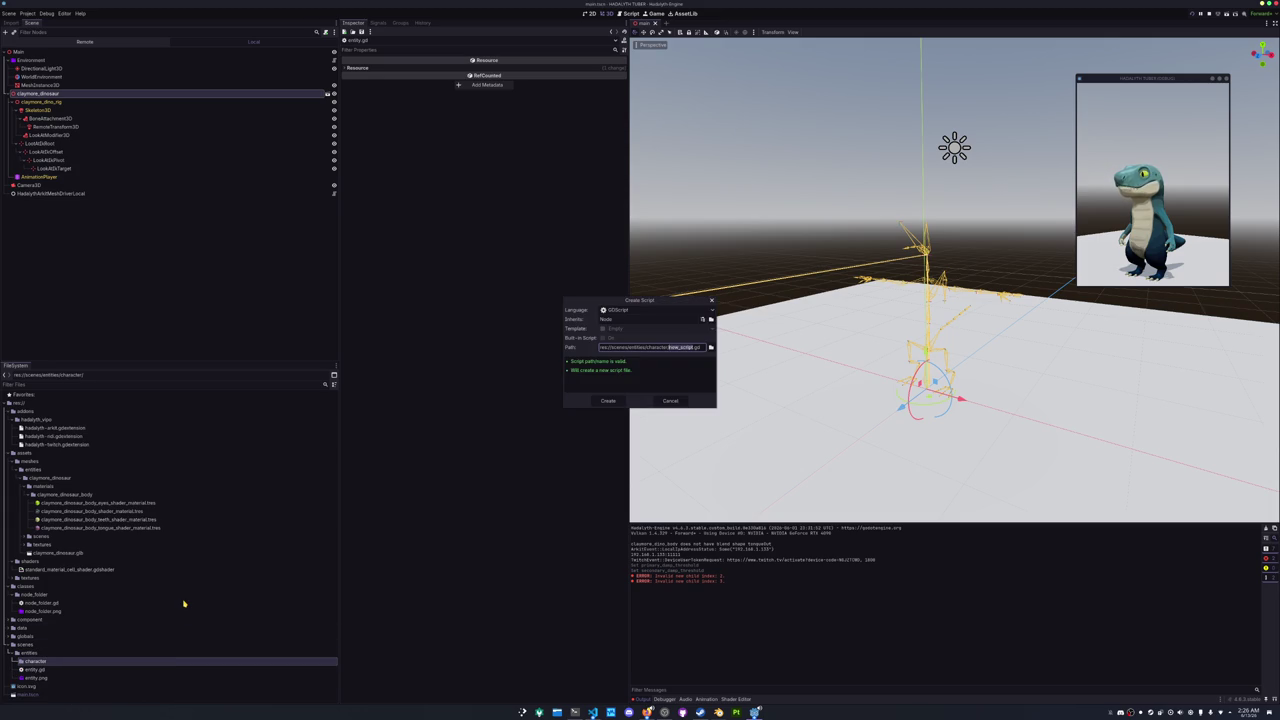
{"action": "type", "text": "entity_charact"}
{"action": "double_click", "coordinate": [617, 318]}
{"action": "type", "text": "Entity"}
{"action": "left_click", "coordinate": [608, 400]}
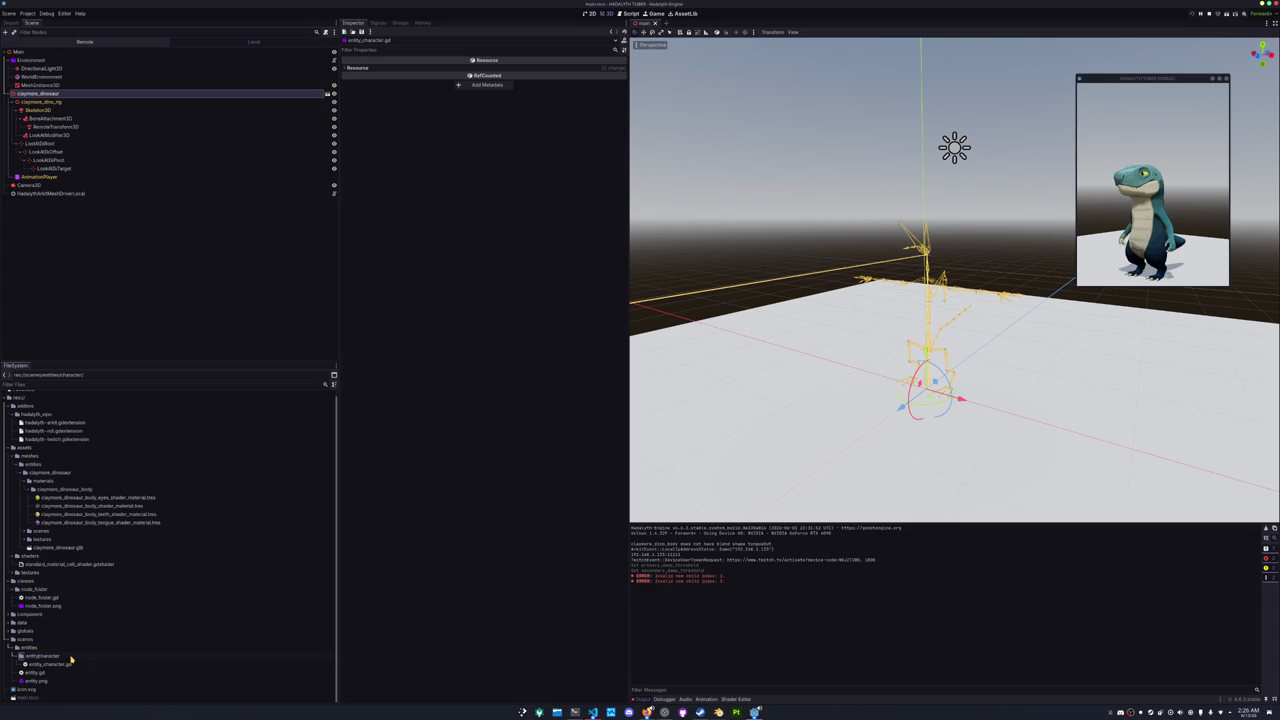
- Rename the folders to entity_character and entity
{"action": "key", "text": "Return"}
{"action": "left_click", "coordinate": [58, 653]}
{"action": "key", "text": "F2"}
{"action": "type", "text": "entity_"}
{"action": "key", "text": "Return"}
- Add a claymore_dinosaur folder inside entity_character and open entity_character.gd
{"action": "double_click", "coordinate": [50, 662]}
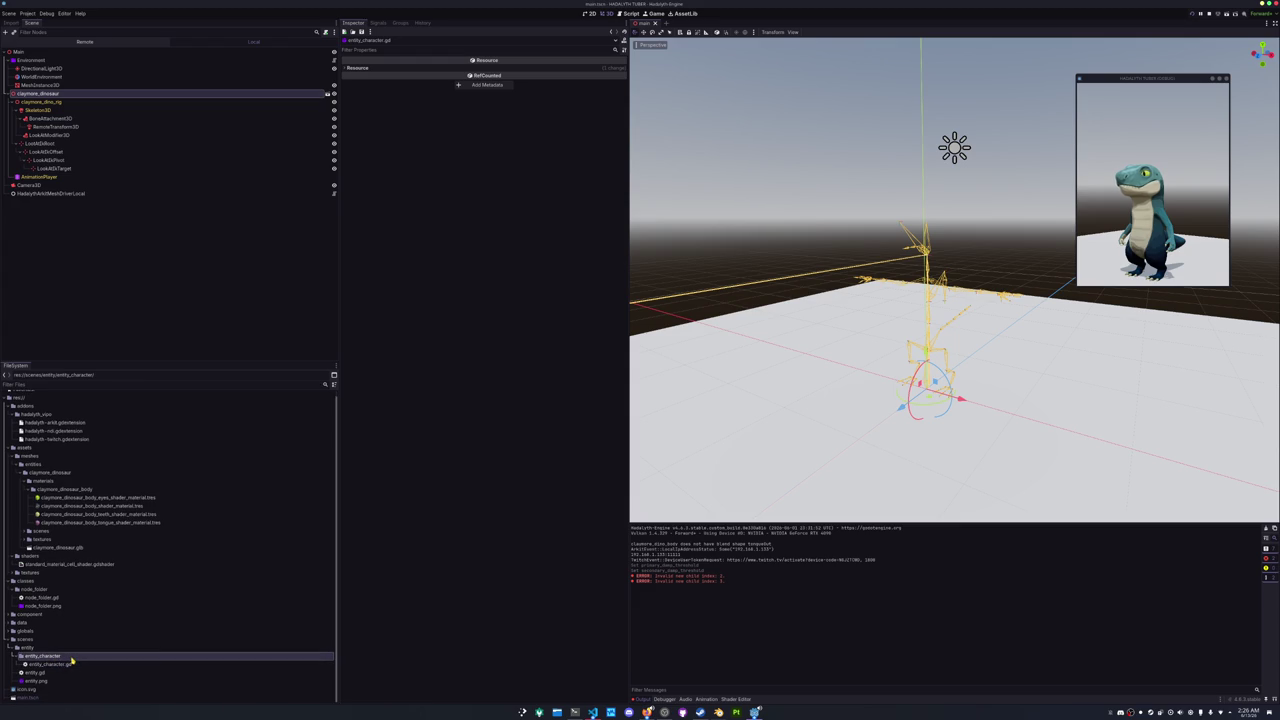
{"action": "right_click", "coordinate": [72, 660]}
{"action": "mouse_move", "coordinate": [128, 586]}
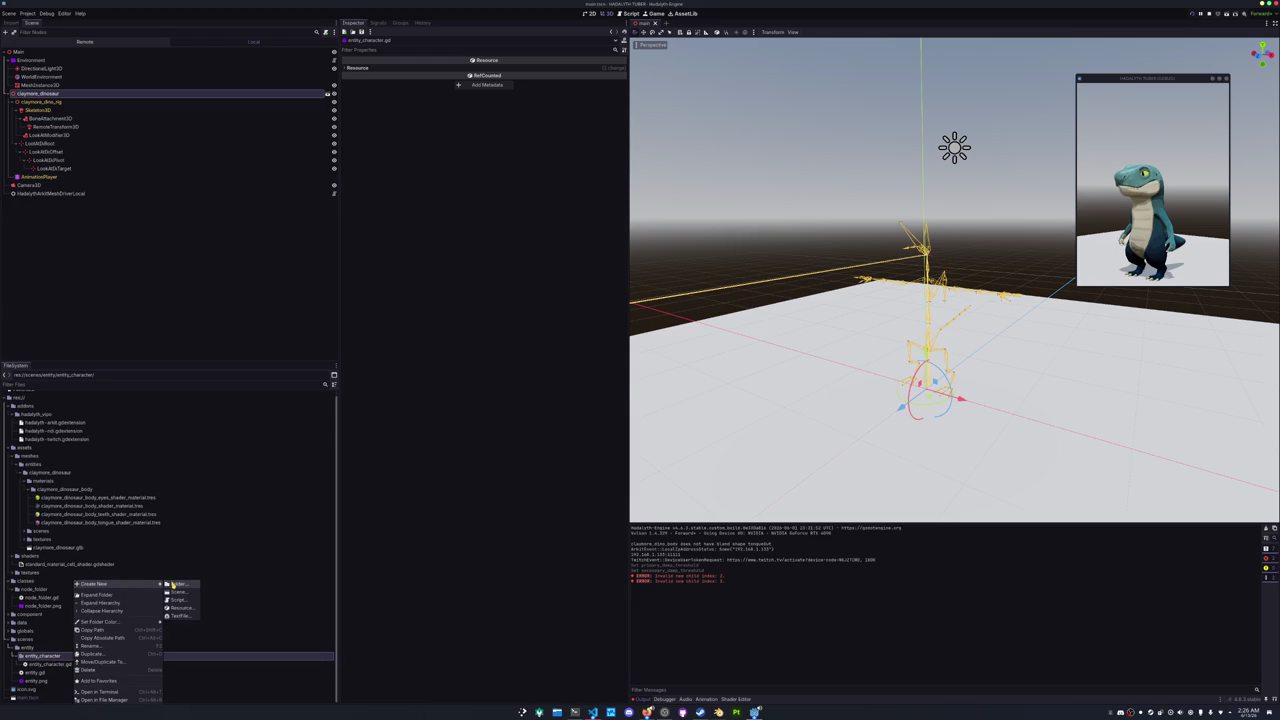
{"action": "left_click", "coordinate": [173, 586]}
{"action": "type", "text": "claymore_dinosaur"}
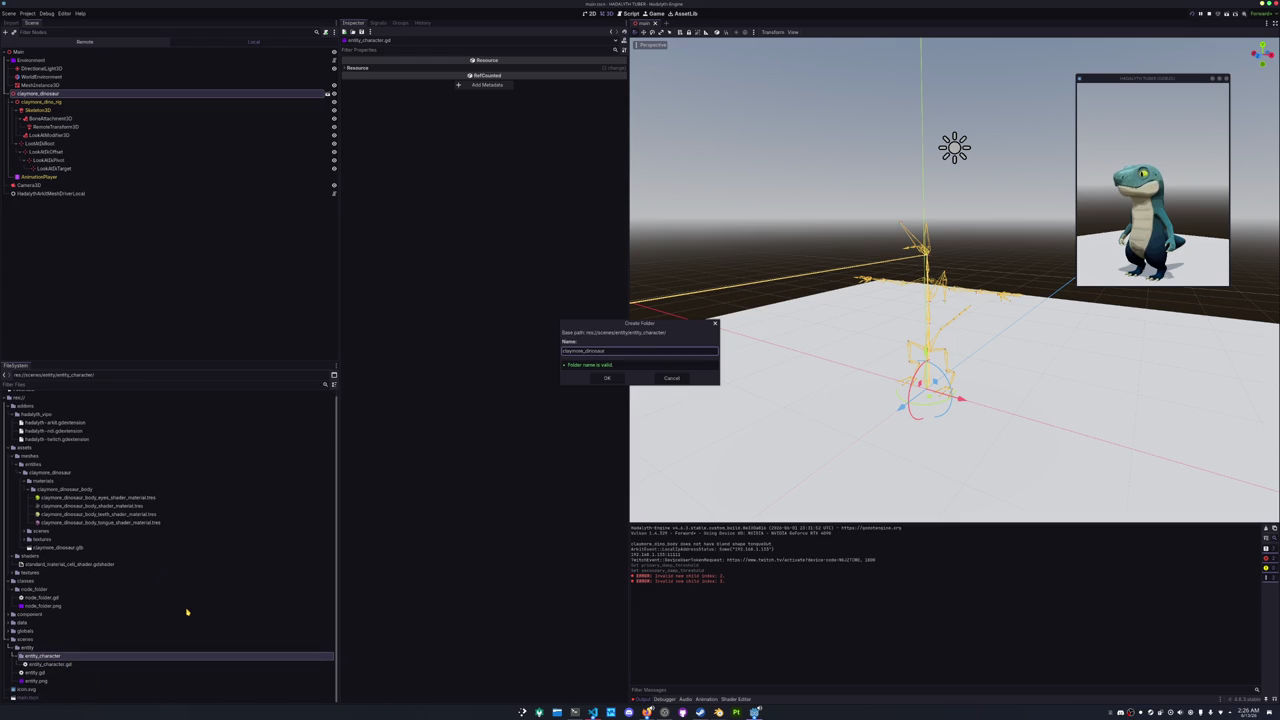
{"action": "key", "text": "Return"}
{"action": "left_click", "coordinate": [69, 674]}
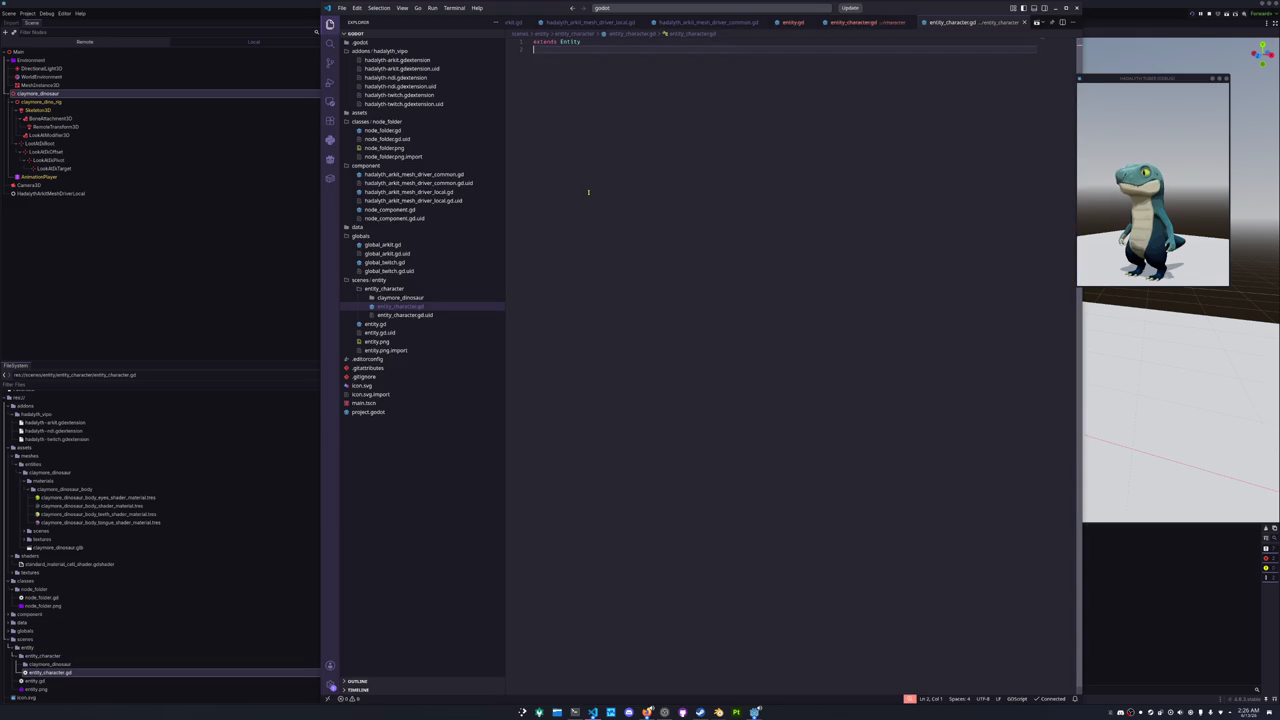
- Finish line 2 of entity_character.gd as class_name EntityCharacter, then switch back to Godot
{"action": "type", "text": "class_name EntityC"}
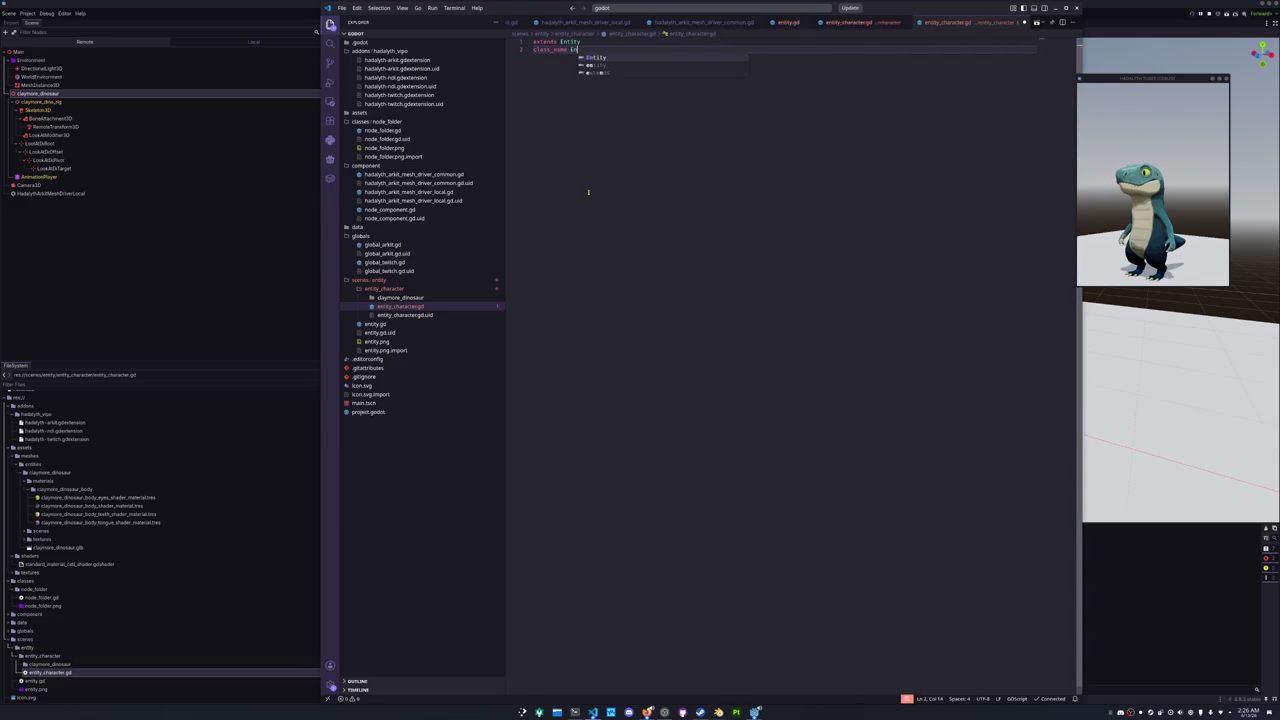
{"action": "type", "text": "haracter"}
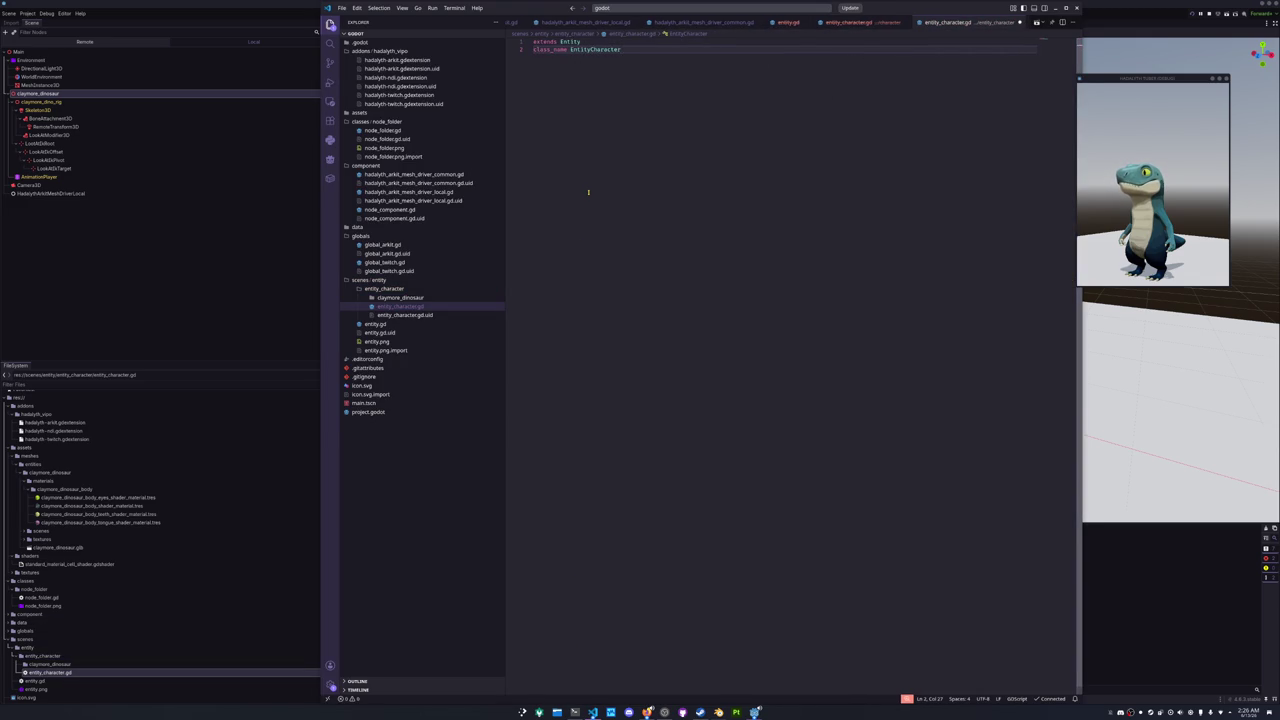
{"action": "key", "text": "alt+Tab"}
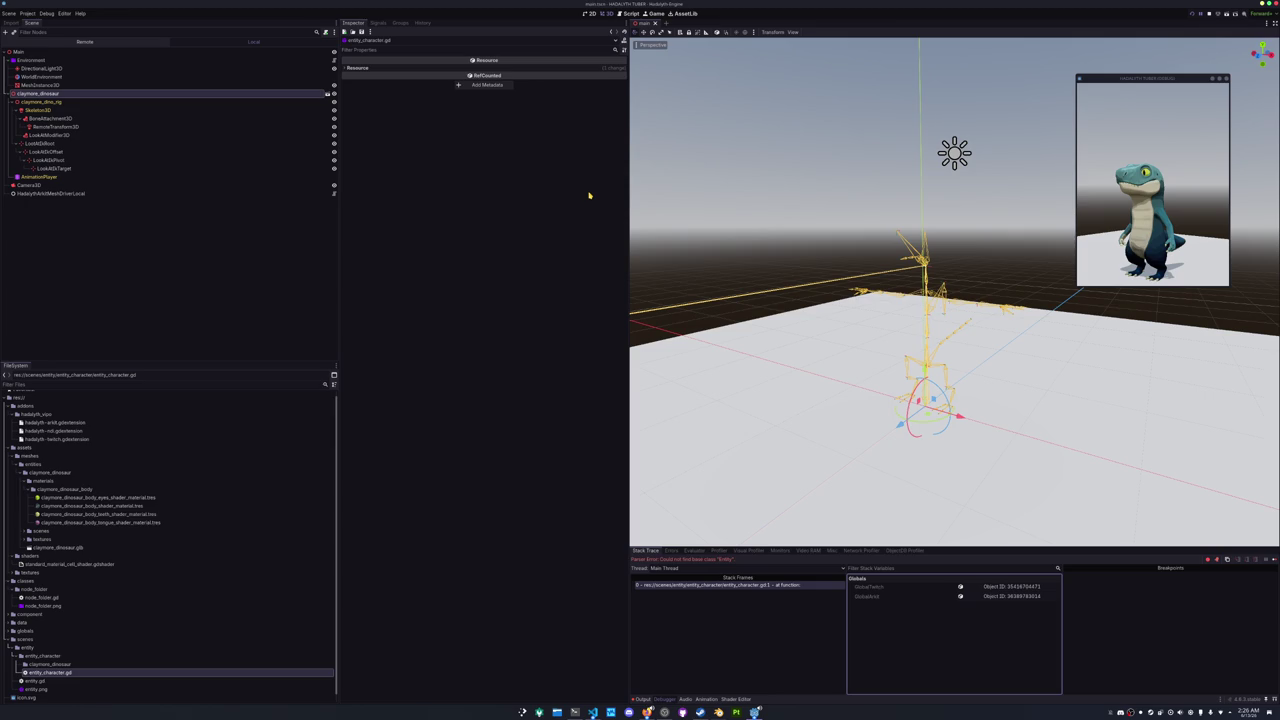
{"action": "key", "text": "alt+Tab"}
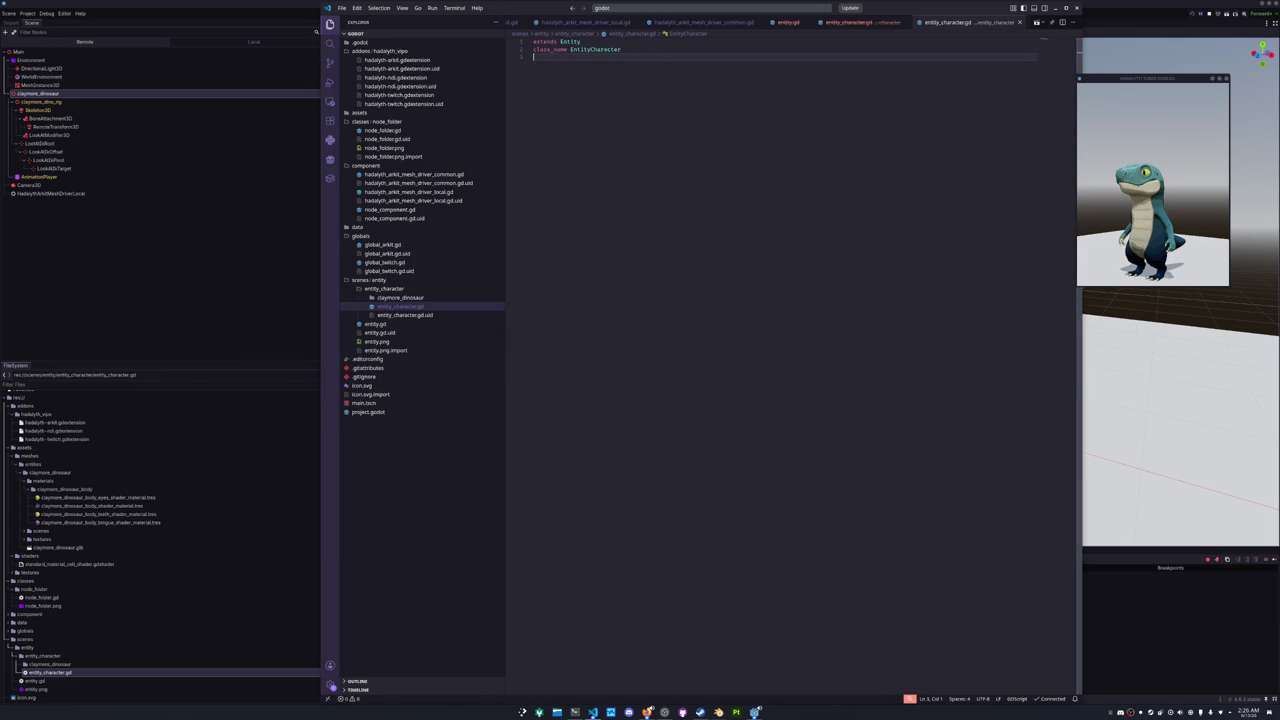
{"action": "key", "text": "alt+Tab"}
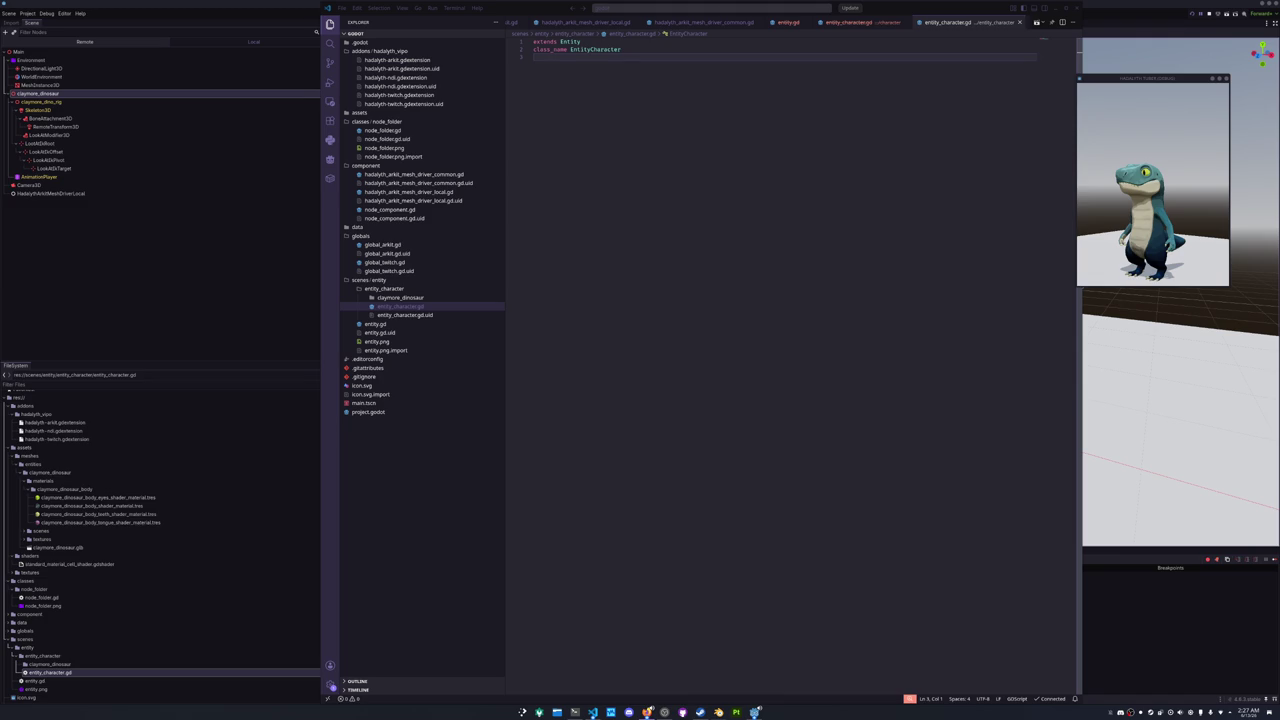
- Add the icon image to entity_character and rename it entity_character.png
{"action": "left_click_drag", "start_coordinate": [57, 667], "coordinate": [68, 684]}
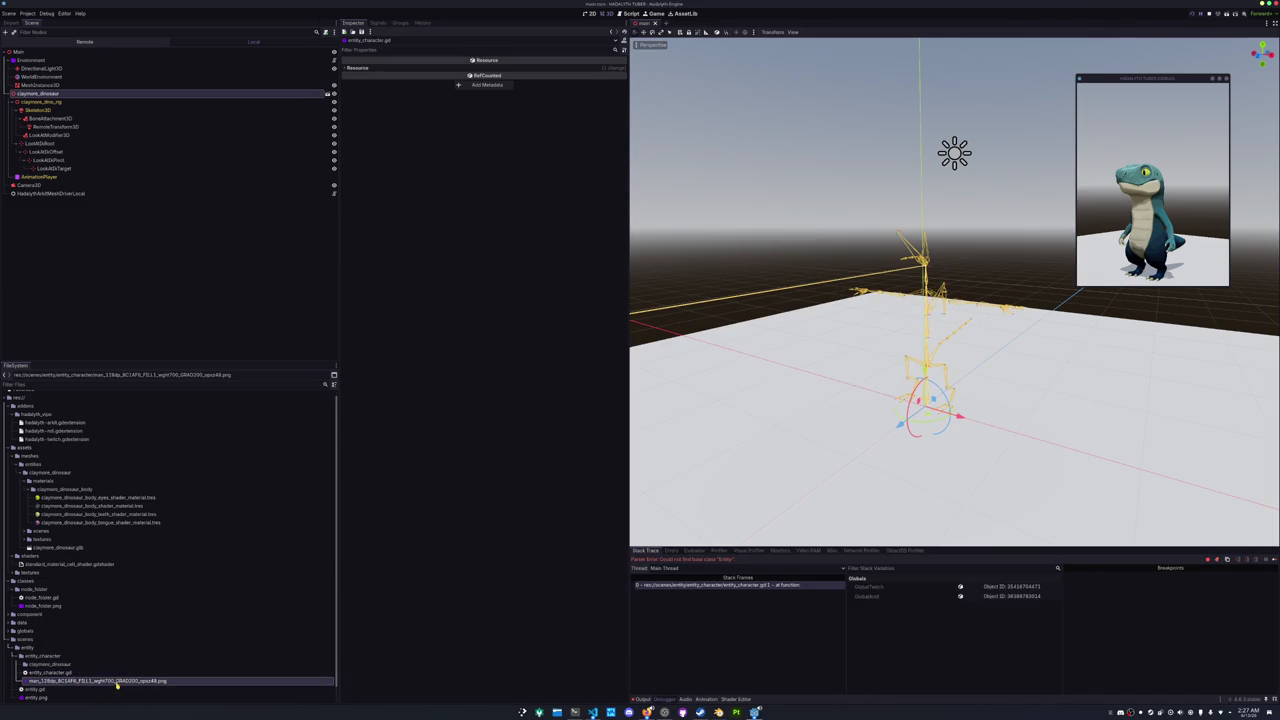
{"action": "type", "text": "entity_charac"}
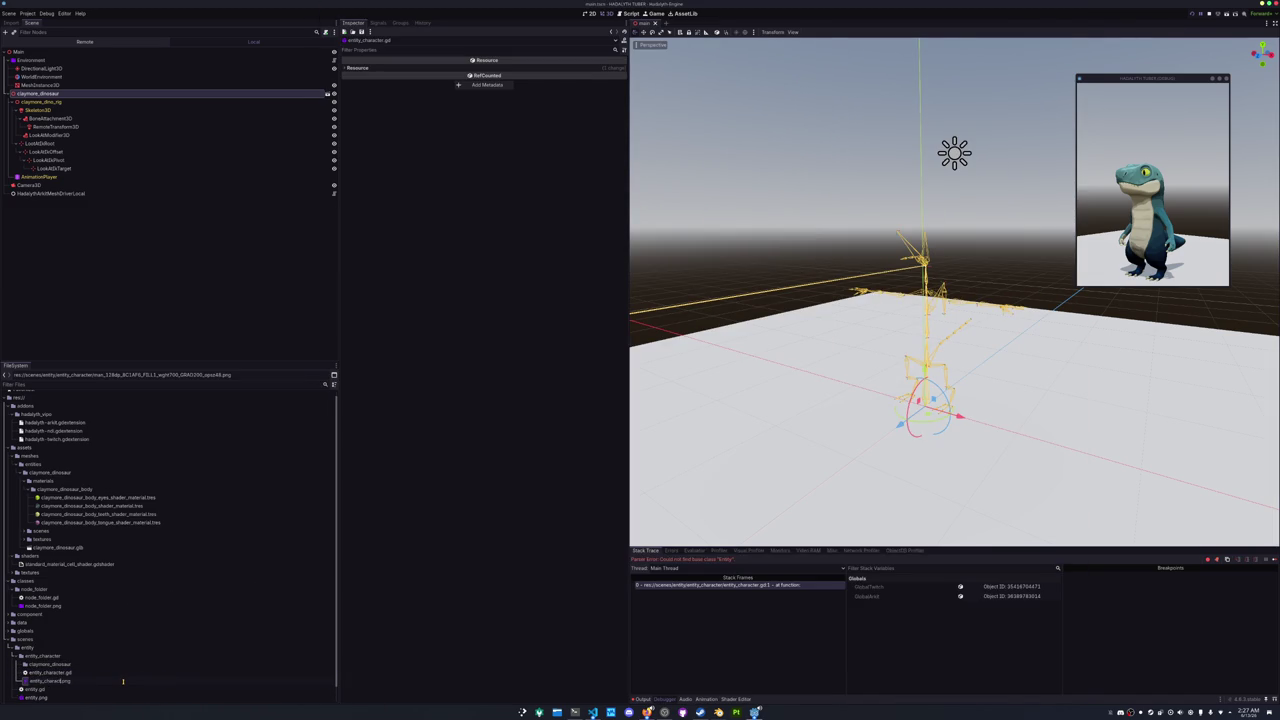
{"action": "key", "text": "Return"}
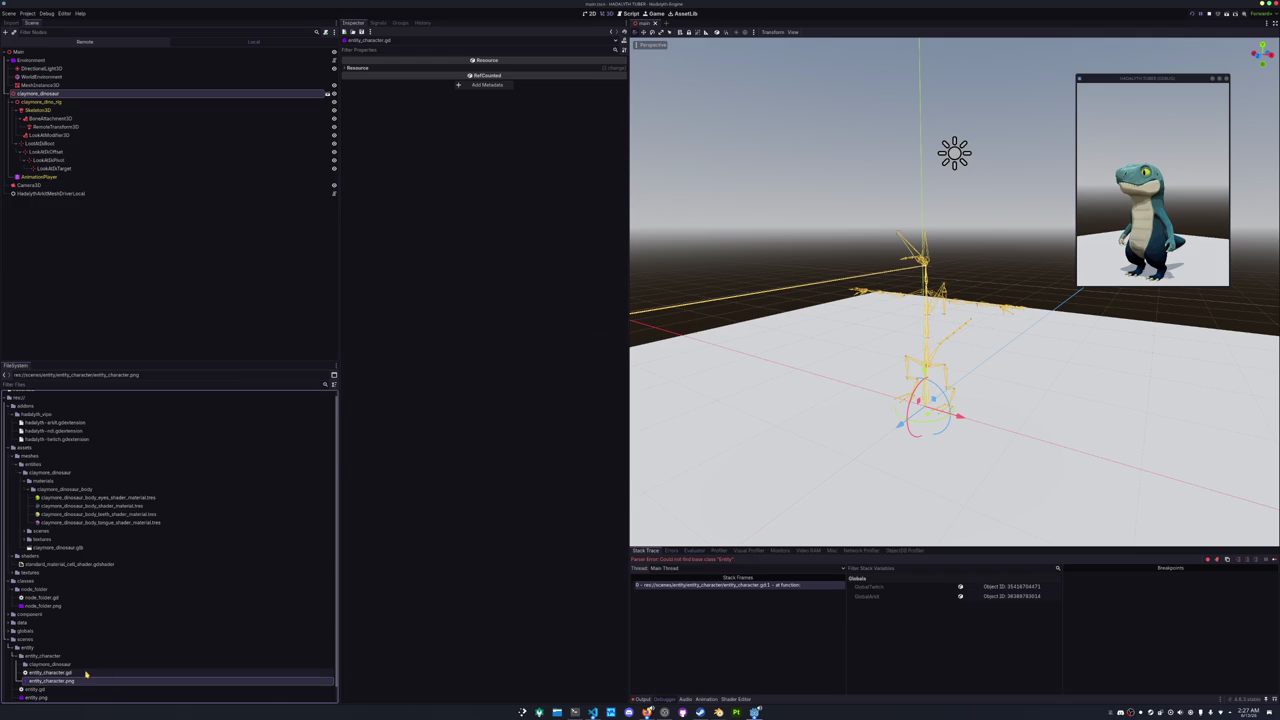
- Create entity_character_claymore_dinosaur.gd in claymore_dinosaur inheriting EntityCharacter, then open it
{"action": "right_click", "coordinate": [72, 664]}
{"action": "mouse_move", "coordinate": [139, 583]}
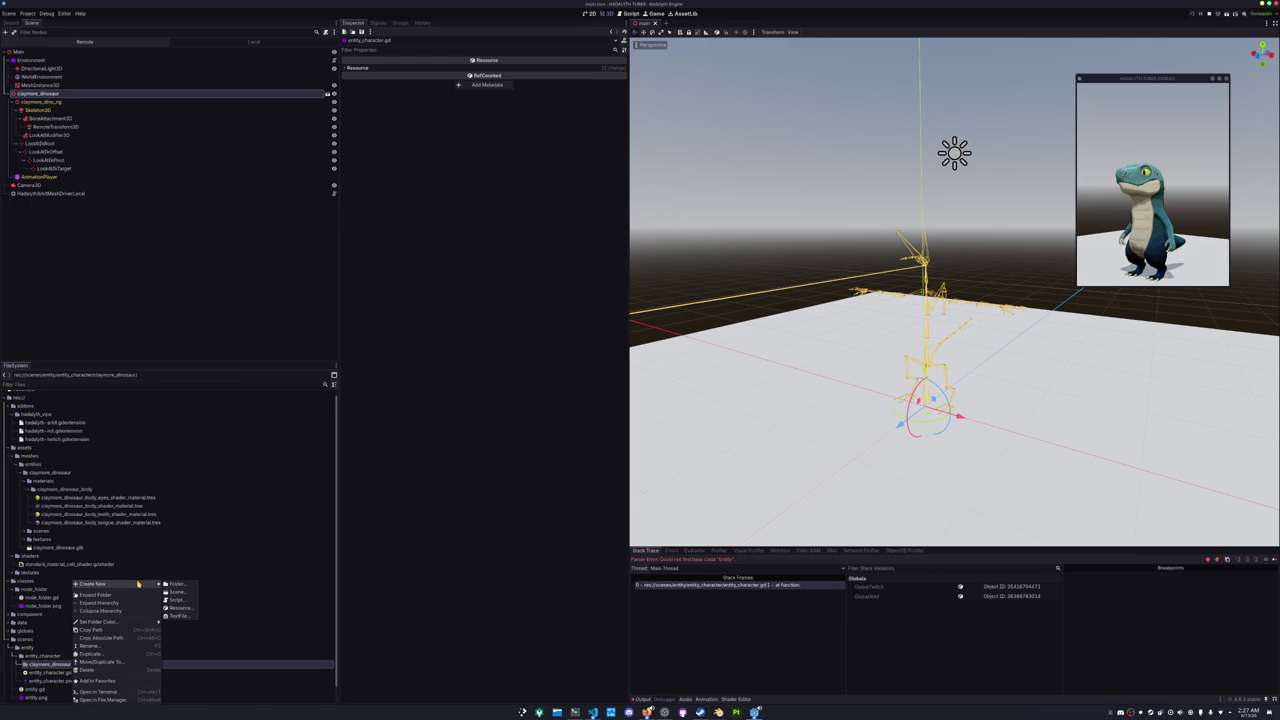
{"action": "left_click", "coordinate": [176, 600]}
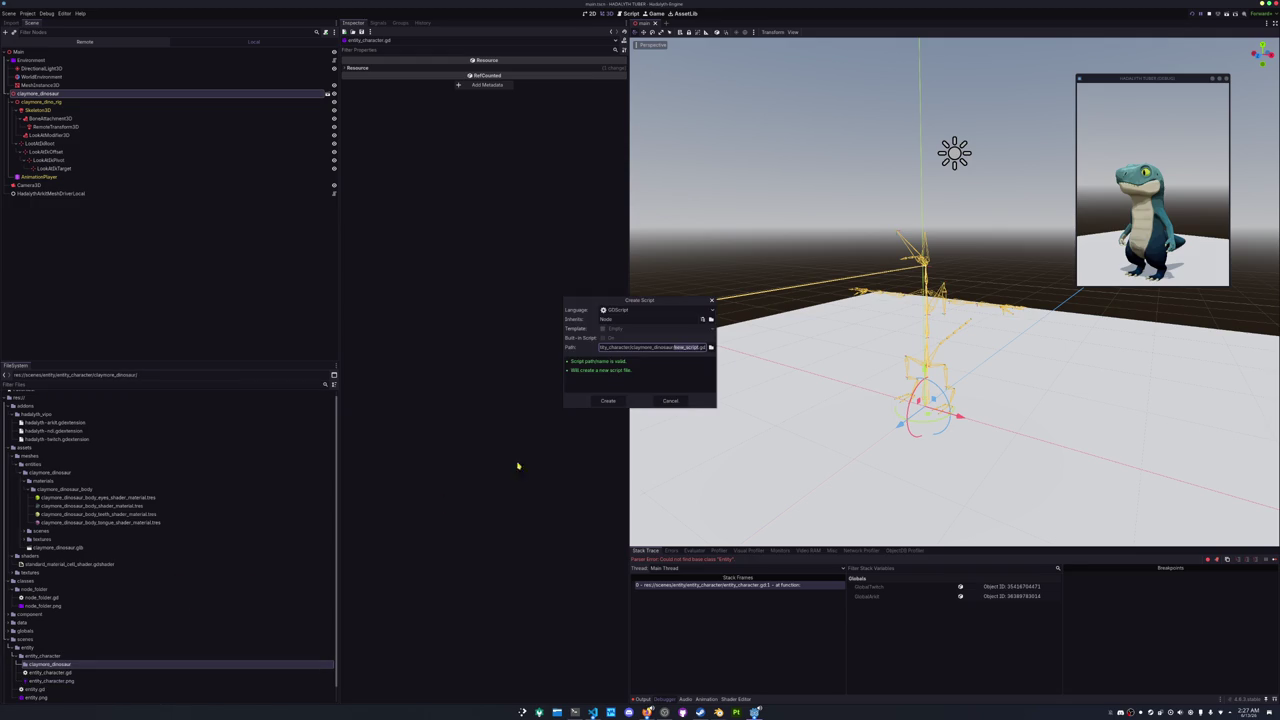
{"action": "type", "text": "entity_charac"}
{"action": "type", "text": "ter_claymore"}
{"action": "type", "text": "_"}
{"action": "type", "text": "dinosaur"}
{"action": "left_click", "coordinate": [633, 320]}
{"action": "type", "text": "EntityCharacter"}
{"action": "left_click", "coordinate": [608, 400]}
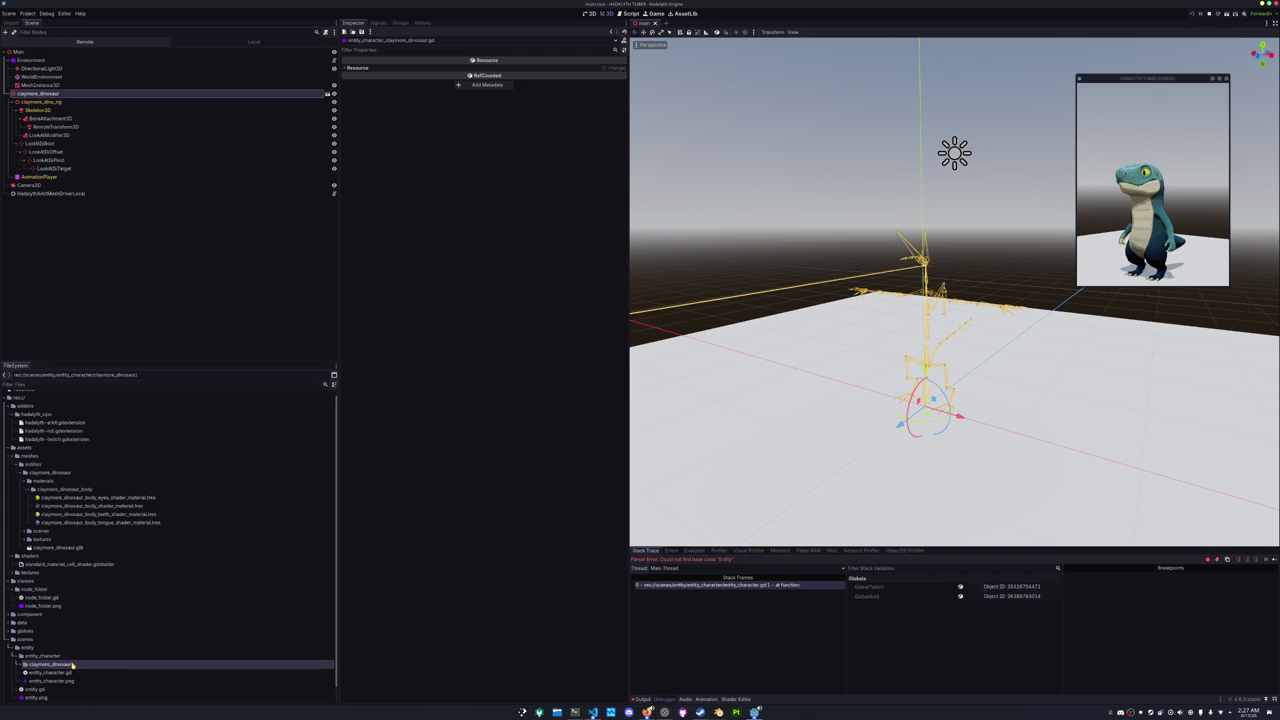
{"action": "scroll", "coordinate": [70, 665], "scroll_direction": "down", "scroll_amount": 1}
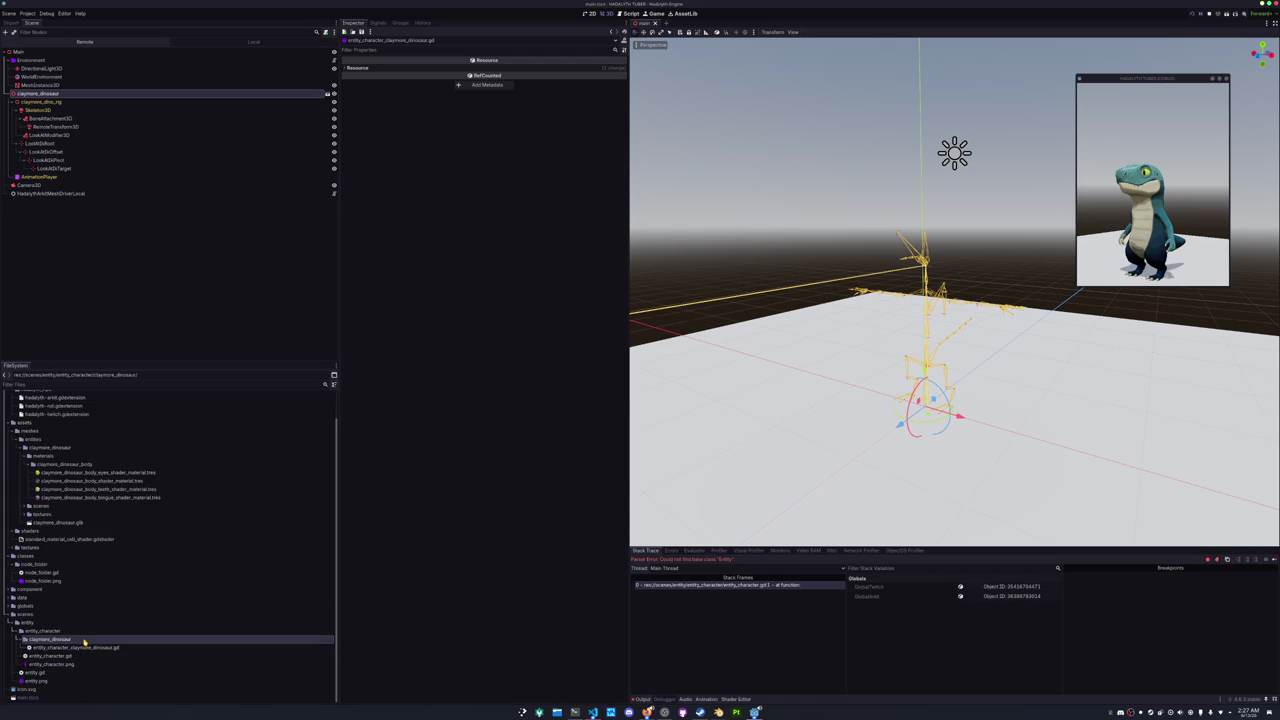
{"action": "double_click", "coordinate": [80, 648]}
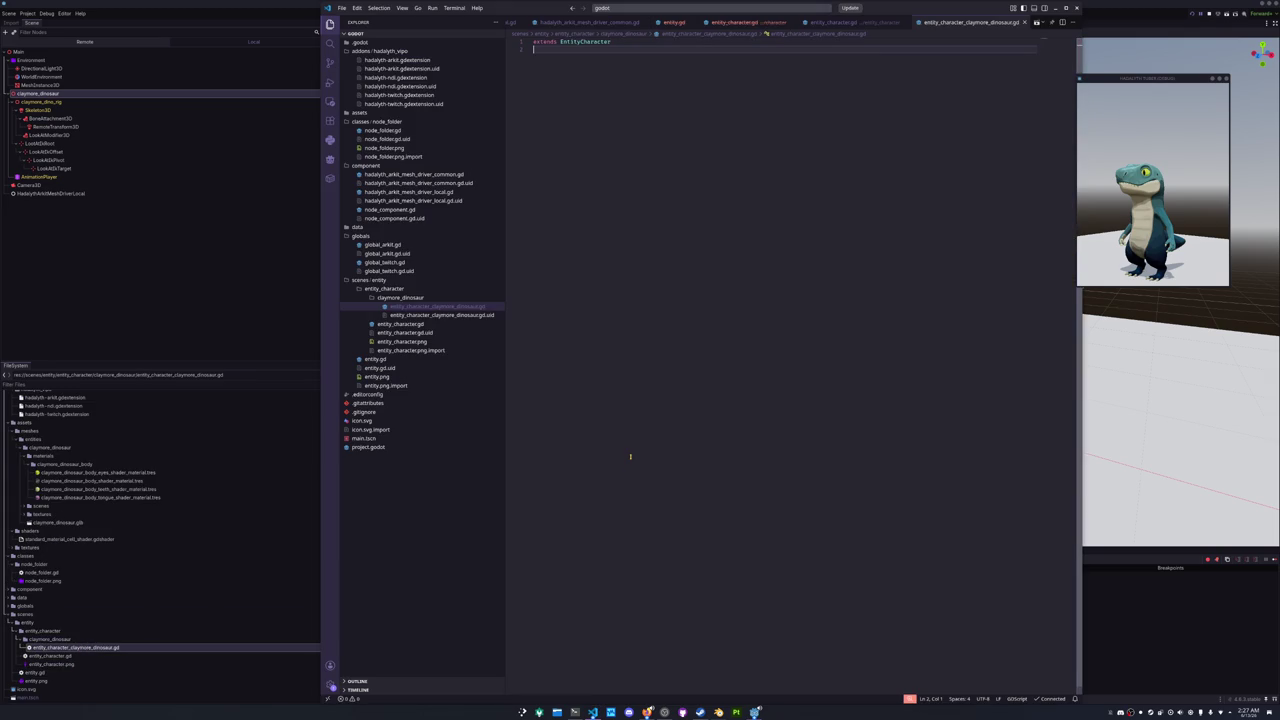
- Add class_name EntityCharacterClaymoreDinosaur to the script, save, and return to Godot
{"action": "type", "text": "class_name Ent"}
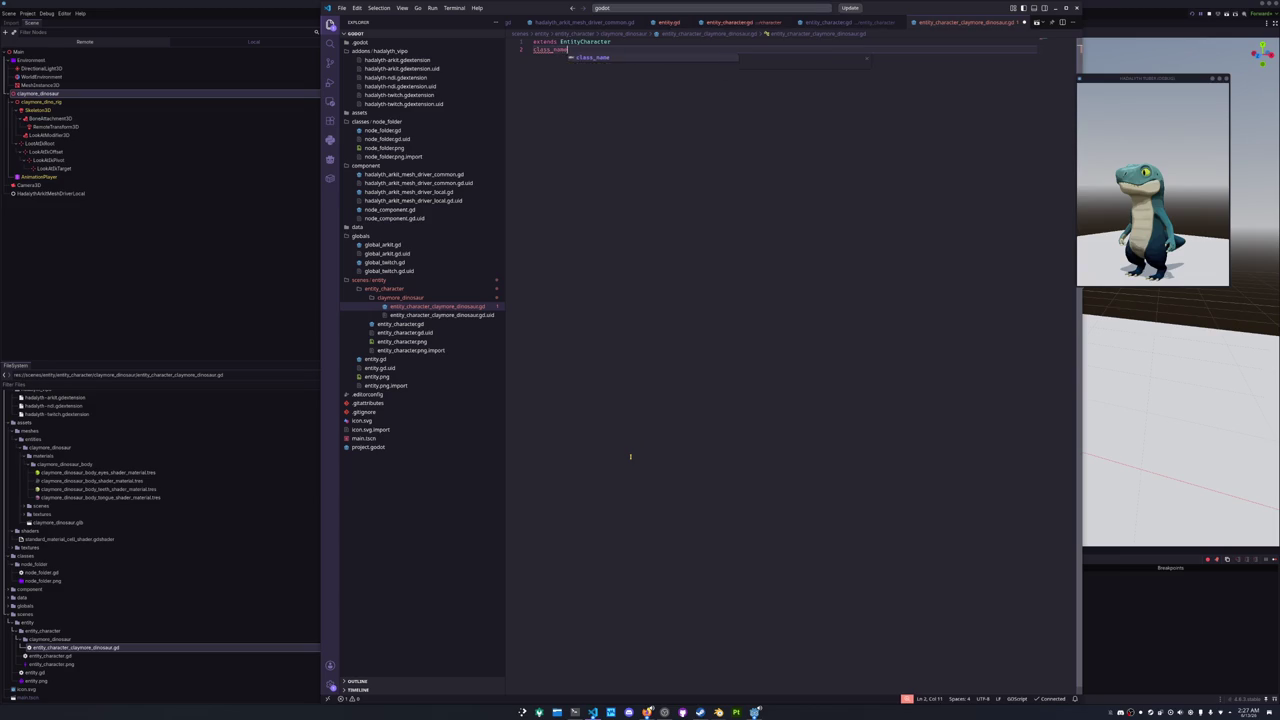
{"action": "type", "text": "ityCharacterCla"}
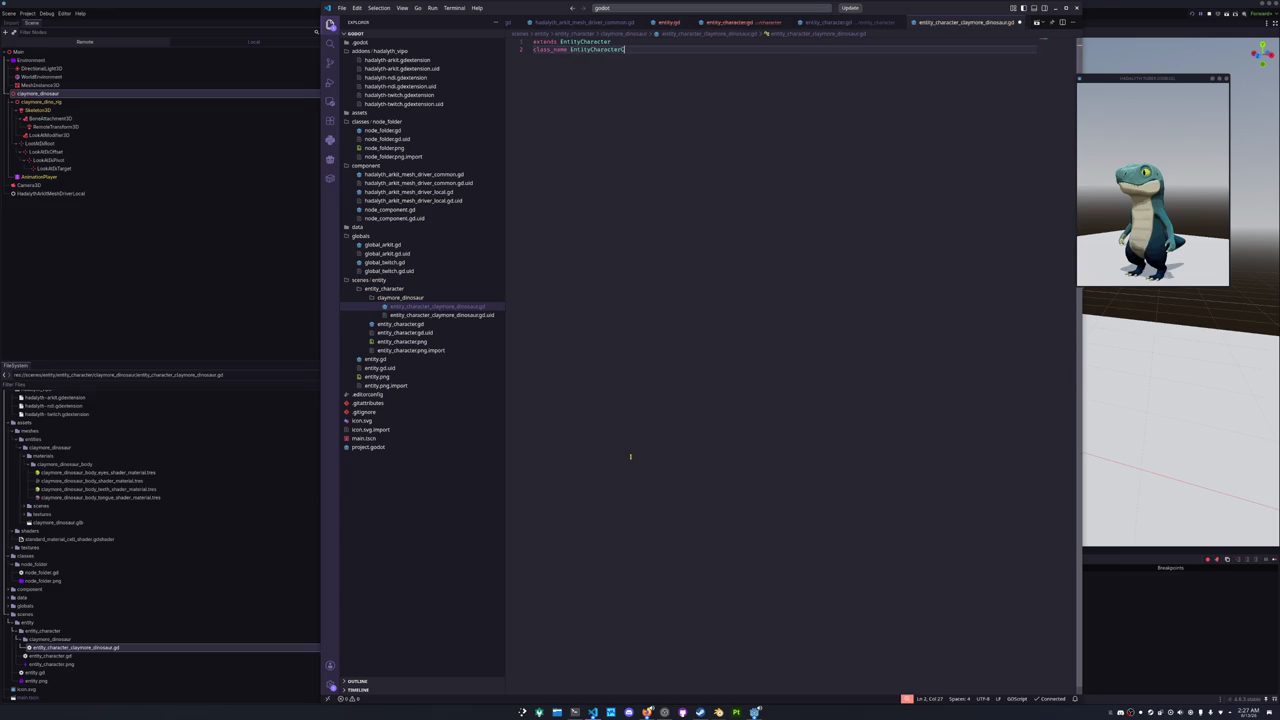
{"action": "type", "text": "ymoreDinosaur"}
{"action": "key", "text": "ctrl+s"}
{"action": "scroll", "coordinate": [740, 22], "scroll_direction": "down", "scroll_amount": 2}
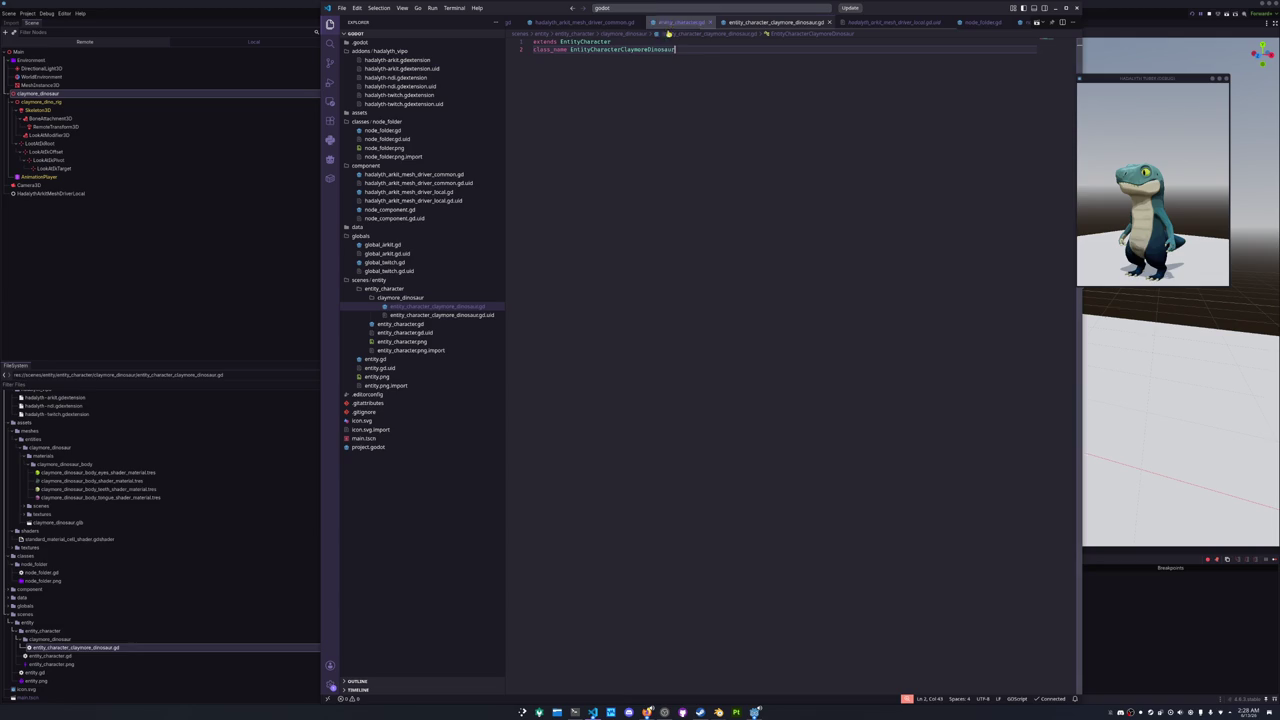
{"action": "left_click", "coordinate": [249, 283]}
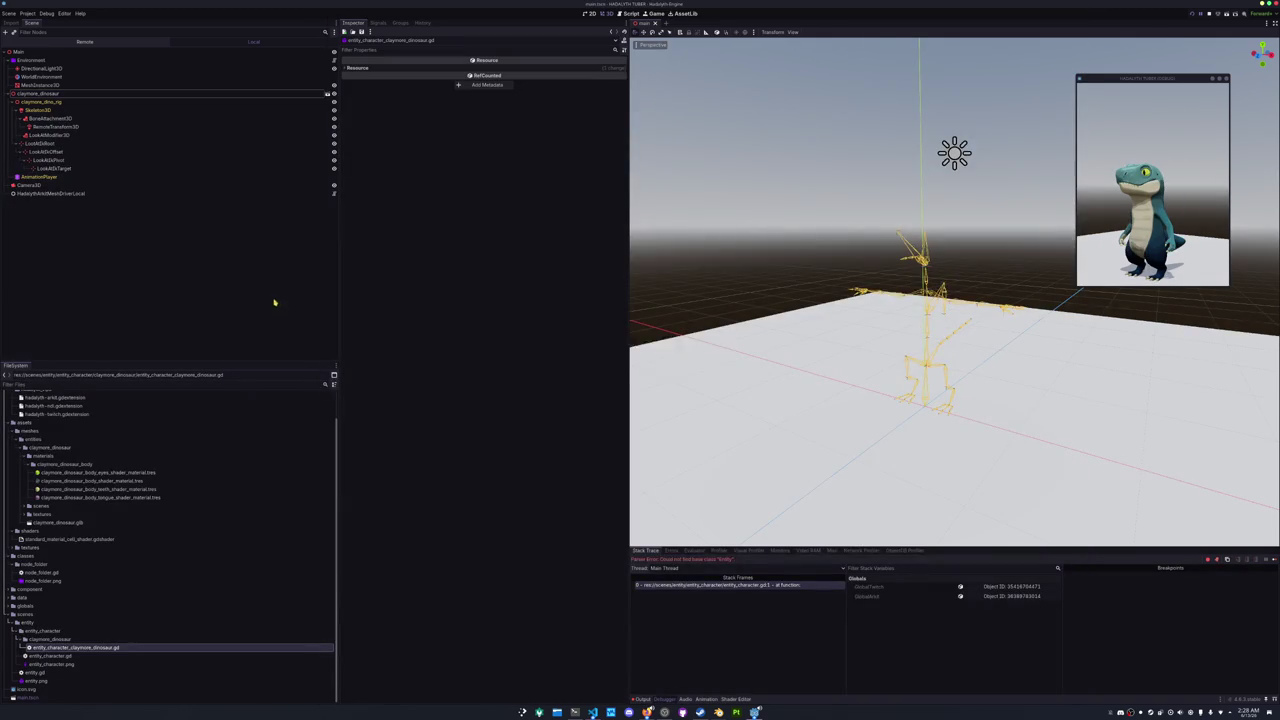
- Start a new scene in the claymore_dinosaur folder and browse the root node type list
{"action": "right_click", "coordinate": [78, 639]}
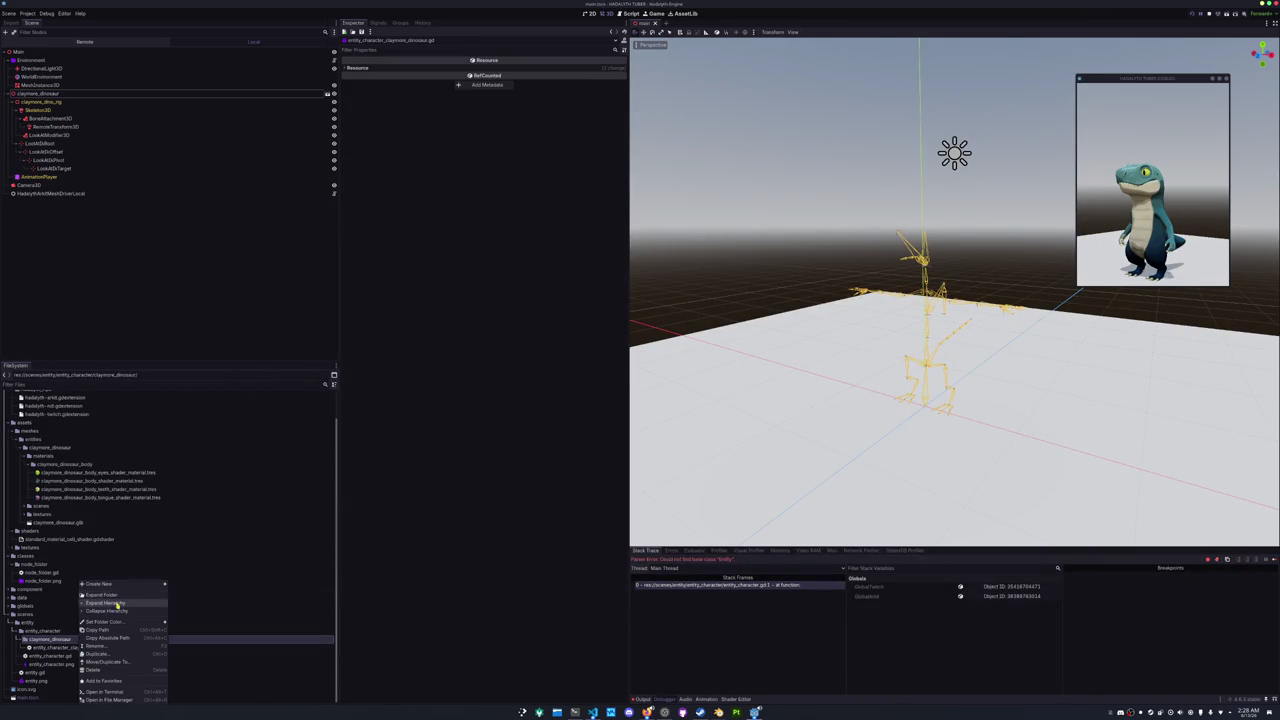
{"action": "mouse_move", "coordinate": [120, 584]}
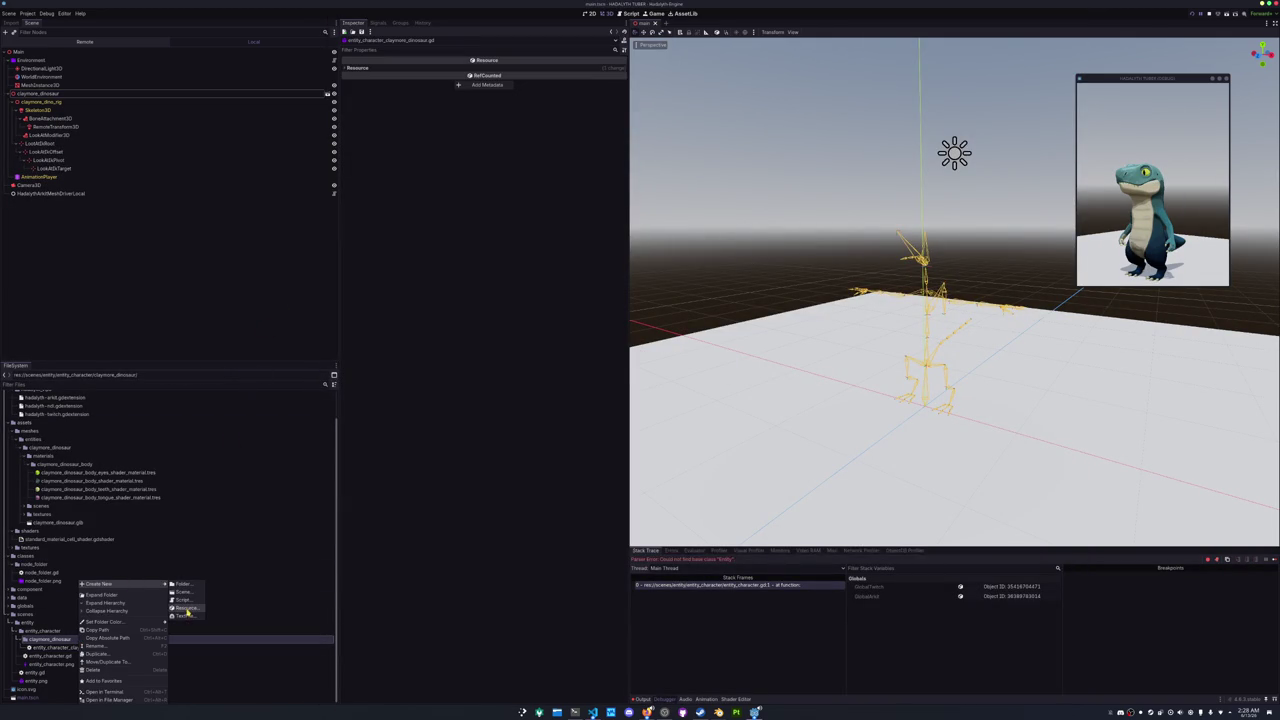
{"action": "left_click", "coordinate": [183, 591]}
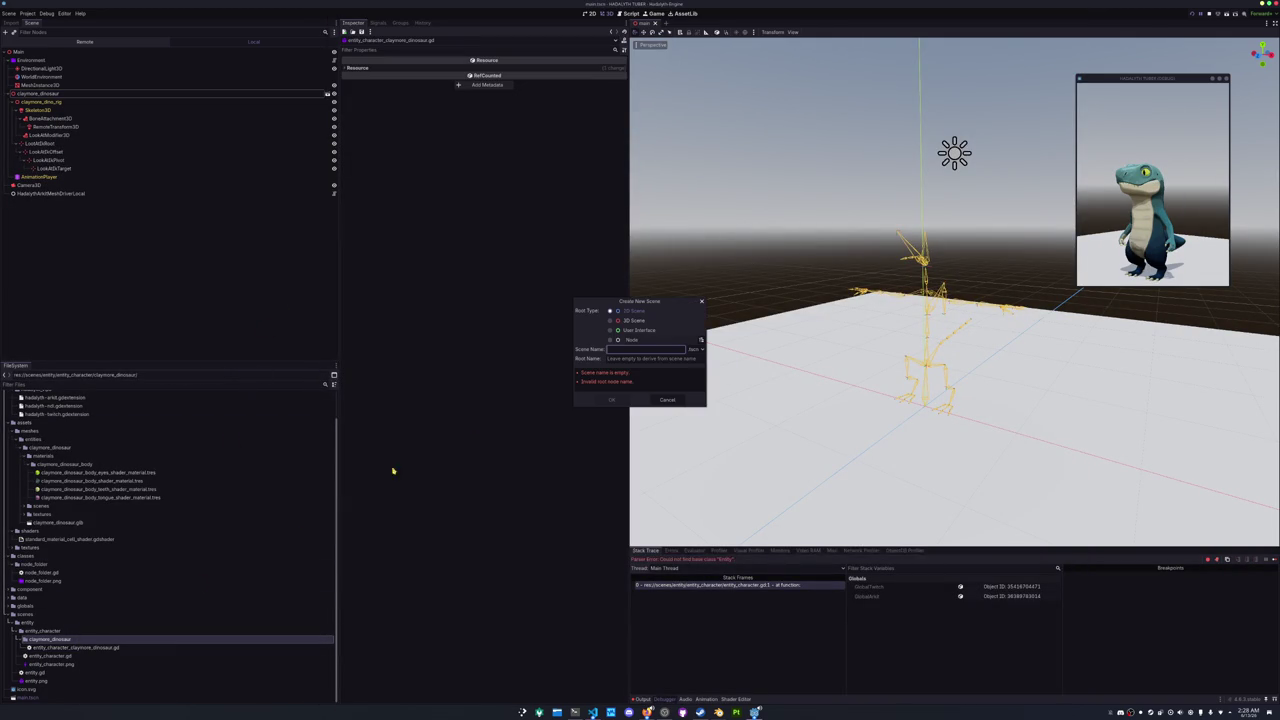
{"action": "left_click", "coordinate": [701, 341]}
{"action": "scroll", "coordinate": [620, 350], "scroll_direction": "down", "scroll_amount": 2}
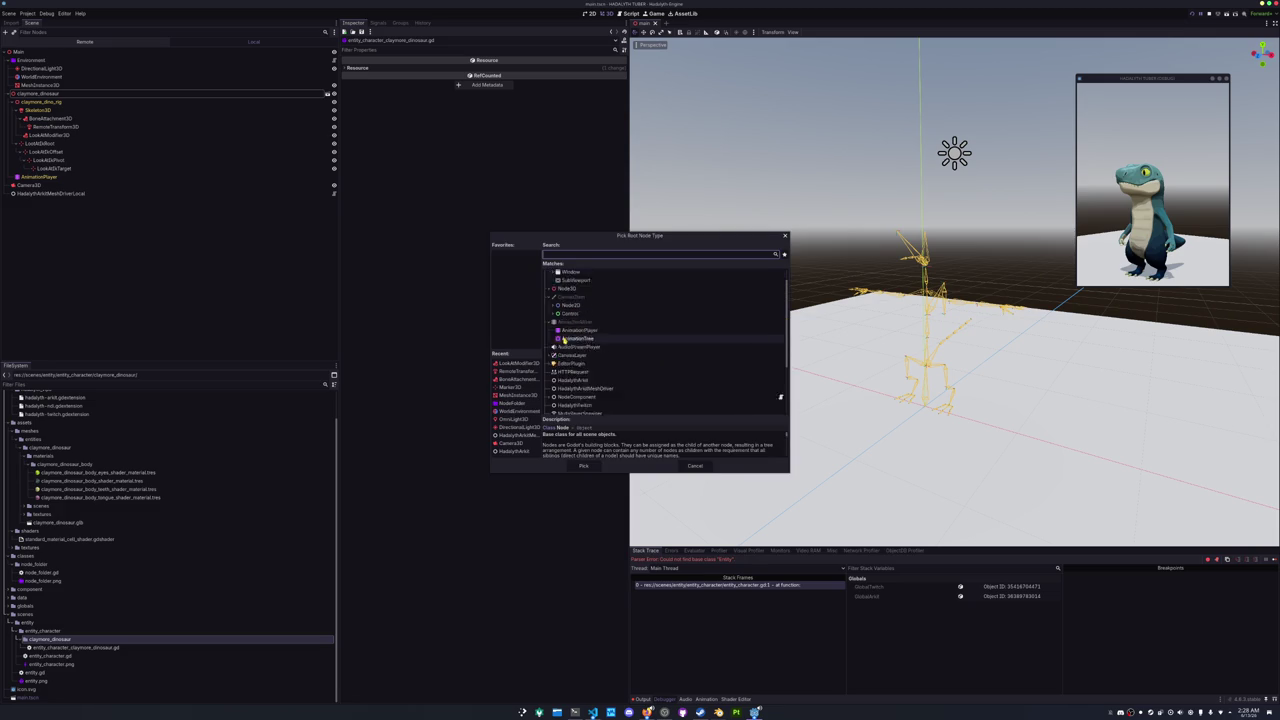
{"action": "scroll", "coordinate": [562, 368], "scroll_direction": "up", "scroll_amount": 2}
{"action": "scroll", "coordinate": [560, 368], "scroll_direction": "down", "scroll_amount": 5}
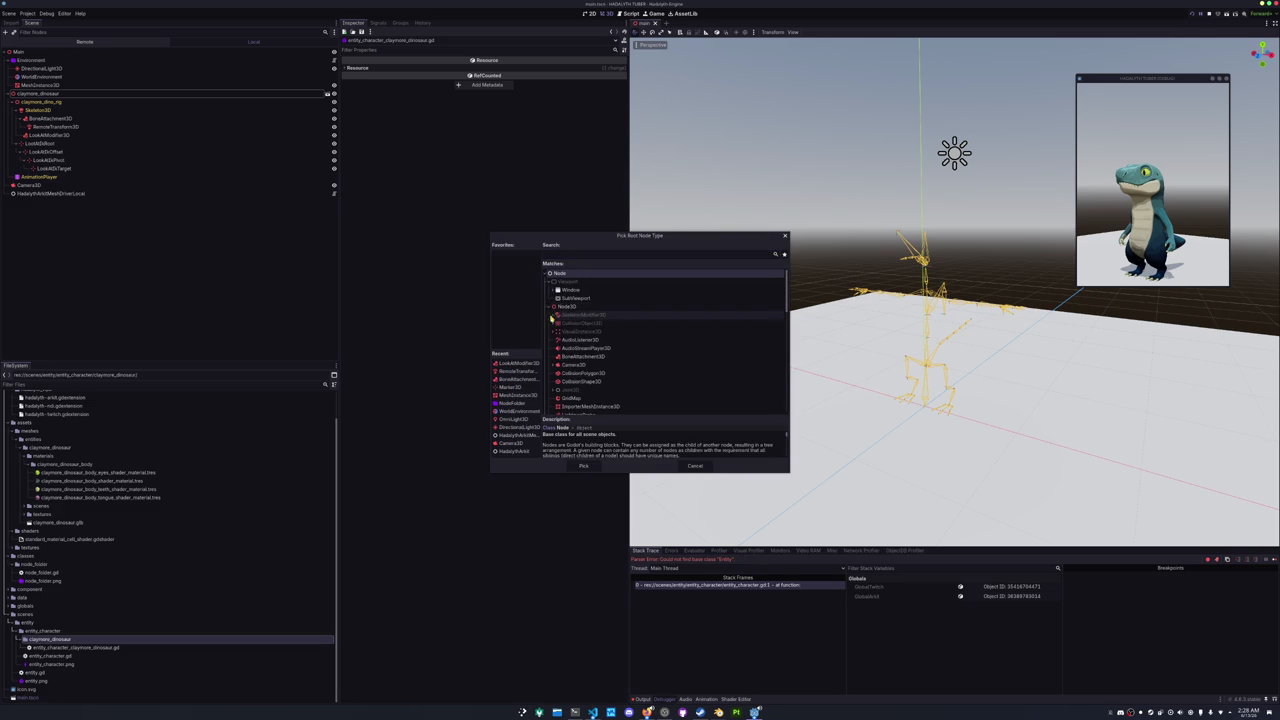
{"action": "scroll", "coordinate": [553, 367], "scroll_direction": "down", "scroll_amount": 4}
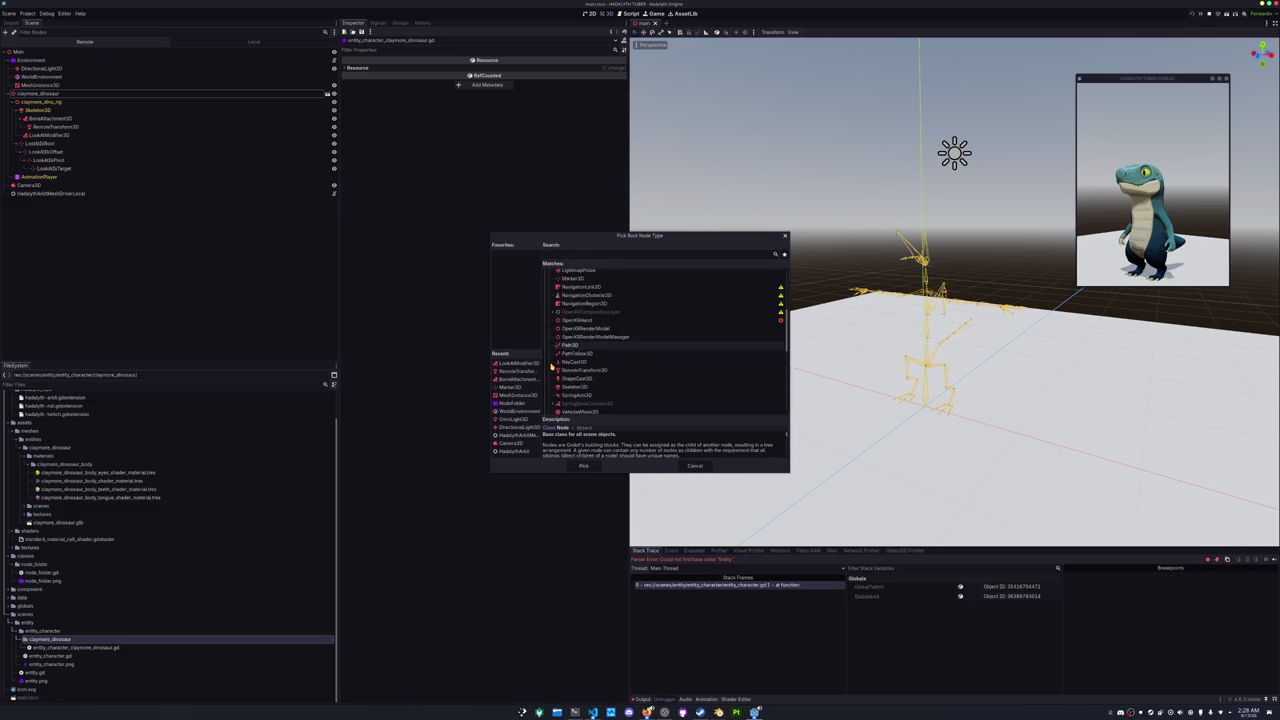
{"action": "scroll", "coordinate": [553, 345], "scroll_direction": "up", "scroll_amount": 4}
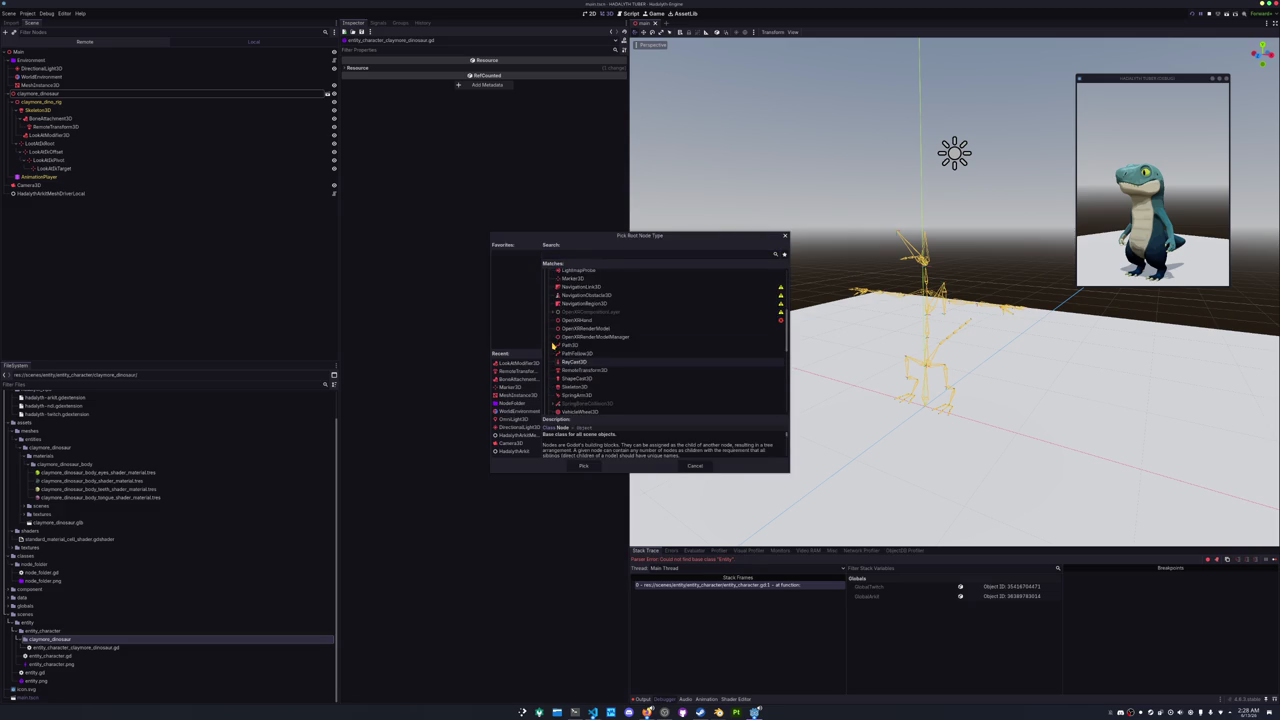
{"action": "scroll", "coordinate": [551, 347], "scroll_direction": "up", "scroll_amount": 2}
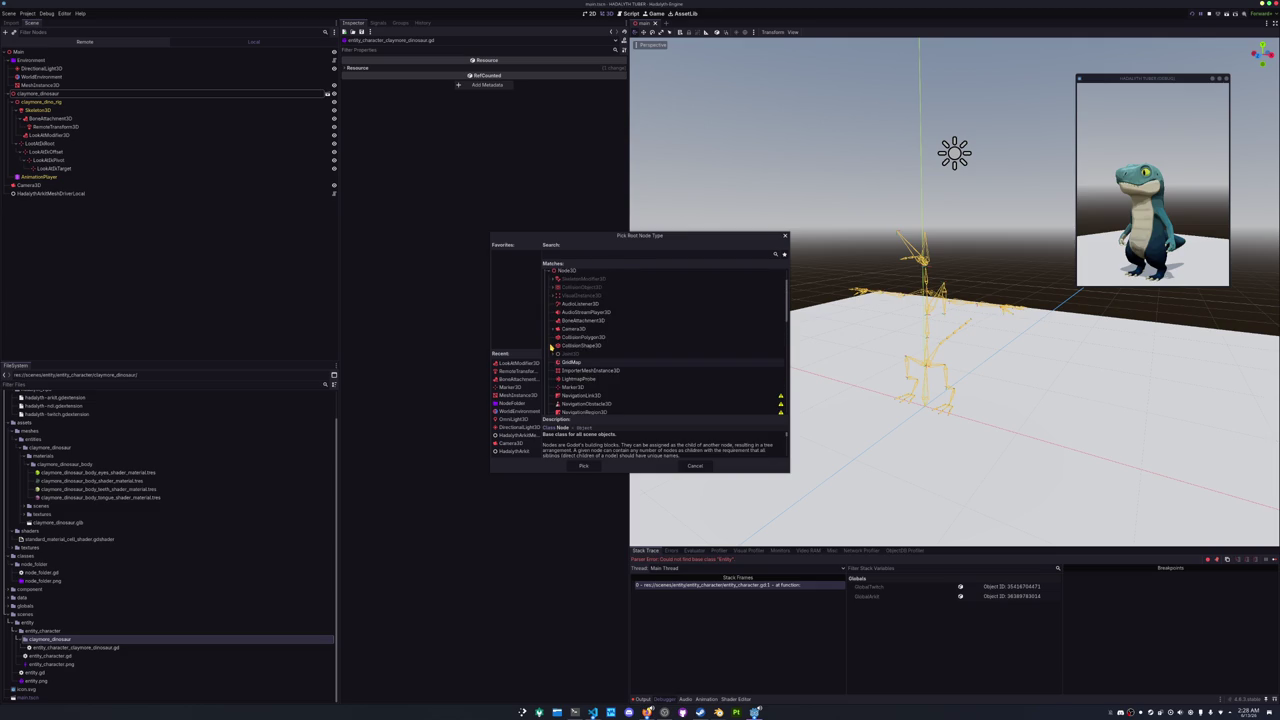
{"action": "scroll", "coordinate": [551, 355], "scroll_direction": "down", "scroll_amount": 4}
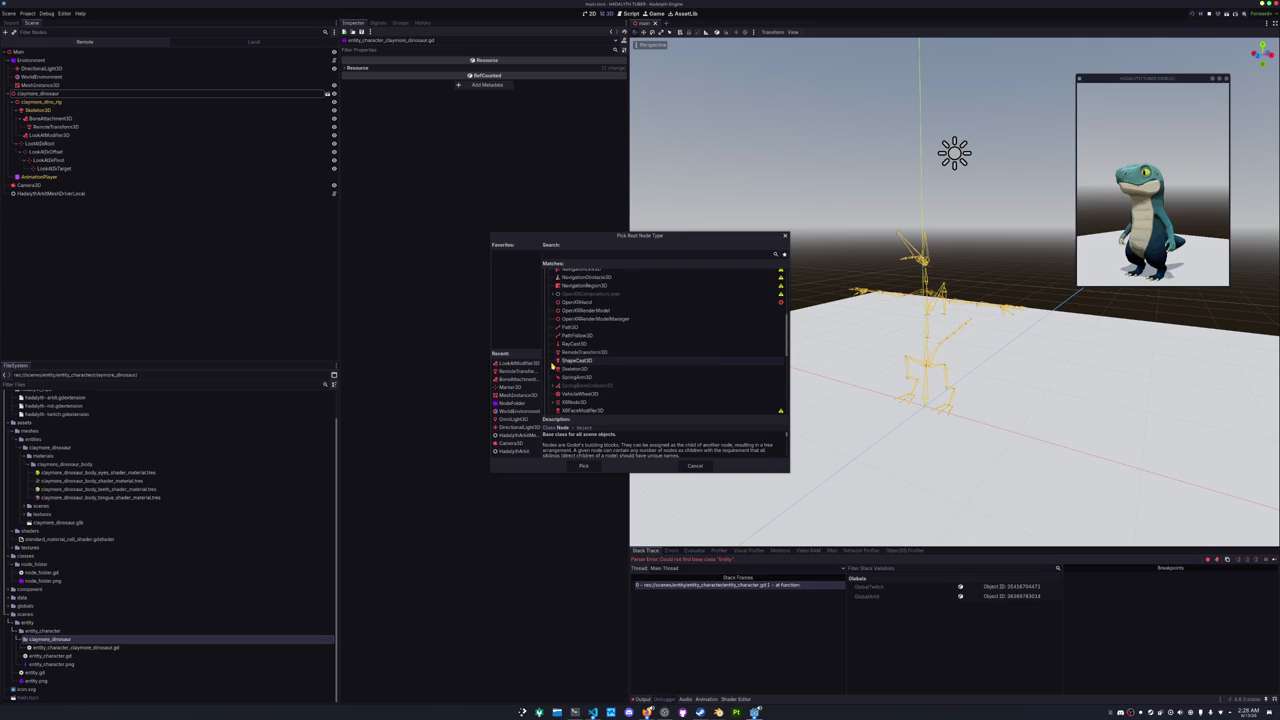
{"action": "scroll", "coordinate": [552, 360], "scroll_direction": "up", "scroll_amount": 5}
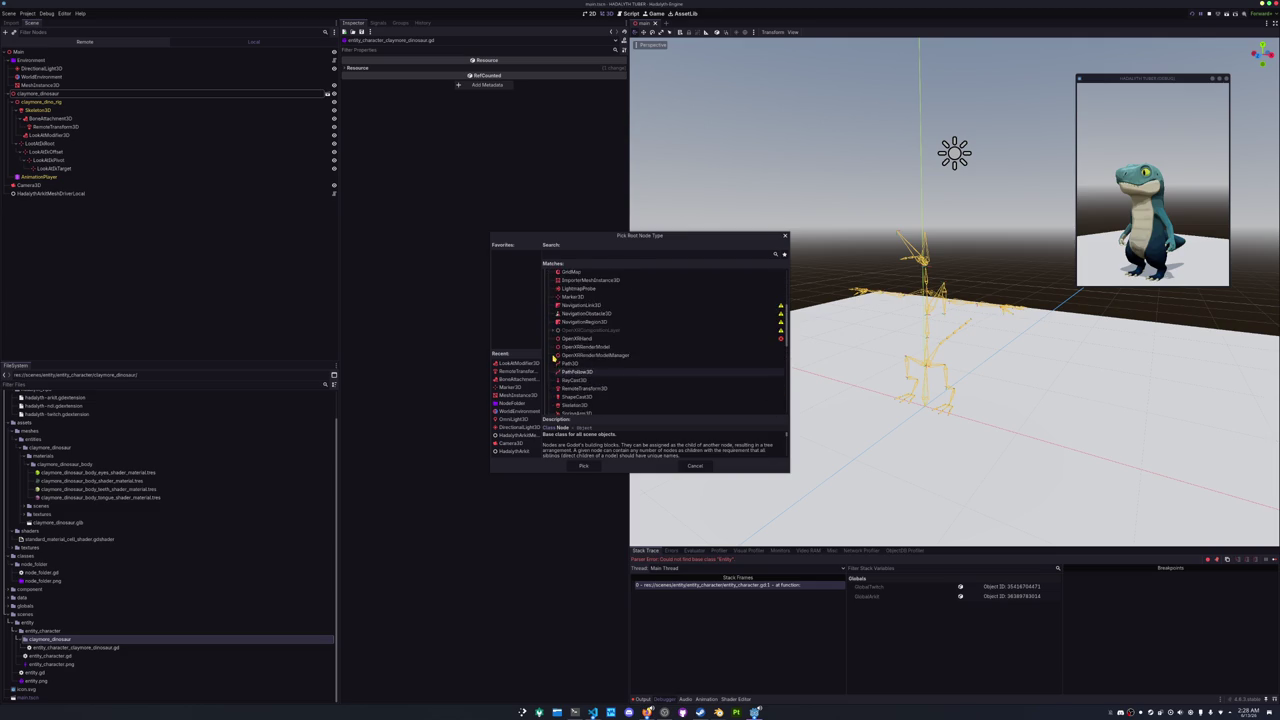
{"action": "scroll", "coordinate": [552, 352], "scroll_direction": "up", "scroll_amount": 3}
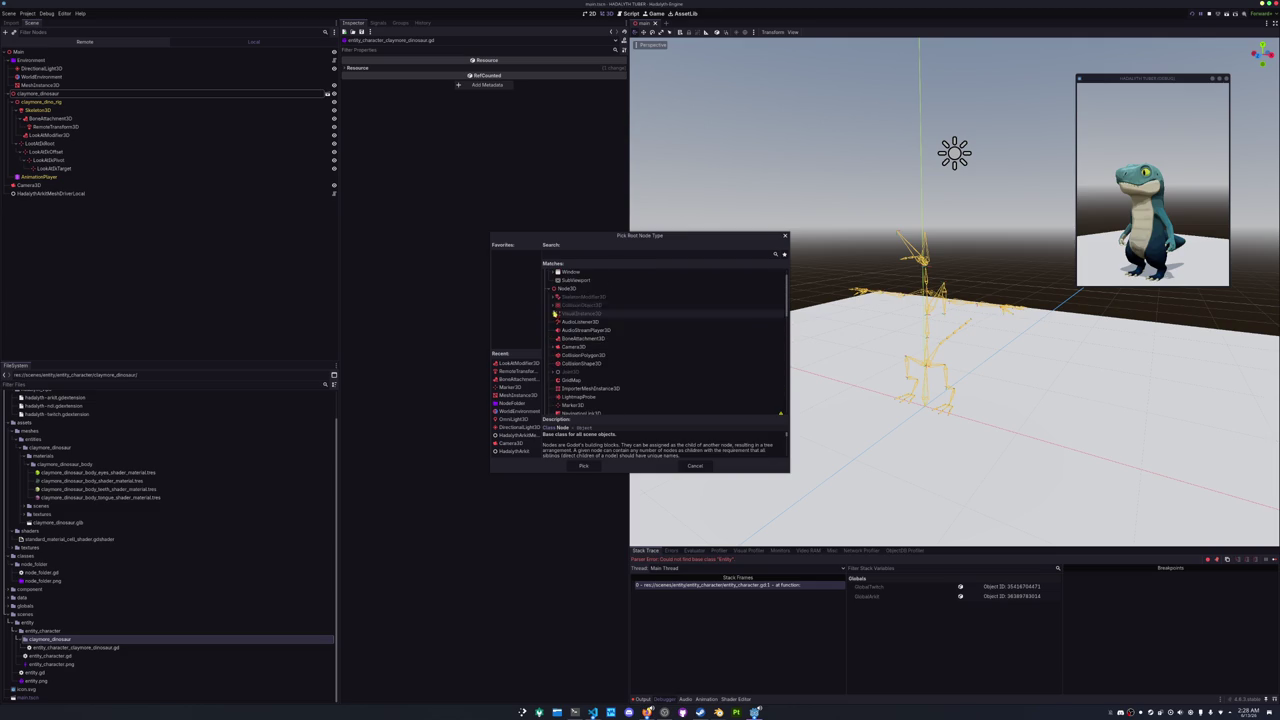
- Pick EntityCharacterClaymoreDinosaur under CharacterBody3D > Entity as the root type
{"action": "left_click", "coordinate": [551, 305]}
{"action": "left_click", "coordinate": [556, 314]}
{"action": "left_click", "coordinate": [560, 330]}
{"action": "left_click", "coordinate": [564, 338]}
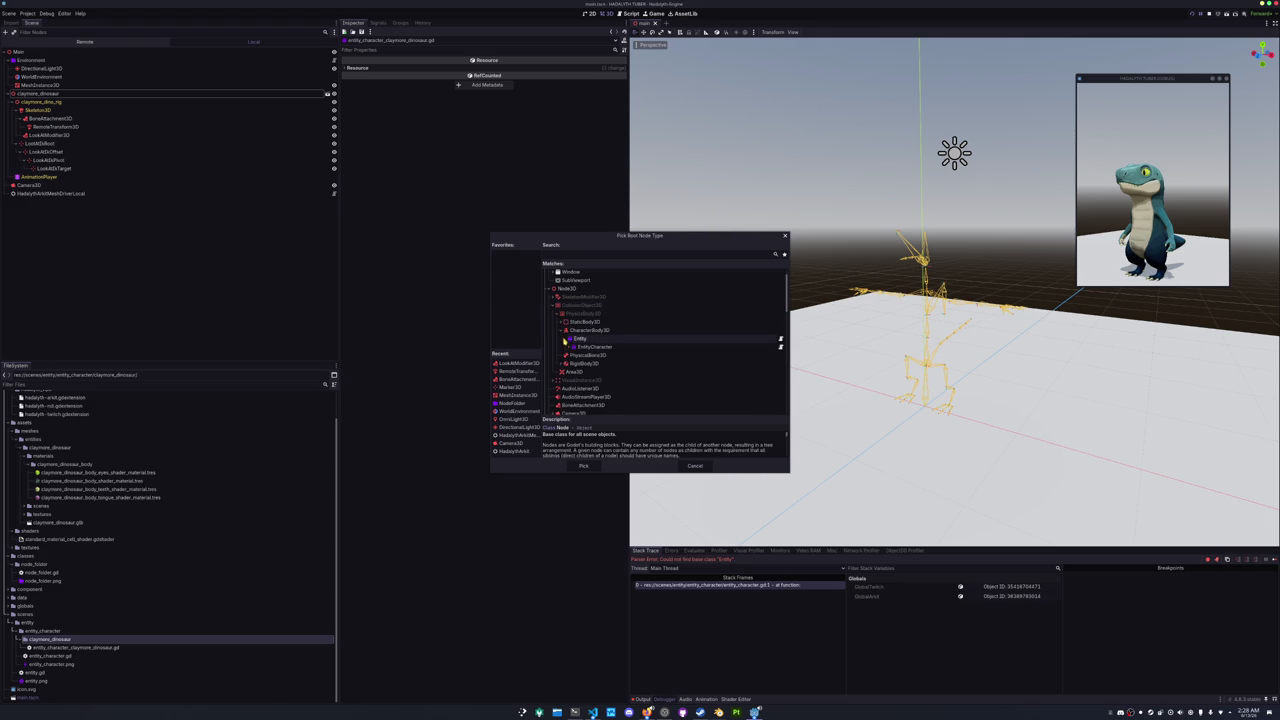
{"action": "left_click", "coordinate": [603, 356]}
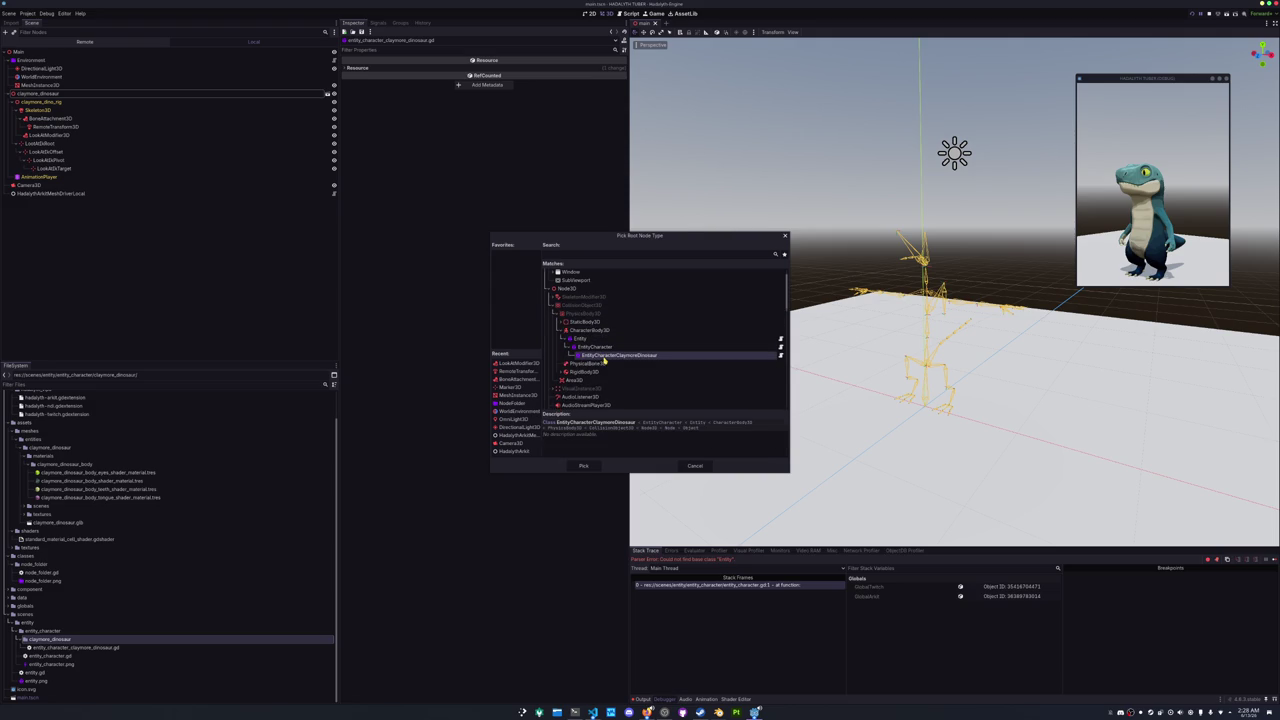
{"action": "left_click", "coordinate": [588, 467]}
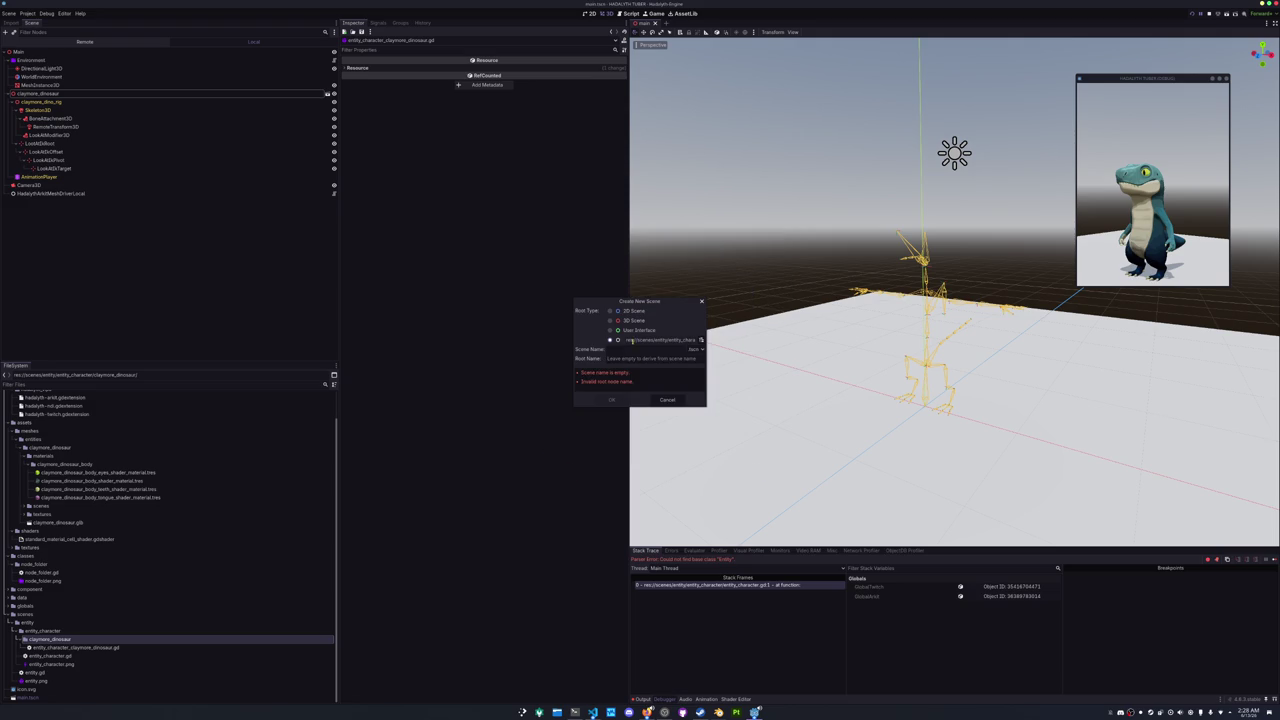
- Name the new scene entity_character_claymore_dinosaur and colour the scenes folder green
{"action": "type", "text": "entit"}
{"action": "type", "text": "more_dinosaur"}
{"action": "key", "text": "Return"}
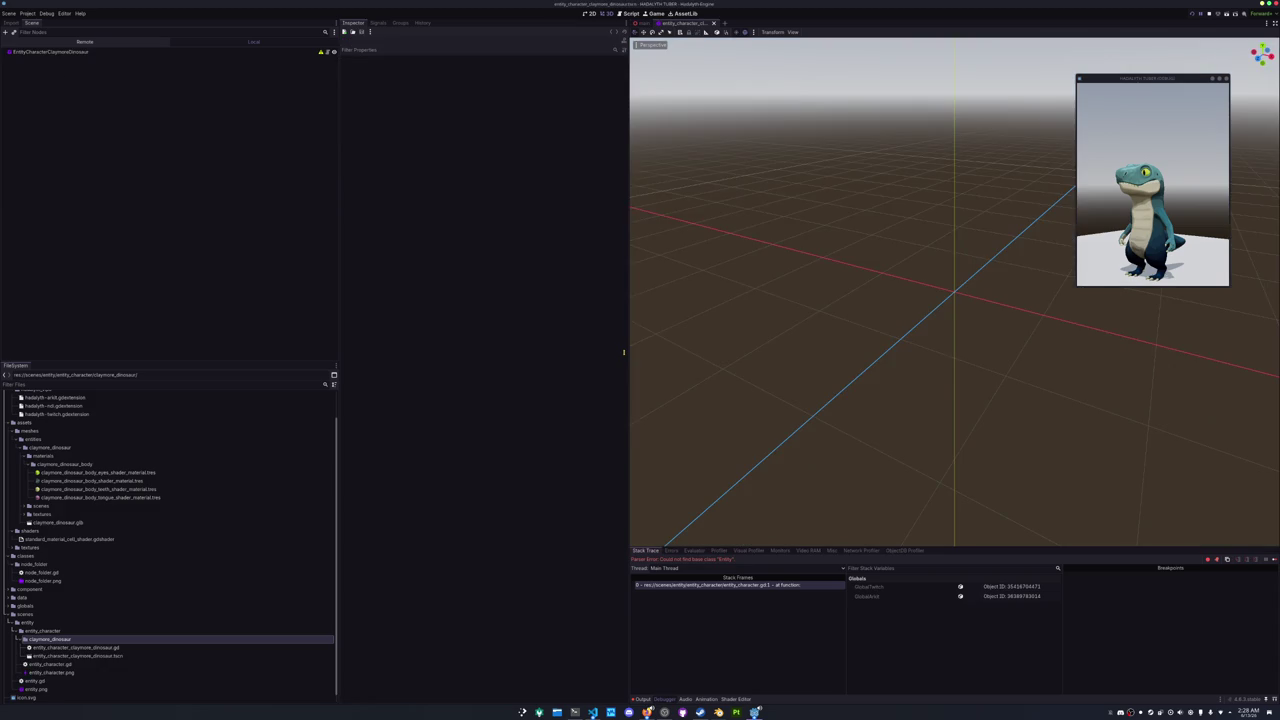
{"action": "scroll", "coordinate": [125, 650], "scroll_direction": "down", "scroll_amount": 1}
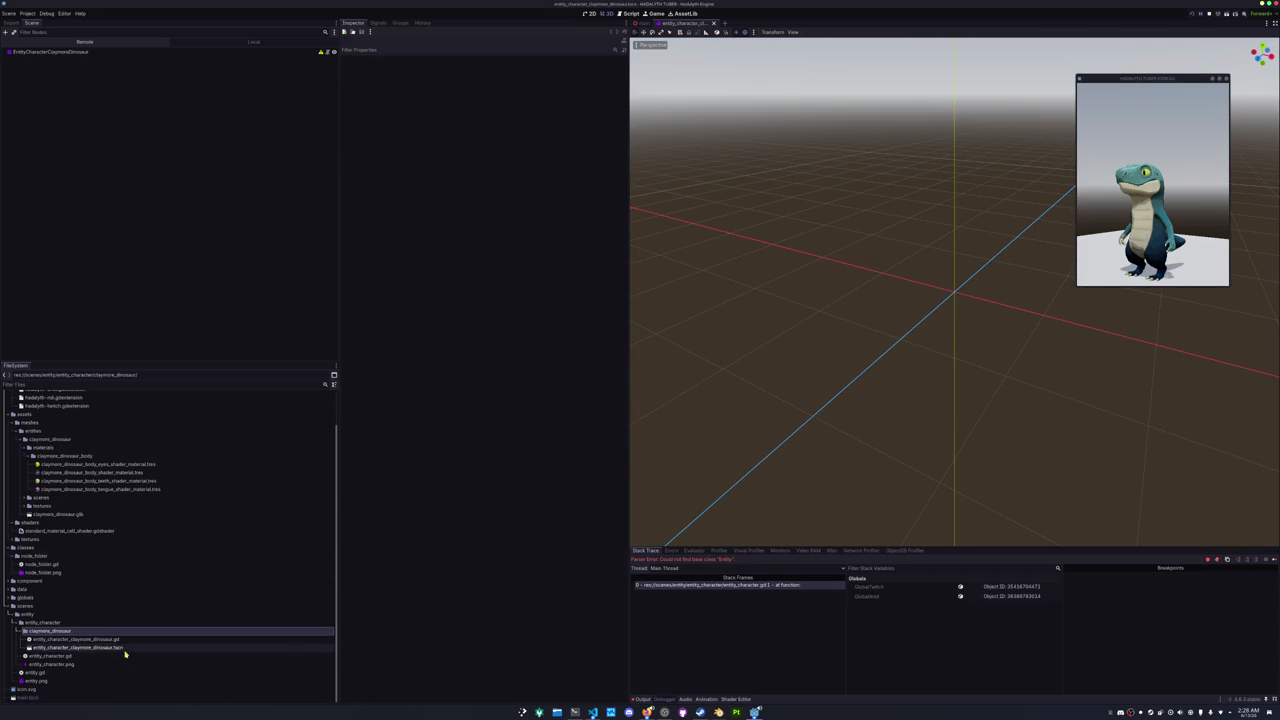
{"action": "right_click", "coordinate": [40, 606]}
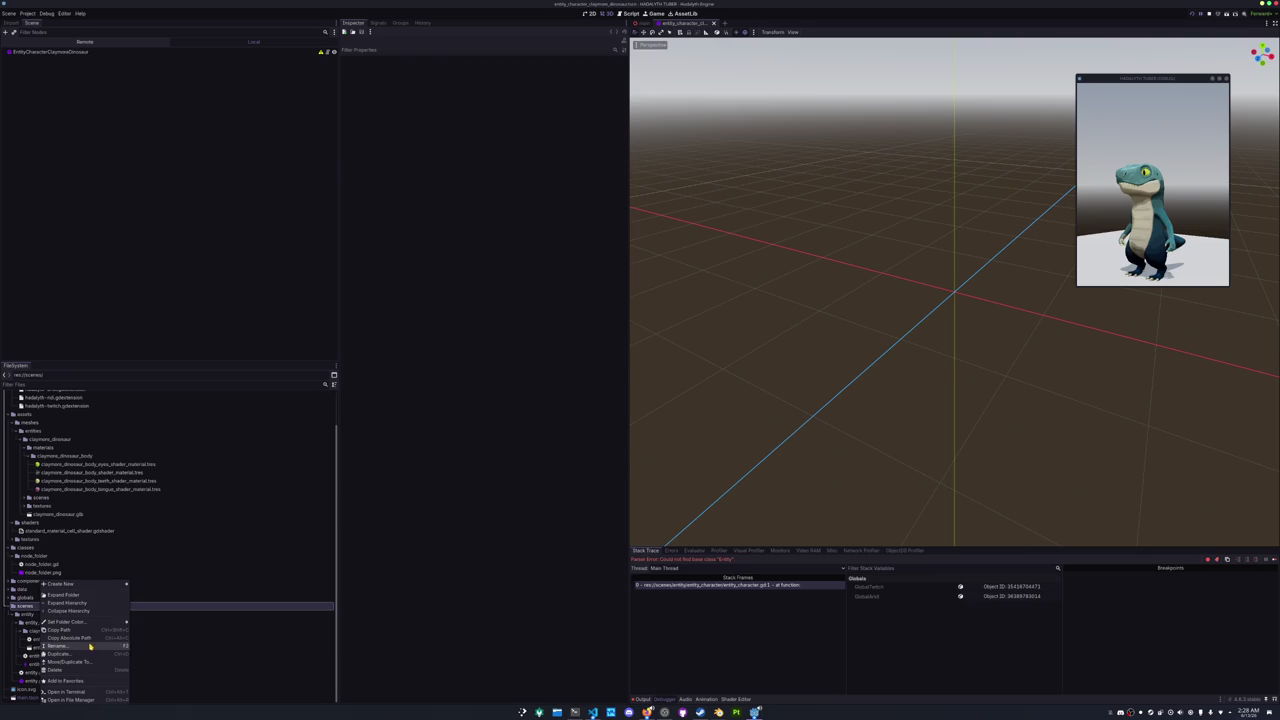
{"action": "mouse_move", "coordinate": [98, 623]}
{"action": "left_click", "coordinate": [145, 656]}
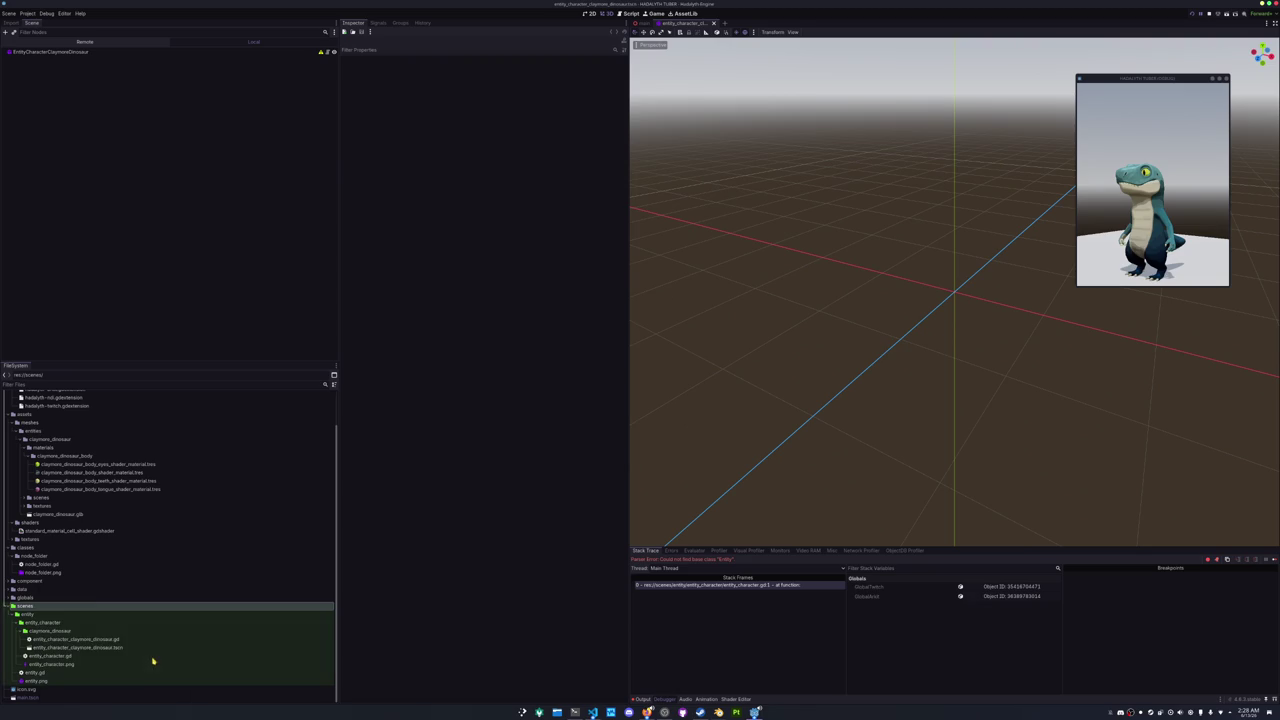
- Colour the assets folder red in the FileSystem dock
{"action": "scroll", "coordinate": [102, 477], "scroll_direction": "up", "scroll_amount": 3}
{"action": "right_click", "coordinate": [18, 454]}
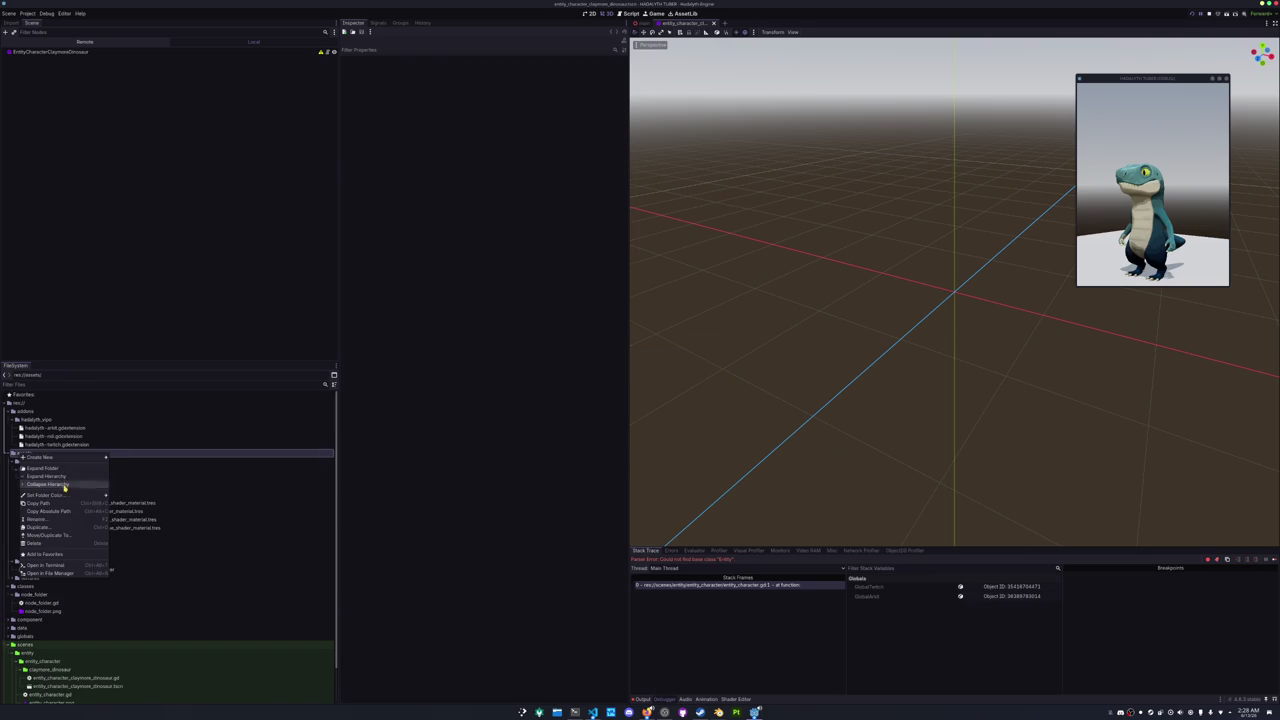
{"action": "mouse_move", "coordinate": [78, 497]}
{"action": "left_click", "coordinate": [121, 506]}
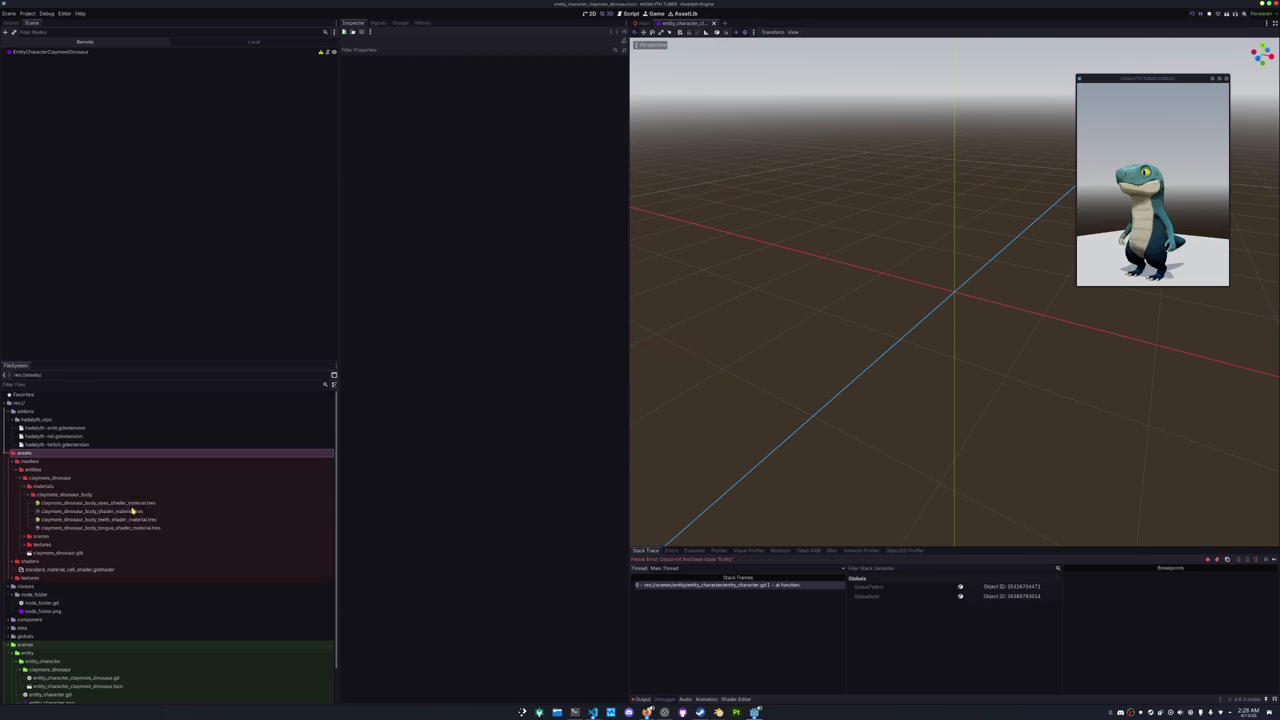
{"action": "scroll", "coordinate": [24, 470], "scroll_direction": "down", "scroll_amount": 2}
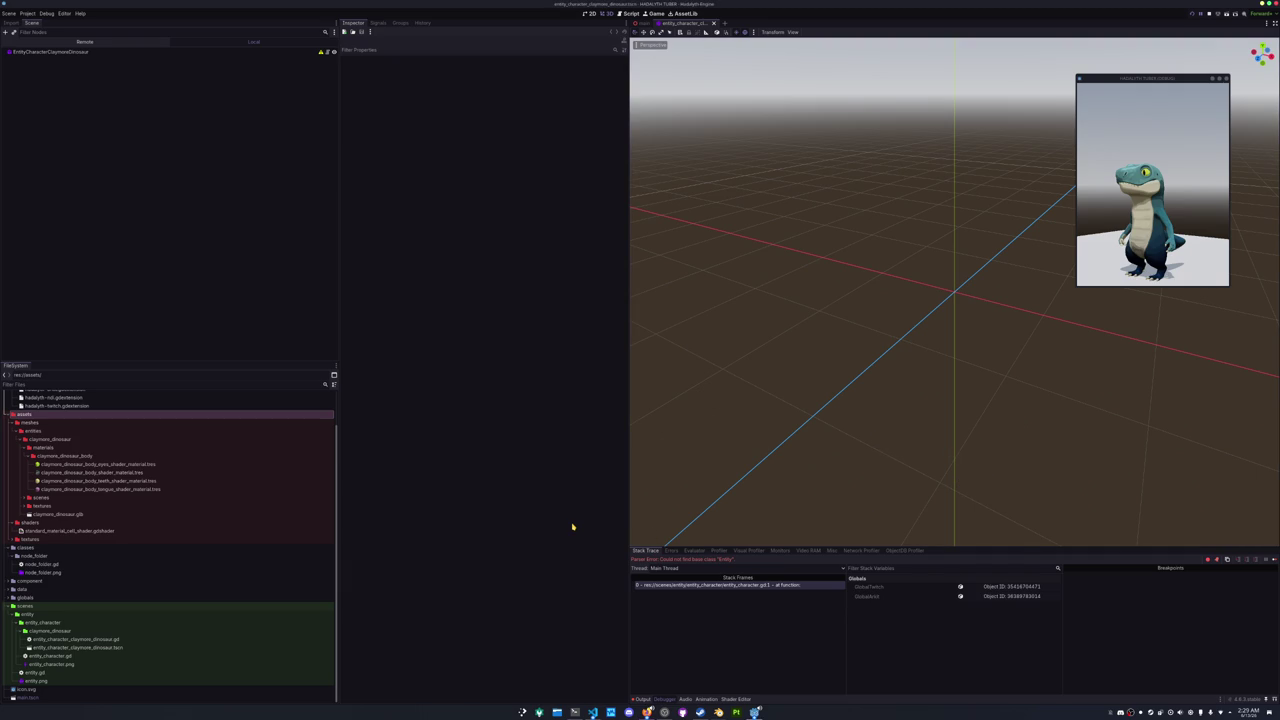
- Select entity_character_claymore_dinosaur.tscn and bring up its EntityCharacterClaymoreDinosaur root node's actions without choosing any
{"action": "left_click", "coordinate": [1222, 79]}
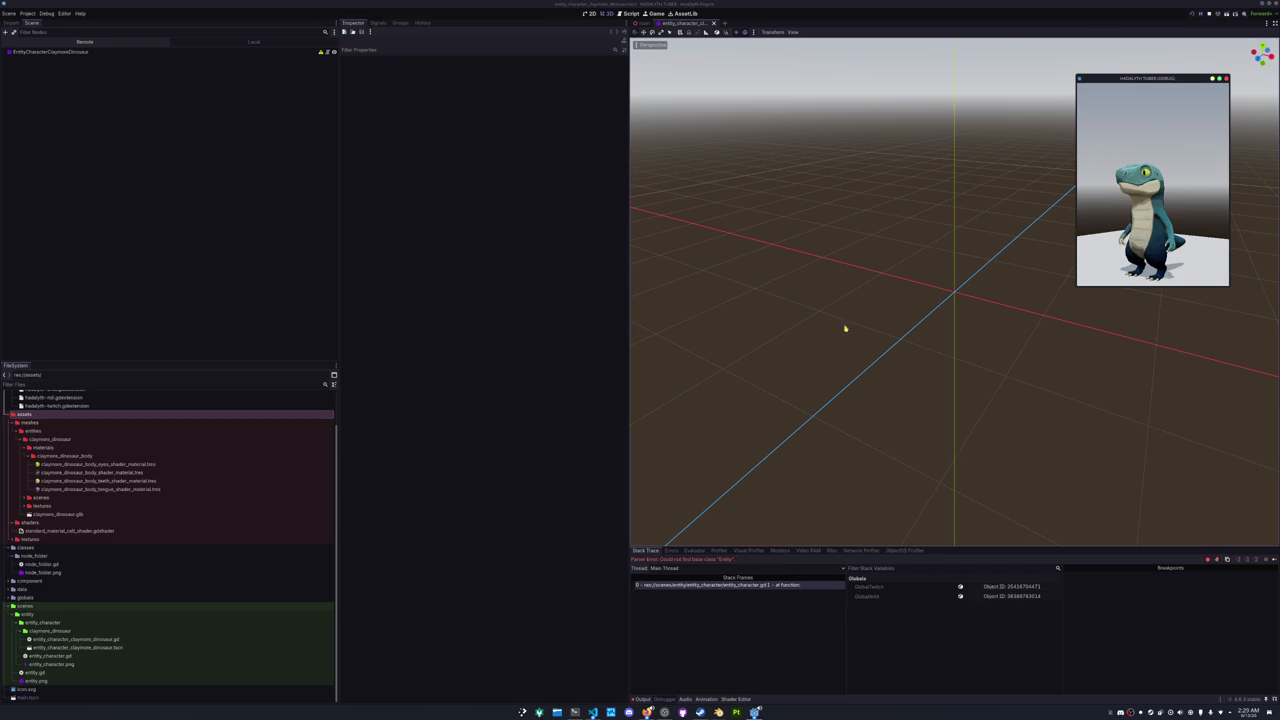
{"action": "left_click", "coordinate": [796, 377]}
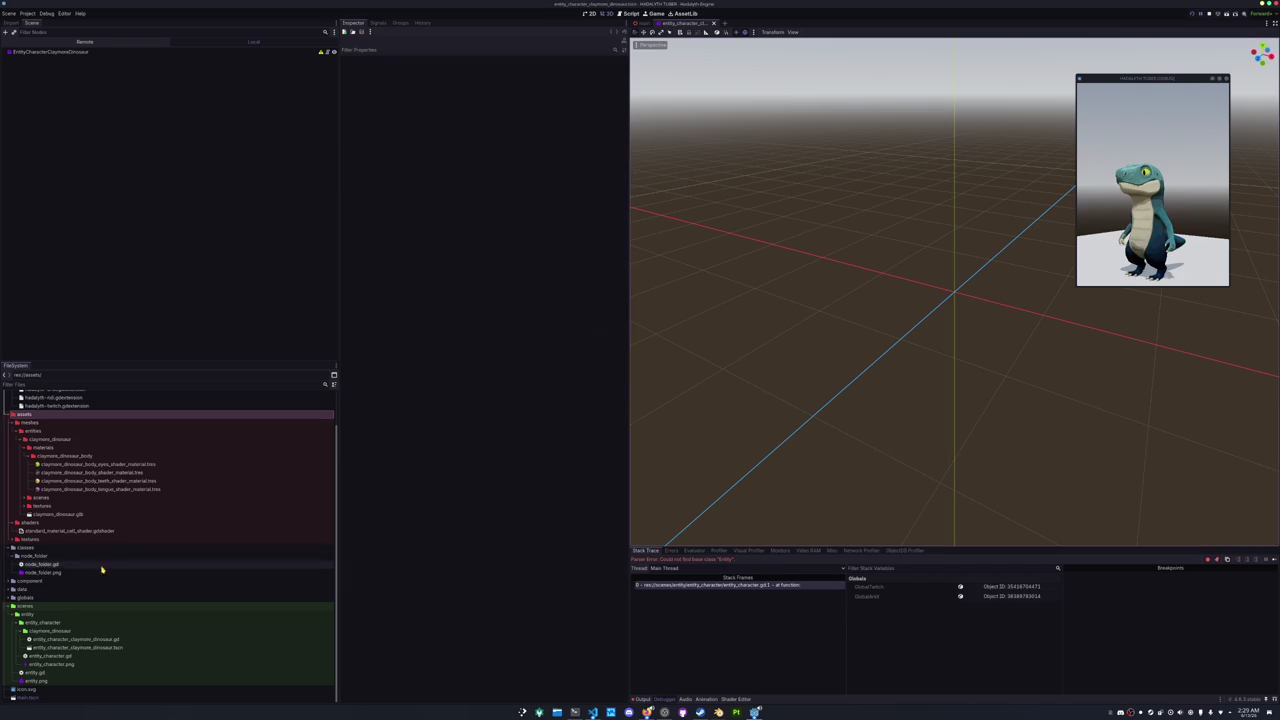
{"action": "left_click", "coordinate": [87, 648]}
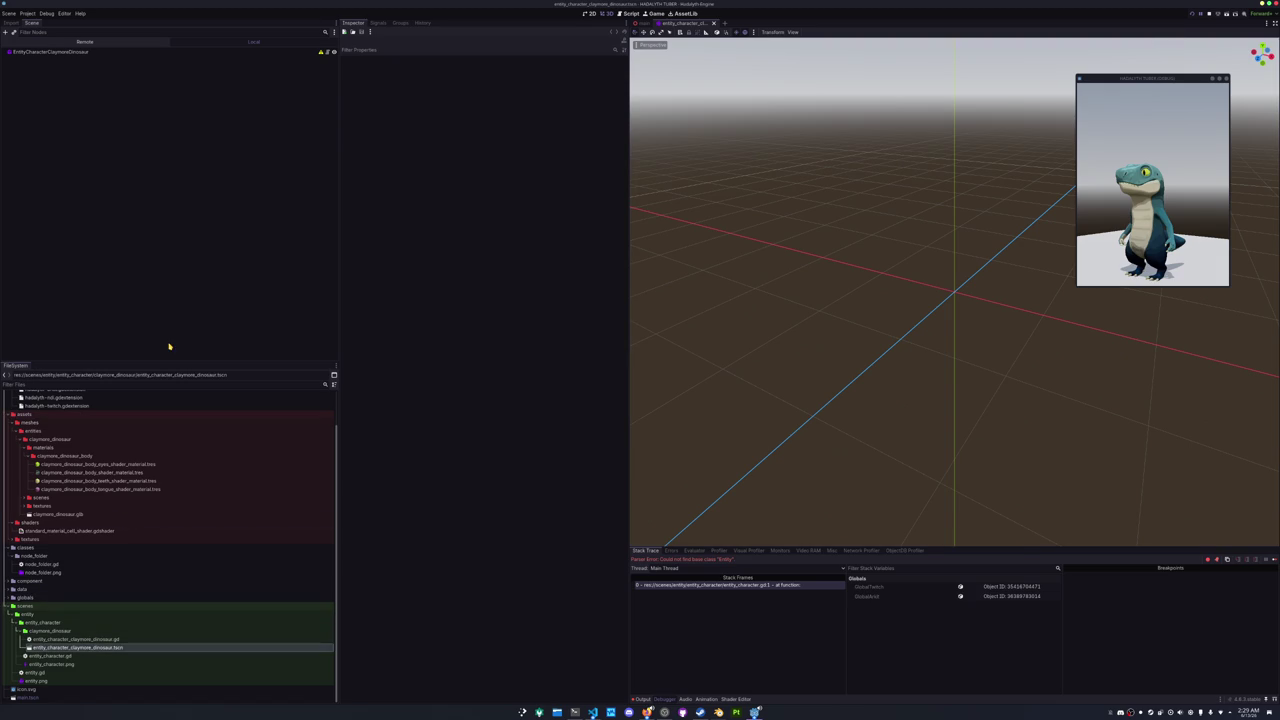
{"action": "left_click", "coordinate": [244, 51]}
{"action": "right_click", "coordinate": [280, 54]}
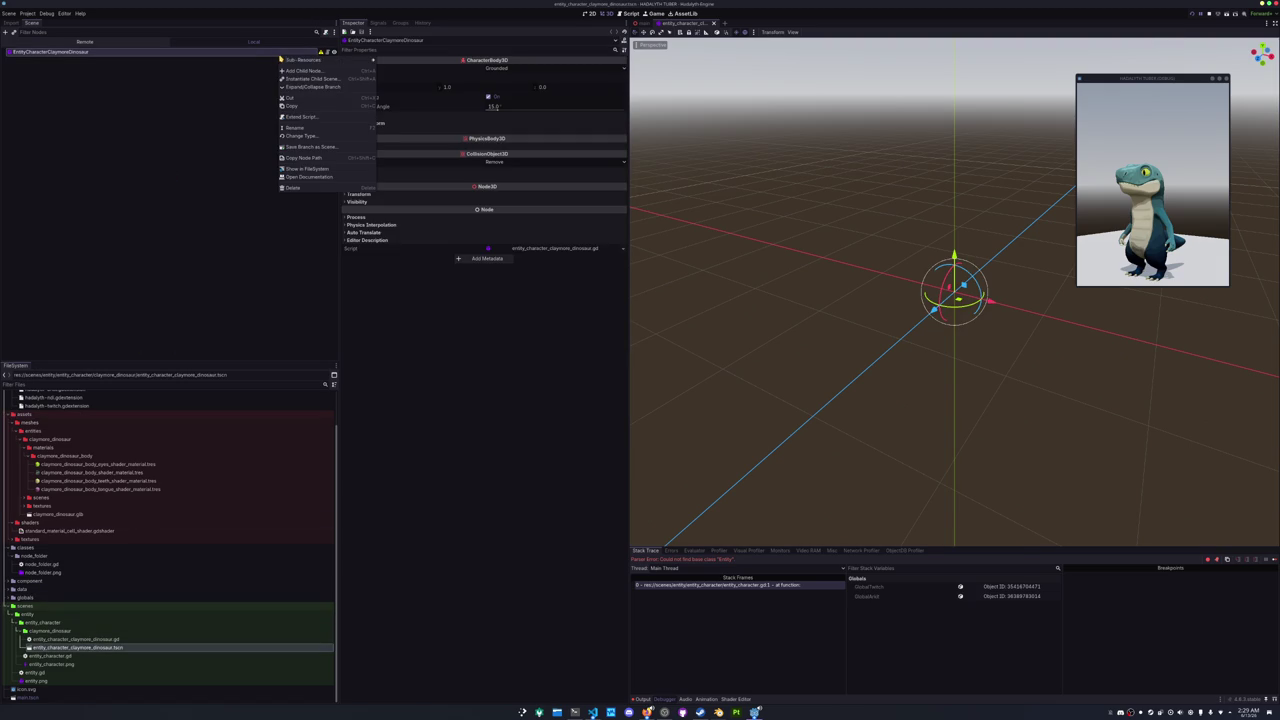
{"action": "left_click", "coordinate": [231, 80]}
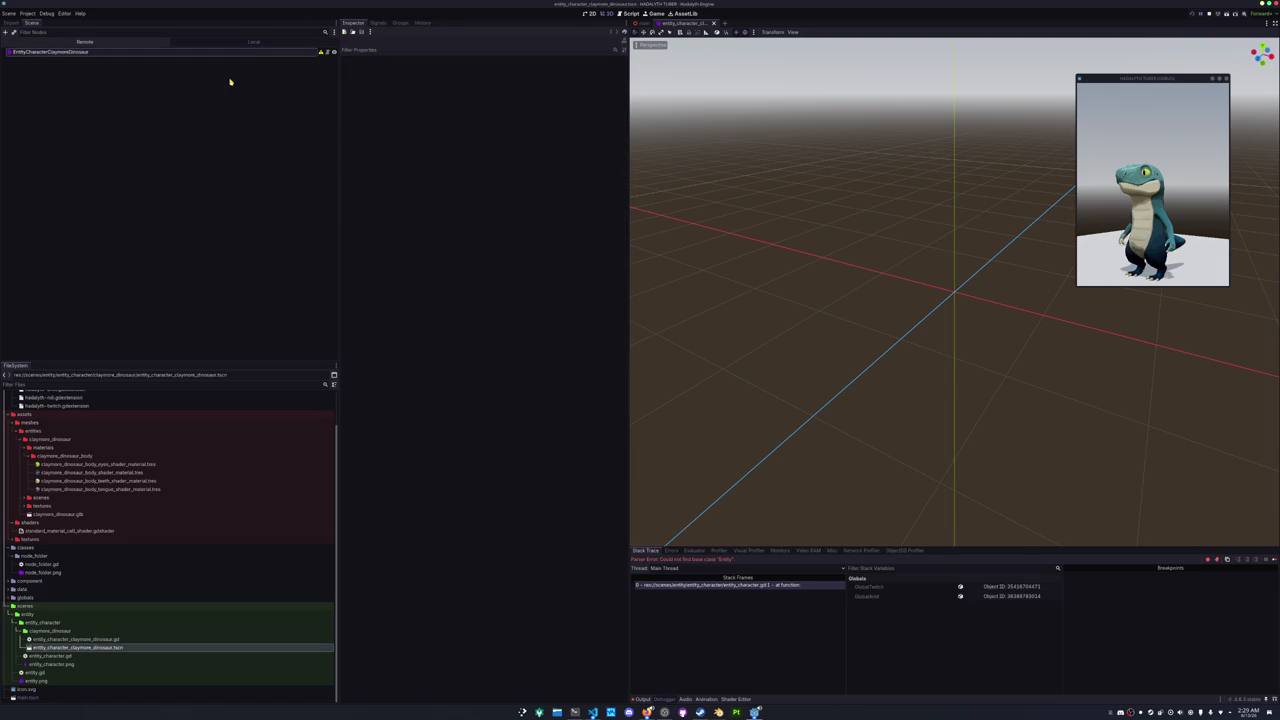
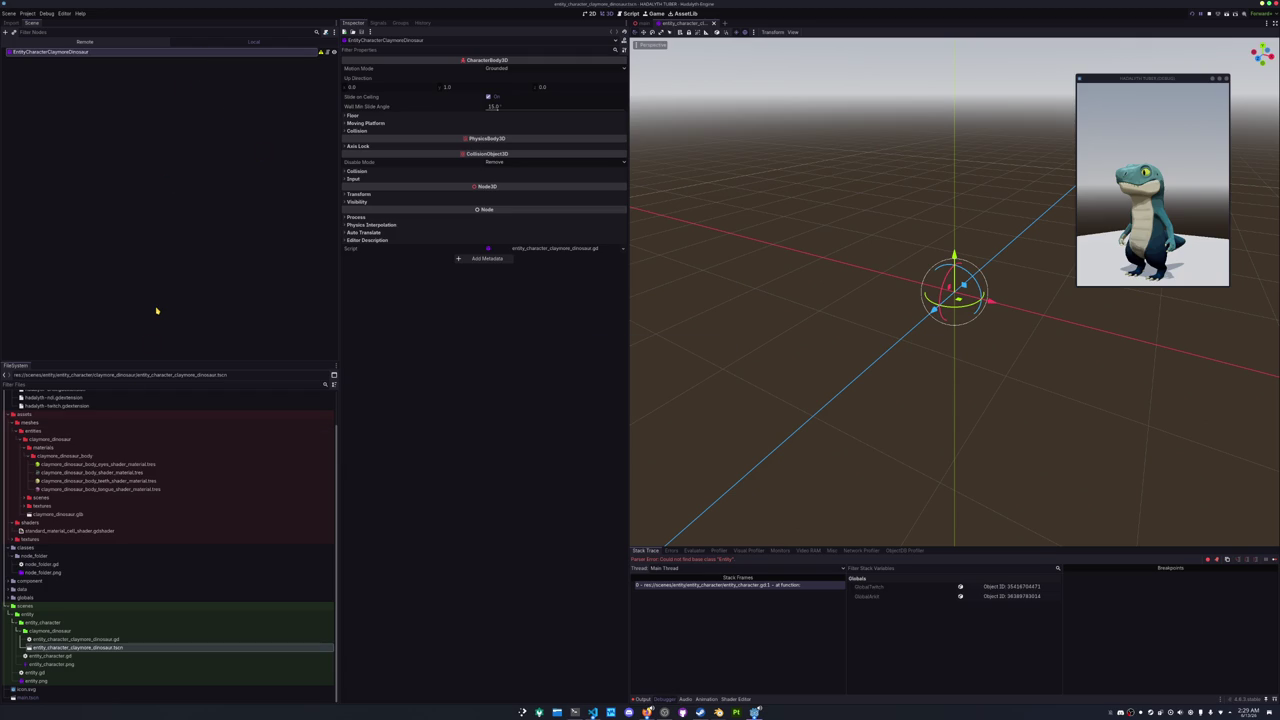
- Add claymore_dinosaur.glb under the character root and enable Editable Children on it
{"action": "scroll", "coordinate": [60, 524], "scroll_direction": "up", "scroll_amount": 2}
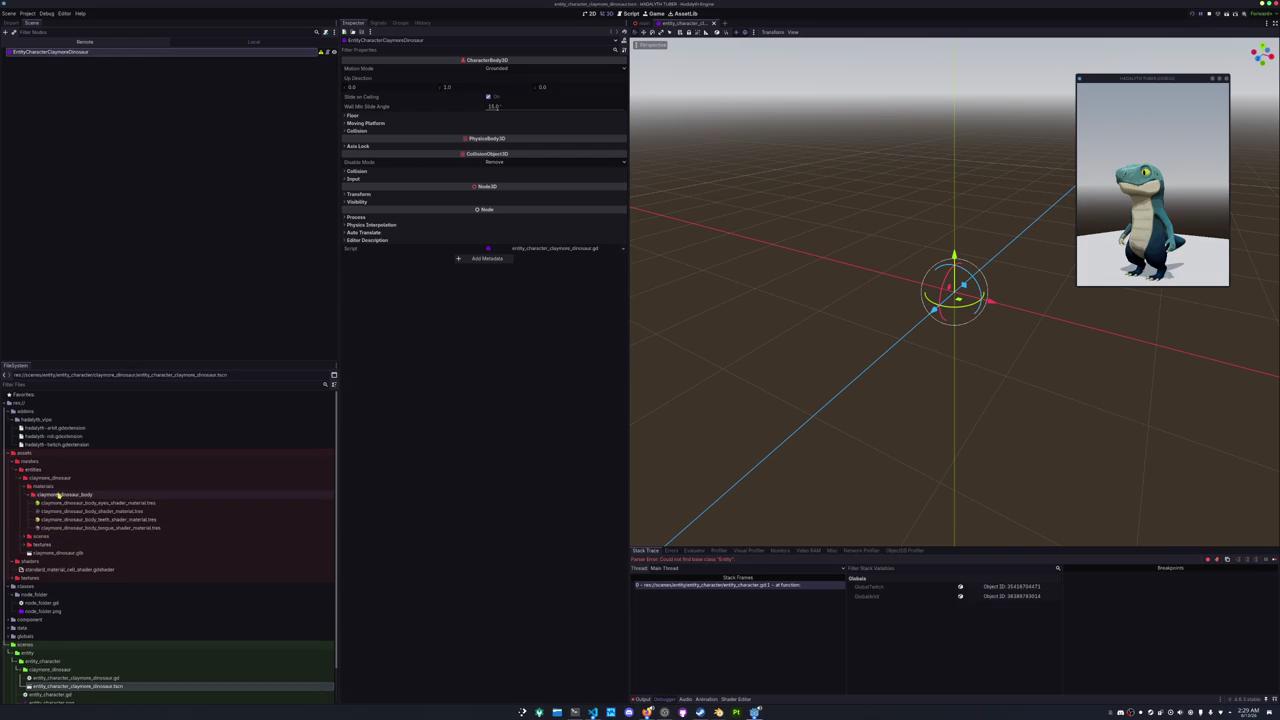
{"action": "double_click", "coordinate": [44, 537]}
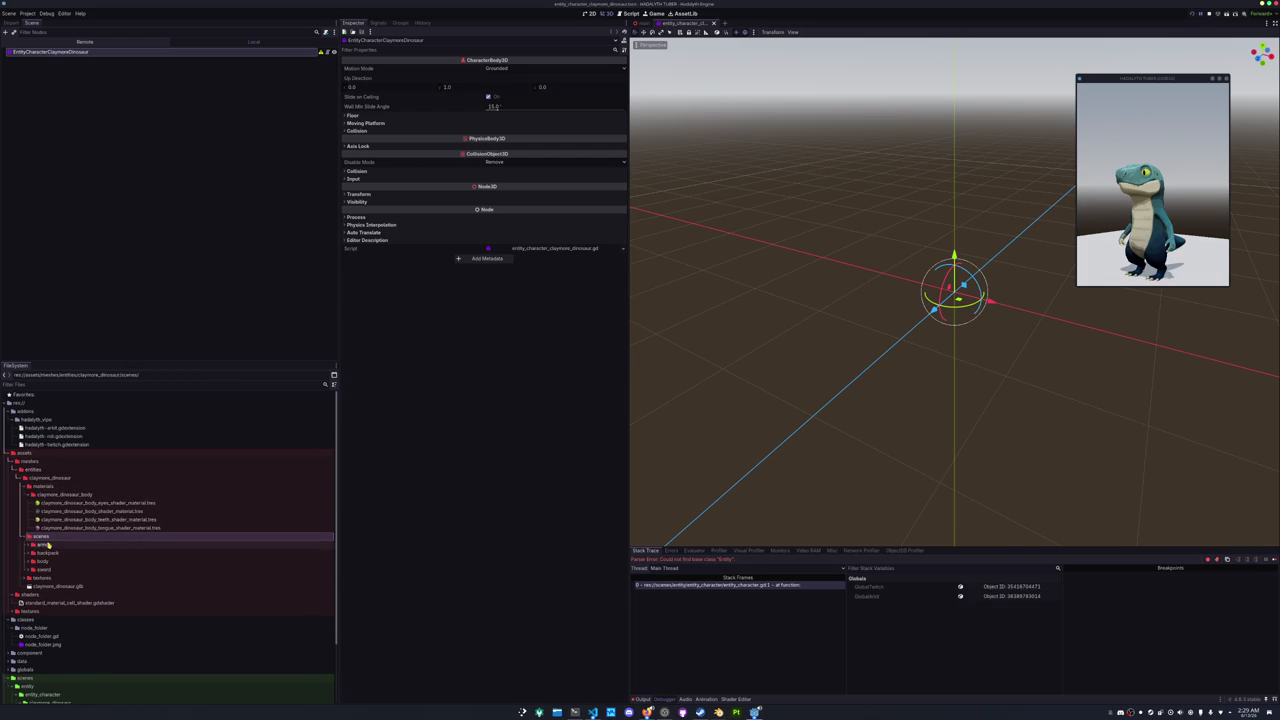
{"action": "left_click", "coordinate": [29, 569]}
{"action": "mouse_move", "coordinate": [52, 594]}
{"action": "left_mouse_down"}
{"action": "mouse_move", "coordinate": [75, 591]}
{"action": "mouse_move", "coordinate": [137, 178]}
{"action": "left_mouse_up"}
{"action": "left_click_drag", "start_coordinate": [65, 55], "coordinate": [64, 58]}
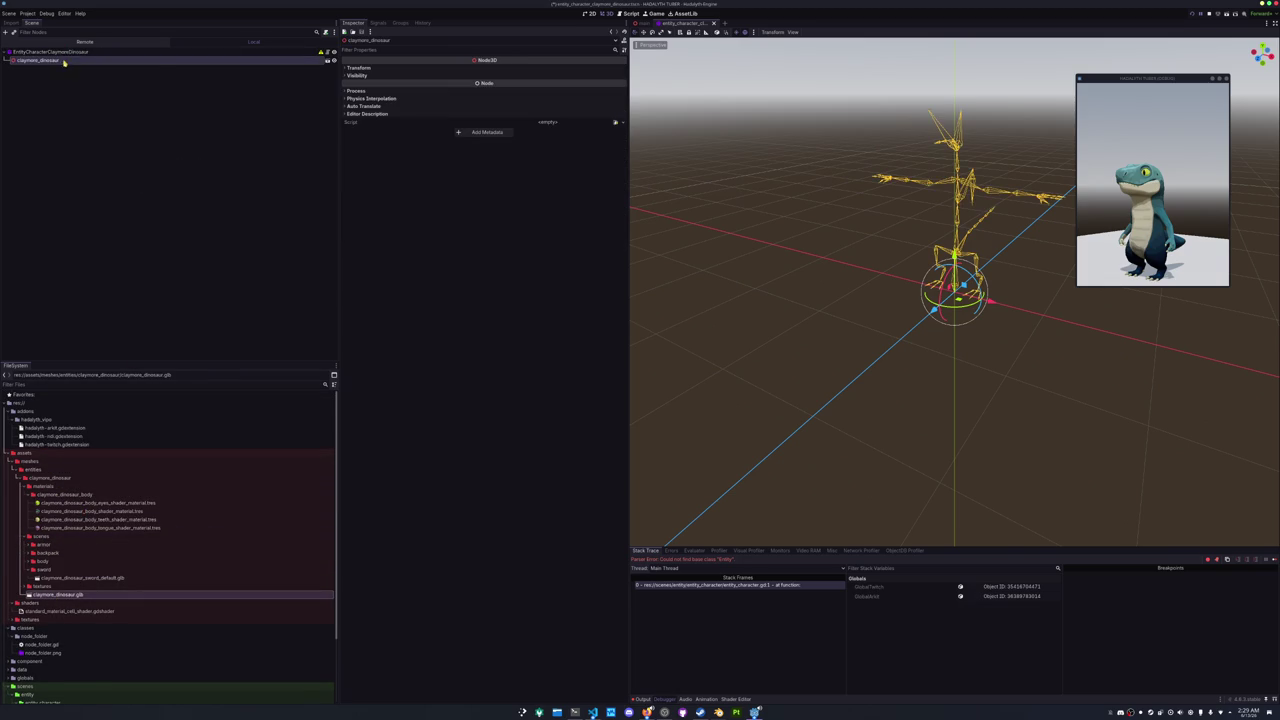
{"action": "right_click", "coordinate": [63, 60]}
{"action": "left_click", "coordinate": [100, 215]}
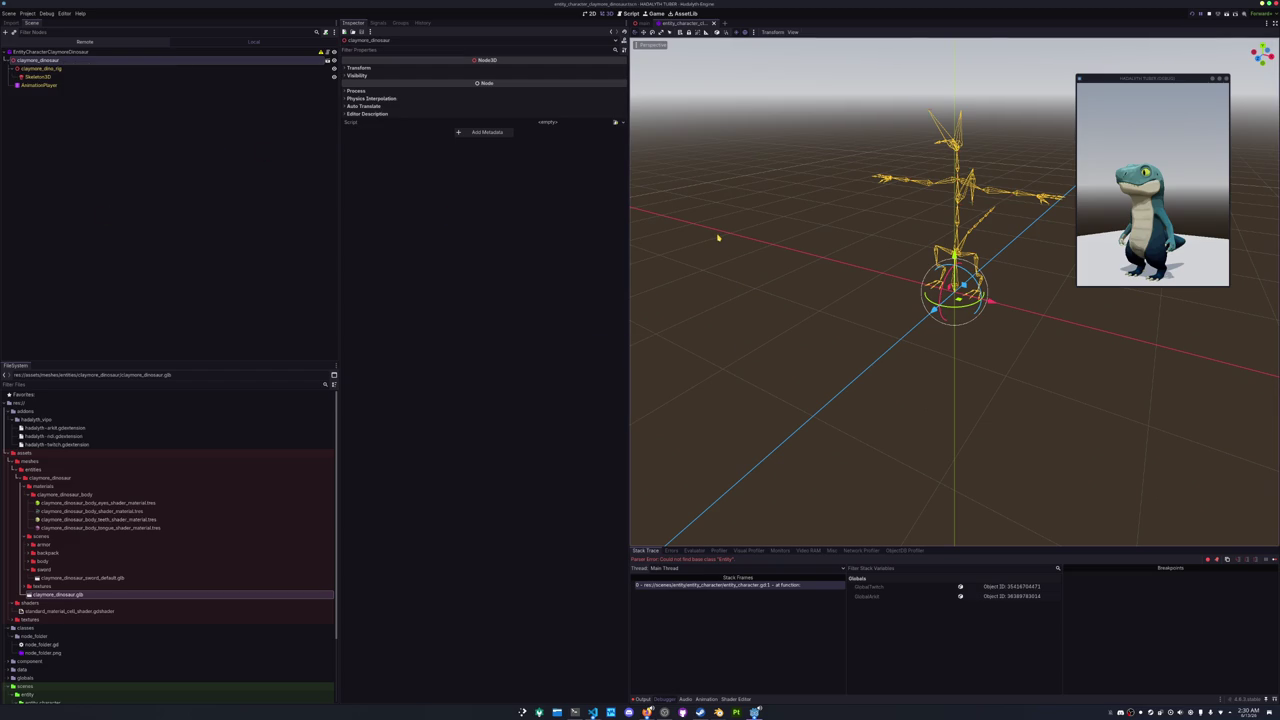
- Orbit around the rig and inspect its skeleton bones and animation player
{"action": "left_click_drag", "start_coordinate": [718, 237], "coordinate": [696, 235]}
{"action": "scroll", "coordinate": [696, 235], "scroll_direction": "up", "scroll_amount": 2}
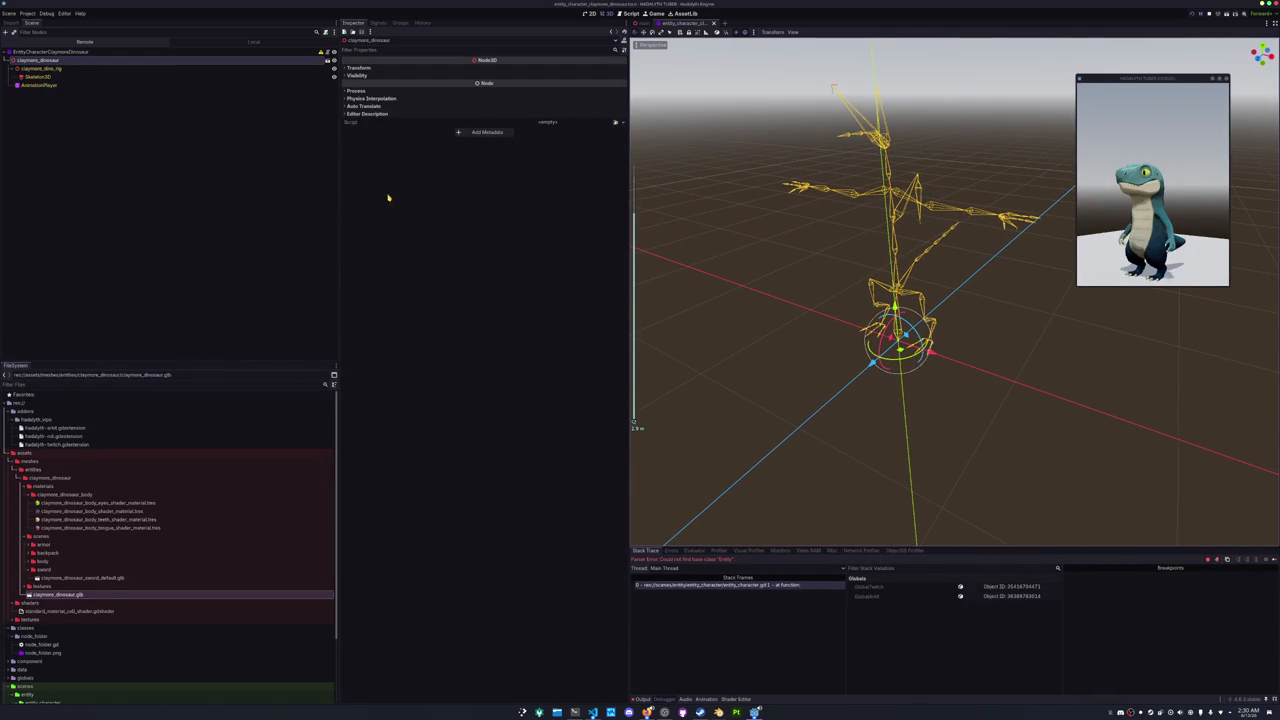
{"action": "left_click", "coordinate": [40, 77]}
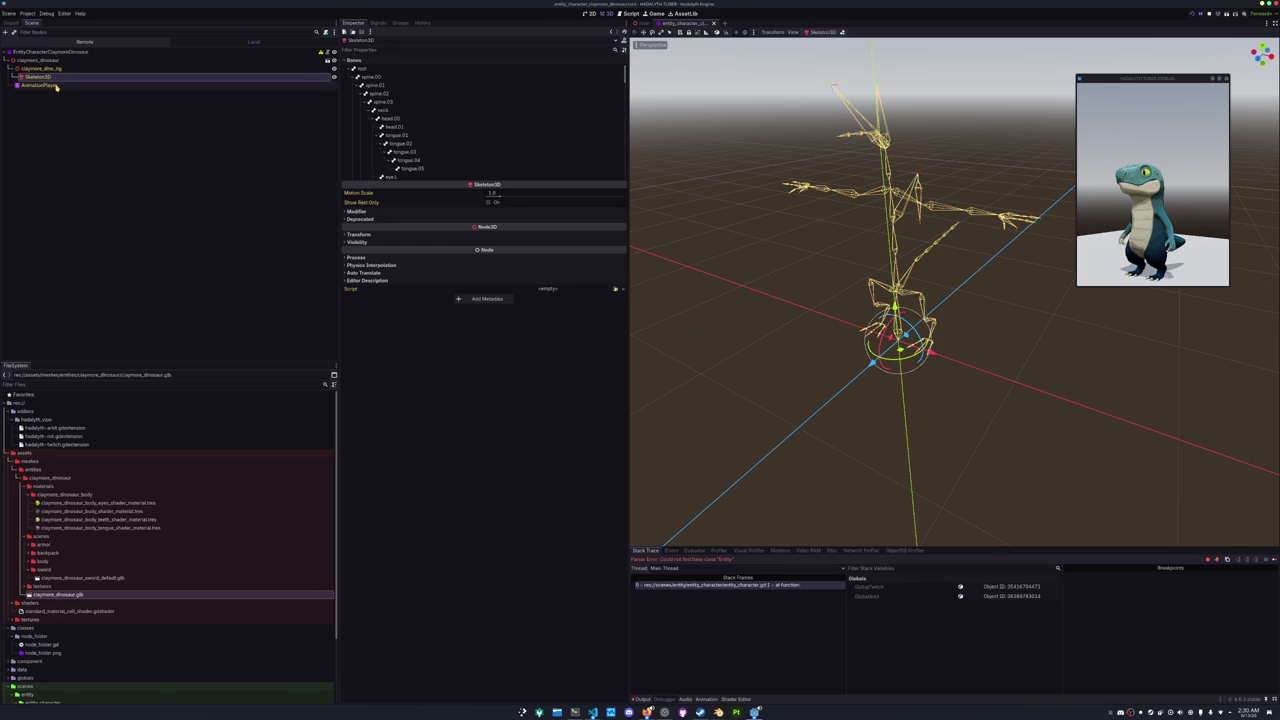
{"action": "left_click", "coordinate": [56, 86]}
{"action": "left_click", "coordinate": [93, 143]}
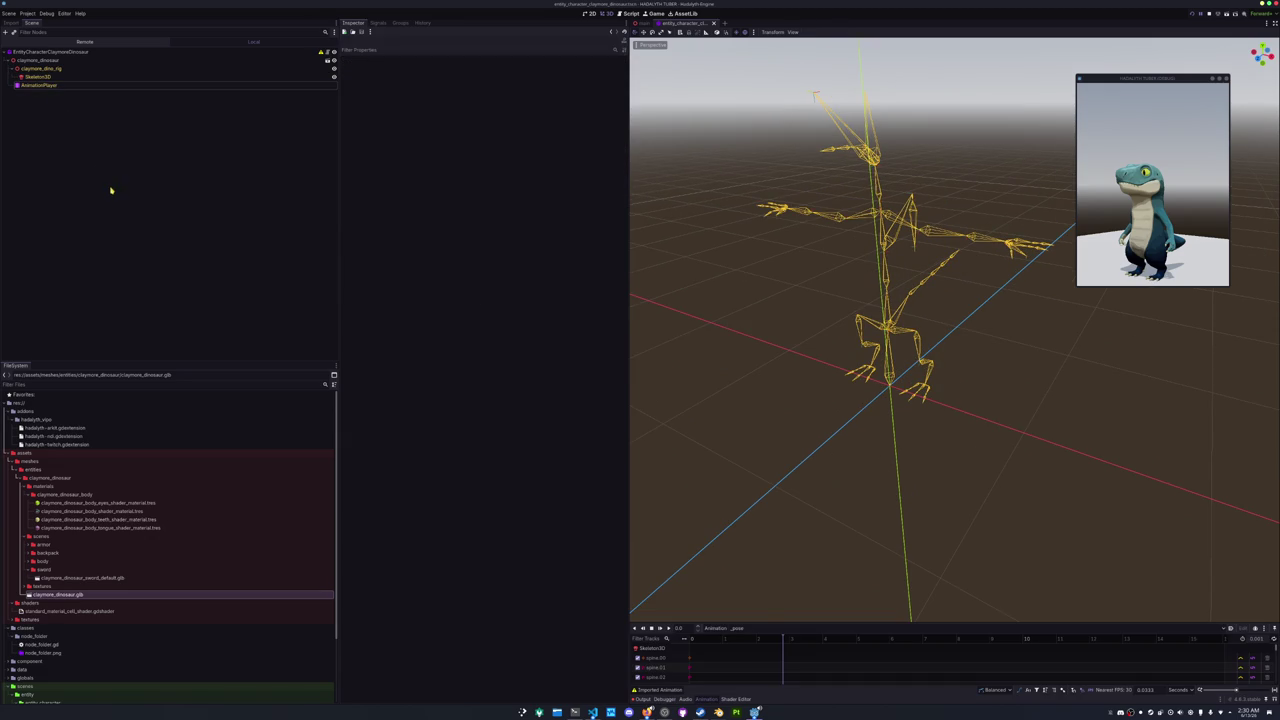
{"action": "double_click", "coordinate": [44, 569]}
- Add claymore_dinosaur_body_default.glb under the character root with Editable Children enabled
{"action": "double_click", "coordinate": [44, 561]}
{"action": "left_click", "coordinate": [45, 569]}
{"action": "left_click_drag", "start_coordinate": [45, 569], "coordinate": [38, 53]}
{"action": "left_click", "coordinate": [47, 93]}
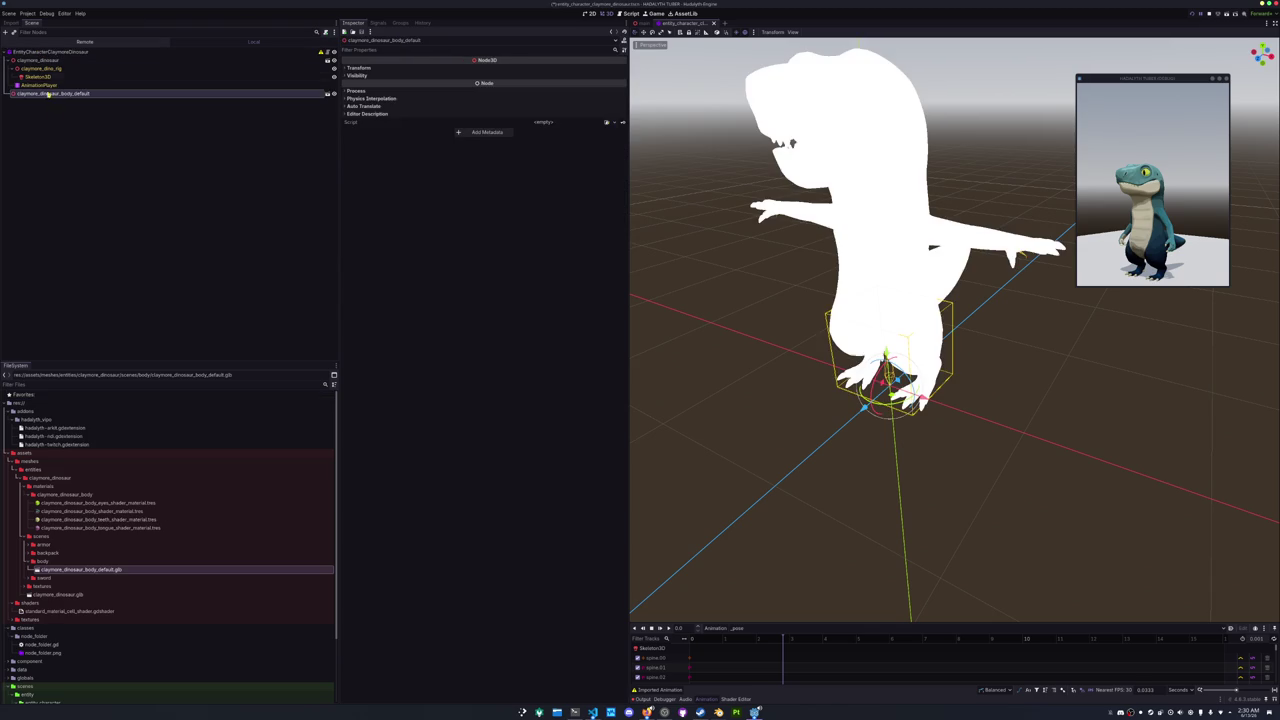
{"action": "right_click", "coordinate": [65, 97]}
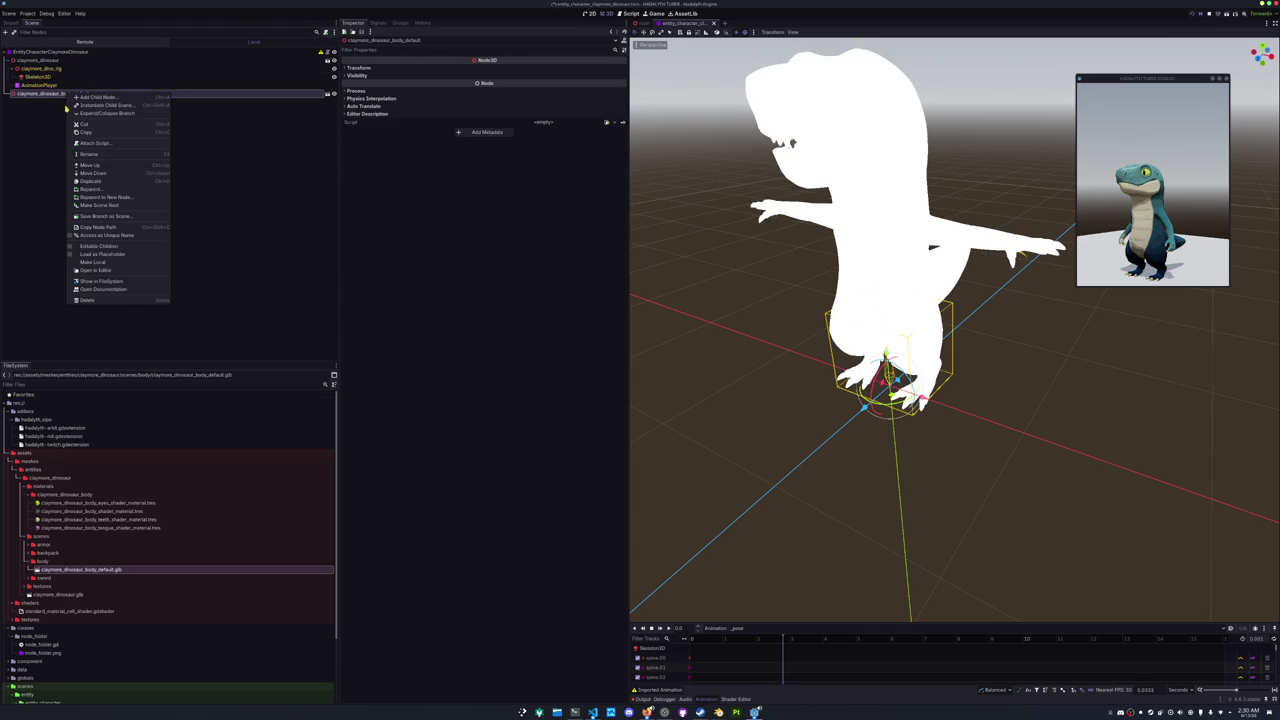
{"action": "left_click", "coordinate": [86, 248]}
- Inspect the claymore_dino_eyes and claymore_dino_body meshes, then bring up main.tscn
{"action": "left_click", "coordinate": [55, 119]}
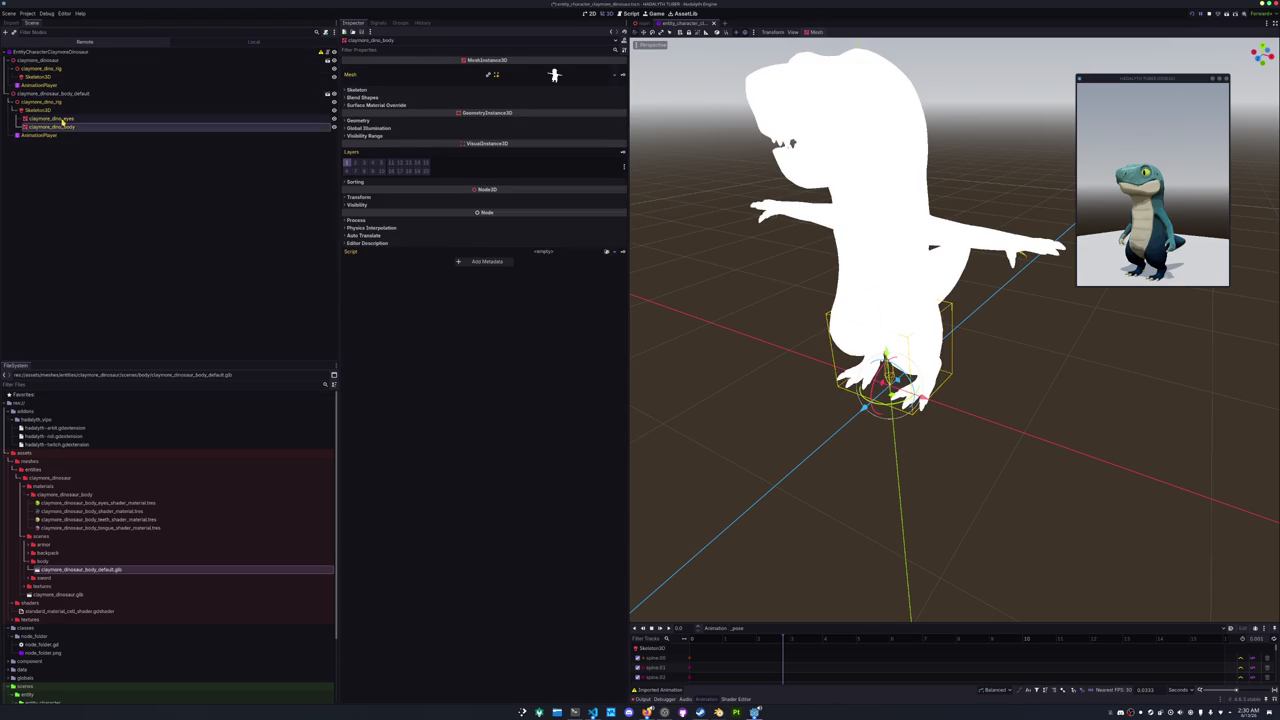
{"action": "left_click", "coordinate": [62, 128]}
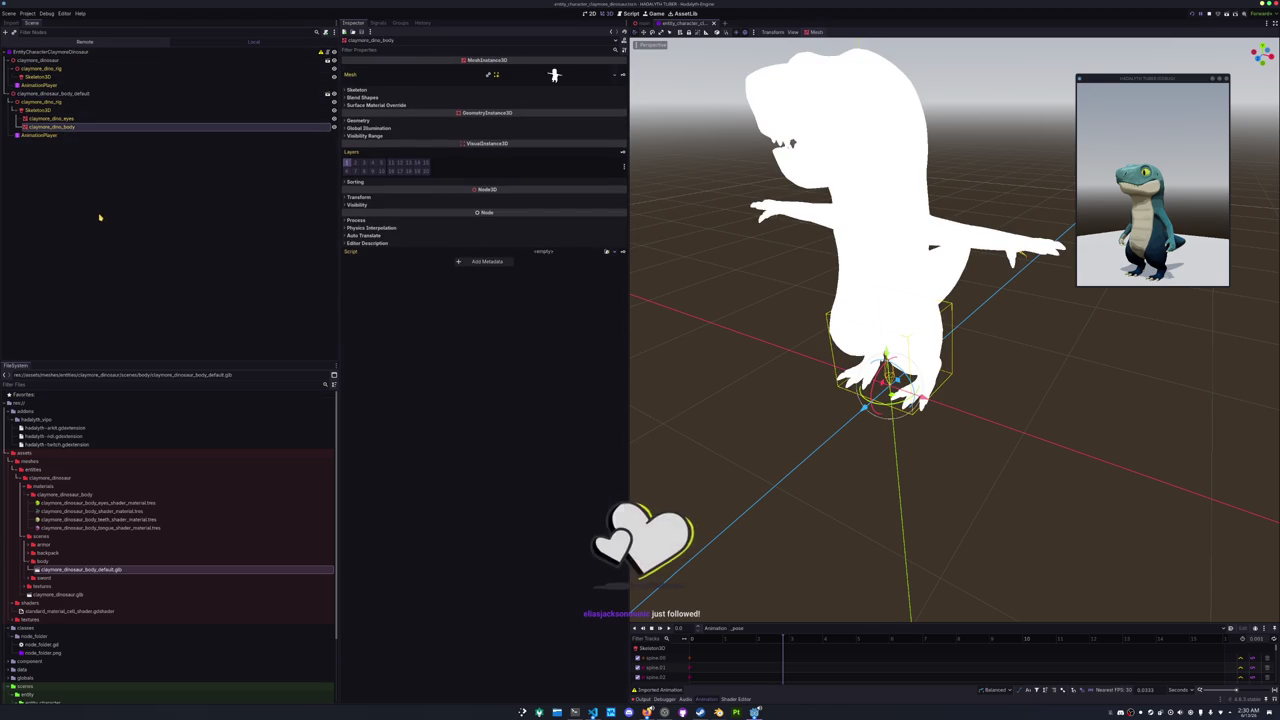
{"action": "scroll", "coordinate": [649, 207], "scroll_direction": "down", "scroll_amount": 3}
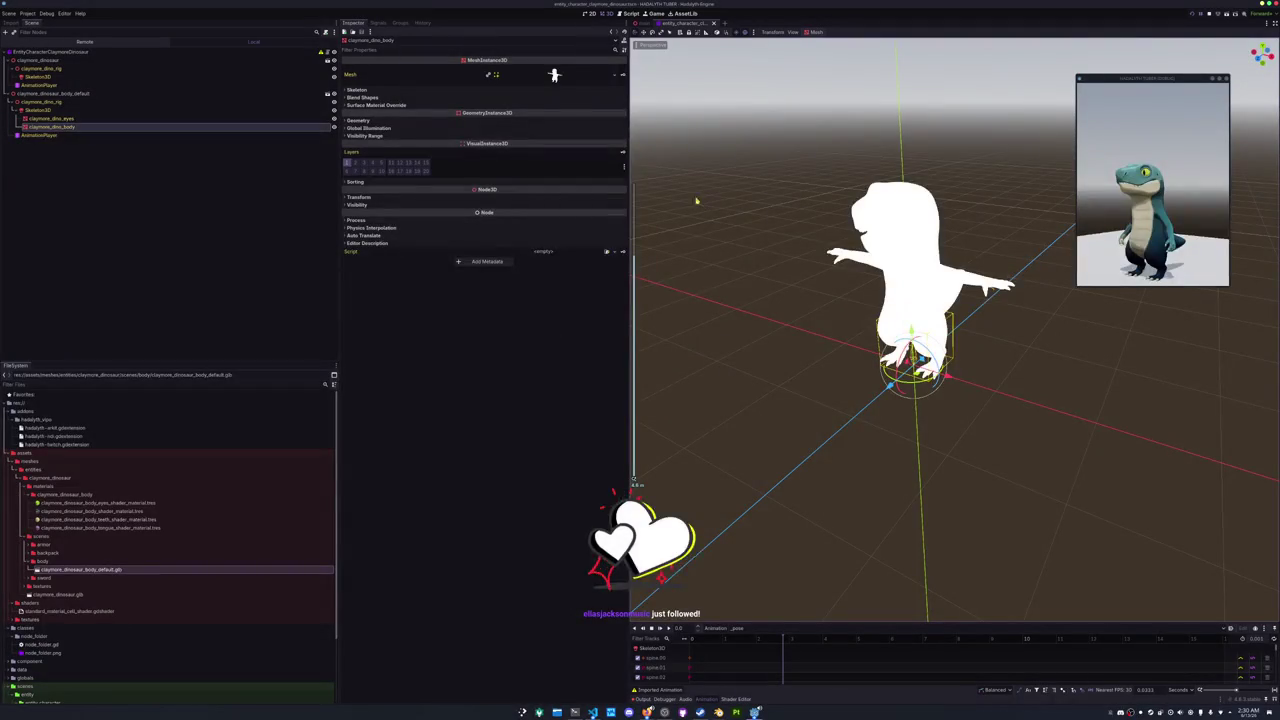
{"action": "left_click", "coordinate": [645, 22]}
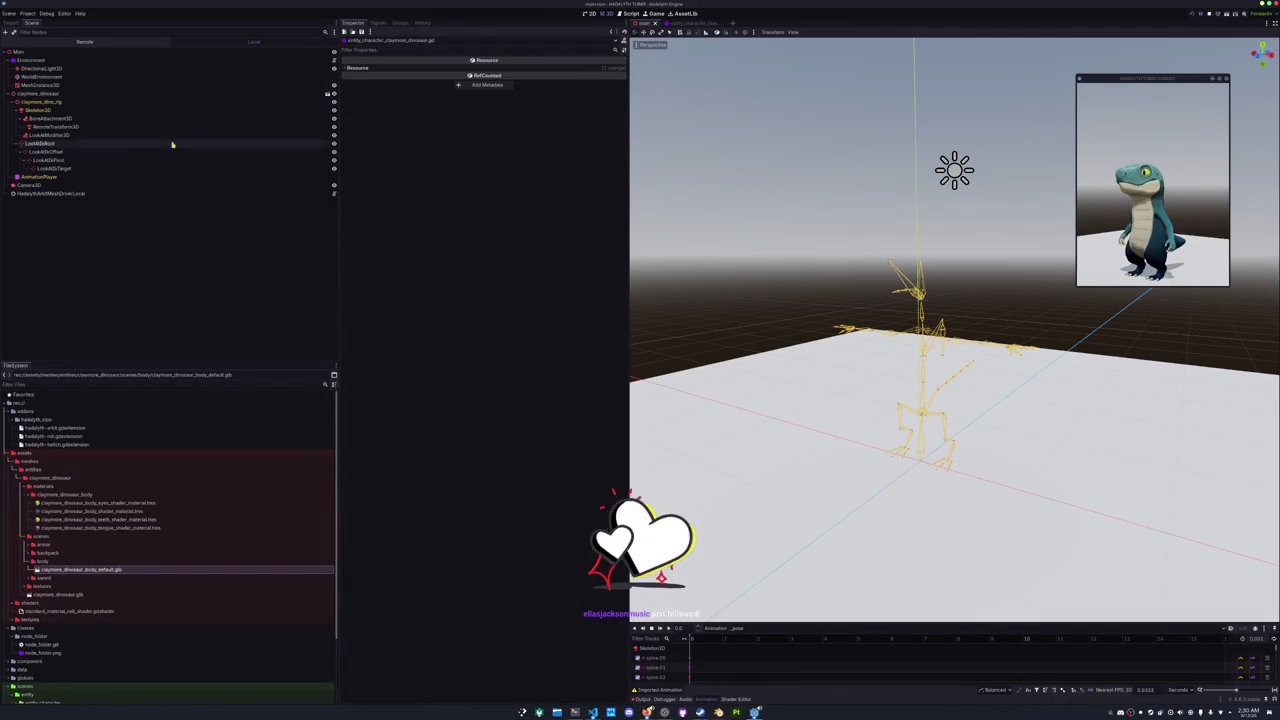
- Cut BoneAttachment3D through LookAtTarget from main.tscn, paste them under the body Skeleton3D, and save
{"action": "left_click", "coordinate": [69, 143]}
{"action": "left_click", "coordinate": [60, 135]}
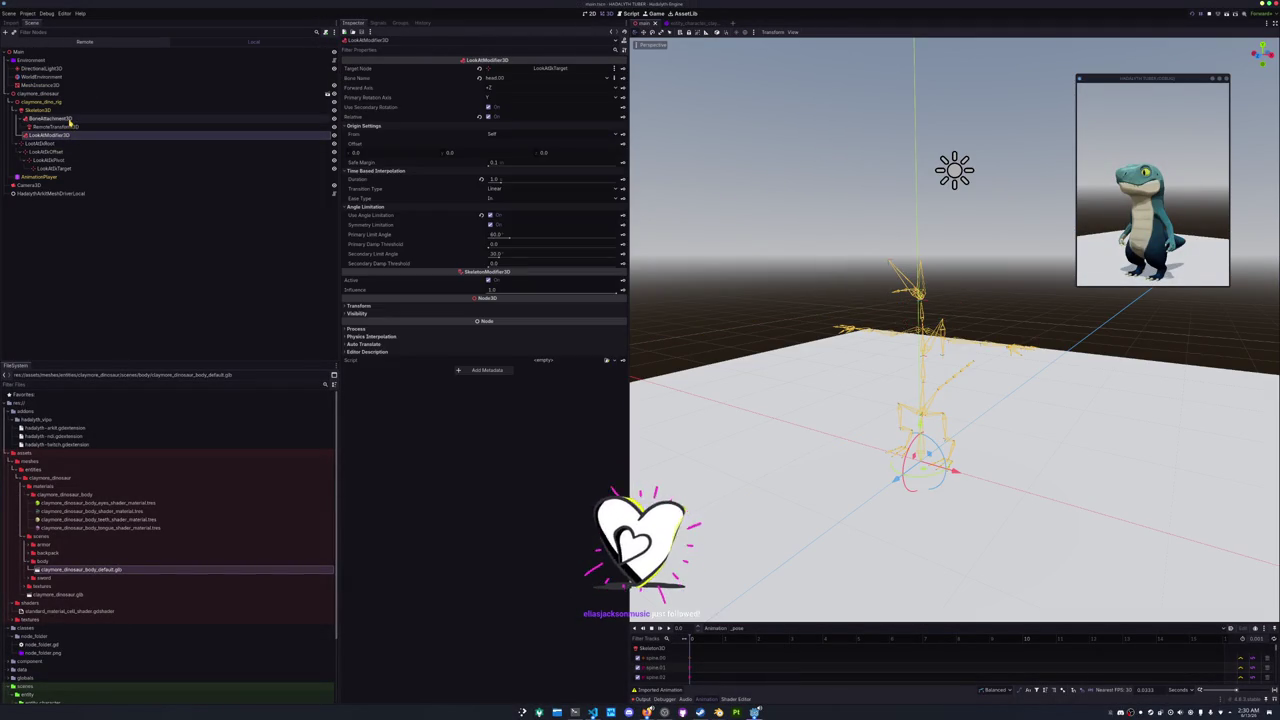
{"action": "left_click", "coordinate": [55, 118]}
{"action": "left_click", "coordinate": [70, 169], "text": "shift"}
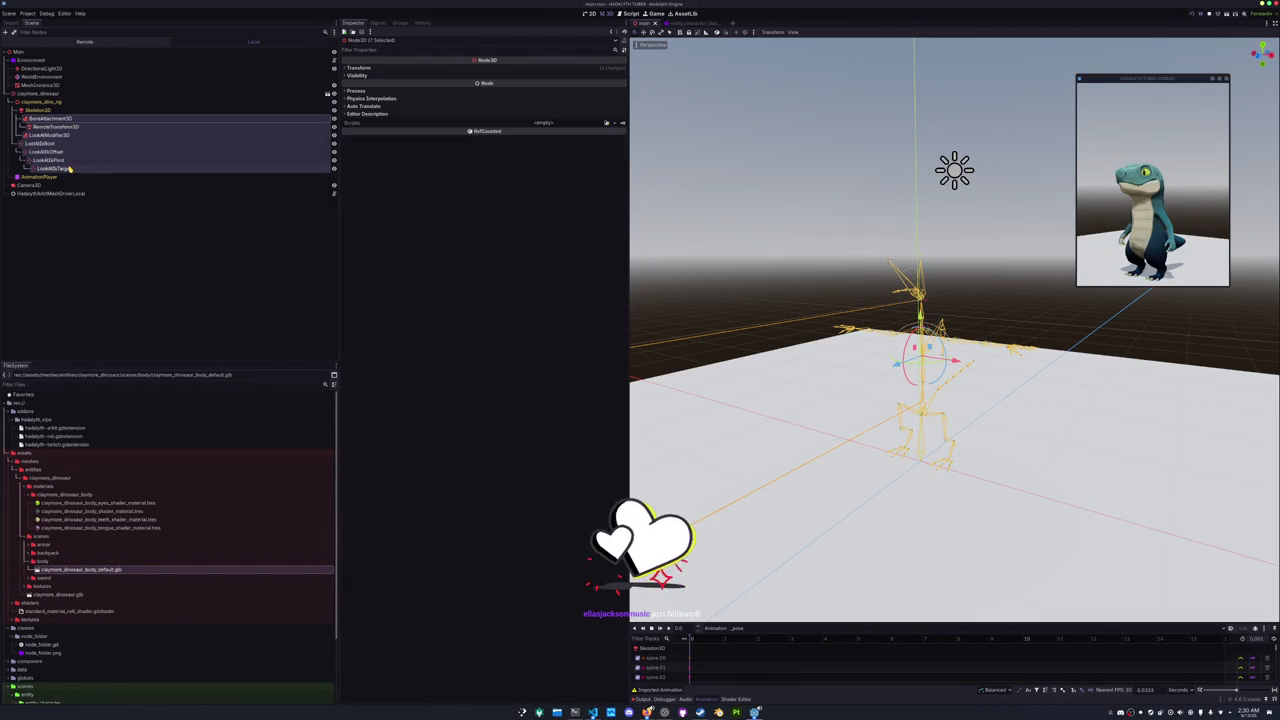
{"action": "right_click", "coordinate": [56, 118]}
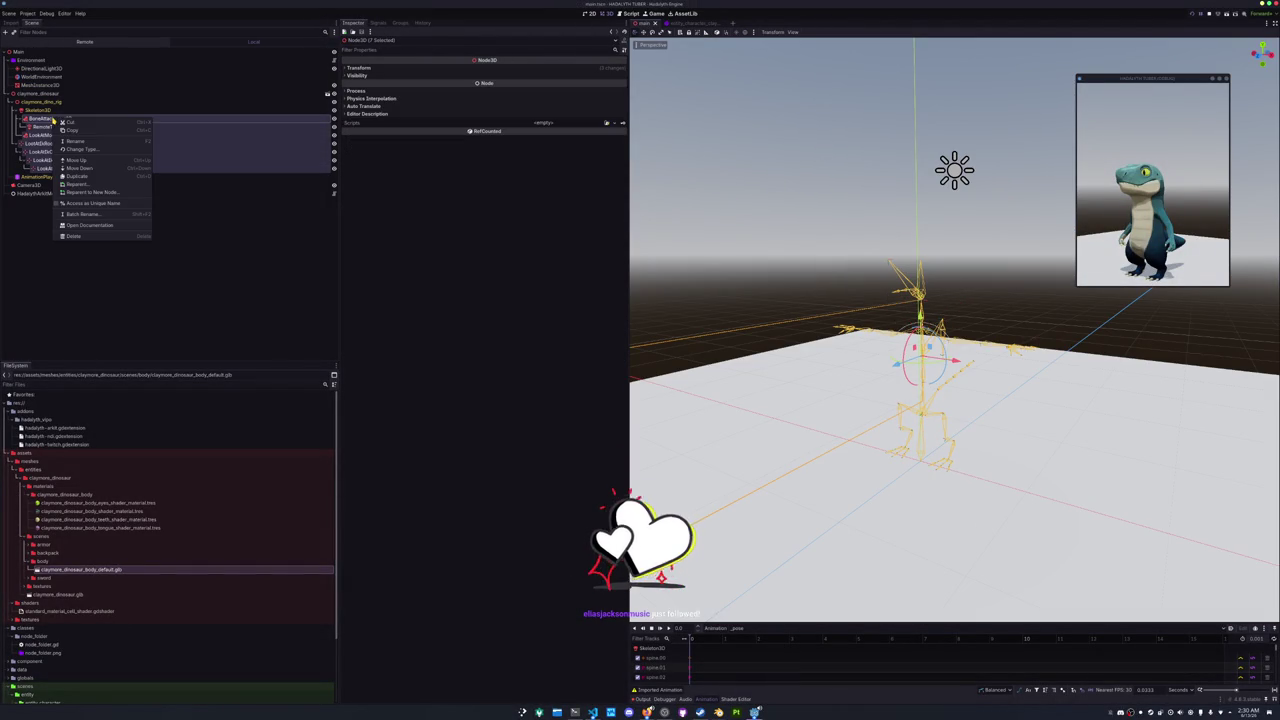
{"action": "left_click", "coordinate": [72, 122]}
{"action": "key", "text": "ctrl+Tab"}
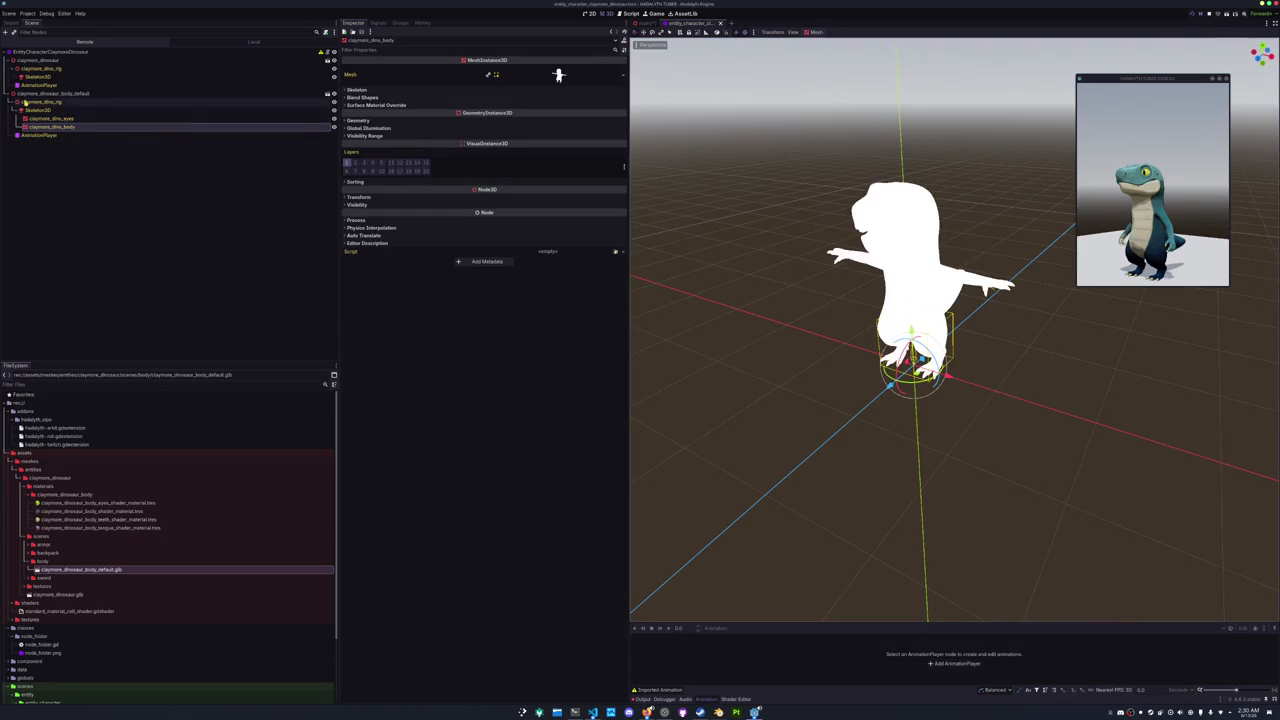
{"action": "right_click", "coordinate": [44, 110]}
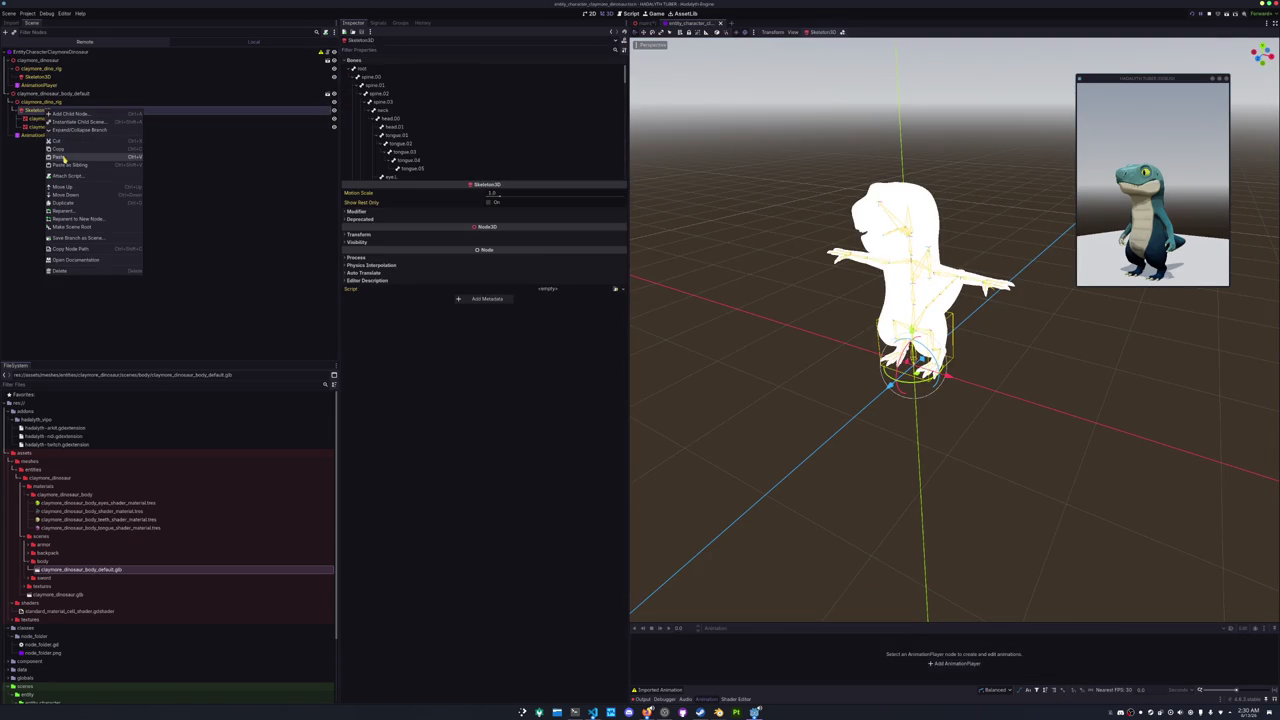
{"action": "left_click", "coordinate": [63, 158]}
{"action": "key", "text": "ctrl+s"}
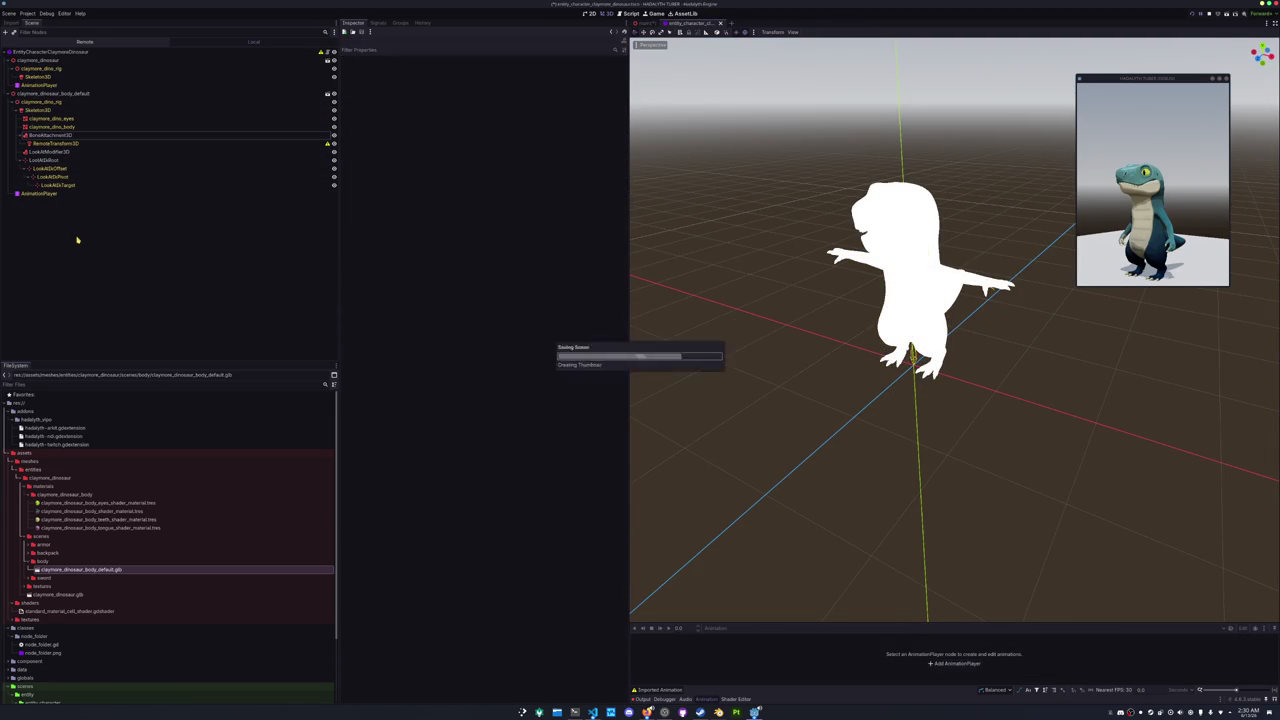
- Reposition the look-at root and set RemoteTransform3D's Remote Path to the look-at root
{"action": "left_click_drag", "start_coordinate": [43, 160], "coordinate": [40, 111]}
{"action": "left_click_drag", "start_coordinate": [40, 161], "coordinate": [47, 152]}
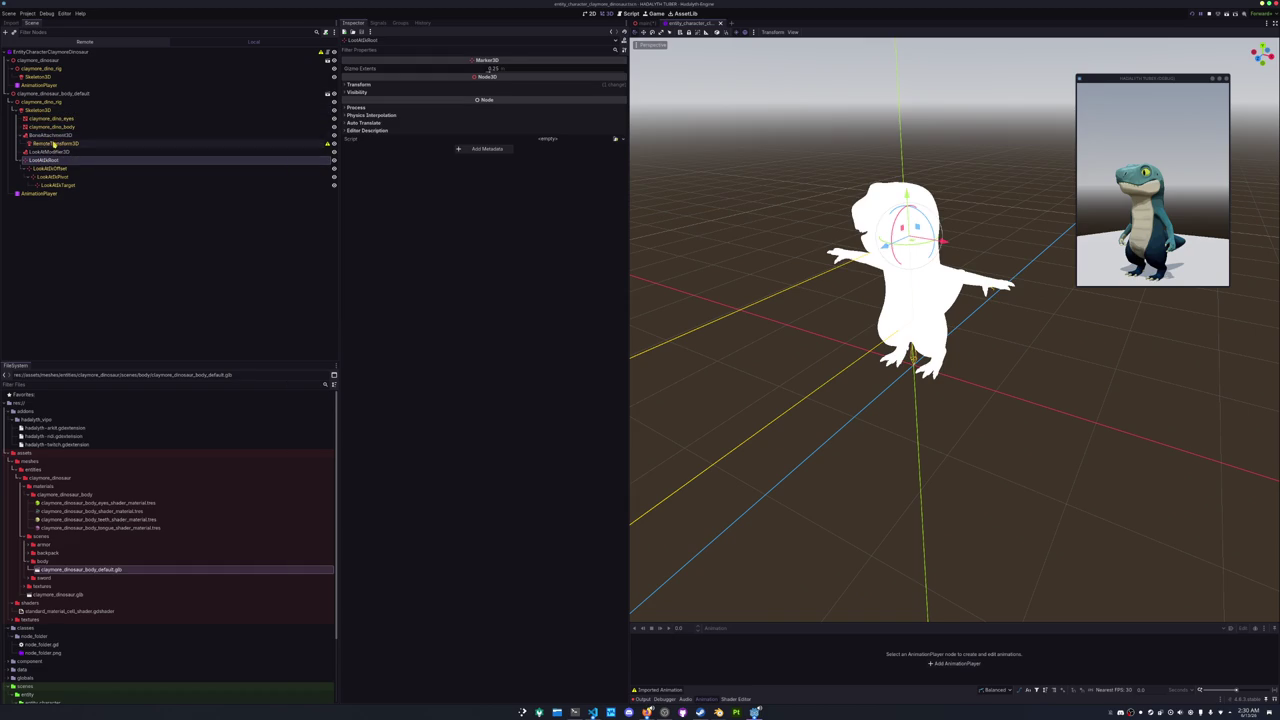
{"action": "left_click", "coordinate": [156, 144]}
{"action": "left_click", "coordinate": [539, 69]}
{"action": "left_click", "coordinate": [622, 366]}
{"action": "double_click", "coordinate": [624, 365]}
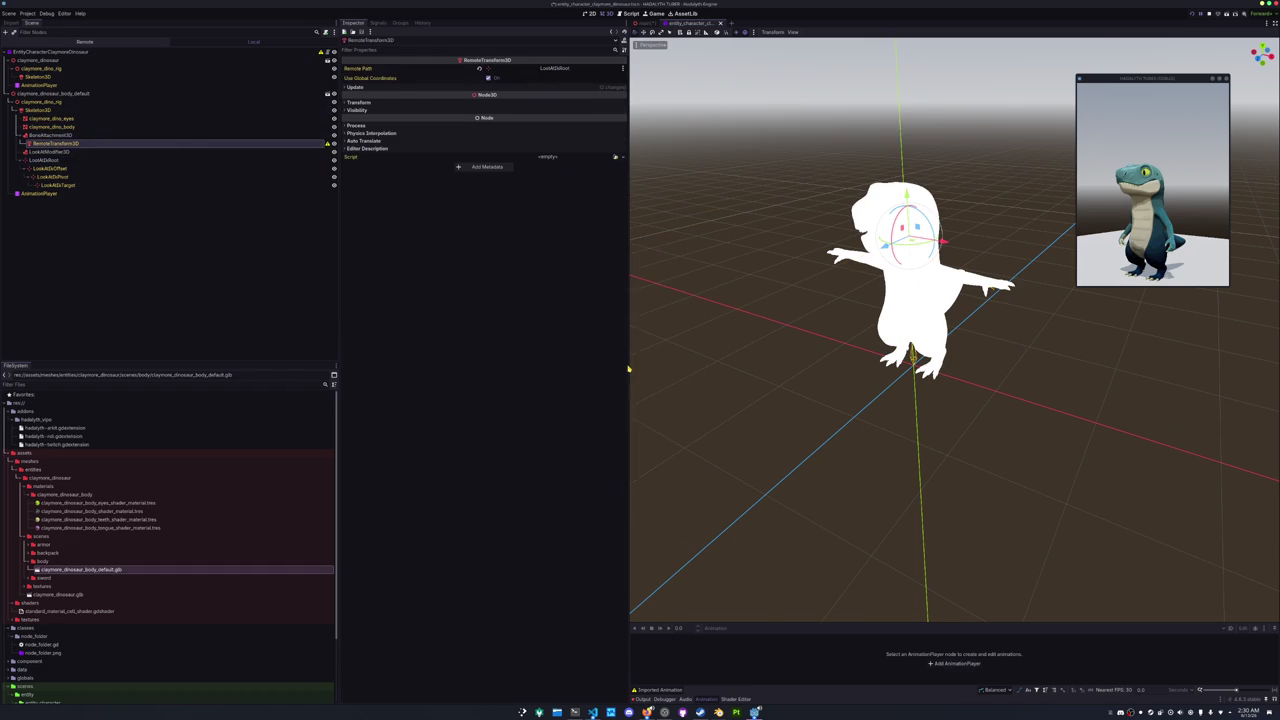
- Set LookAtModifier3D's Target Node to LookAtTarget and review its interpolation and angle-limit settings
{"action": "scroll", "coordinate": [682, 290], "scroll_direction": "down", "scroll_amount": 6}
{"action": "scroll", "coordinate": [688, 292], "scroll_direction": "up", "scroll_amount": 8}
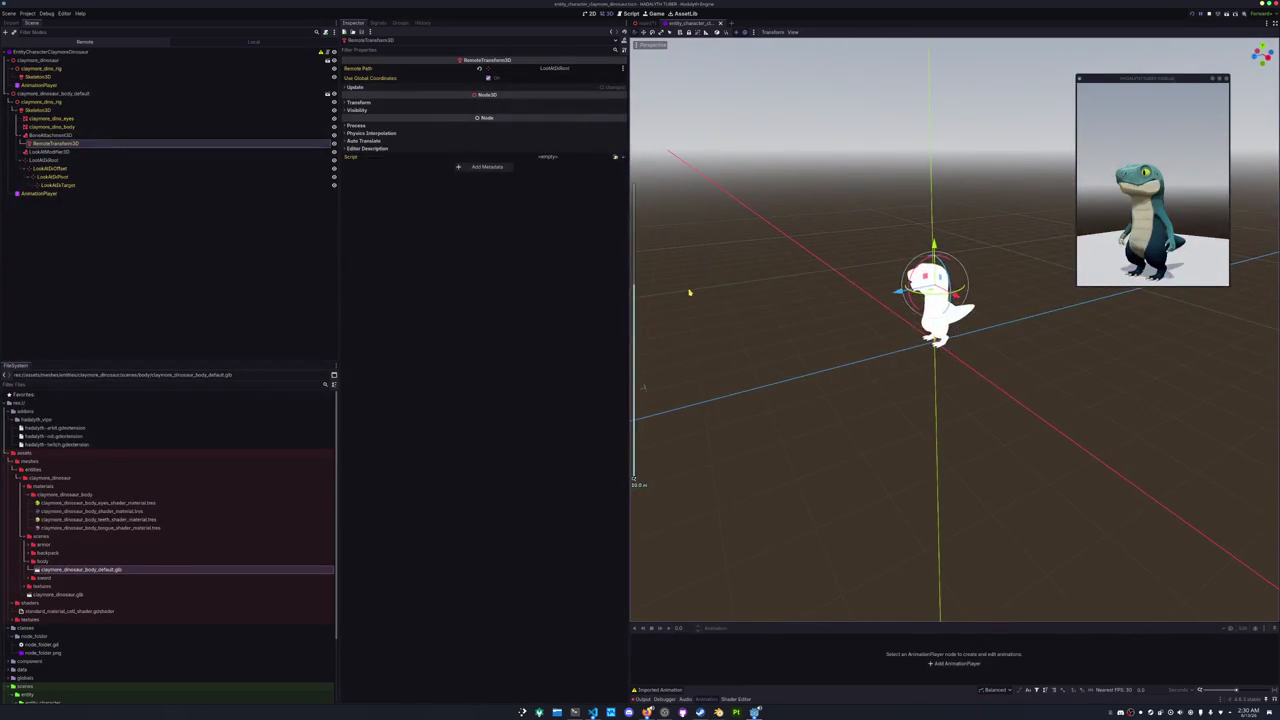
{"action": "left_click", "coordinate": [97, 151]}
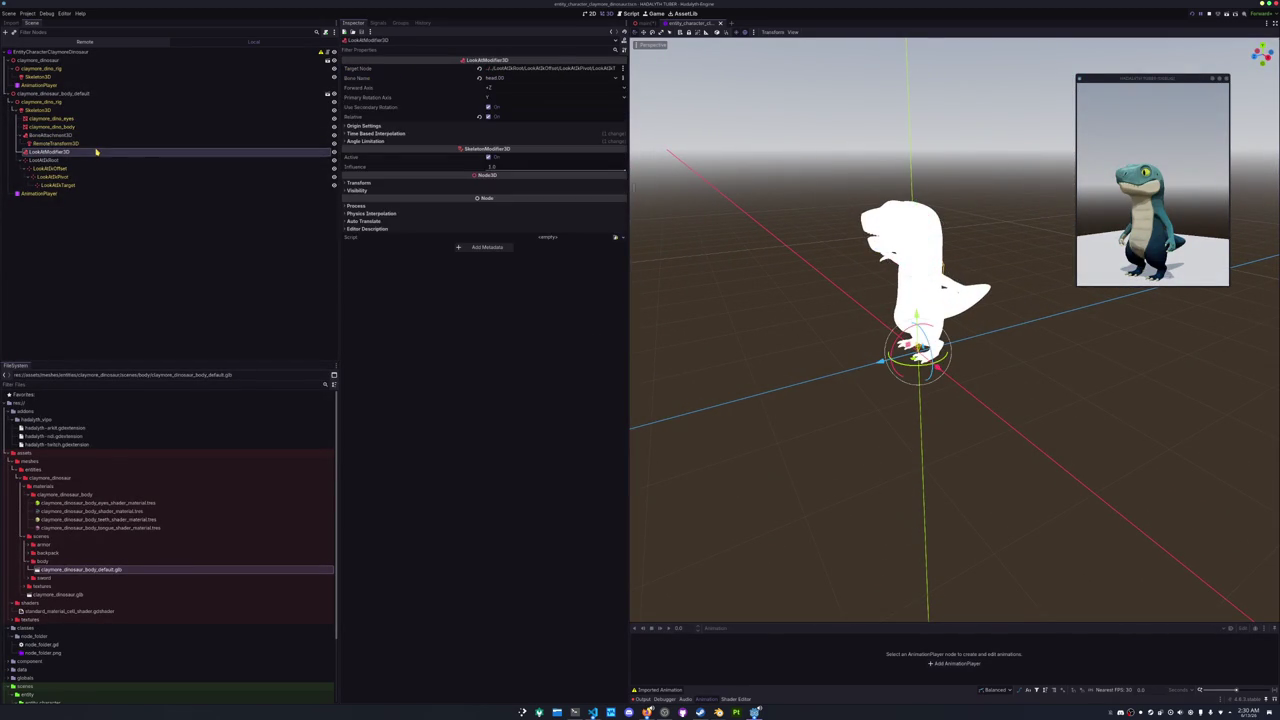
{"action": "left_click", "coordinate": [565, 72]}
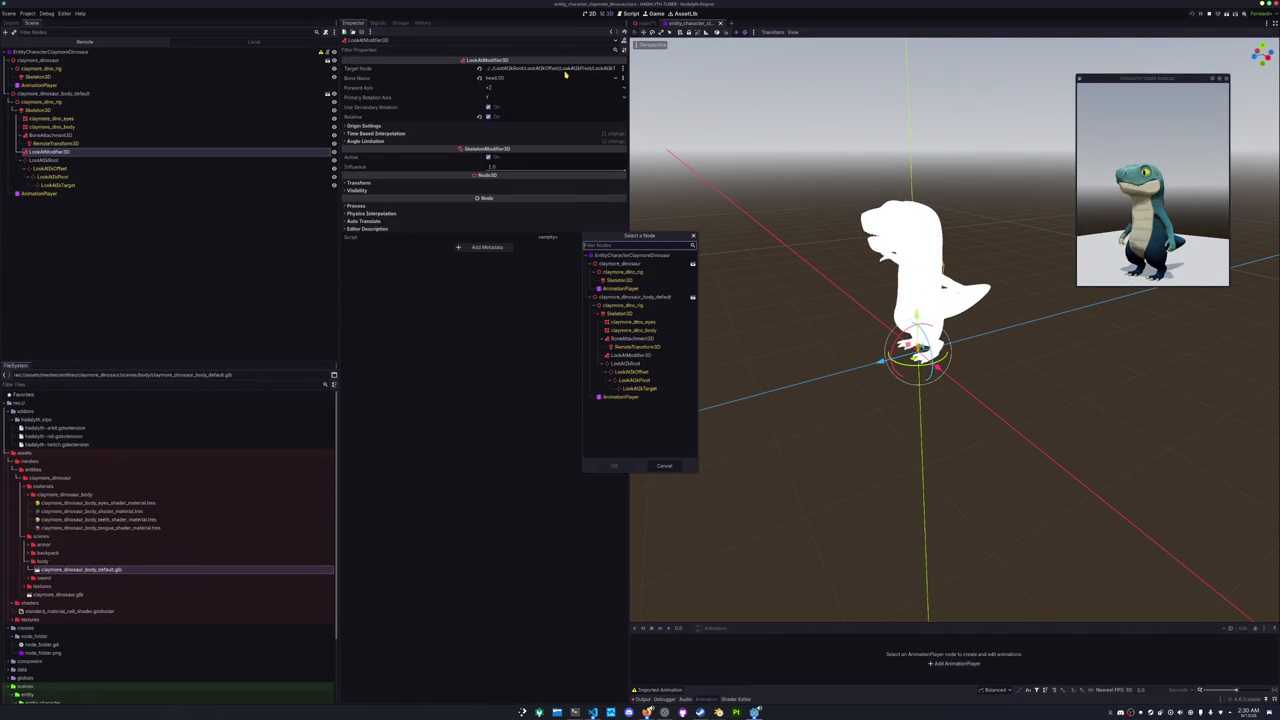
{"action": "double_click", "coordinate": [634, 389]}
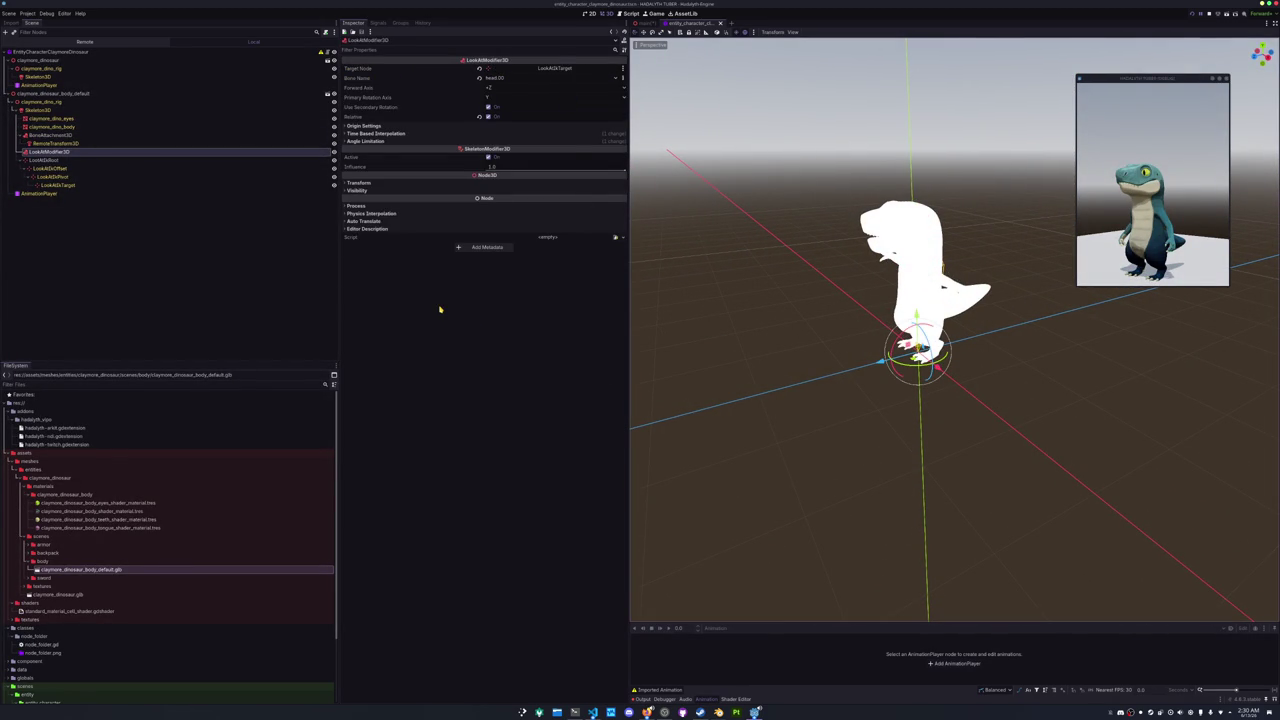
{"action": "left_click", "coordinate": [468, 141]}
{"action": "left_click", "coordinate": [468, 133]}
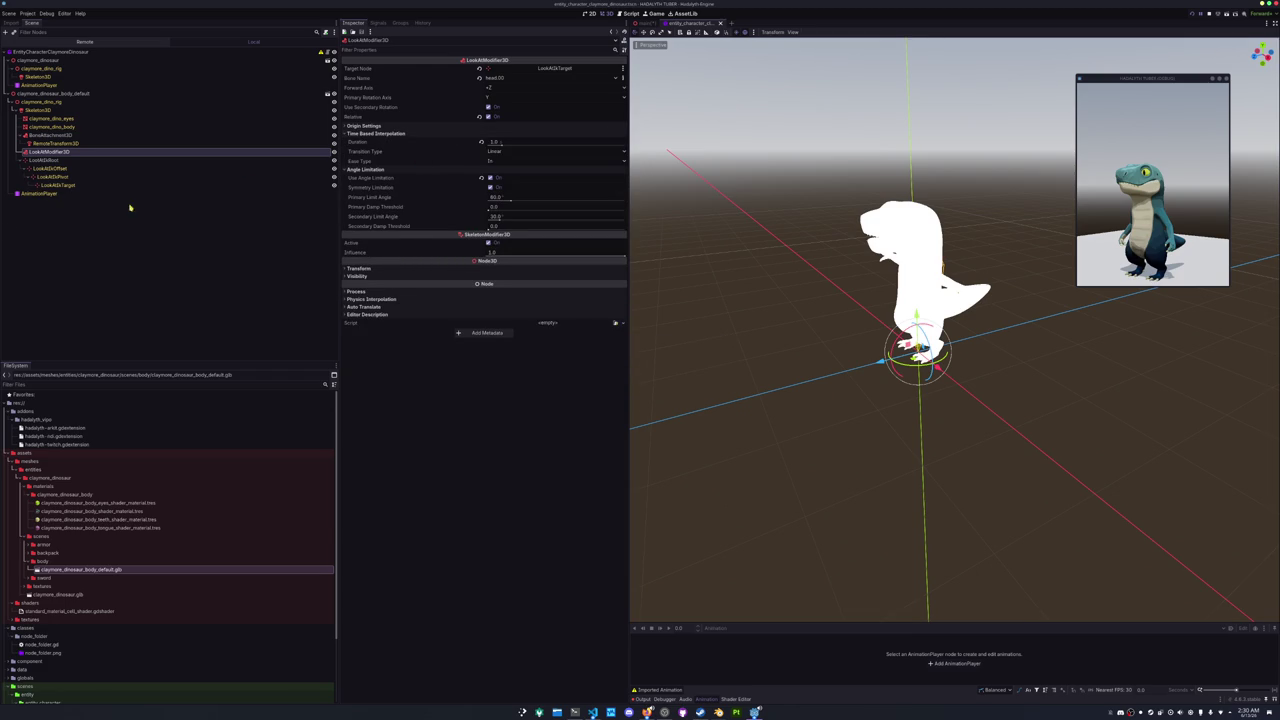
{"action": "left_click", "coordinate": [41, 142]}
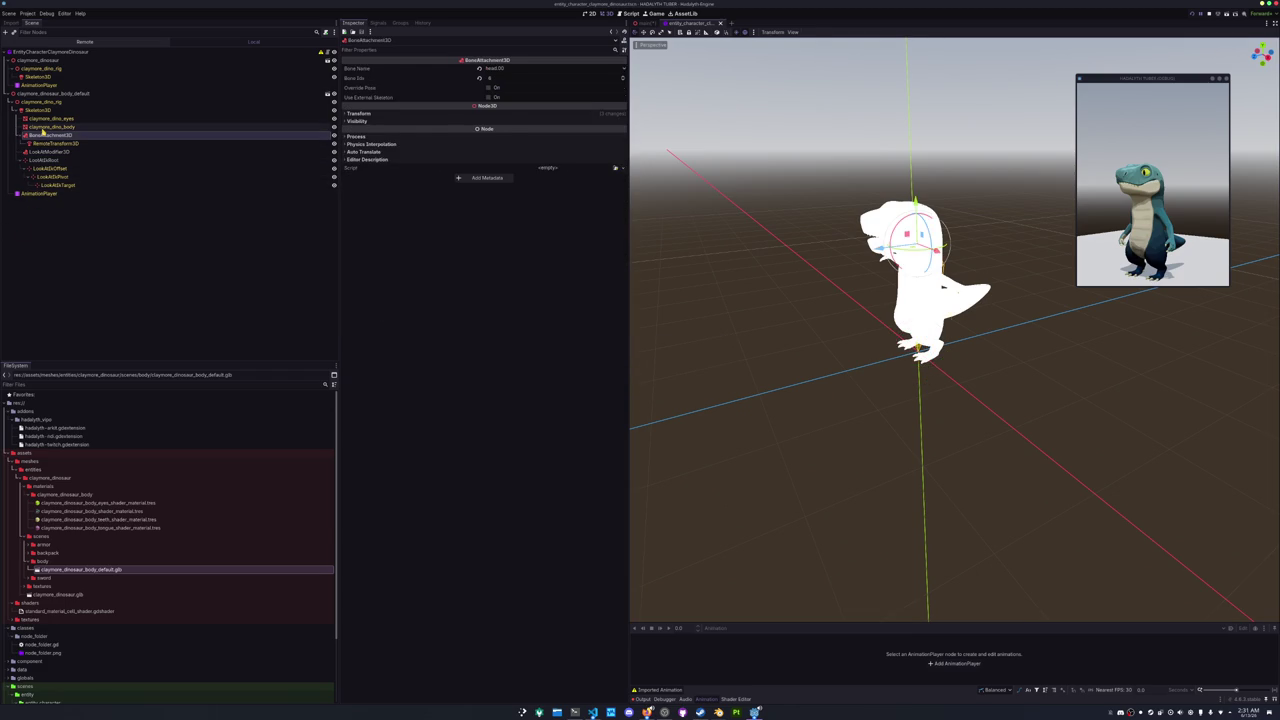
- Select BoneAttachment3D through LookAtTarget and move the seven nodes higher in the tree
{"action": "left_click", "coordinate": [48, 126]}
{"action": "left_click", "coordinate": [47, 109]}
{"action": "left_click", "coordinate": [48, 93]}
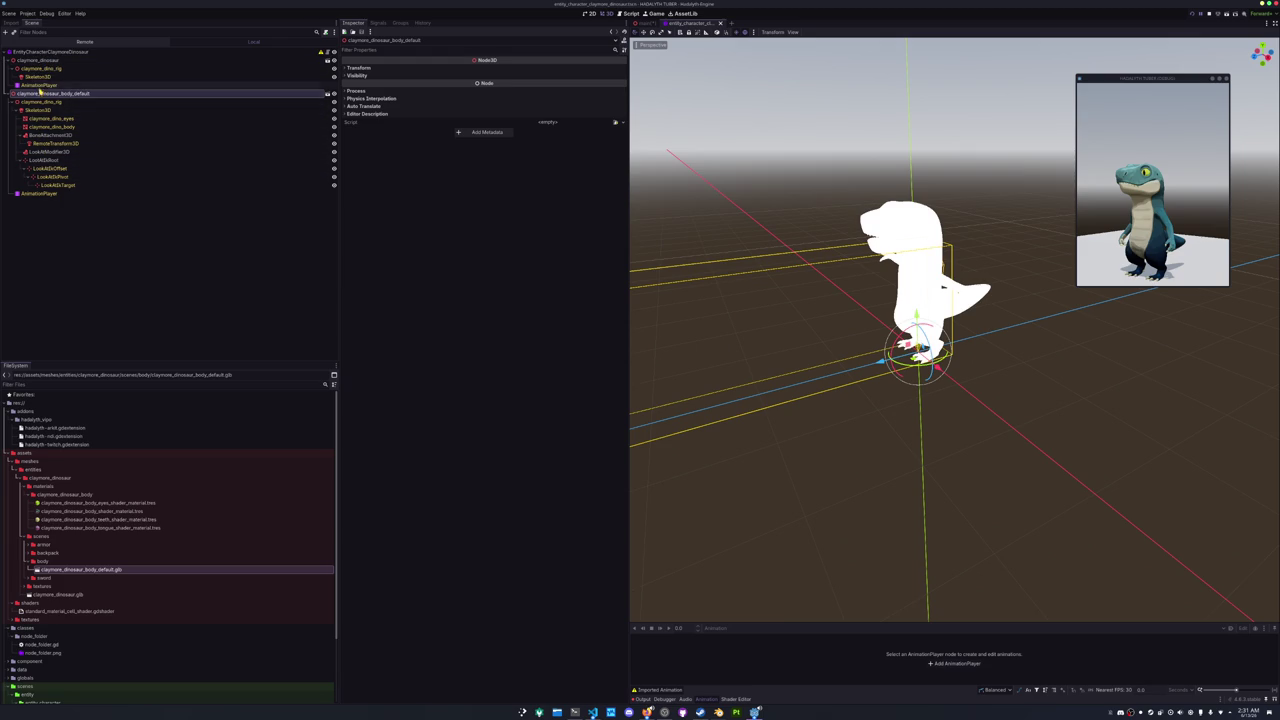
{"action": "left_click", "coordinate": [58, 186]}
{"action": "left_click", "coordinate": [50, 135], "text": "shift"}
{"action": "mouse_move", "coordinate": [50, 135]}
{"action": "left_mouse_down"}
{"action": "mouse_move", "coordinate": [45, 68]}
{"action": "mouse_move", "coordinate": [50, 100]}
{"action": "mouse_move", "coordinate": [60, 95]}
{"action": "mouse_move", "coordinate": [55, 80]}
{"action": "mouse_move", "coordinate": [50, 90]}
{"action": "left_mouse_up"}
- Try moving BoneAttachment3D, LookAtModifier3D and LookAtRoot under the claymore_dino_rig skeleton, then undo
{"action": "left_click", "coordinate": [35, 137]}
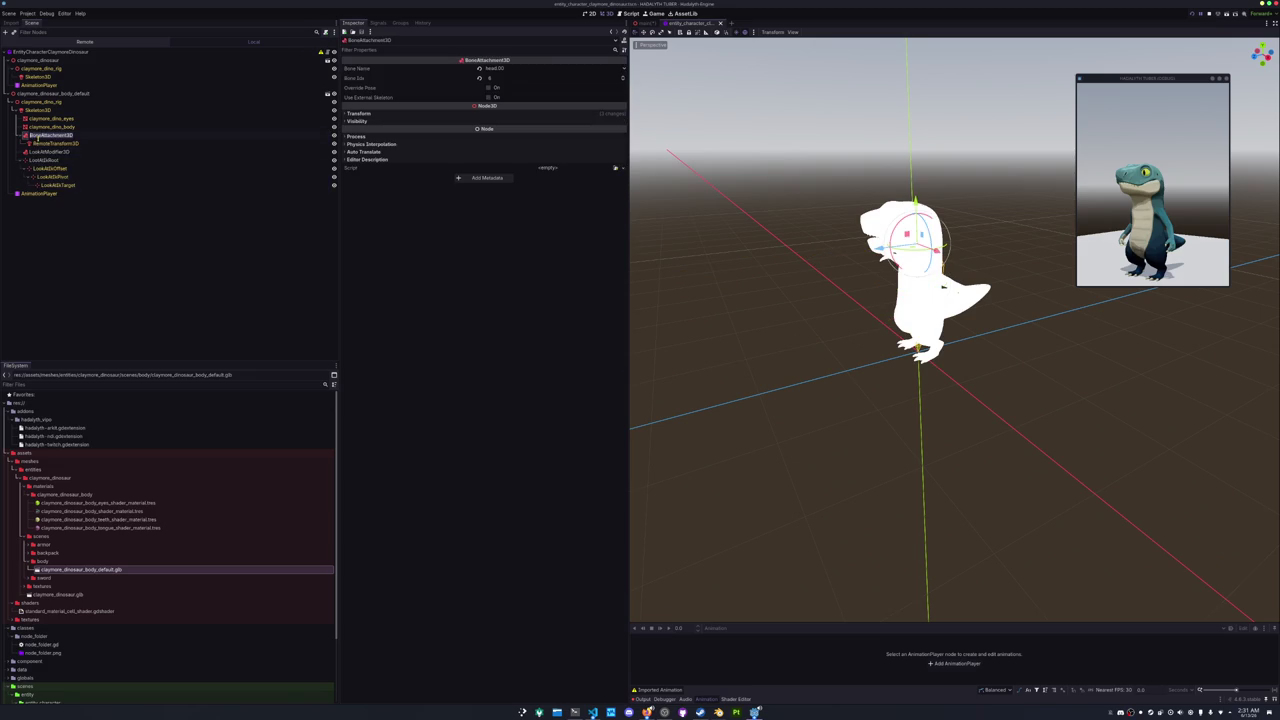
{"action": "left_click", "coordinate": [37, 160], "text": "ctrl"}
{"action": "left_click", "coordinate": [36, 151], "text": "ctrl"}
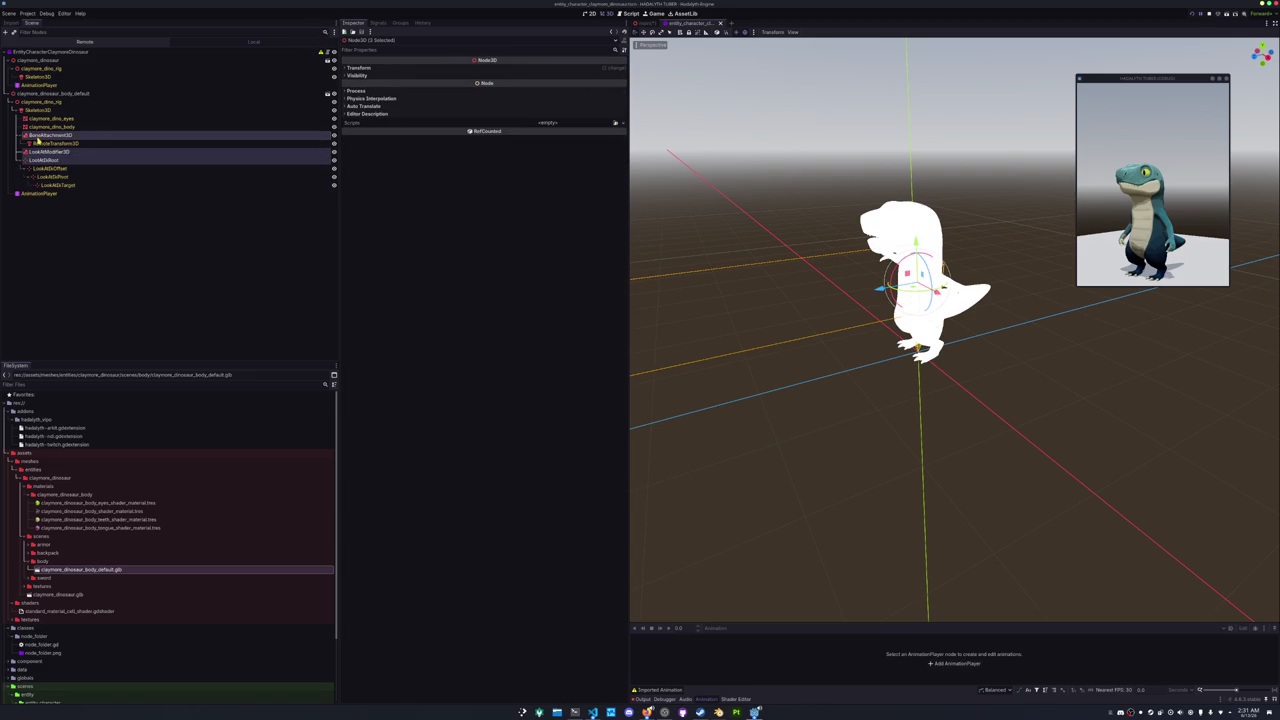
{"action": "left_click_drag", "start_coordinate": [35, 137], "coordinate": [40, 77]}
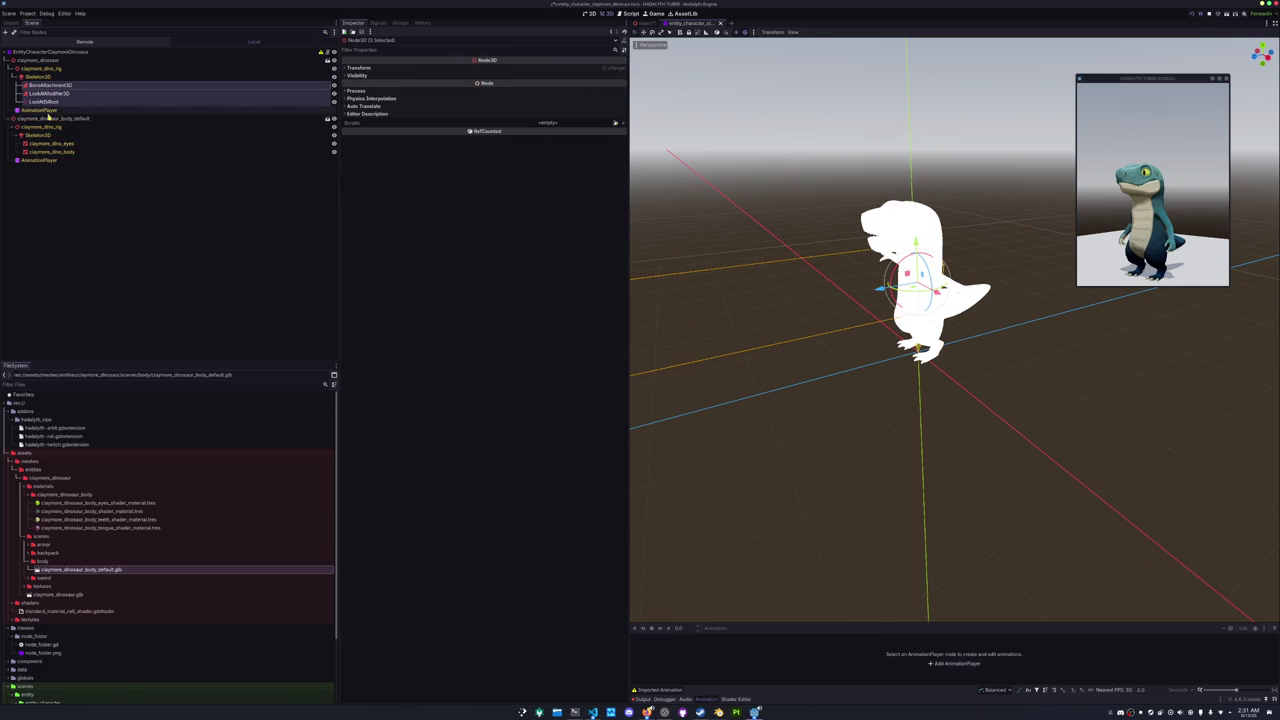
{"action": "left_click", "coordinate": [52, 192]}
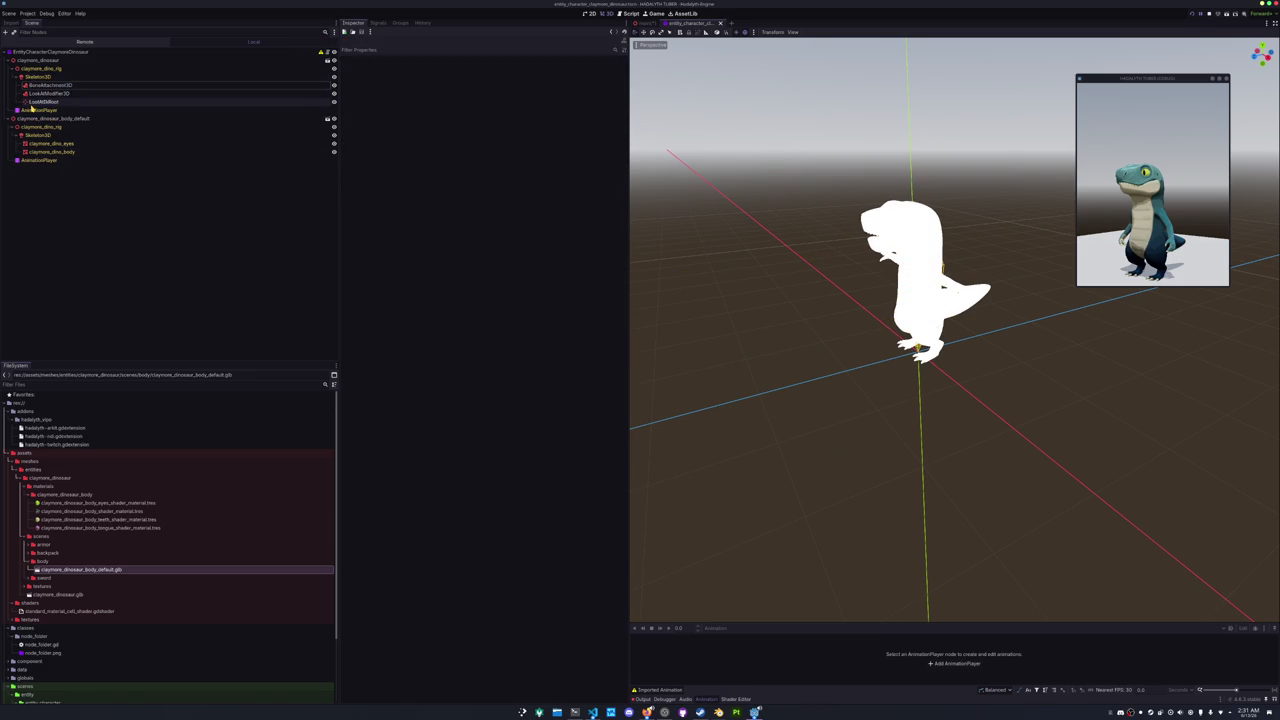
{"action": "key", "text": "ctrl+z"}
{"action": "key", "text": "ctrl+z"}
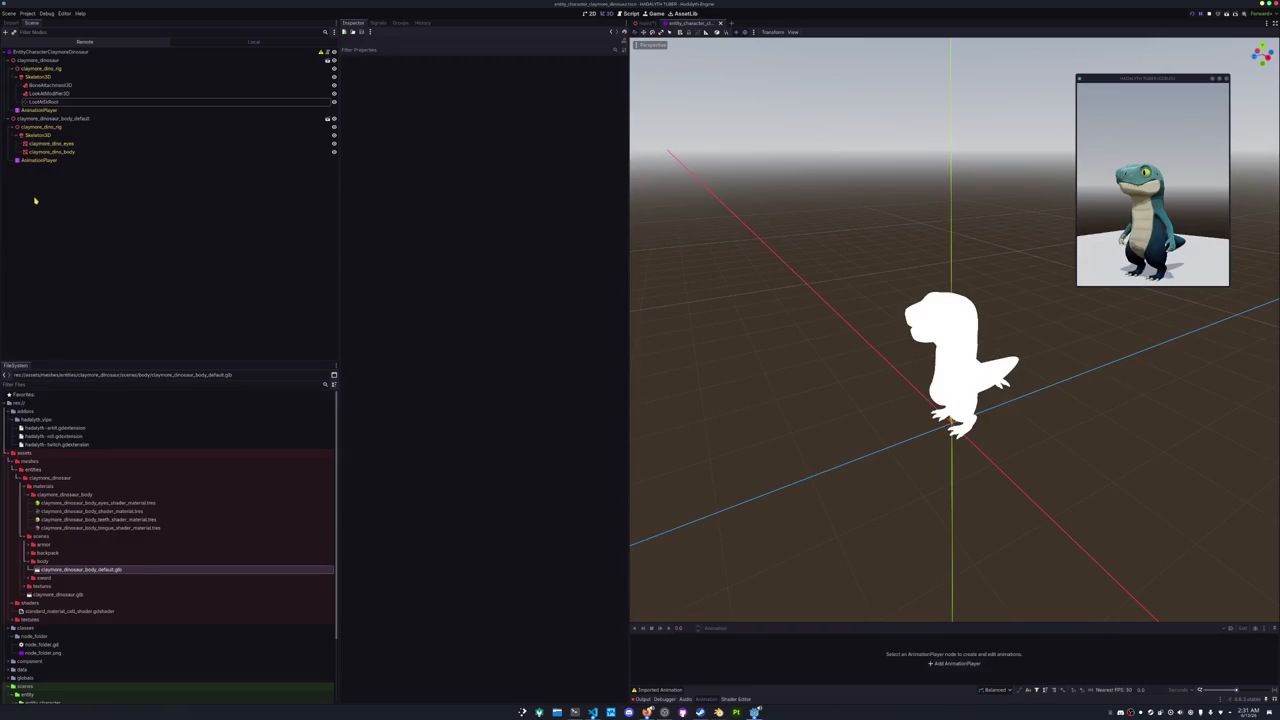
{"action": "left_click", "coordinate": [58, 199]}
- Focus the view on LookAtRoot and mark it Access as Unique Name
{"action": "left_click", "coordinate": [42, 151]}
{"action": "key", "text": "f"}
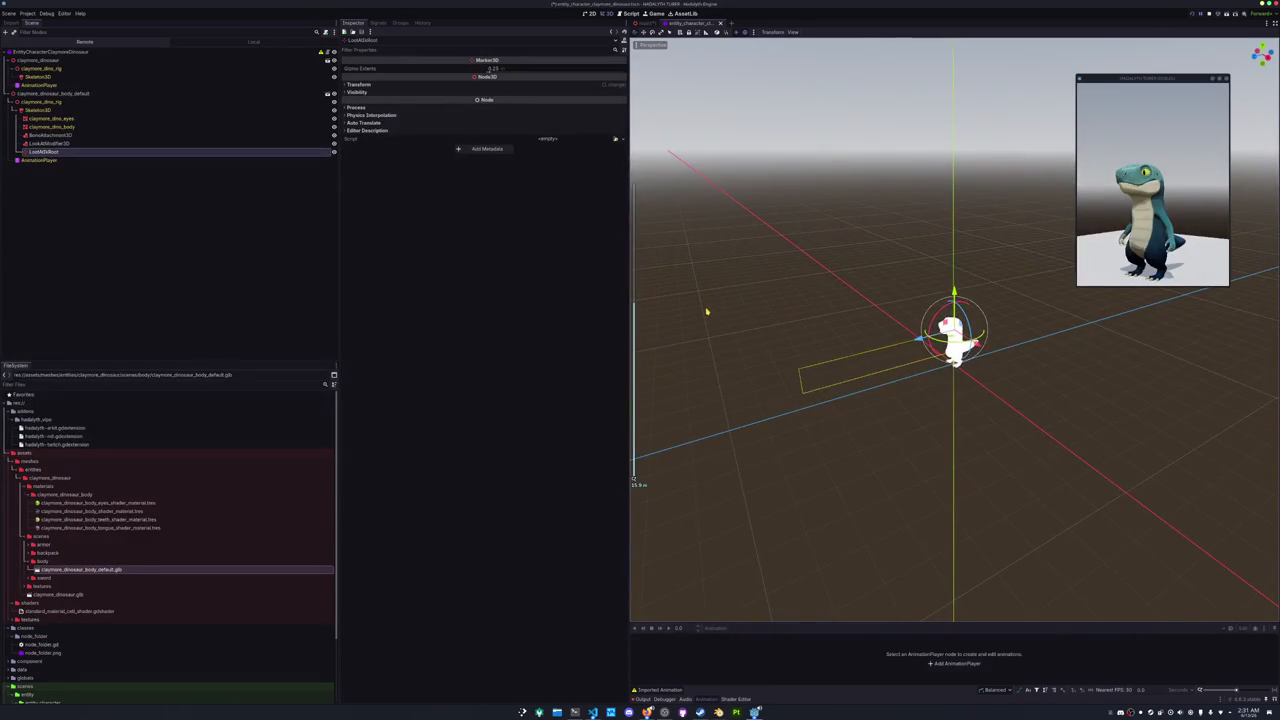
{"action": "right_click", "coordinate": [28, 152]}
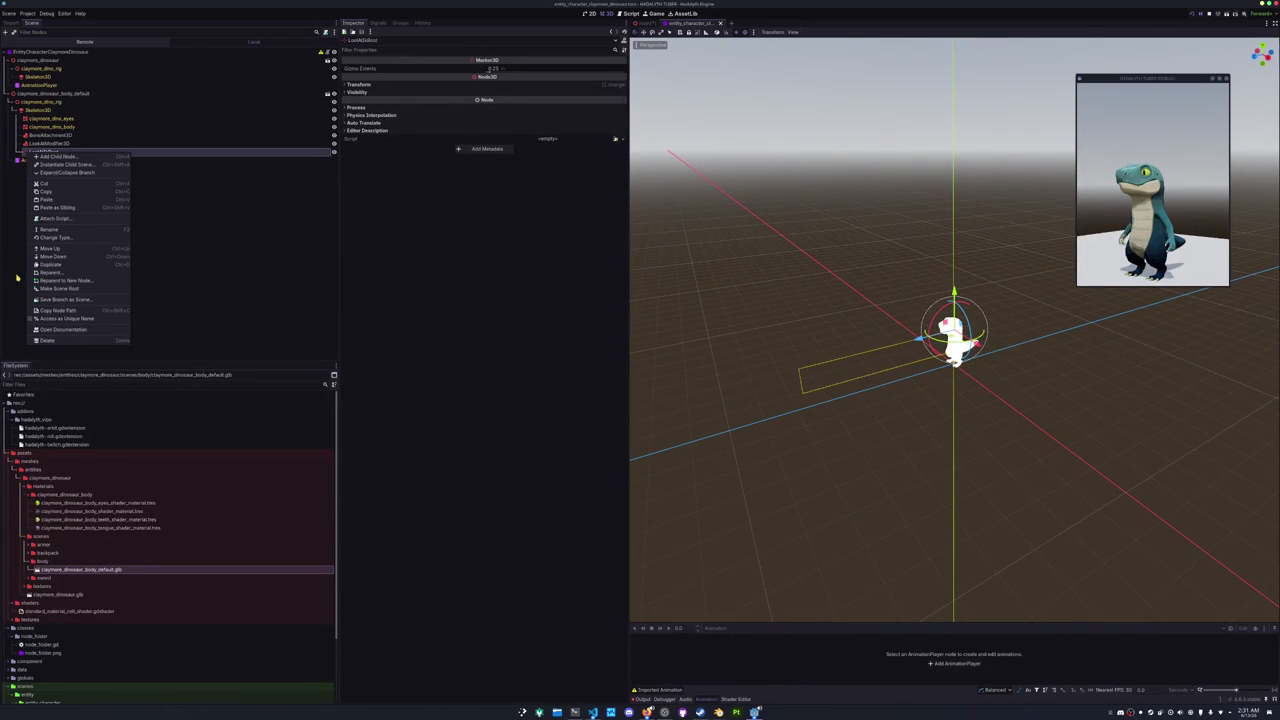
{"action": "left_click", "coordinate": [43, 319]}
{"action": "right_click", "coordinate": [64, 158]}
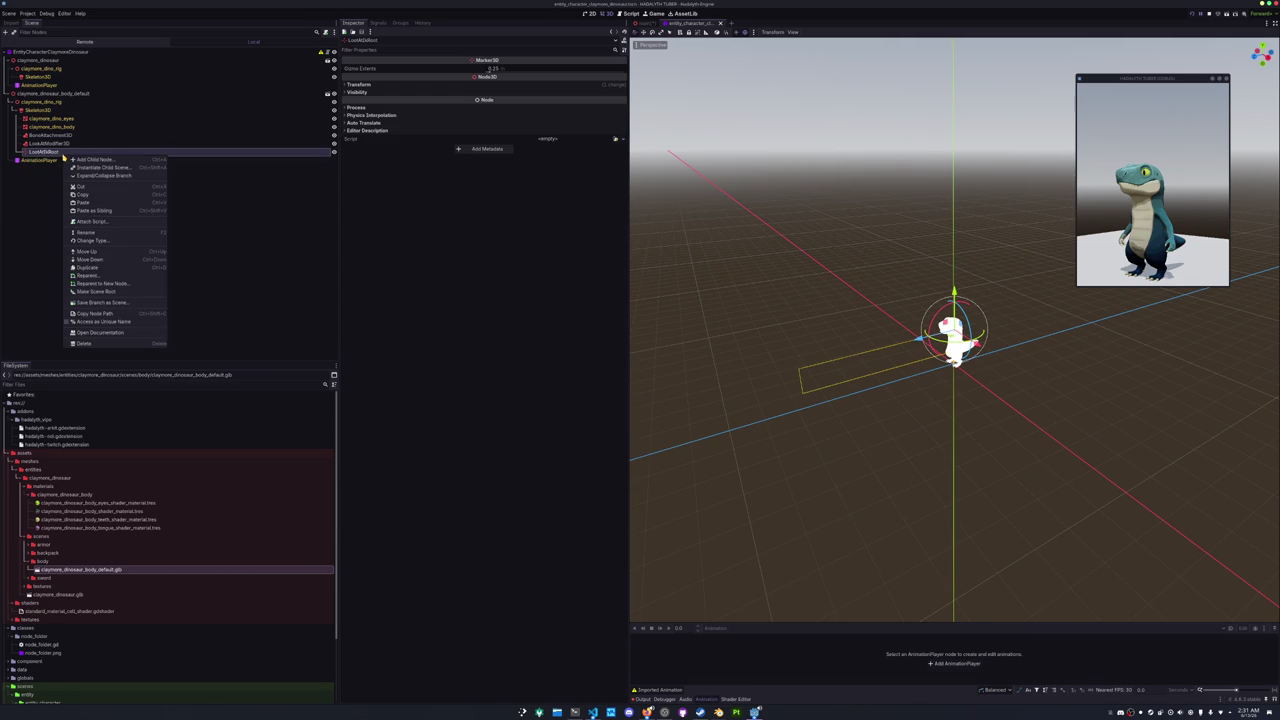
{"action": "left_click", "coordinate": [51, 212]}
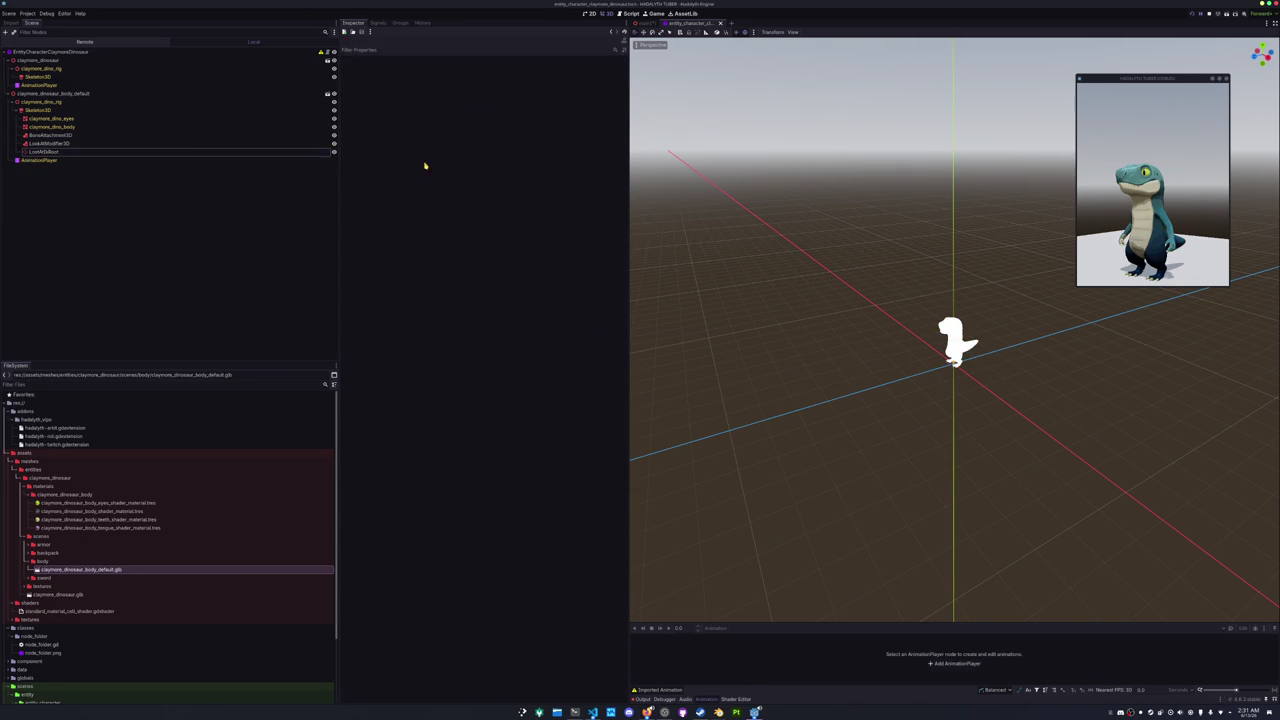
{"action": "left_click", "coordinate": [646, 22]}
{"action": "left_click", "coordinate": [700, 22]}
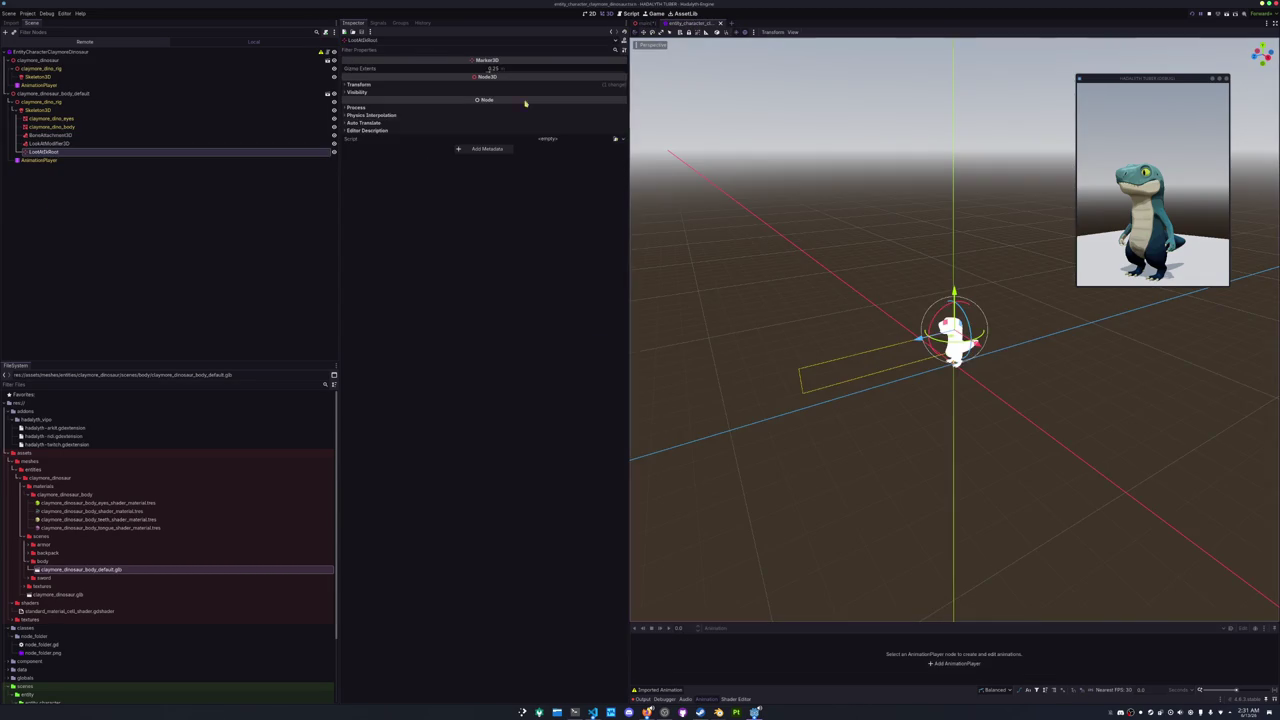
- Check LookAtRoot's node actions and select LookAtRoot in the main scene
{"action": "left_click", "coordinate": [51, 200]}
{"action": "left_click", "coordinate": [63, 150]}
{"action": "right_click", "coordinate": [76, 152]}
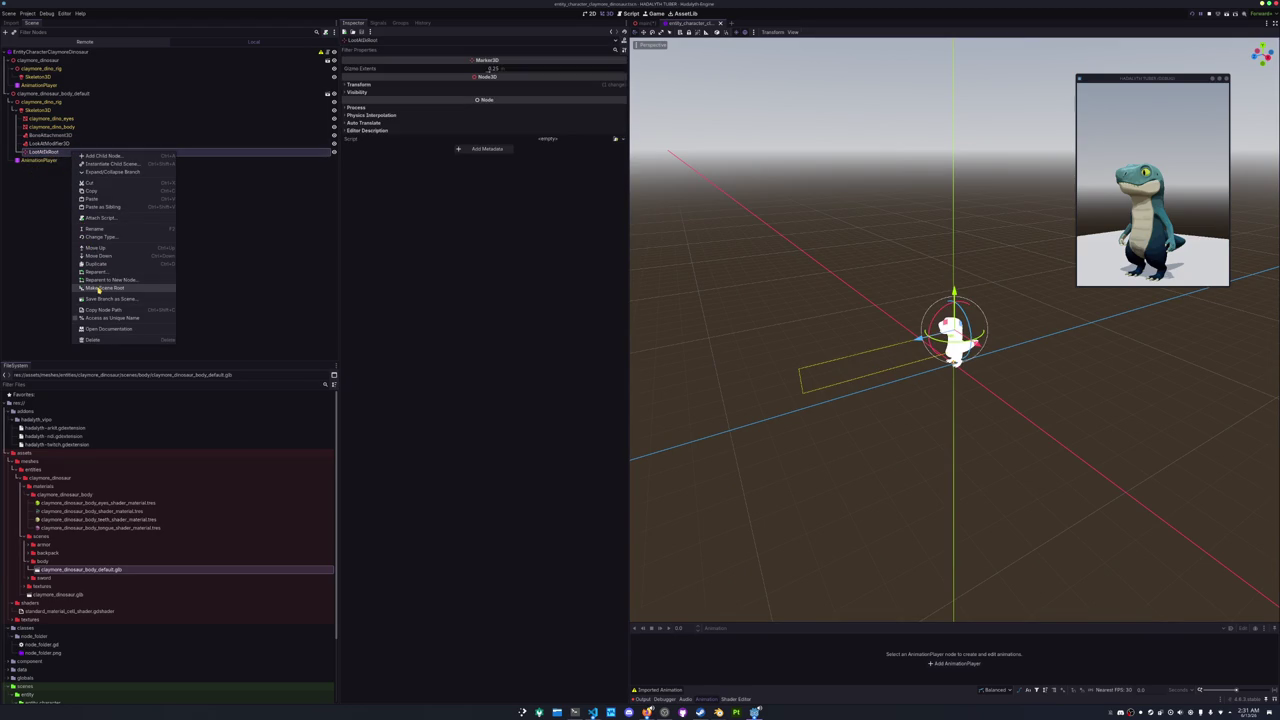
{"action": "left_click", "coordinate": [45, 307]}
{"action": "left_click", "coordinate": [645, 22]}
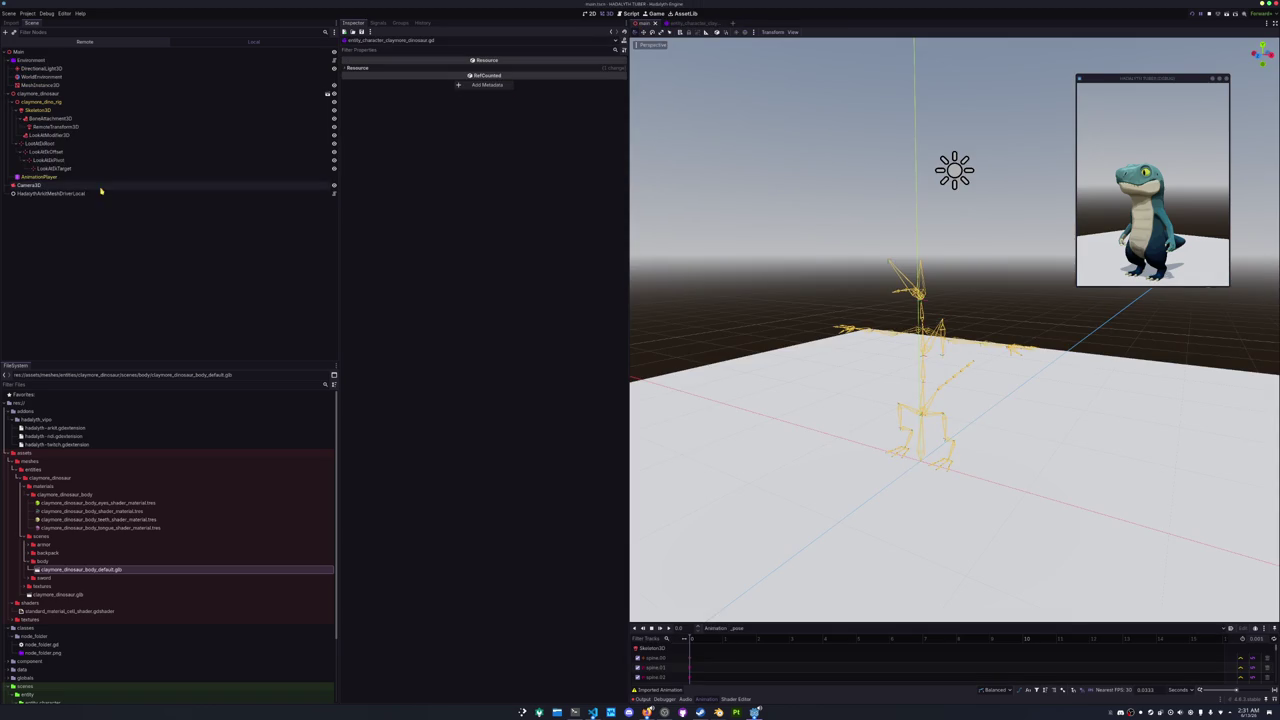
{"action": "left_click", "coordinate": [38, 143]}
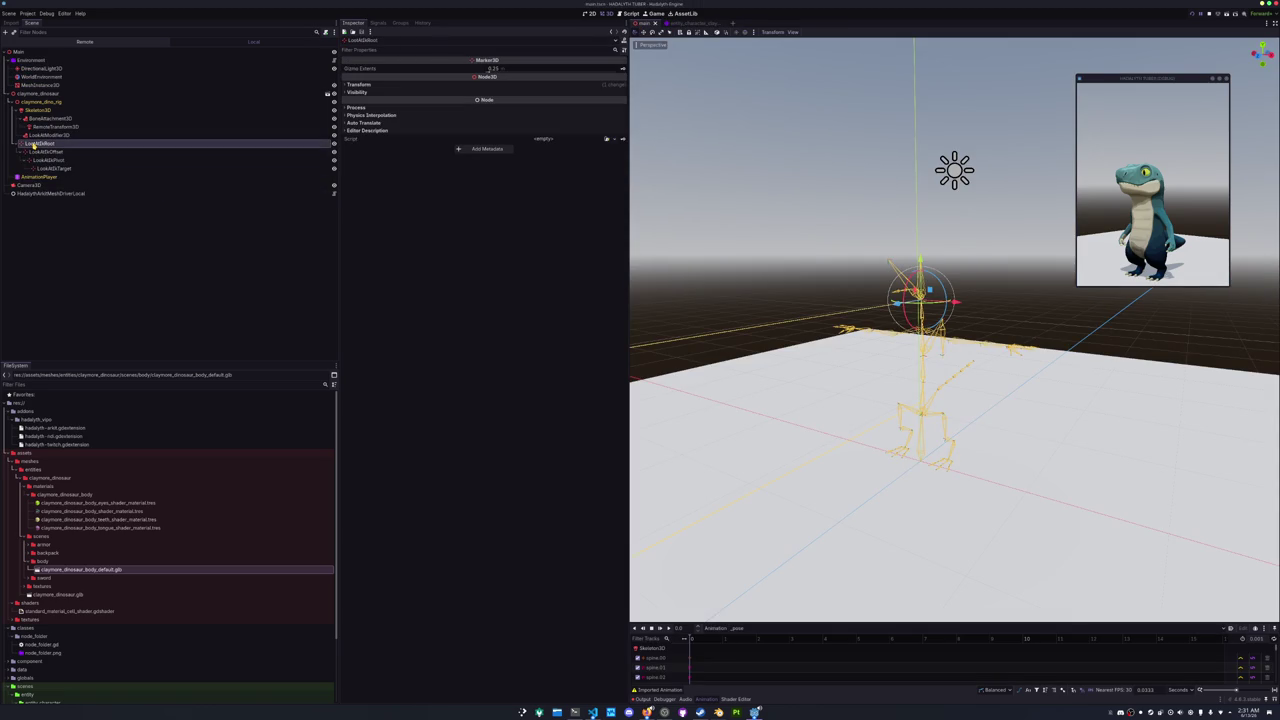
{"action": "left_click", "coordinate": [685, 22]}
- Paste the copied LookAt branch as LookAtRoot2, delete the original LookAtRoot, and save
{"action": "left_click", "coordinate": [38, 110]}
{"action": "key", "text": "ctrl+v"}
{"action": "key", "text": "Delete"}
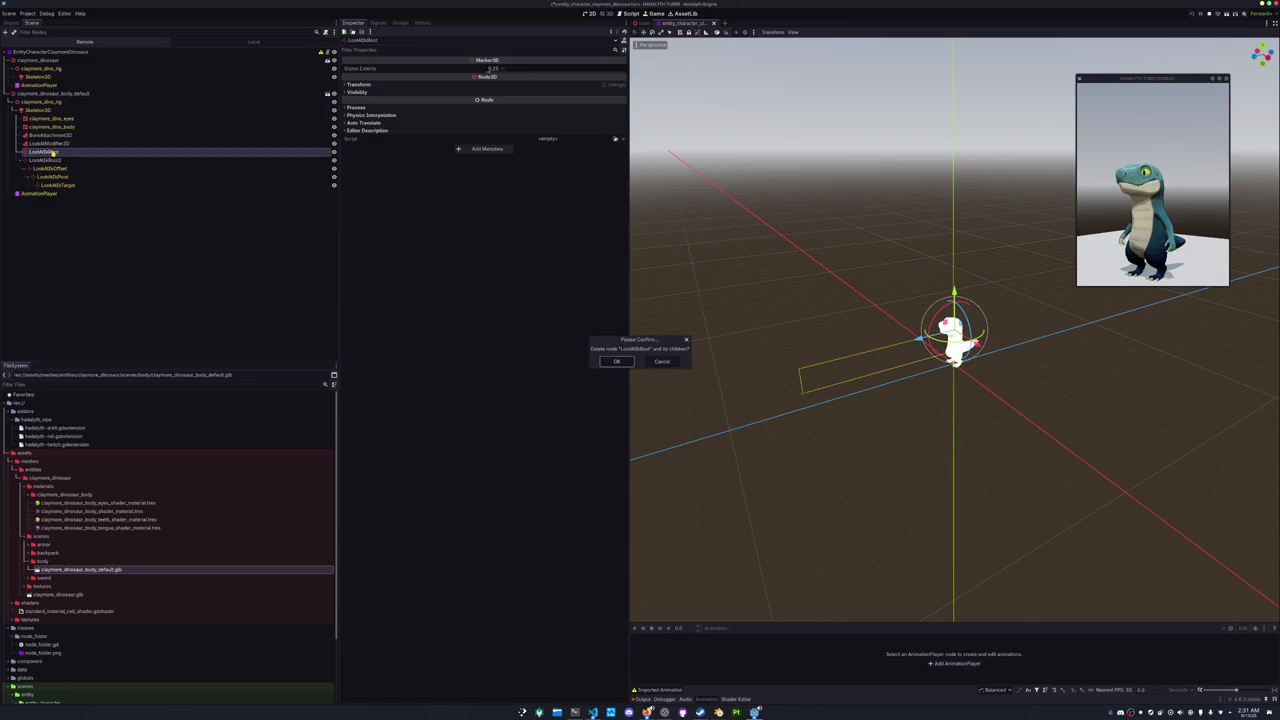
{"action": "key", "text": "Return"}
{"action": "key", "text": "ctrl+s"}
- Reload the dinosaur scene from its saved version and delete LookAtRoot2
{"action": "left_click", "coordinate": [51, 153]}
{"action": "right_click", "coordinate": [53, 161]}
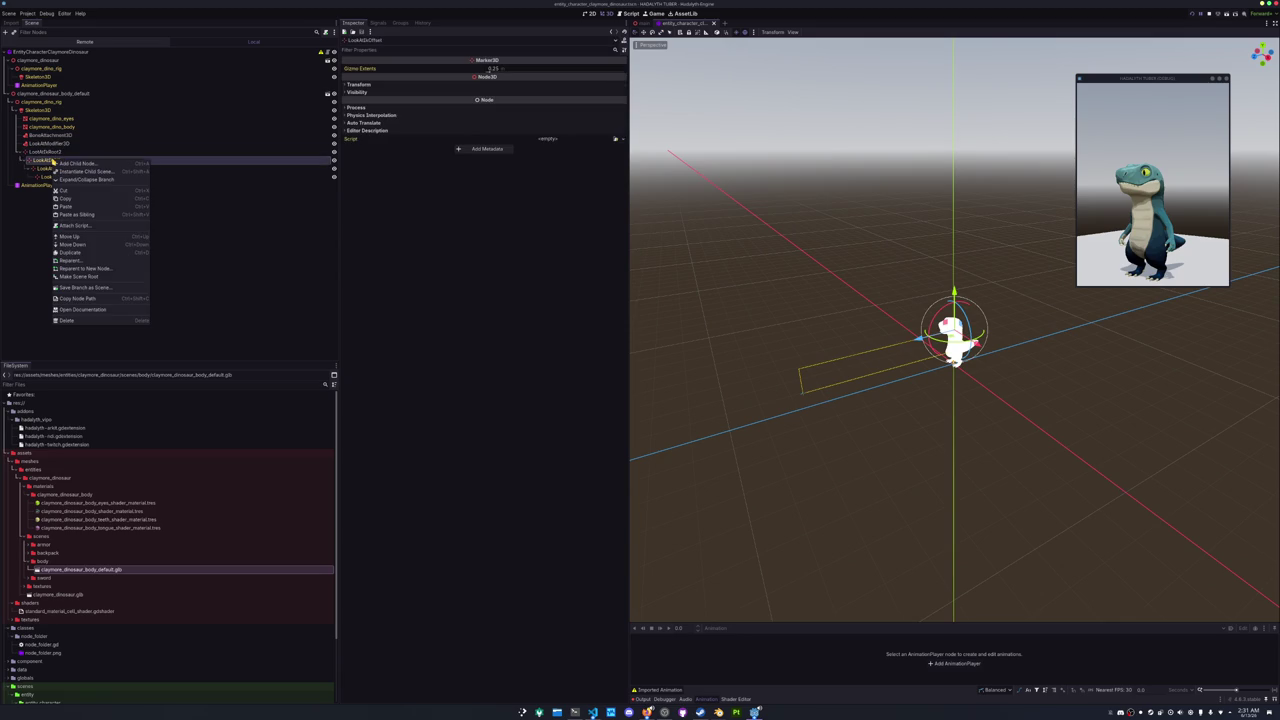
{"action": "right_click", "coordinate": [45, 152]}
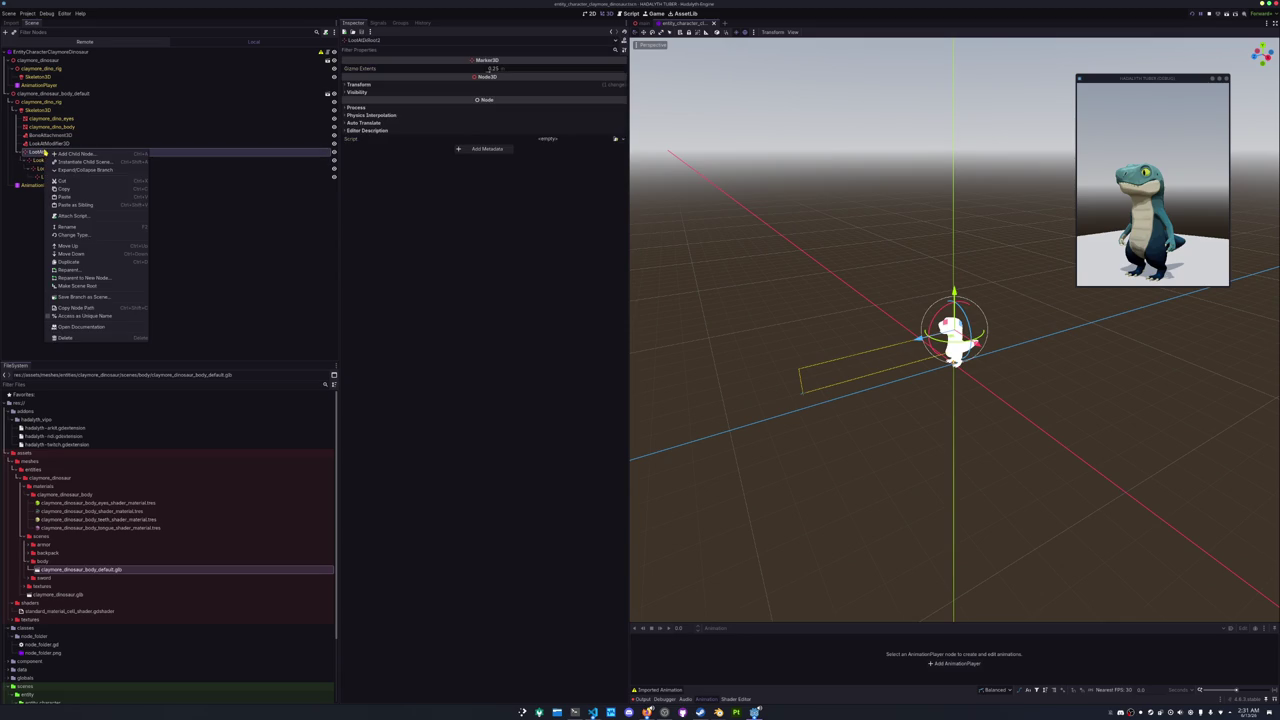
{"action": "left_click", "coordinate": [33, 244]}
{"action": "left_click", "coordinate": [16, 14]}
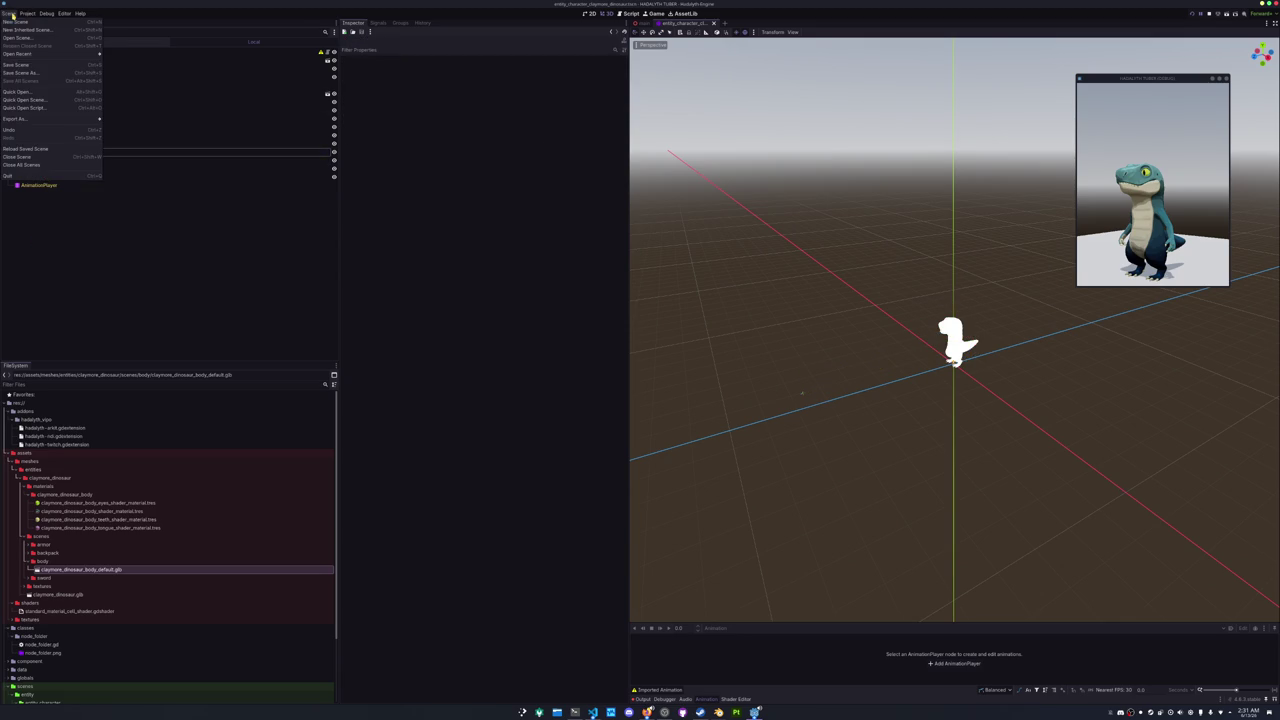
{"action": "left_click", "coordinate": [40, 149]}
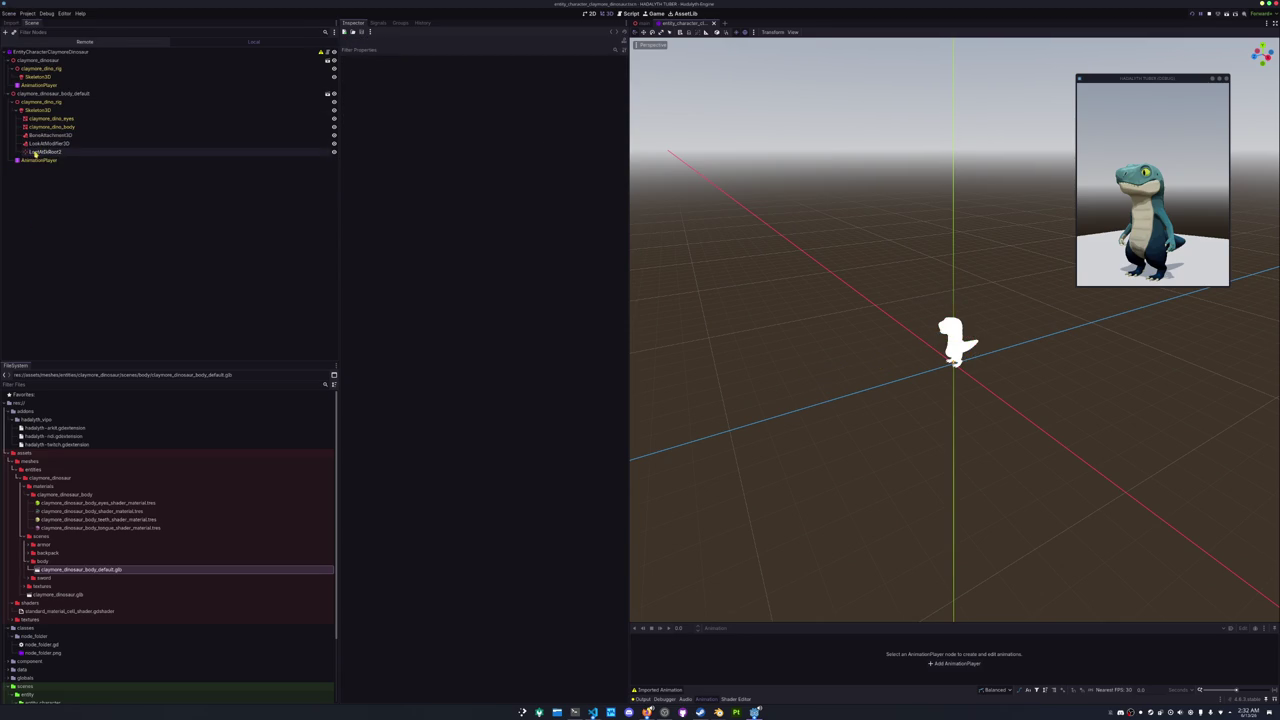
{"action": "left_click", "coordinate": [45, 151]}
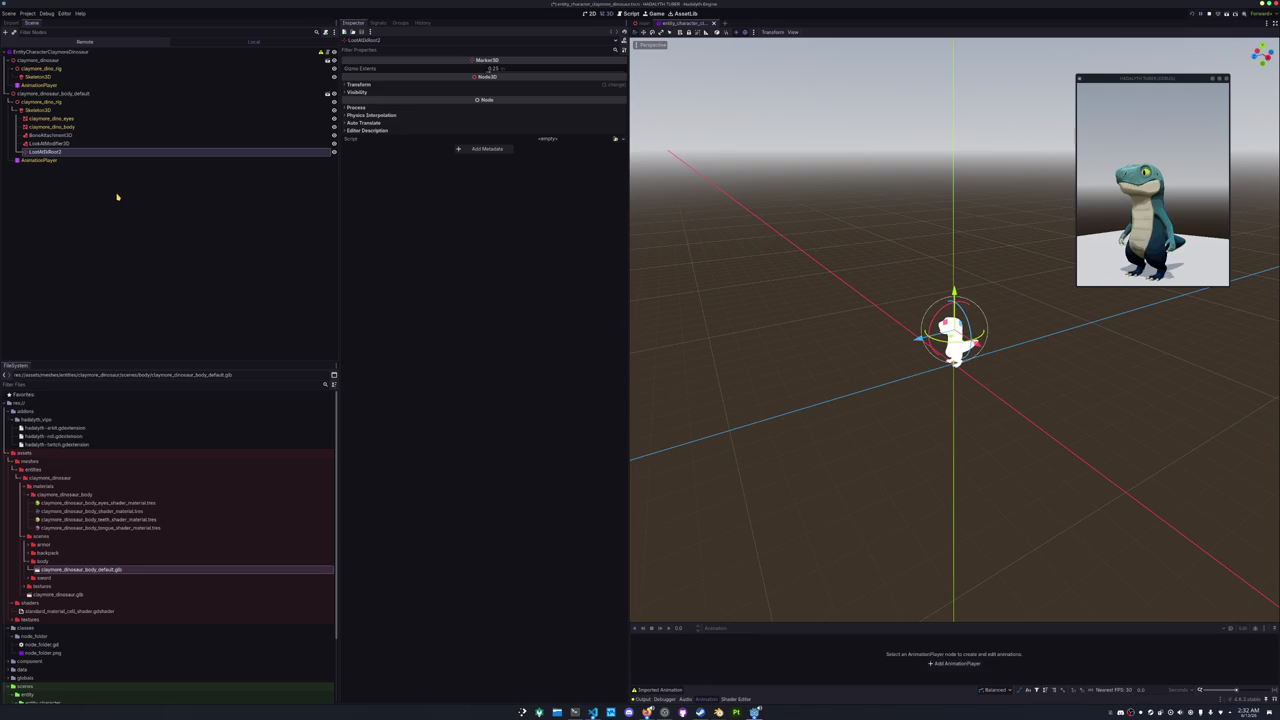
{"action": "key", "text": "Delete"}
{"action": "key", "text": "Return"}
- Copy the four LookAt nodes from main.tscn and paste them under the body's Skeleton3D
{"action": "left_click", "coordinate": [644, 22]}
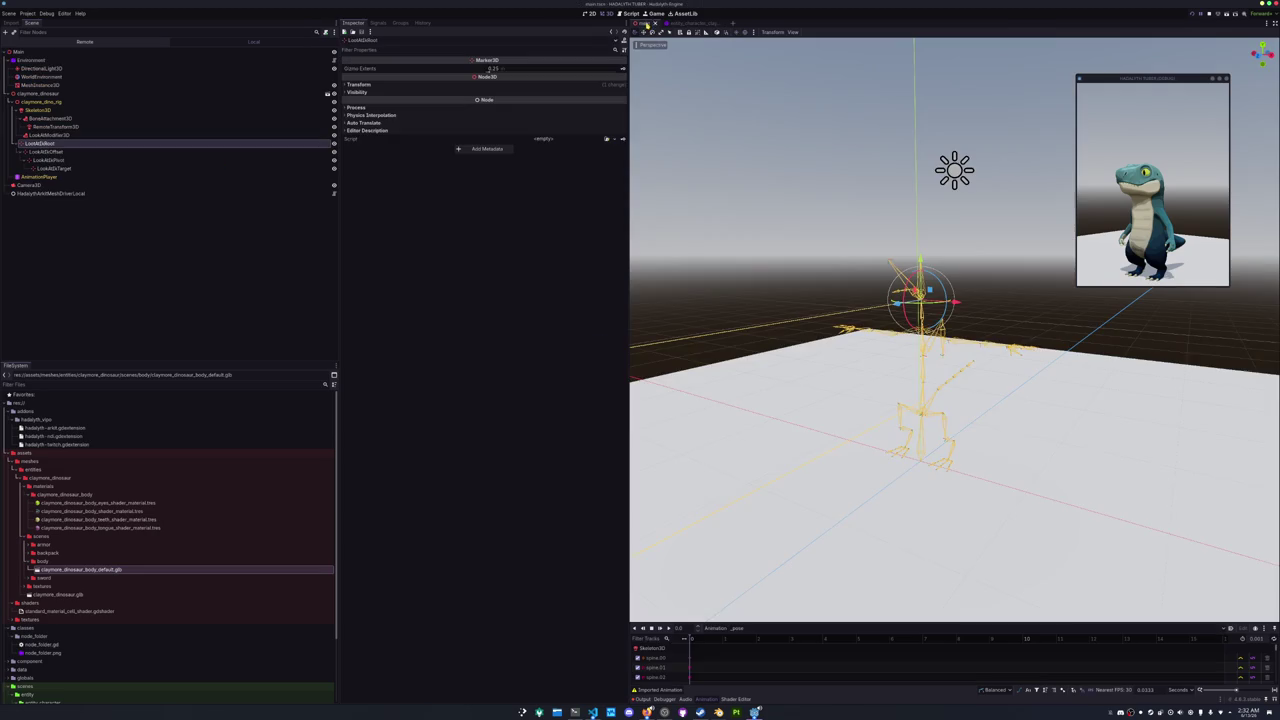
{"action": "left_click", "coordinate": [58, 169], "text": "shift"}
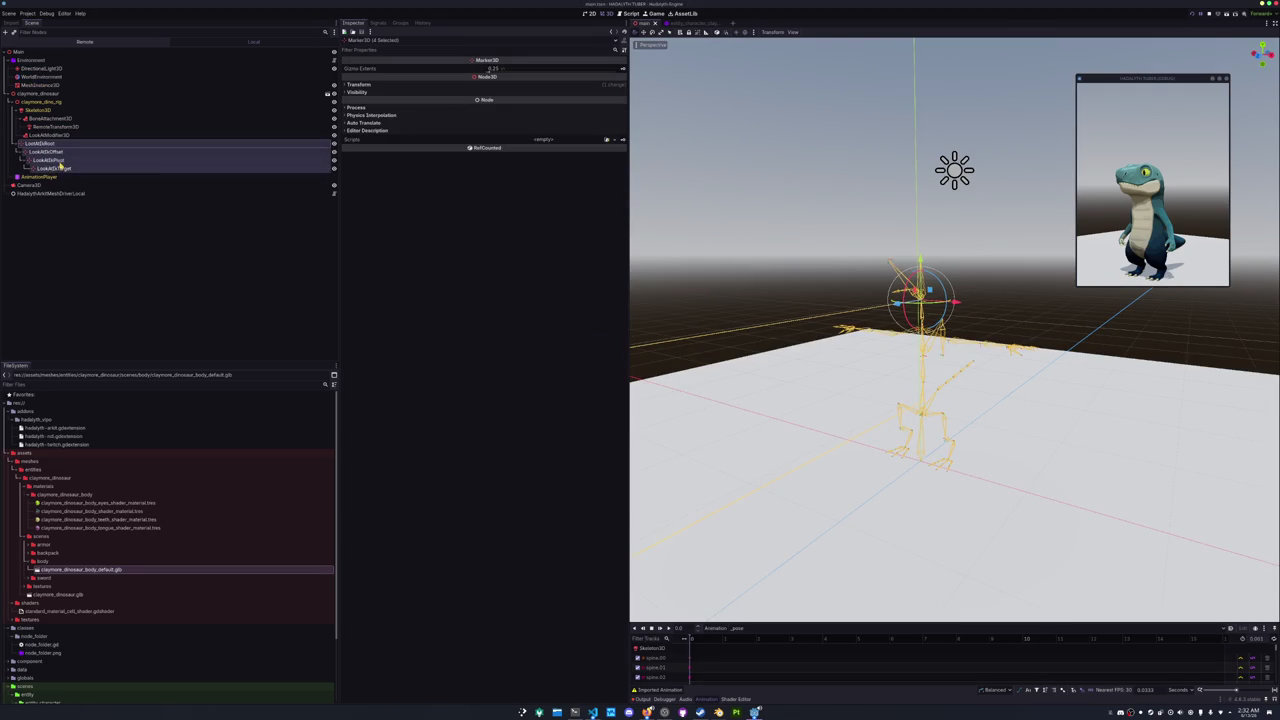
{"action": "right_click", "coordinate": [60, 162]}
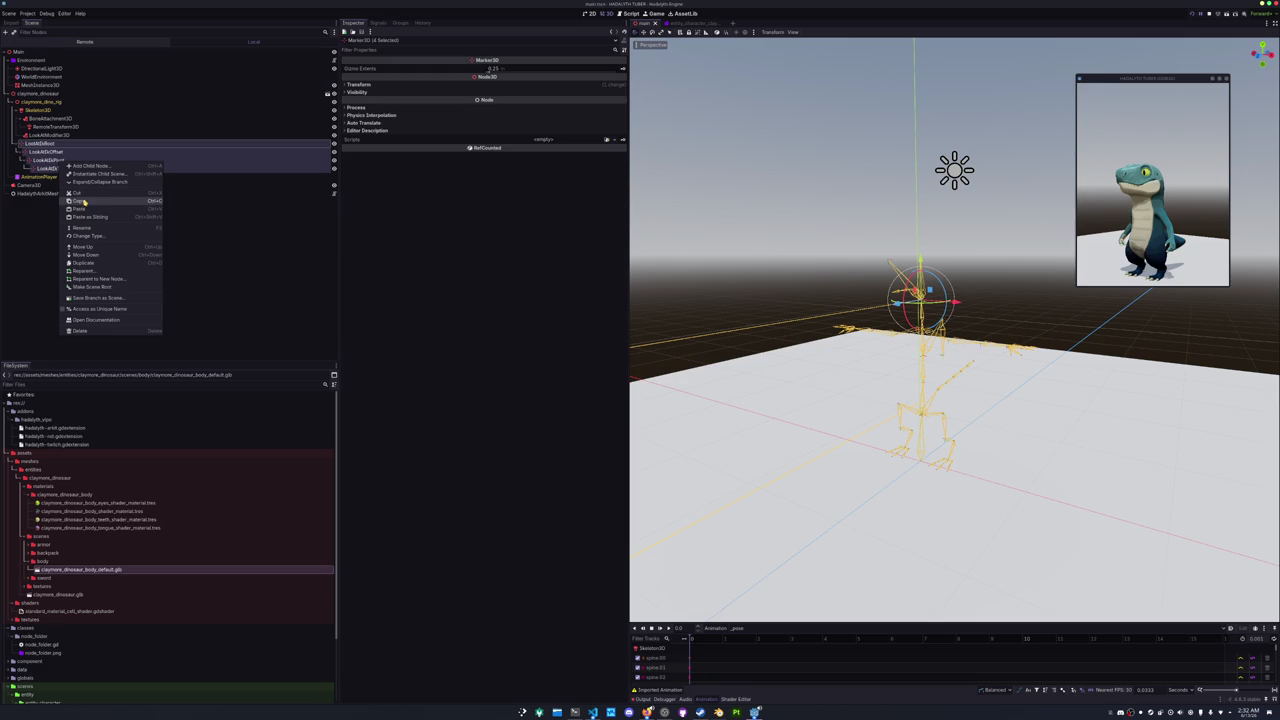
{"action": "left_click", "coordinate": [81, 202]}
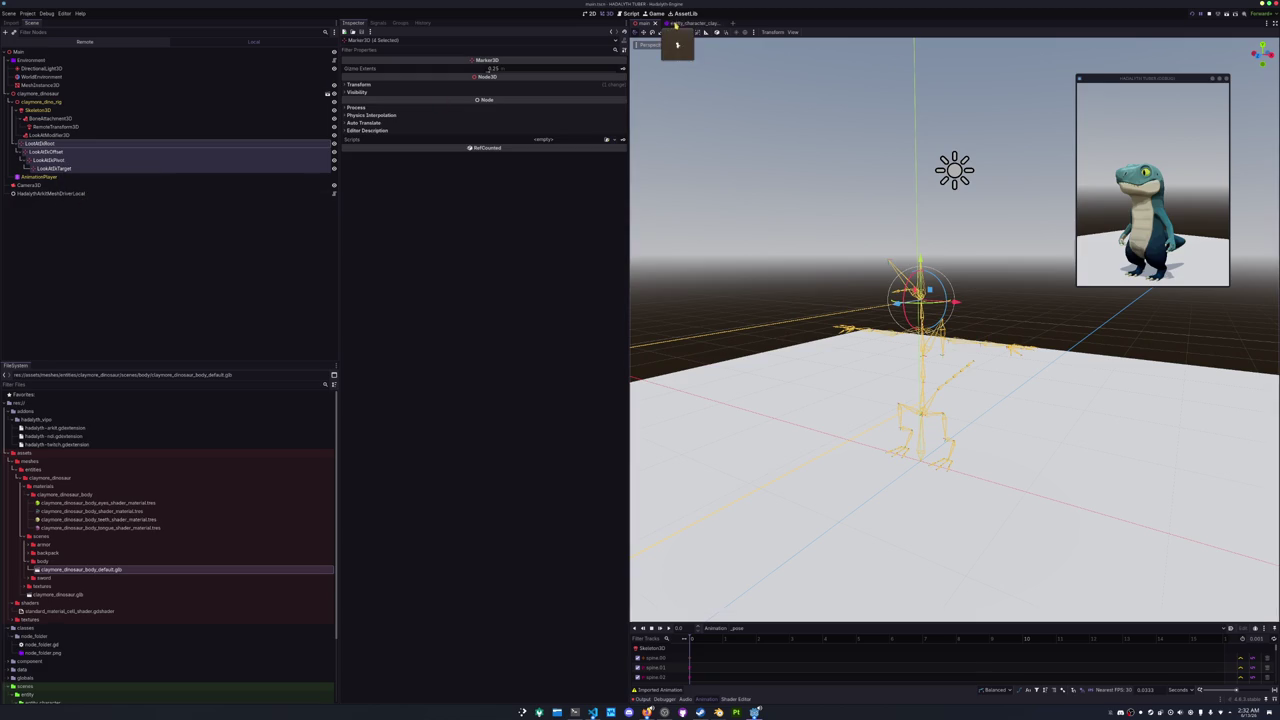
{"action": "key", "text": "ctrl+Tab"}
{"action": "key", "text": "ctrl+v"}
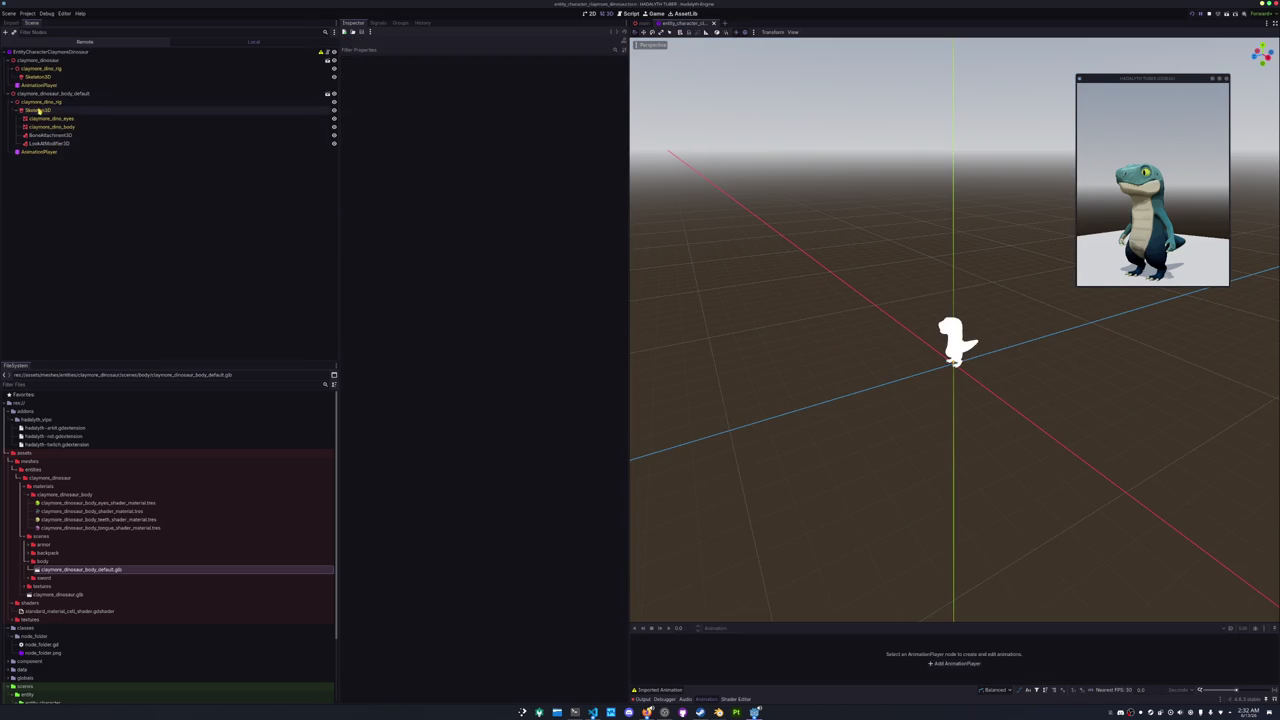
{"action": "right_click", "coordinate": [37, 110]}
{"action": "left_click", "coordinate": [55, 157]}
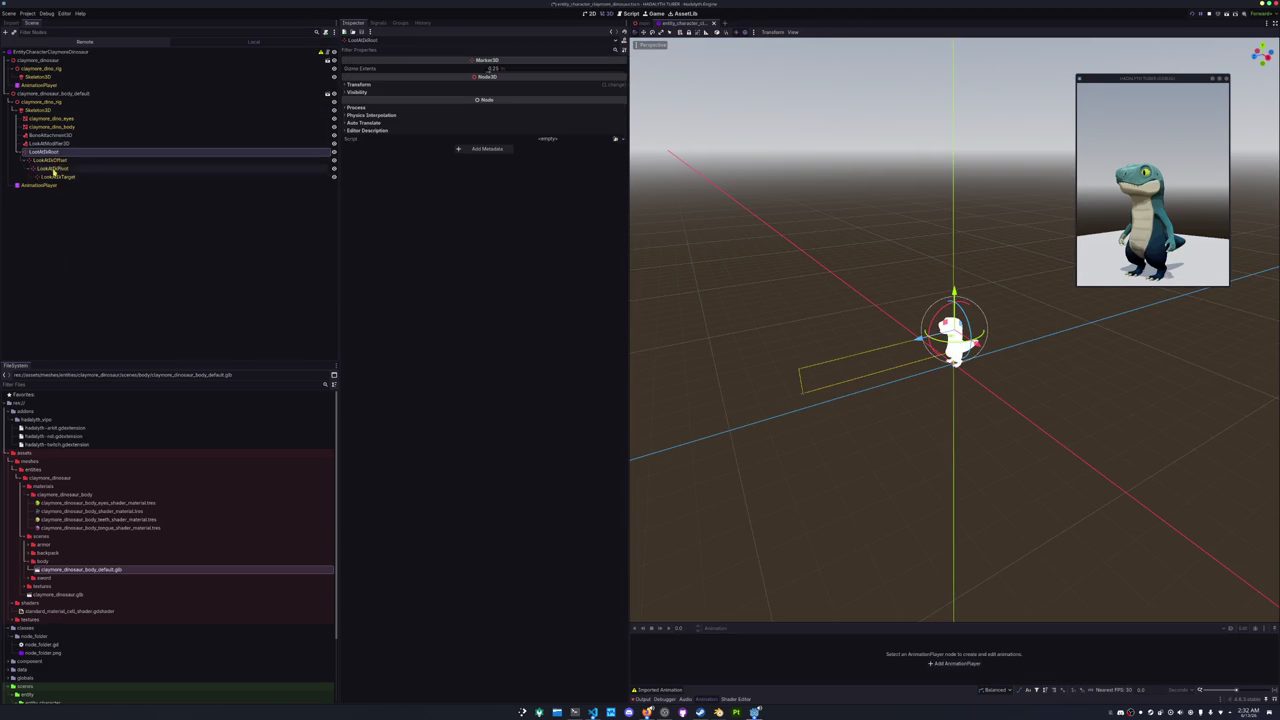
- Rearrange the pasted LookAtOffset and LookAtTarget nodes in the hierarchy
{"action": "left_click", "coordinate": [55, 177]}
{"action": "left_click", "coordinate": [43, 162]}
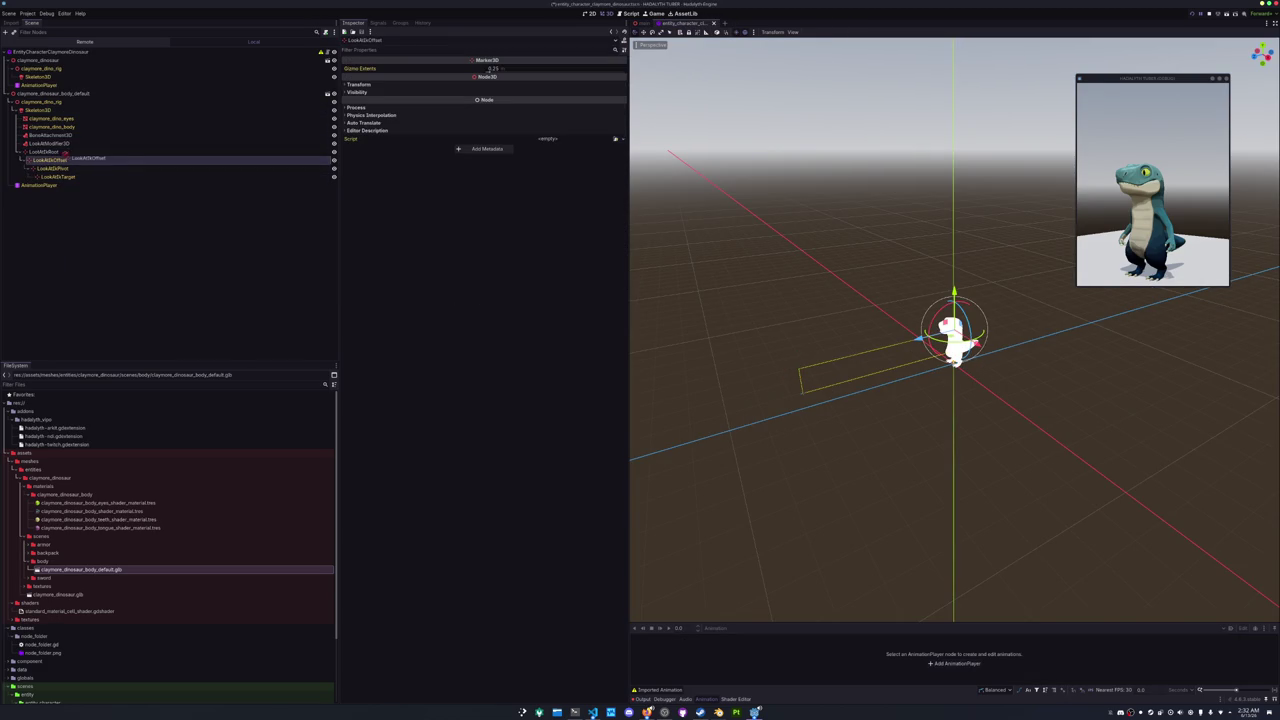
{"action": "left_click_drag", "start_coordinate": [55, 145], "coordinate": [43, 162]}
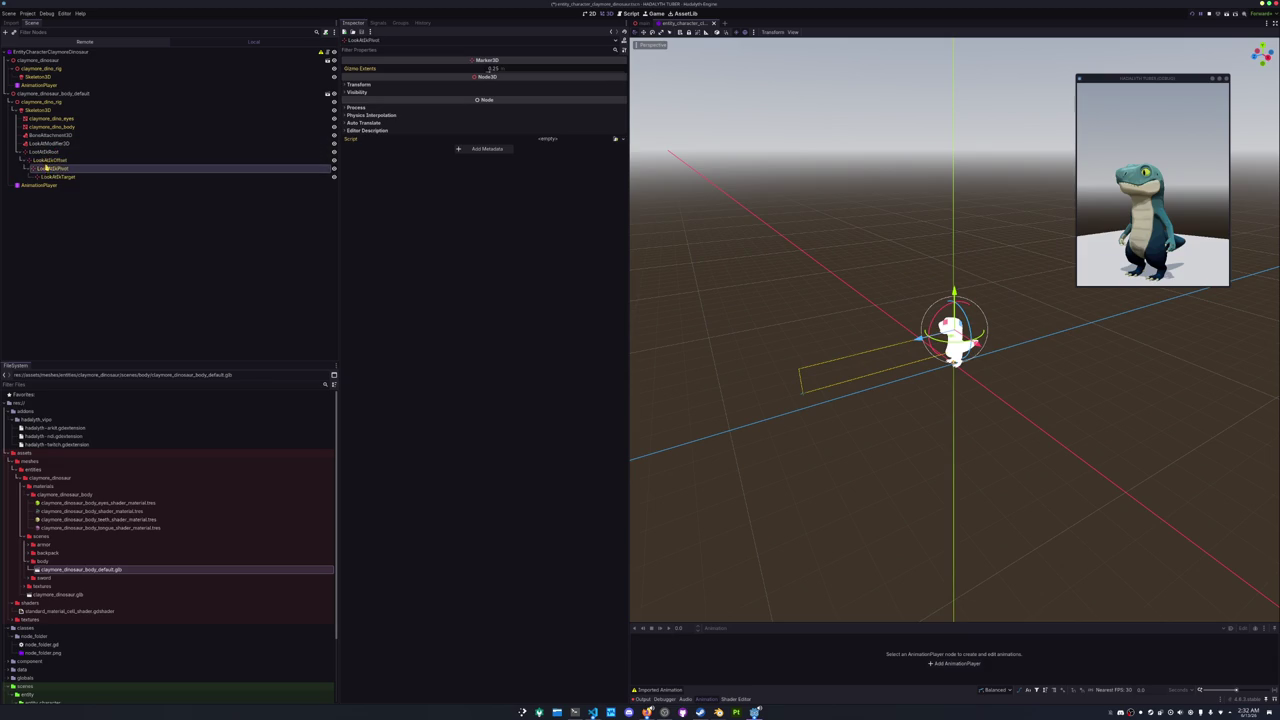
{"action": "right_click", "coordinate": [41, 162]}
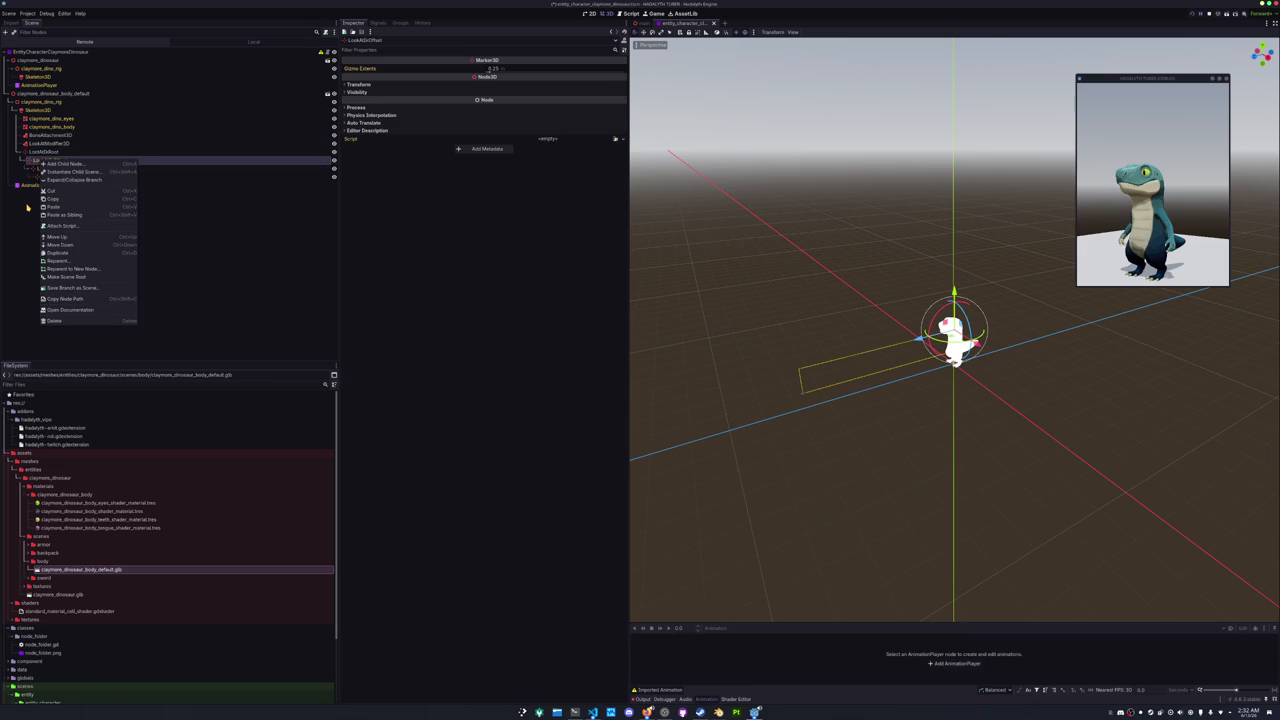
{"action": "key", "text": "Escape"}
- Delete LookAtIkRoot and its children from the character scene, confirming the deletion
{"action": "left_click", "coordinate": [85, 180], "text": "shift"}
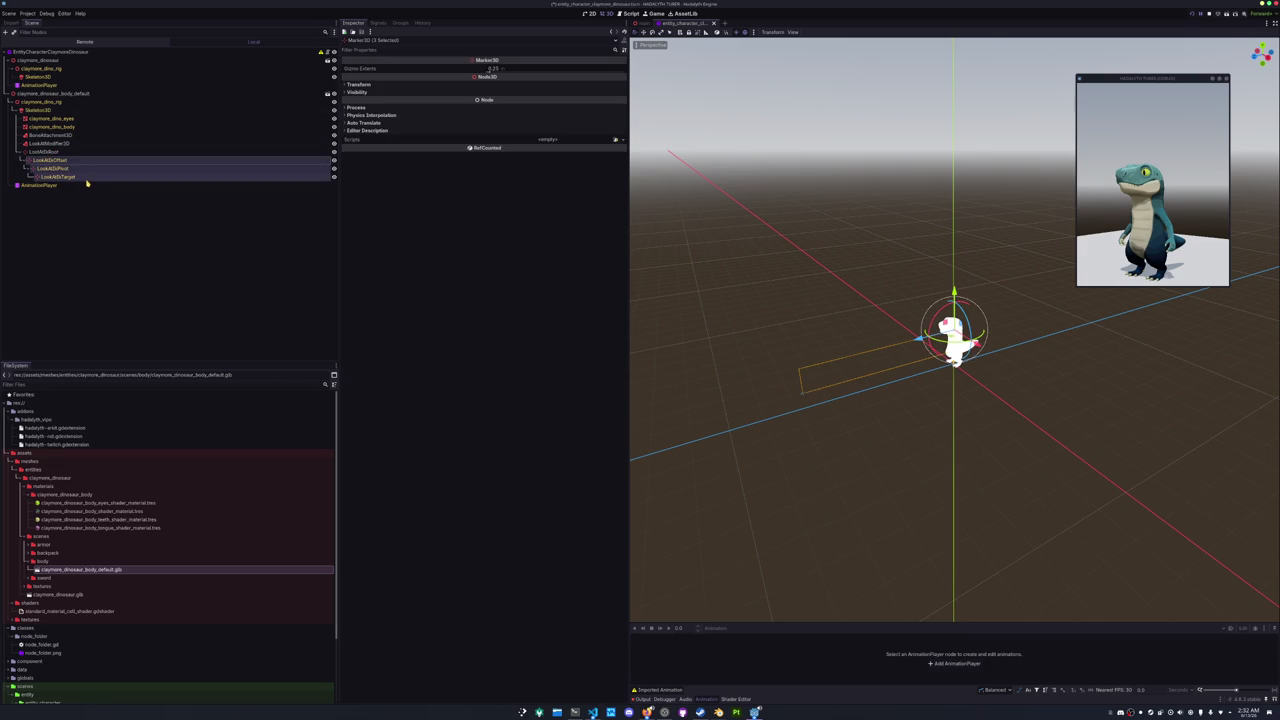
{"action": "left_click", "coordinate": [61, 153]}
{"action": "key", "text": "Delete"}
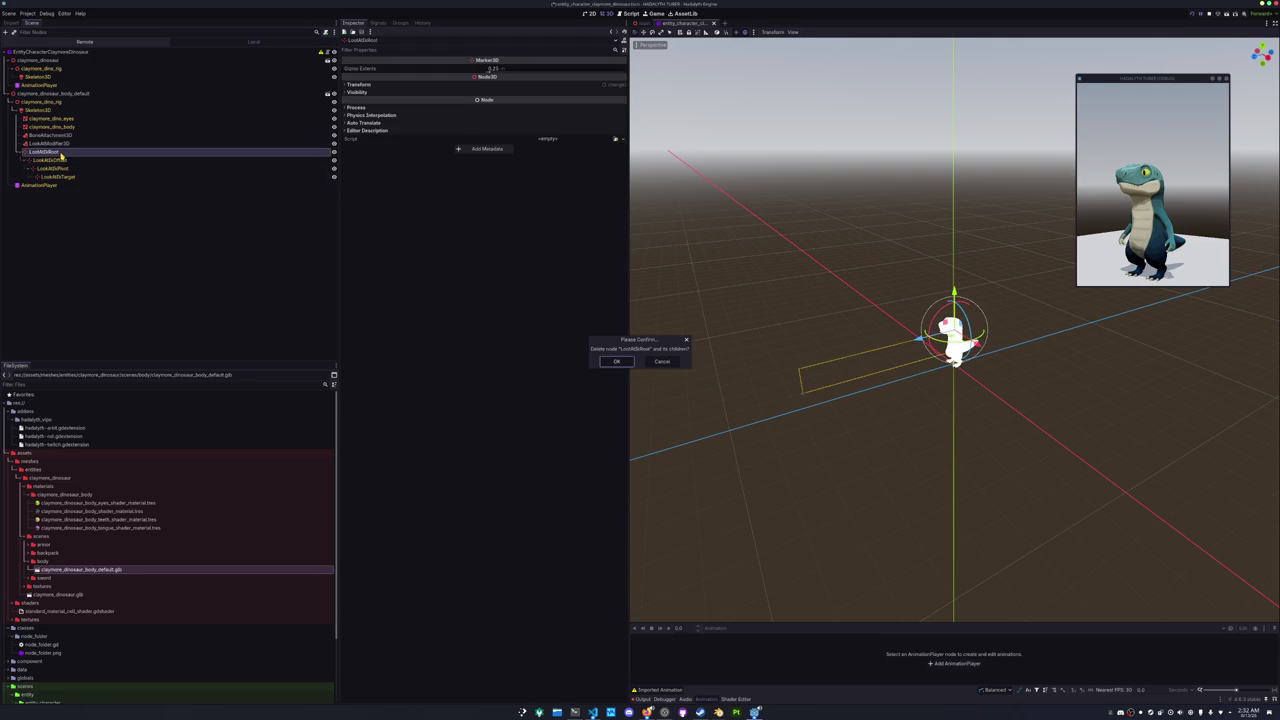
{"action": "key", "text": "Return"}
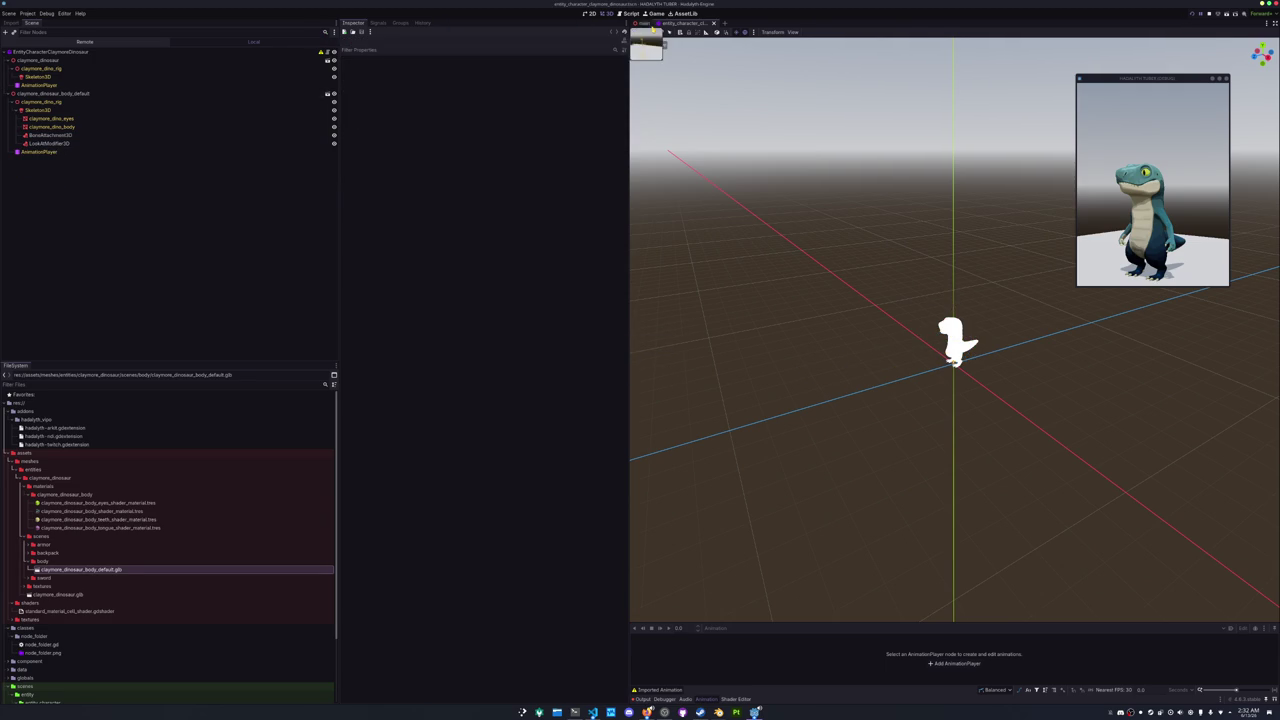
{"action": "left_click", "coordinate": [643, 23]}
{"action": "left_click", "coordinate": [40, 143]}
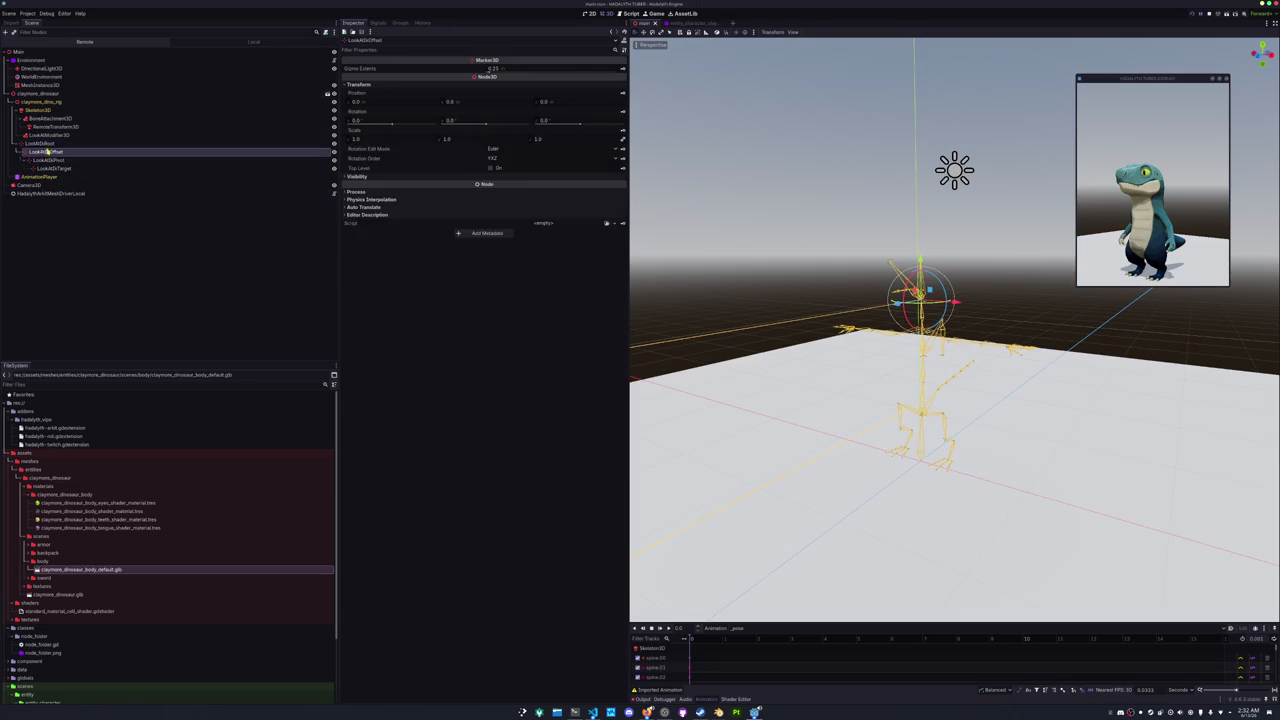
- Copy the LookAtIkRoot chain from main.tscn and paste it under the rig's Skeleton3D
{"action": "right_click", "coordinate": [47, 146]}
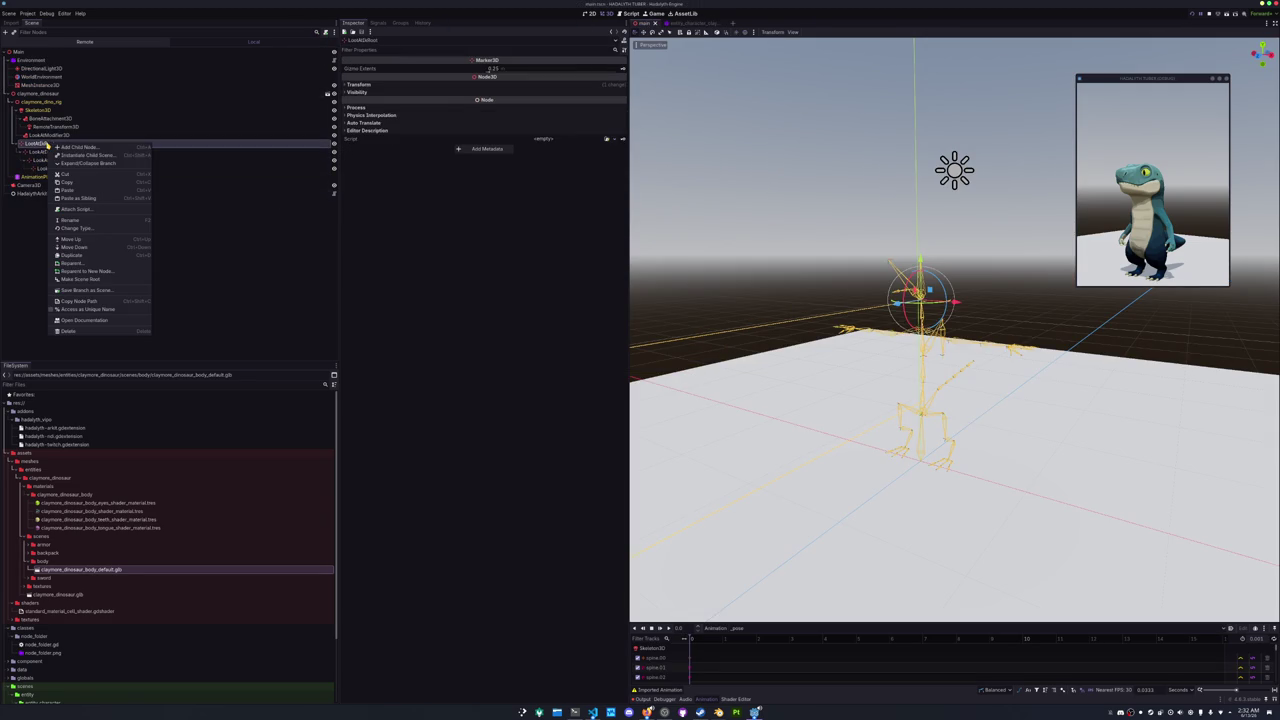
{"action": "left_click", "coordinate": [66, 182]}
{"action": "left_click", "coordinate": [699, 22]}
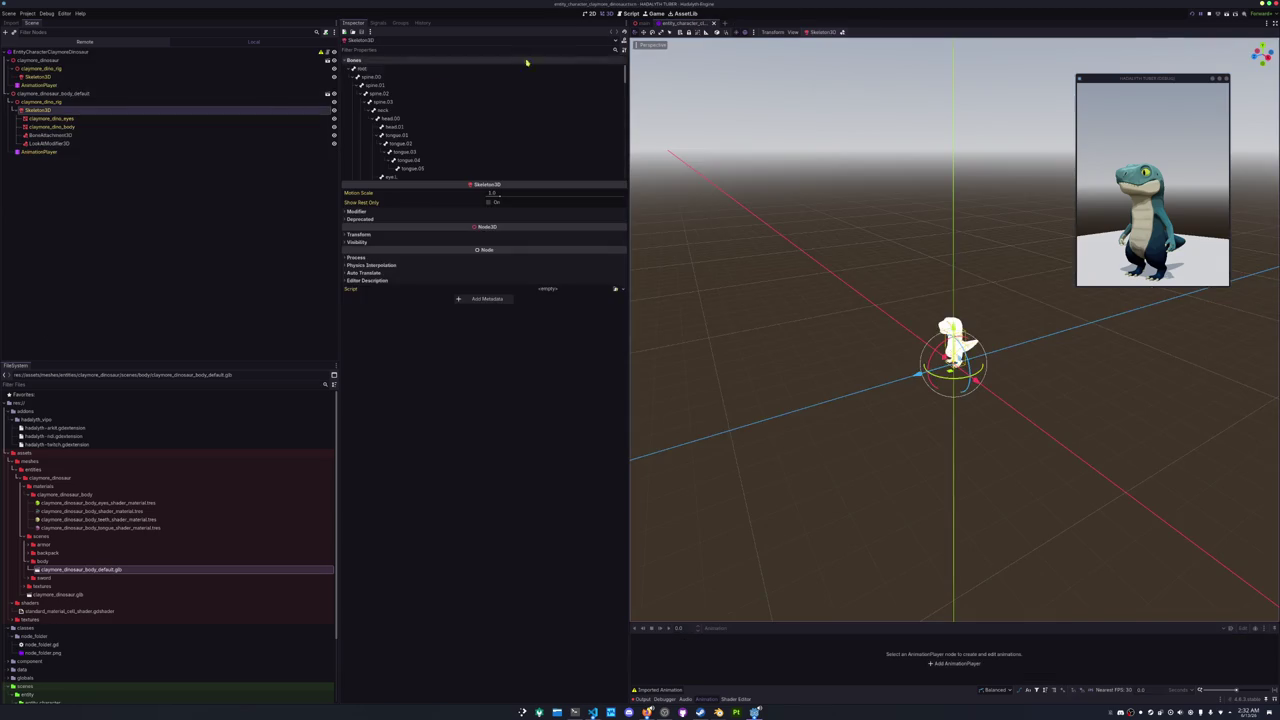
{"action": "right_click", "coordinate": [42, 110]}
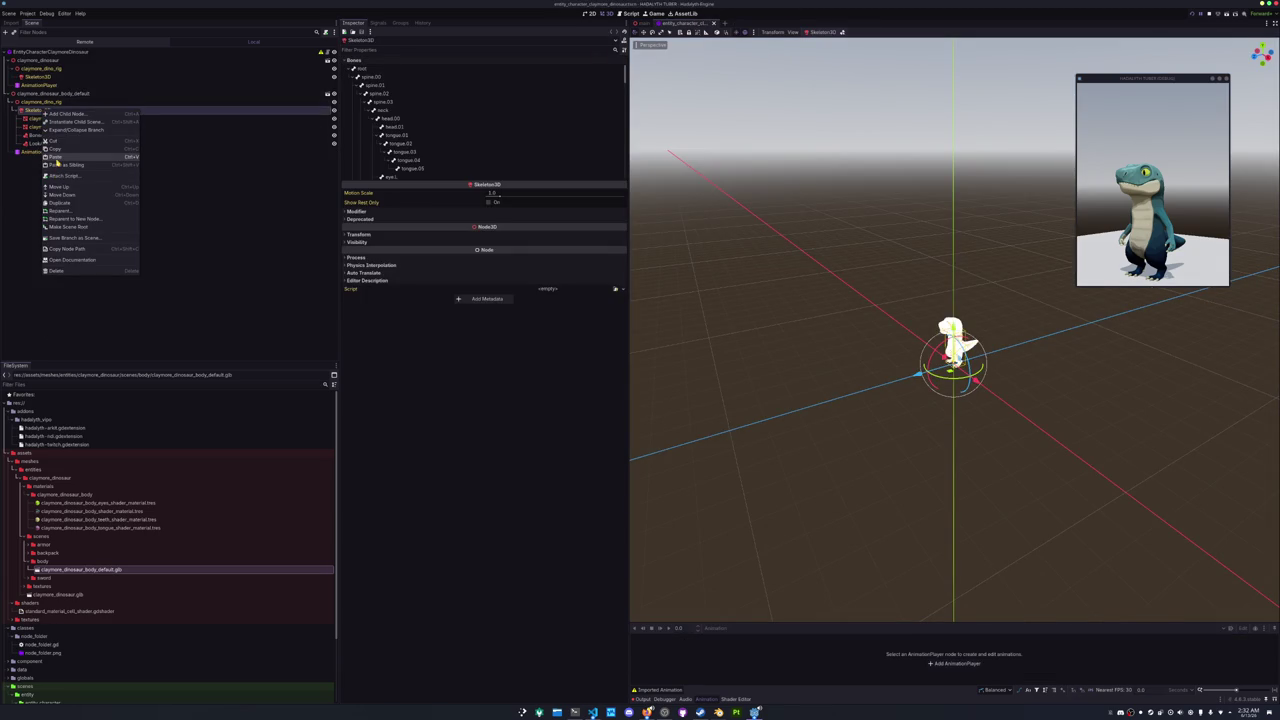
{"action": "left_click", "coordinate": [55, 157]}
{"action": "right_click", "coordinate": [53, 161]}
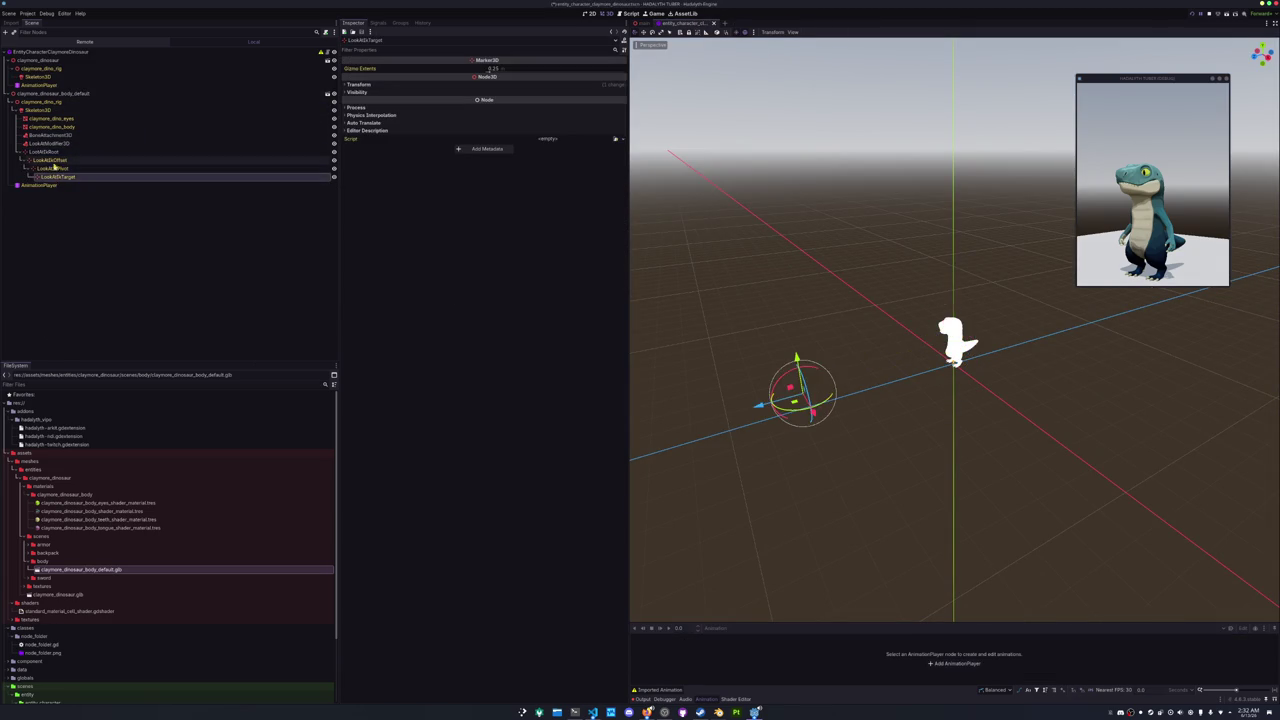
{"action": "left_click", "coordinate": [27, 244]}
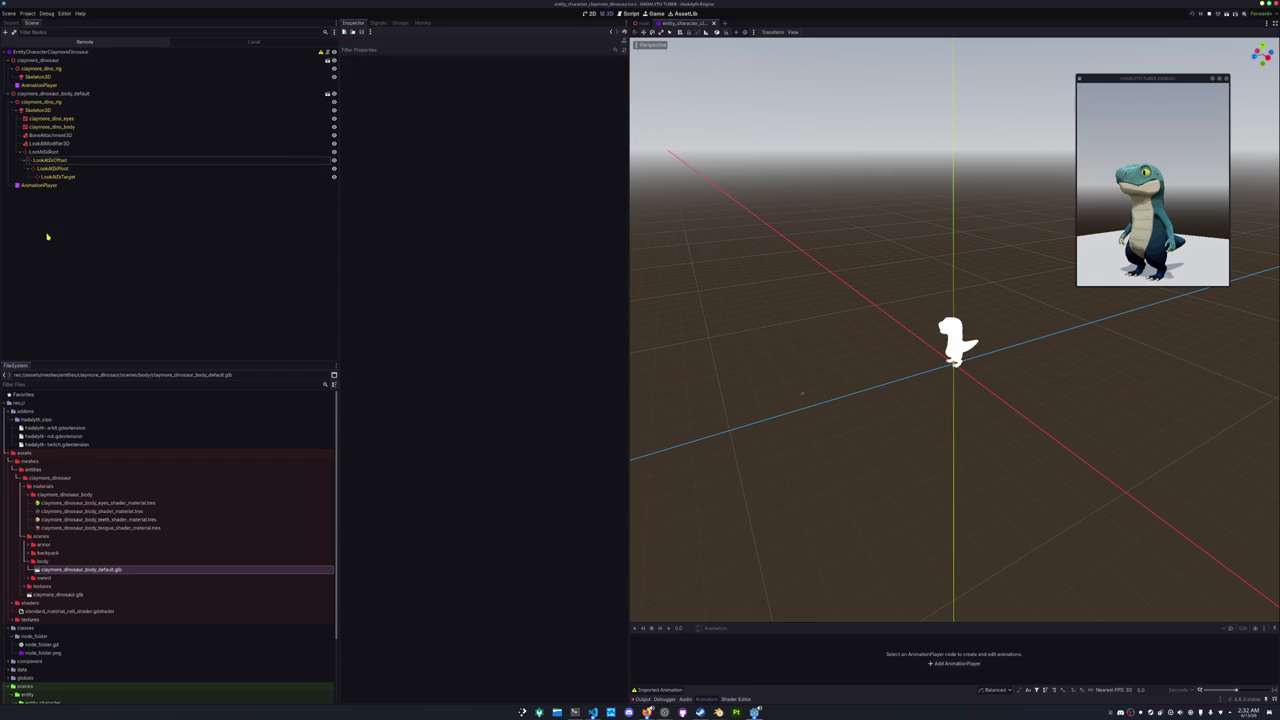
{"action": "left_click", "coordinate": [690, 26]}
{"action": "scroll", "coordinate": [85, 581], "scroll_direction": "down", "scroll_amount": 3}
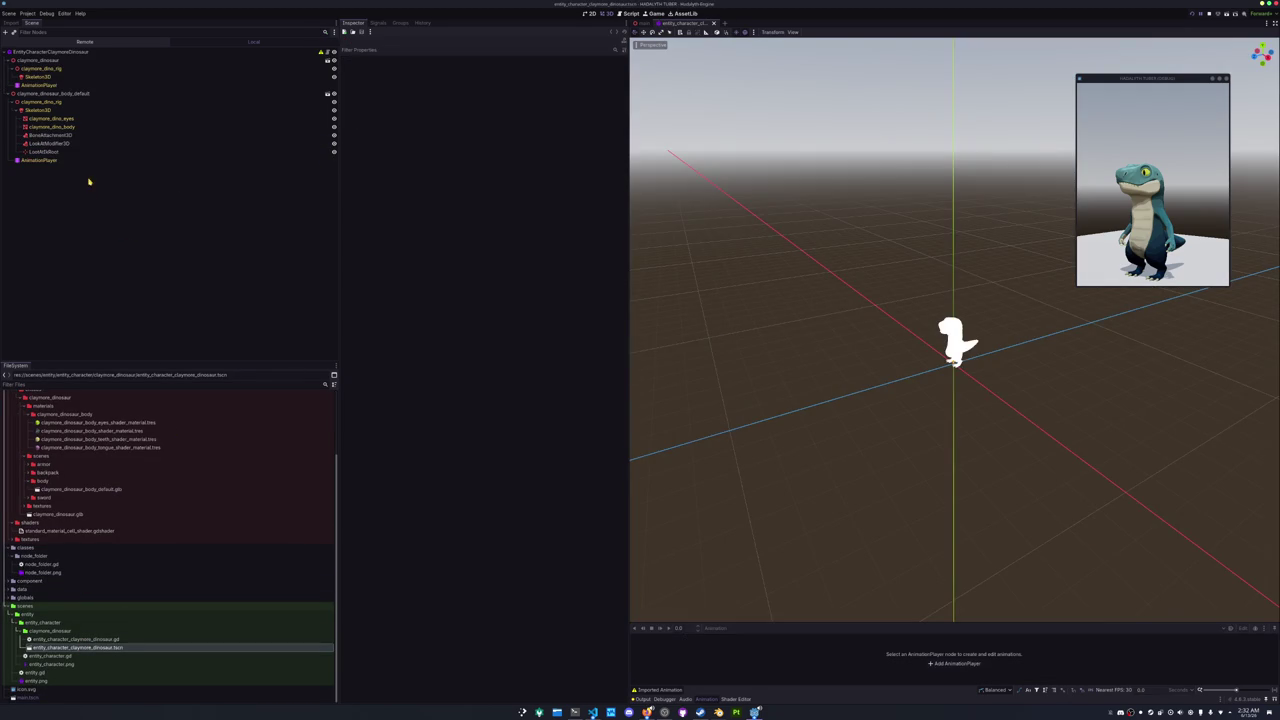
{"action": "left_click", "coordinate": [45, 151]}
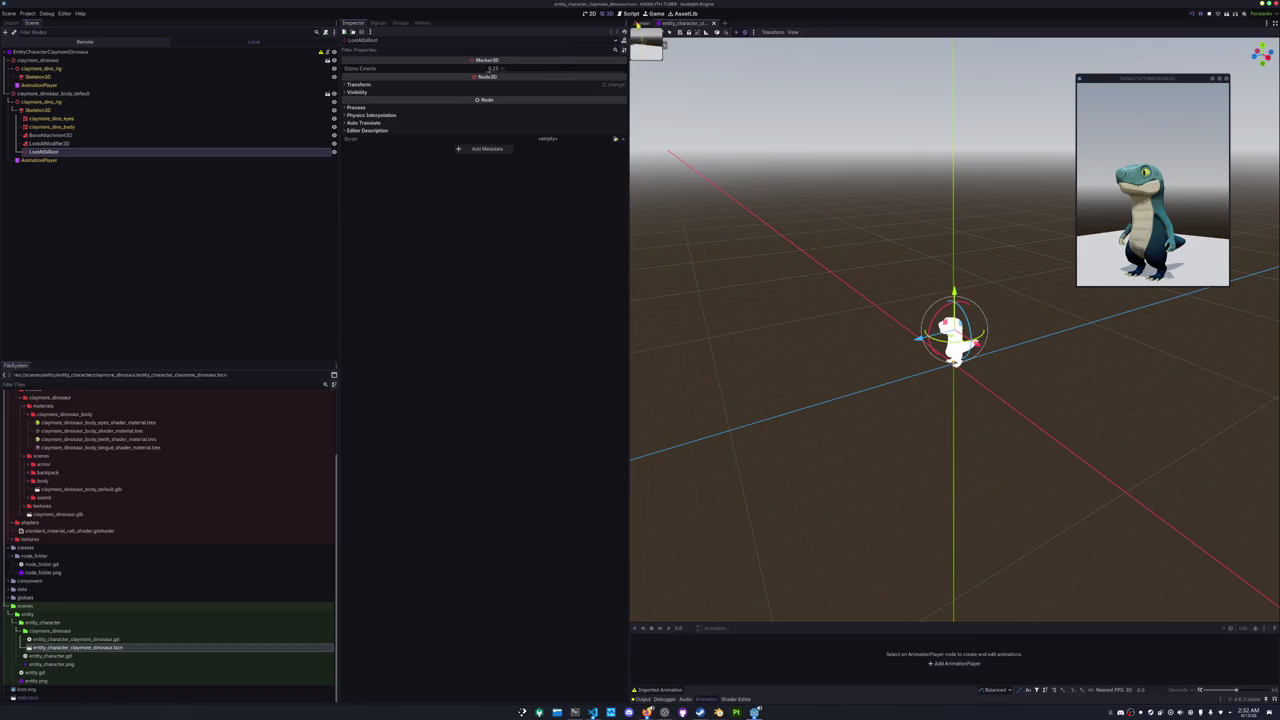
- Paste the LookAtIkOffset branch under LookAtIkRoot and nest LookAtIkTarget under LookAtIkPivot
{"action": "left_click", "coordinate": [637, 23]}
{"action": "right_click", "coordinate": [75, 152]}
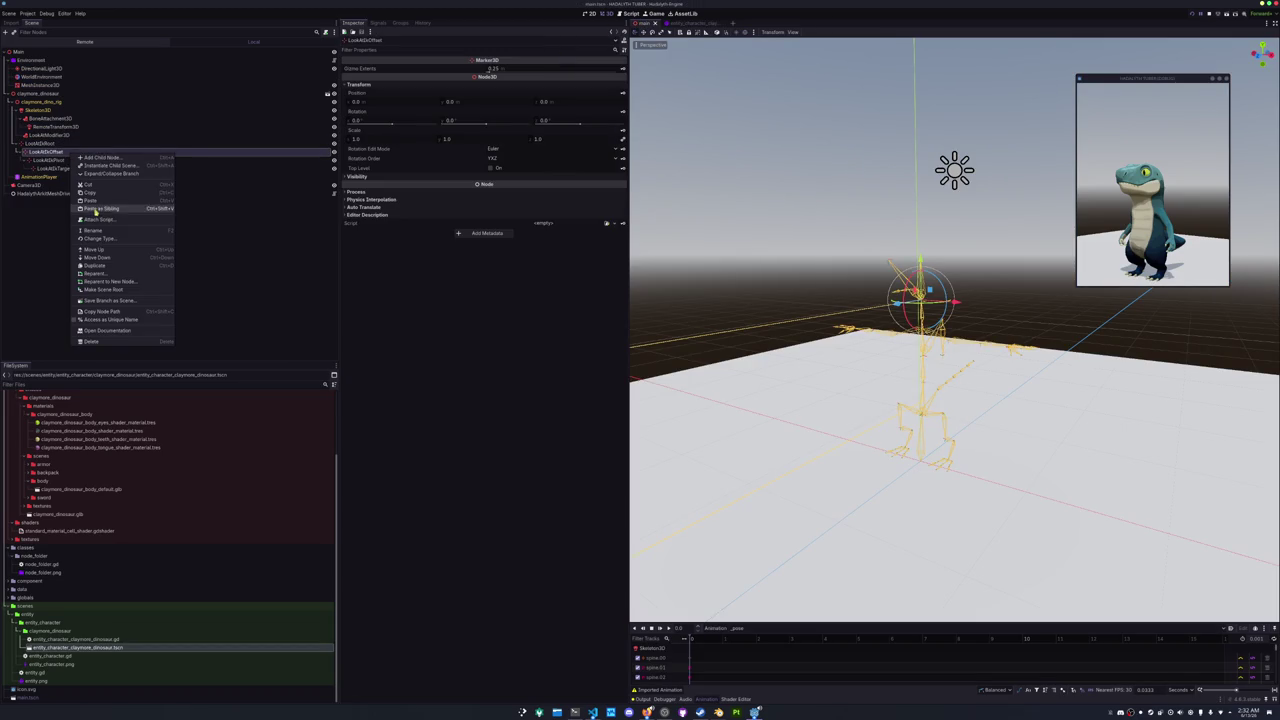
{"action": "left_click", "coordinate": [99, 192]}
{"action": "key", "text": "ctrl+Tab"}
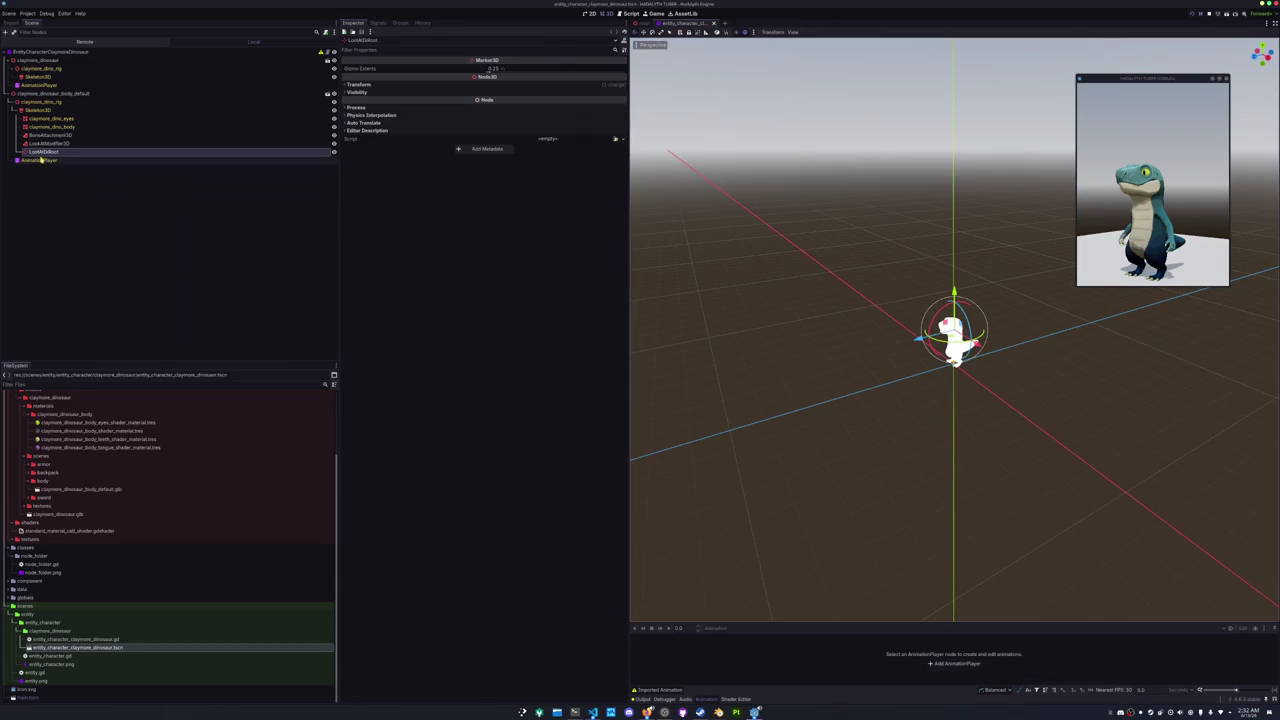
{"action": "right_click", "coordinate": [47, 152]}
{"action": "left_click", "coordinate": [68, 198]}
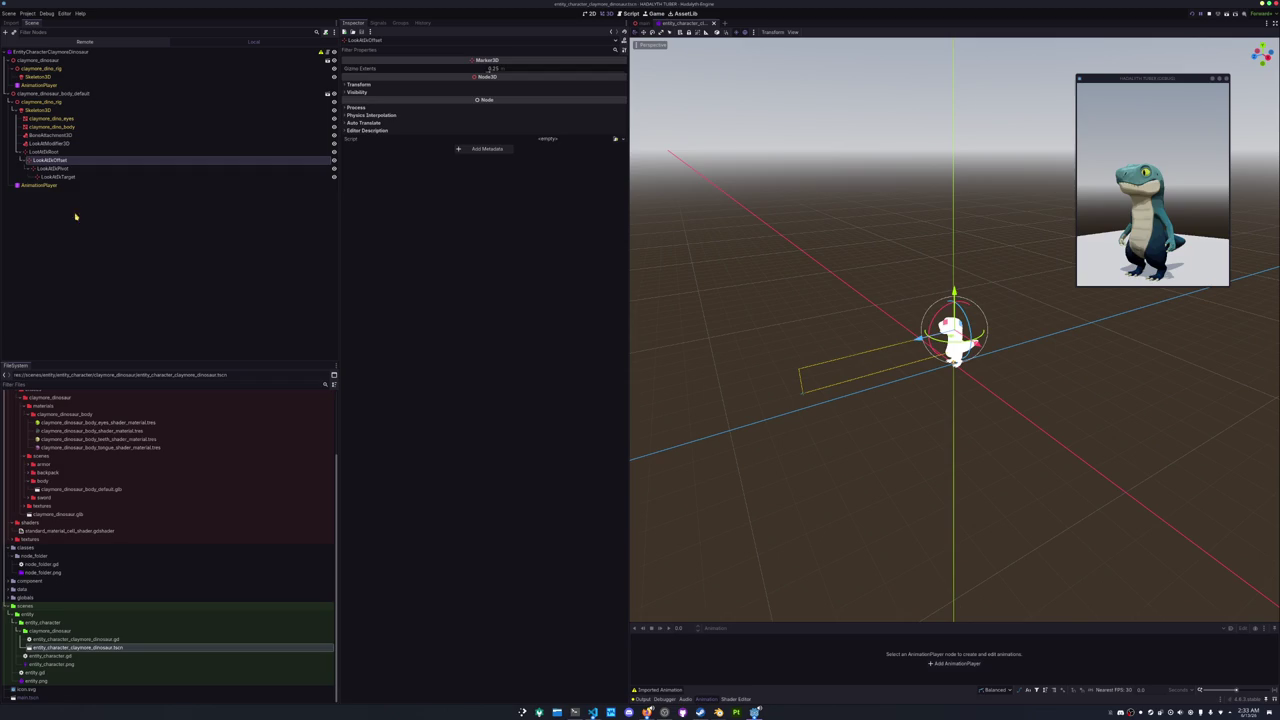
{"action": "left_click_drag", "start_coordinate": [60, 176], "coordinate": [52, 161]}
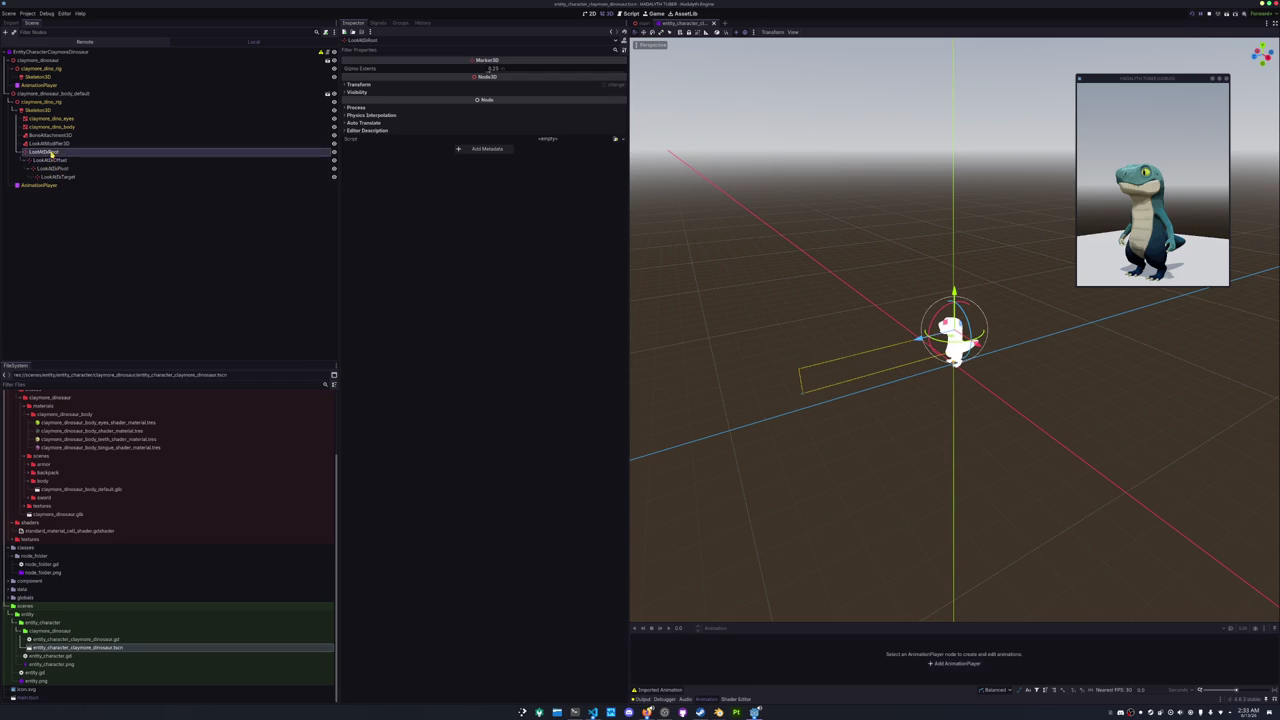
- Move BoneAttachment3D, LookAtModifier3D and LookAtIkRoot under the claymore_dino_rig's Skeleton3D
{"action": "left_click", "coordinate": [45, 151]}
{"action": "left_click", "coordinate": [40, 136], "text": "shift"}
{"action": "left_click_drag", "start_coordinate": [35, 137], "coordinate": [44, 78]}
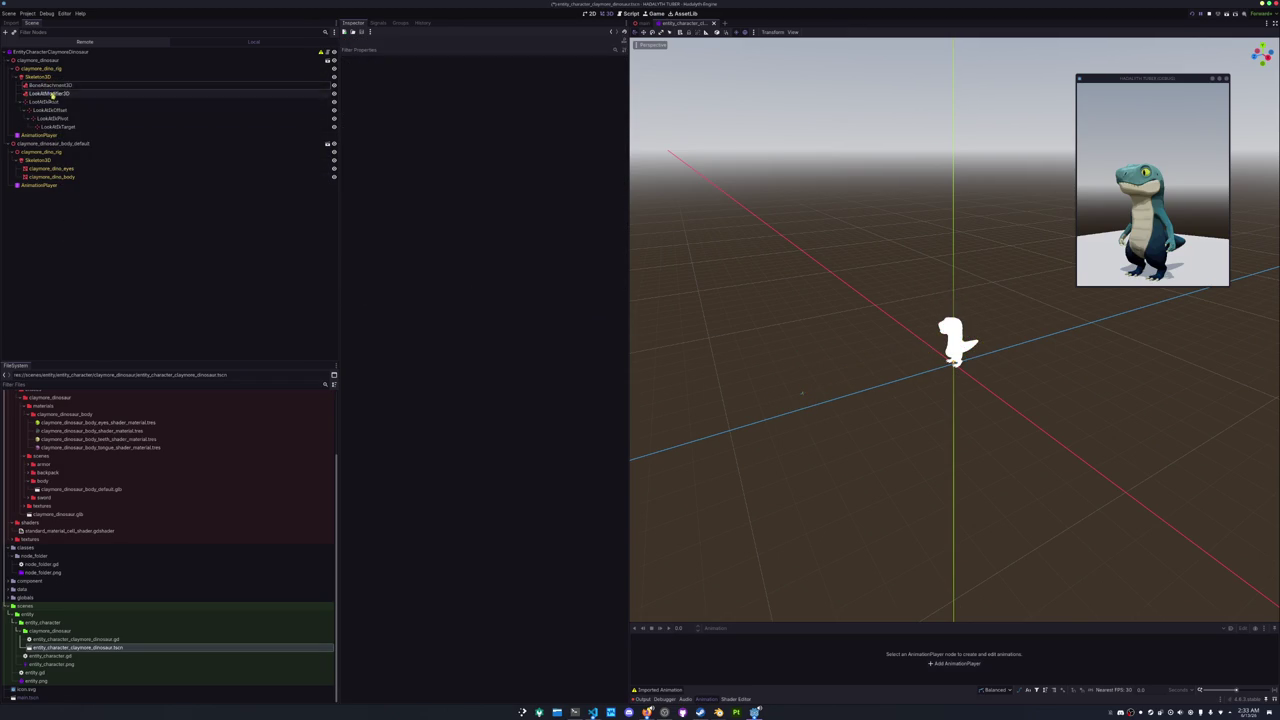
- Copy the main scene's RemoteTransform3D and paste it under BoneAttachment3D in the character scene
{"action": "left_click", "coordinate": [50, 86]}
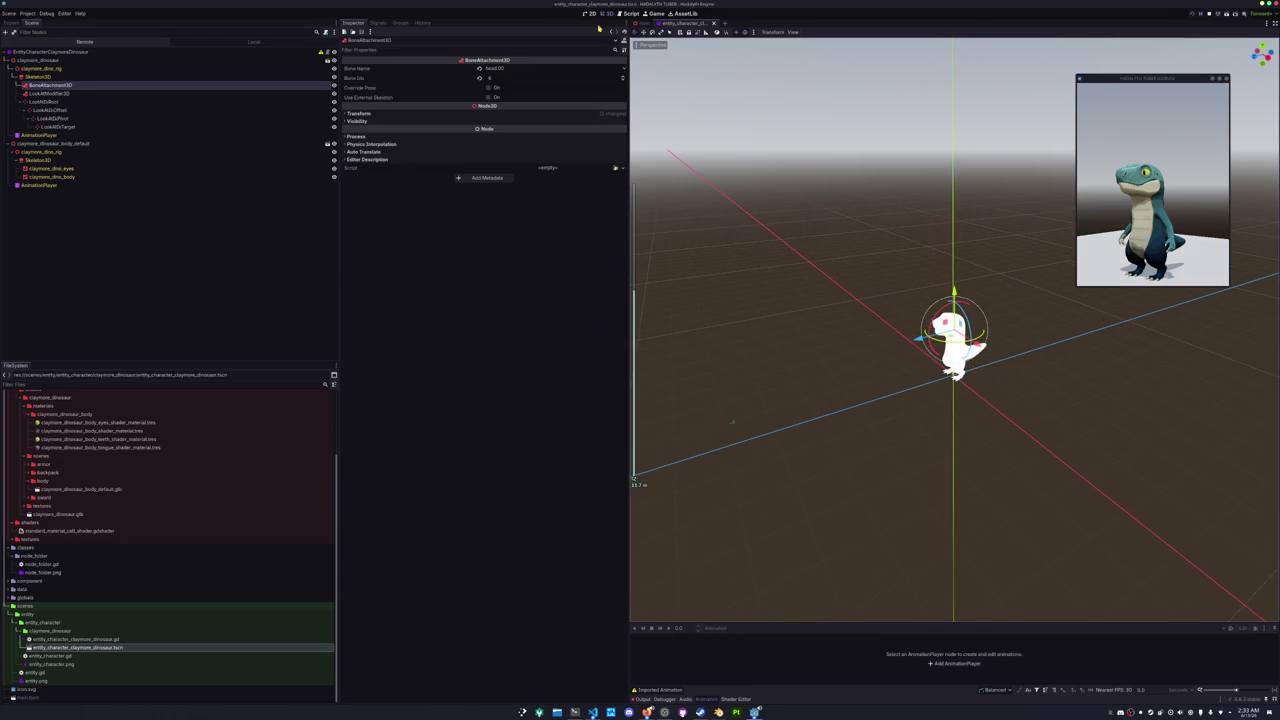
{"action": "left_click", "coordinate": [644, 22]}
{"action": "left_click", "coordinate": [91, 128]}
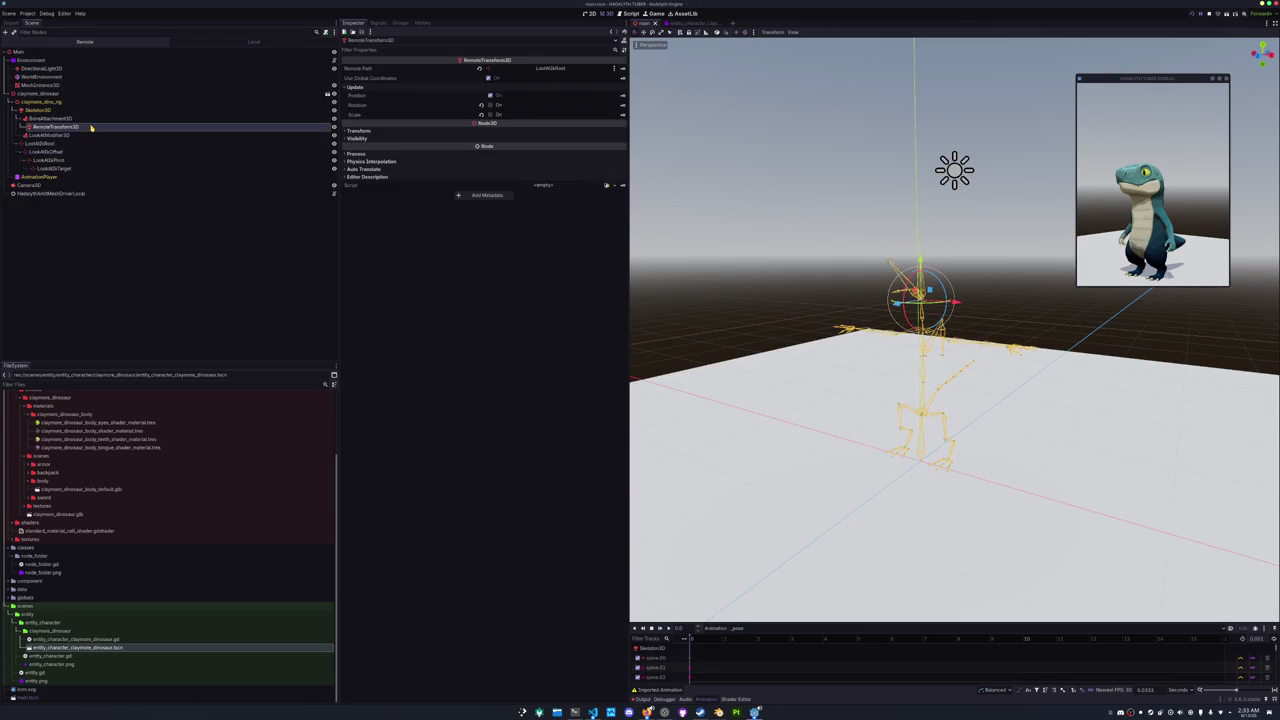
{"action": "left_click", "coordinate": [688, 22]}
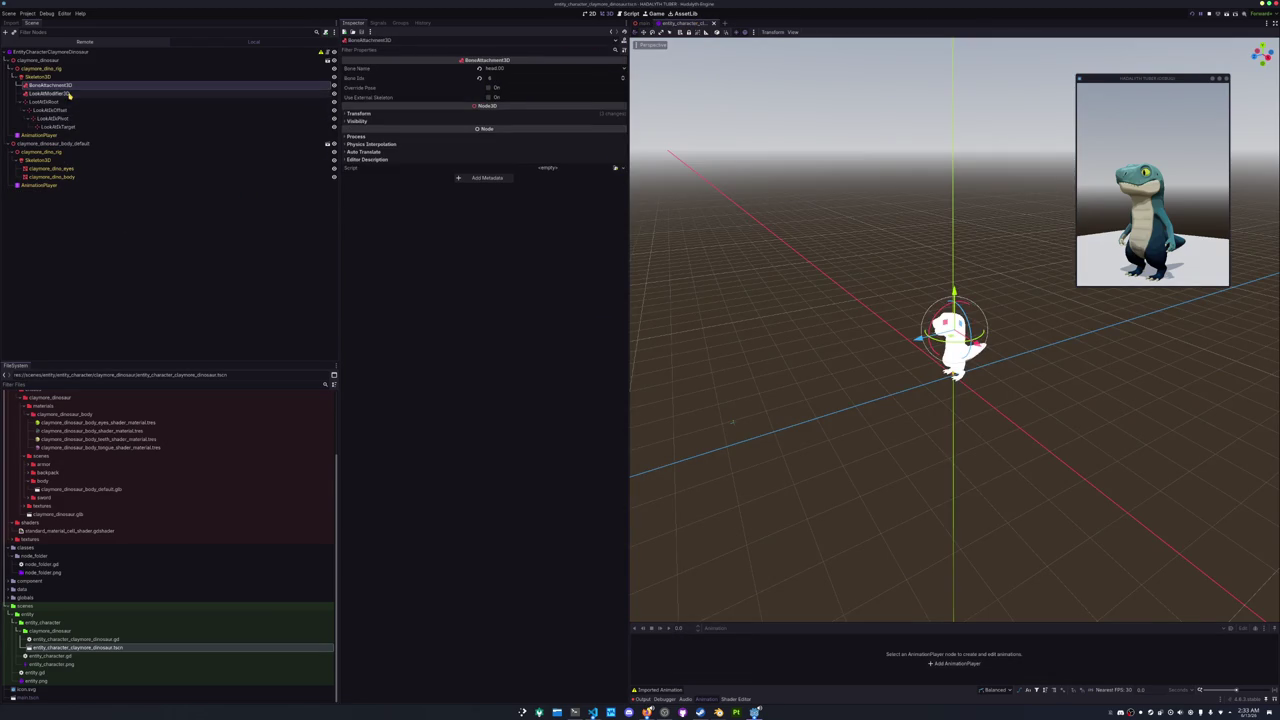
{"action": "left_click", "coordinate": [55, 93]}
{"action": "left_click", "coordinate": [70, 86]}
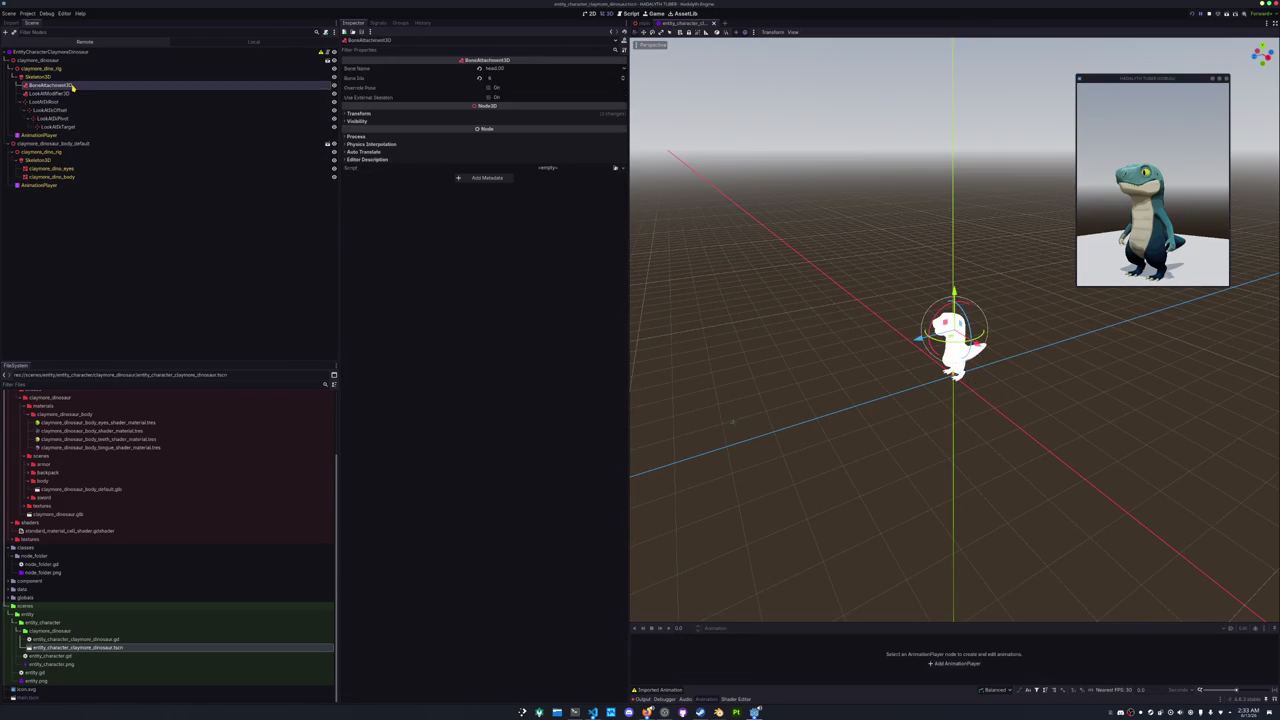
{"action": "key", "text": "ctrl+v"}
- Point RemoteTransform3D at LookAtIkRoot, aim LookAtModifier3D at LookAtIkTarget, and save
{"action": "left_click", "coordinate": [77, 94]}
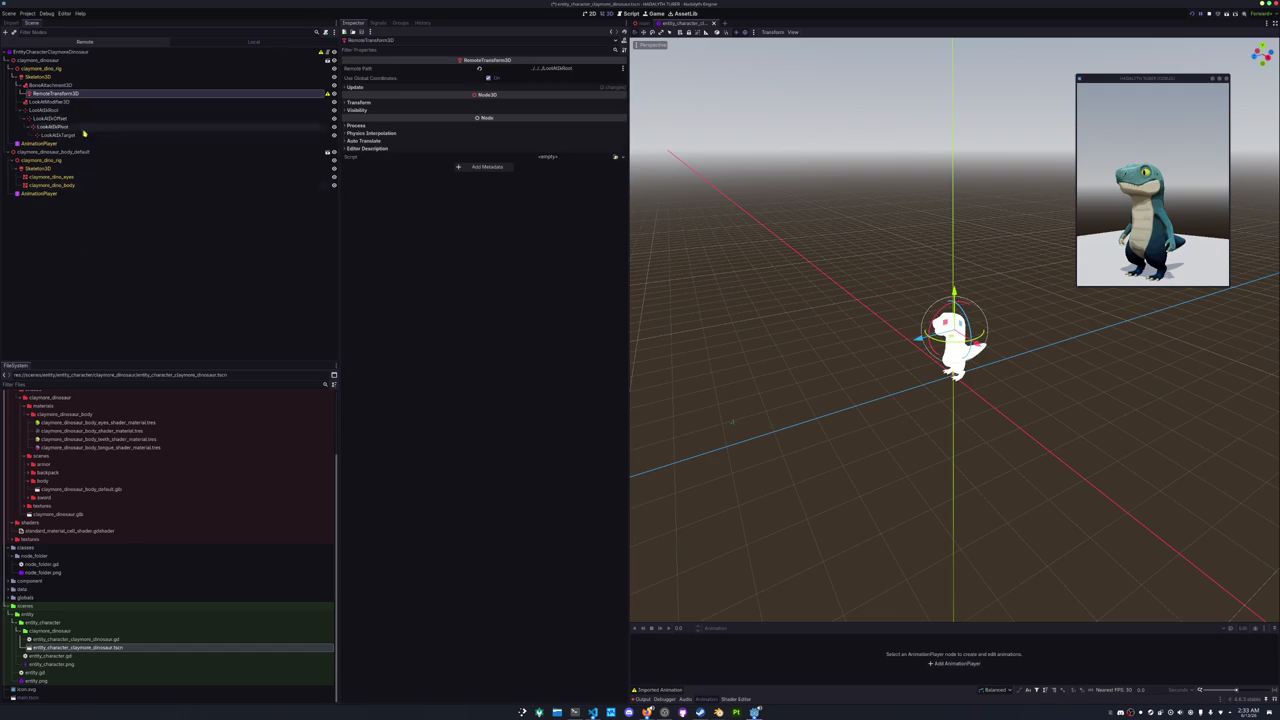
{"action": "left_click", "coordinate": [557, 69]}
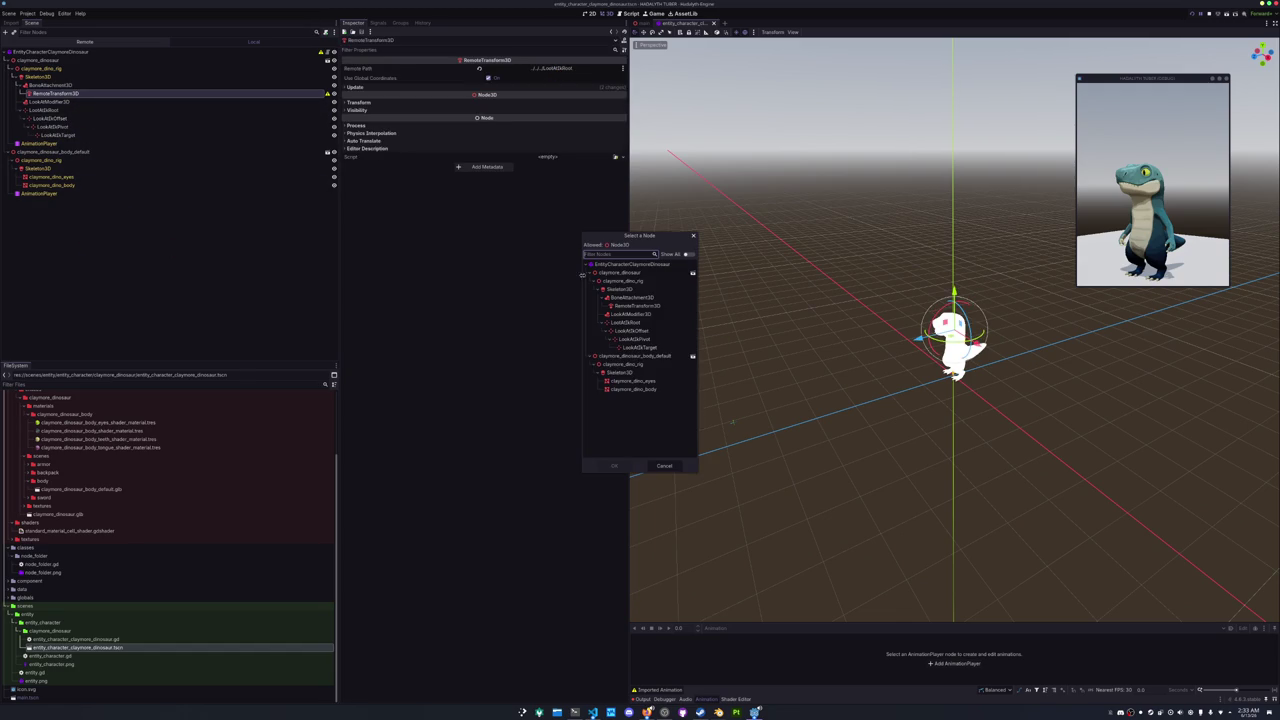
{"action": "double_click", "coordinate": [629, 322]}
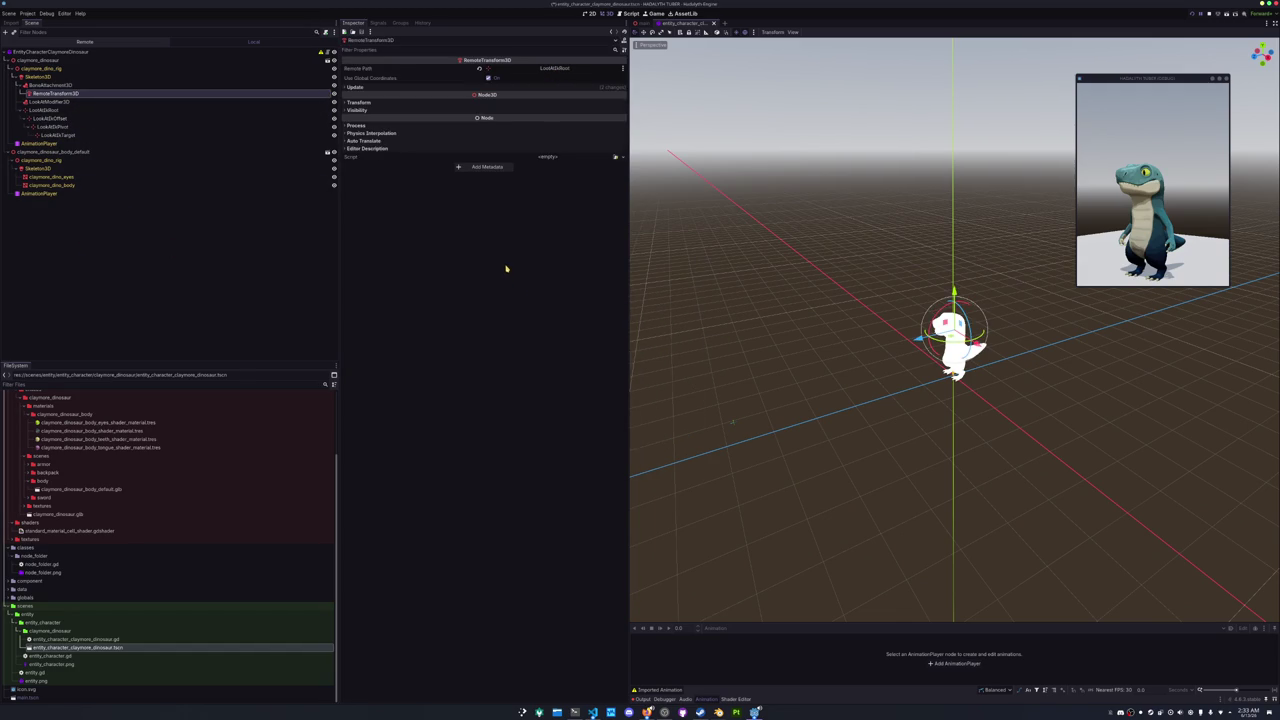
{"action": "left_click", "coordinate": [378, 88]}
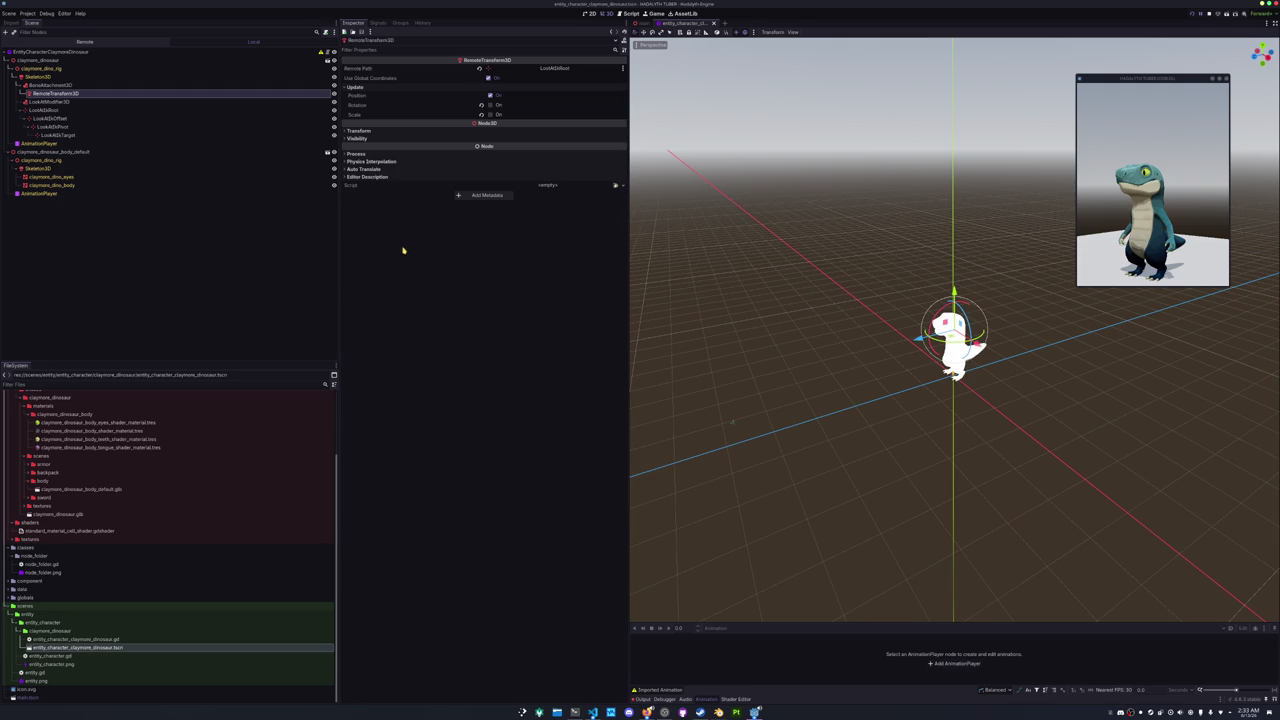
{"action": "left_click", "coordinate": [80, 102]}
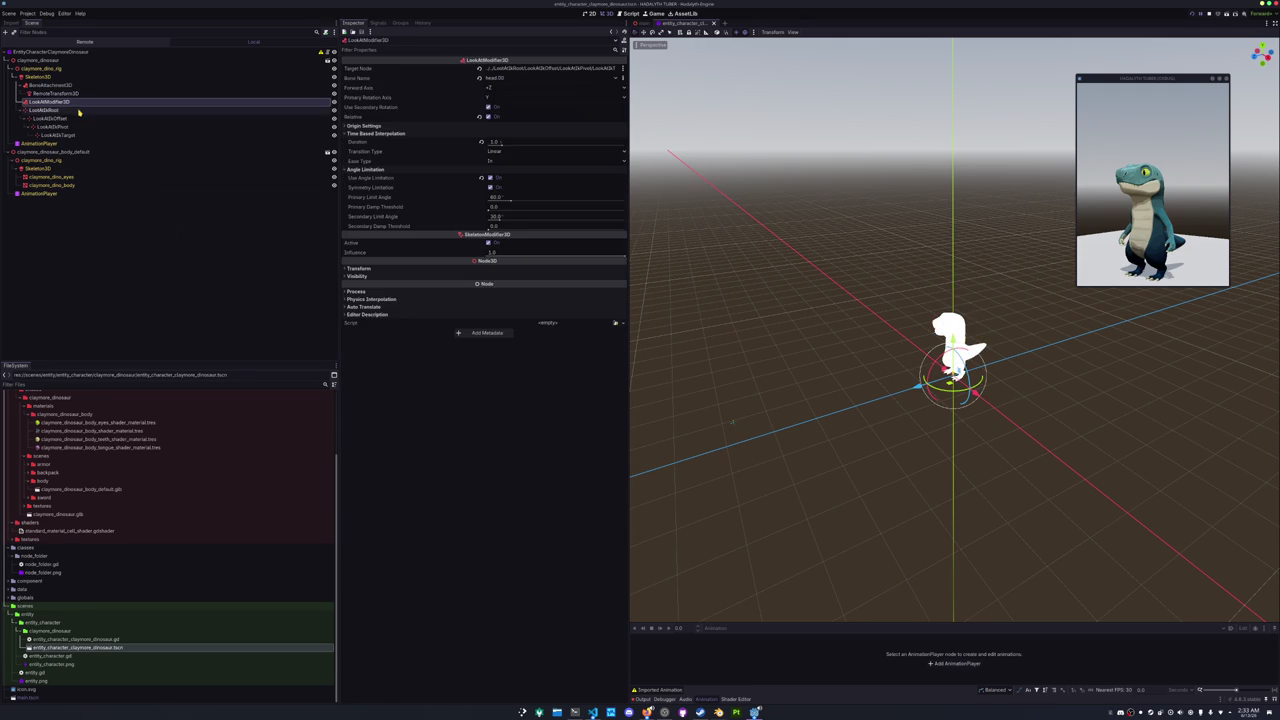
{"action": "left_click", "coordinate": [575, 69]}
{"action": "double_click", "coordinate": [646, 341]}
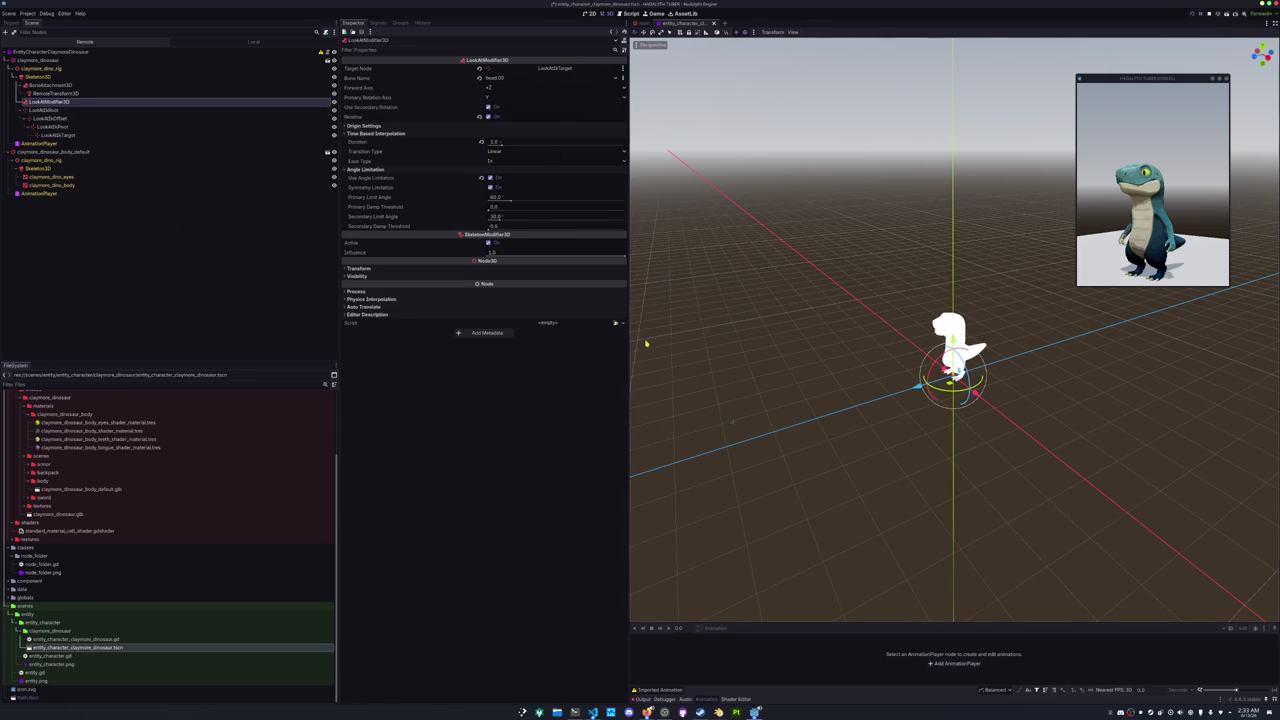
{"action": "key", "text": "ctrl+s"}
- Review the LookAtIkRoot, Offset, Pivot and Target nodes, ending on the body instance
{"action": "left_click", "coordinate": [45, 110]}
{"action": "left_click", "coordinate": [50, 119]}
{"action": "left_click", "coordinate": [50, 127]}
{"action": "left_click", "coordinate": [55, 135]}
{"action": "left_click", "coordinate": [50, 152]}
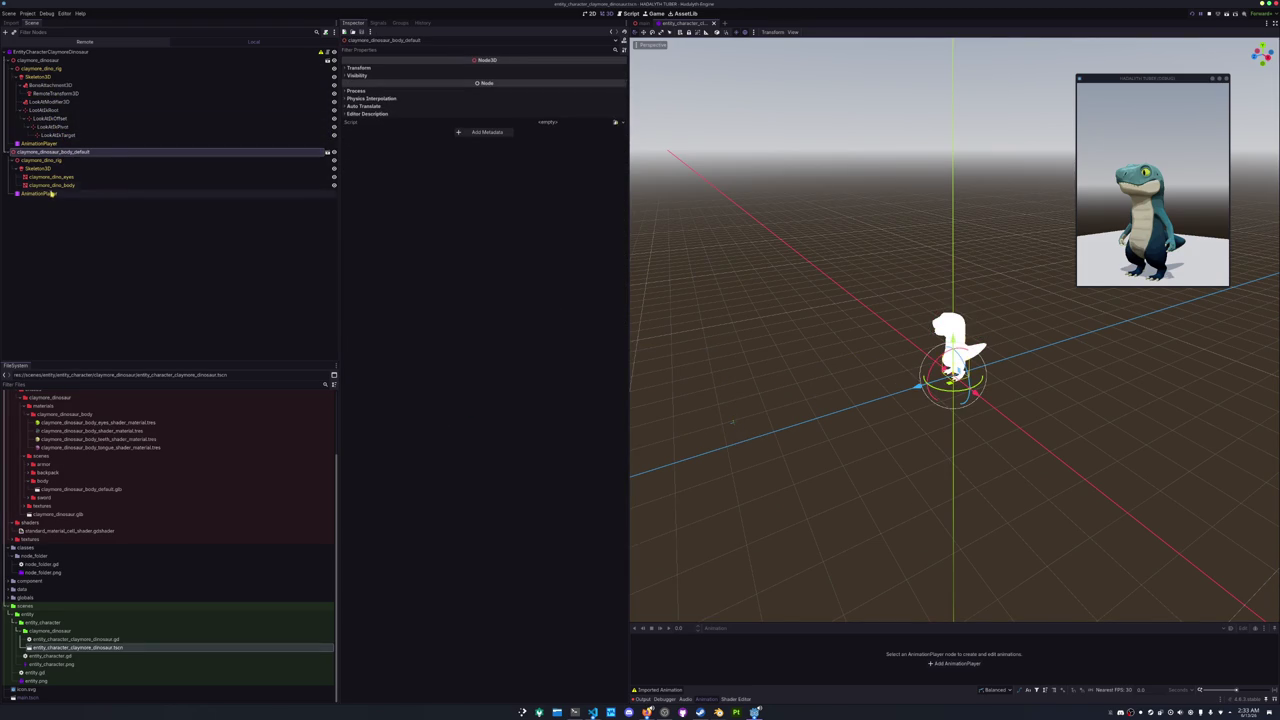
- Delete the claymore_dinosaur_body_default instance and confirm the removal
{"action": "left_click", "coordinate": [38, 193]}
{"action": "left_click", "coordinate": [67, 152]}
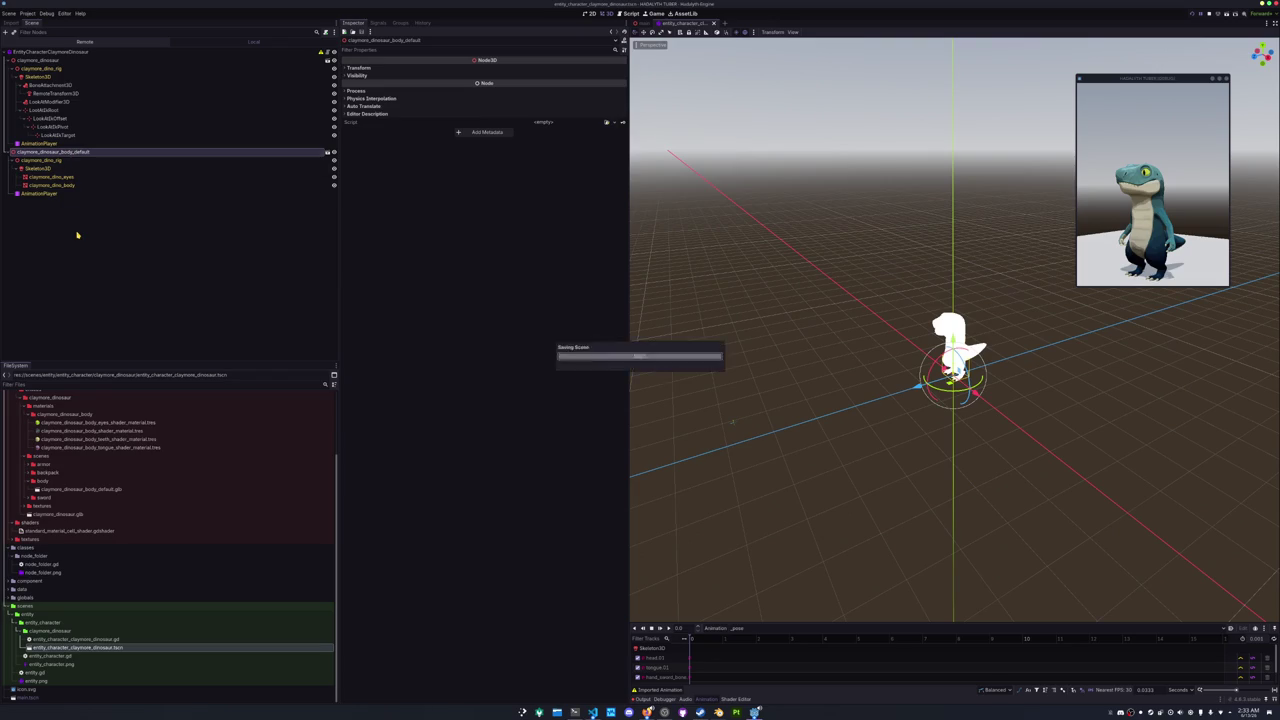
{"action": "key", "text": "Delete"}
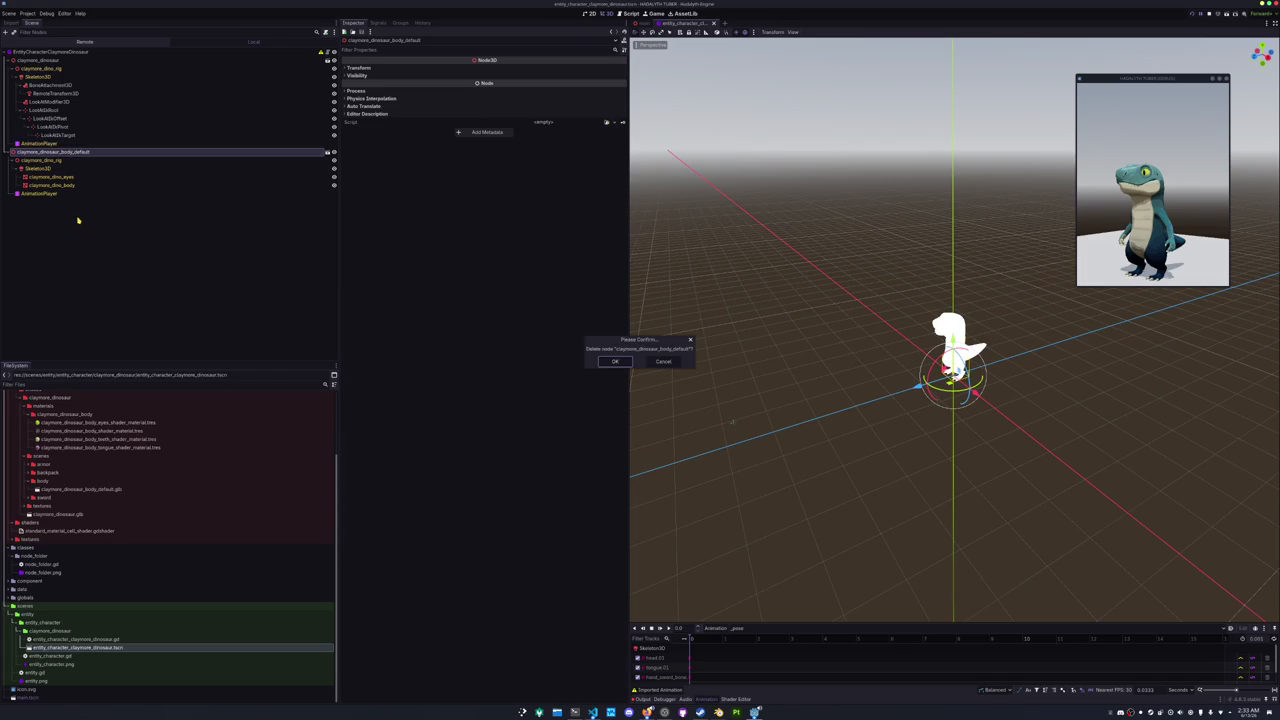
{"action": "key", "text": "Return"}
- Check the remaining RemoteTransform3D and LookAtIkTarget nodes
{"action": "scroll", "coordinate": [838, 381], "scroll_direction": "down", "scroll_amount": 2}
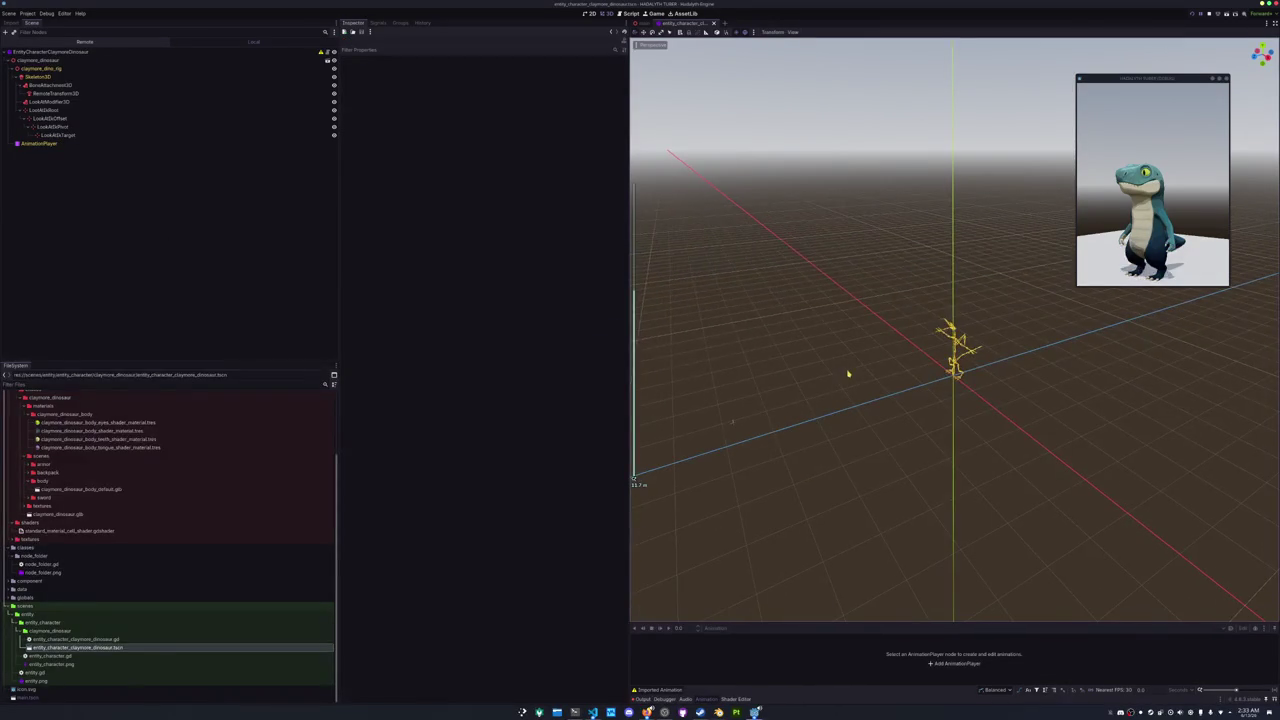
{"action": "left_click", "coordinate": [62, 87]}
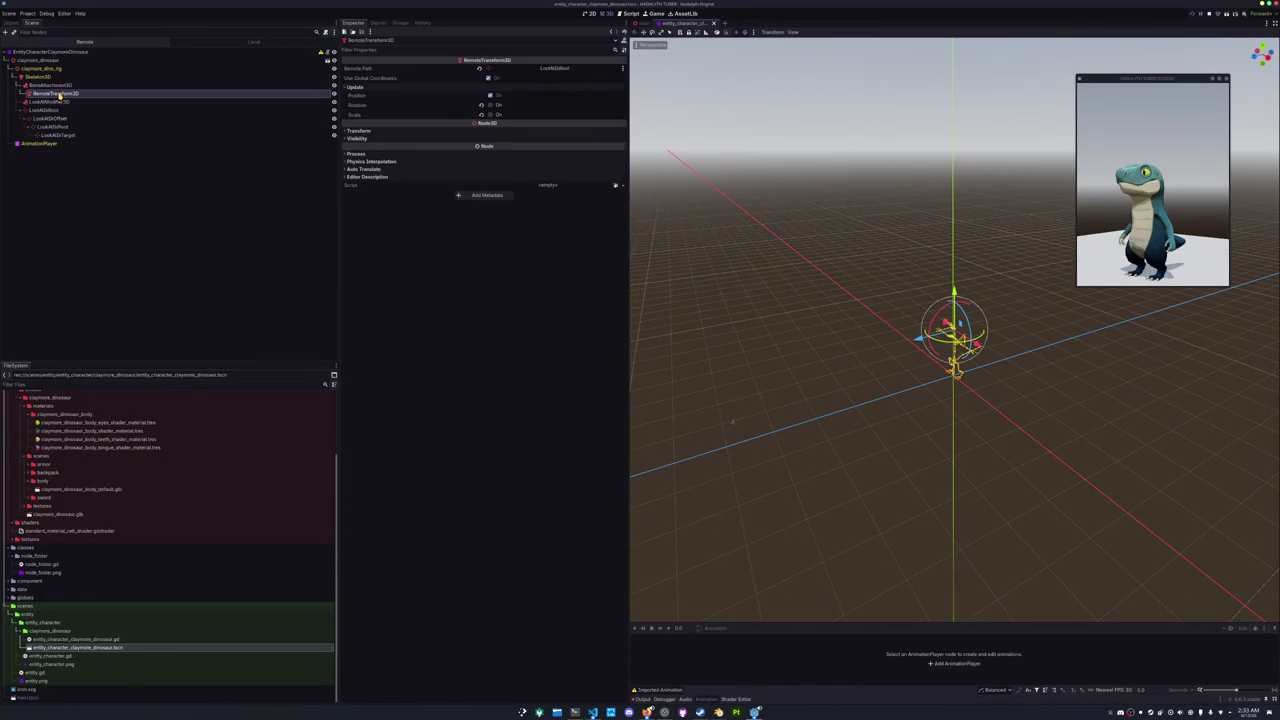
{"action": "left_click", "coordinate": [58, 101]}
{"action": "left_click", "coordinate": [52, 118]}
{"action": "left_click", "coordinate": [58, 134]}
- Open the root EntityCharacterClaymoreDinosaur node's script in Visual Studio Code
{"action": "left_click", "coordinate": [83, 200]}
{"action": "left_click", "coordinate": [86, 52]}
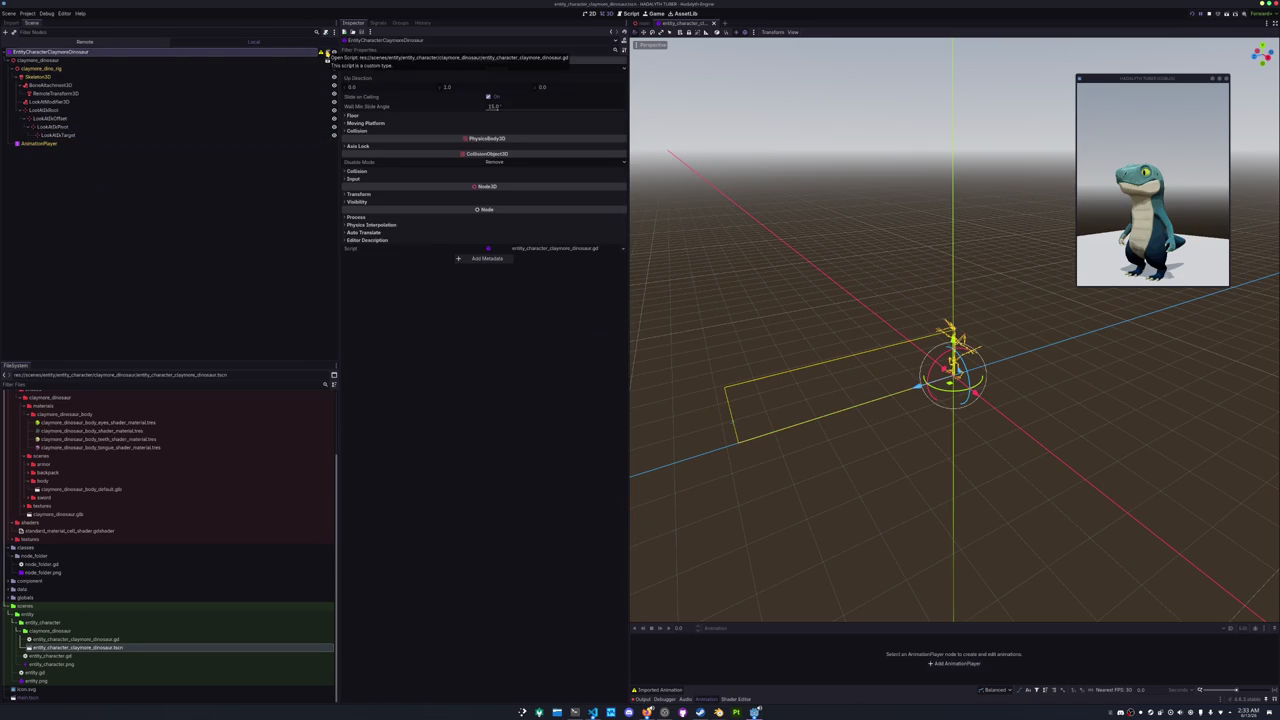
{"action": "left_click", "coordinate": [330, 52]}
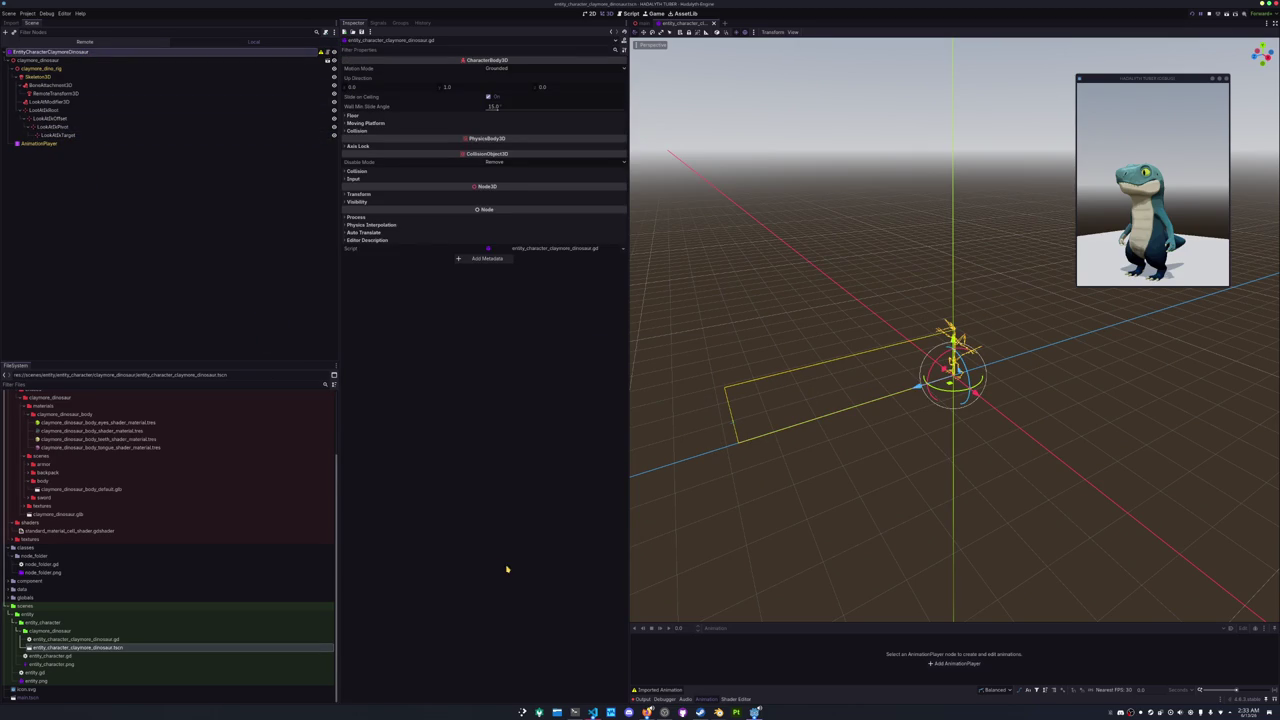
{"action": "left_click", "coordinate": [593, 712]}
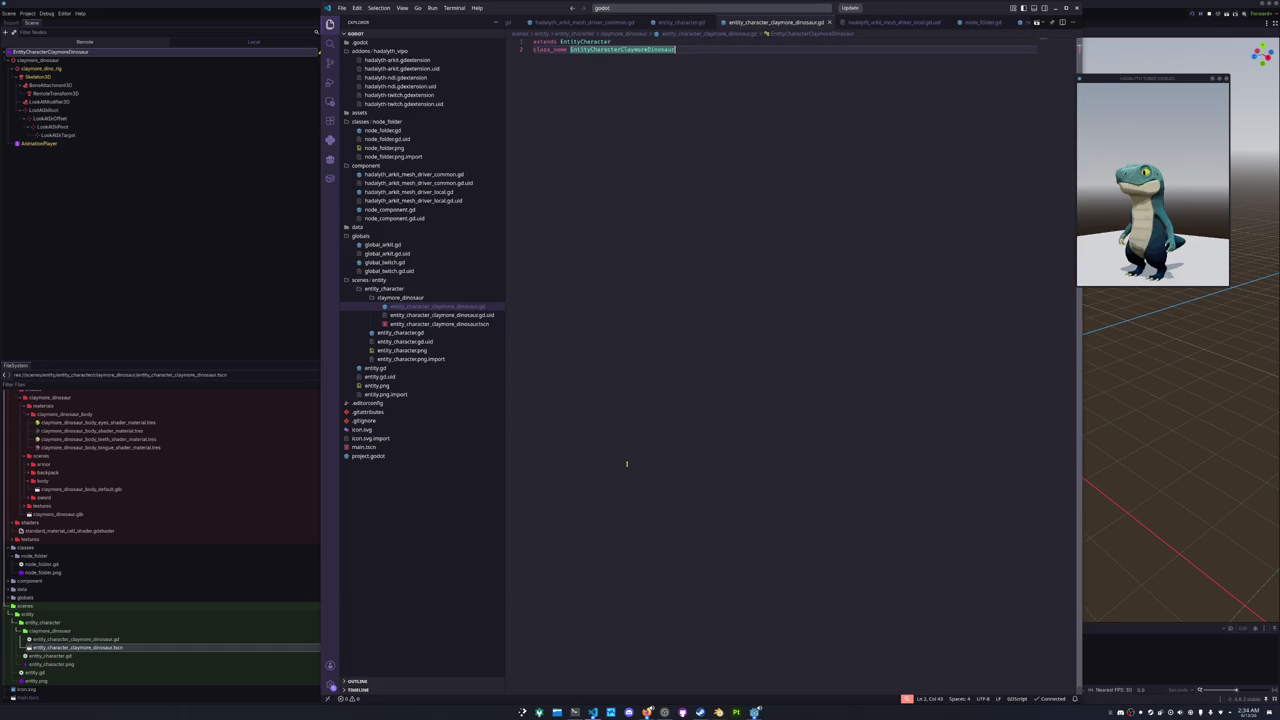
- Add blank lines after class_name in entity_character_claymore_dinosaur.gd and return to Godot
{"action": "key", "text": "Return"}
{"action": "key", "text": "Return"}
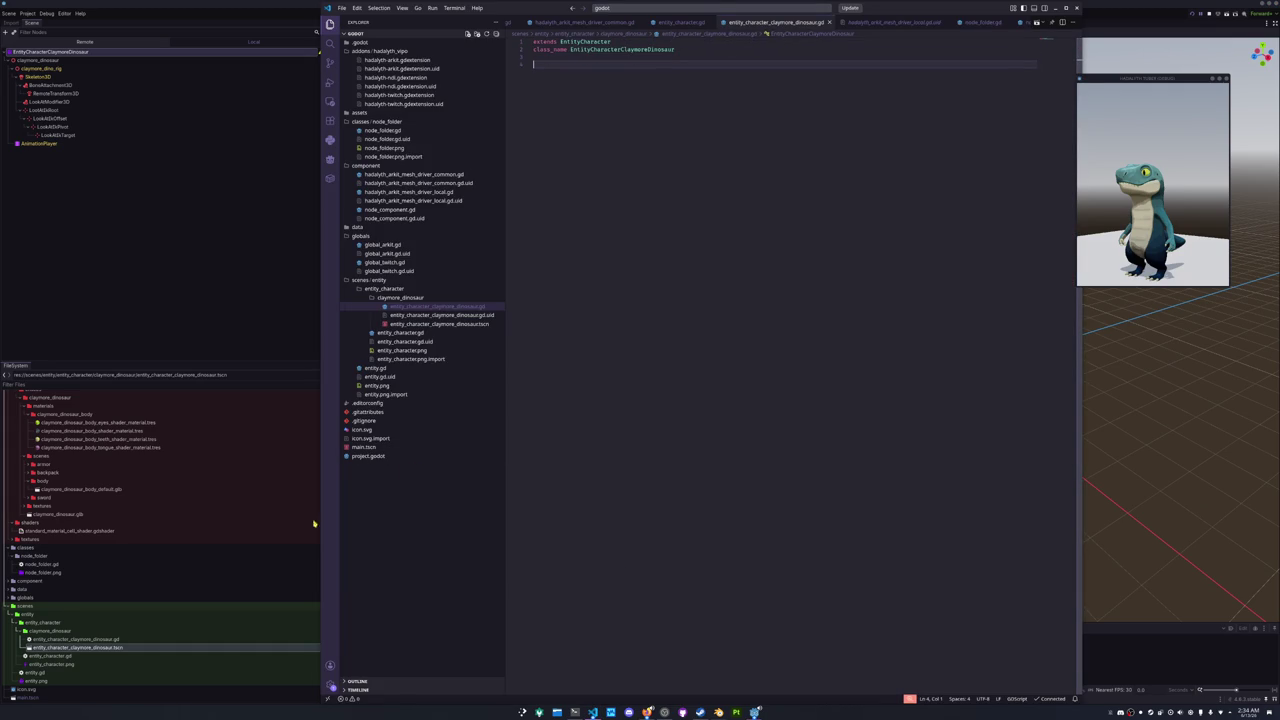
{"action": "left_click", "coordinate": [68, 633]}
{"action": "right_click", "coordinate": [68, 633]}
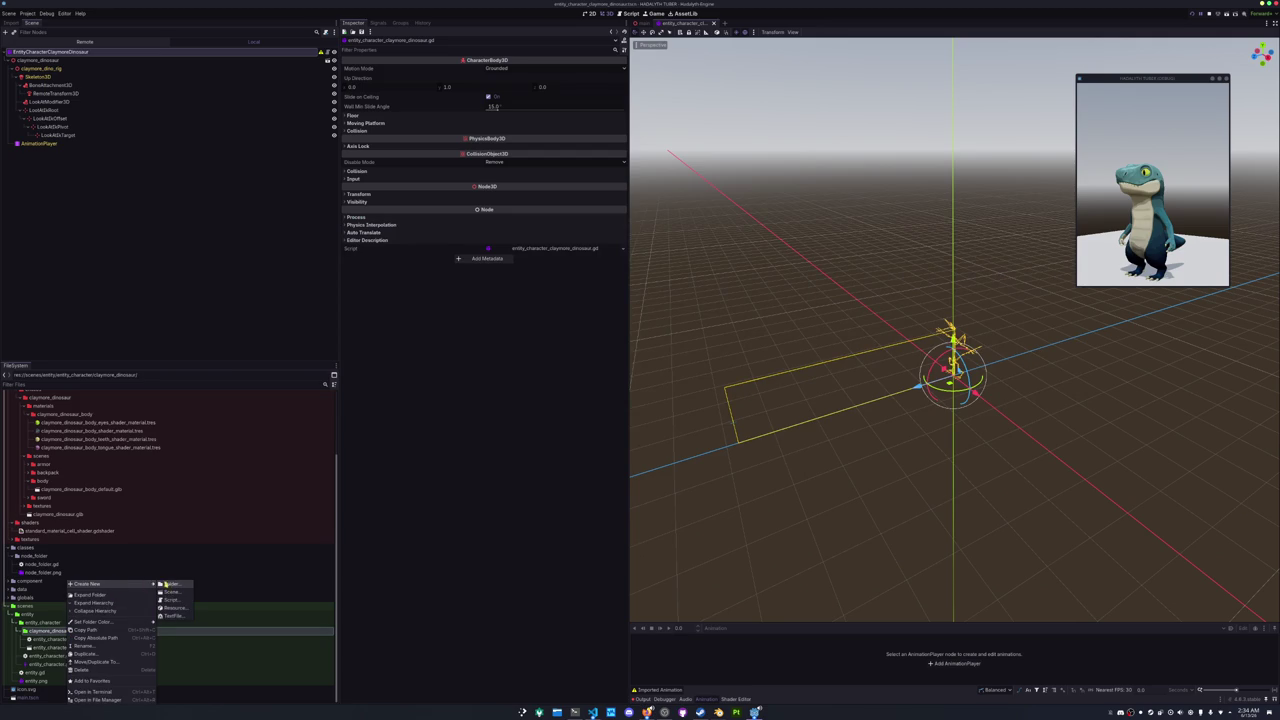
- Create a scenes folder inside claymore_dinosaur with a body subfolder
{"action": "left_click", "coordinate": [166, 584]}
{"action": "type", "text": "cenes"}
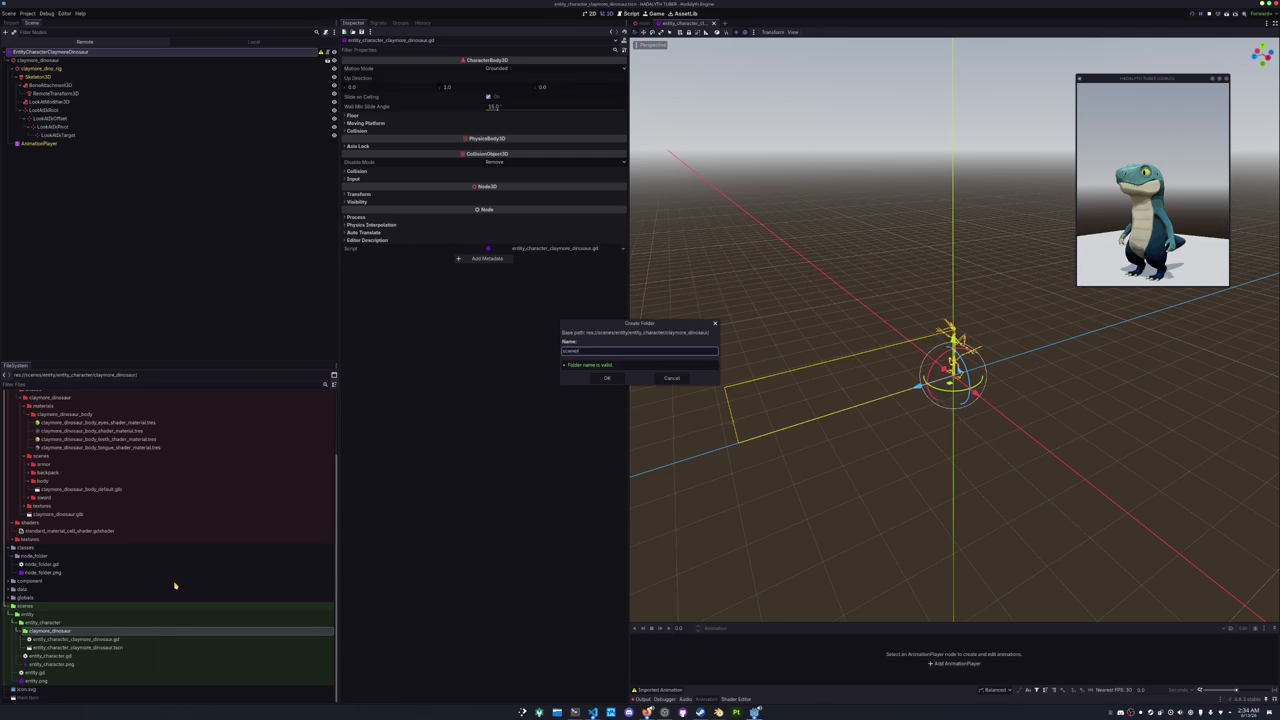
{"action": "key", "text": "Return"}
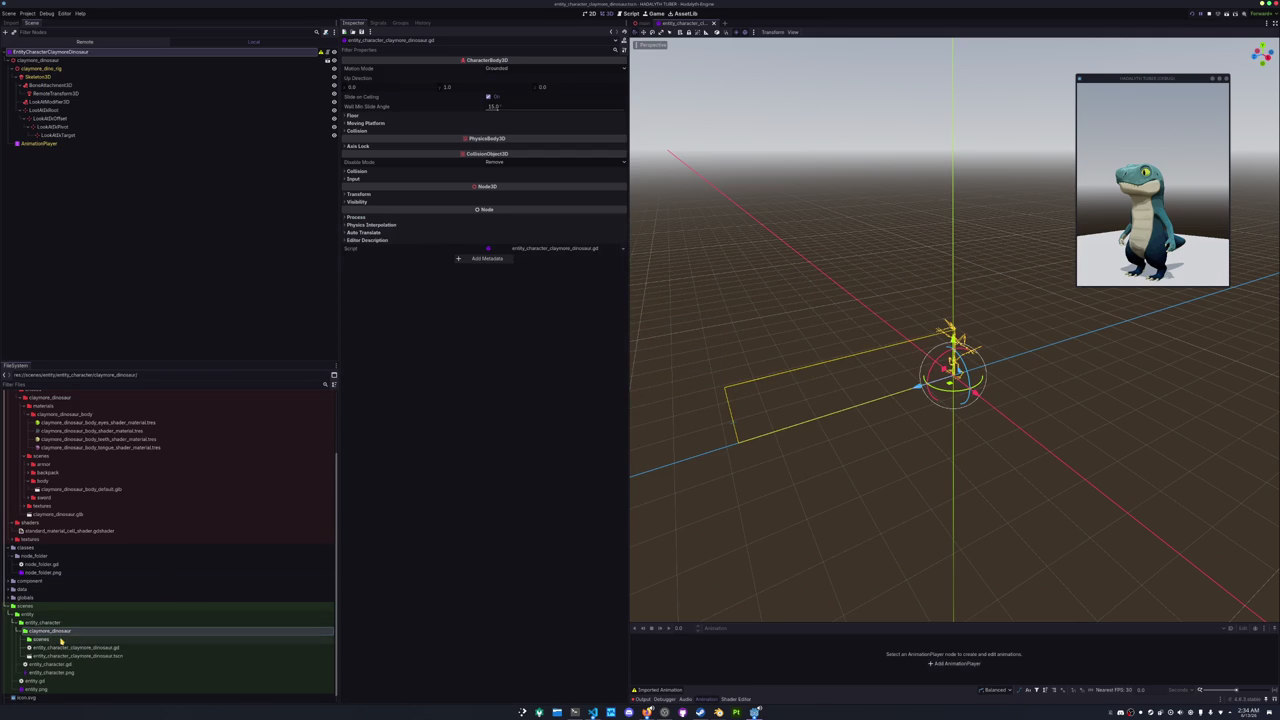
{"action": "right_click", "coordinate": [60, 639]}
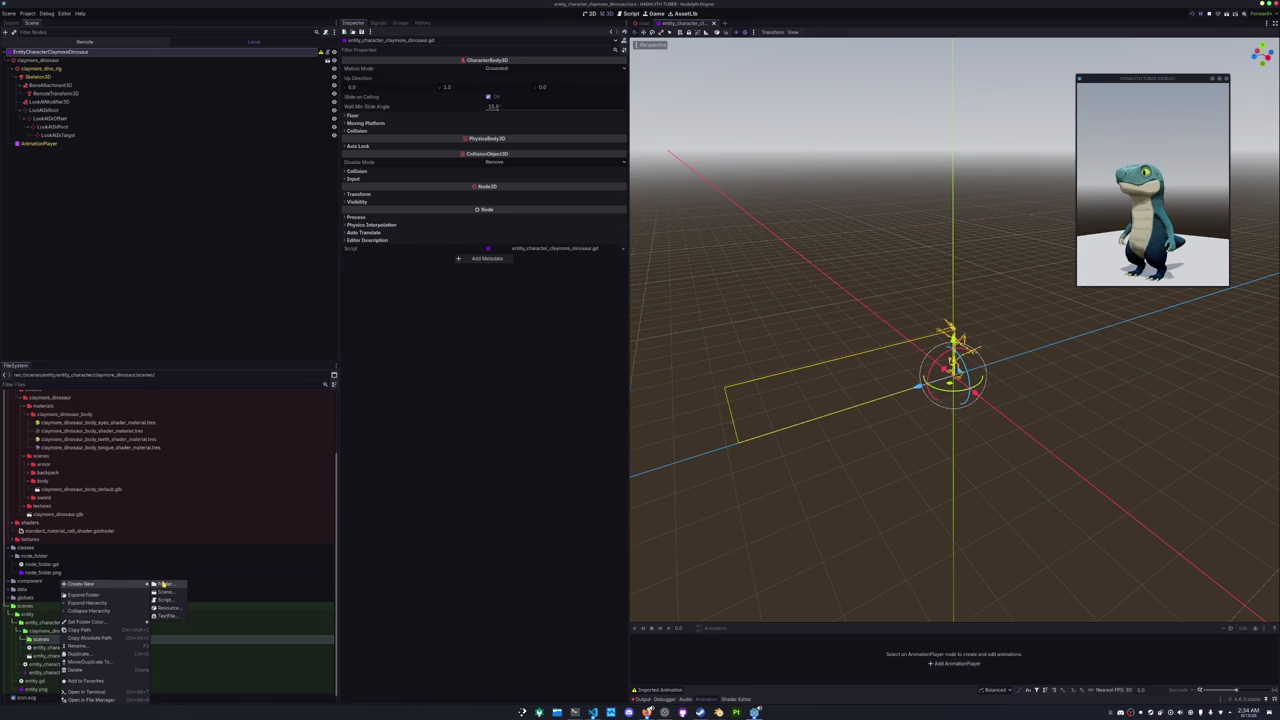
{"action": "left_click", "coordinate": [163, 584]}
{"action": "key", "text": "Escape"}
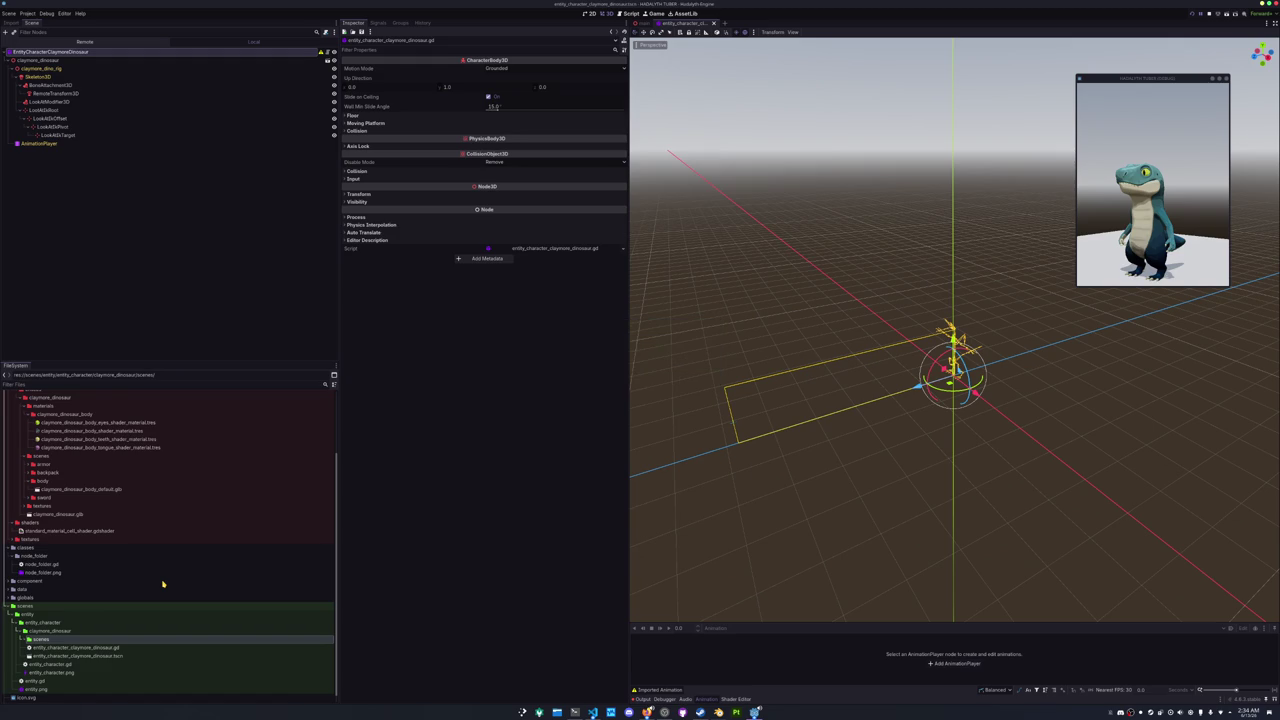
- Add backpack and armor subfolders inside scenes
{"action": "scroll", "coordinate": [36, 640], "scroll_direction": "down", "scroll_amount": 1}
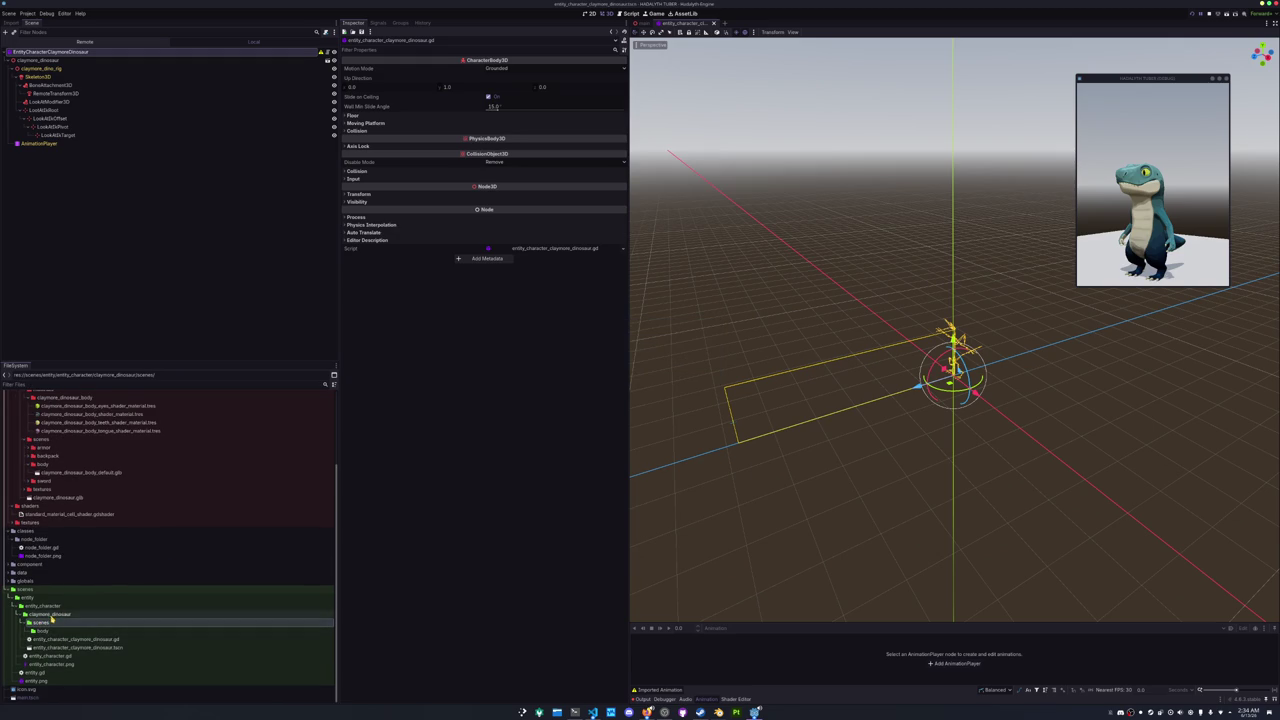
{"action": "right_click", "coordinate": [40, 622]}
{"action": "mouse_move", "coordinate": [92, 587]}
{"action": "left_click", "coordinate": [154, 585]}
{"action": "type", "text": "intck"}
{"action": "key", "text": "Return"}
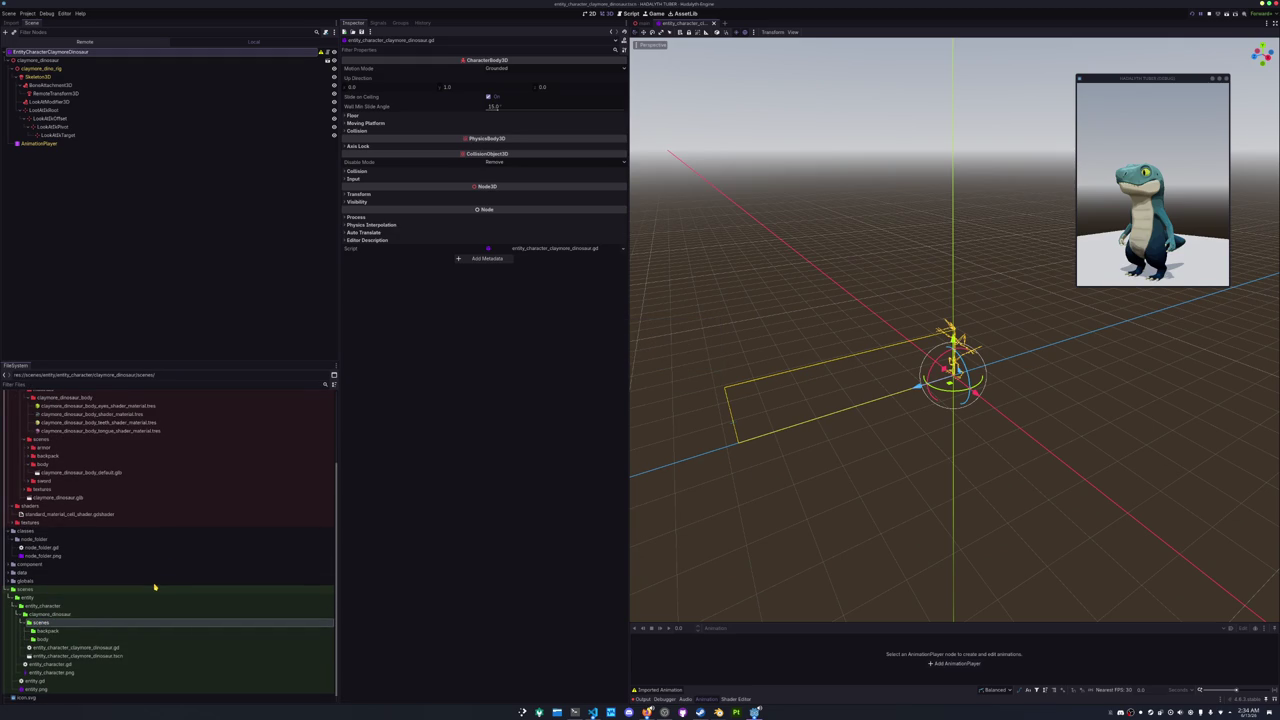
{"action": "right_click", "coordinate": [84, 624]}
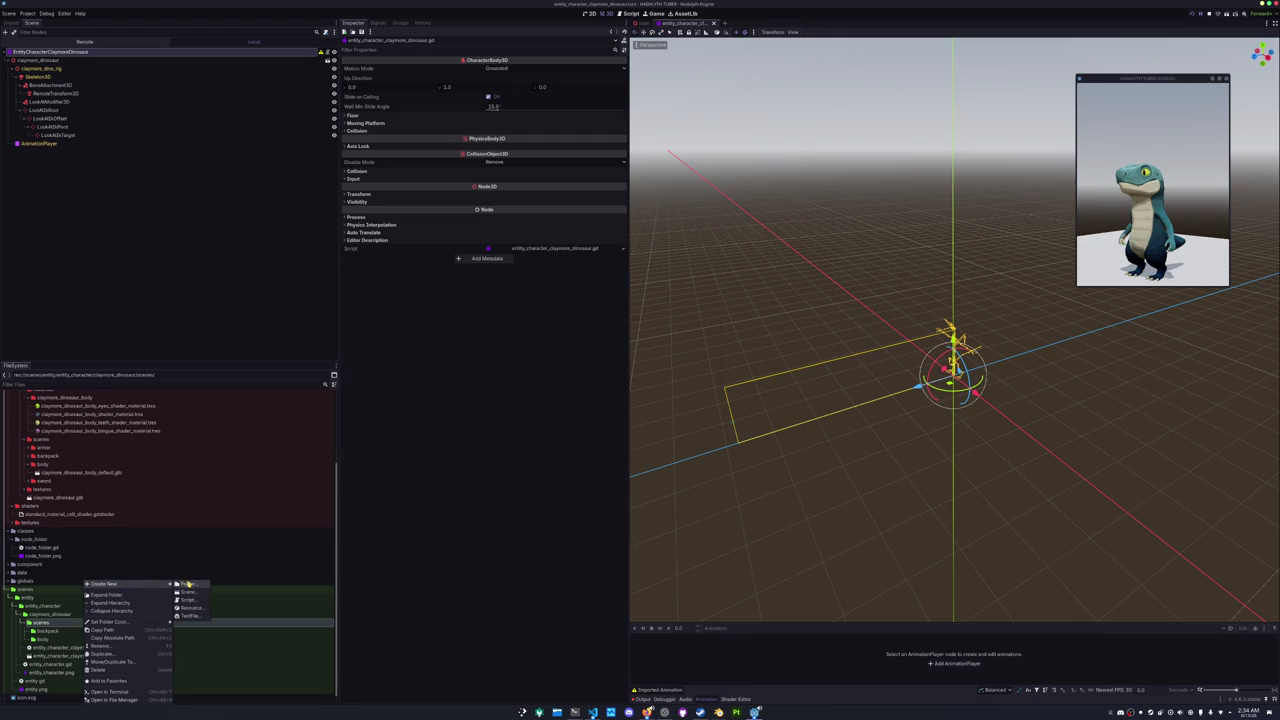
{"action": "left_click", "coordinate": [187, 585]}
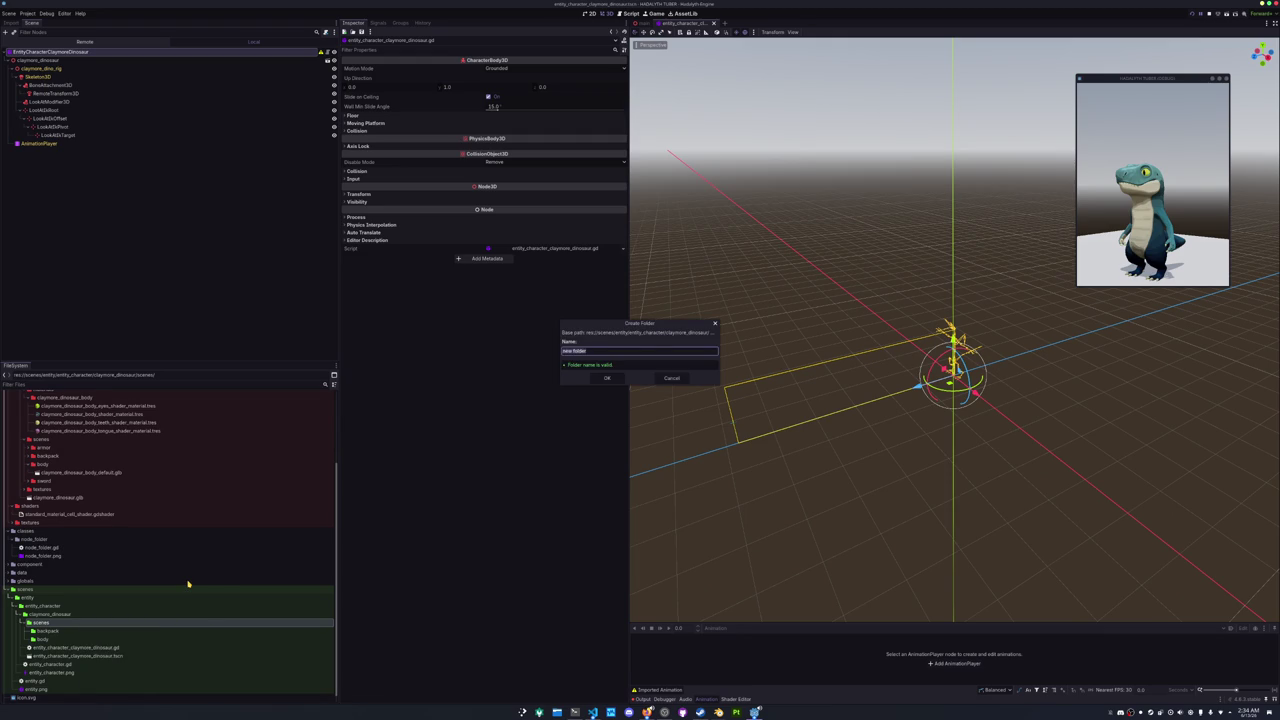
{"action": "type", "text": "s"}
{"action": "key", "text": "Return"}
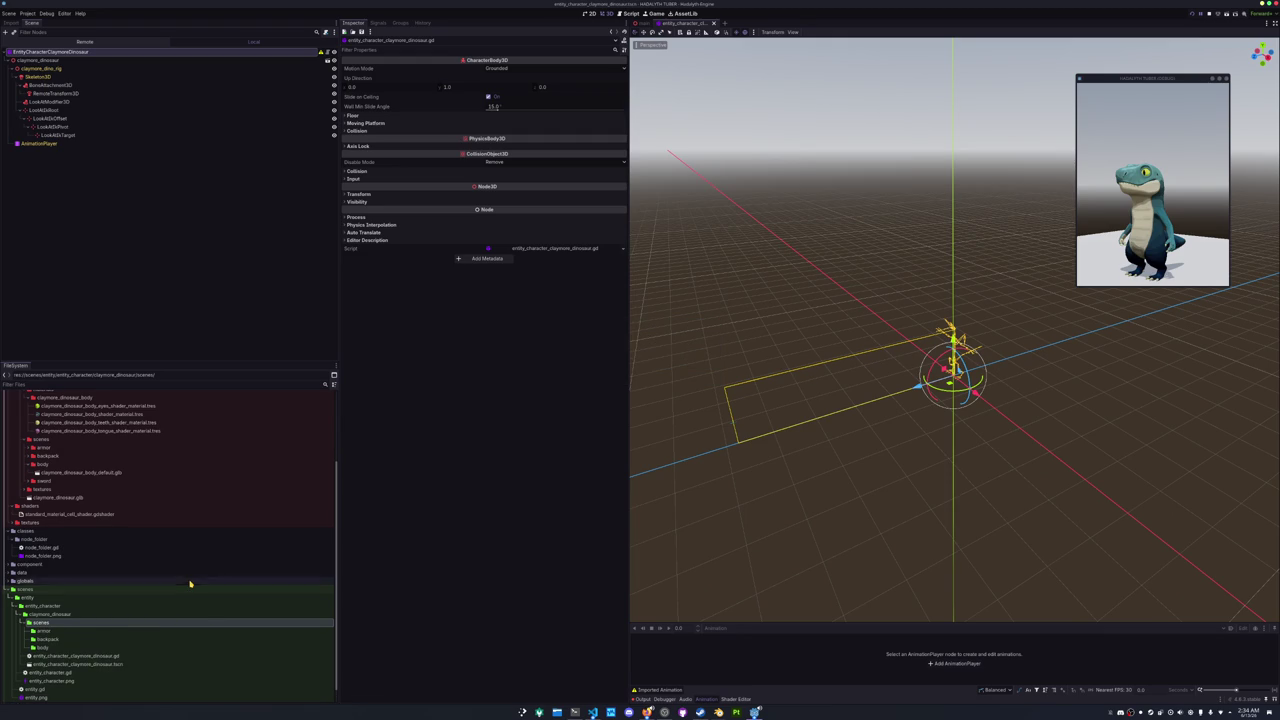
- Add a sword subfolder inside scenes and browse the new subfolders
{"action": "right_click", "coordinate": [86, 621]}
{"action": "mouse_move", "coordinate": [120, 584]}
{"action": "left_click", "coordinate": [194, 584]}
{"action": "type", "text": "sword"}
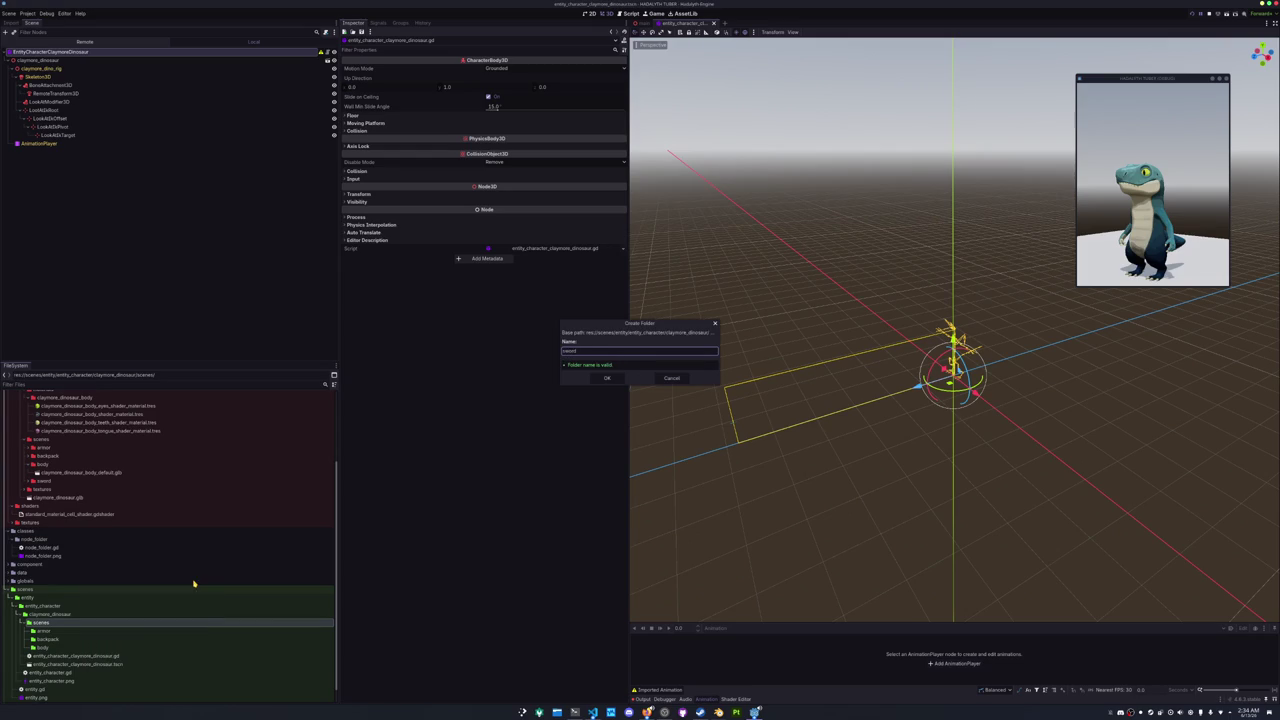
{"action": "key", "text": "Return"}
{"action": "scroll", "coordinate": [194, 584], "scroll_direction": "down", "scroll_amount": 1}
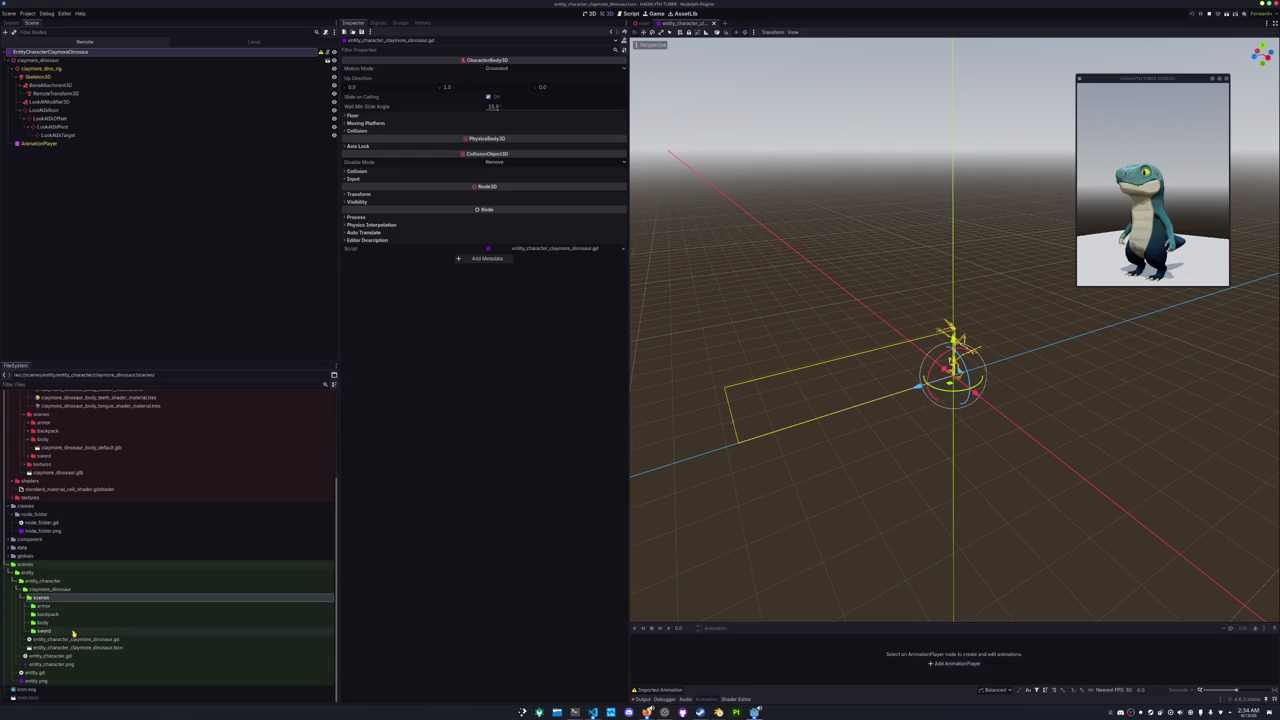
{"action": "left_click", "coordinate": [58, 607]}
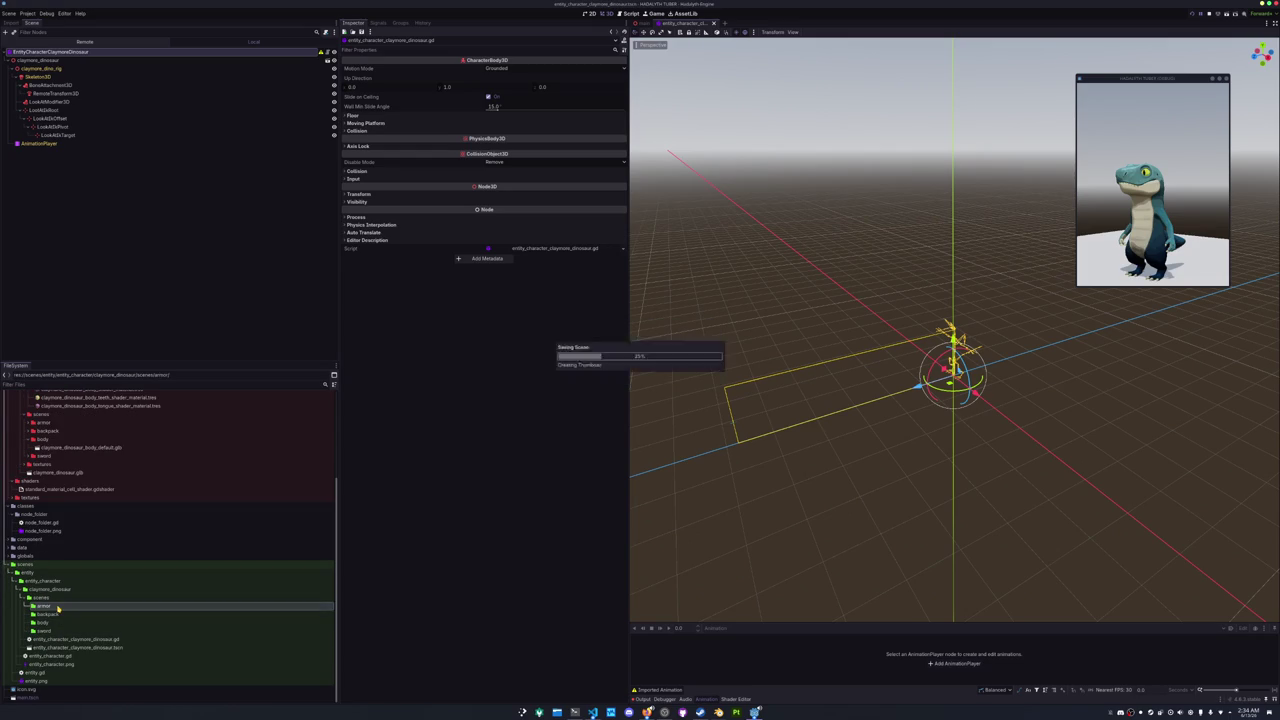
{"action": "key", "text": "Down"}
{"action": "key", "text": "Down"}
{"action": "key", "text": "Down"}
{"action": "key", "text": "Up"}
{"action": "key", "text": "Up"}
{"action": "key", "text": "Up"}
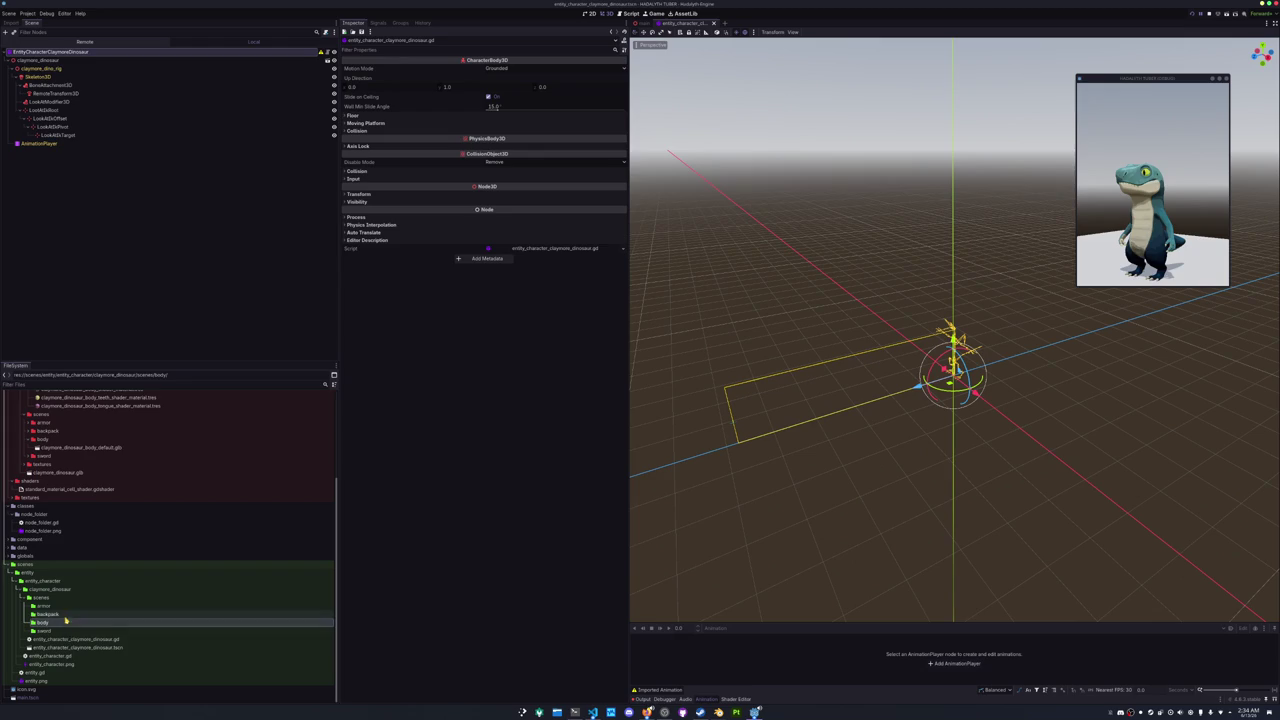
- Create a node_3d_skeleton folder inside res://classes
{"action": "right_click", "coordinate": [38, 506]}
{"action": "left_click", "coordinate": [144, 512]}
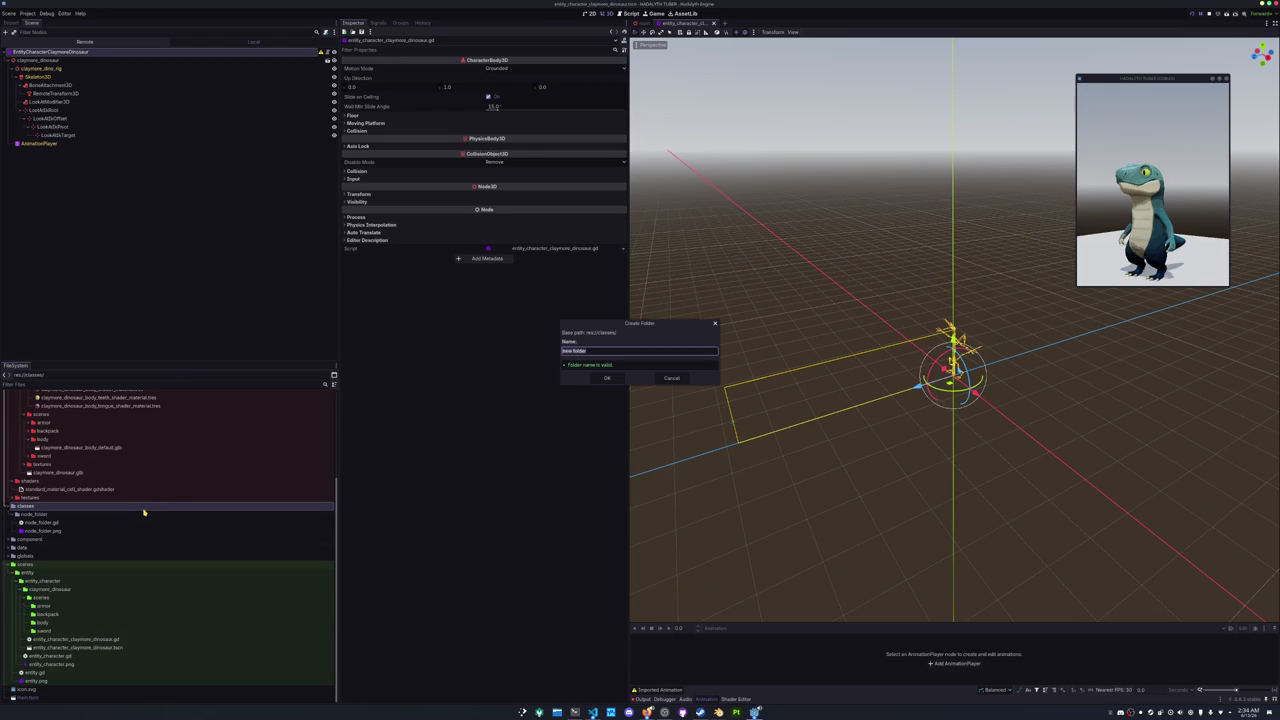
{"action": "type", "text": "anim"}
{"action": "key", "text": "ctrl+a"}
{"action": "type", "text": "mod_"}
{"action": "key", "text": "ctrl+a"}
{"action": "type", "text": "node"}
{"action": "type", "text": "mod"}
{"action": "key", "text": "Return"}
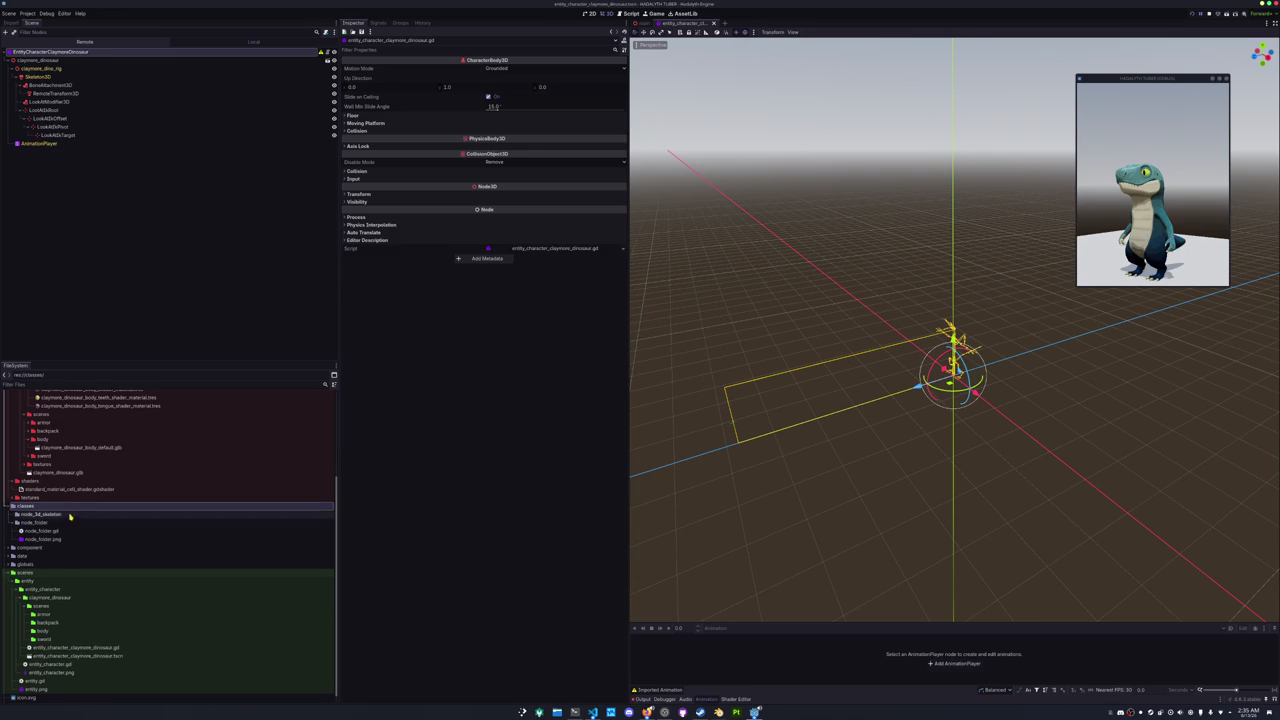
- Create node_3d_skeleton.gd inheriting Node3D inside the node_3d_skeleton folder
{"action": "right_click", "coordinate": [69, 514]}
{"action": "mouse_move", "coordinate": [120, 518]}
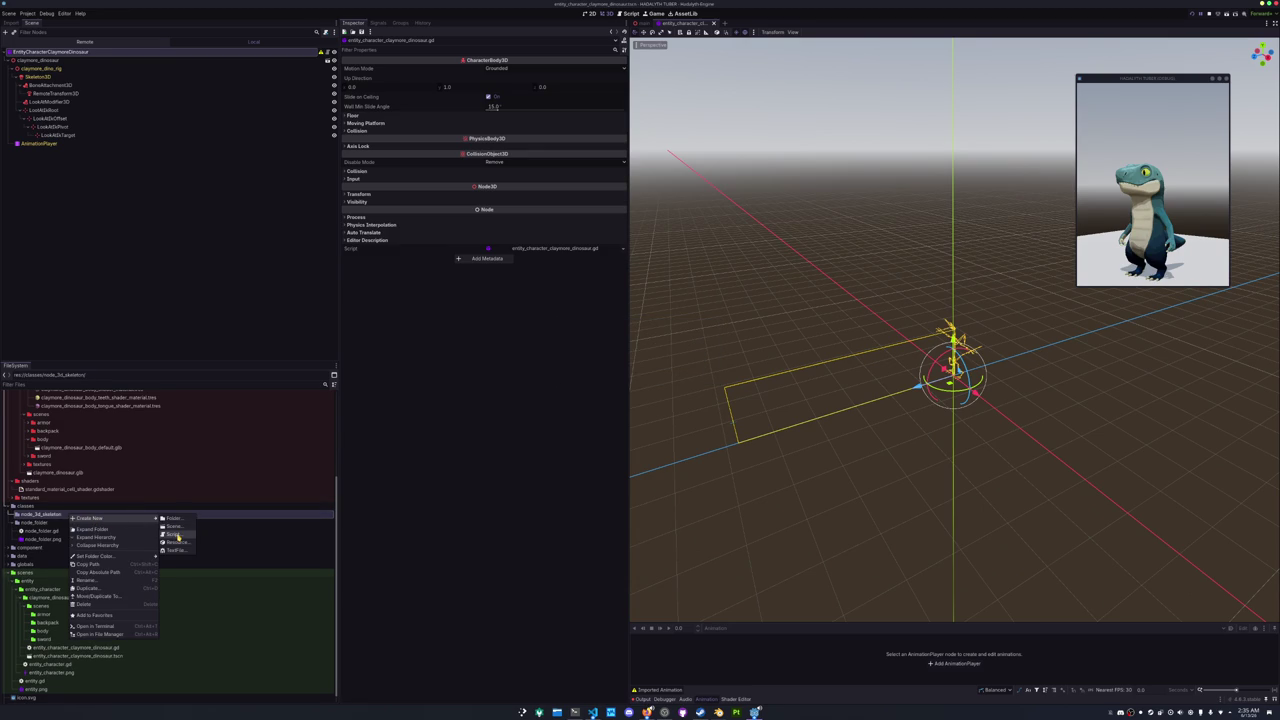
{"action": "left_click", "coordinate": [174, 534]}
{"action": "type", "text": "node_3d_skeleton/node_3d_skel"}
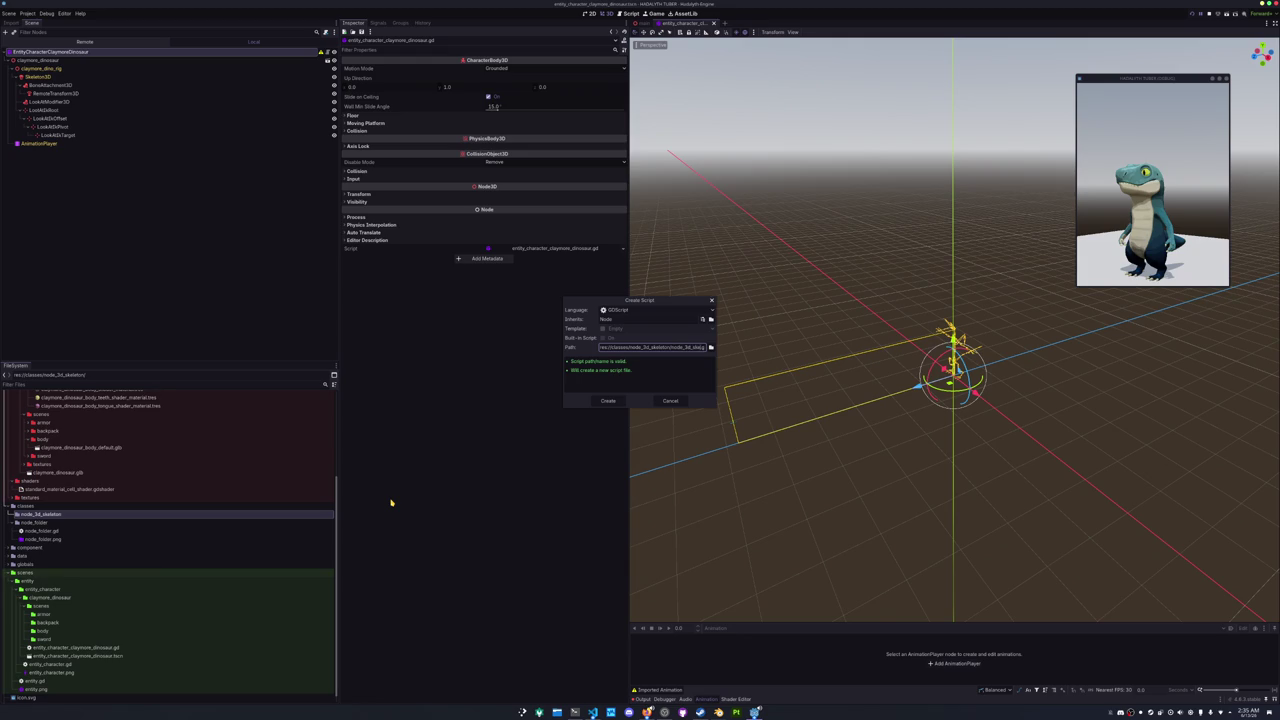
{"action": "key", "text": "shift+Tab"}
{"action": "key", "text": "shift+Tab"}
{"action": "key", "text": "shift+Tab"}
{"action": "type", "text": "Node3D"}
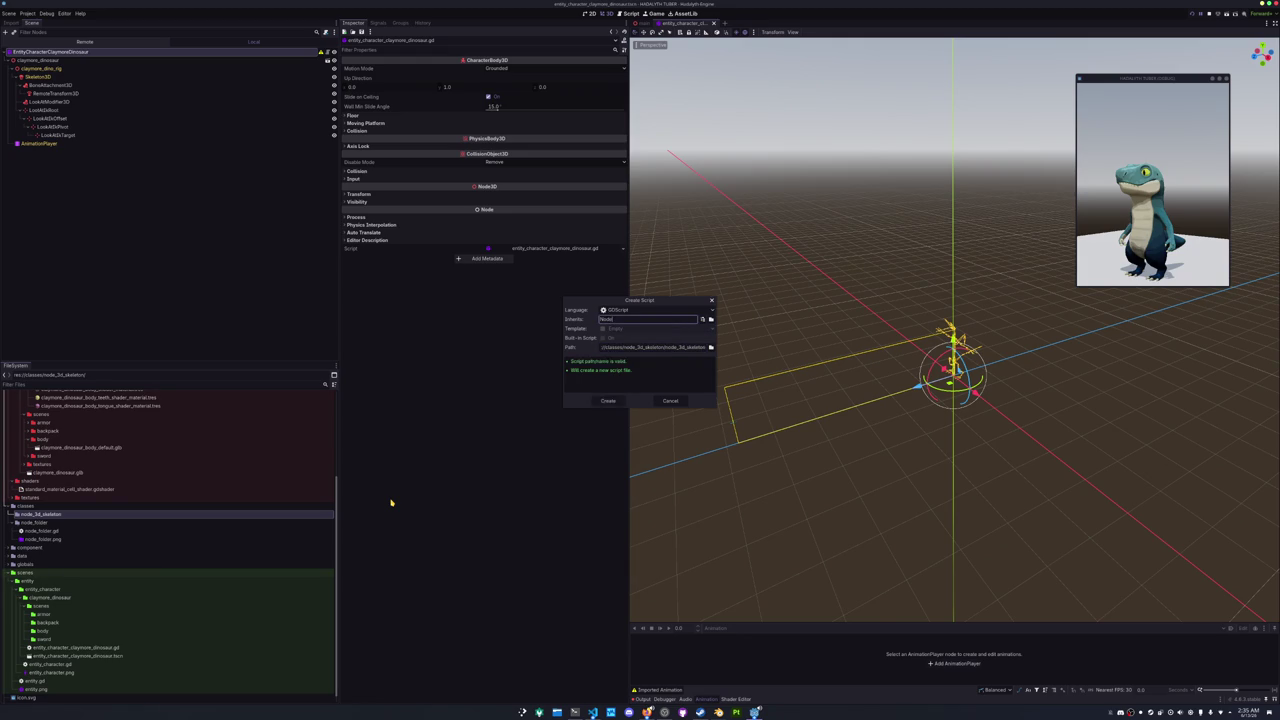
{"action": "left_click", "coordinate": [613, 403]}
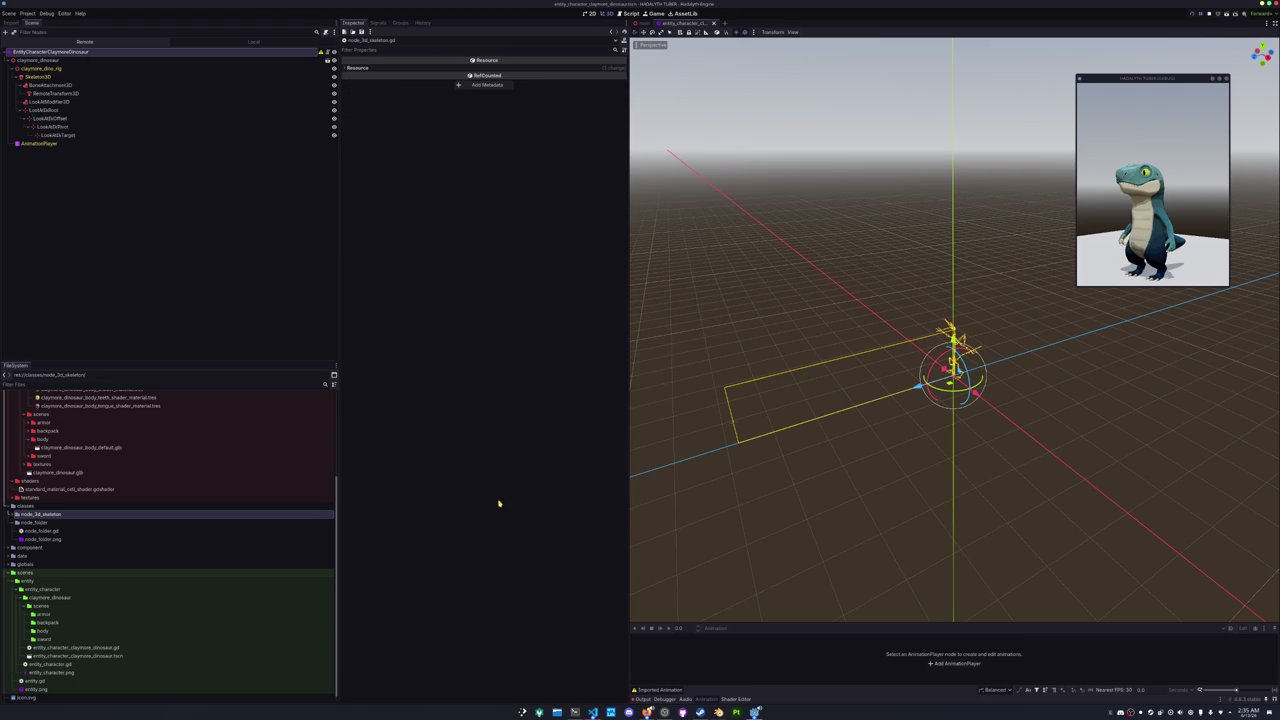
- Select the body folder under scenes
{"action": "left_click", "coordinate": [60, 607]}
{"action": "right_click", "coordinate": [60, 607]}
{"action": "left_click", "coordinate": [60, 623]}
- Start a new scene in the body folder, search root types for node3d, then switch to node_3d_skeleton.gd
{"action": "right_click", "coordinate": [60, 623]}
{"action": "mouse_move", "coordinate": [120, 584]}
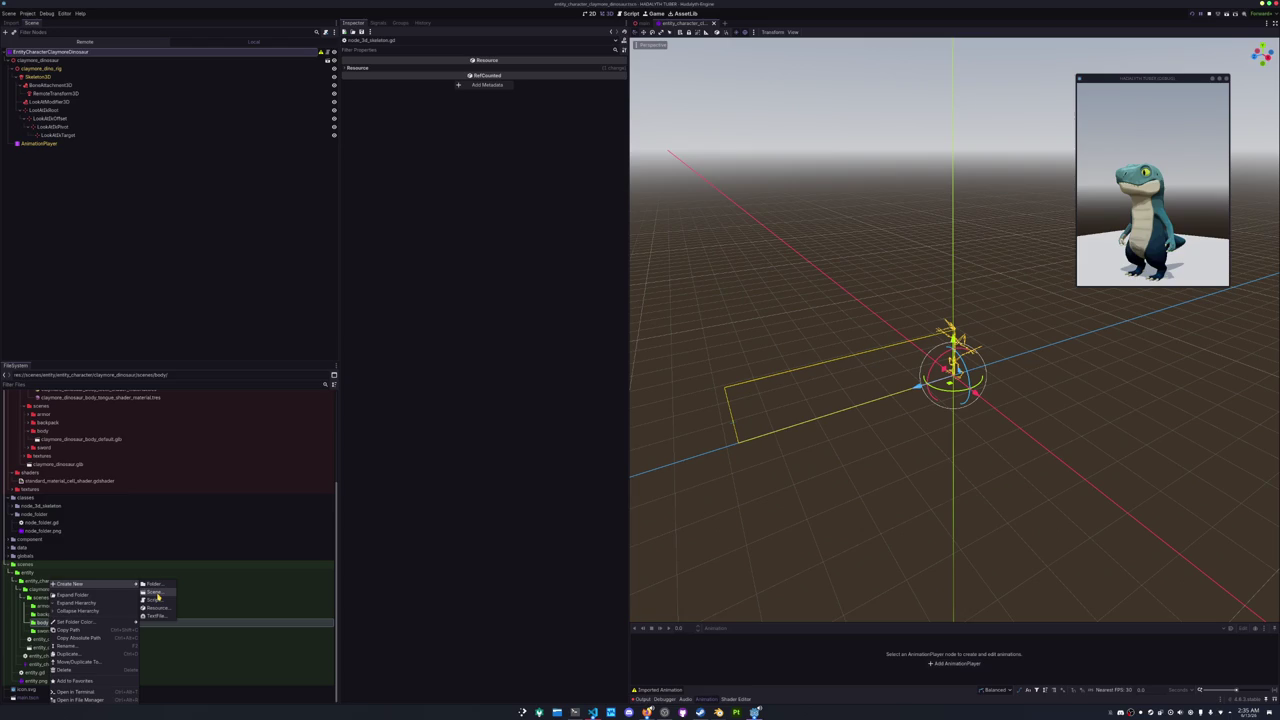
{"action": "left_click", "coordinate": [156, 594]}
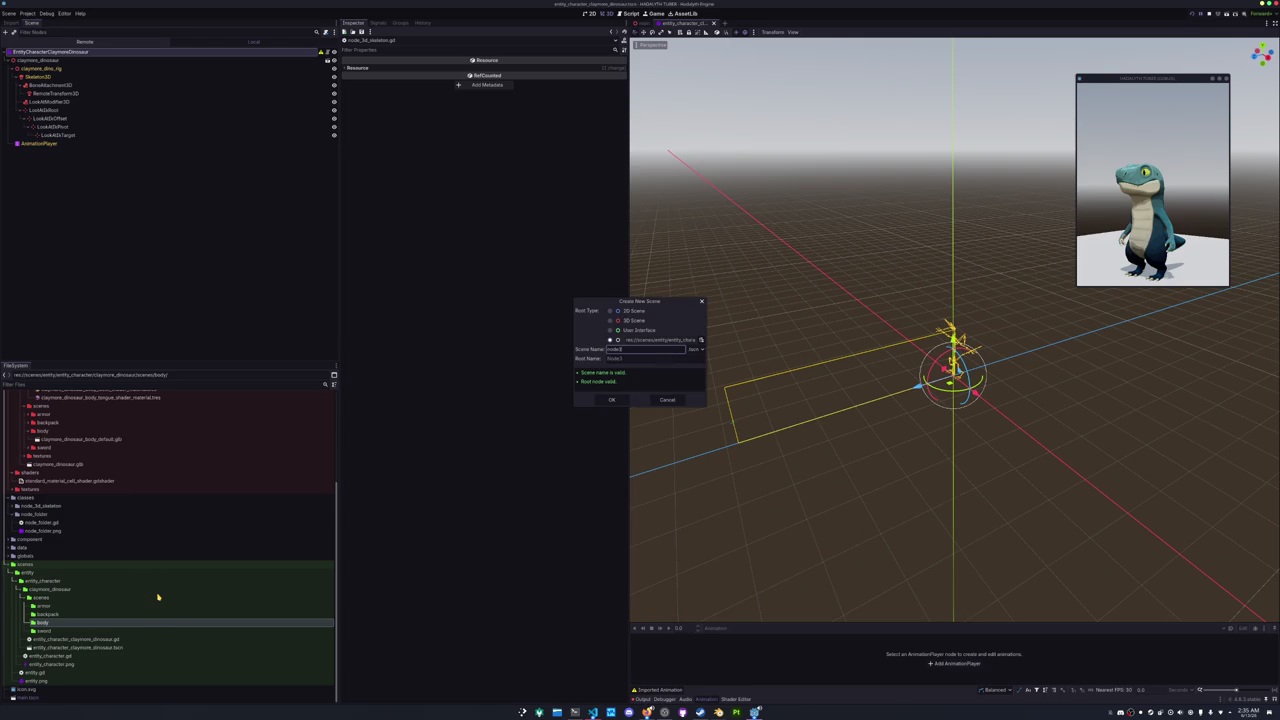
{"action": "key", "text": "BackSpace"}
{"action": "type", "text": "claymore_dinosaur_body_default"}
{"action": "left_click", "coordinate": [700, 341]}
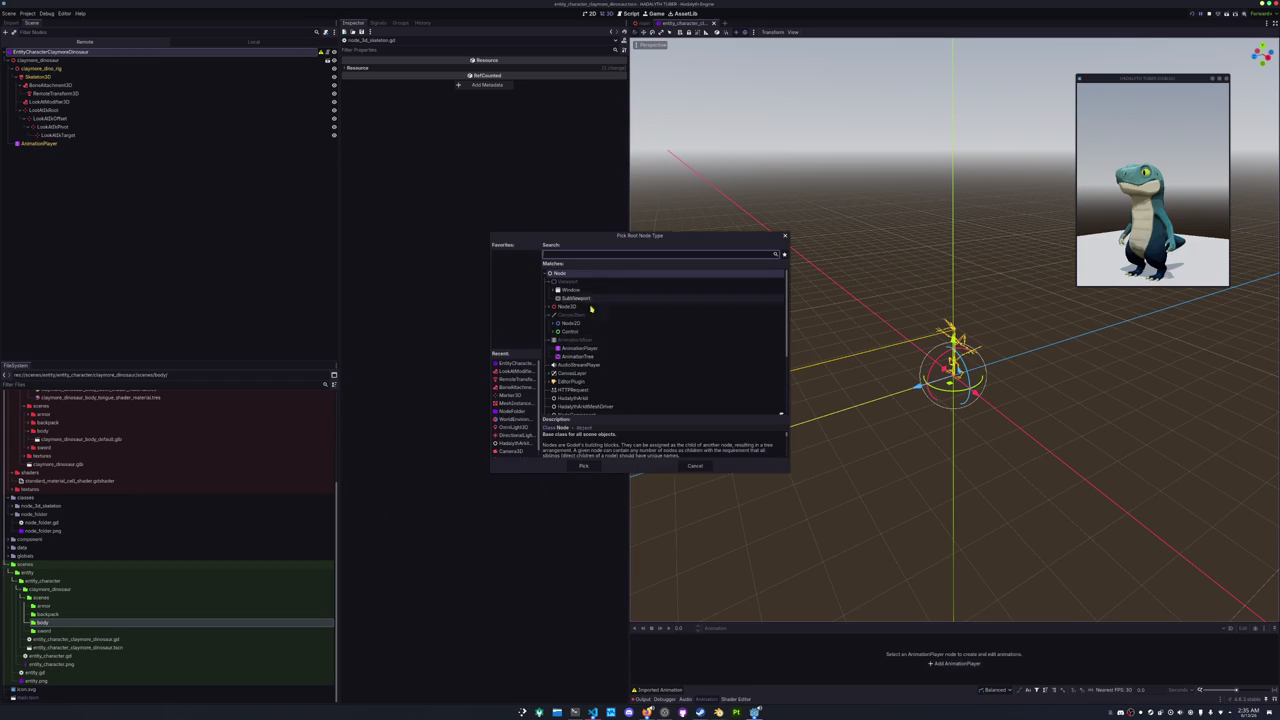
{"action": "type", "text": "node3dd"}
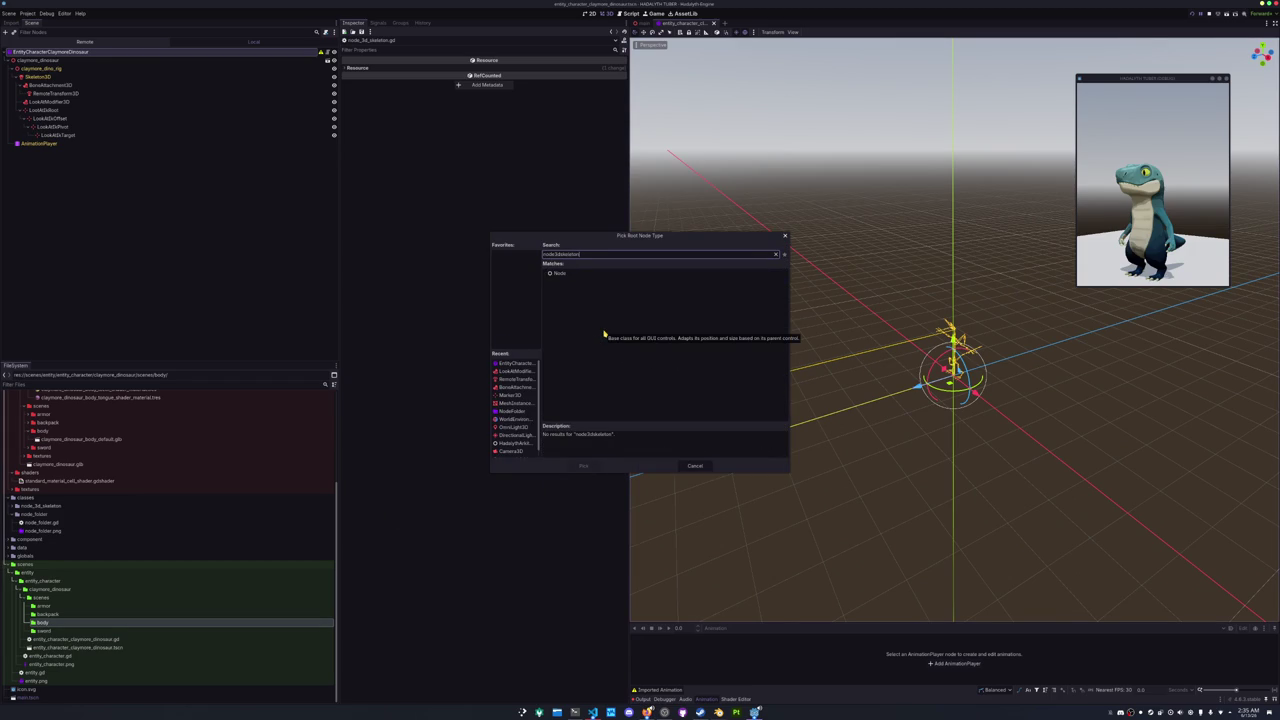
{"action": "key", "text": "alt+Tab"}
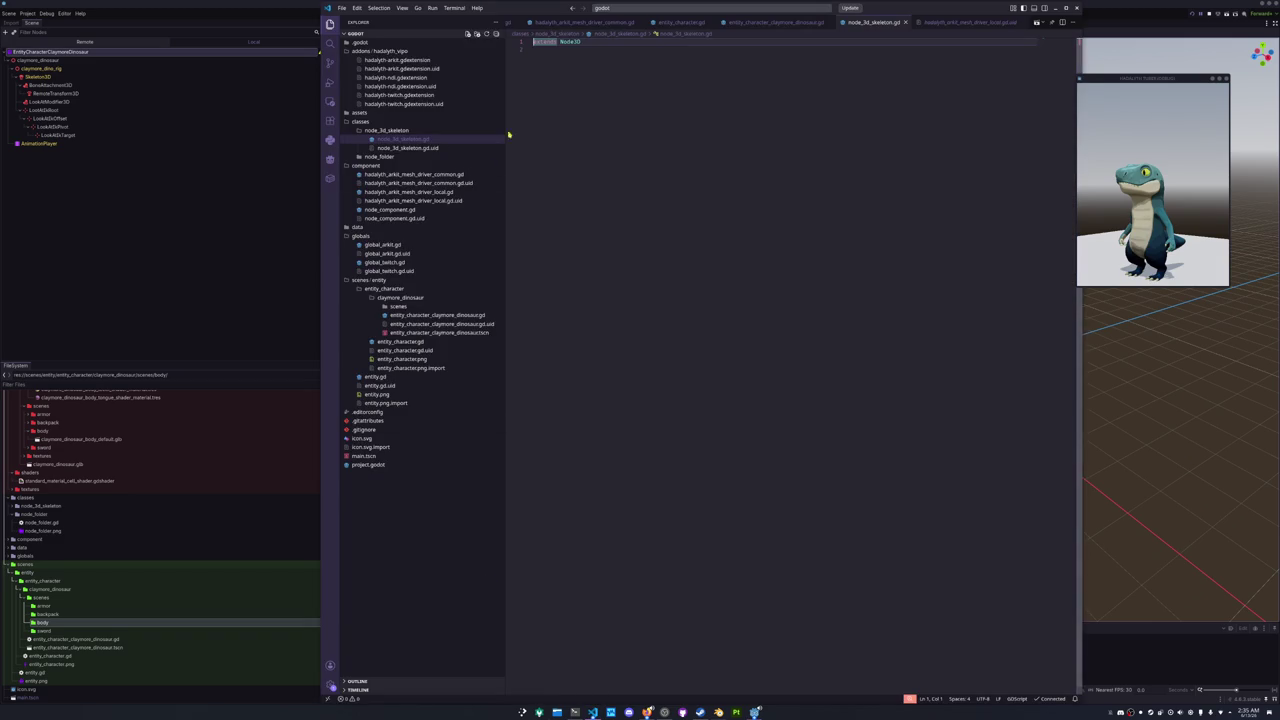
{"action": "type", "text": "class_name "}
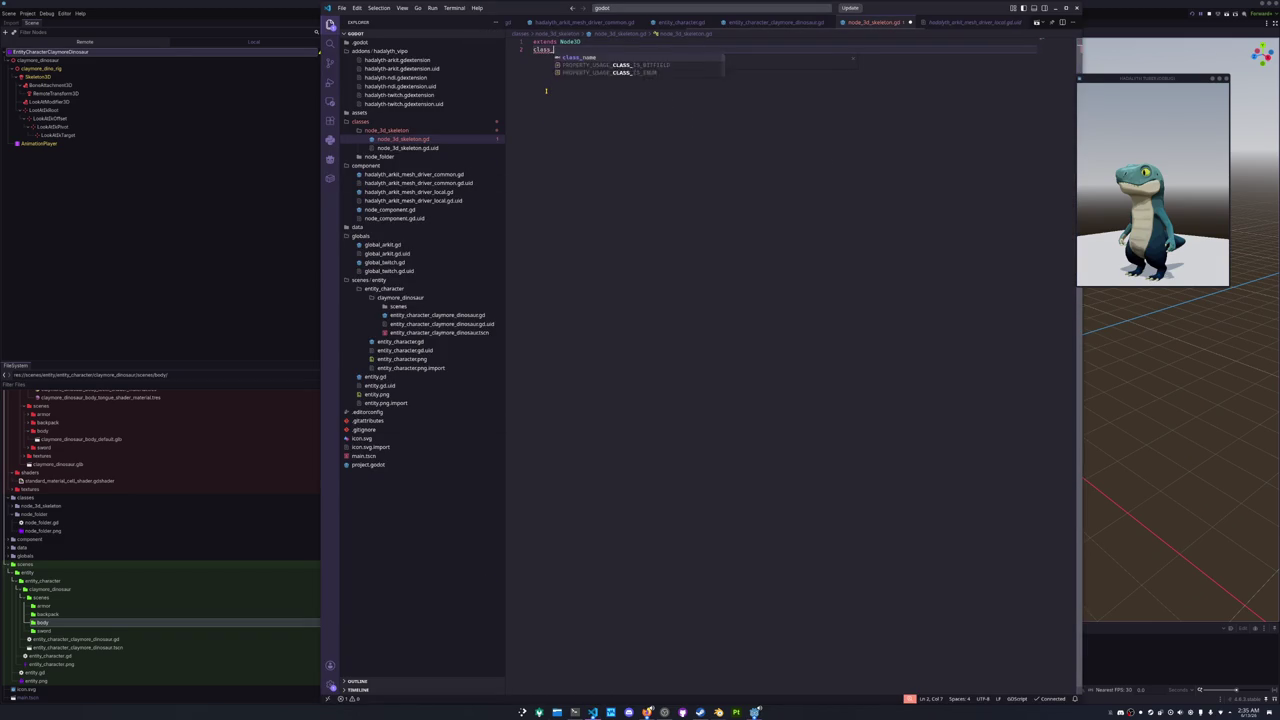
{"action": "type", "text": "Node3DSkeleto"}
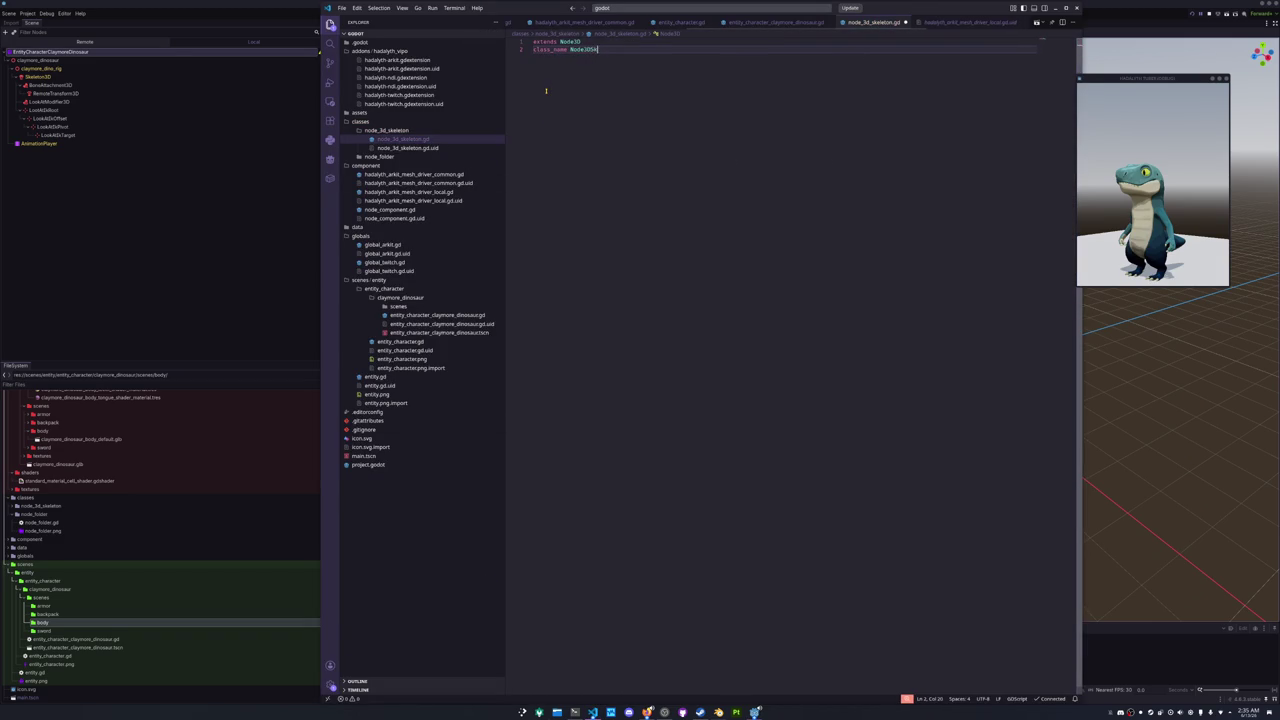
{"action": "type", "text": "n"}
{"action": "key", "text": "Return"}
{"action": "key", "text": "Return"}
{"action": "type", "text": "@export var skeleton_3d : S"}
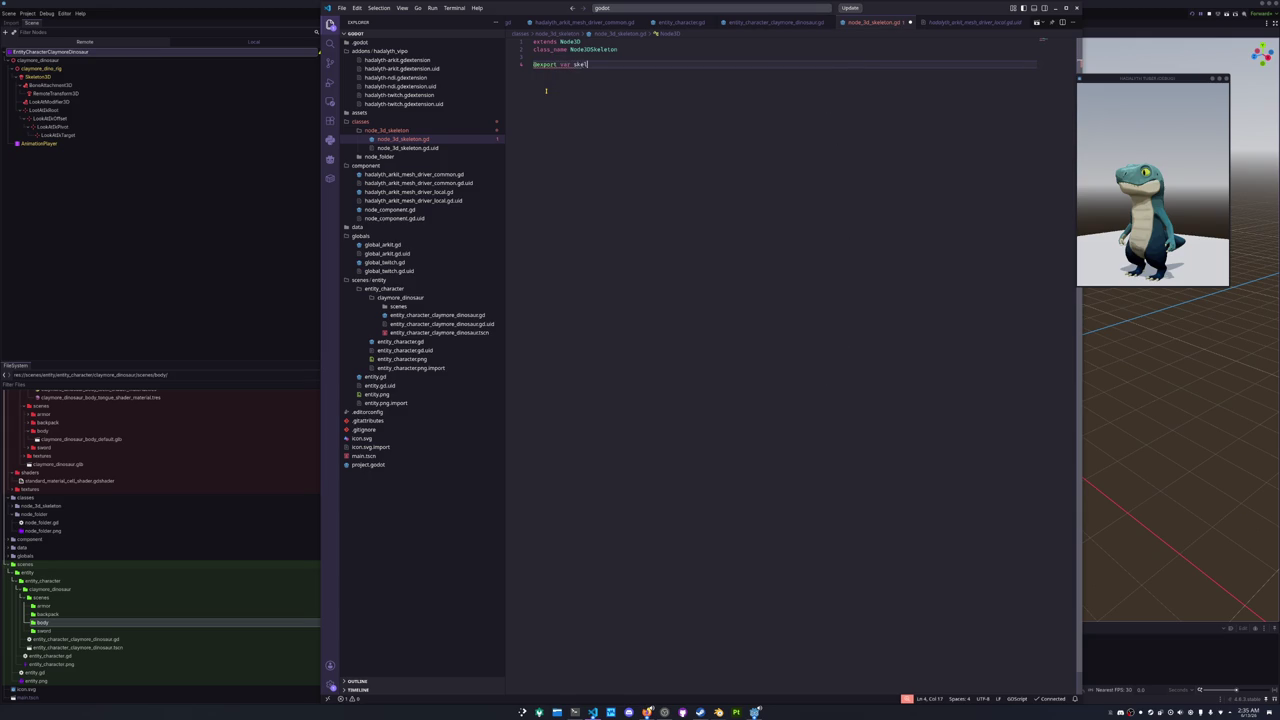
{"action": "type", "text": "keleton3"}
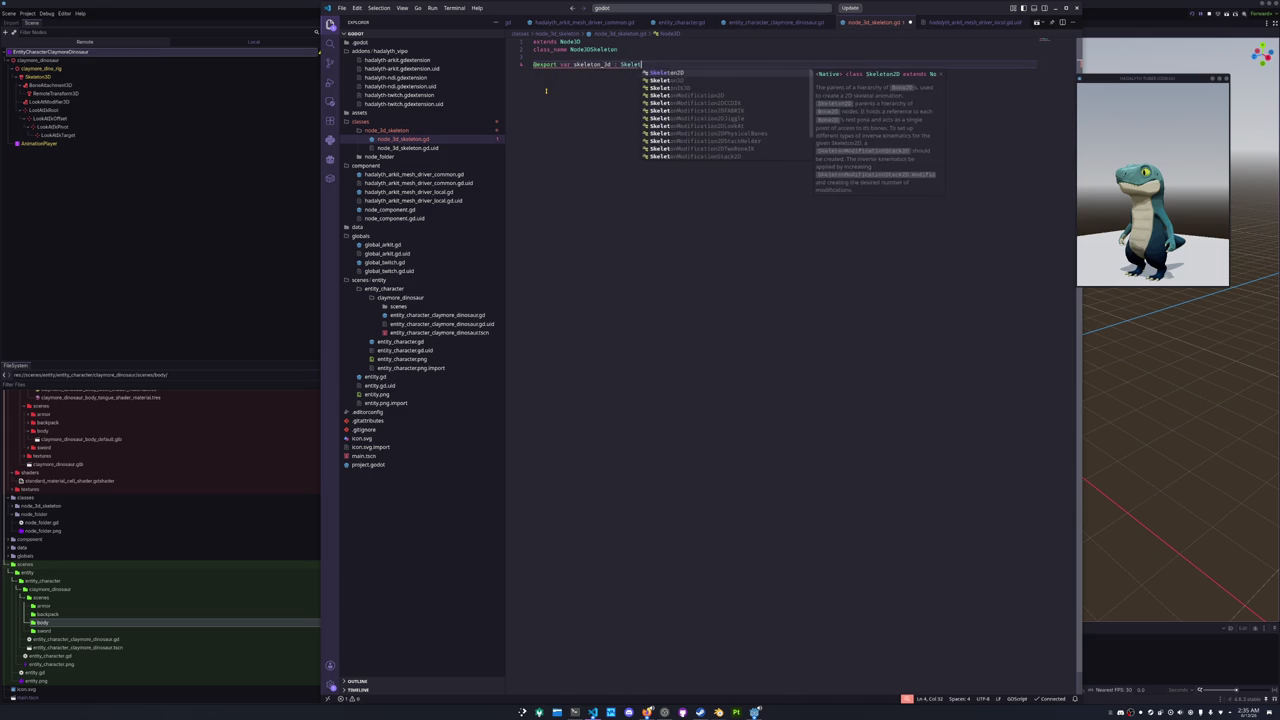
{"action": "type", "text": "D"}
{"action": "key", "text": "Down"}
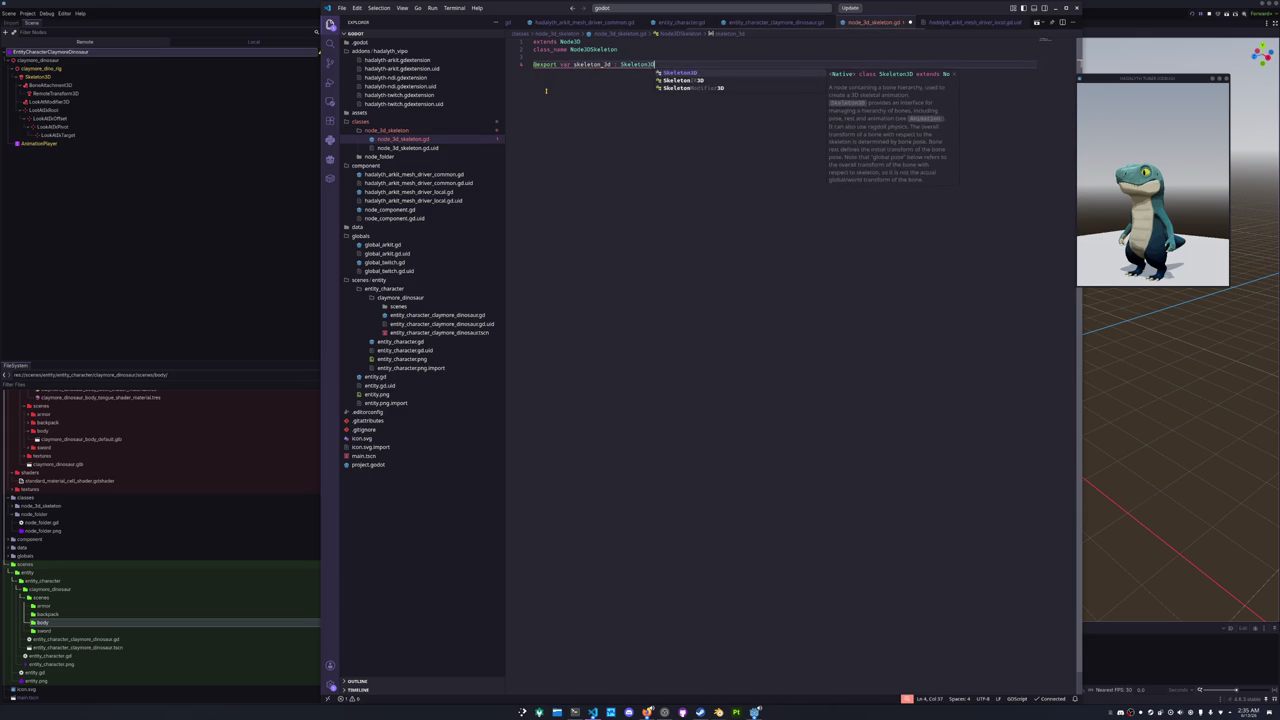
{"action": "key", "text": "Escape"}
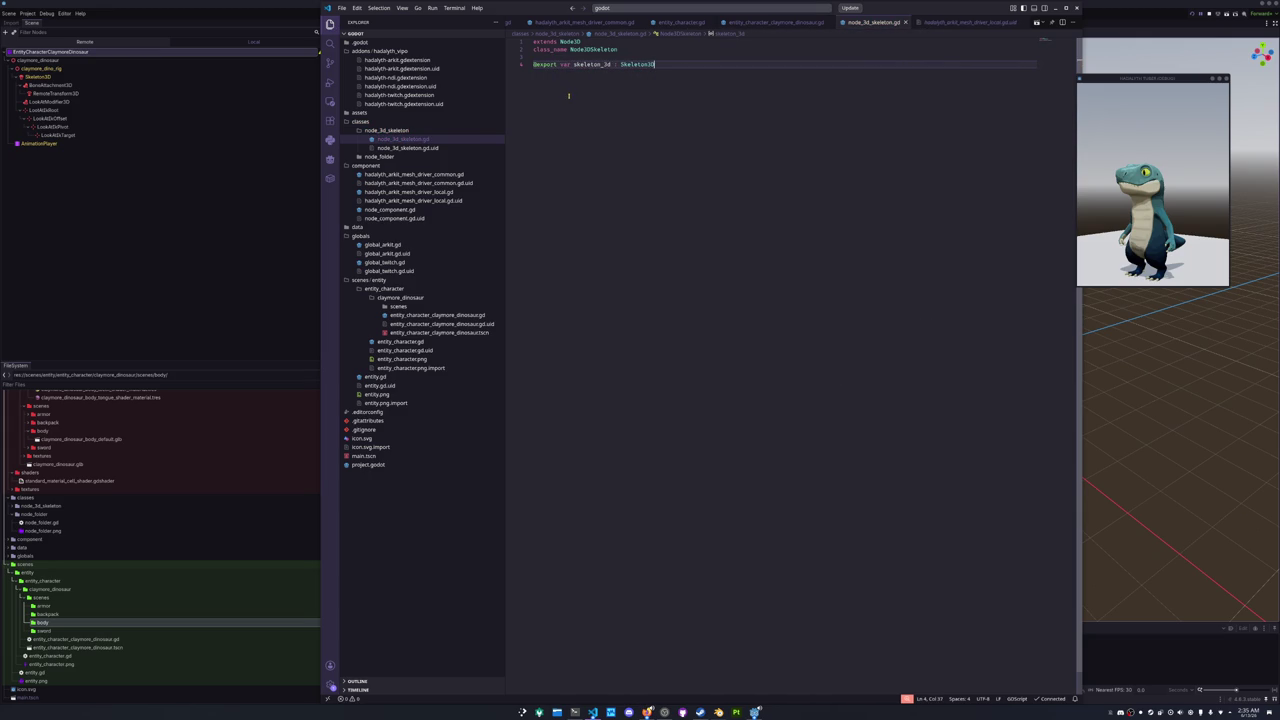
{"action": "left_click", "coordinate": [195, 255]}
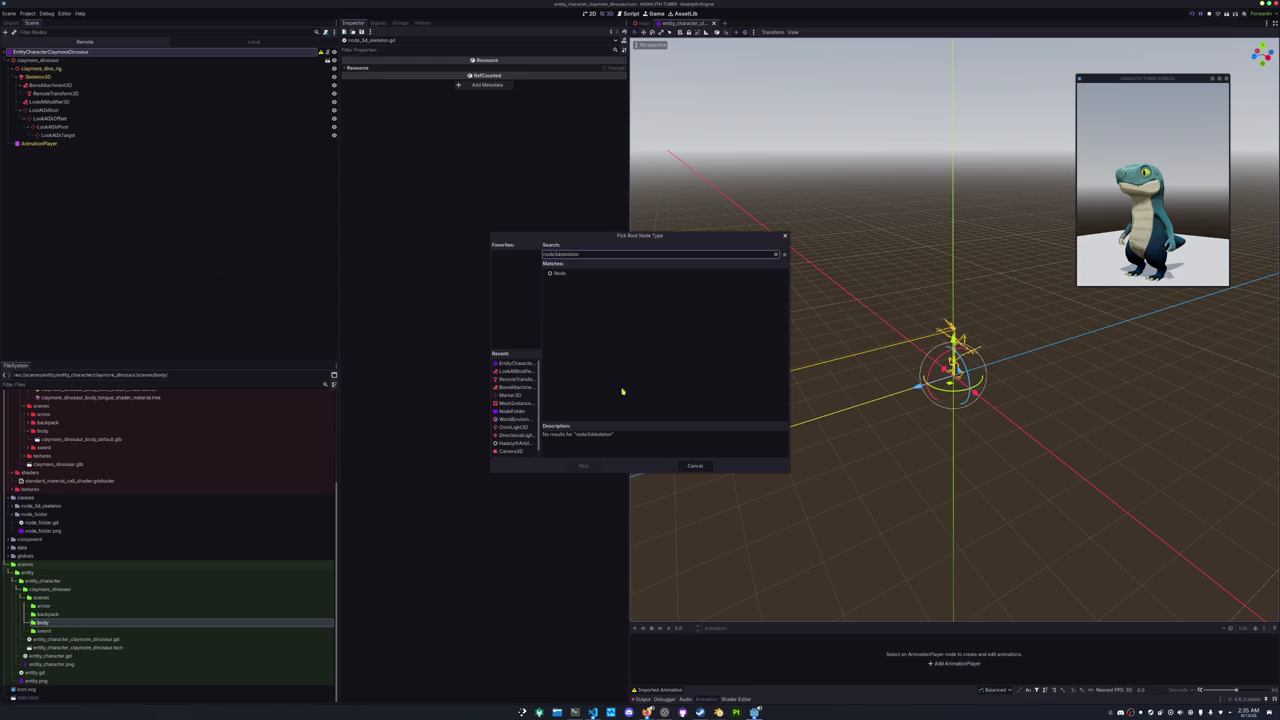
- Create the new scene with res://classes/node_3d_skeleton as its custom root type
{"action": "left_click", "coordinate": [695, 465]}
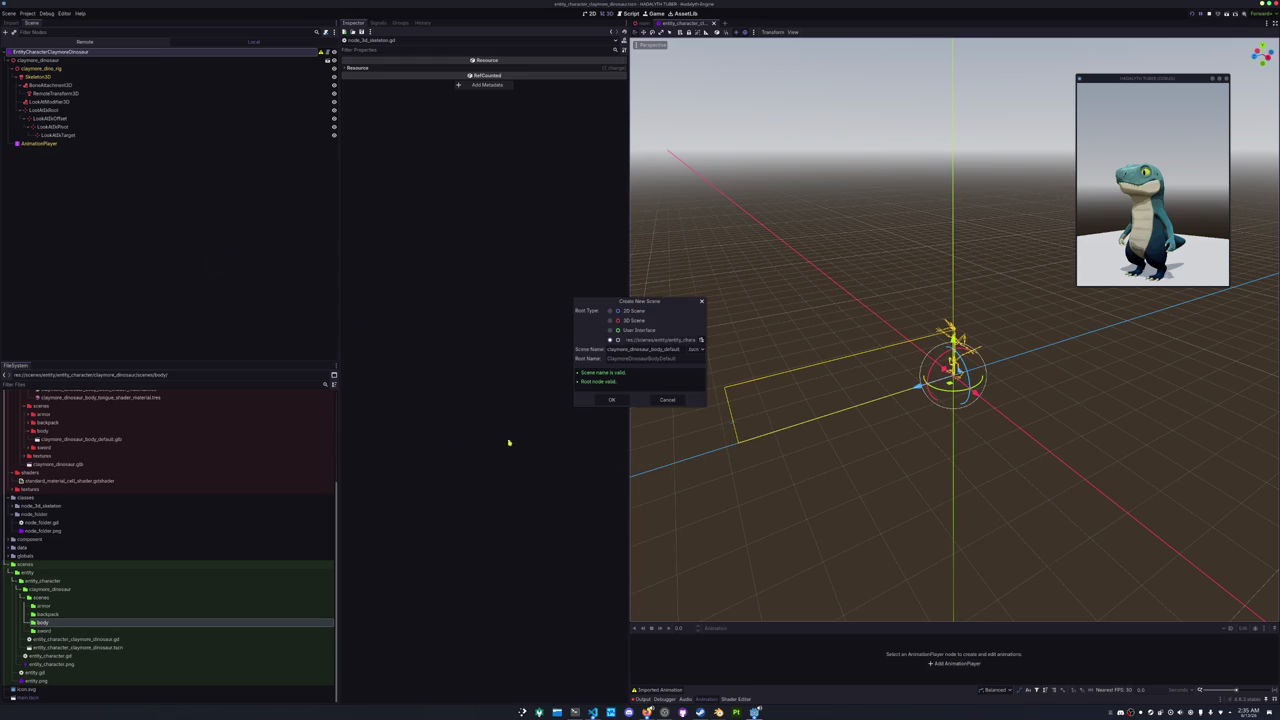
{"action": "left_click", "coordinate": [701, 340]}
{"action": "double_click", "coordinate": [592, 292]}
{"action": "left_click", "coordinate": [611, 400]}
- Instance claymore_dinosaur_body_default.glb under the ClaymoreDinosaurBodyDefault root
{"action": "left_click", "coordinate": [57, 51]}
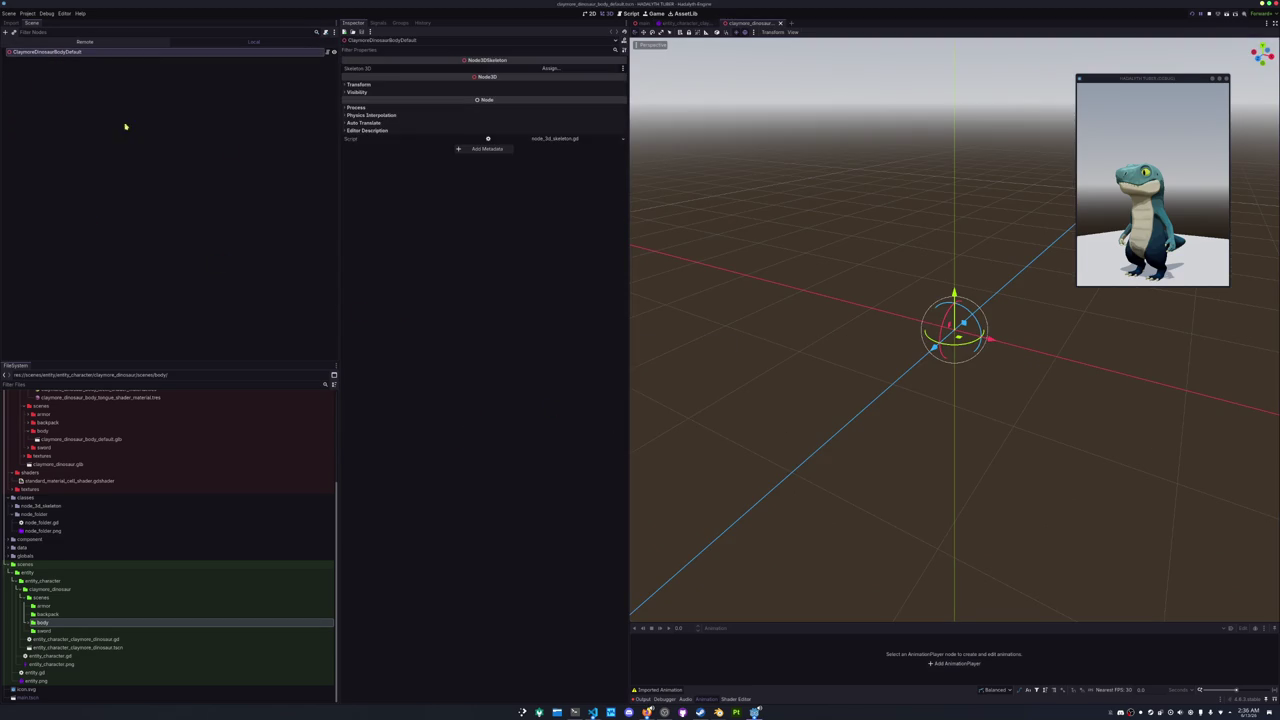
{"action": "scroll", "coordinate": [60, 450], "scroll_direction": "up", "scroll_amount": 5}
{"action": "scroll", "coordinate": [60, 450], "scroll_direction": "down", "scroll_amount": 4}
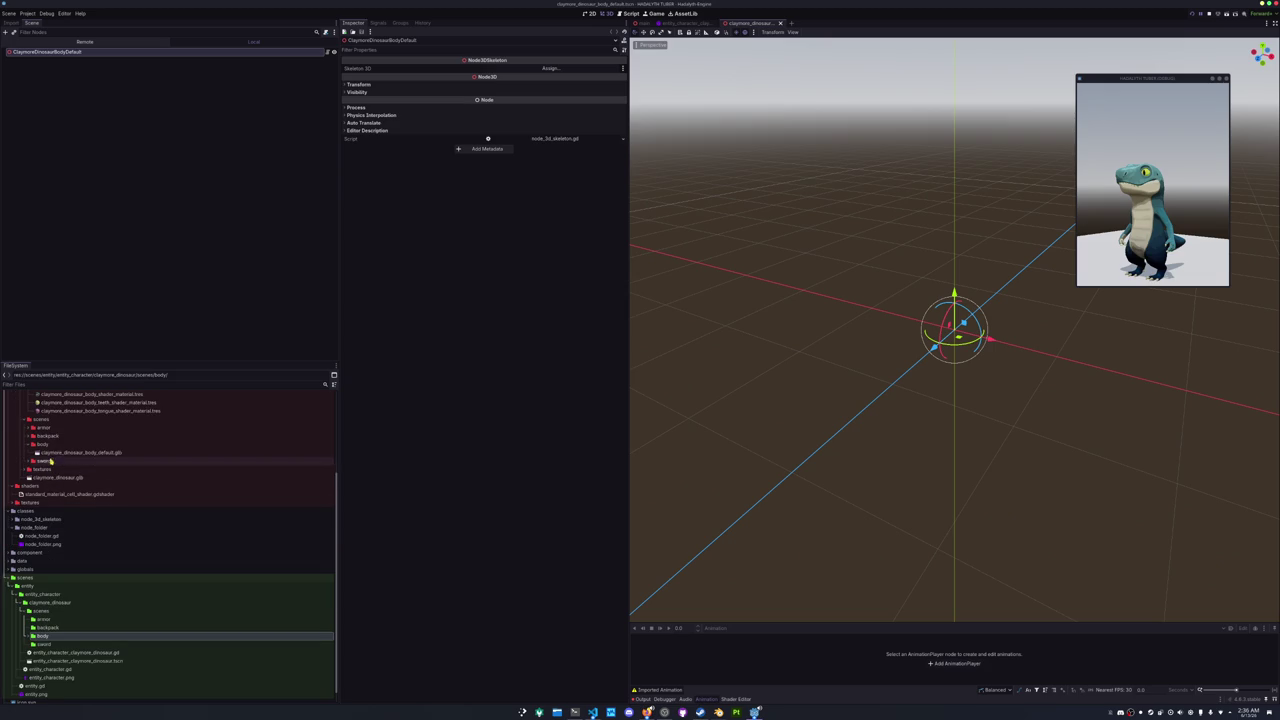
{"action": "left_click_drag", "start_coordinate": [60, 452], "coordinate": [45, 57]}
- Enable Editable Children and fill claymore_dino_body's surfaces with the textured and green materials
{"action": "right_click", "coordinate": [48, 60]}
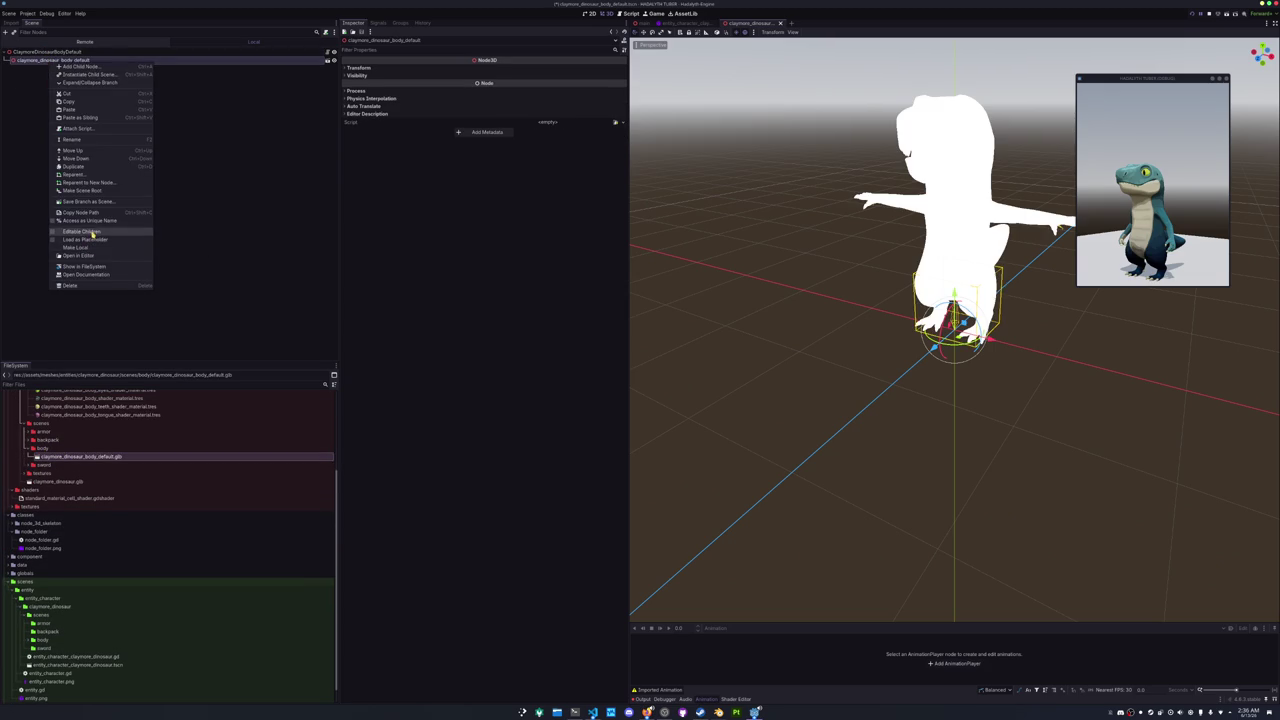
{"action": "left_click", "coordinate": [95, 236]}
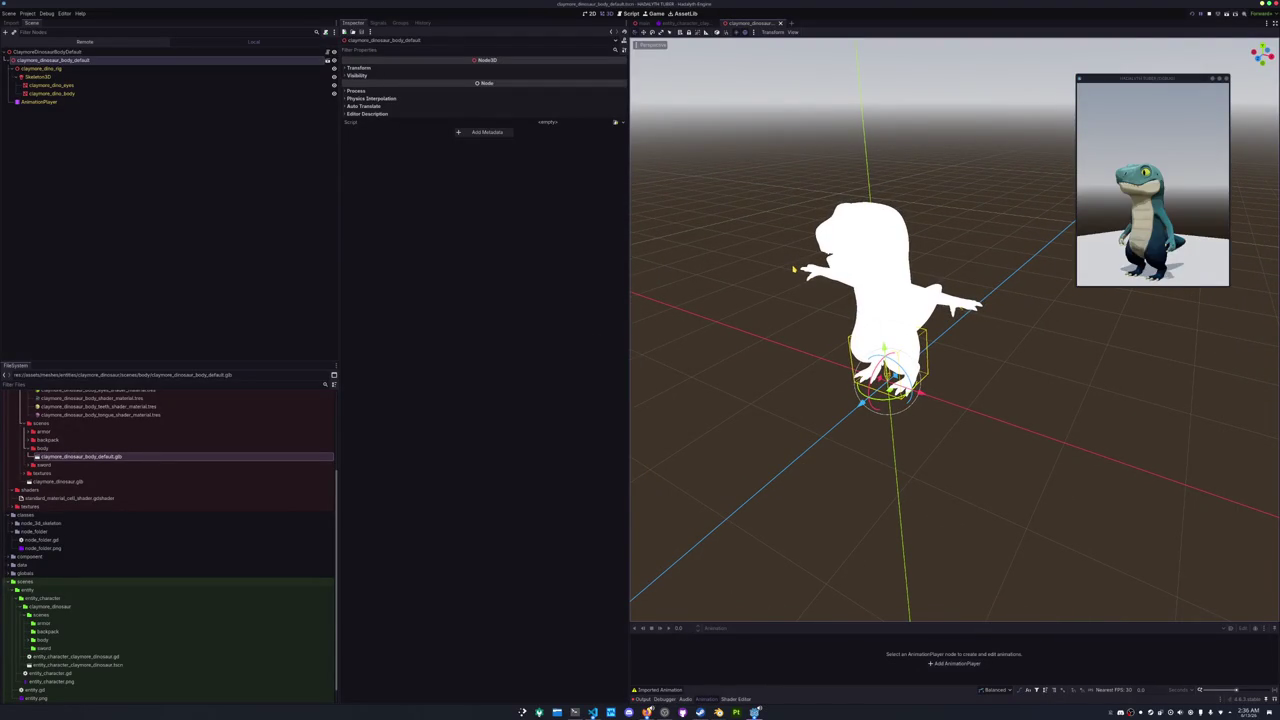
{"action": "left_click", "coordinate": [52, 93]}
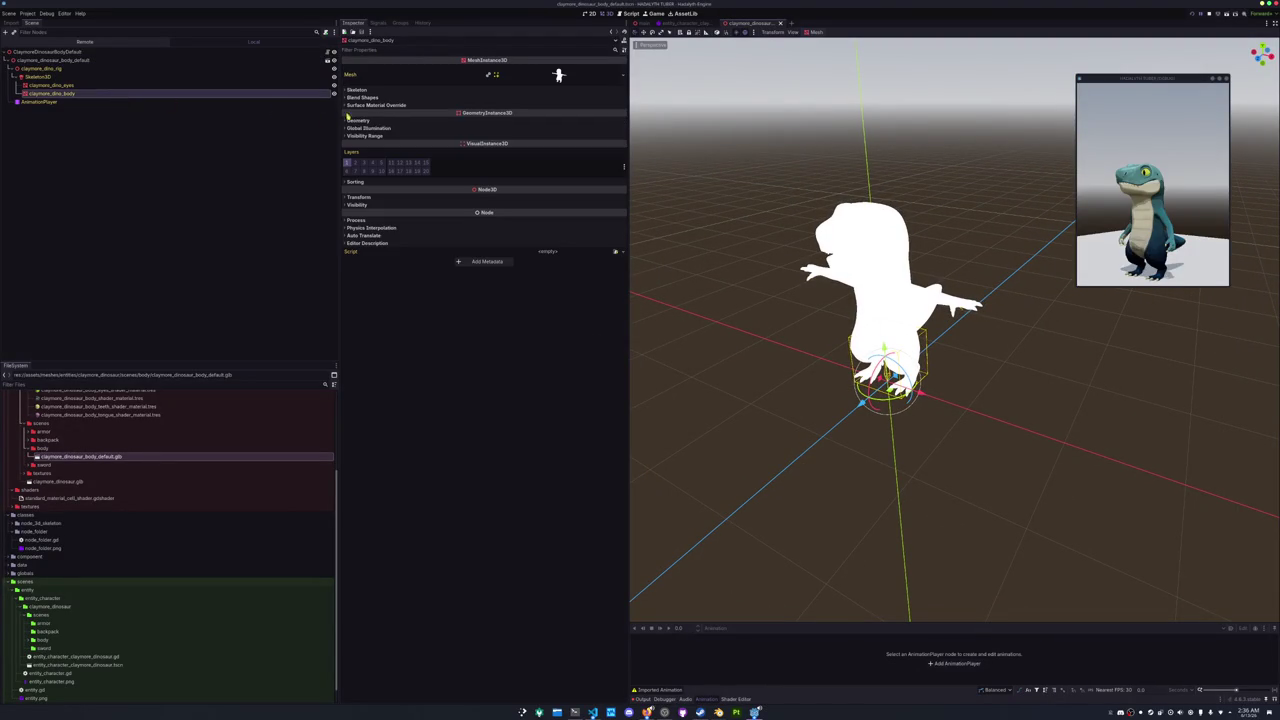
{"action": "left_click", "coordinate": [376, 105]}
{"action": "left_click", "coordinate": [616, 113]}
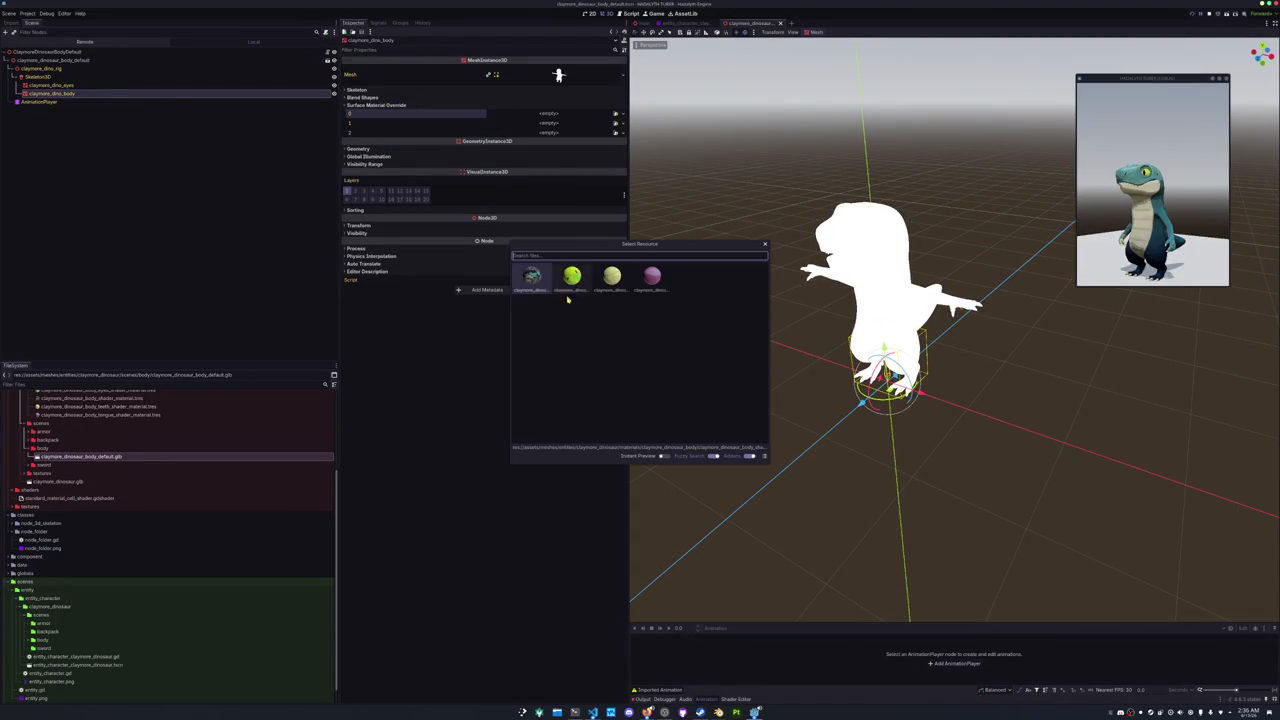
{"action": "left_click", "coordinate": [531, 282]}
{"action": "left_click", "coordinate": [615, 135]}
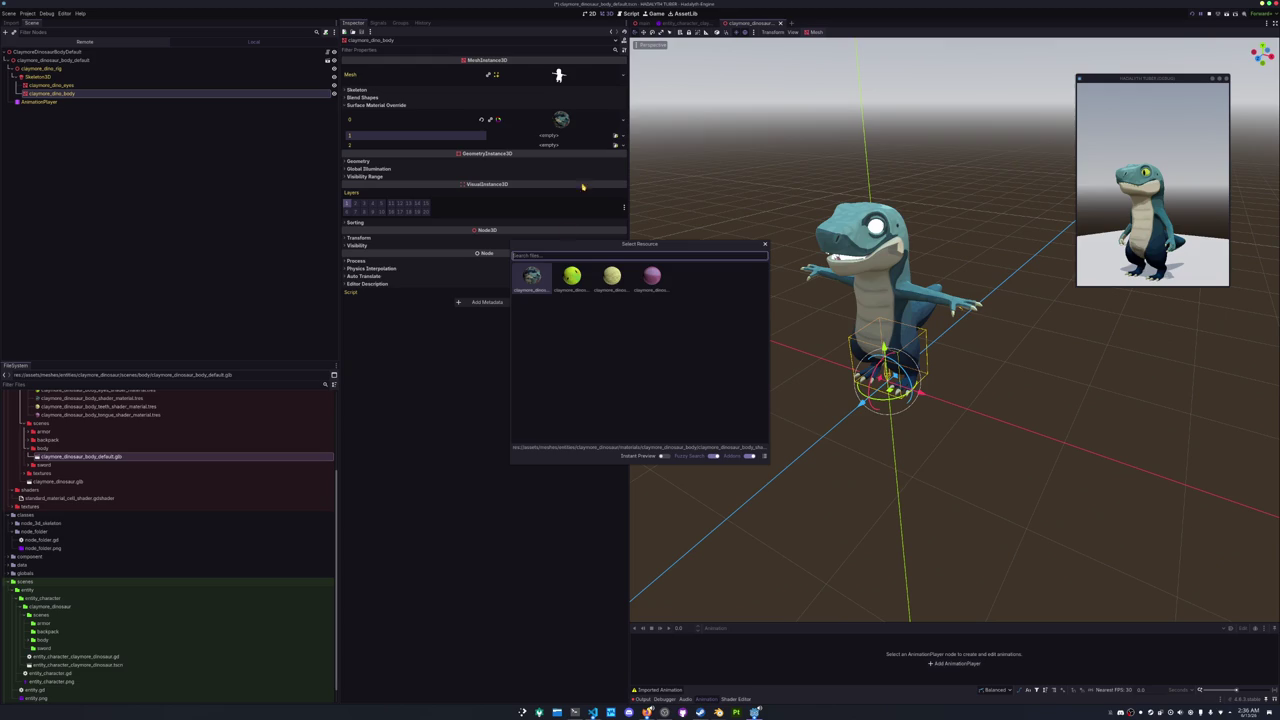
{"action": "left_click", "coordinate": [571, 279]}
{"action": "left_click_drag", "start_coordinate": [561, 141], "coordinate": [561, 163]}
- Replace body surfaces 1 and 2 with the pale-yellow and pink materials
{"action": "left_click", "coordinate": [490, 143]}
{"action": "left_click", "coordinate": [486, 150]}
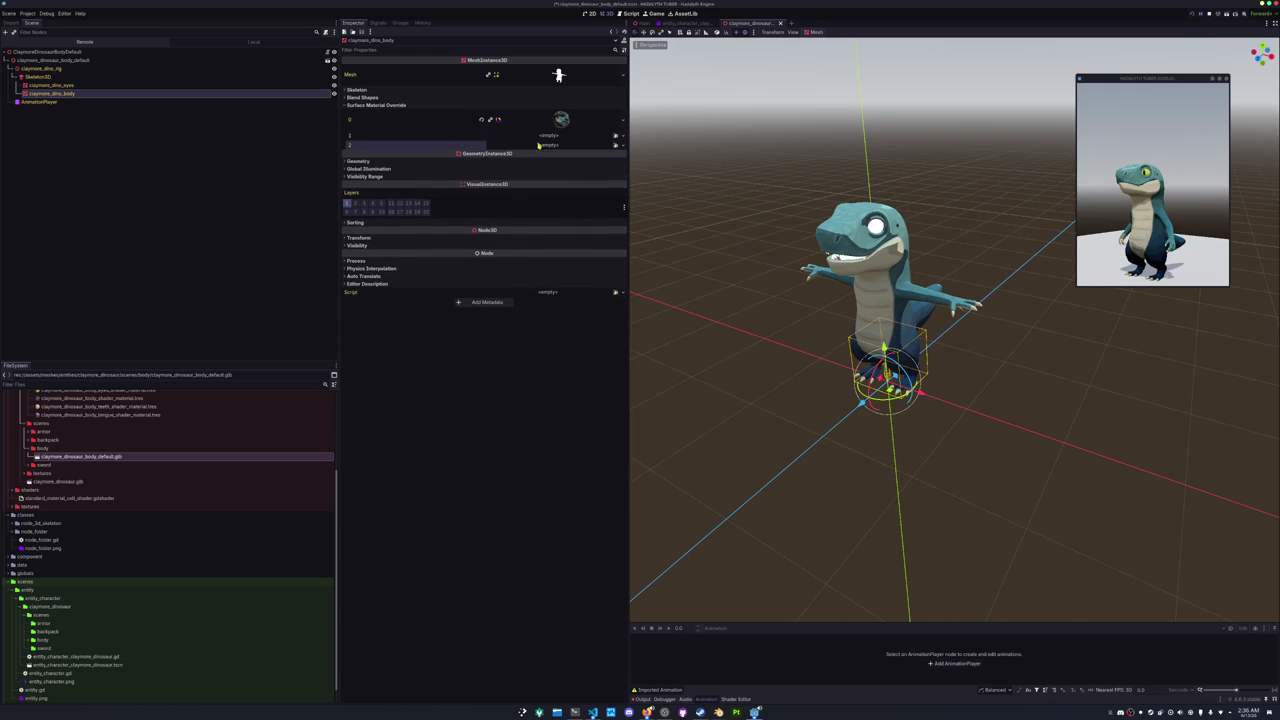
{"action": "left_click", "coordinate": [616, 135]}
{"action": "left_click", "coordinate": [598, 273]}
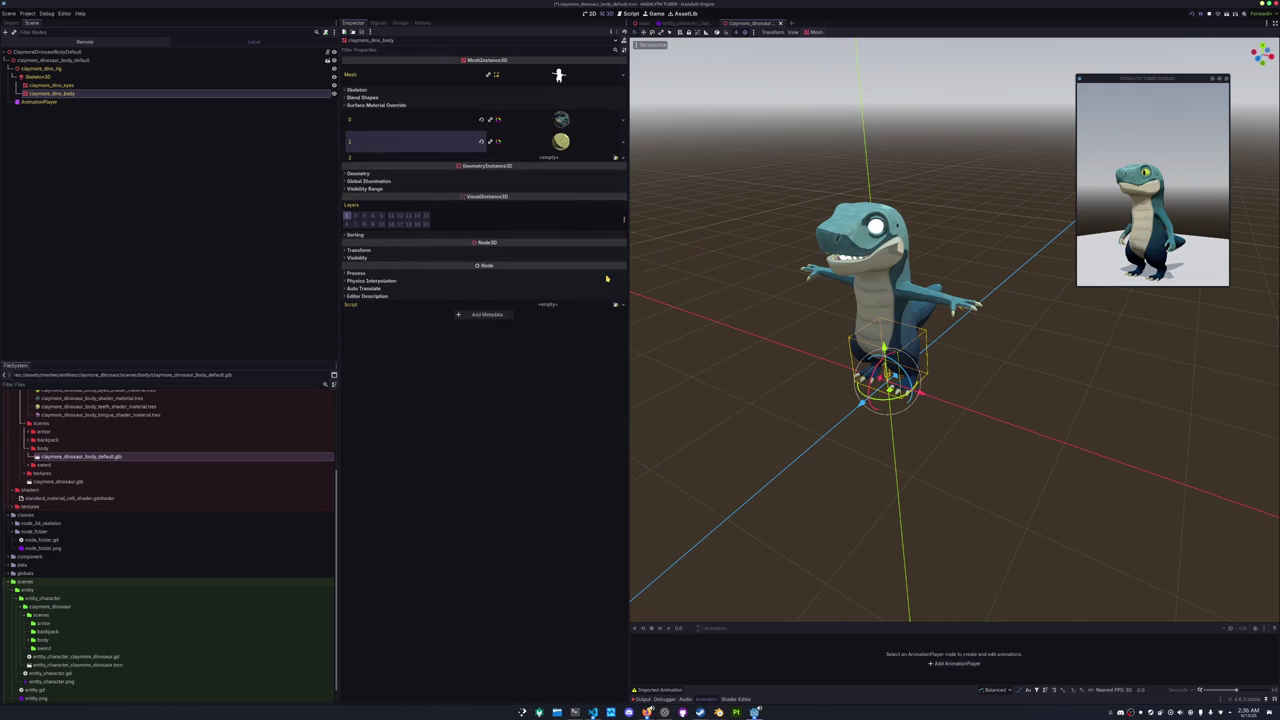
{"action": "left_click", "coordinate": [616, 160]}
{"action": "left_click", "coordinate": [651, 279]}
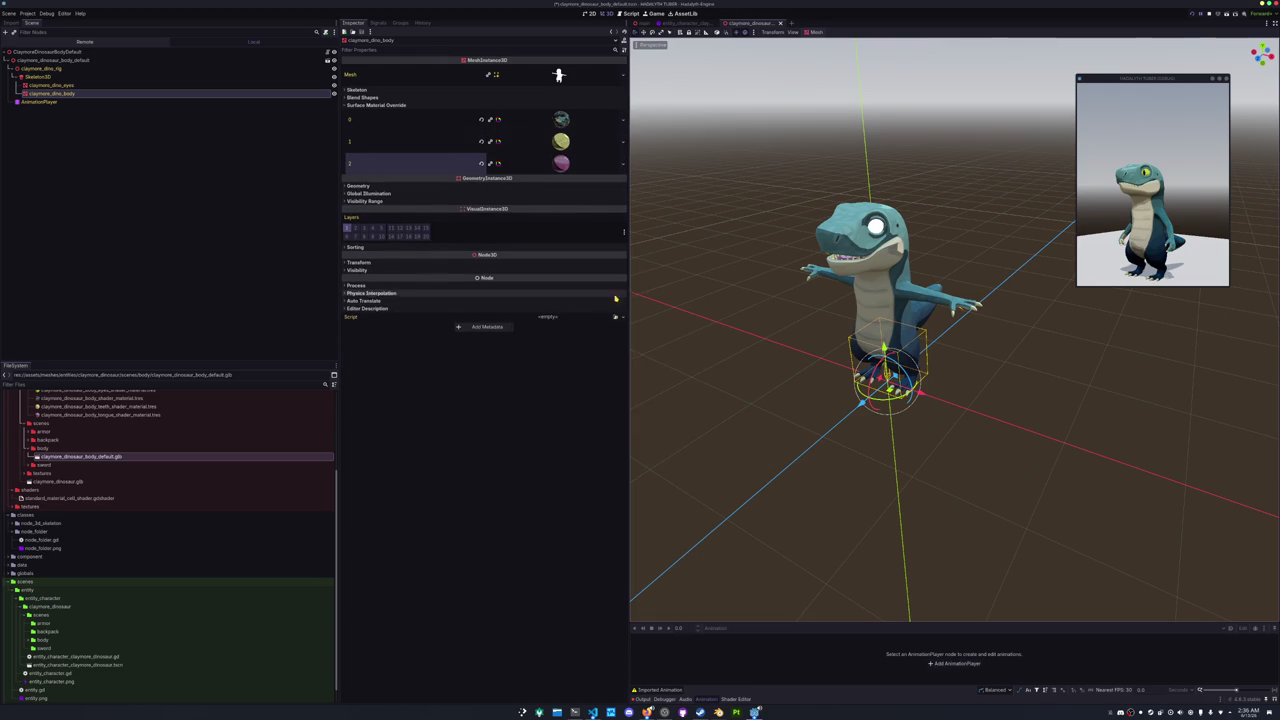
- Give claymore_dino_eyes the yellow-green material override
{"action": "left_click", "coordinate": [145, 86]}
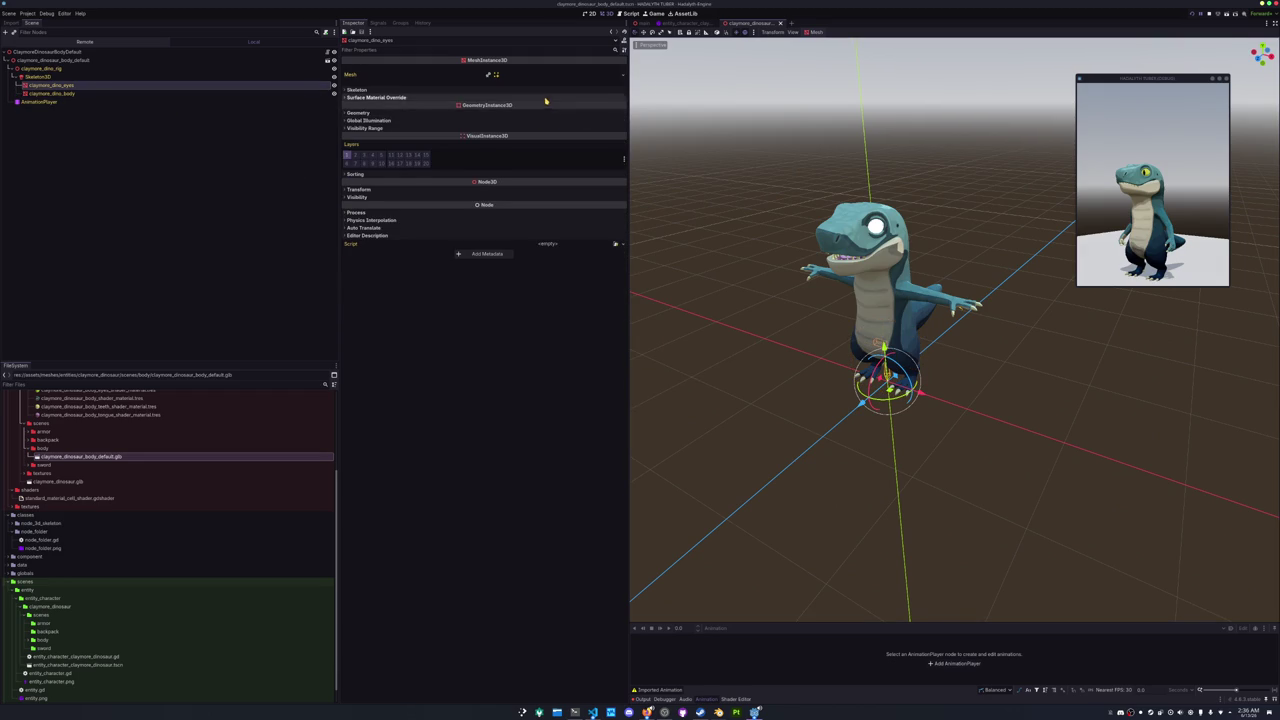
{"action": "left_click", "coordinate": [546, 98]}
{"action": "left_click", "coordinate": [615, 105]}
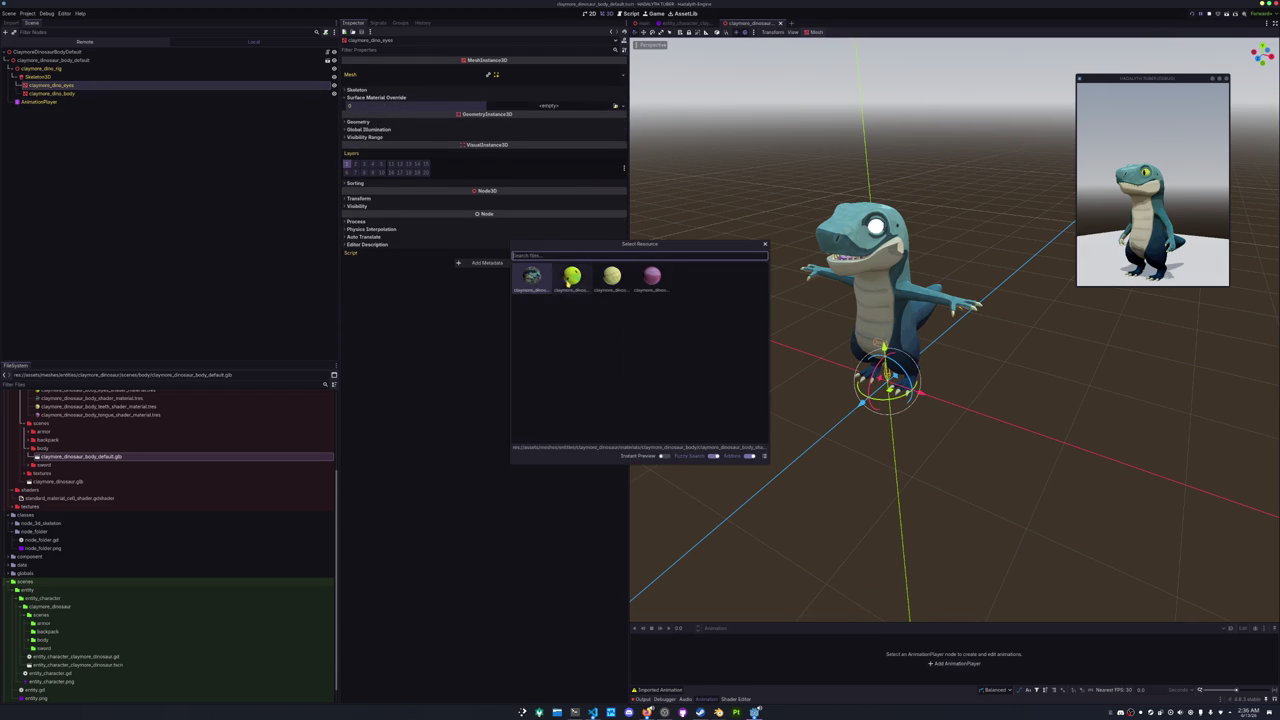
{"action": "left_click", "coordinate": [571, 277]}
{"action": "left_click", "coordinate": [728, 350]}
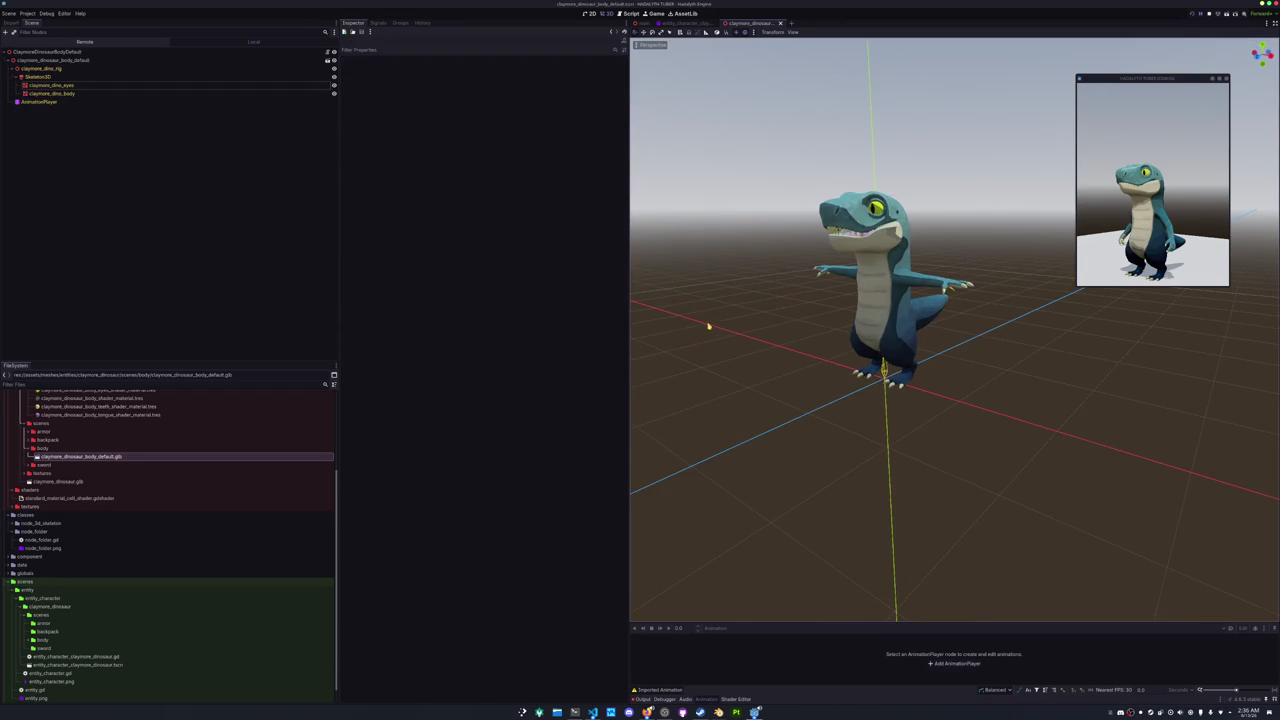
- Inspect the body mesh and Skeleton3D node, then select the ClaymoreDinosaurBodyDefault root
{"action": "left_click_drag", "start_coordinate": [709, 329], "coordinate": [737, 351]}
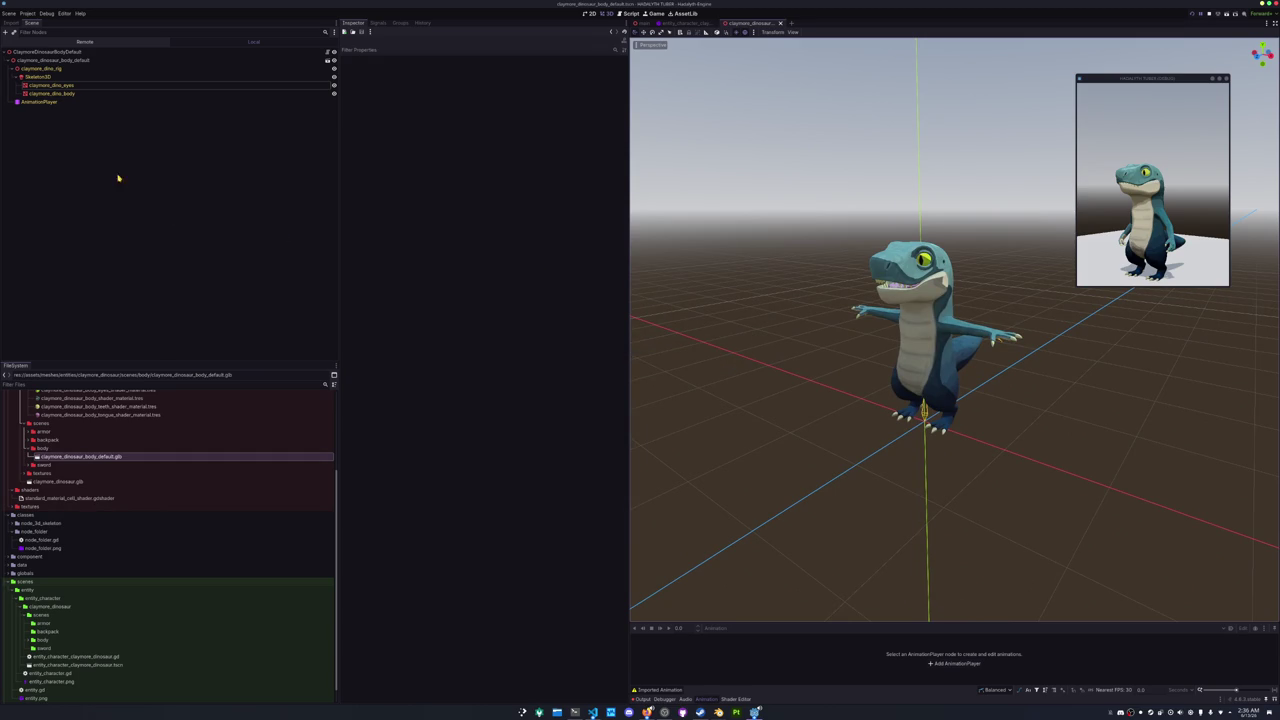
{"action": "left_click", "coordinate": [65, 94]}
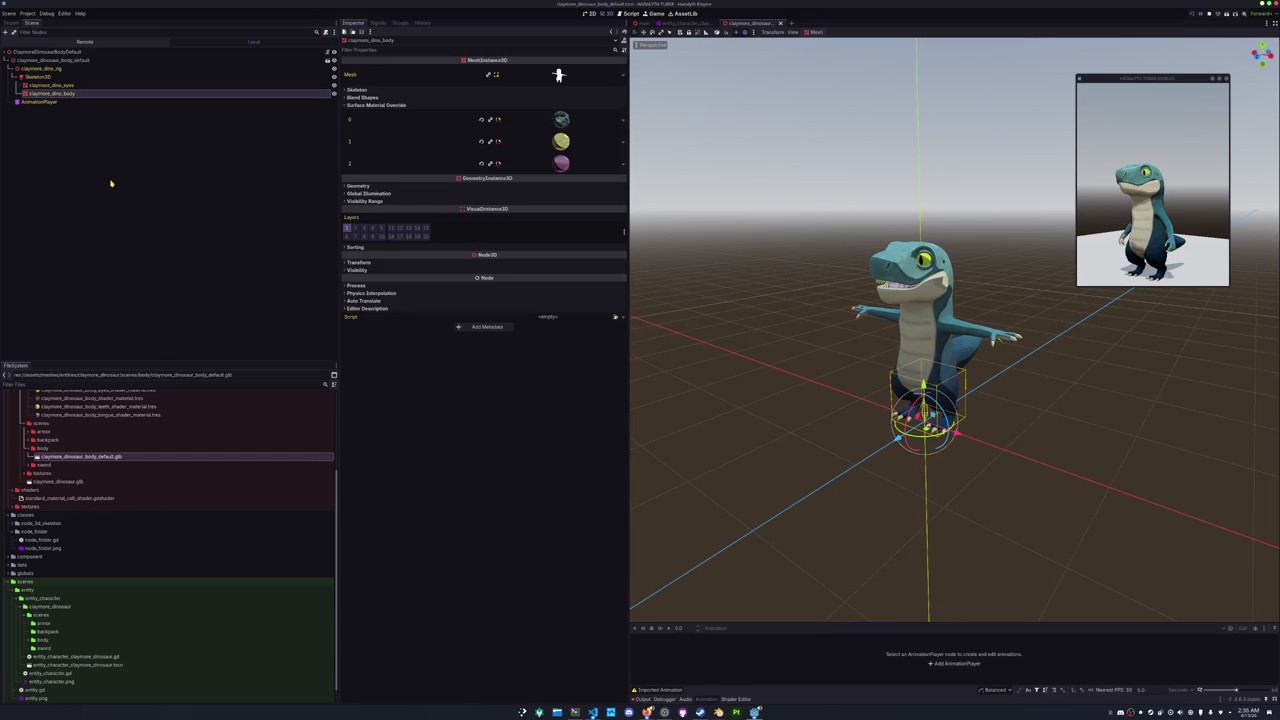
{"action": "left_click", "coordinate": [47, 77]}
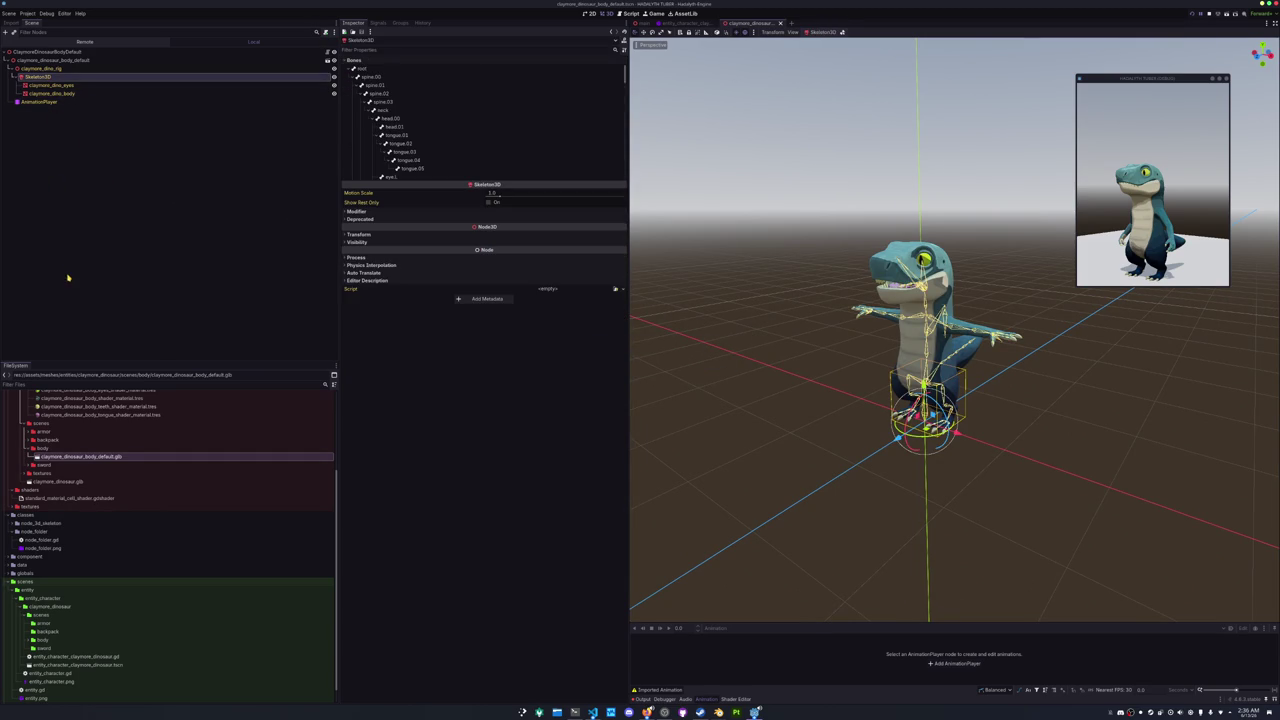
{"action": "left_click", "coordinate": [153, 275]}
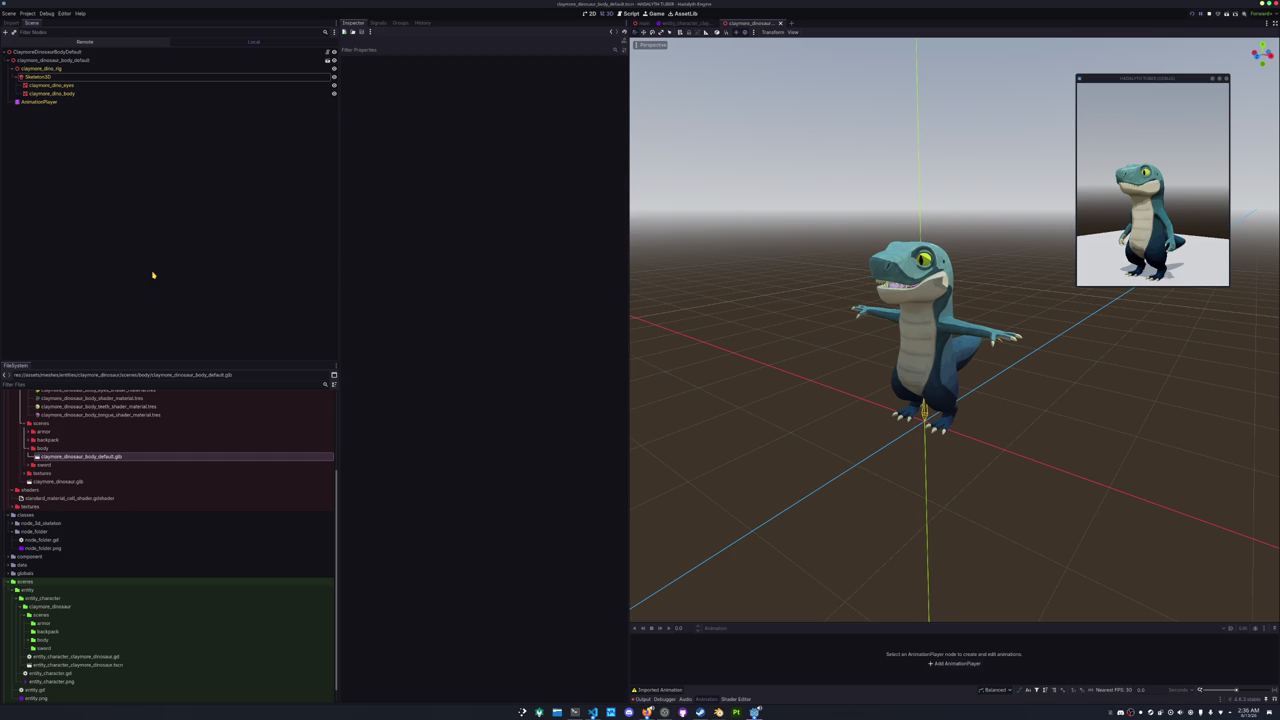
{"action": "left_click", "coordinate": [50, 78]}
{"action": "right_click", "coordinate": [50, 80]}
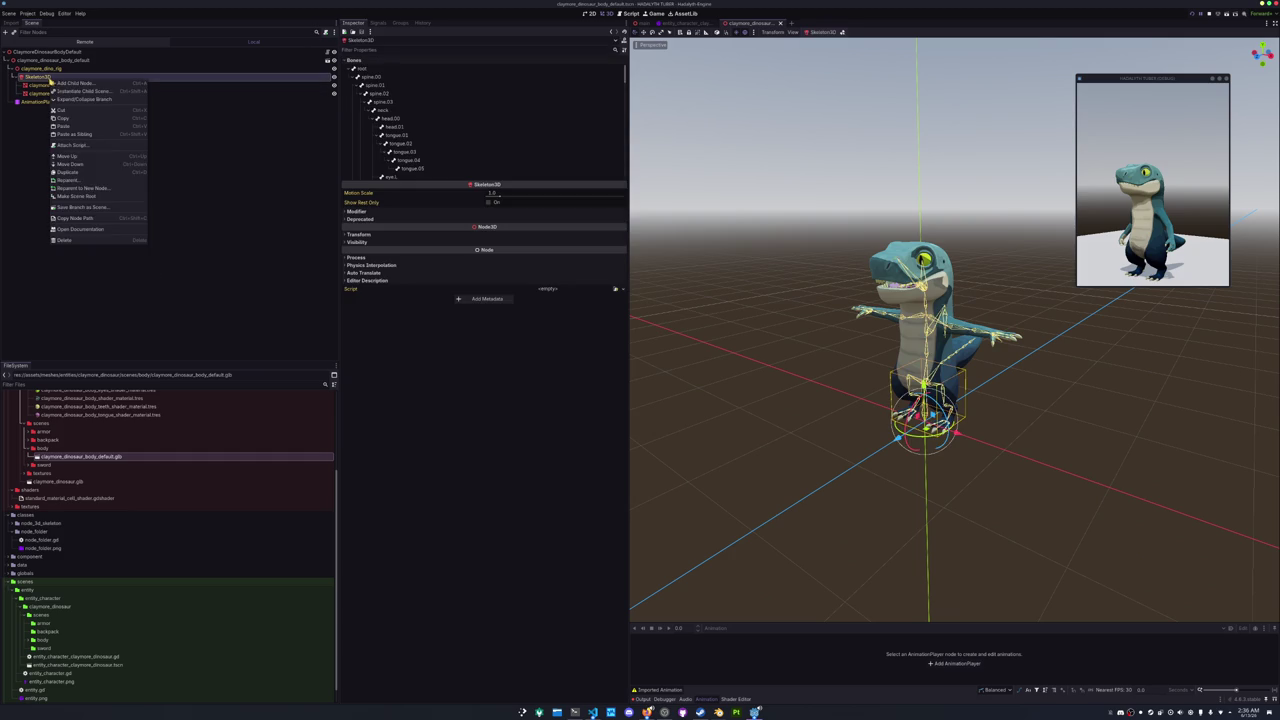
{"action": "left_click", "coordinate": [45, 68]}
{"action": "left_click", "coordinate": [45, 68]}
{"action": "left_click", "coordinate": [45, 52]}
{"action": "right_click", "coordinate": [45, 53]}
{"action": "left_click", "coordinate": [62, 58]}
{"action": "key", "text": "Escape"}
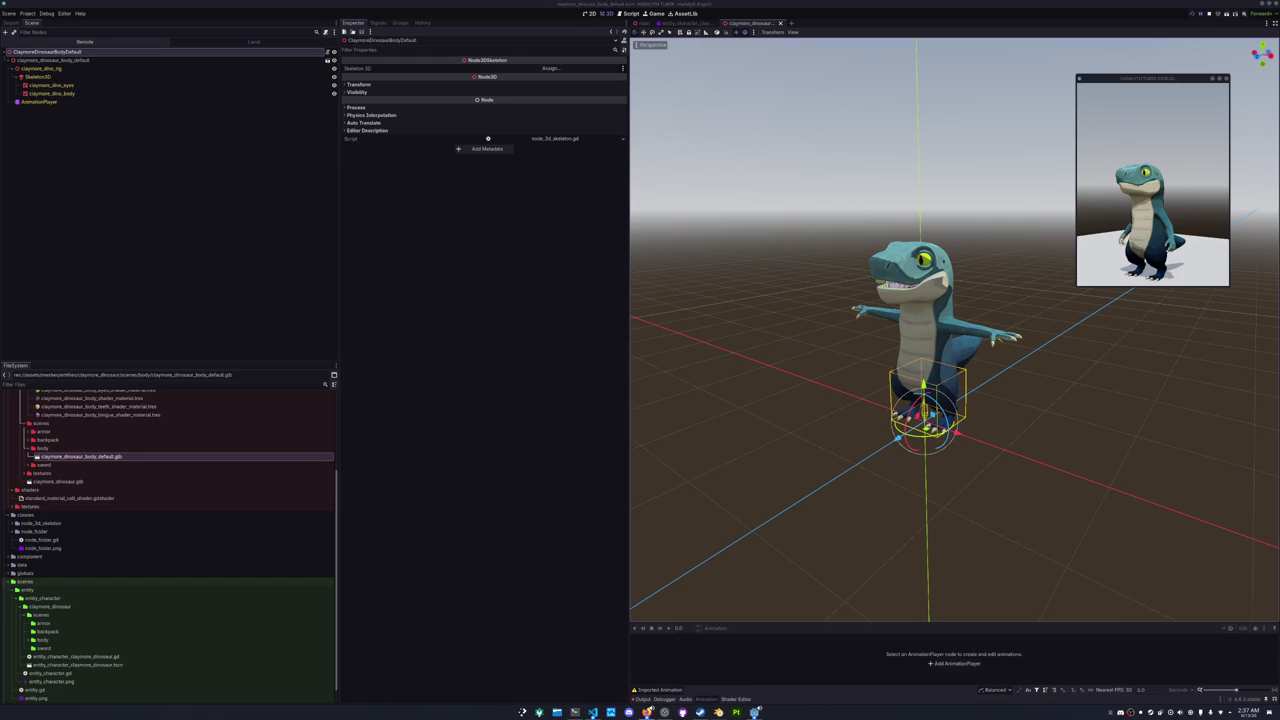
- Set the root's Skeleton 3D property to the Skeleton3D node and save
{"action": "scroll", "coordinate": [845, 261], "scroll_direction": "down", "scroll_amount": 1}
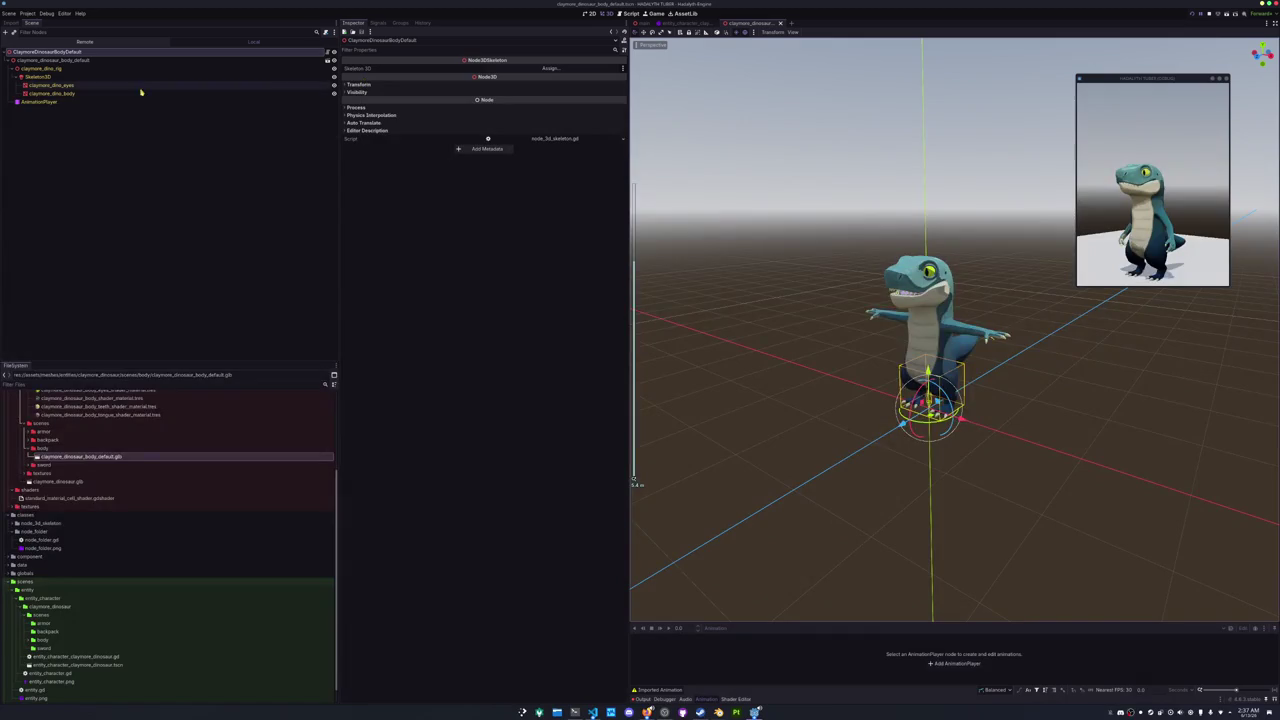
{"action": "left_click", "coordinate": [550, 68]}
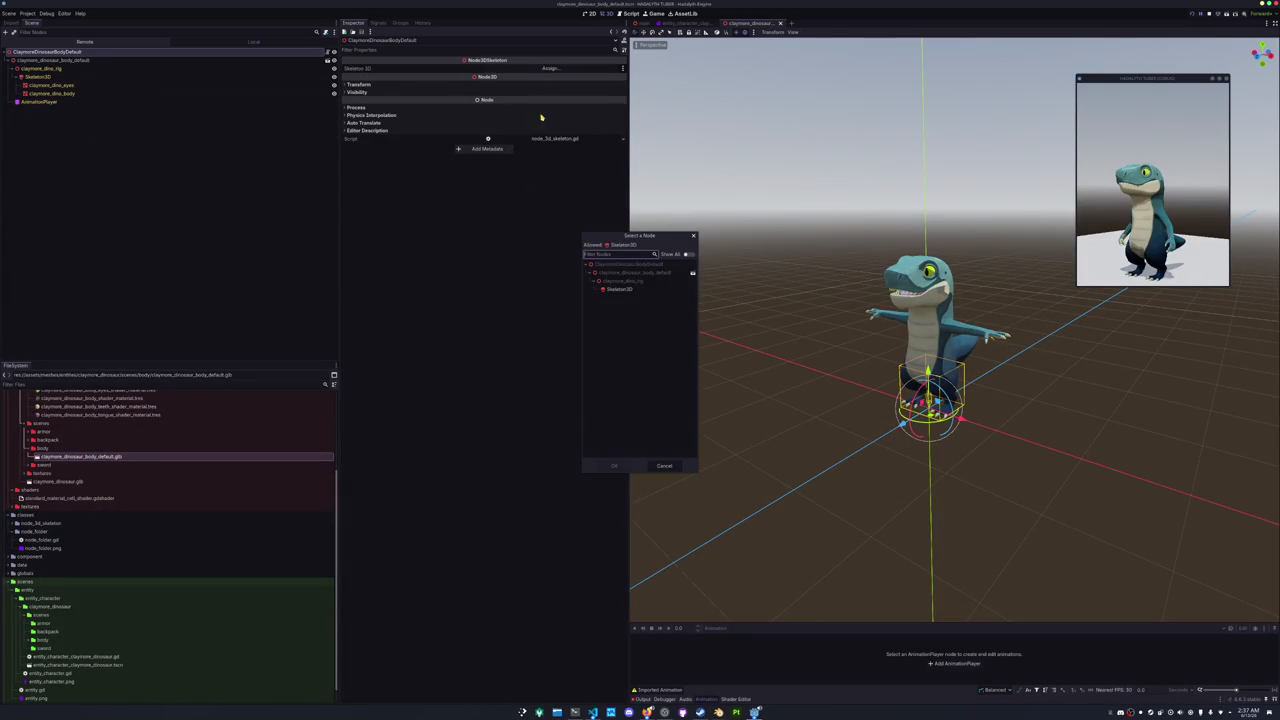
{"action": "double_click", "coordinate": [619, 291]}
{"action": "key", "text": "ctrl+s"}
- Add a HadalythArkitMeshDriverLocal child node targeting the claymore_dino_body mesh
{"action": "left_click", "coordinate": [50, 60]}
{"action": "right_click", "coordinate": [46, 60]}
{"action": "left_click", "coordinate": [70, 65]}
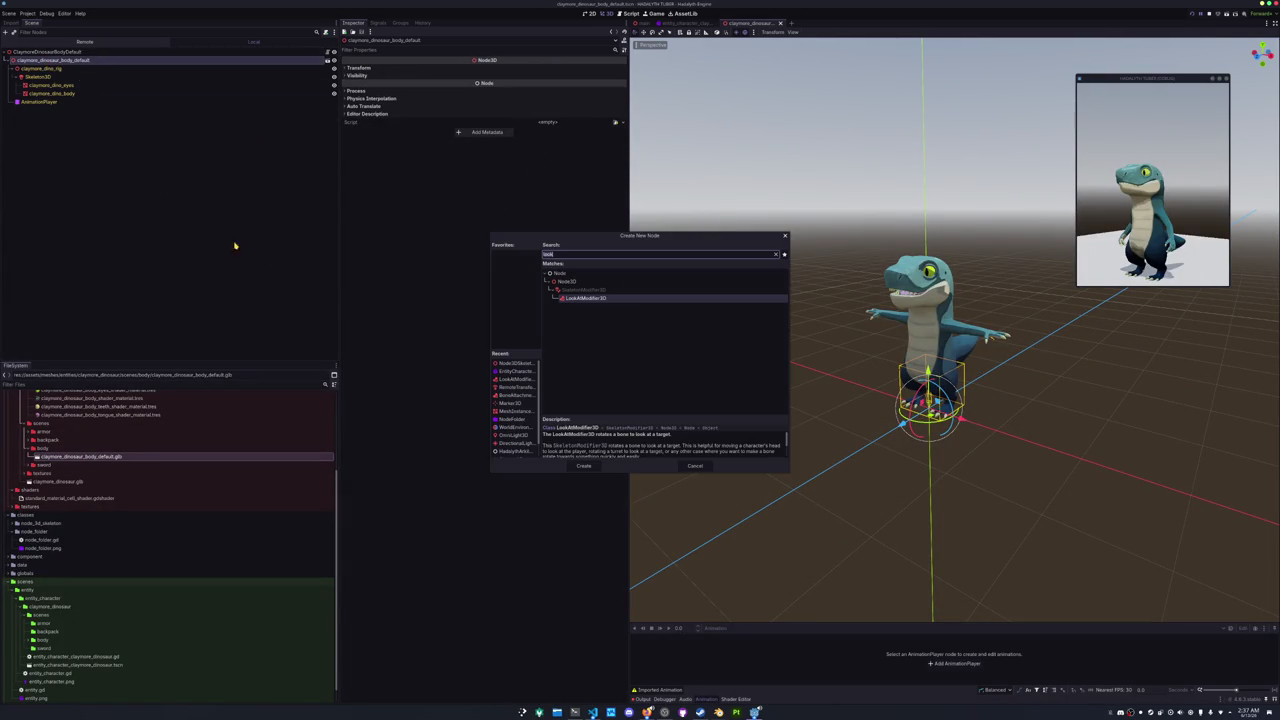
{"action": "type", "text": "hadalyth"}
{"action": "key", "text": "Up"}
{"action": "key", "text": "Up"}
{"action": "key", "text": "Up"}
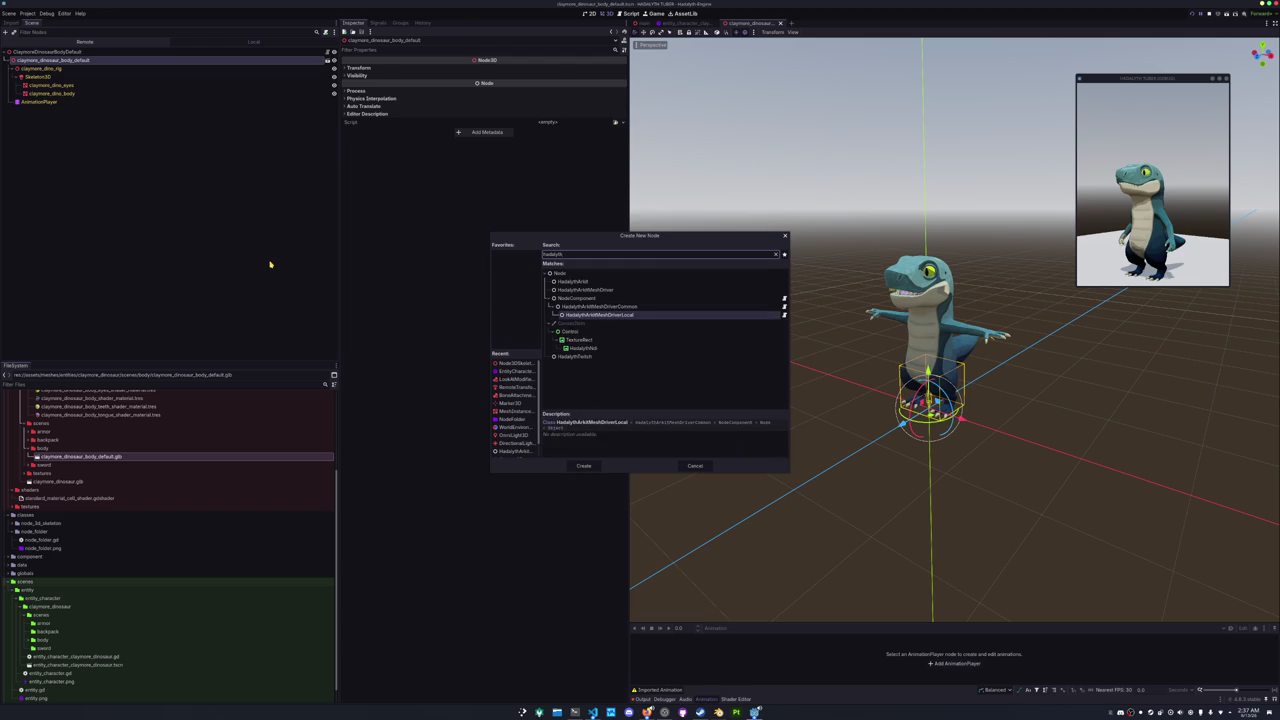
{"action": "key", "text": "Return"}
{"action": "left_click", "coordinate": [550, 67]}
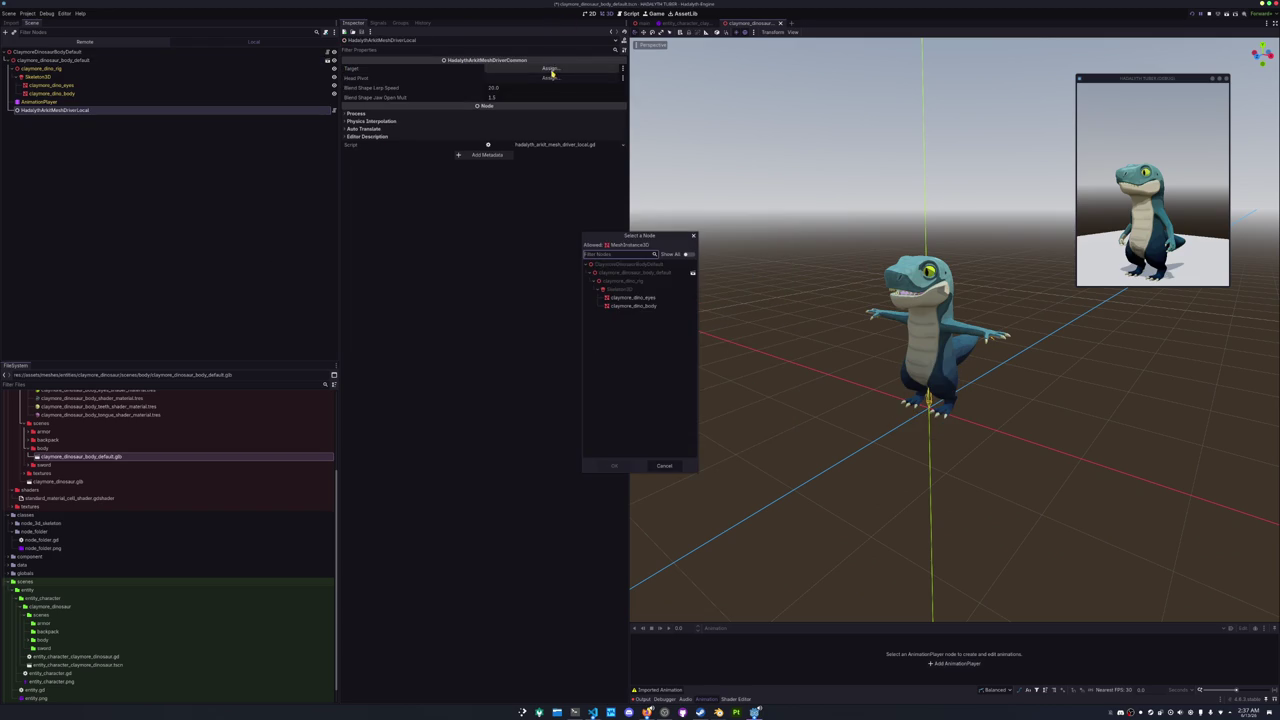
{"action": "double_click", "coordinate": [628, 306]}
- Leave the head pivot unset, save the scene, and select the ClaymoreDinosaurBodyDefault root
{"action": "left_click", "coordinate": [550, 78]}
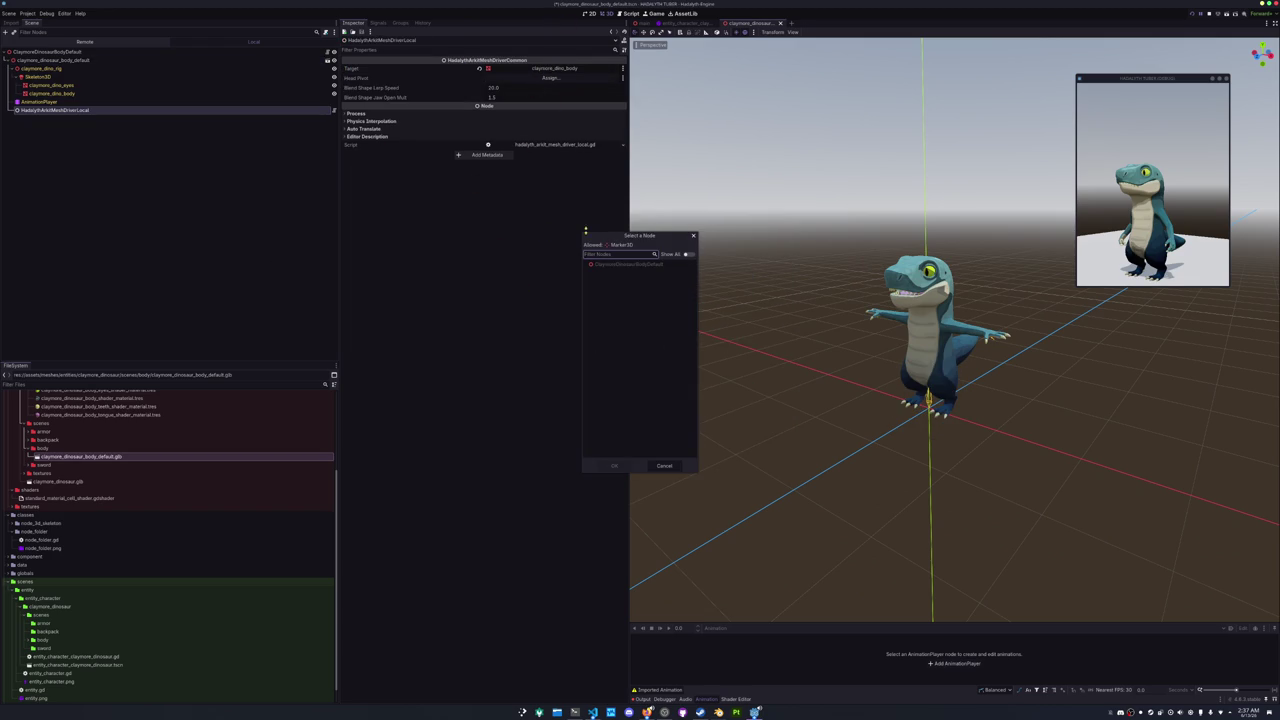
{"action": "key", "text": "Escape"}
{"action": "key", "text": "ctrl+s"}
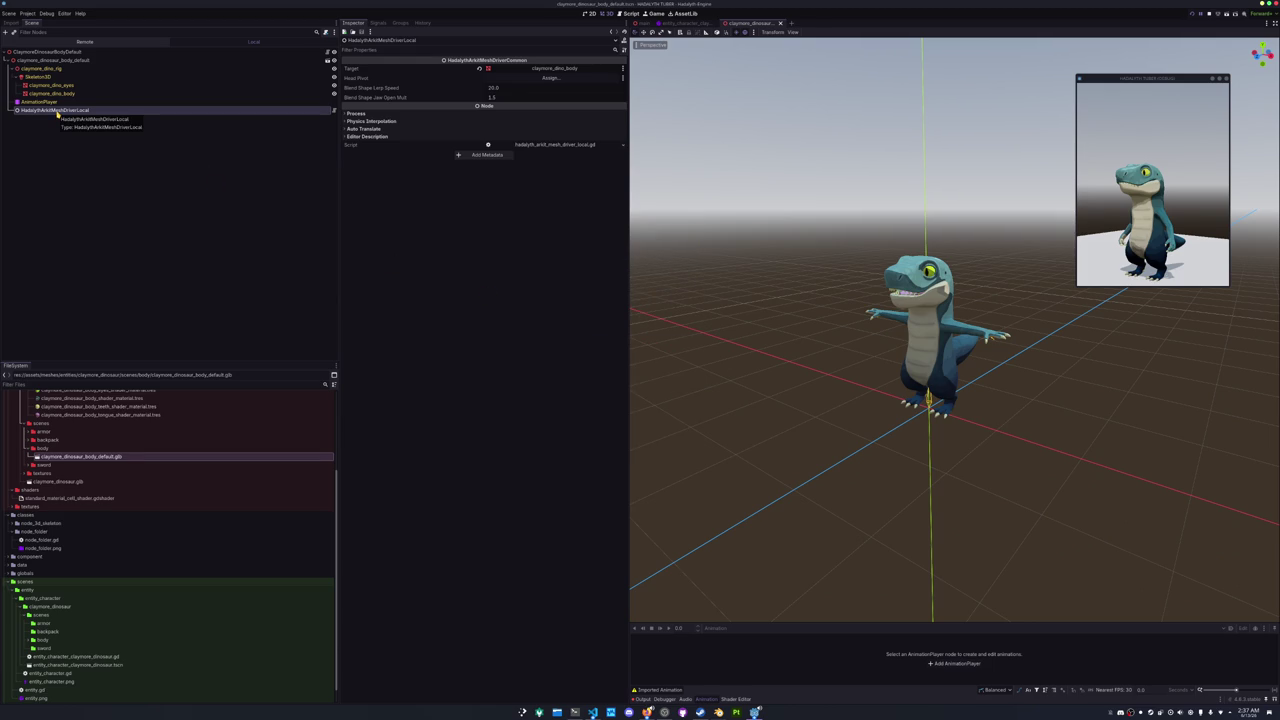
{"action": "left_click", "coordinate": [58, 52]}
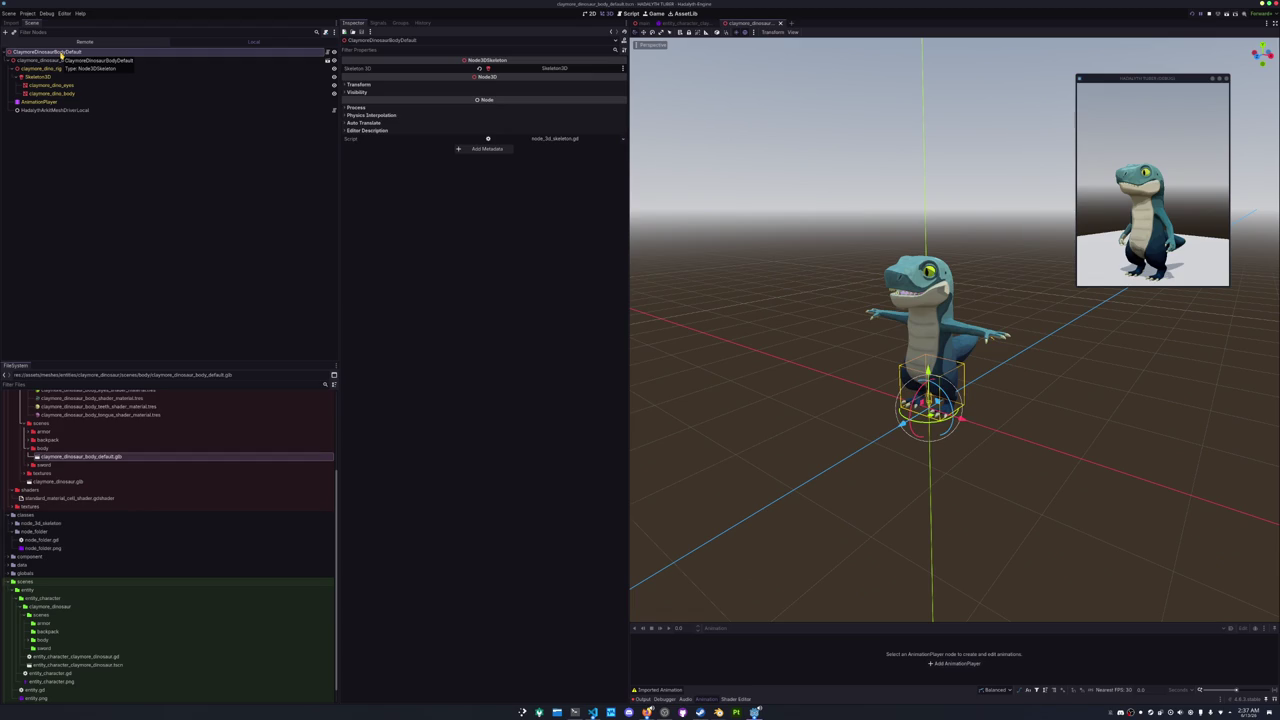
- Start a new script named armor in the claymore_dinosaur scenes folder, inheriting Node3DSkeleton
{"action": "left_click", "coordinate": [104, 210]}
{"action": "scroll", "coordinate": [51, 570], "scroll_direction": "down", "scroll_amount": 1}
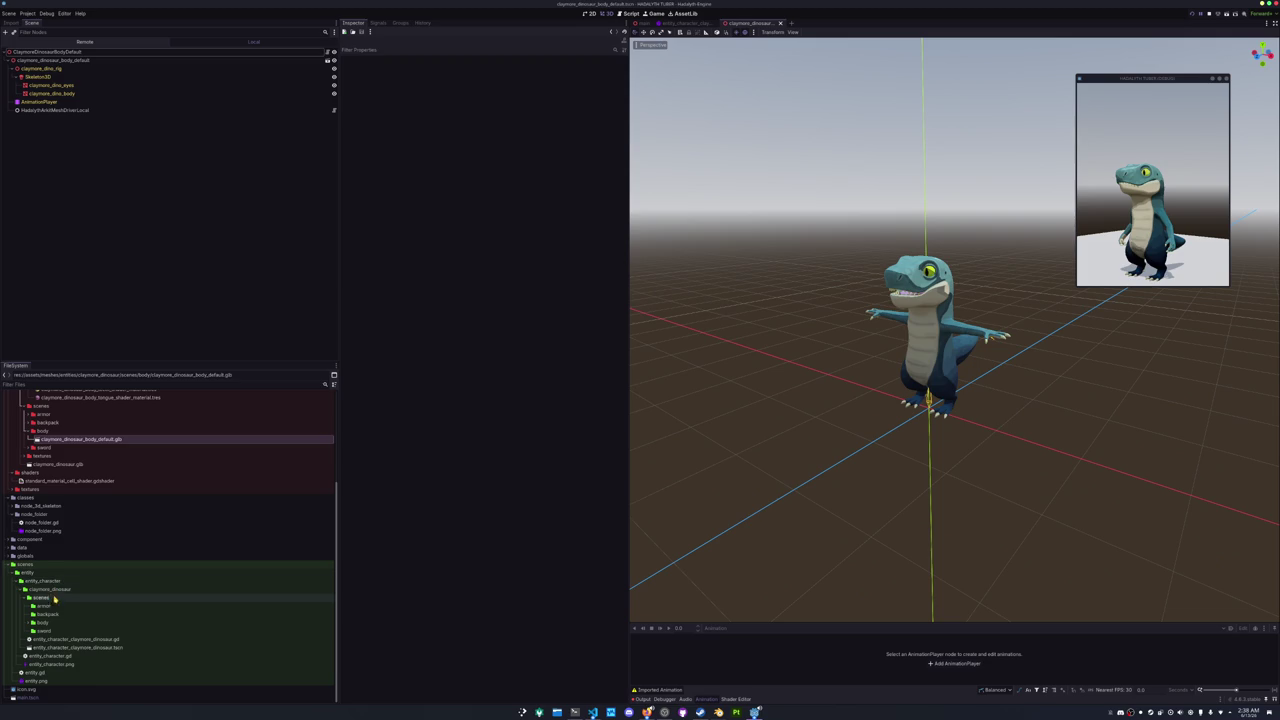
{"action": "left_click", "coordinate": [48, 598]}
{"action": "right_click", "coordinate": [48, 598]}
{"action": "mouse_move", "coordinate": [120, 591]}
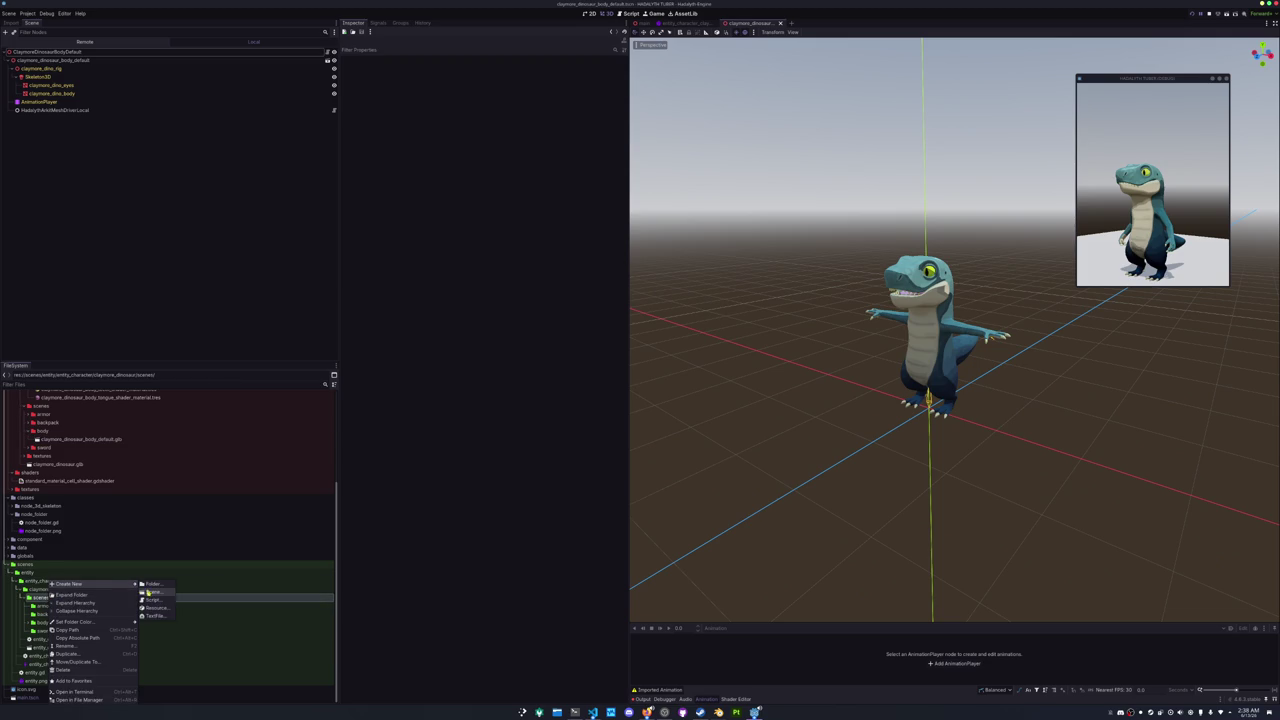
{"action": "left_click", "coordinate": [151, 605]}
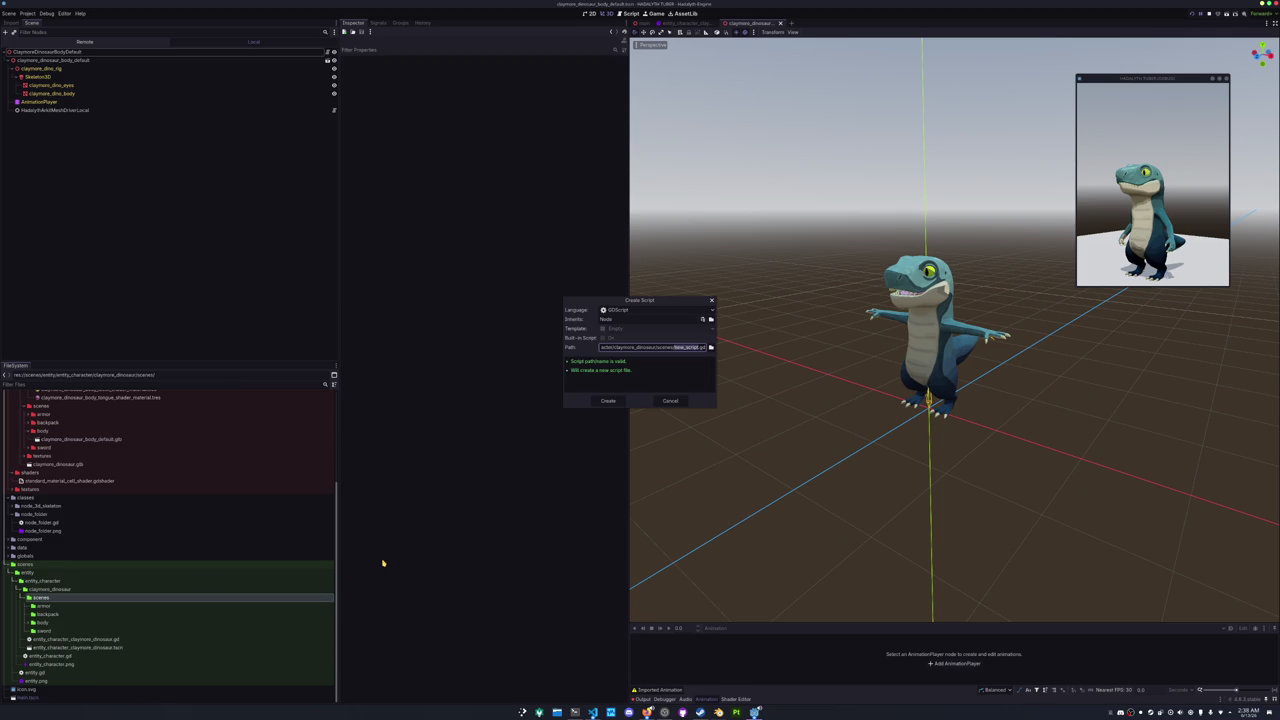
{"action": "type", "text": "armor"}
{"action": "left_click", "coordinate": [623, 319]}
{"action": "type", "text": "Sk"}
{"action": "key", "text": "BackSpace"}
{"action": "type", "text": "Node3DSk"}
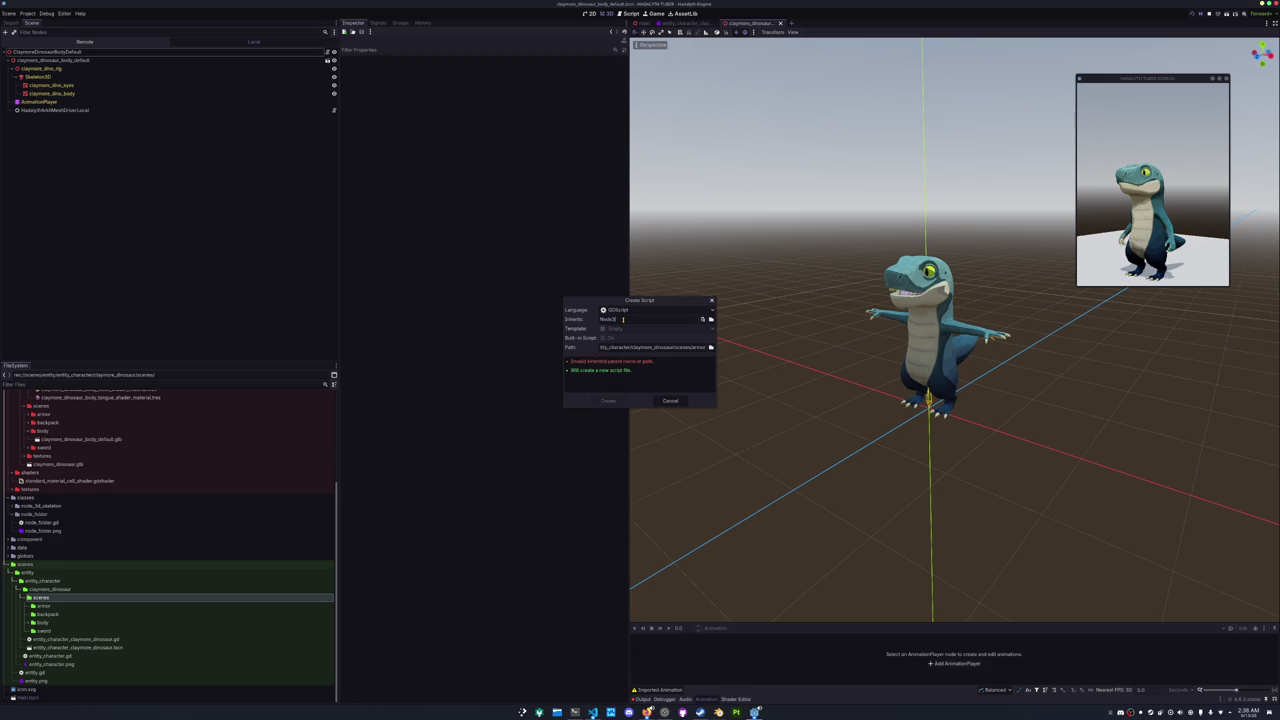
{"action": "type", "text": "eleton"}
- Create armor.gd with 'class_name Armor' and save it
{"action": "left_click", "coordinate": [608, 400]}
{"action": "type", "text": "class_name Armor"}
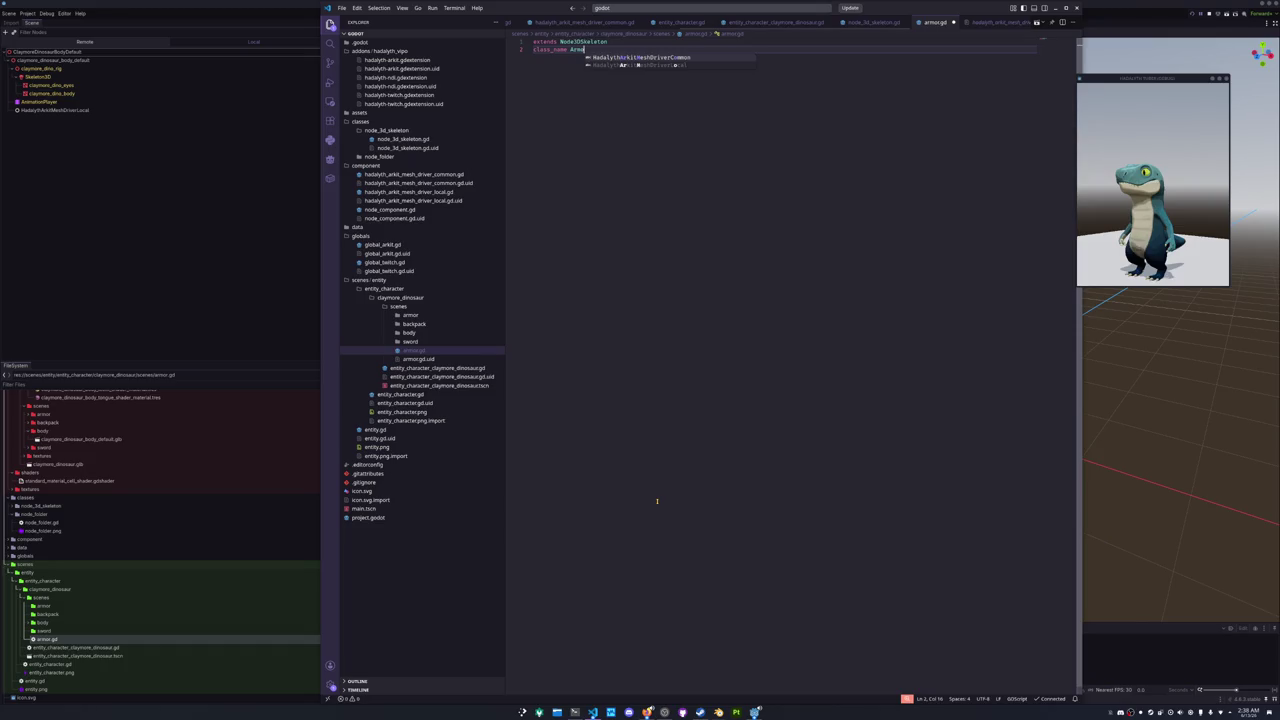
{"action": "key", "text": "ctrl+s"}
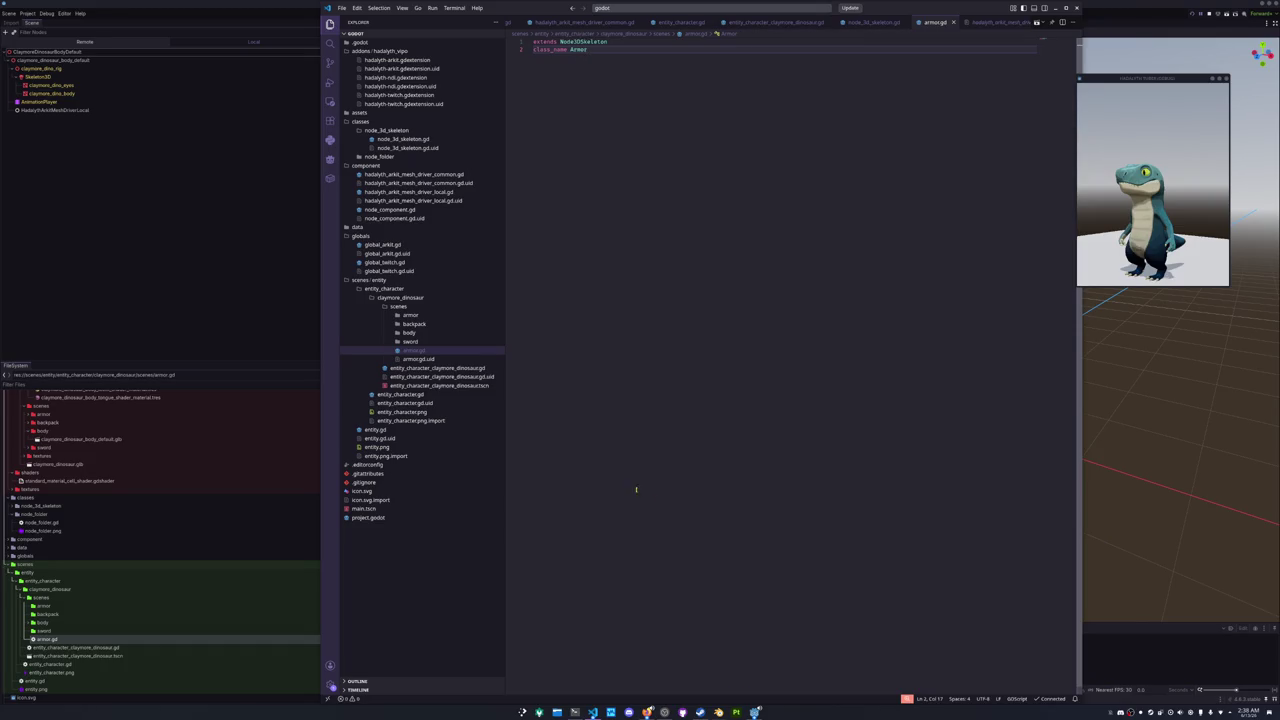
- Duplicate armor.gd as backpack.gd, change its class name to Backpack, and save
{"action": "left_click", "coordinate": [171, 320]}
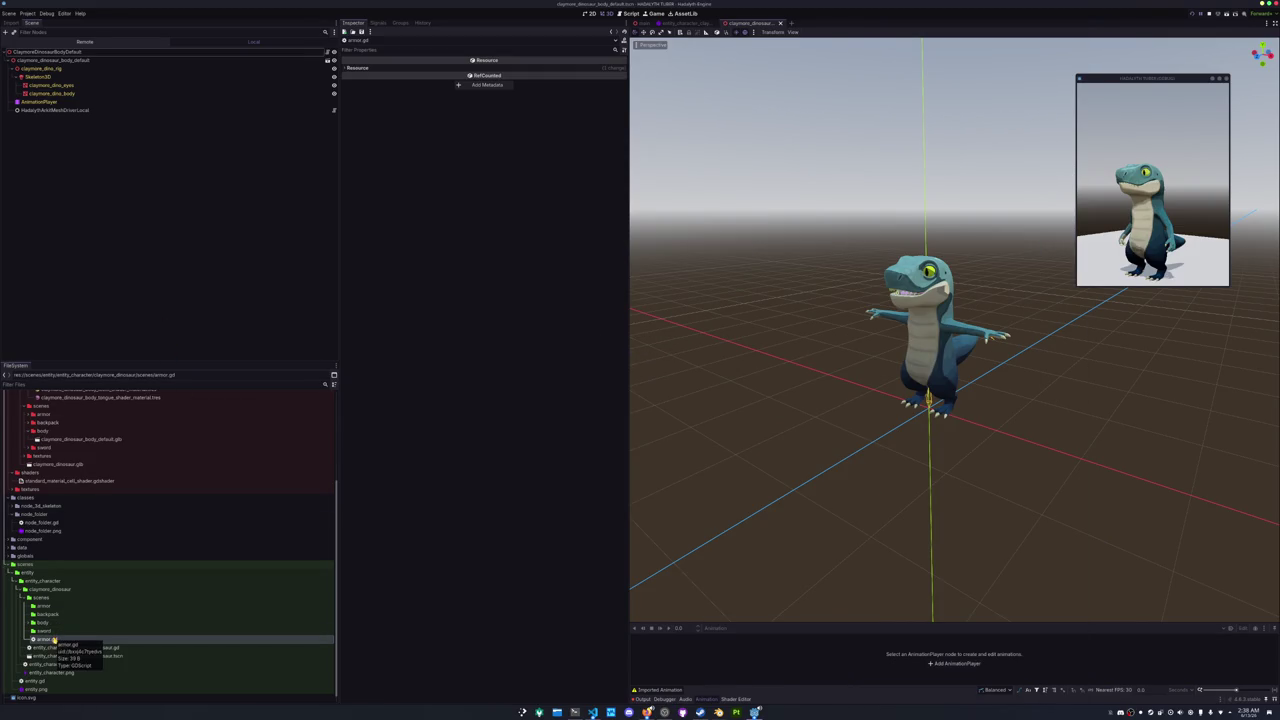
{"action": "key", "text": "ctrl+d"}
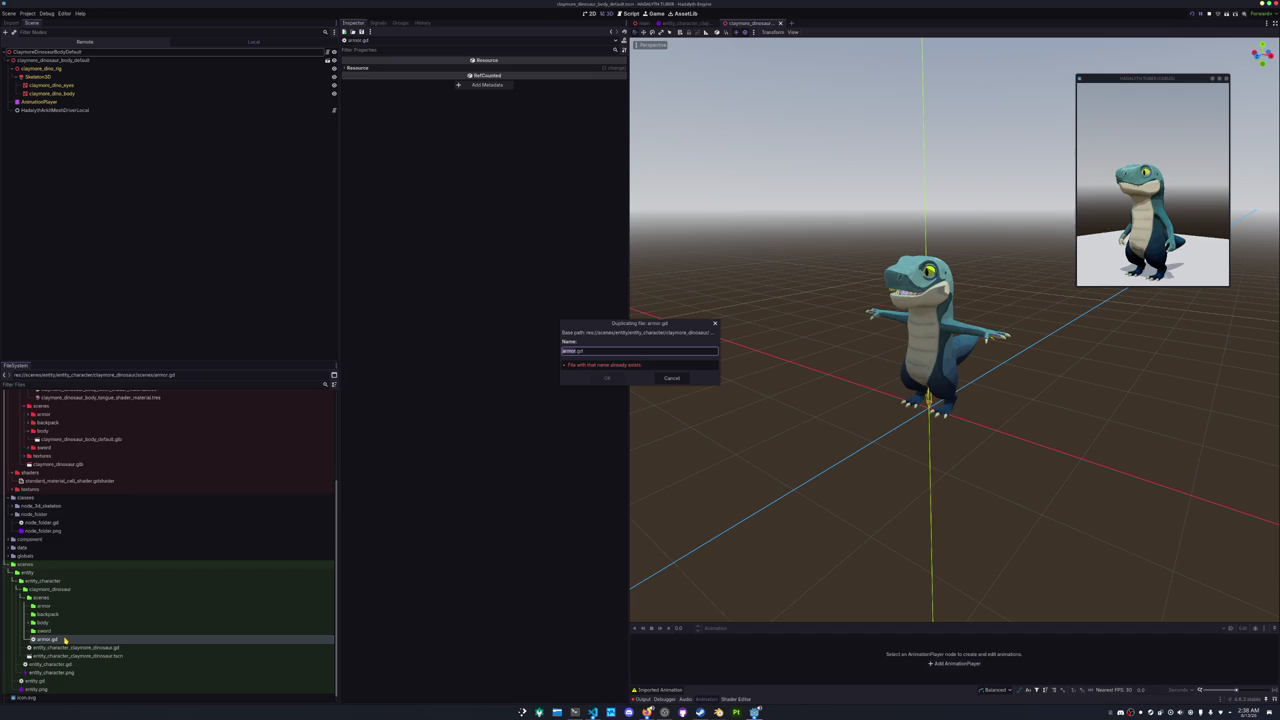
{"action": "type", "text": "back"}
{"action": "type", "text": "pack"}
{"action": "key", "text": "Return"}
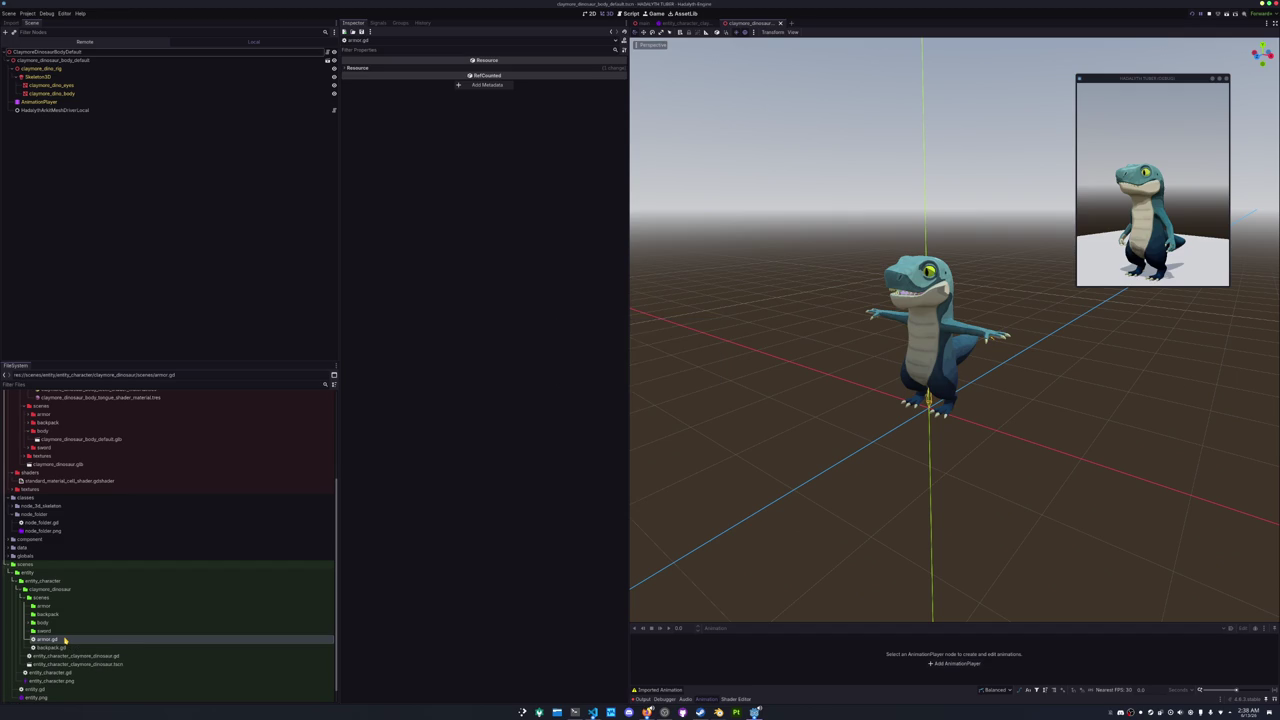
{"action": "double_click", "coordinate": [50, 647]}
{"action": "key", "text": "Down"}
{"action": "key", "text": "End"}
{"action": "key", "text": "ctrl+shift+Left"}
{"action": "type", "text": "Backpack"}
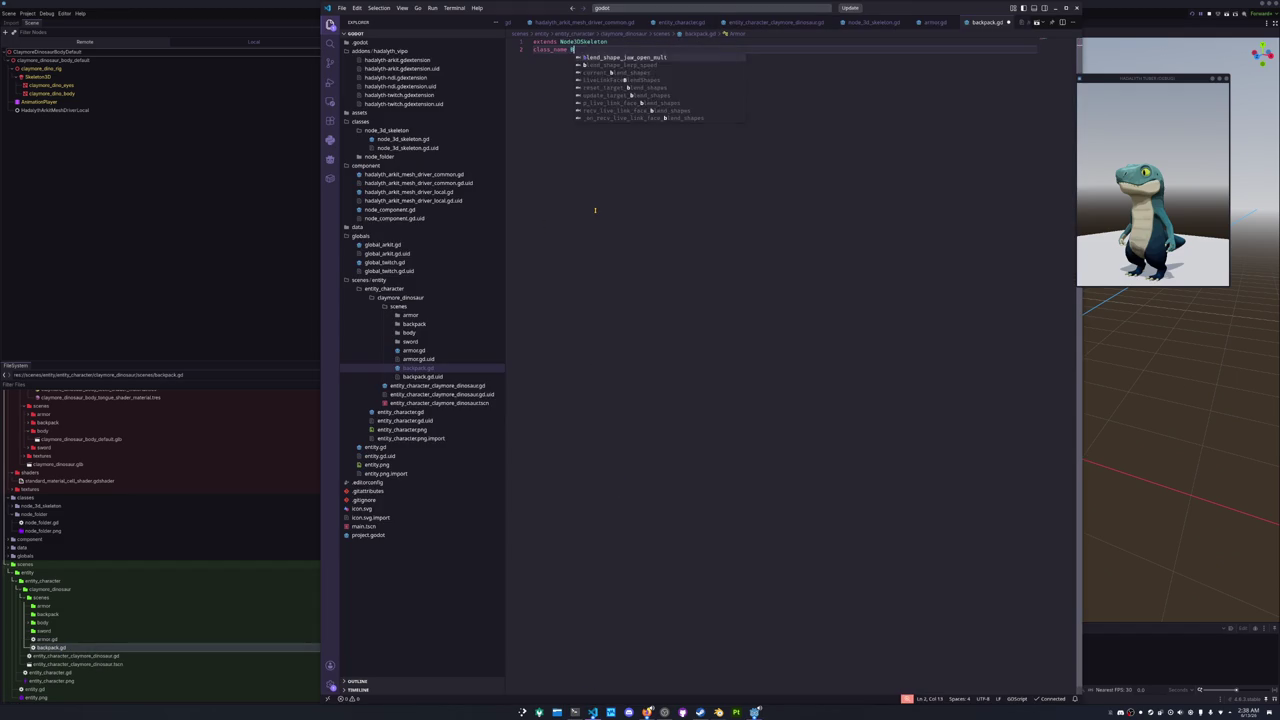
{"action": "key", "text": "ctrl+s"}
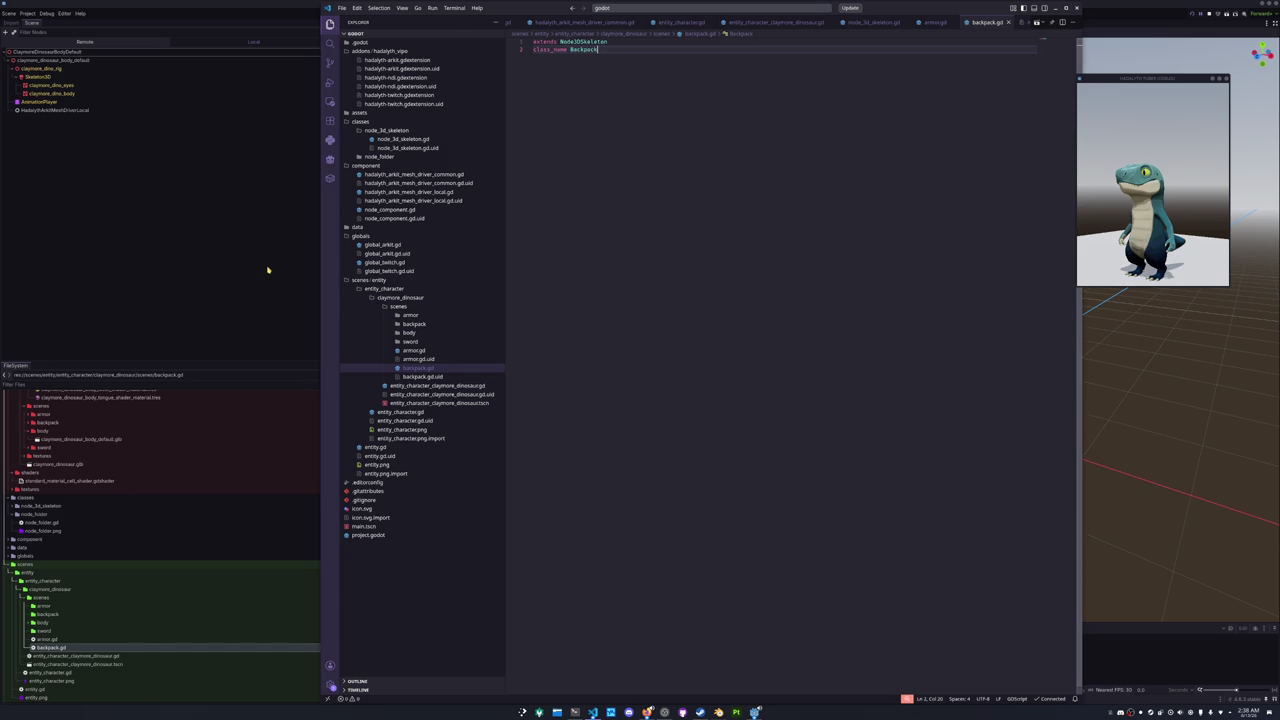
- Duplicate backpack.gd as body.gd and open it for editing
{"action": "left_click", "coordinate": [268, 270]}
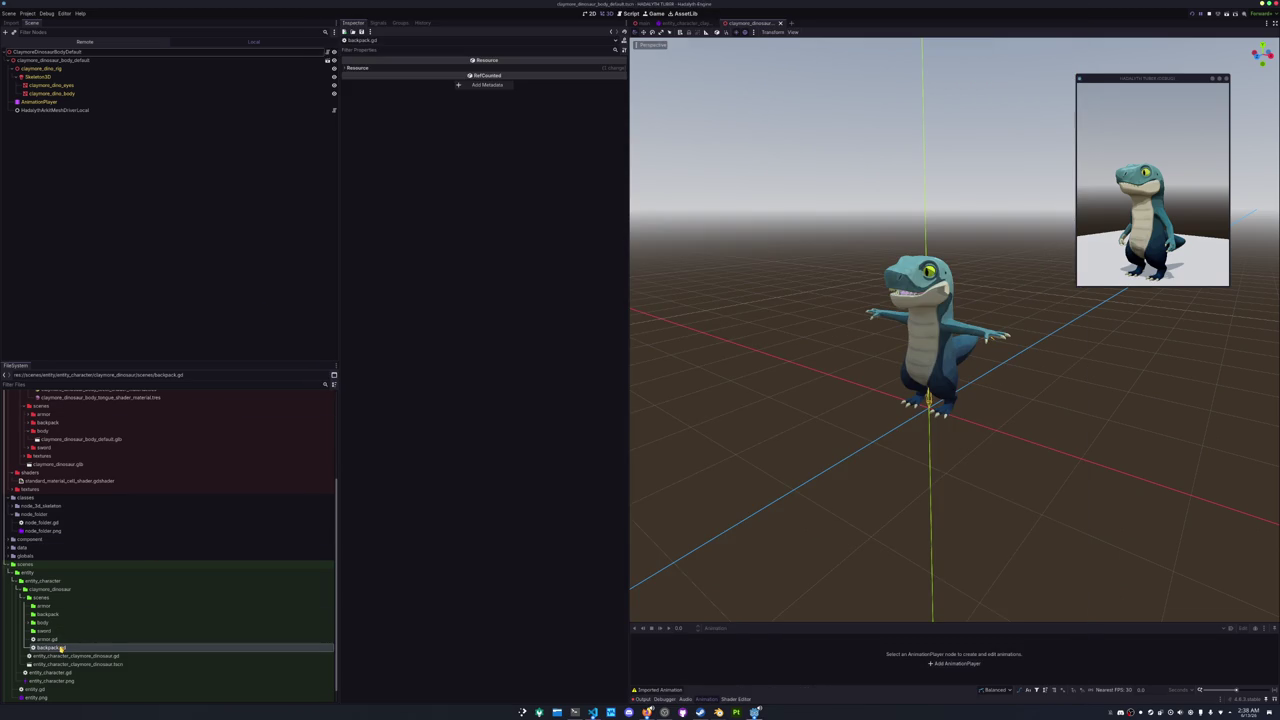
{"action": "key", "text": "ctrl+d"}
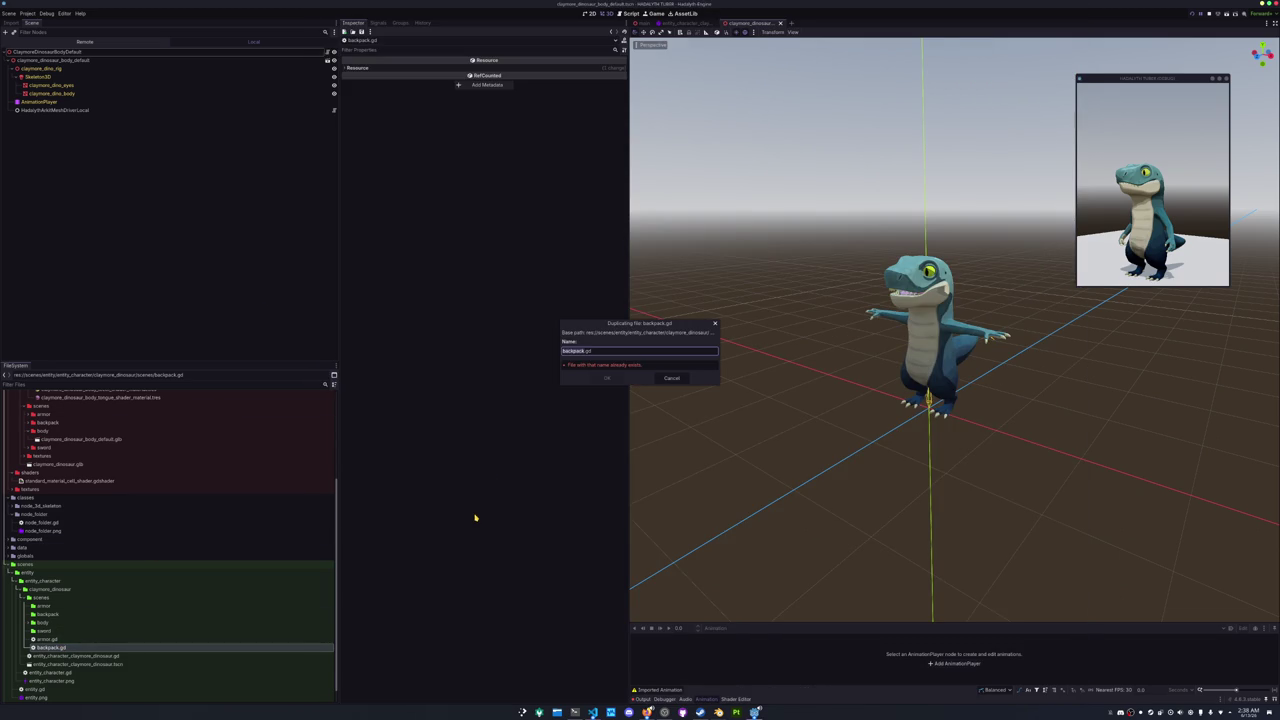
{"action": "type", "text": "body"}
{"action": "key", "text": "Return"}
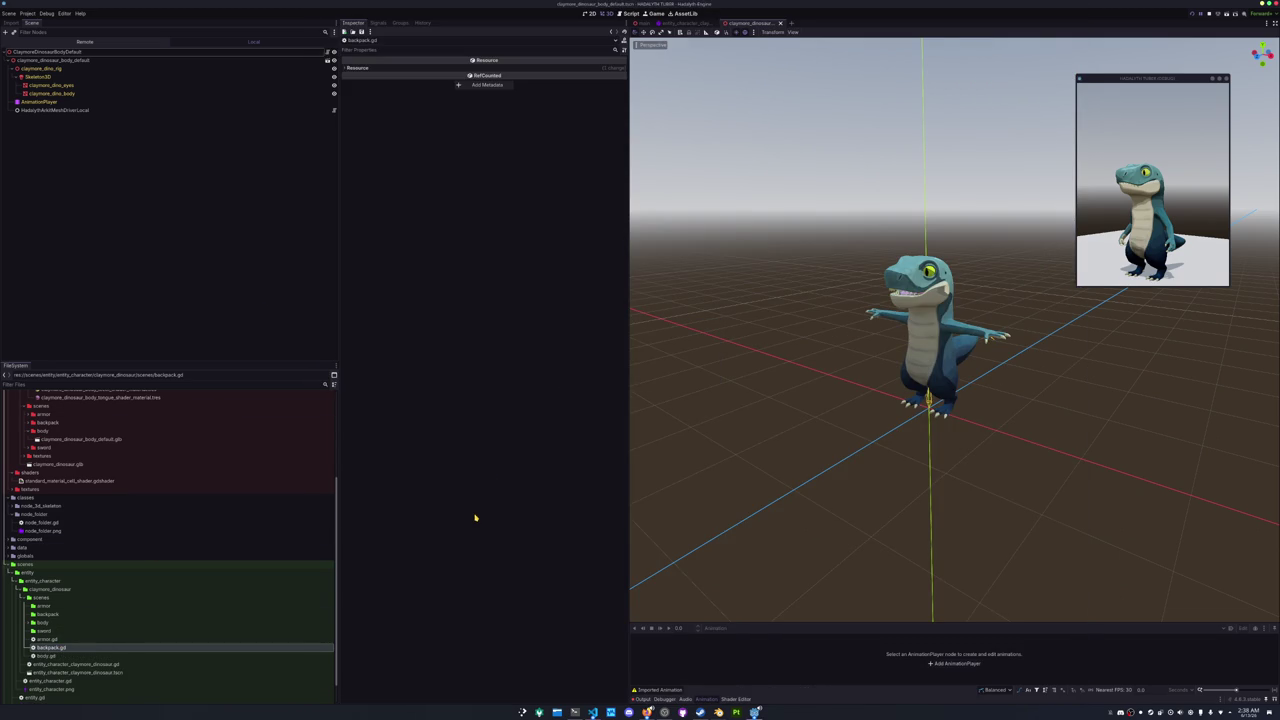
{"action": "double_click", "coordinate": [48, 655]}
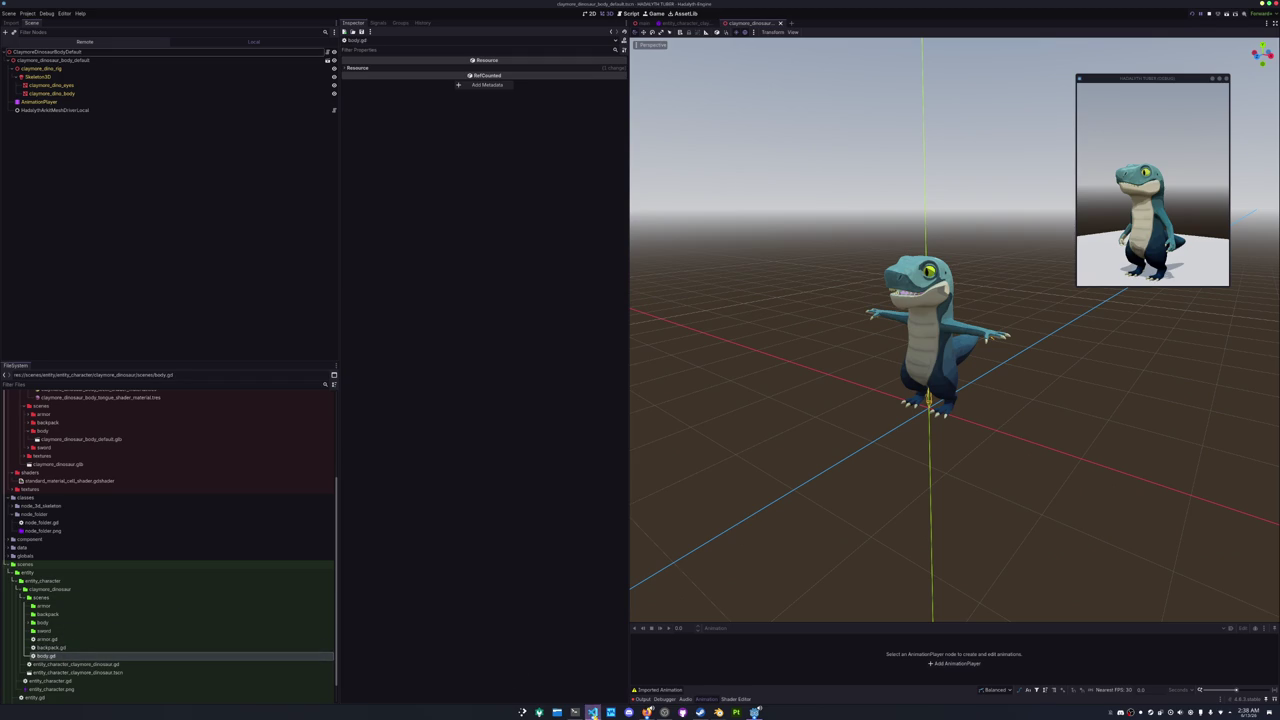
- Change the class name on line 2 from Backpack to Body
{"action": "key", "text": "Down"}
{"action": "key", "text": "End"}
{"action": "key", "text": "ctrl+shift+Left"}
{"action": "key", "text": "ctrl+shift+Left"}
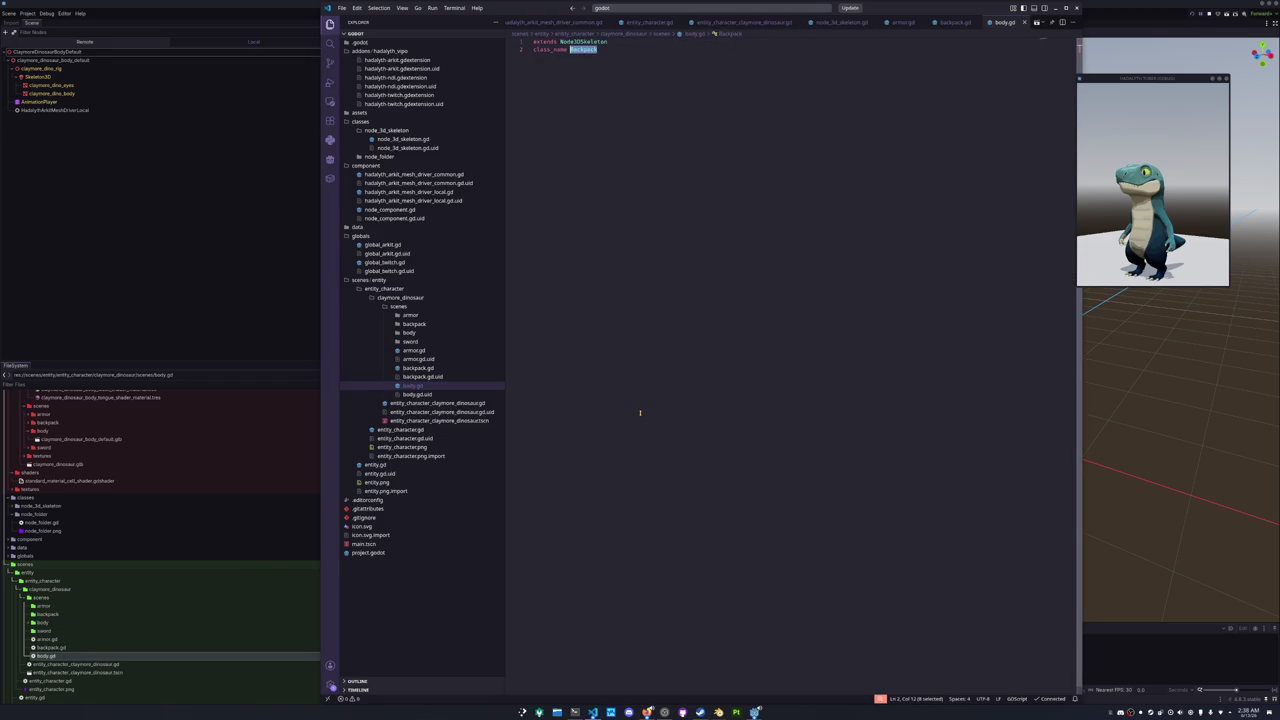
{"action": "type", "text": "Body"}
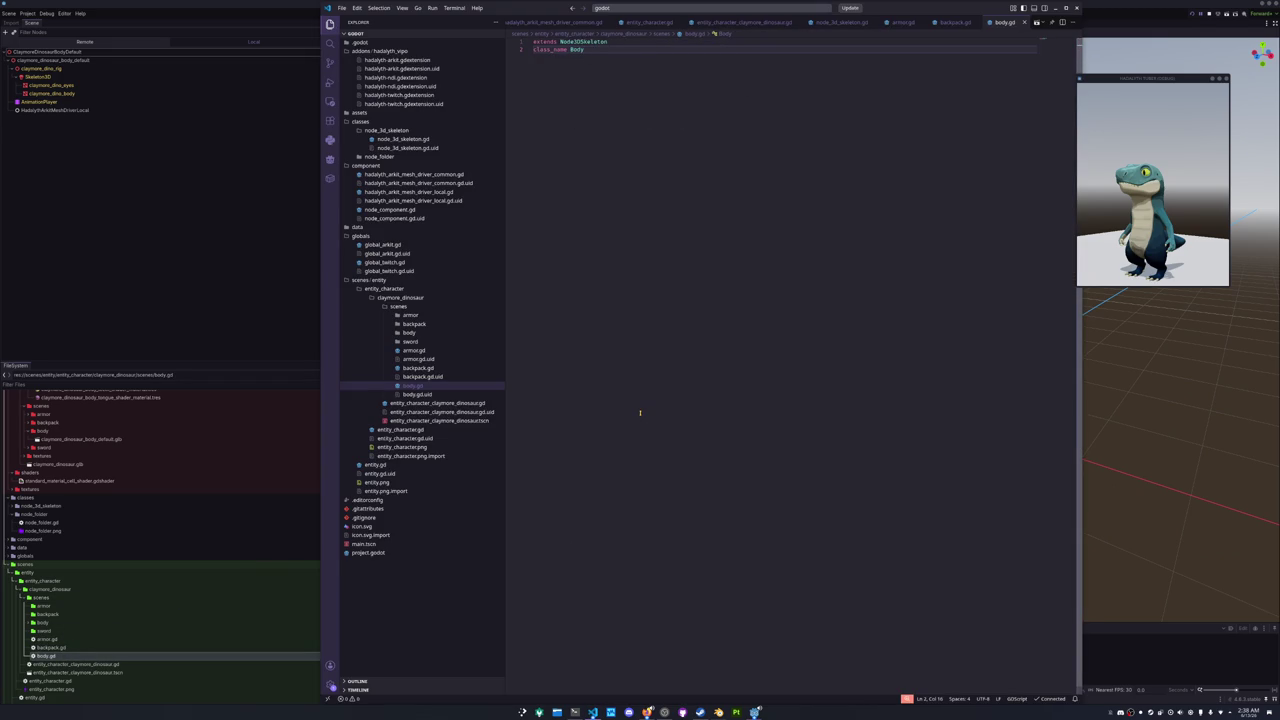
{"action": "key", "text": "Return"}
{"action": "key", "text": "Return"}
{"action": "type", "text": "@export "}
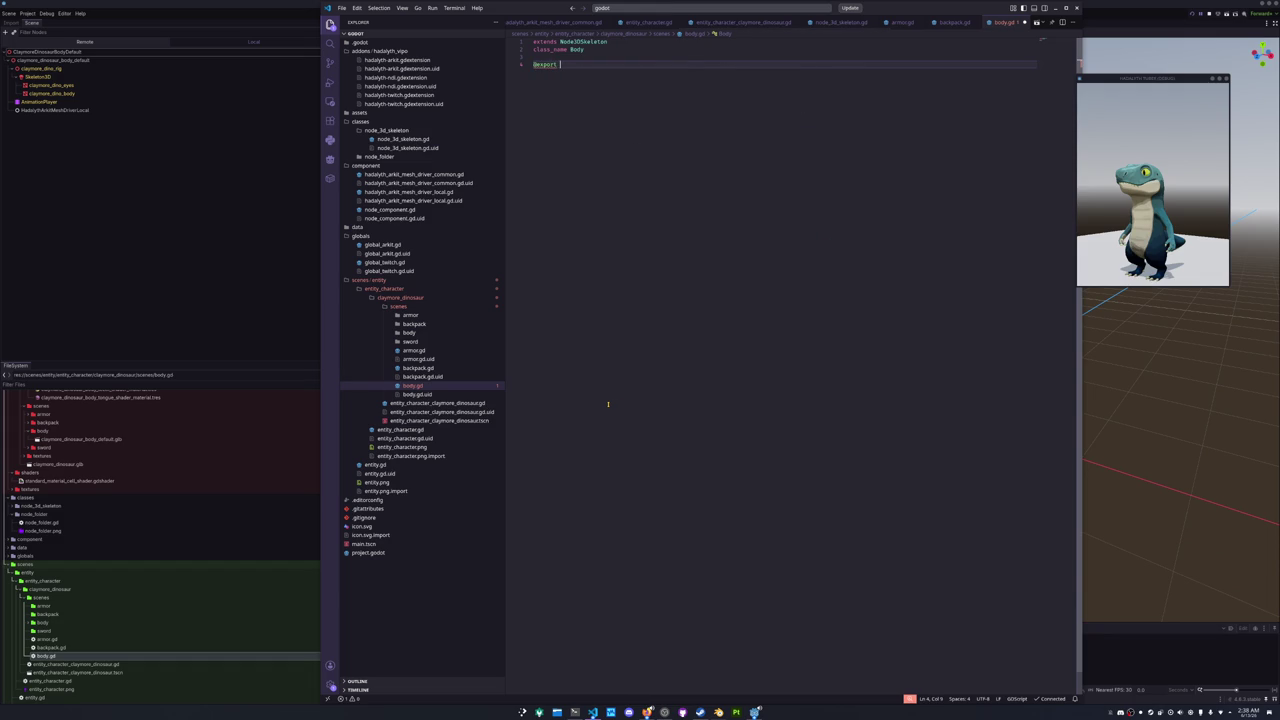
{"action": "type", "text": "body_"}
{"action": "type", "text": "mesh: MeshI"}
{"action": "key", "text": "Return"}
{"action": "key", "text": "ctrl+Left"}
{"action": "key", "text": "ctrl+Left"}
{"action": "key", "text": "ctrl+Left"}
{"action": "type", "text": "var"}
{"action": "key", "text": "End"}
{"action": "key", "text": "ctrl+shift+Left"}
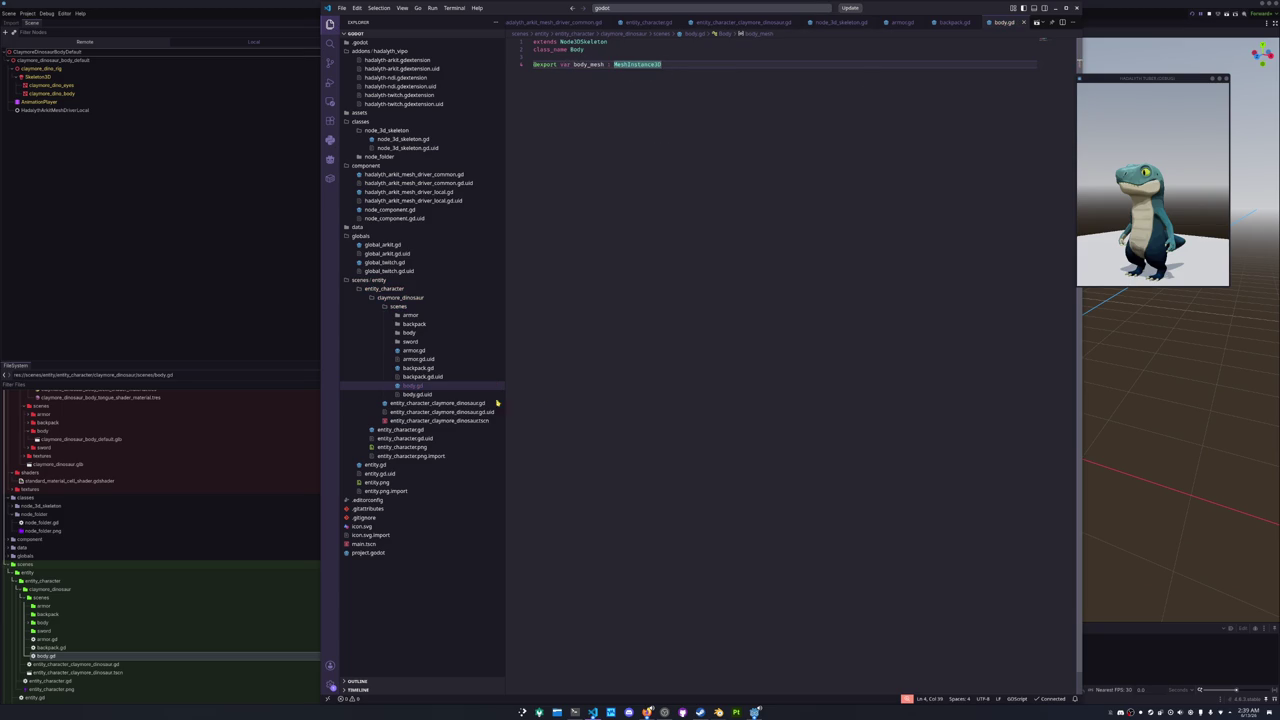
{"action": "left_click", "coordinate": [186, 309]}
{"action": "left_click", "coordinate": [60, 630]}
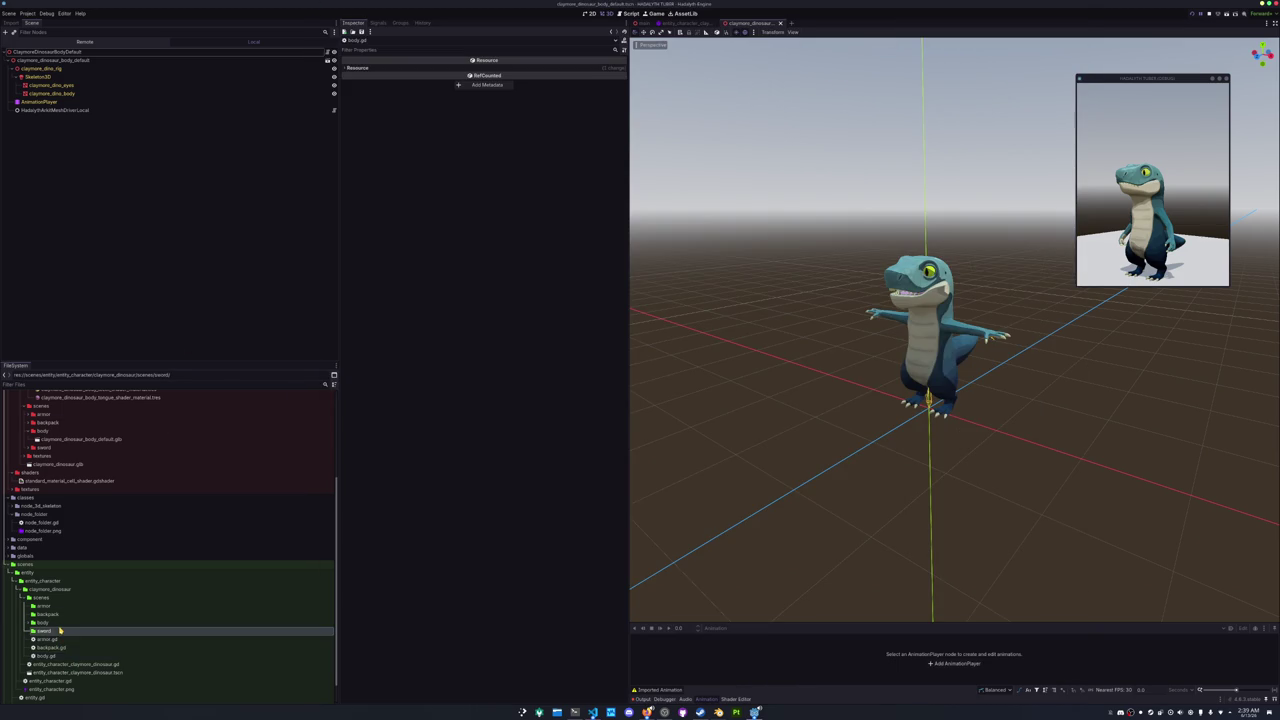
- Duplicate body.gd as sword.gd and open it in the code editor
{"action": "left_click", "coordinate": [46, 655]}
{"action": "key", "text": "ctrl+d"}
{"action": "type", "text": "word"}
{"action": "key", "text": "Return"}
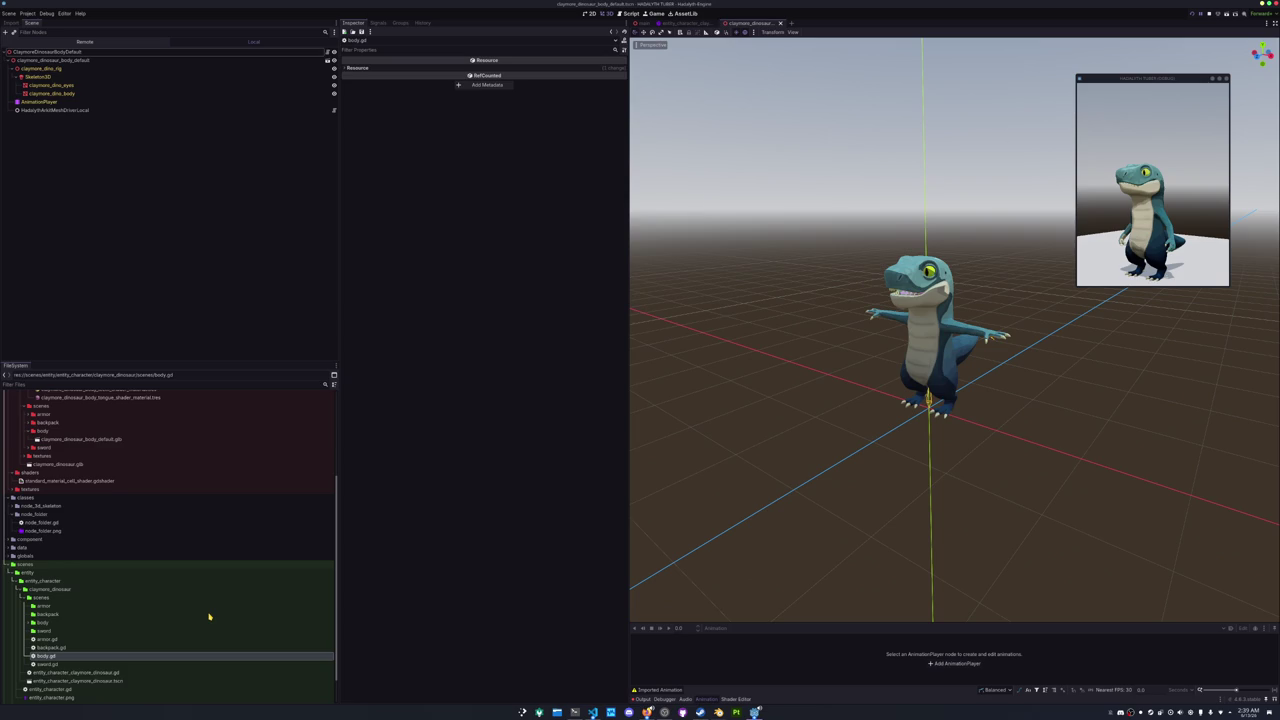
{"action": "left_click", "coordinate": [78, 664]}
{"action": "left_click", "coordinate": [593, 712]}
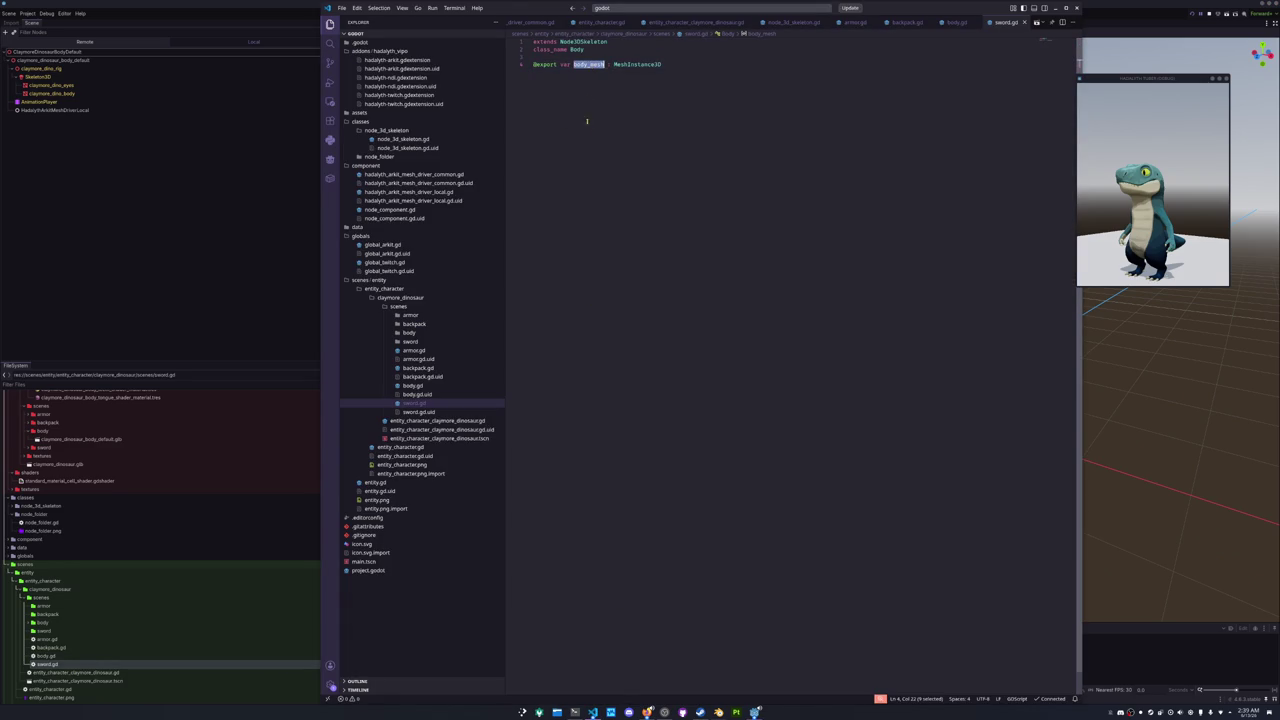
- In sword.gd, remove the body_mesh export and set the class name to ClaymoreDinosaurSword
{"action": "triple_click", "coordinate": [686, 64]}
{"action": "key", "text": "BackSpace"}
{"action": "key", "text": "BackSpace"}
{"action": "key", "text": "BackSpace"}
{"action": "key", "text": "ctrl+shift+Left"}
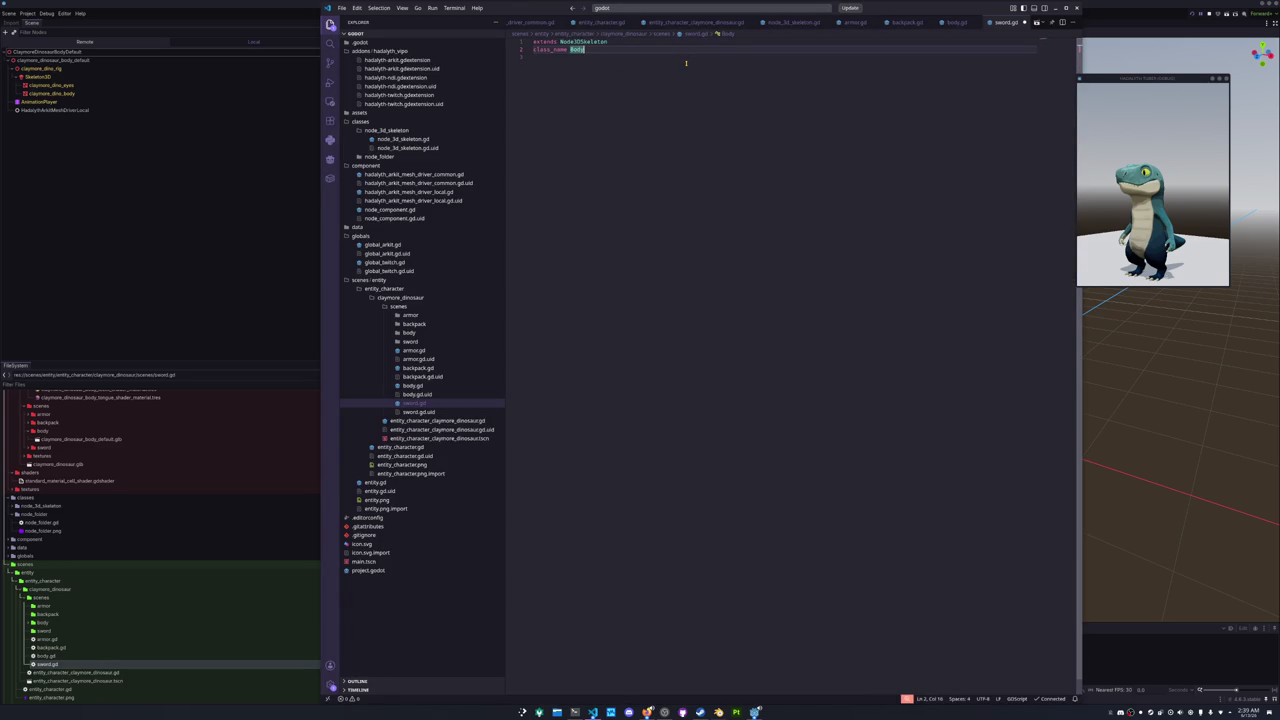
{"action": "type", "text": "Sword"}
{"action": "key", "text": "ctrl+shift+Left"}
{"action": "key", "text": "Left"}
{"action": "type", "text": "ClaymoreDinosau"}
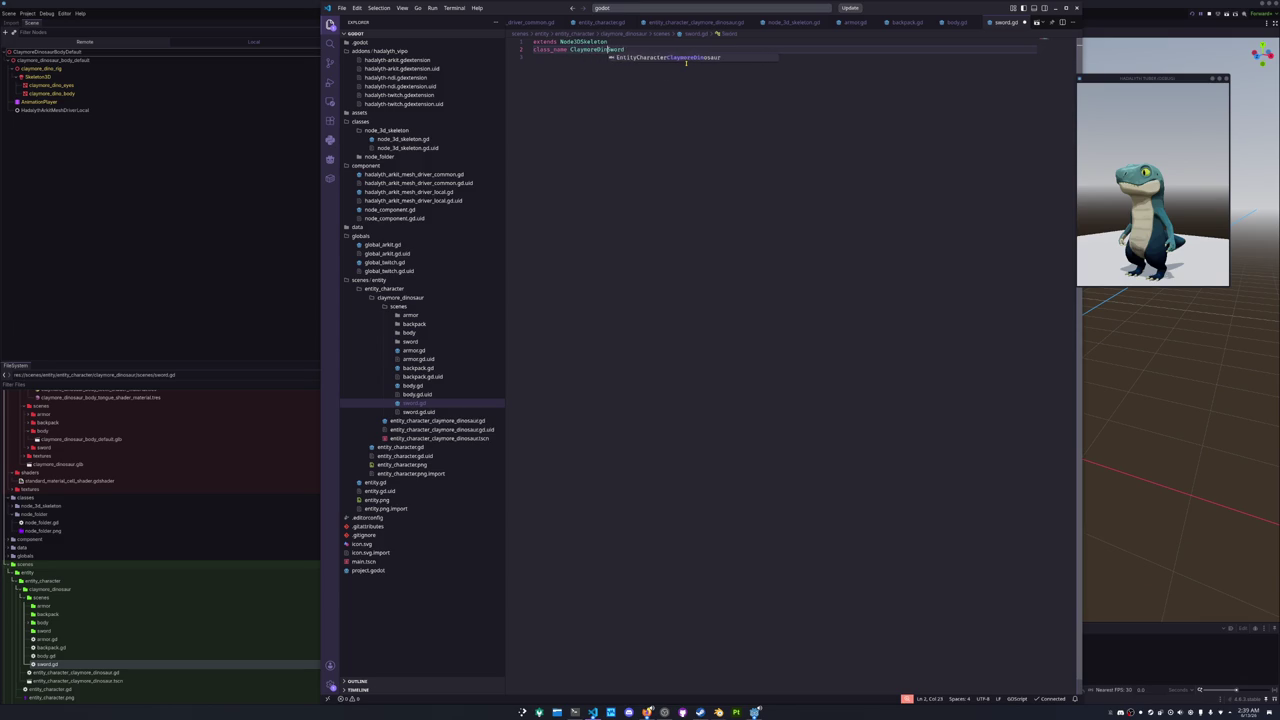
{"action": "type", "text": "r"}
{"action": "key", "text": "ctrl+shift+Left"}
{"action": "key", "text": "ctrl+c"}
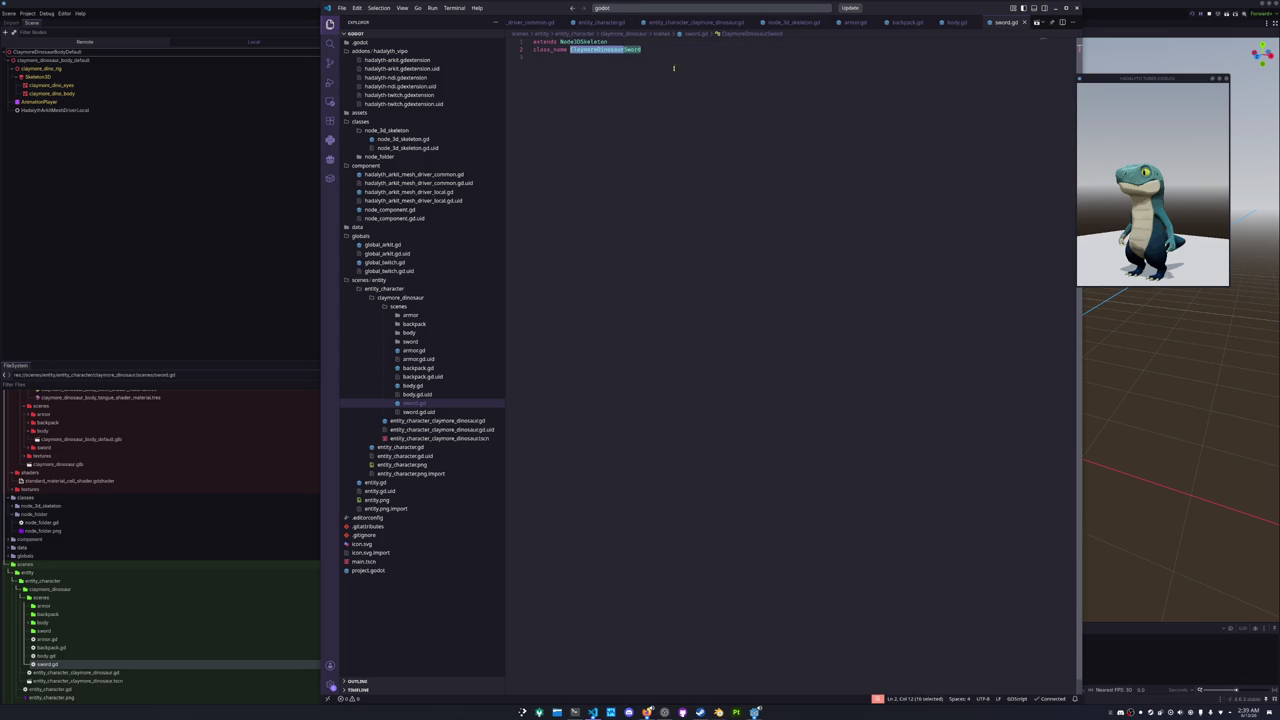
- Prefix the Body, Backpack and Armor class names with ClaymoreDinosaur
{"action": "left_click", "coordinate": [411, 385]}
{"action": "left_click", "coordinate": [570, 49]}
{"action": "key", "text": "ctrl+v"}
{"action": "left_click", "coordinate": [417, 367]}
{"action": "left_click", "coordinate": [570, 49]}
{"action": "left_click", "coordinate": [414, 350]}
{"action": "left_click", "coordinate": [568, 49]}
{"action": "key", "text": "ctrl+v"}
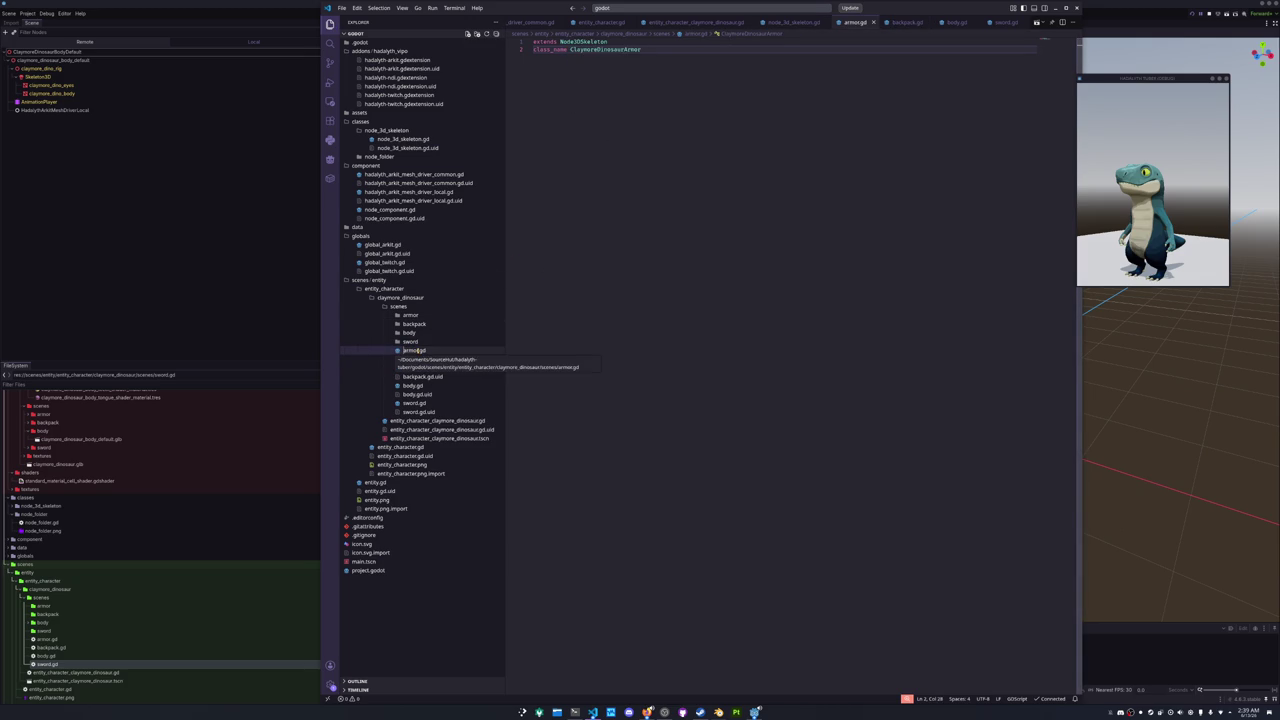
- Rename armor.gd and backpack.gd with the claymore_dinosaur_ prefix
{"action": "key", "text": "F2"}
{"action": "key", "text": "Home"}
{"action": "type", "text": "claymore_dinosaur"}
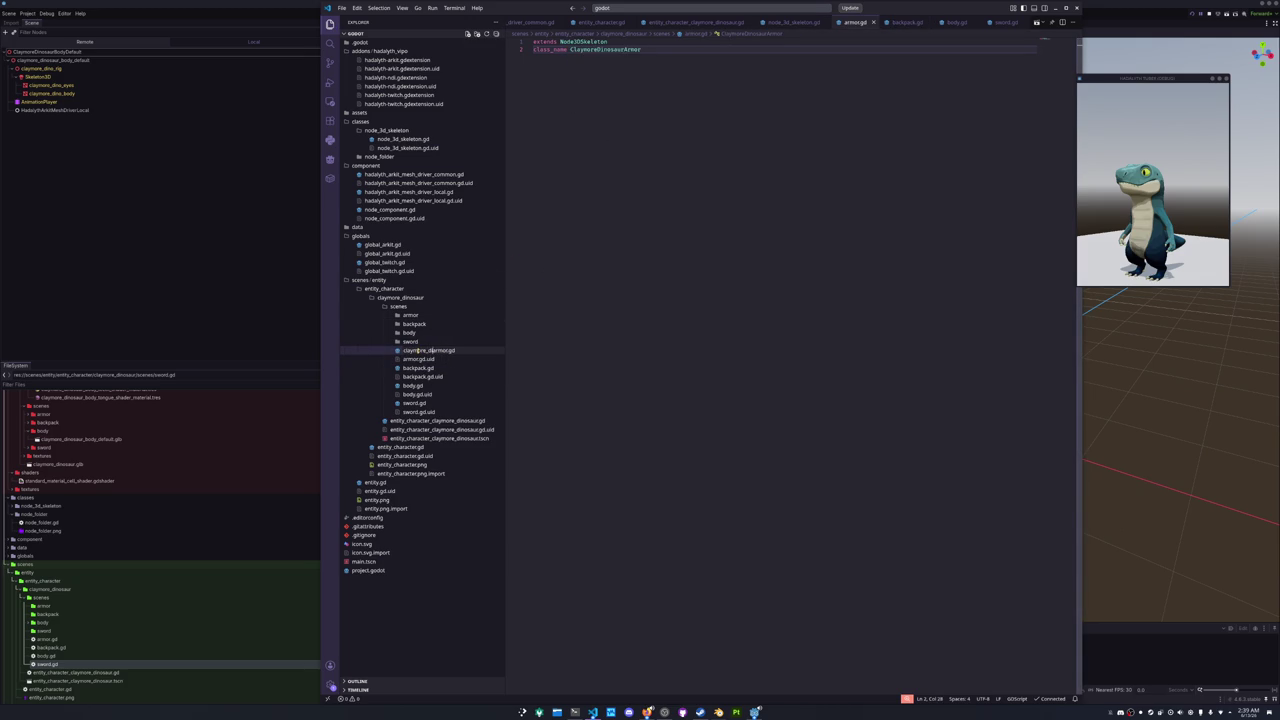
{"action": "type", "text": "r_"}
{"action": "left_click", "coordinate": [425, 359]}
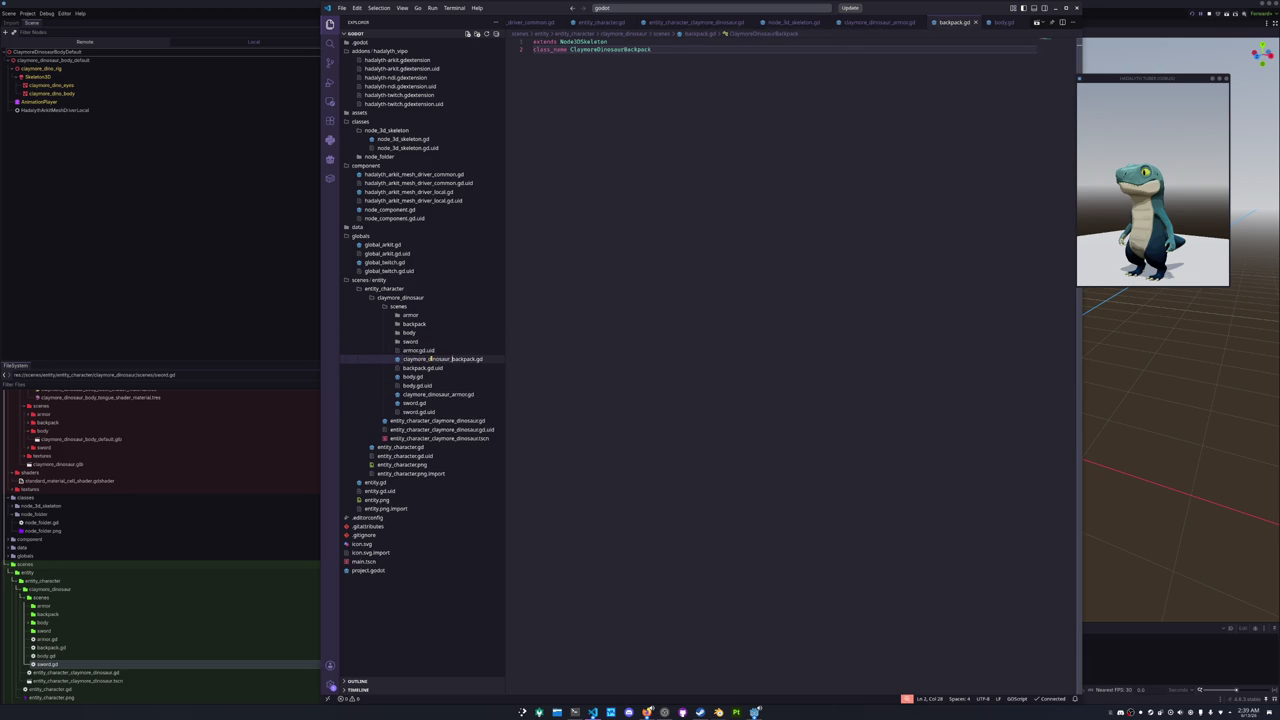
{"action": "left_click", "coordinate": [420, 368]}
- Rename body.gd and sword.gd to claymore_dinosaur_body.gd and claymore_dinosaur_sword.gd
{"action": "key", "text": "F2"}
{"action": "key", "text": "Home"}
{"action": "type", "text": "claymore_dinosaur_"}
{"action": "key", "text": "Return"}
{"action": "left_click", "coordinate": [421, 402]}
{"action": "key", "text": "F2"}
{"action": "key", "text": "Home"}
{"action": "type", "text": "claymore_dinosaur_"}
{"action": "key", "text": "Return"}
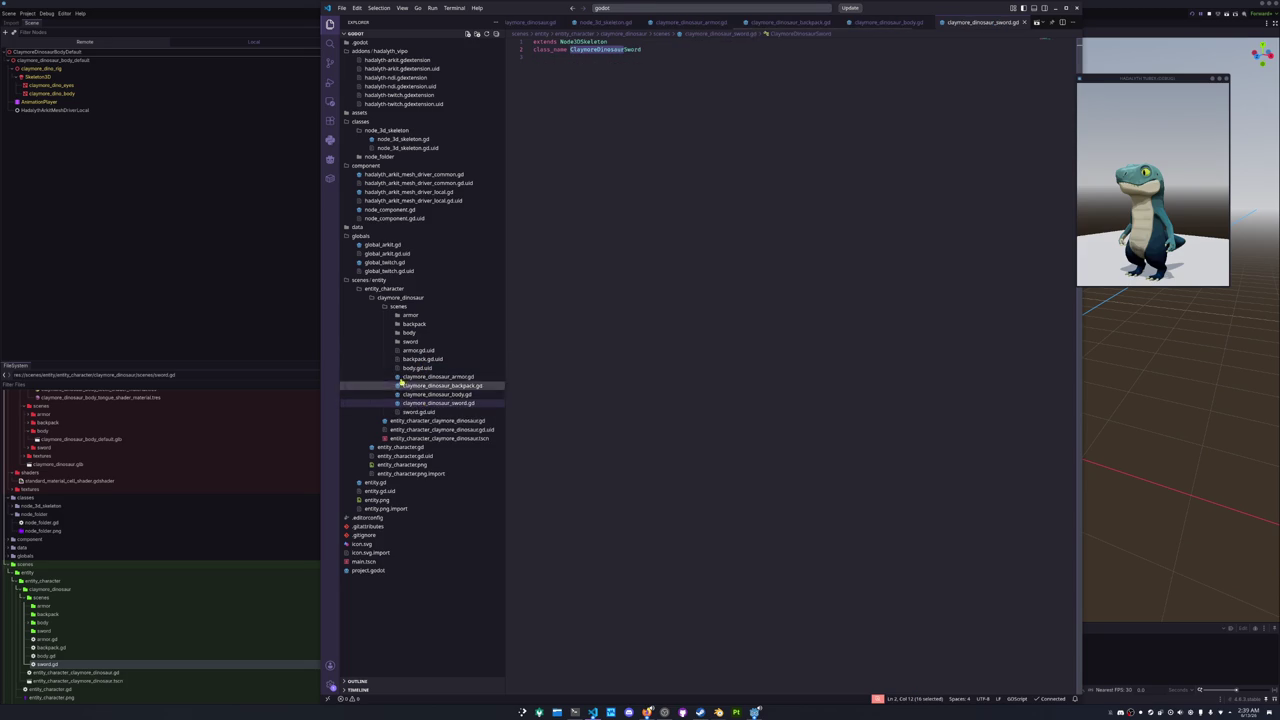
{"action": "key", "text": "alt+Tab"}
- Attach claymore_dinosaur_body.gd to the body scene's root node
{"action": "double_click", "coordinate": [62, 623]}
{"action": "left_click", "coordinate": [69, 631]}
{"action": "left_click", "coordinate": [114, 51]}
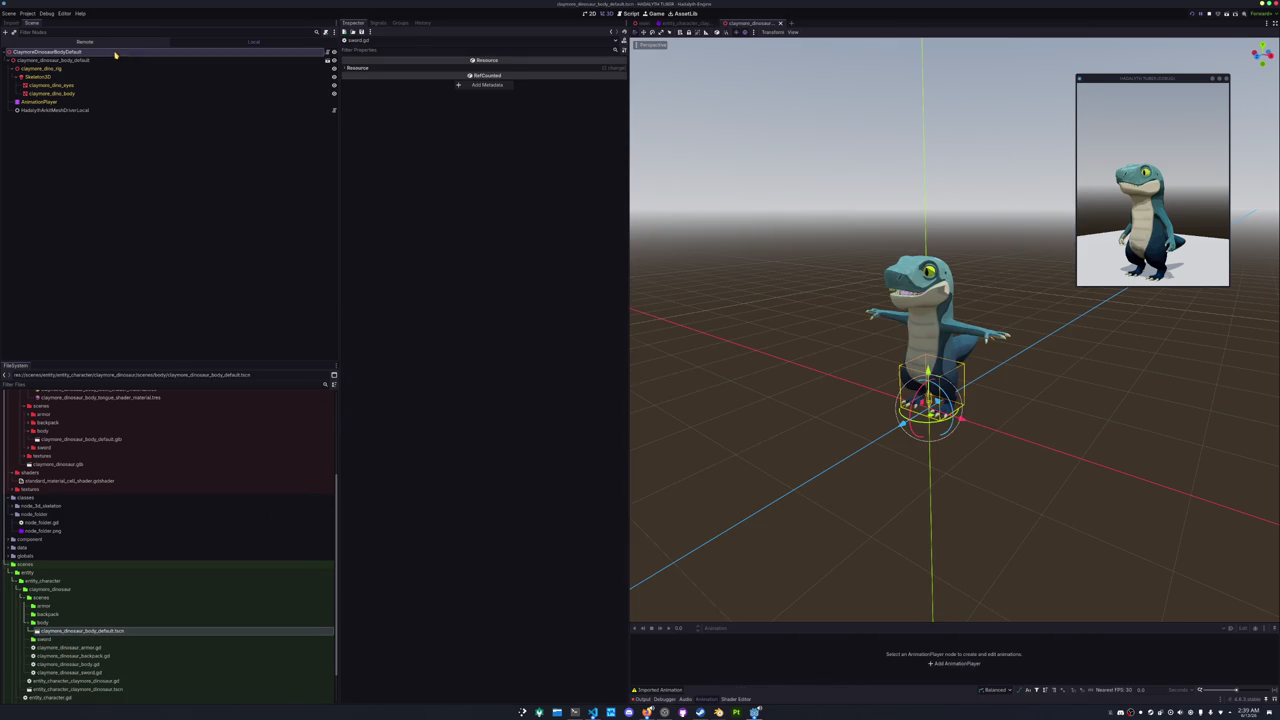
{"action": "left_click", "coordinate": [622, 138]}
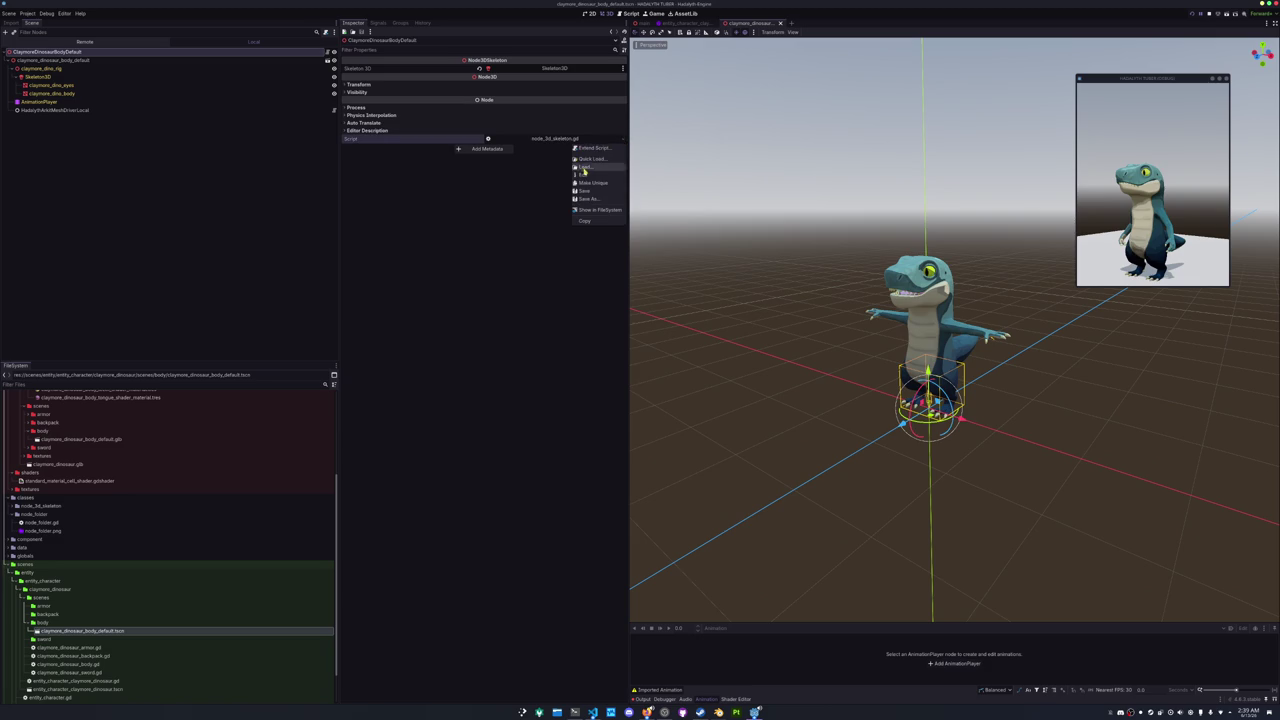
{"action": "left_click", "coordinate": [598, 168]}
{"action": "type", "text": "body"}
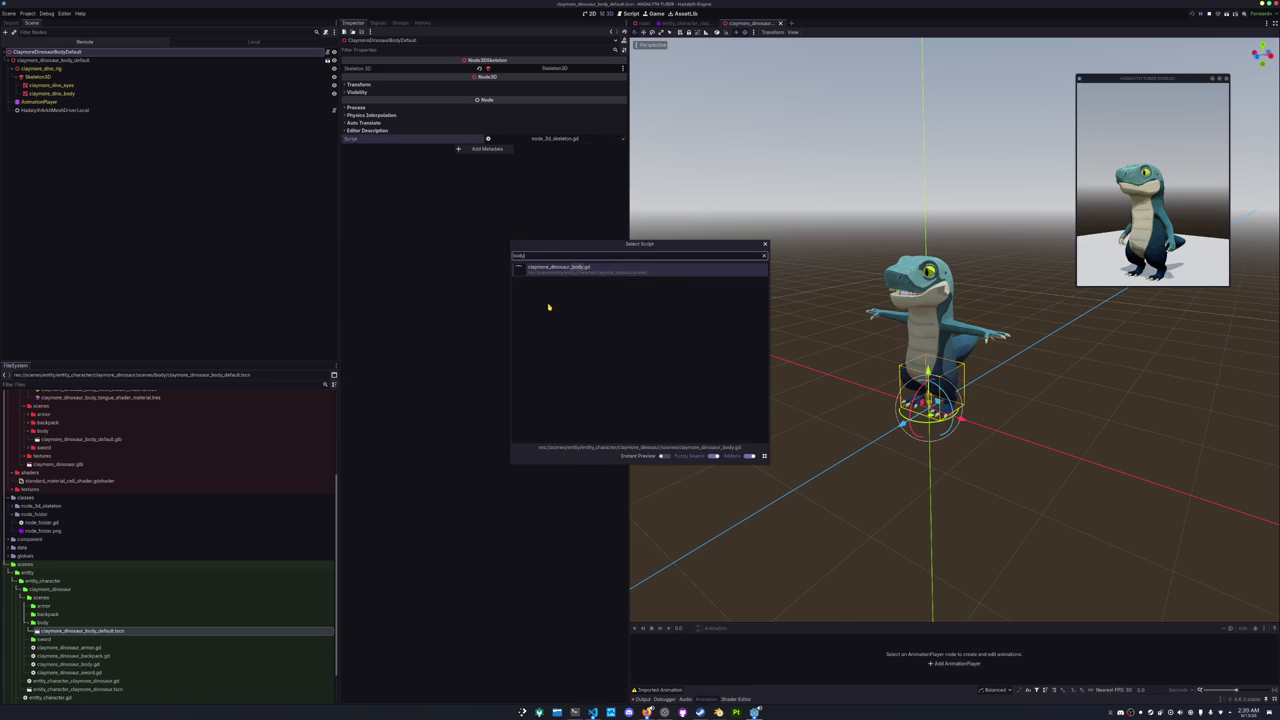
{"action": "key", "text": "Return"}
- Set Body Mesh to claymore_dino_body and delete the HadalythArkitMeshDriverLocal node
{"action": "left_click", "coordinate": [171, 51]}
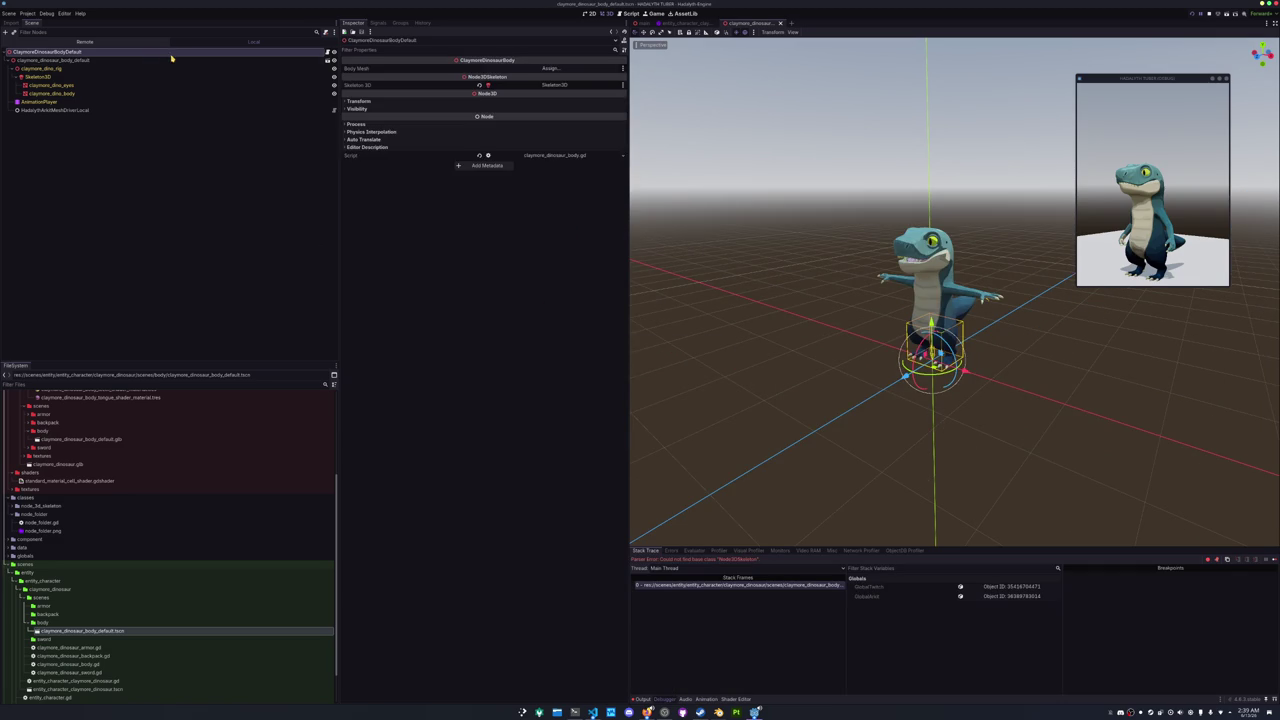
{"action": "left_click", "coordinate": [552, 68]}
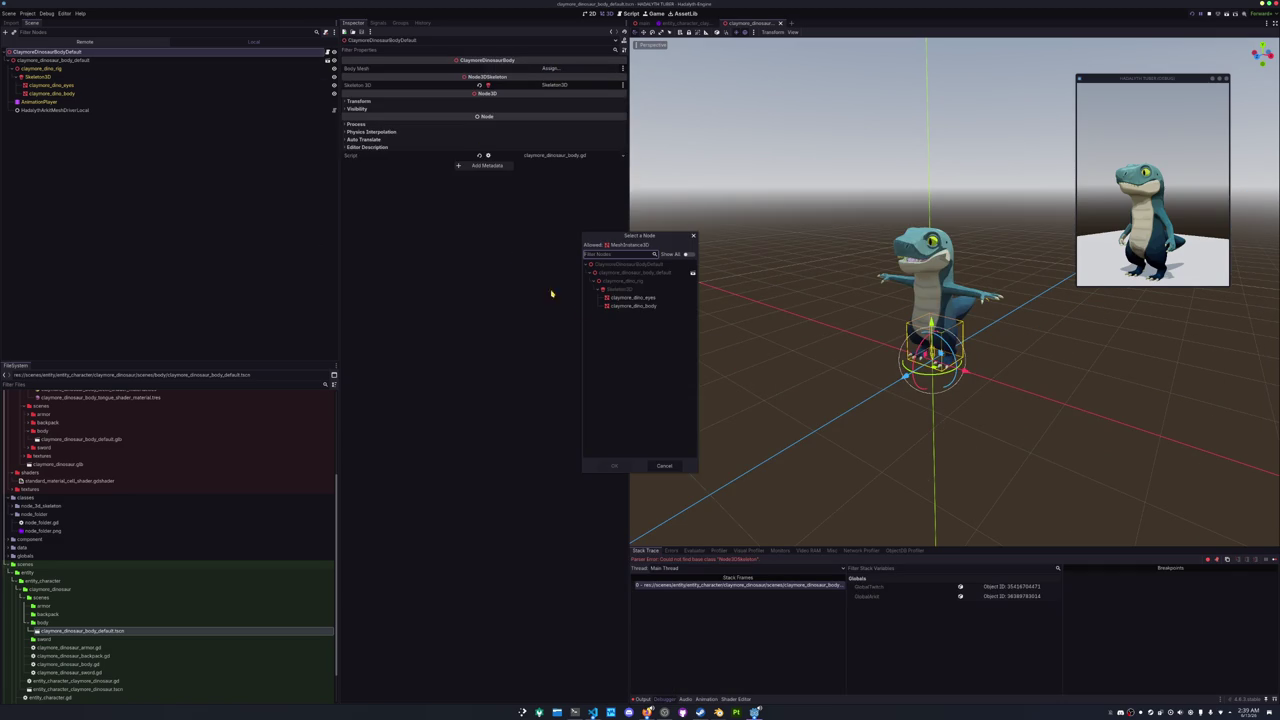
{"action": "double_click", "coordinate": [643, 301]}
{"action": "left_click", "coordinate": [74, 111]}
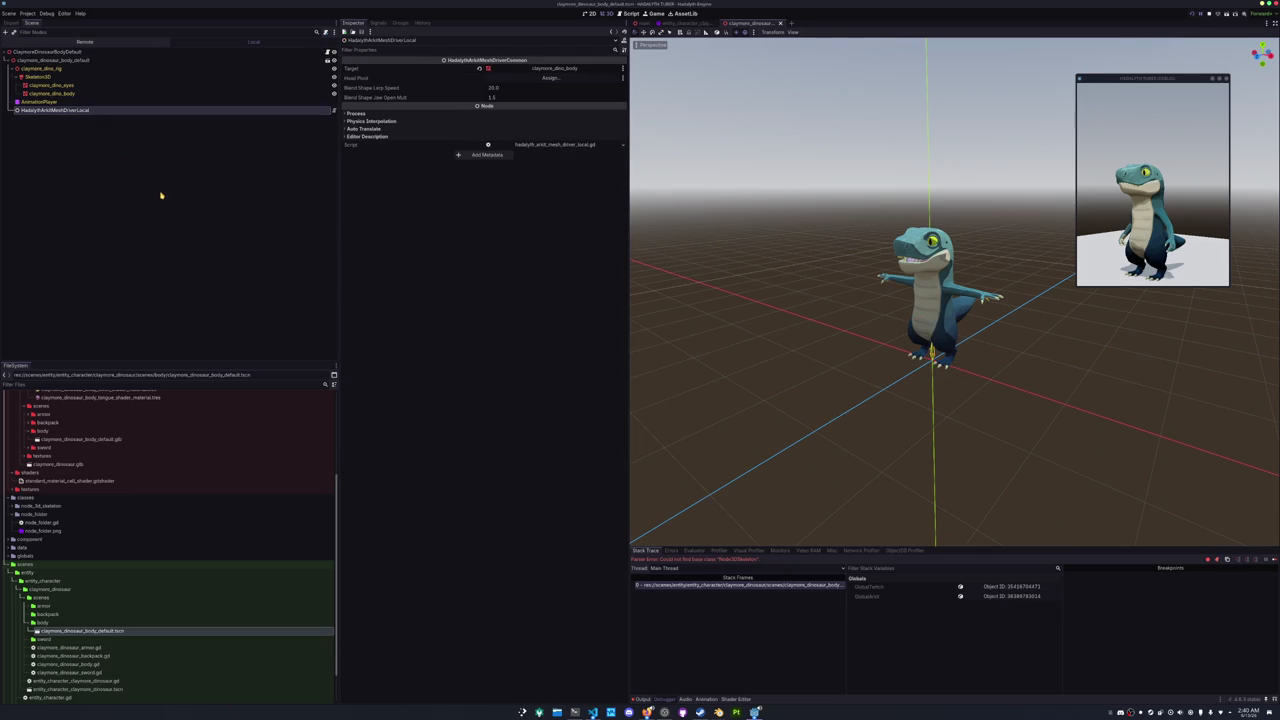
{"action": "key", "text": "Delete"}
{"action": "key", "text": "Return"}
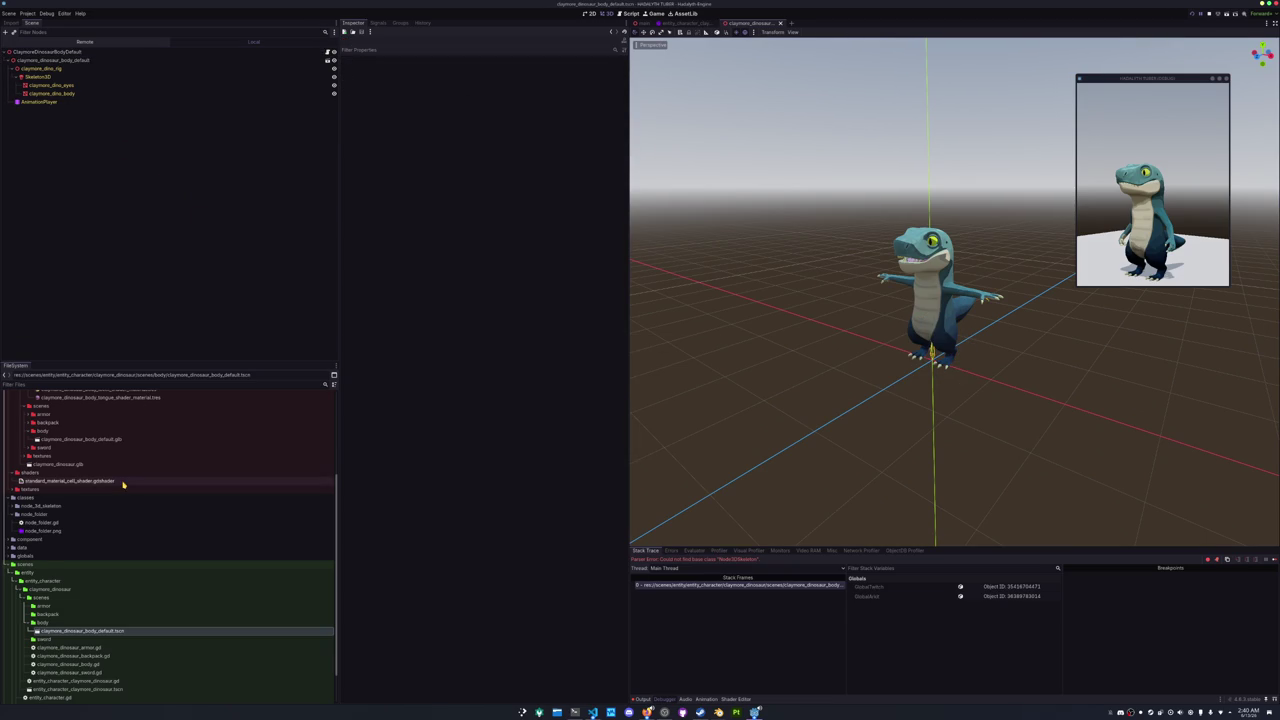
{"action": "scroll", "coordinate": [97, 606], "scroll_direction": "down", "scroll_amount": 2}
{"action": "double_click", "coordinate": [84, 581]}
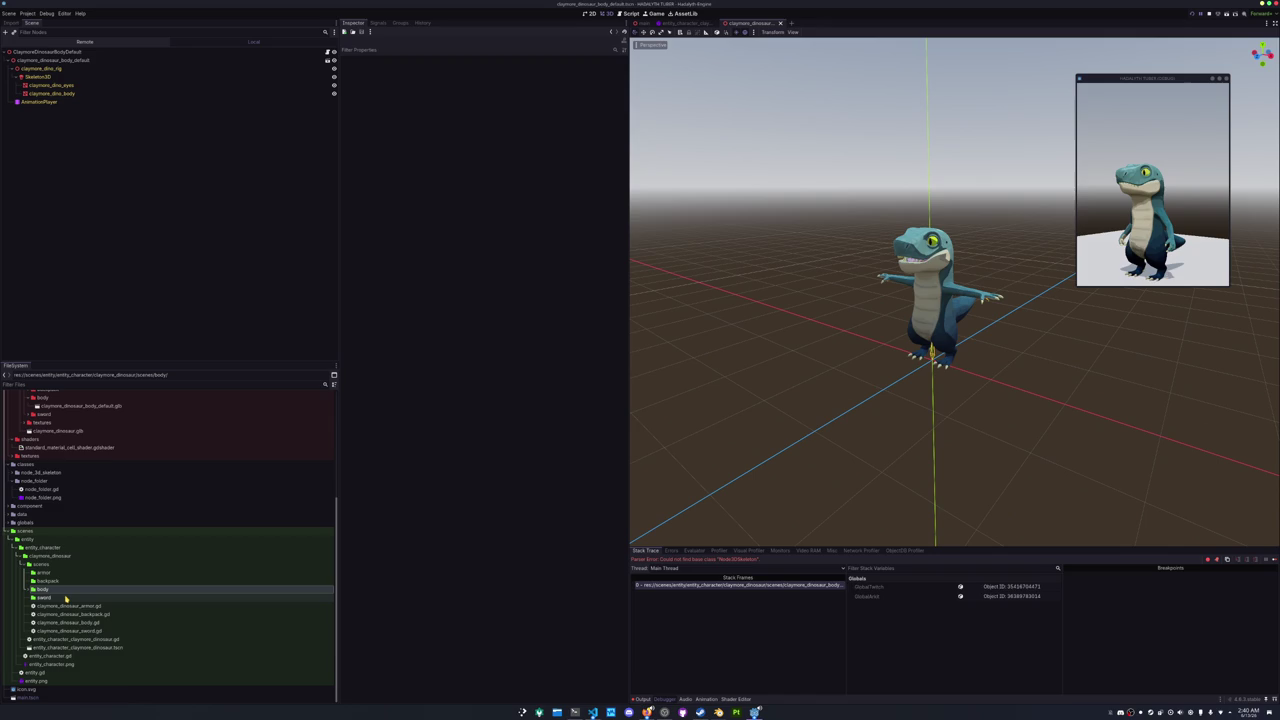
- Create claymore_dinosaur_armor_default scene in the armor folder with a ClaymoreDinosaurArmor root
{"action": "left_click", "coordinate": [64, 573]}
{"action": "right_click", "coordinate": [64, 573]}
{"action": "mouse_move", "coordinate": [120, 577]}
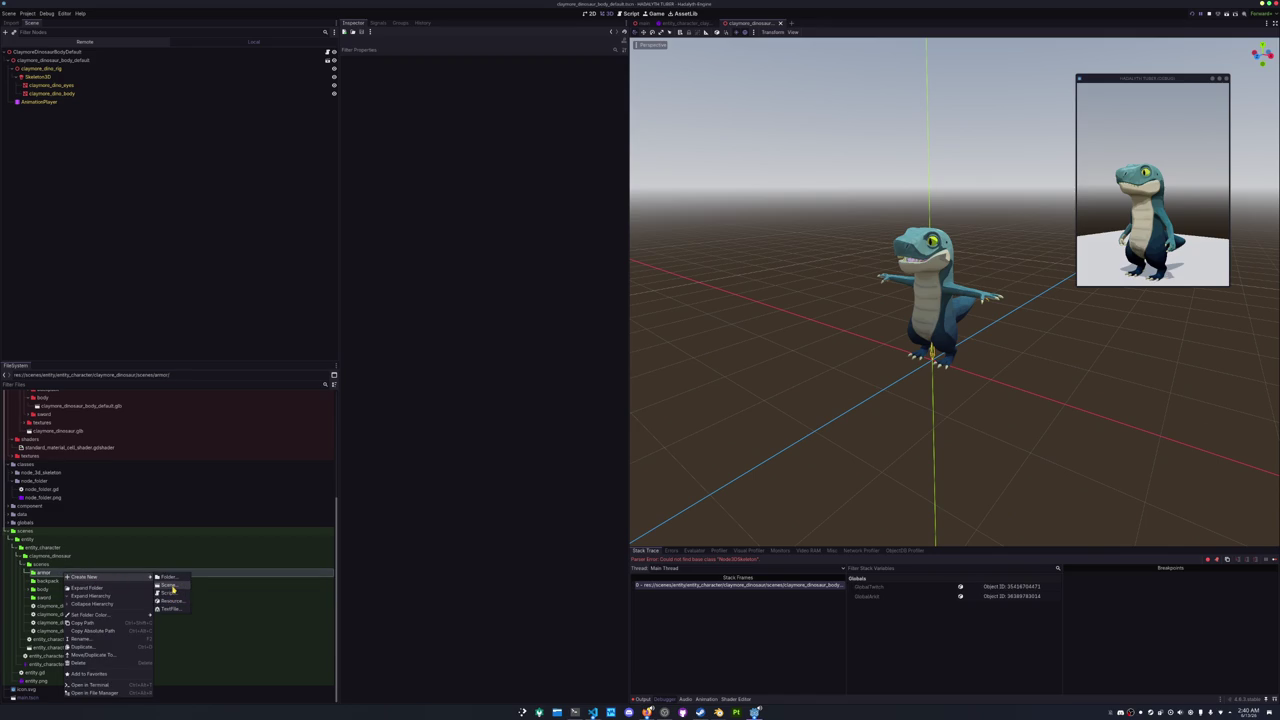
{"action": "left_click", "coordinate": [172, 589]}
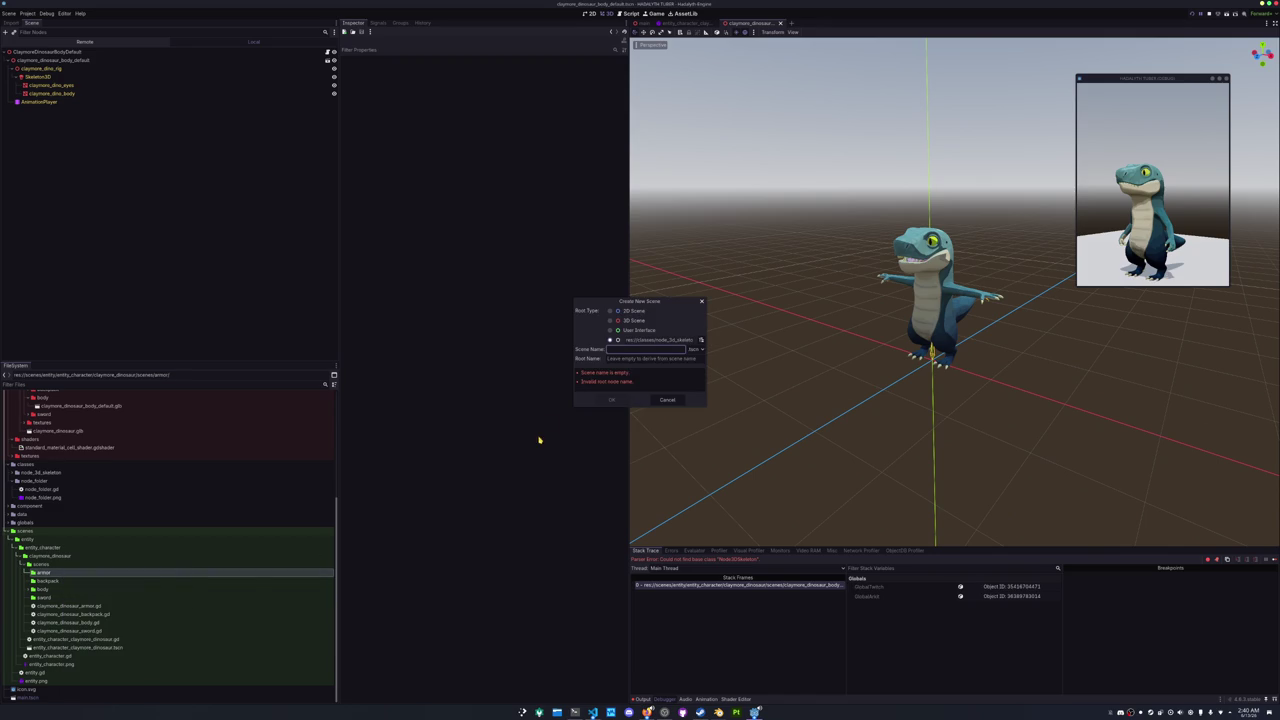
{"action": "left_click", "coordinate": [701, 341]}
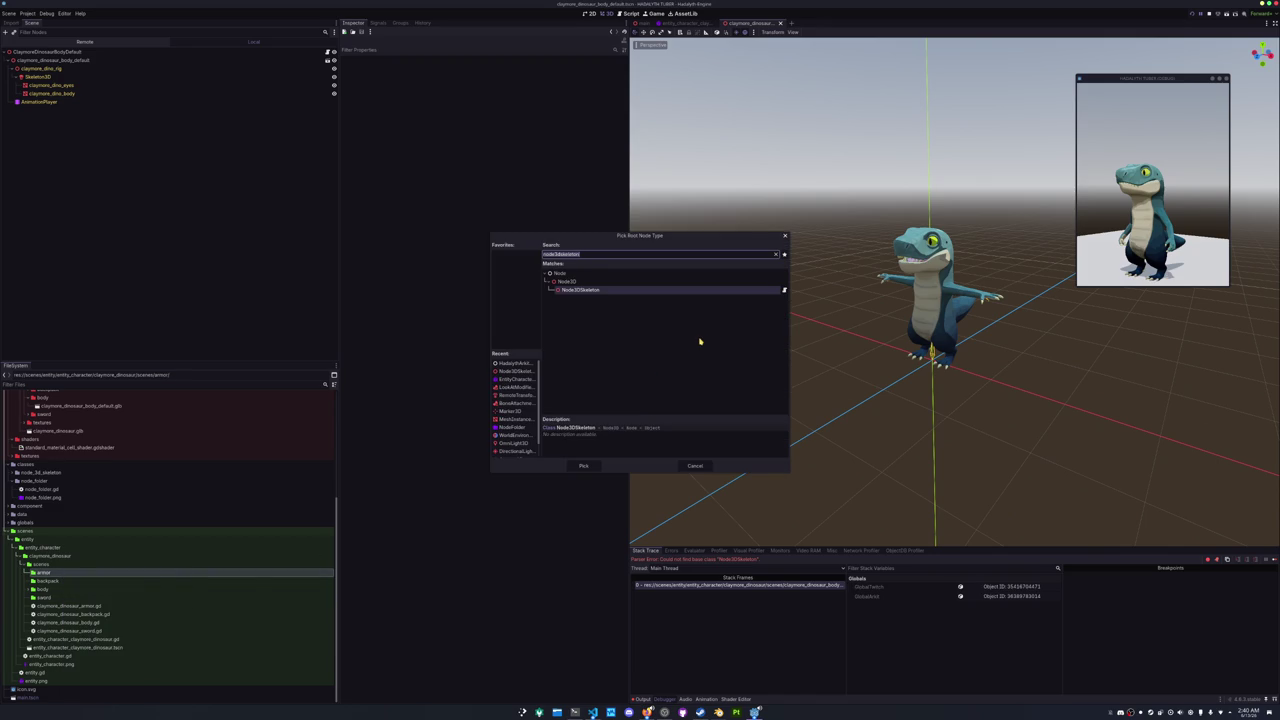
{"action": "left_click", "coordinate": [776, 255]}
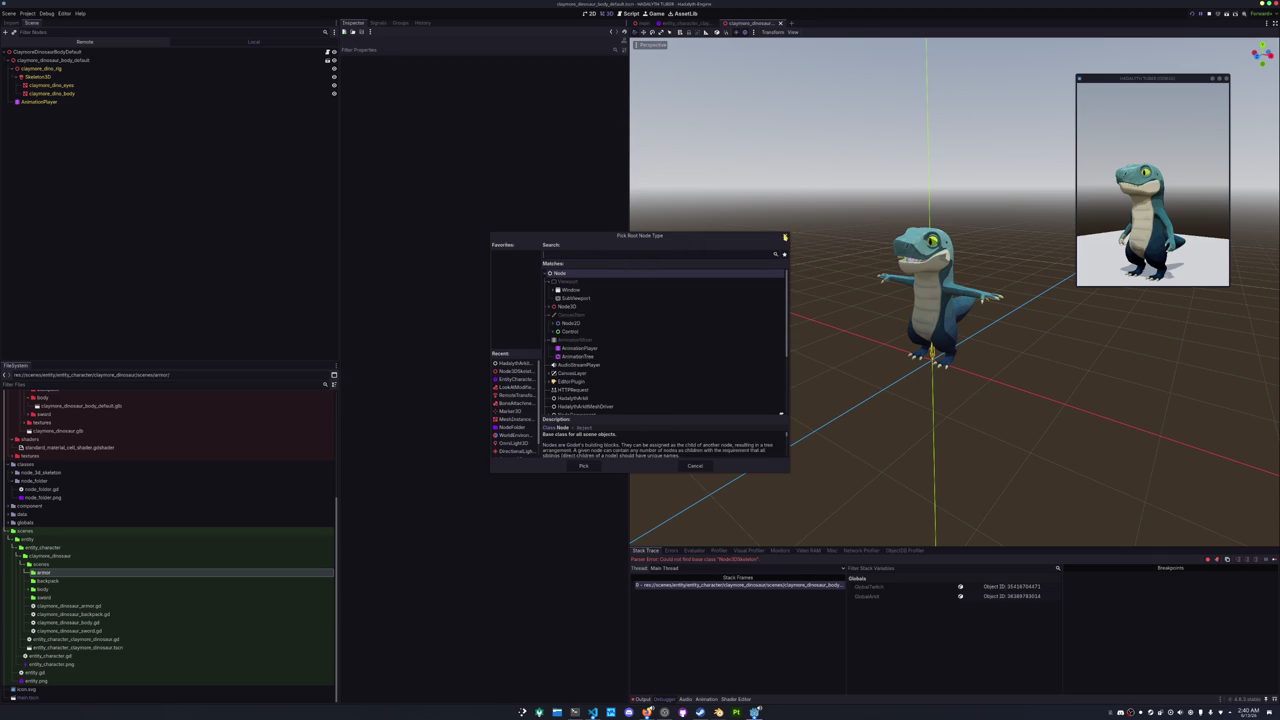
{"action": "left_click", "coordinate": [785, 237]}
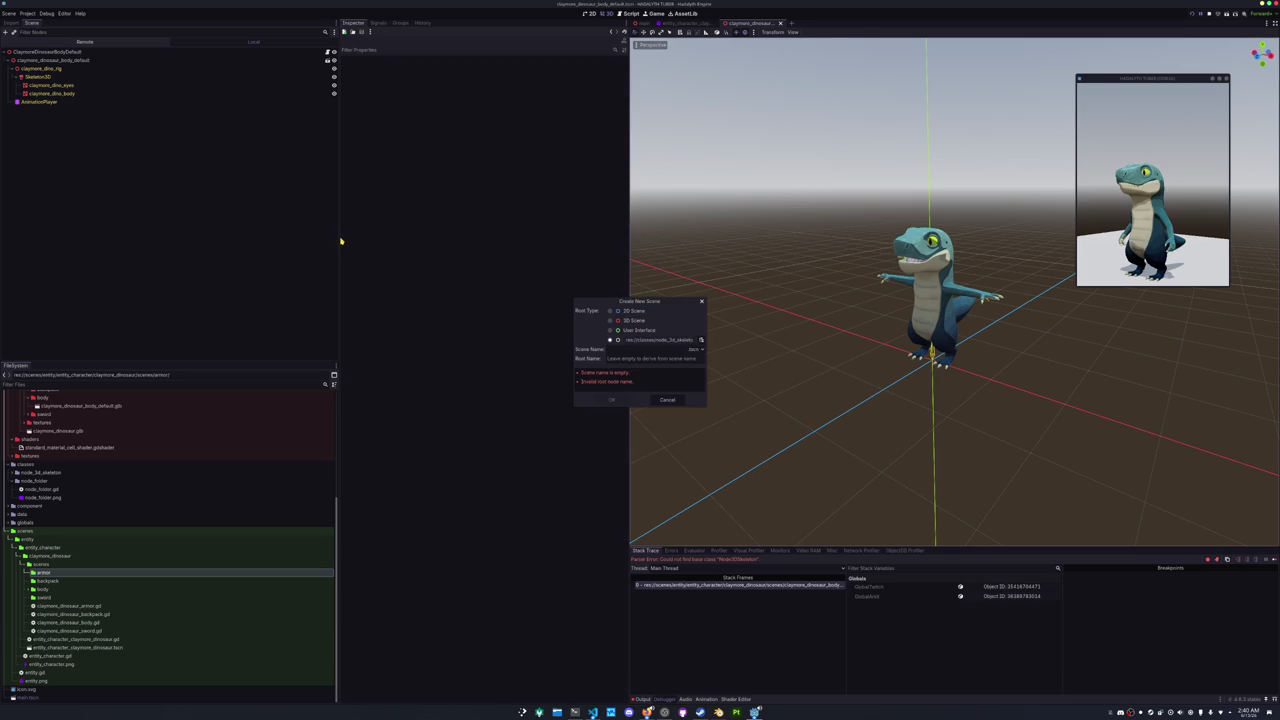
{"action": "left_click", "coordinate": [701, 341]}
{"action": "type", "text": "claymore"}
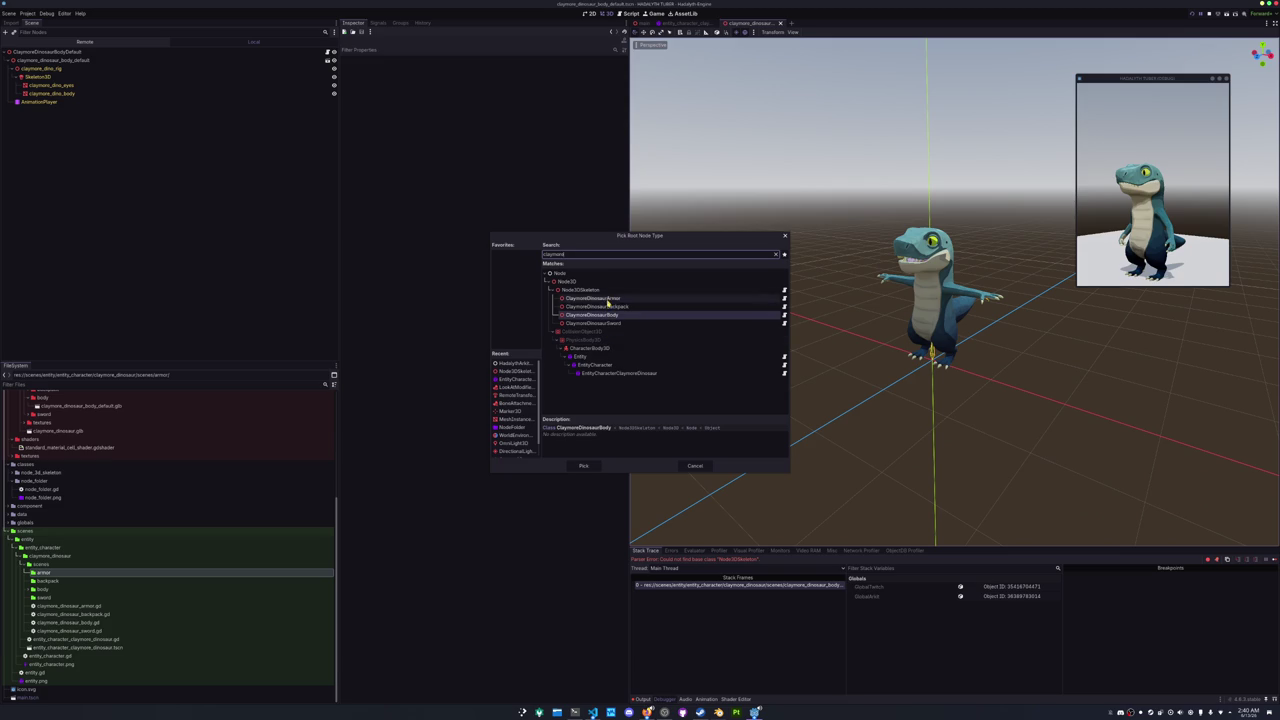
{"action": "left_click", "coordinate": [600, 298]}
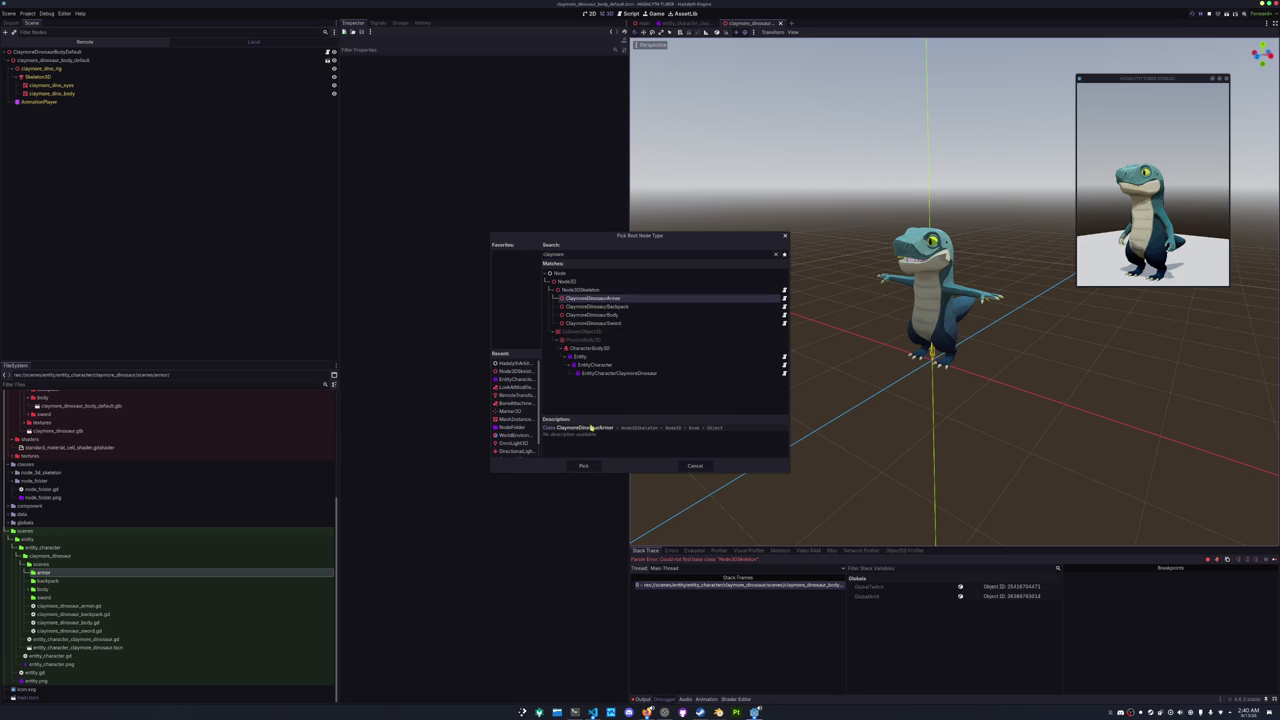
{"action": "left_click", "coordinate": [583, 466]}
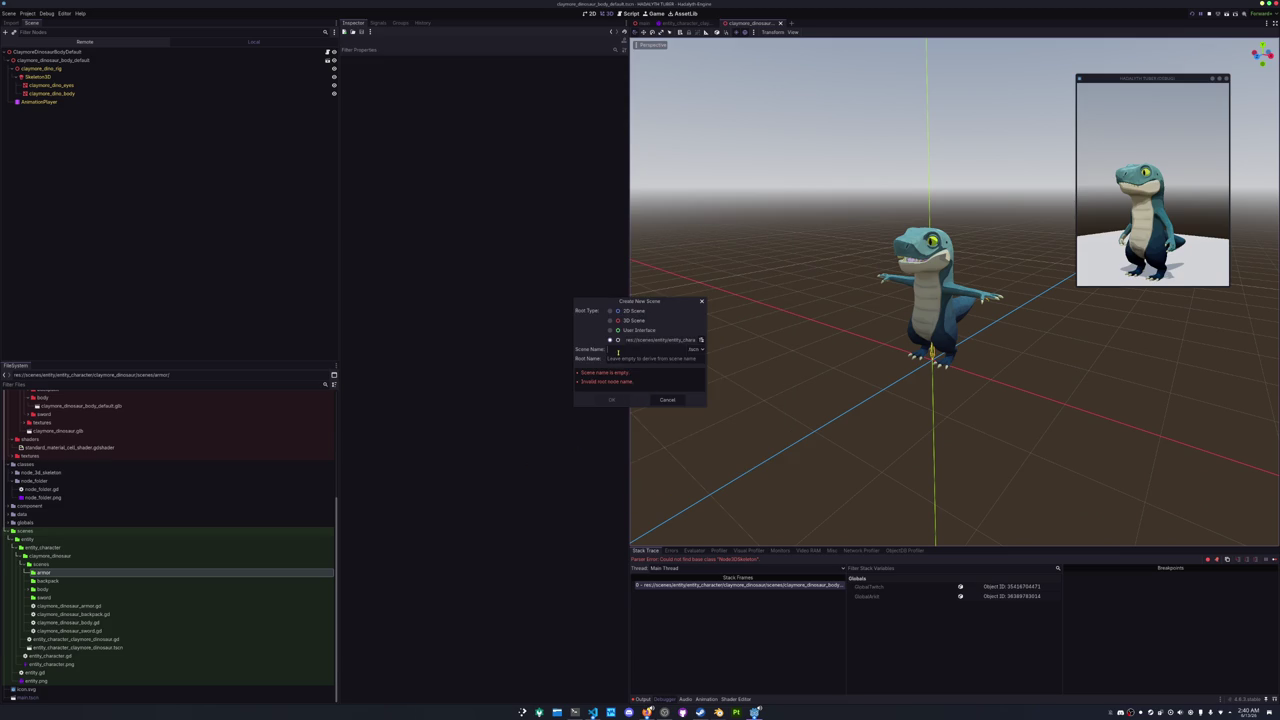
{"action": "type", "text": "claymore_dinosaur_armor_default"}
{"action": "key", "text": "Return"}
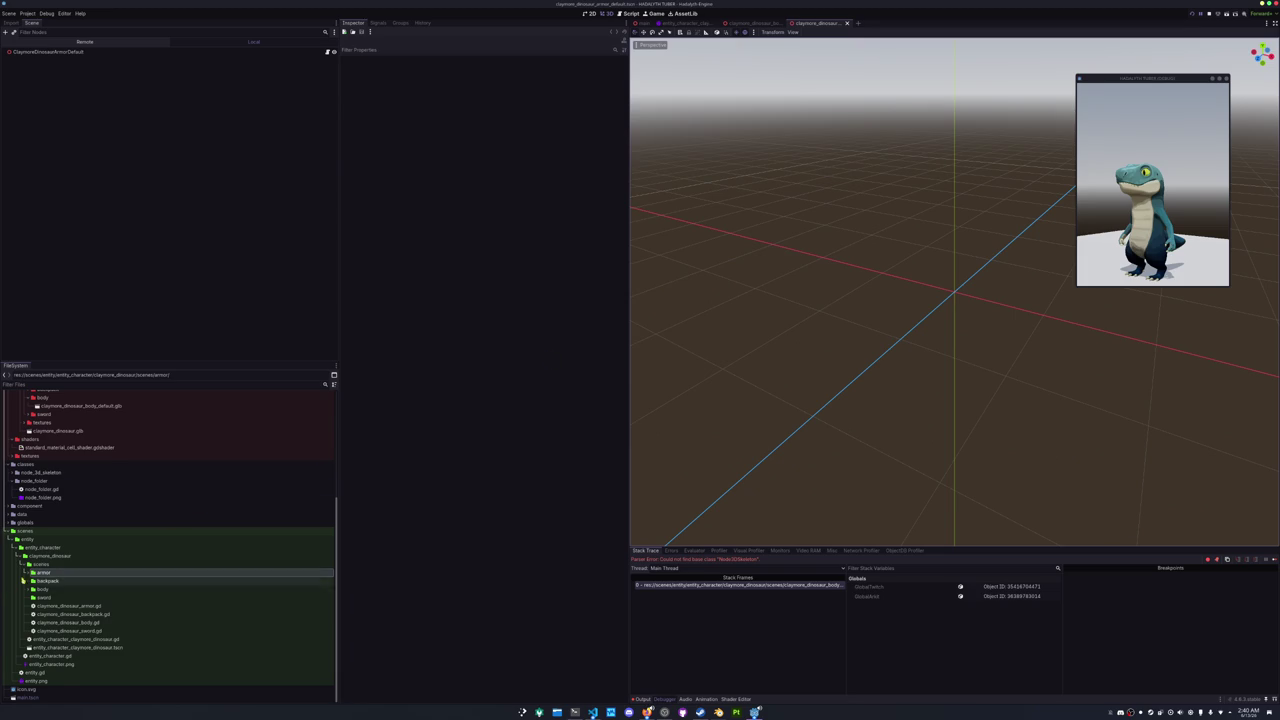
- Drop claymore_dinosaur_armor_default.glb into the armor scene and enable its Editable Children
{"action": "left_click", "coordinate": [82, 580]}
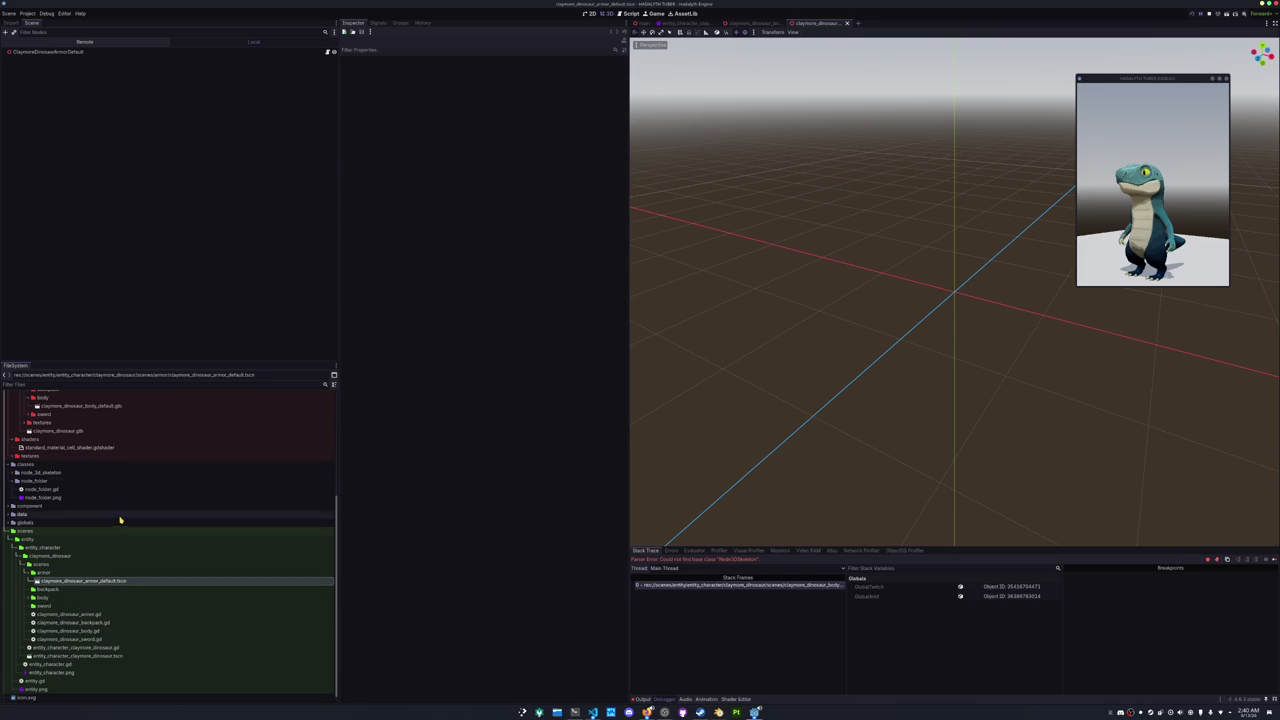
{"action": "scroll", "coordinate": [106, 510], "scroll_direction": "up", "scroll_amount": 5}
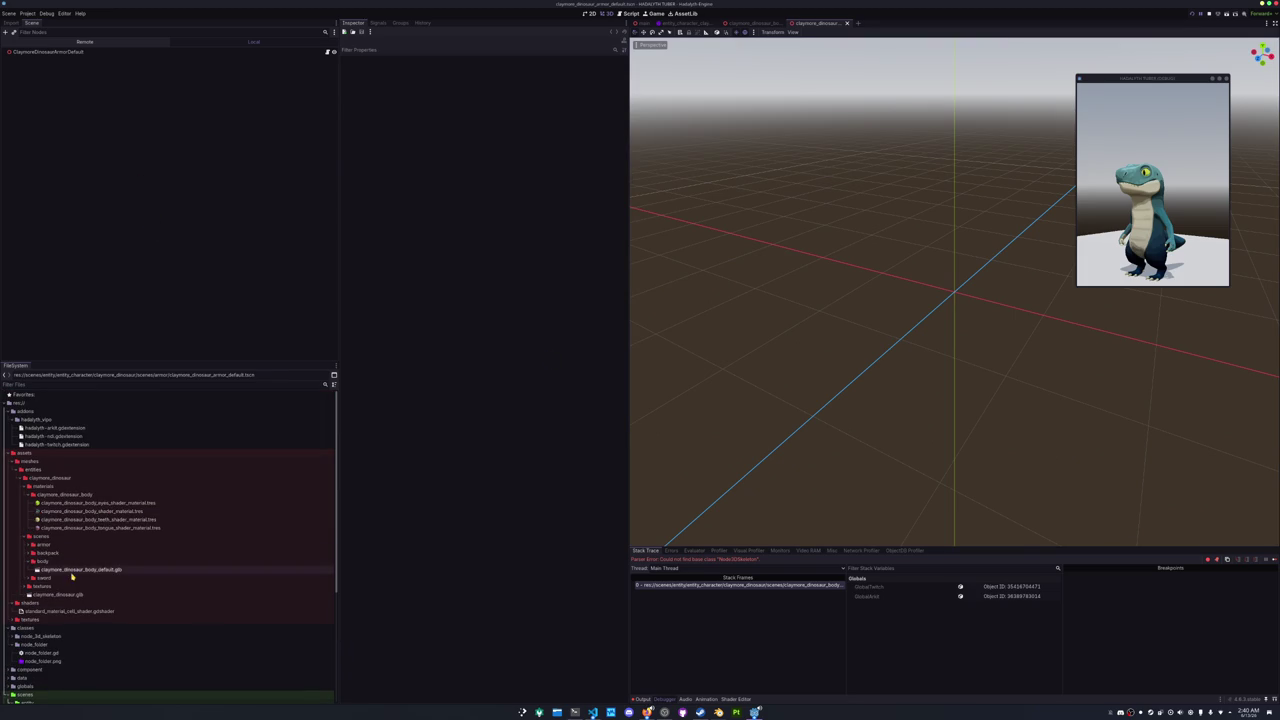
{"action": "double_click", "coordinate": [46, 545]}
{"action": "mouse_move", "coordinate": [55, 553]}
{"action": "left_mouse_down"}
{"action": "mouse_move", "coordinate": [75, 506]}
{"action": "mouse_move", "coordinate": [108, 160]}
{"action": "mouse_move", "coordinate": [86, 58]}
{"action": "left_mouse_up"}
{"action": "right_click", "coordinate": [87, 60]}
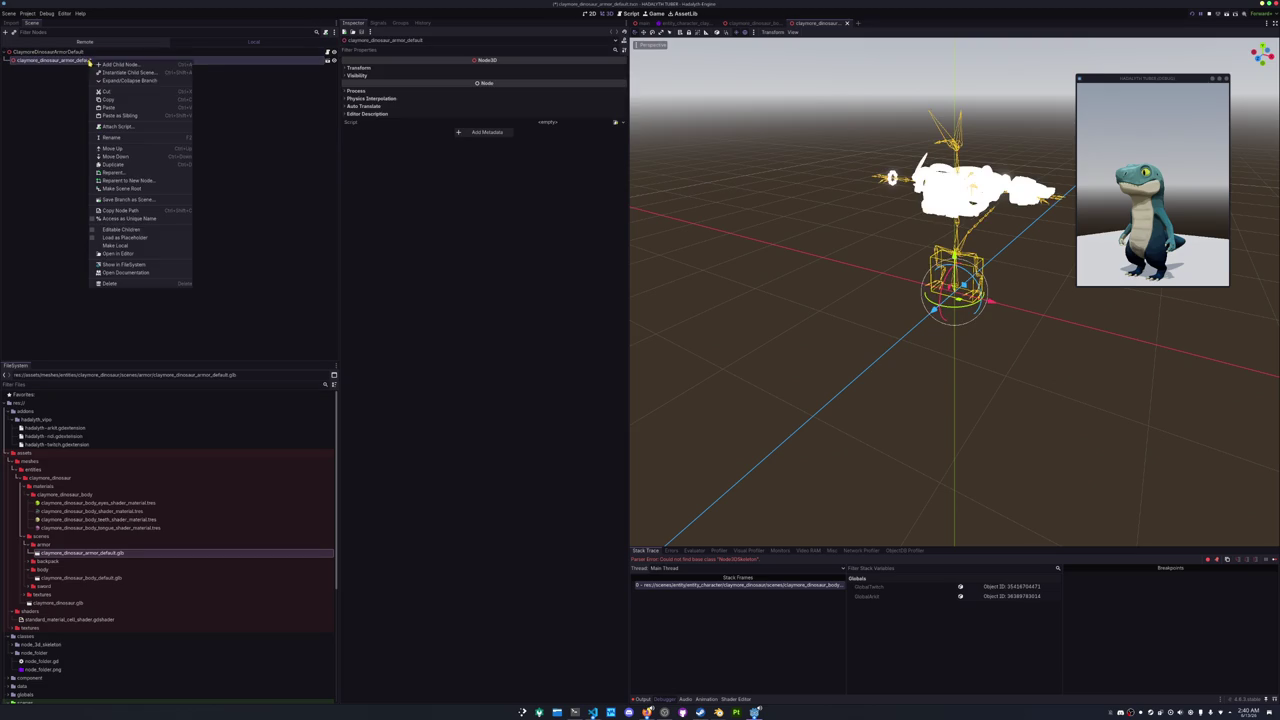
{"action": "left_click", "coordinate": [130, 229]}
{"action": "left_click", "coordinate": [84, 85]}
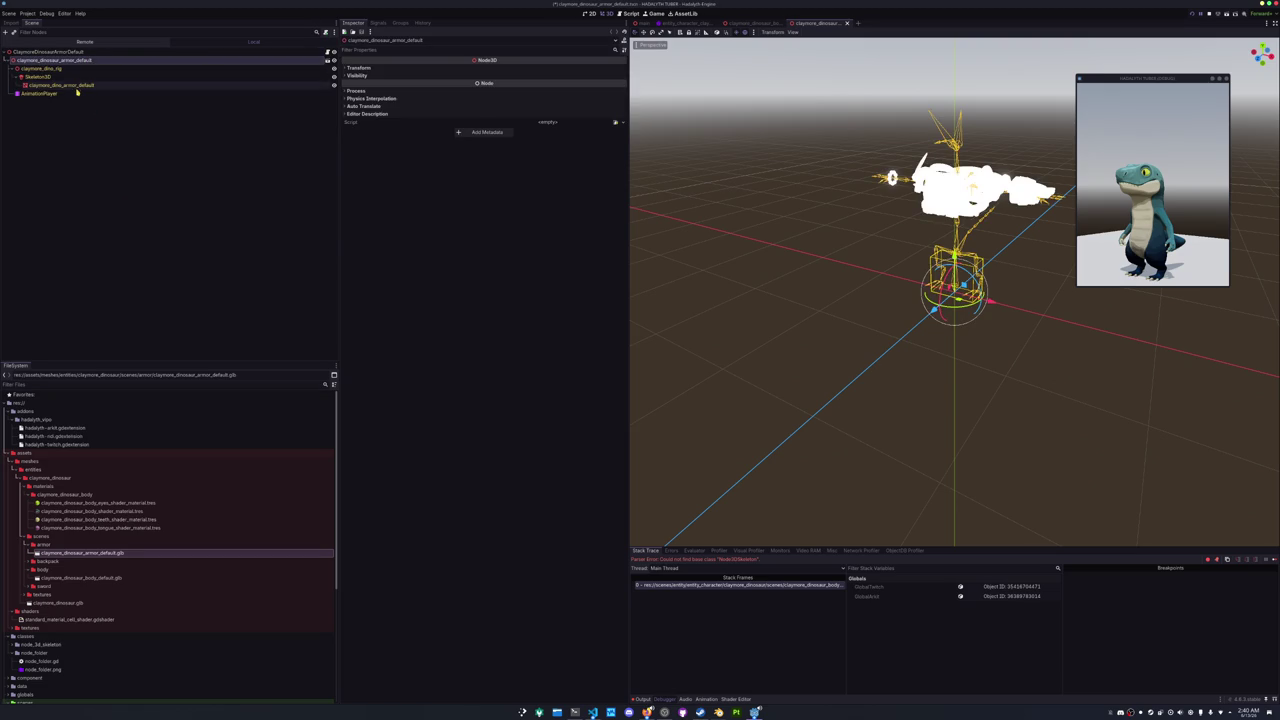
{"action": "left_click", "coordinate": [87, 527]}
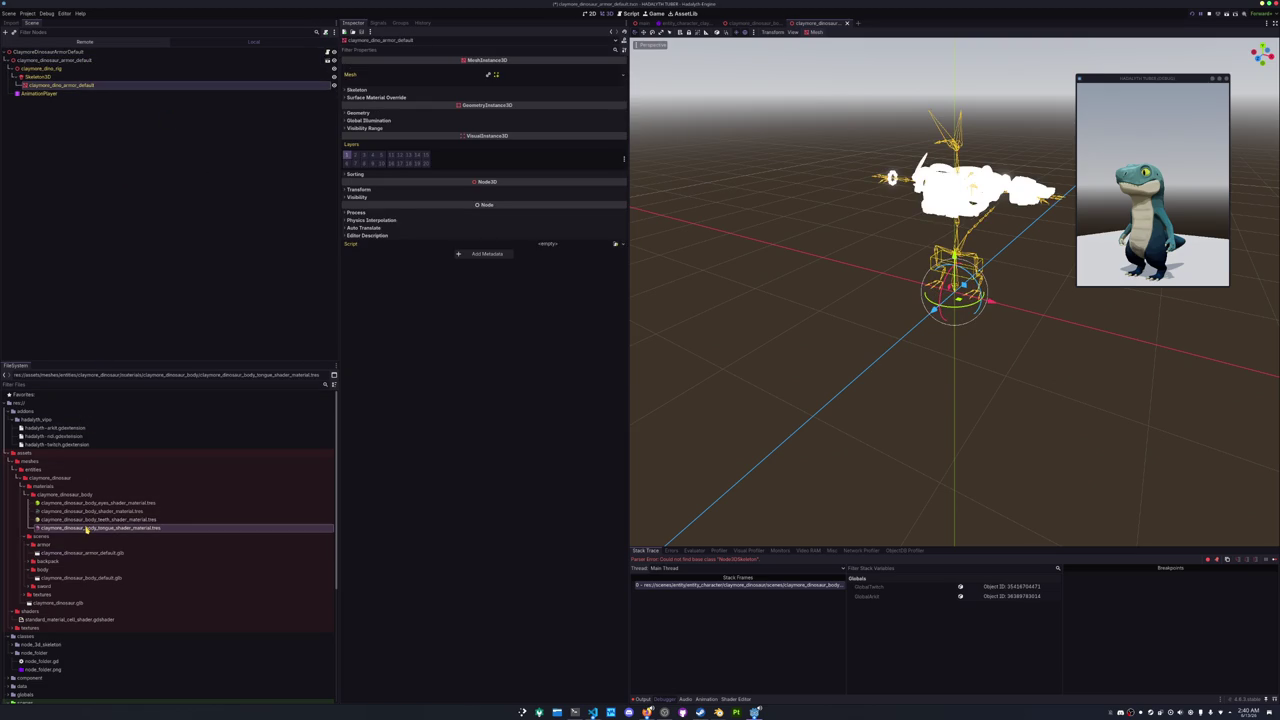
- Duplicate the shader material as armor_default and set its Albedo Texture to the brown armor texture
{"action": "key", "text": "ctrl+d"}
{"action": "key", "text": "Right"}
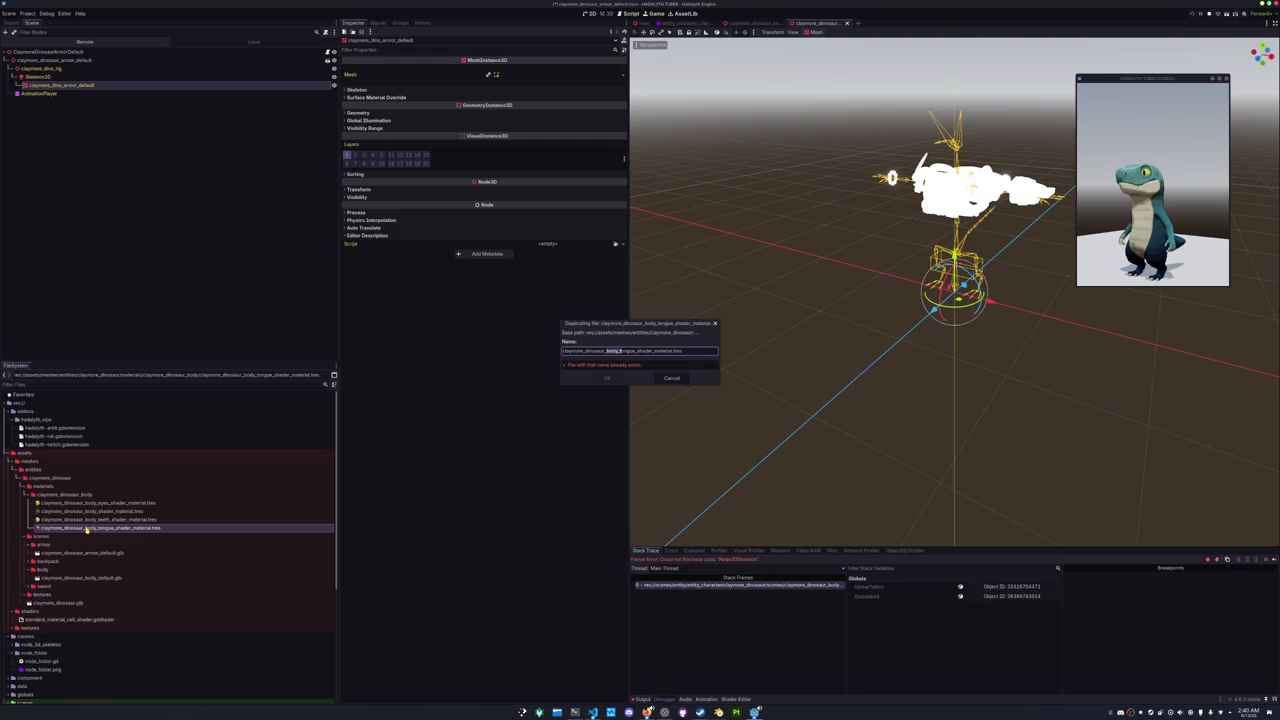
{"action": "type", "text": "armor_def"}
{"action": "type", "text": "ault"}
{"action": "key", "text": "Return"}
{"action": "left_click", "coordinate": [100, 502]}
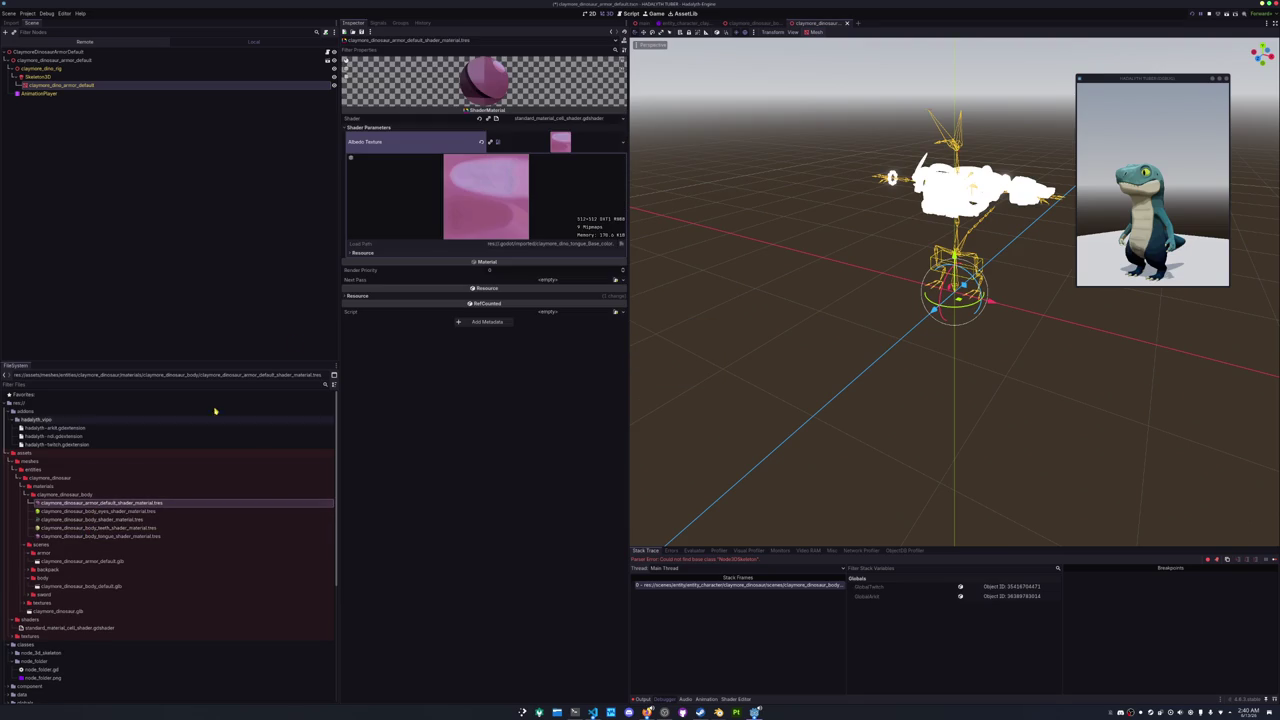
{"action": "left_click", "coordinate": [621, 142]}
{"action": "left_click", "coordinate": [562, 312]}
{"action": "type", "text": "armor"}
{"action": "double_click", "coordinate": [531, 276]}
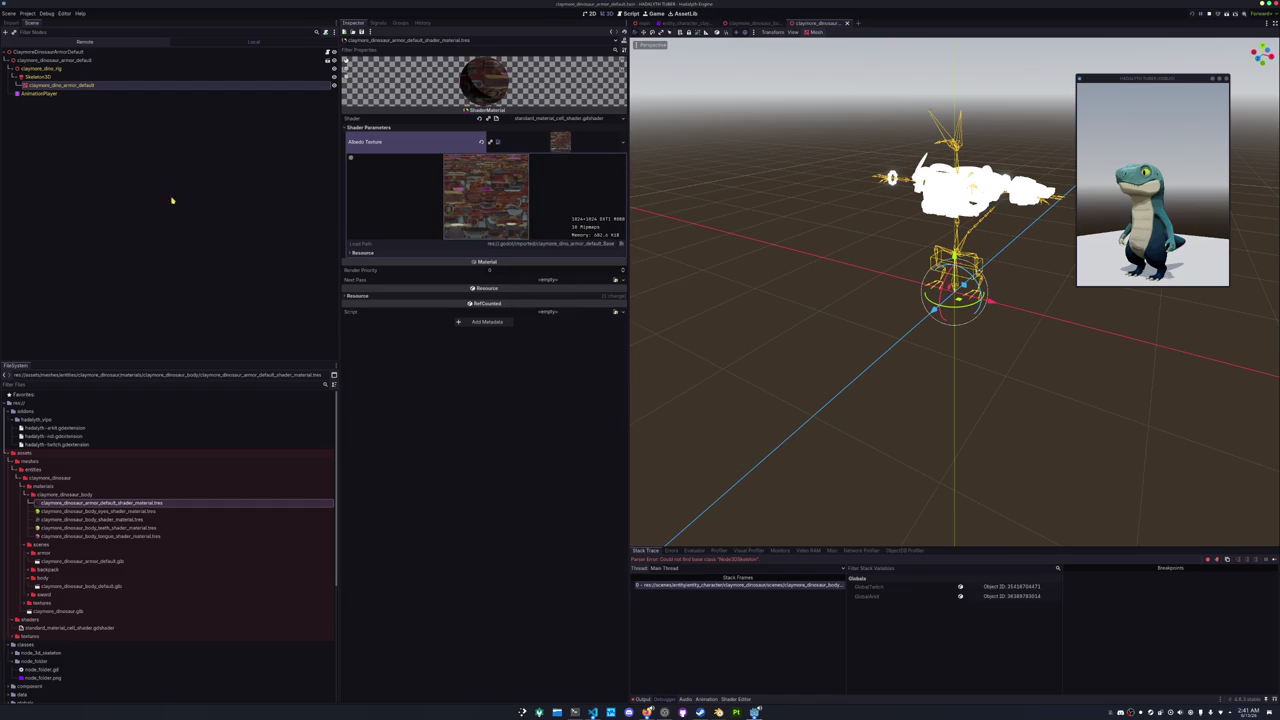
- Assign armor_default to the armor mesh's Surface Material Override slot 0
{"action": "left_click", "coordinate": [112, 87]}
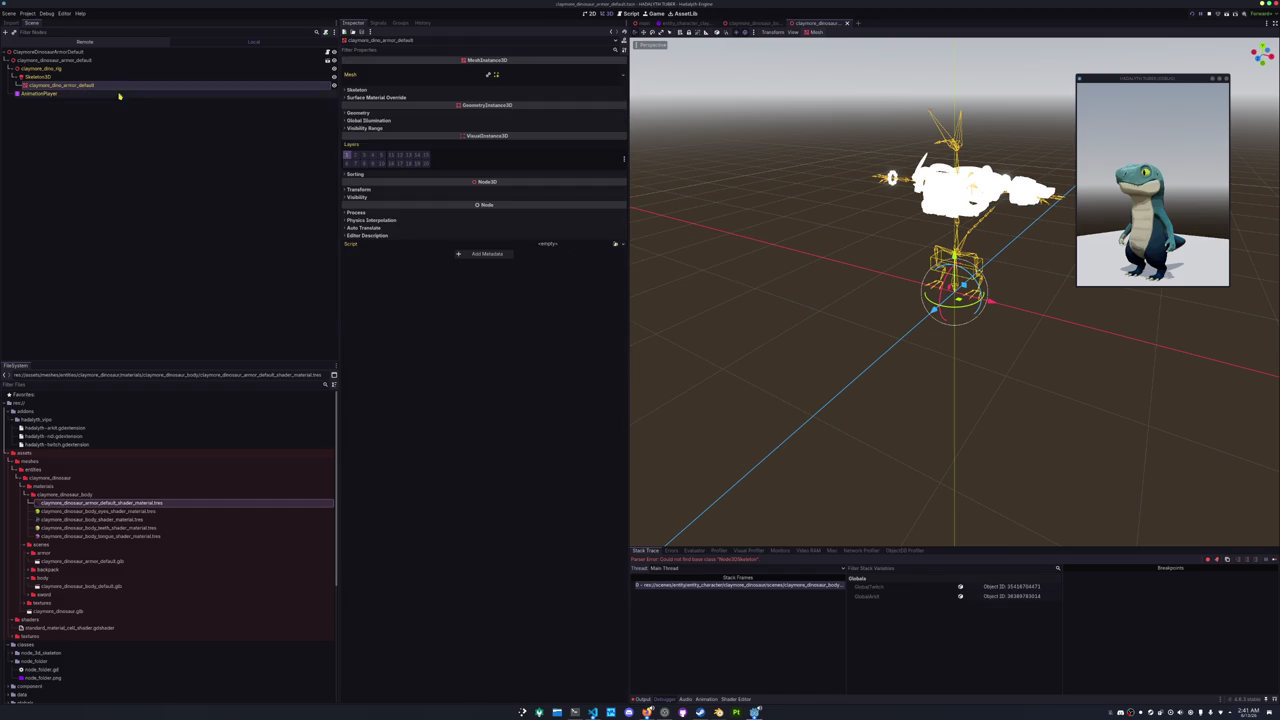
{"action": "left_click", "coordinate": [531, 113]}
{"action": "left_click", "coordinate": [376, 97]}
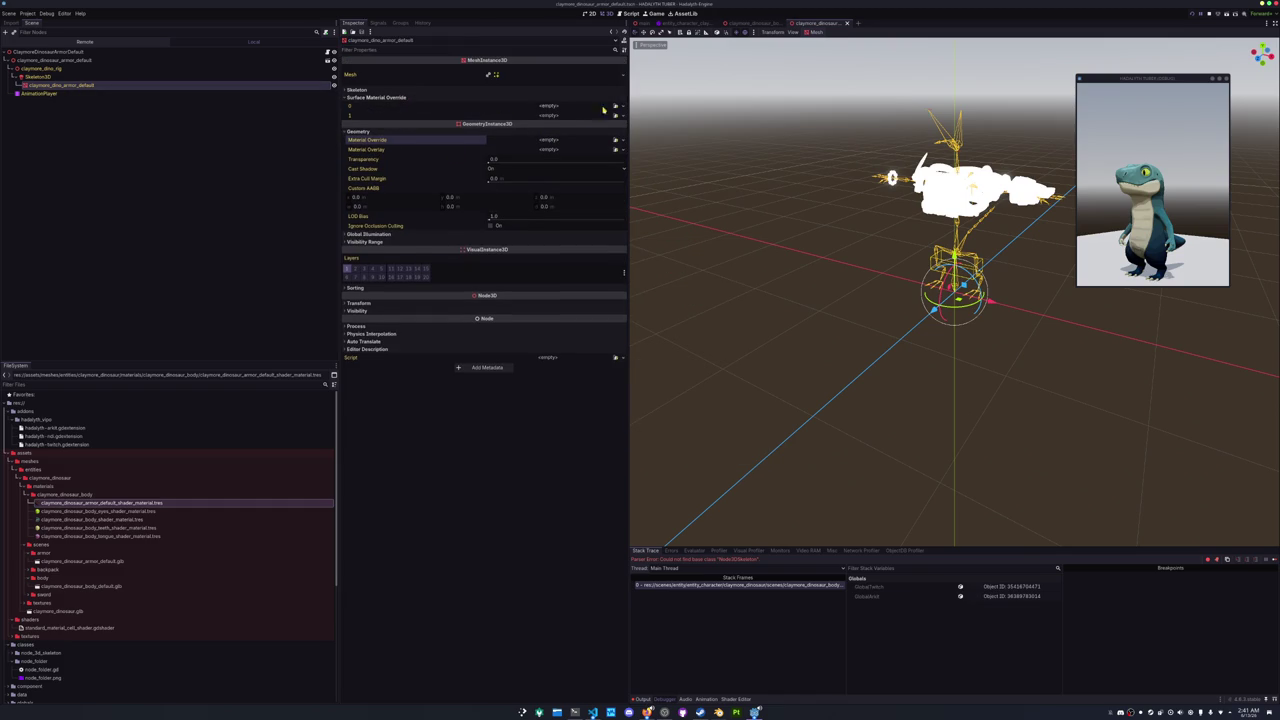
{"action": "left_click", "coordinate": [616, 106]}
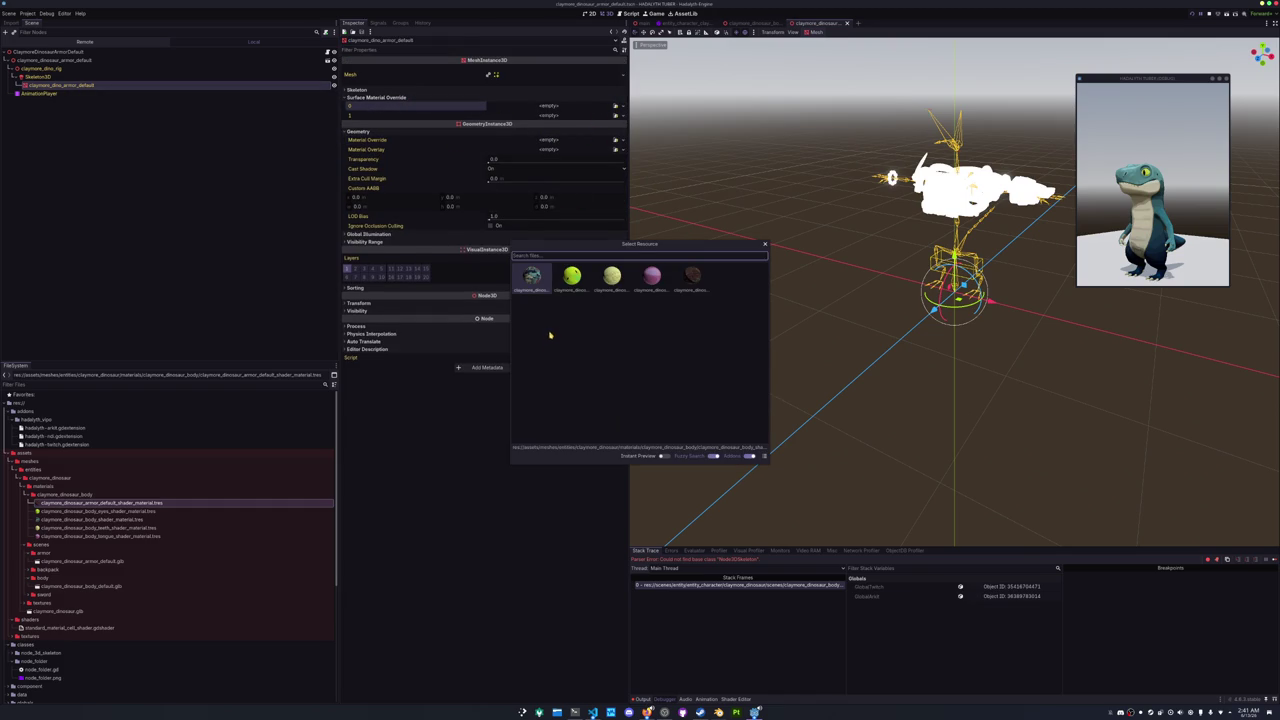
{"action": "type", "text": "ar"}
{"action": "key", "text": "Return"}
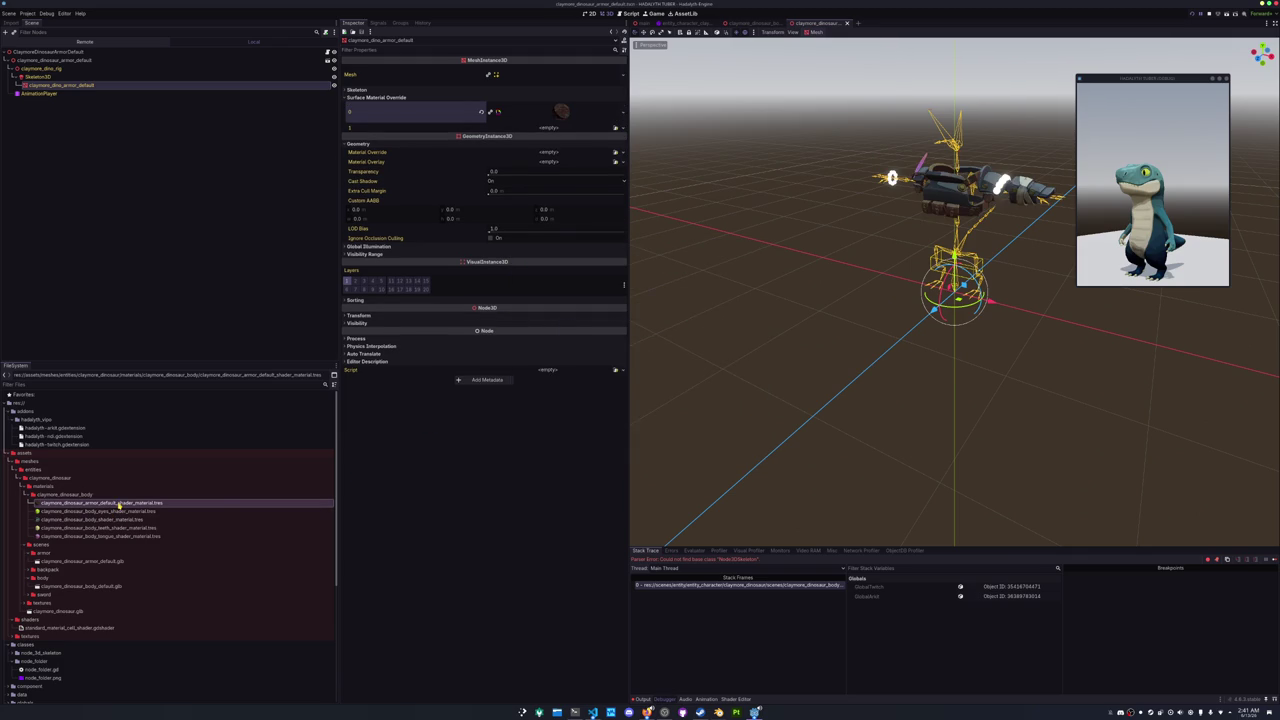
- Duplicate armor_default as the armor_beads_default material with the green texture as Albedo
{"action": "key", "text": "ctrl+d"}
{"action": "key", "text": "Right"}
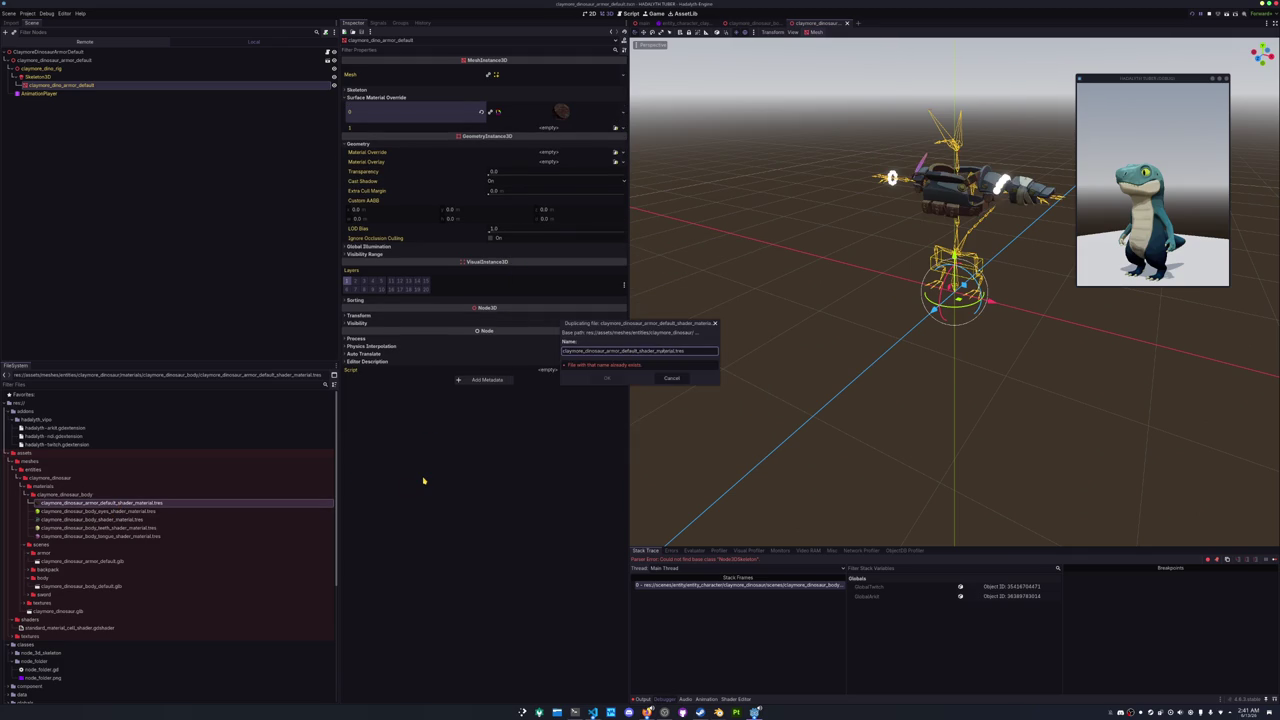
{"action": "type", "text": "beasts_"}
{"action": "key", "text": "Return"}
{"action": "left_click", "coordinate": [120, 503]}
{"action": "left_click", "coordinate": [624, 143]}
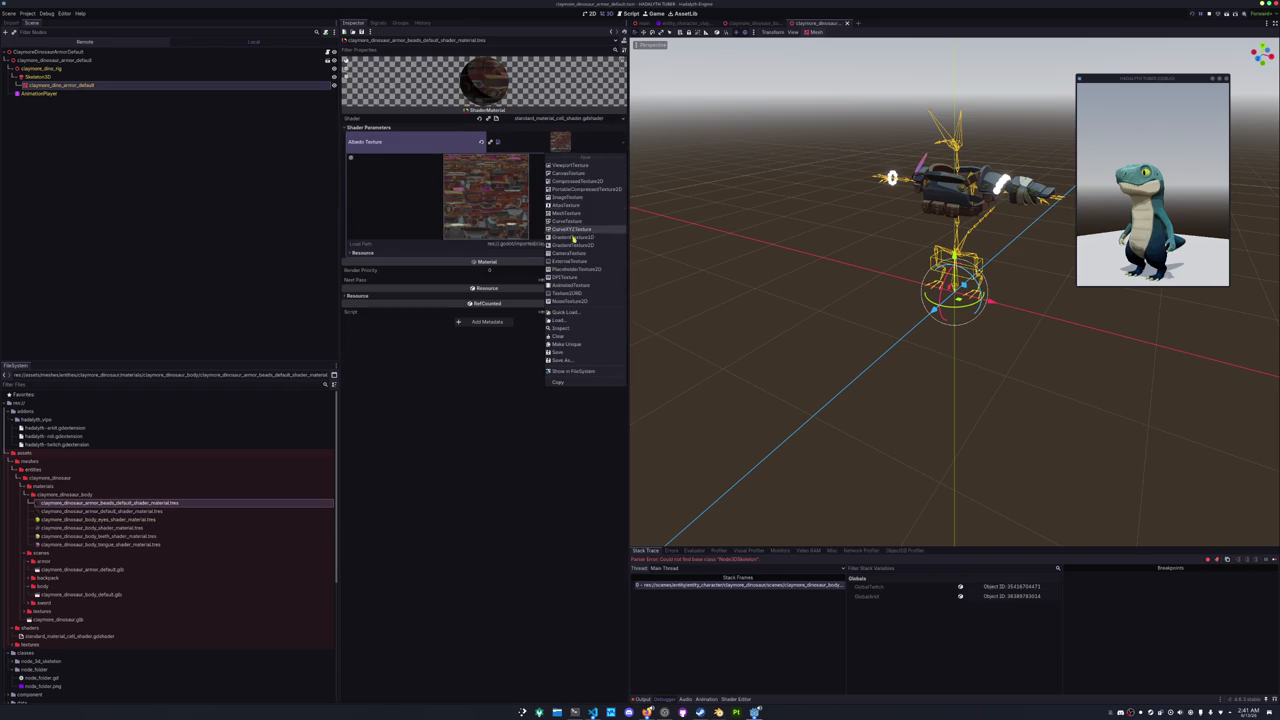
{"action": "left_click", "coordinate": [585, 314]}
{"action": "type", "text": "bd"}
{"action": "double_click", "coordinate": [533, 280]}
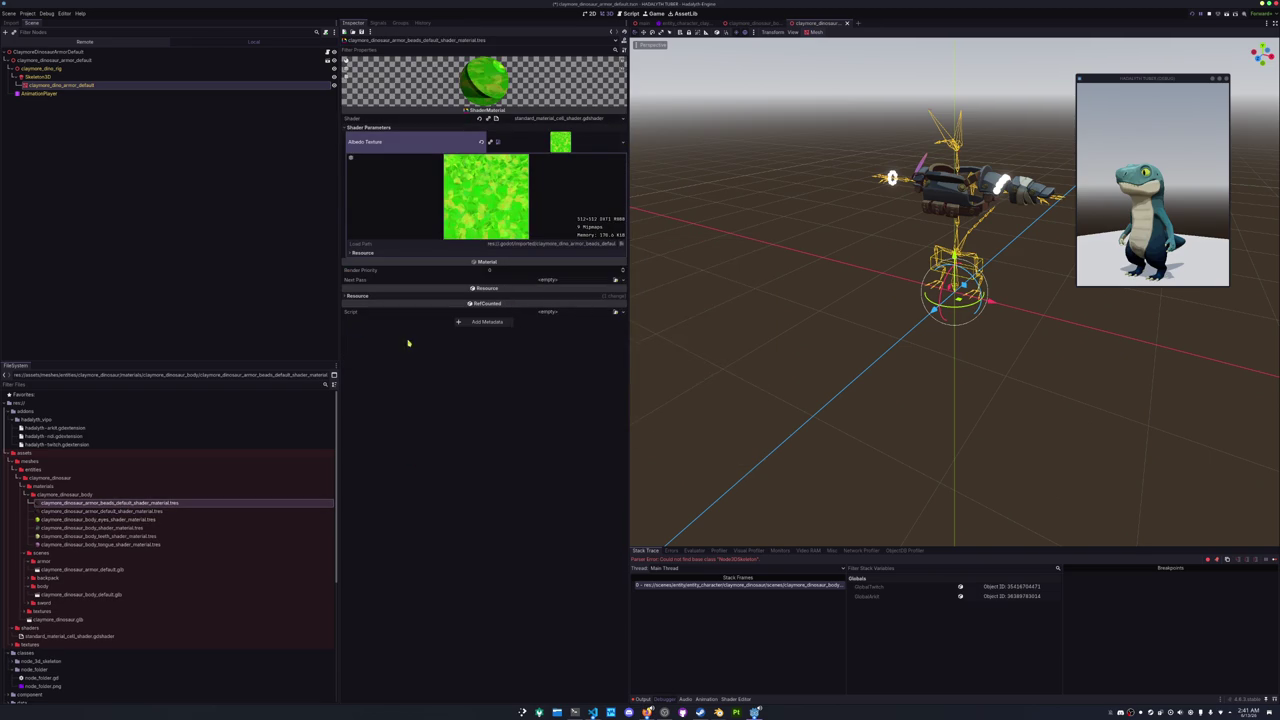
- Load the green beads material into the armor mesh's Surface Material Override slot 1 and save the scene
{"action": "left_click", "coordinate": [100, 86]}
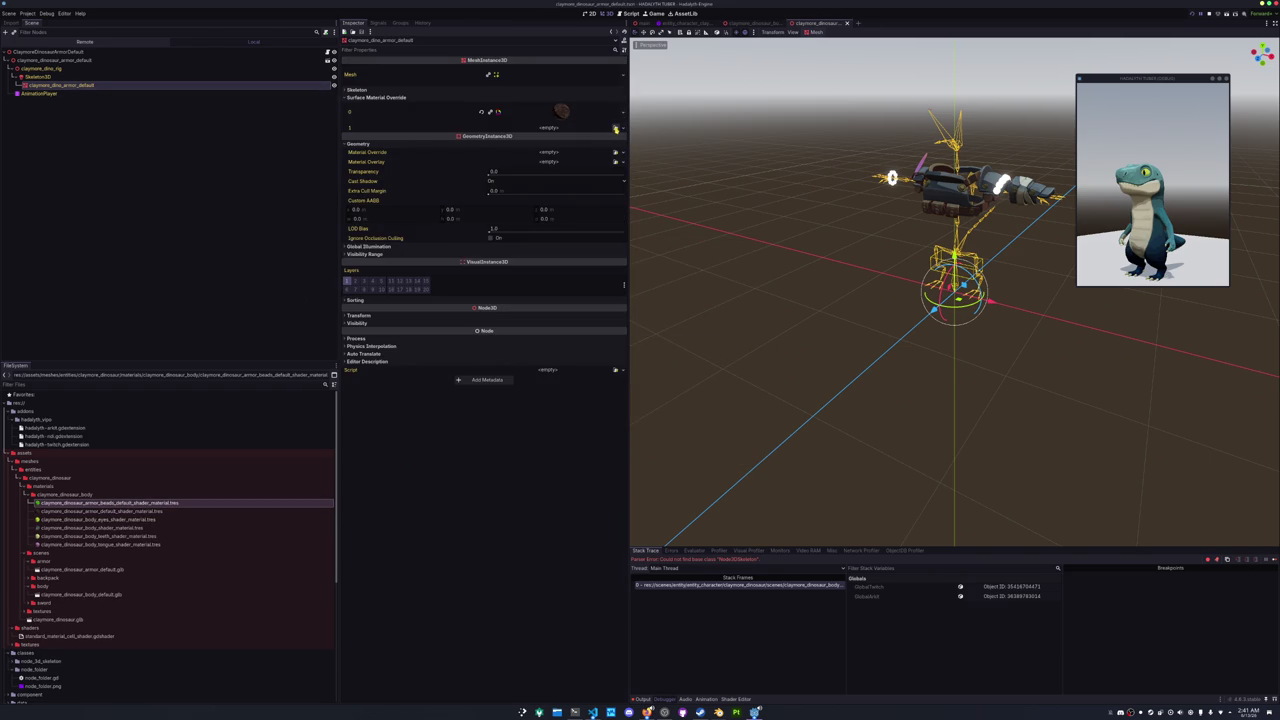
{"action": "left_click", "coordinate": [615, 127]}
{"action": "type", "text": "bd"}
{"action": "double_click", "coordinate": [535, 280]}
{"action": "key", "text": "ctrl+s"}
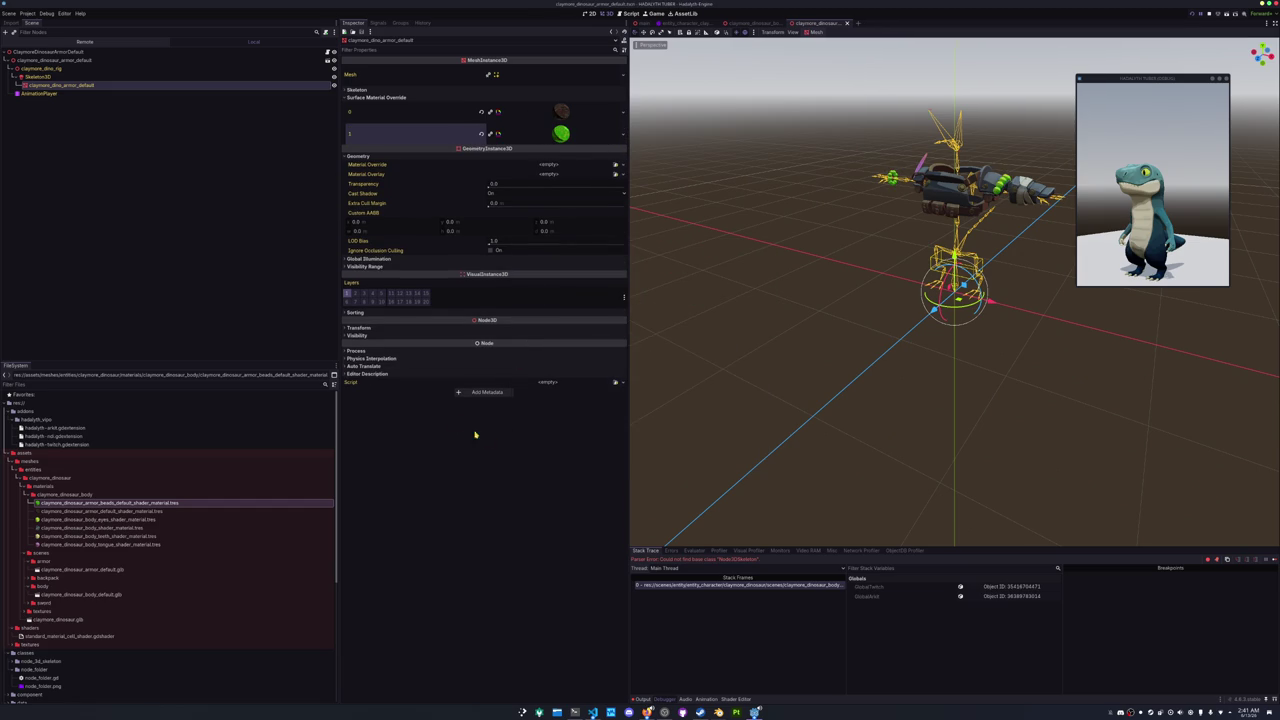
{"action": "left_click", "coordinate": [145, 153]}
{"action": "left_click", "coordinate": [114, 86]}
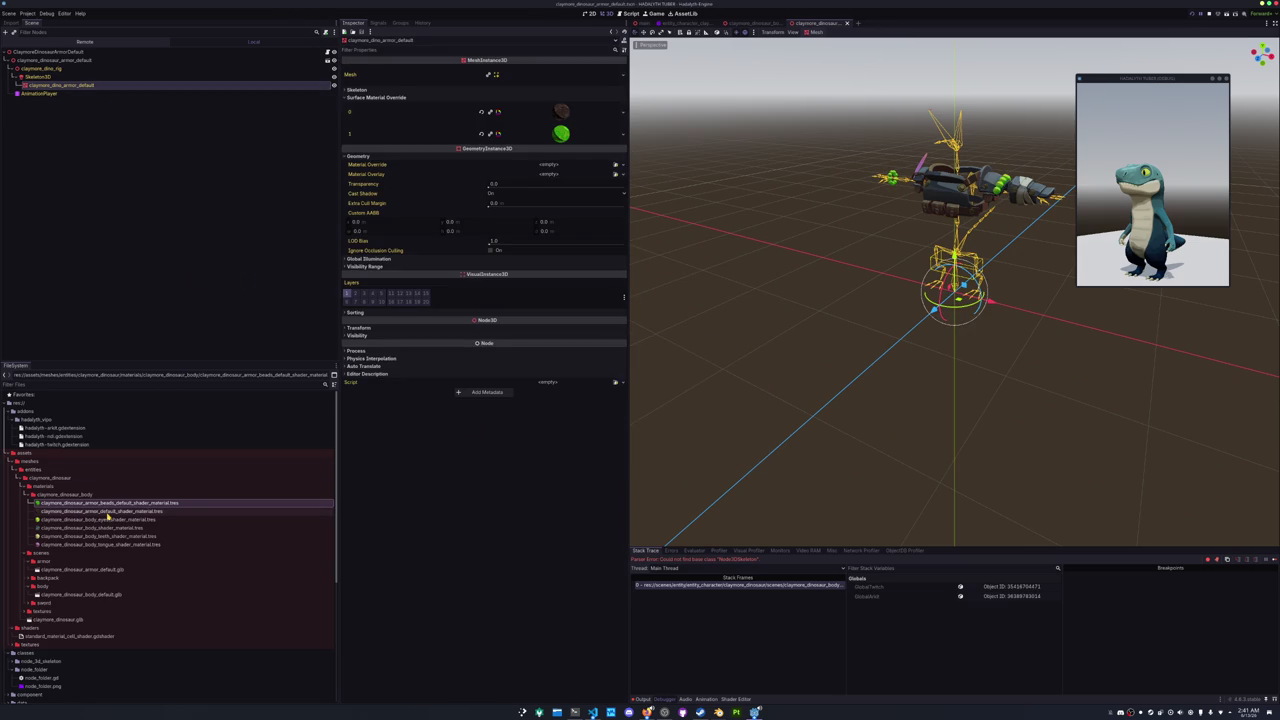
- Create a claymore_dinosaur_armor_default folder inside the materials folder
{"action": "left_click", "coordinate": [107, 511]}
{"action": "left_click", "coordinate": [62, 494]}
{"action": "scroll", "coordinate": [60, 505], "scroll_direction": "down", "scroll_amount": 2}
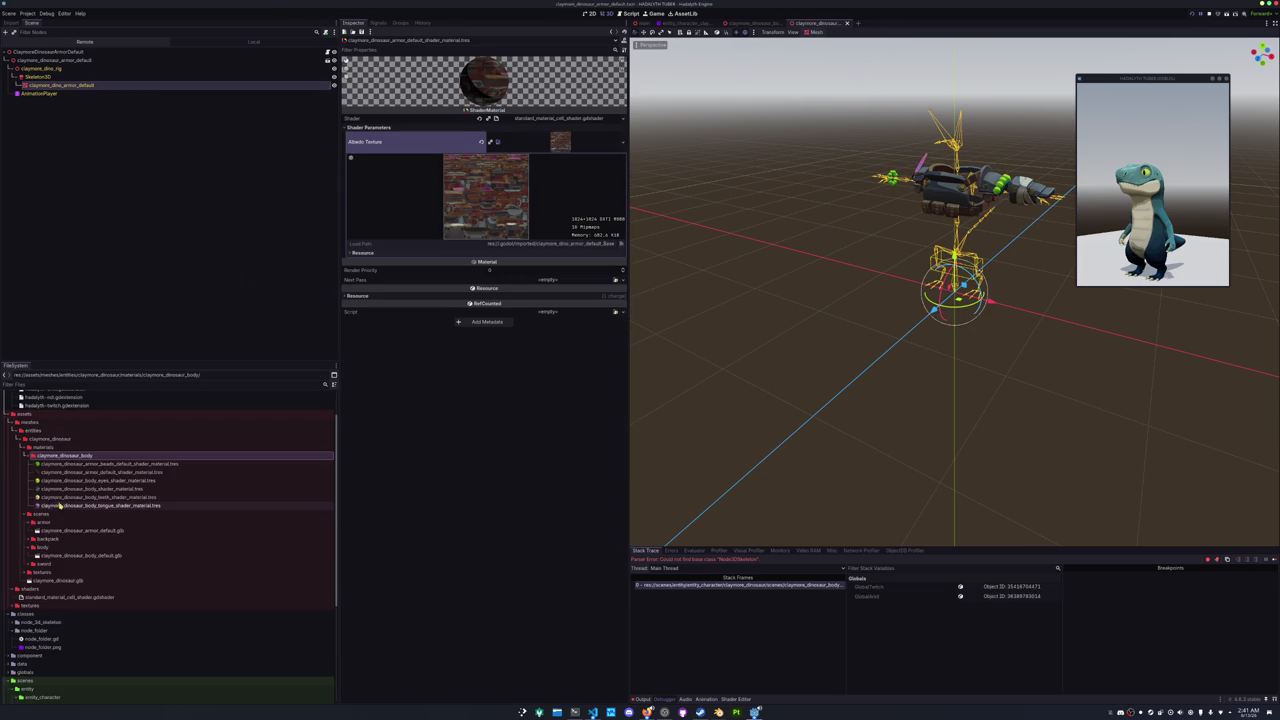
{"action": "right_click", "coordinate": [44, 447]}
{"action": "mouse_move", "coordinate": [110, 451]}
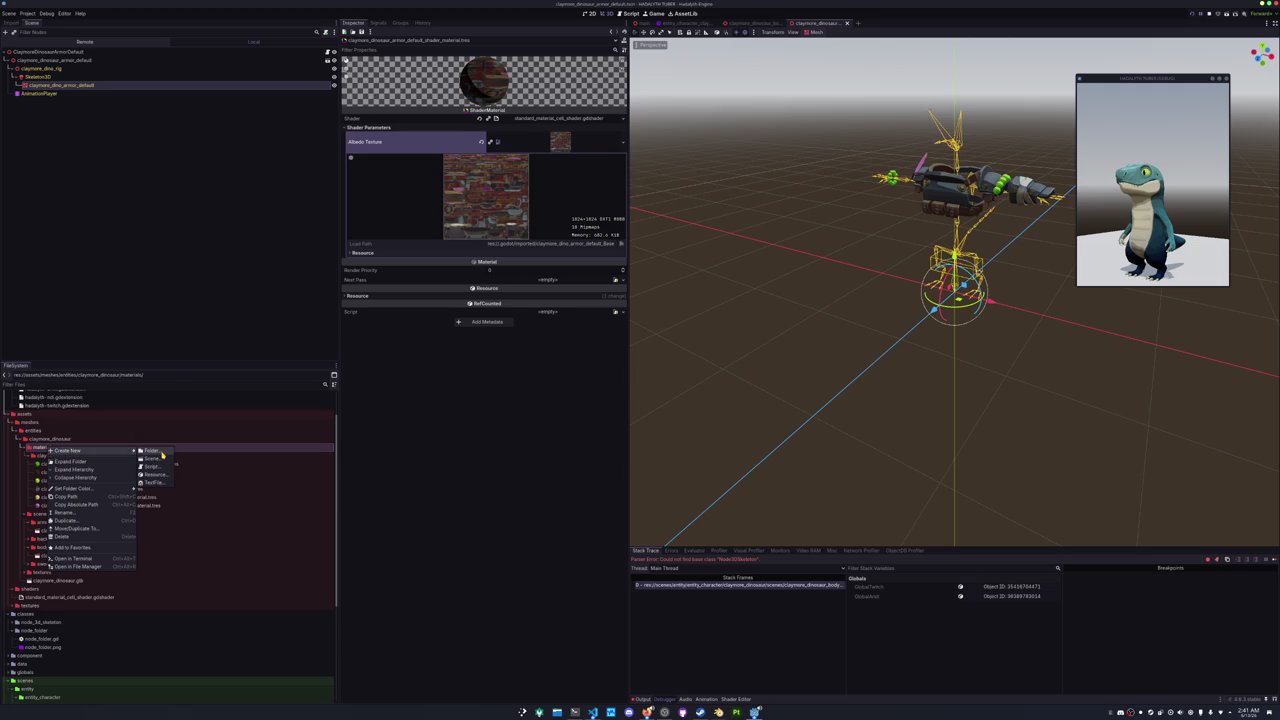
{"action": "left_click", "coordinate": [162, 456]}
{"action": "type", "text": "claymore_dinosaur_armor"}
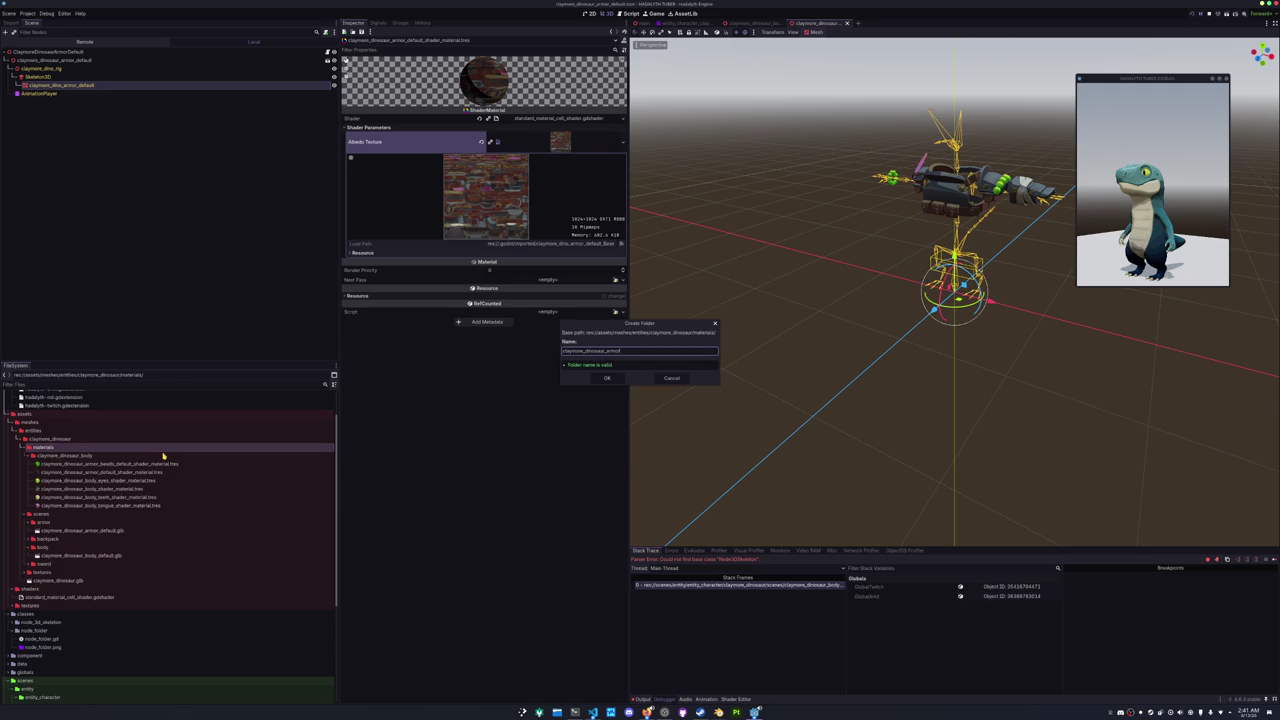
{"action": "type", "text": "lt"}
{"action": "key", "text": "Return"}
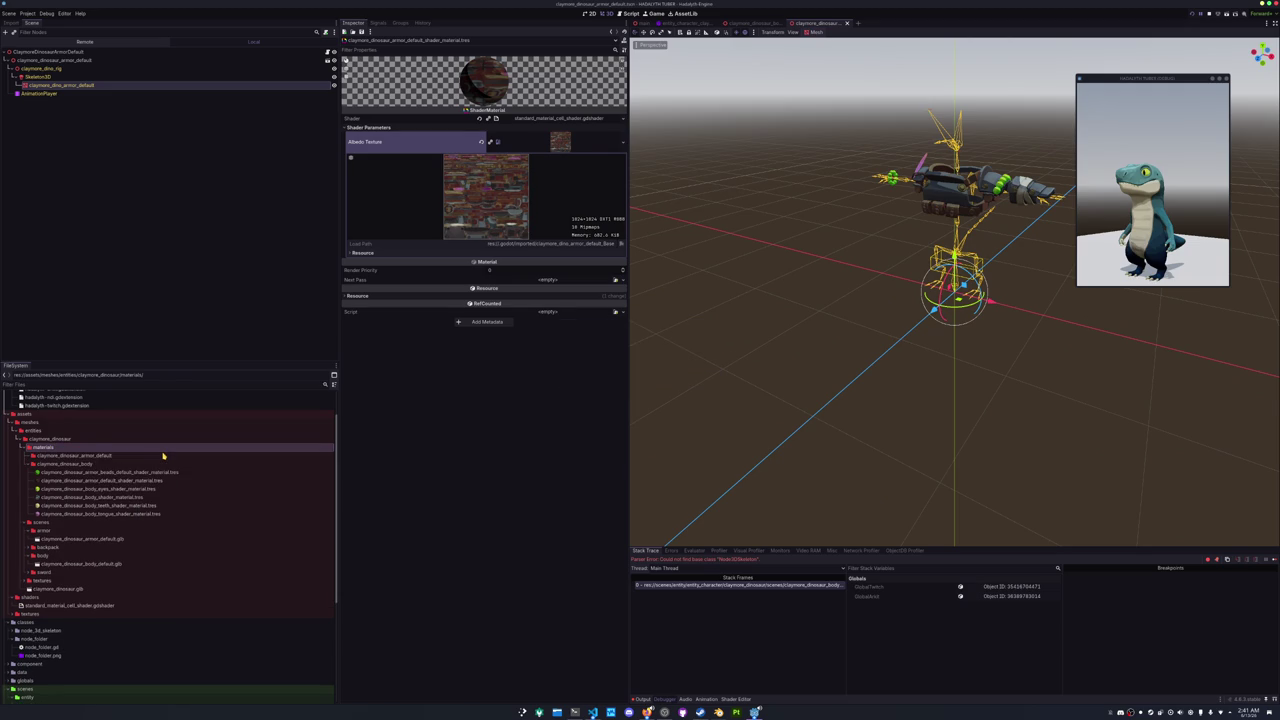
- Move the armor_default and armor_beads materials into the claymore_dinosaur_armor_default folder
{"action": "left_click", "coordinate": [137, 473]}
{"action": "left_click", "coordinate": [128, 481], "text": "shift"}
{"action": "mouse_move", "coordinate": [128, 481]}
{"action": "left_mouse_down"}
{"action": "mouse_move", "coordinate": [100, 471]}
{"action": "mouse_move", "coordinate": [108, 455]}
{"action": "left_mouse_up"}
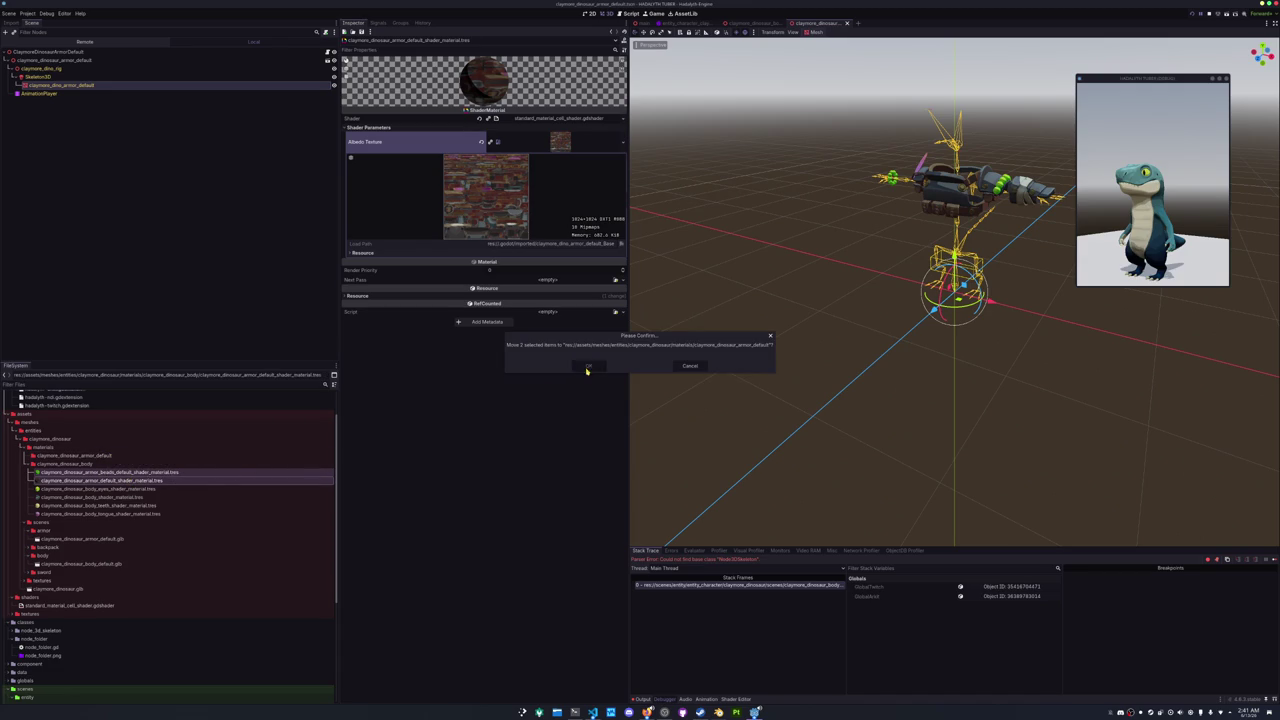
{"action": "left_click", "coordinate": [588, 365]}
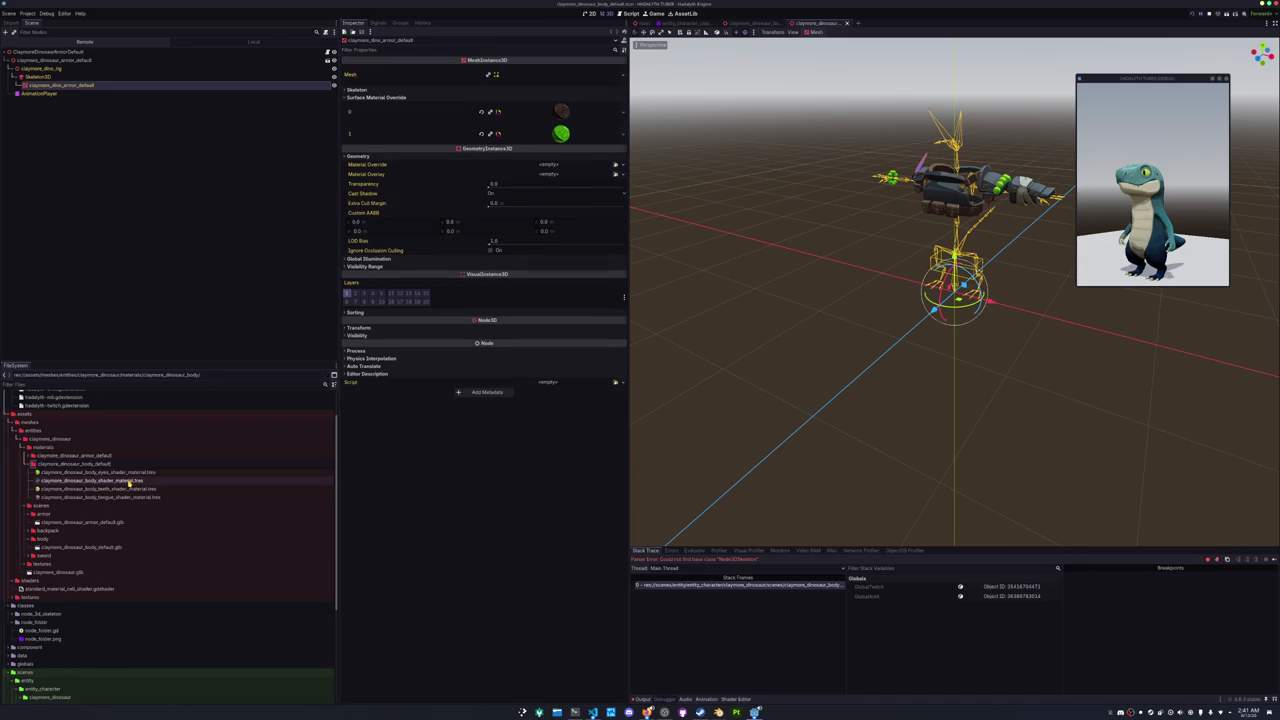
{"action": "scroll", "coordinate": [752, 373], "scroll_direction": "down", "scroll_amount": 3}
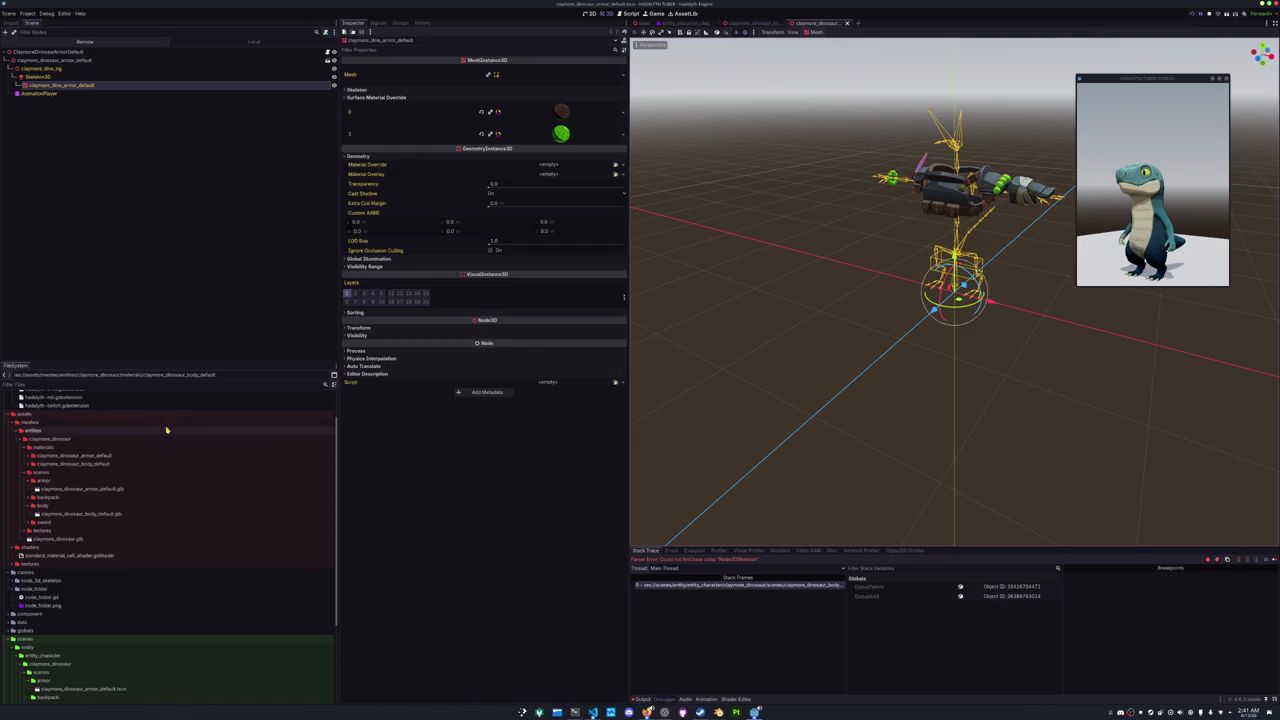
{"action": "double_click", "coordinate": [94, 455]}
- Set the armor root's Skeleton to Skeleton3D and switch to the dinosaur body scene
{"action": "left_click", "coordinate": [50, 51]}
{"action": "left_click", "coordinate": [550, 68]}
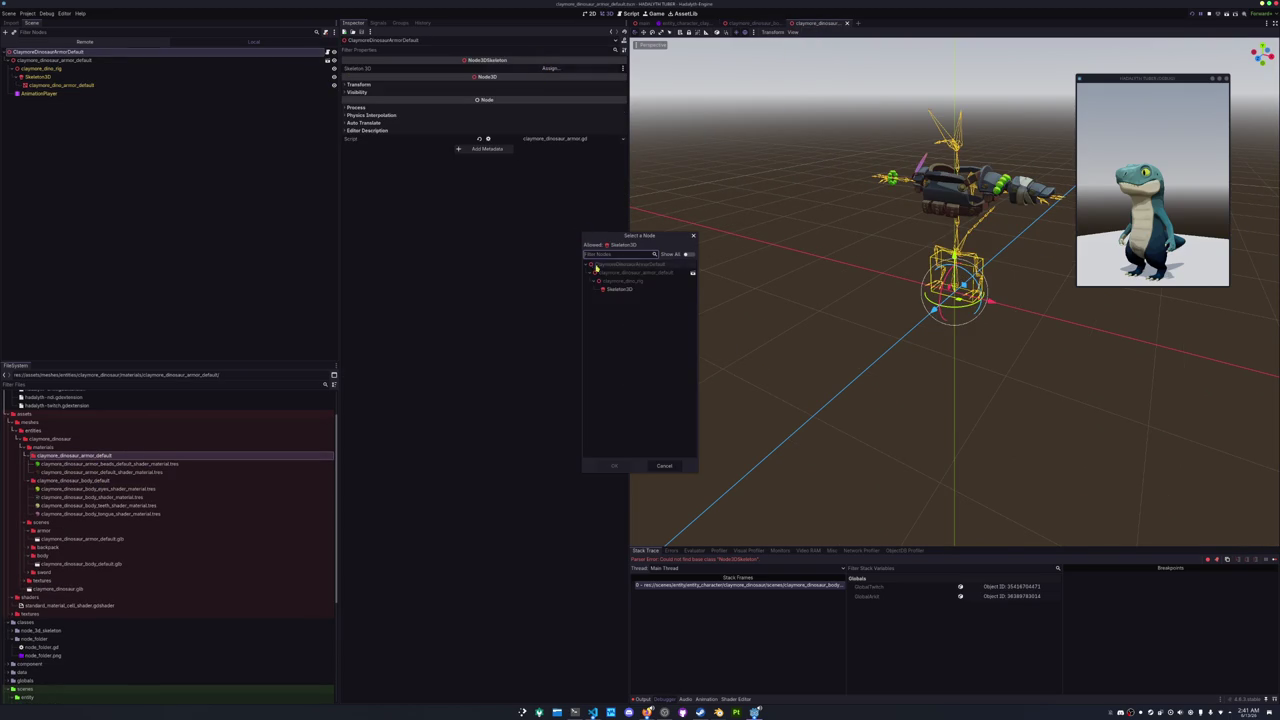
{"action": "double_click", "coordinate": [615, 289]}
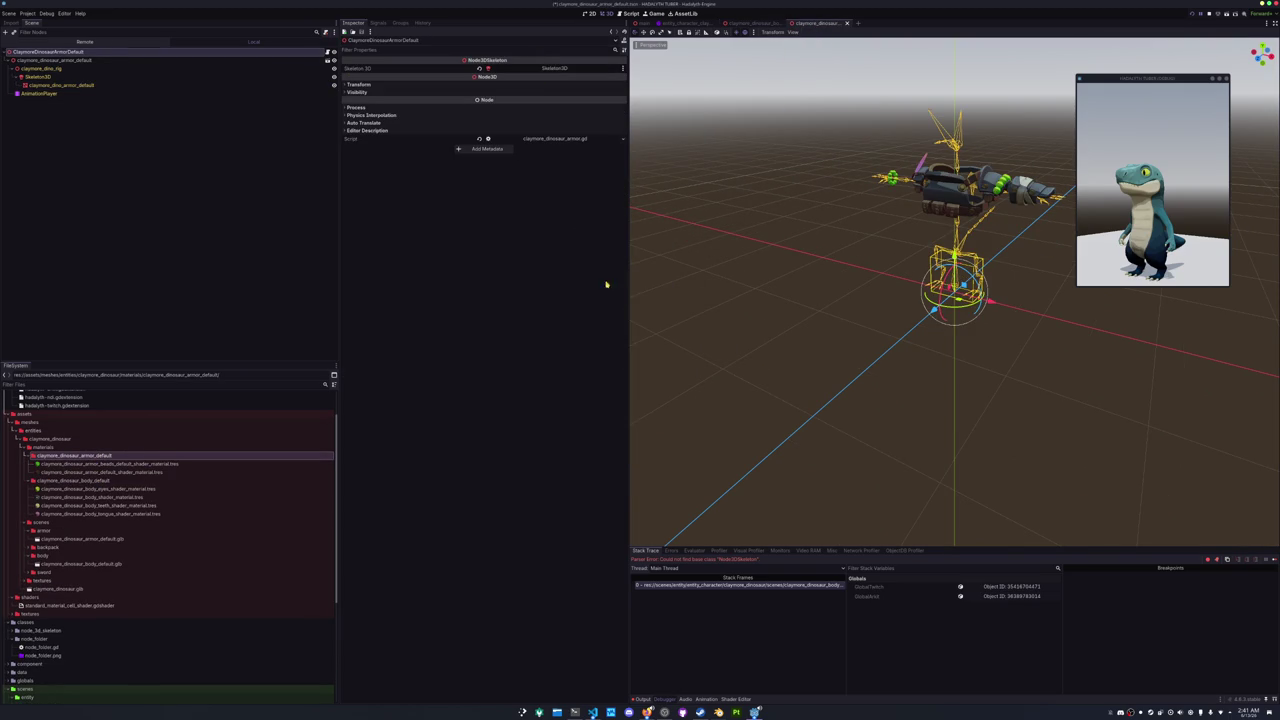
{"action": "left_click", "coordinate": [755, 24]}
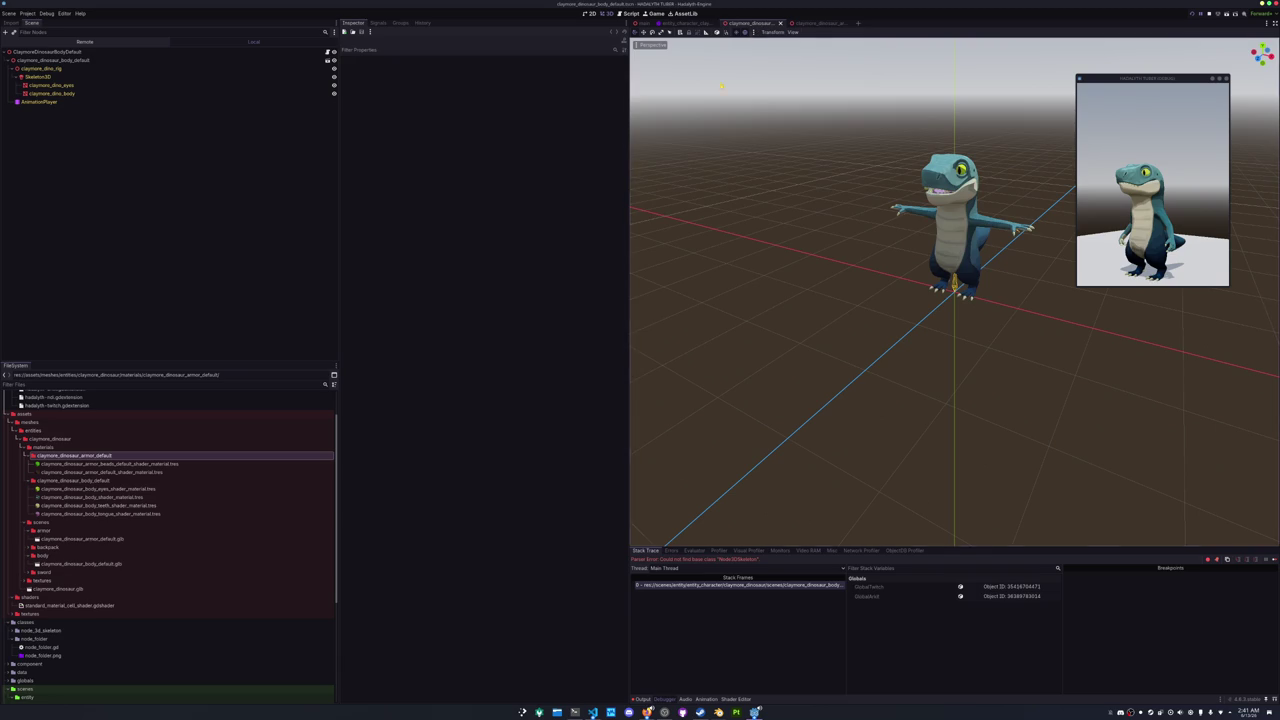
- Create scene claymore_dinosaur_backpack_default in the backpack scenes folder with a ClaymoreDinosaurBackpack root
{"action": "double_click", "coordinate": [47, 548]}
{"action": "scroll", "coordinate": [47, 548], "scroll_direction": "down", "scroll_amount": 5}
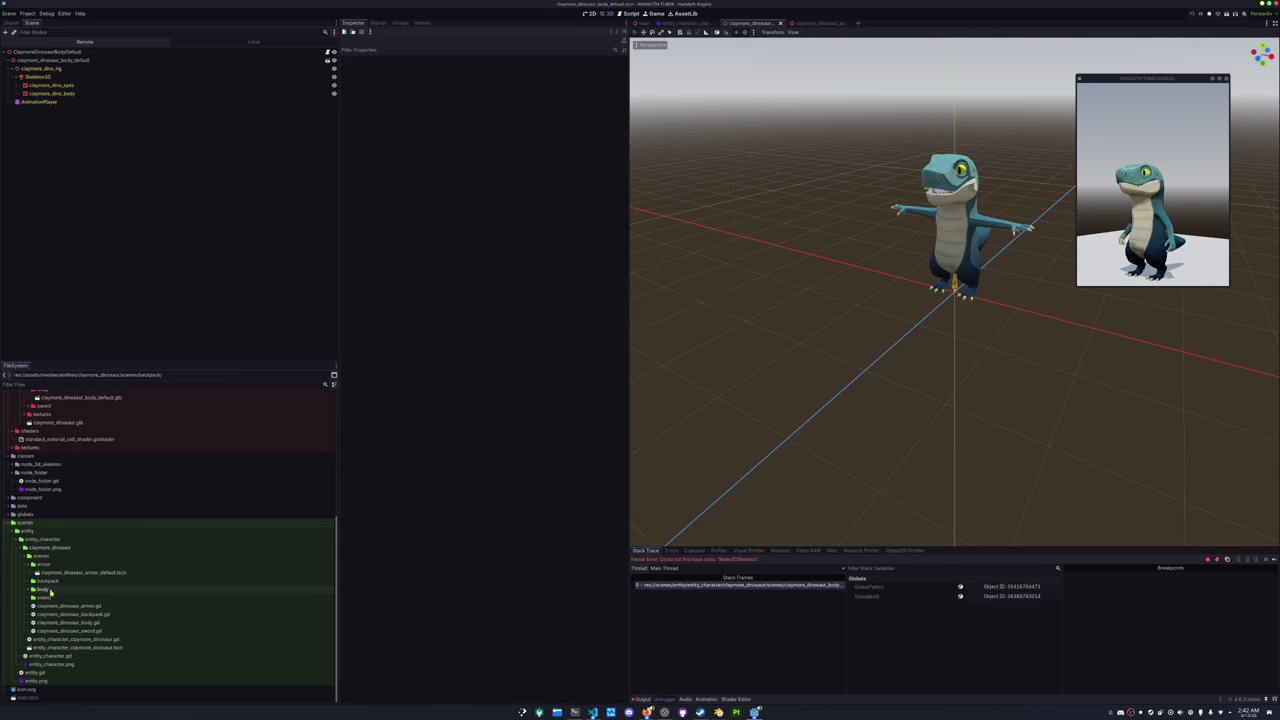
{"action": "left_click", "coordinate": [50, 582]}
{"action": "right_click", "coordinate": [53, 585]}
{"action": "mouse_move", "coordinate": [80, 584]}
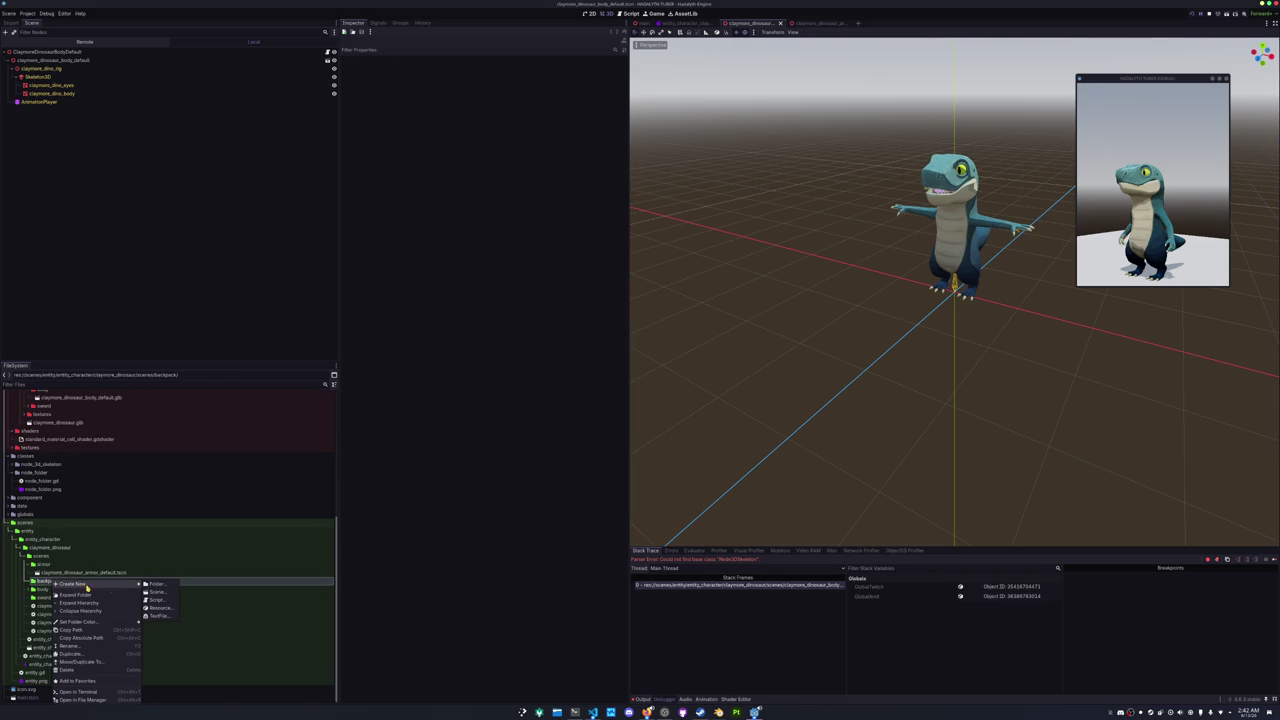
{"action": "left_click", "coordinate": [157, 592]}
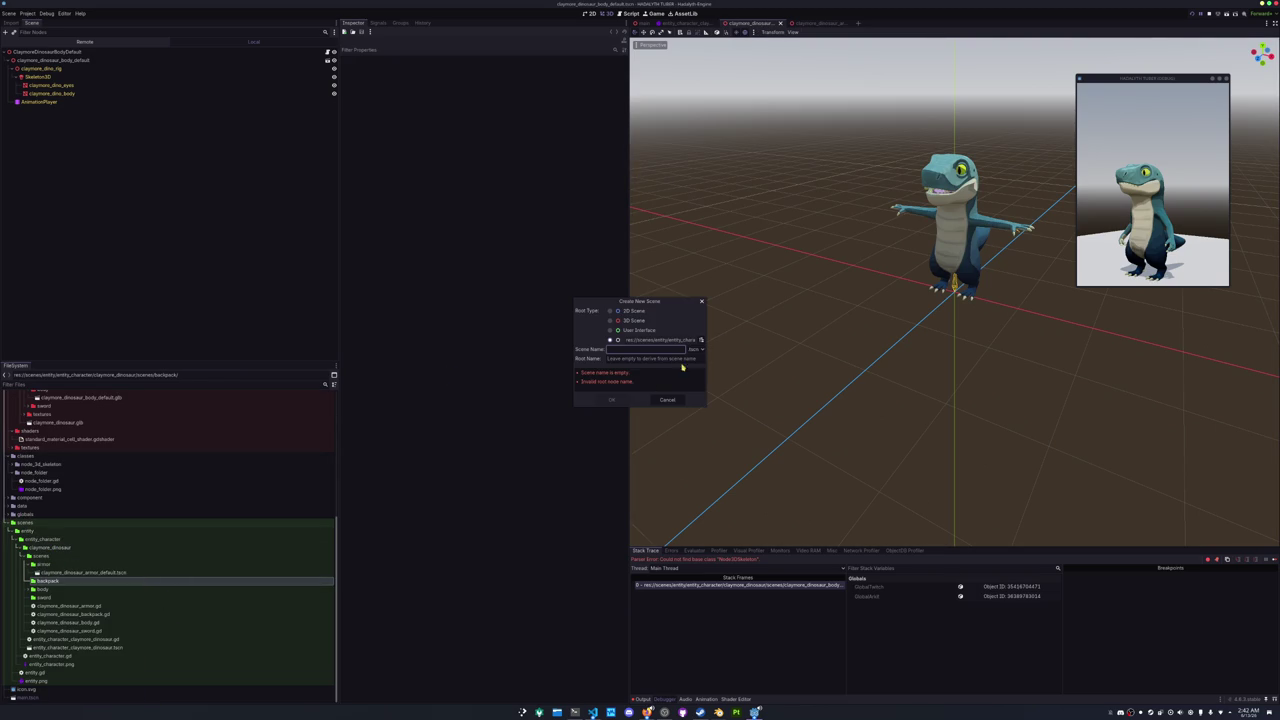
{"action": "left_click", "coordinate": [701, 340]}
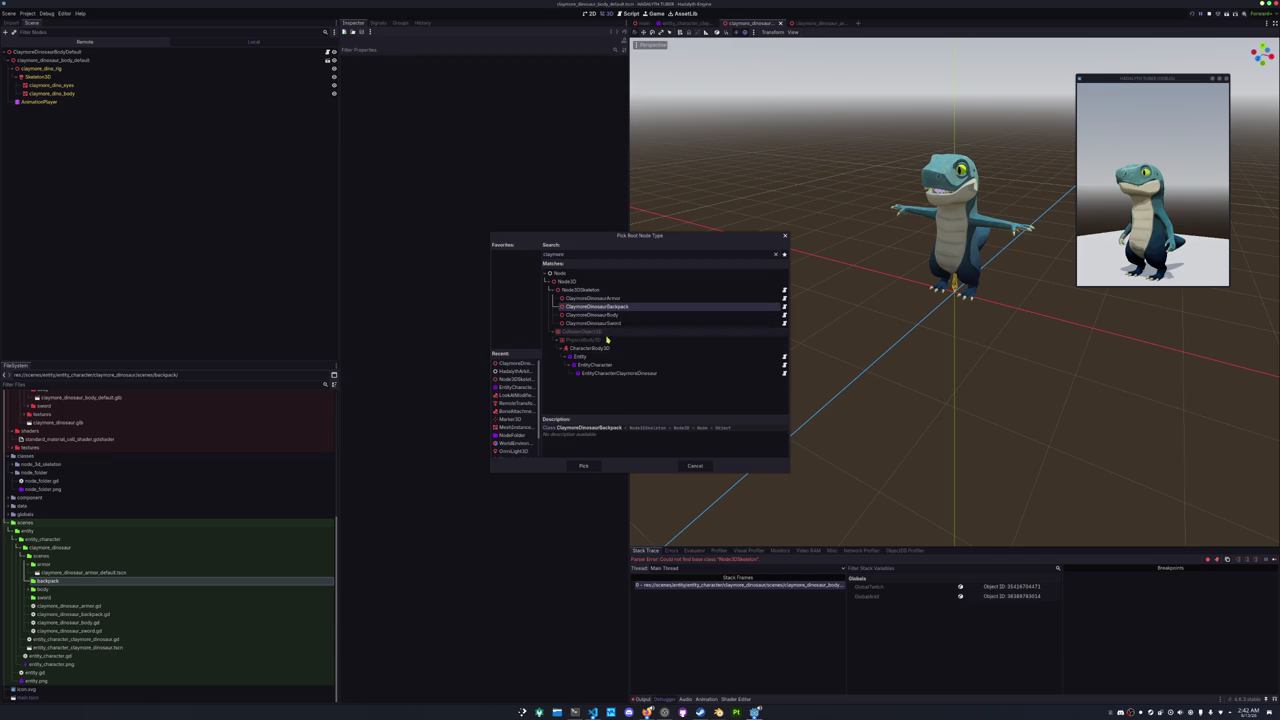
{"action": "left_click", "coordinate": [586, 466]}
{"action": "type", "text": "claymore_dinosaur_backp"}
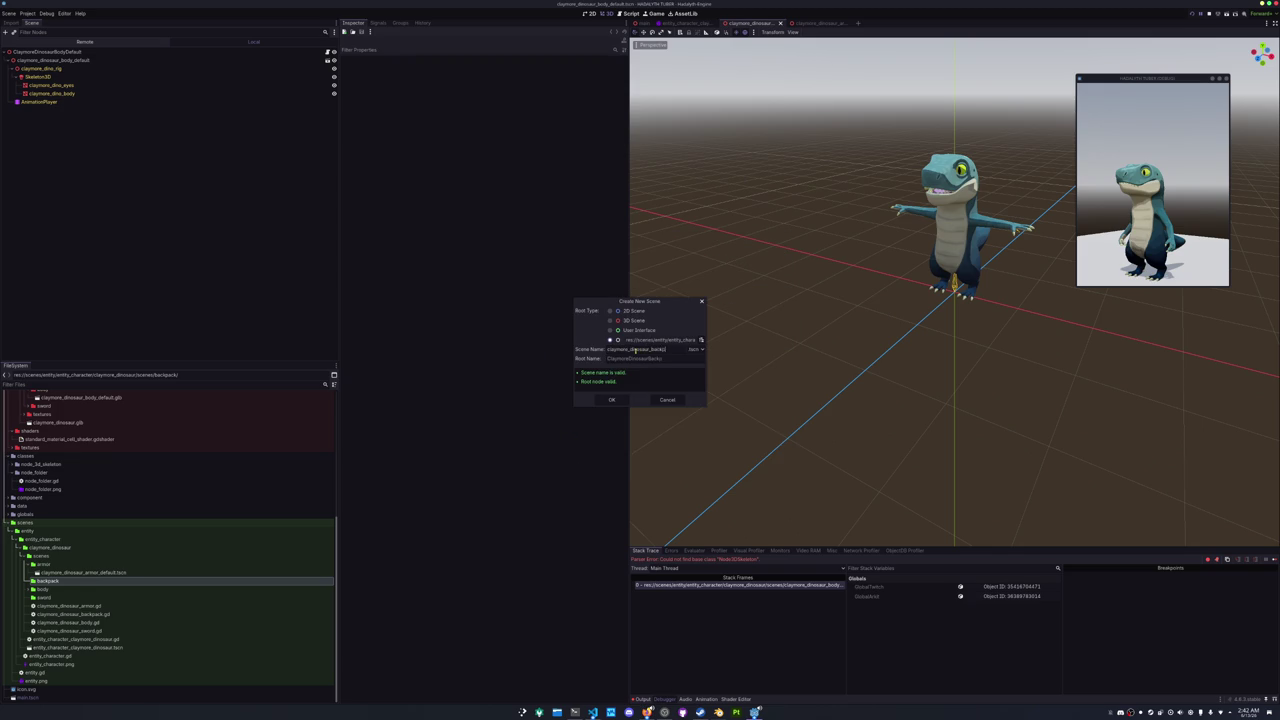
{"action": "key", "text": "Return"}
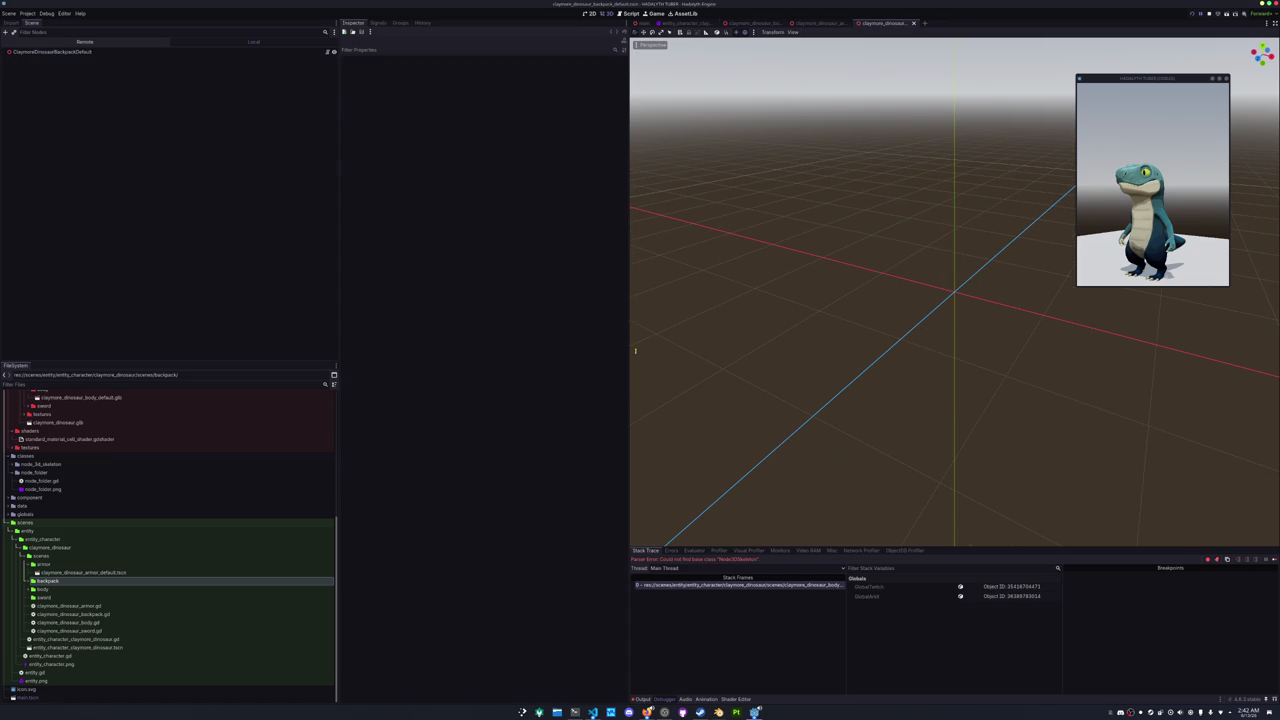
- Add the backpack glb model to the scene tree with Editable Children enabled
{"action": "left_click", "coordinate": [88, 590]}
{"action": "scroll", "coordinate": [53, 482], "scroll_direction": "up", "scroll_amount": 4}
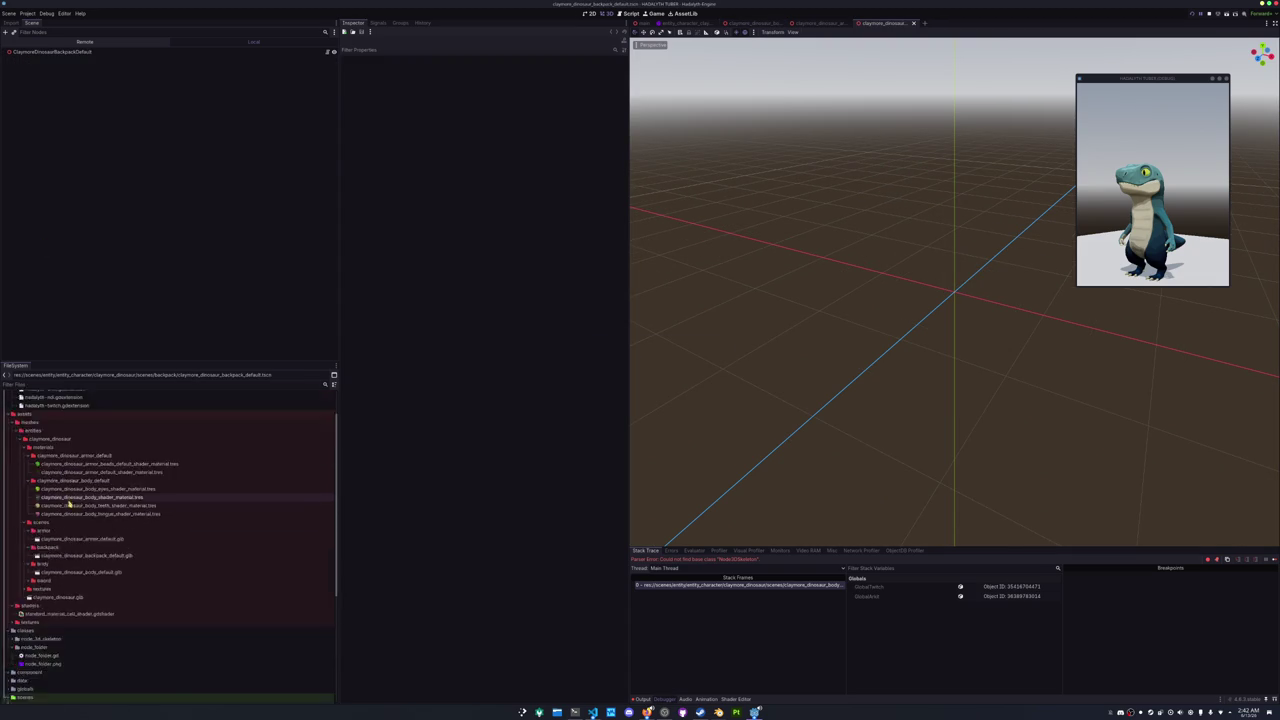
{"action": "mouse_move", "coordinate": [85, 478]}
{"action": "left_mouse_down"}
{"action": "mouse_move", "coordinate": [243, 237]}
{"action": "mouse_move", "coordinate": [98, 57]}
{"action": "left_mouse_up"}
{"action": "right_click", "coordinate": [99, 60]}
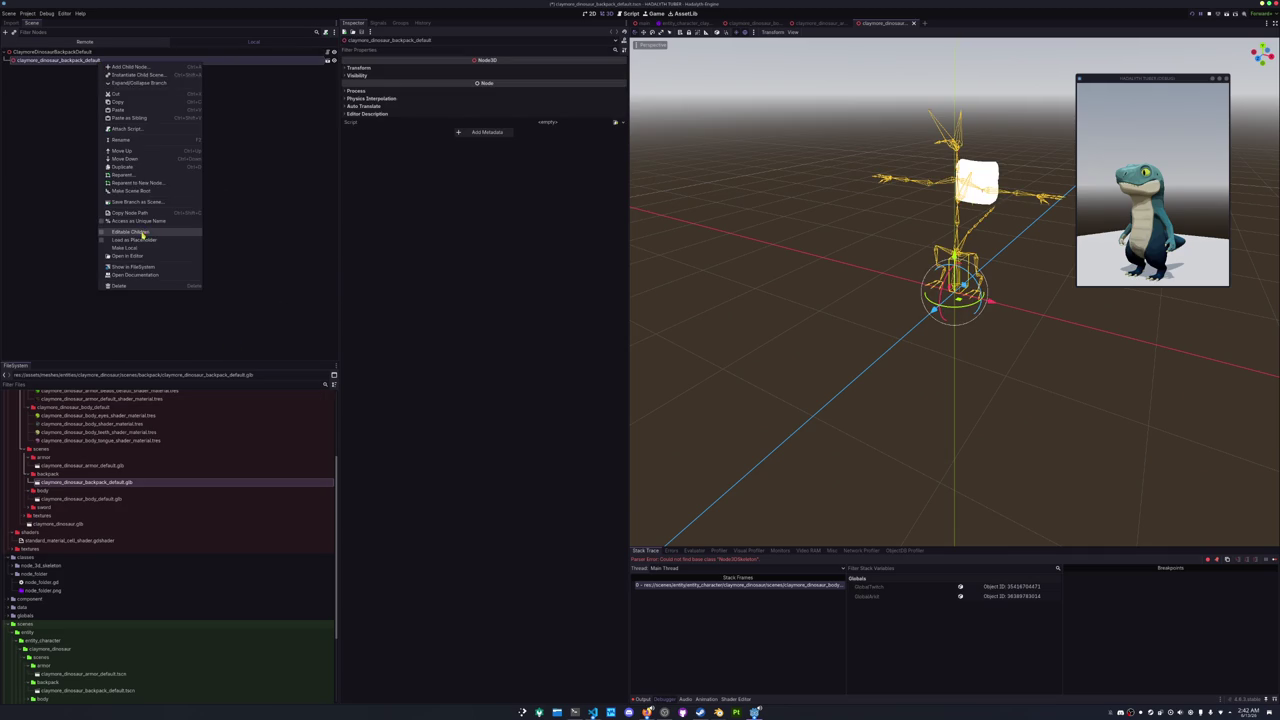
{"action": "left_click", "coordinate": [145, 232]}
{"action": "left_click", "coordinate": [90, 85]}
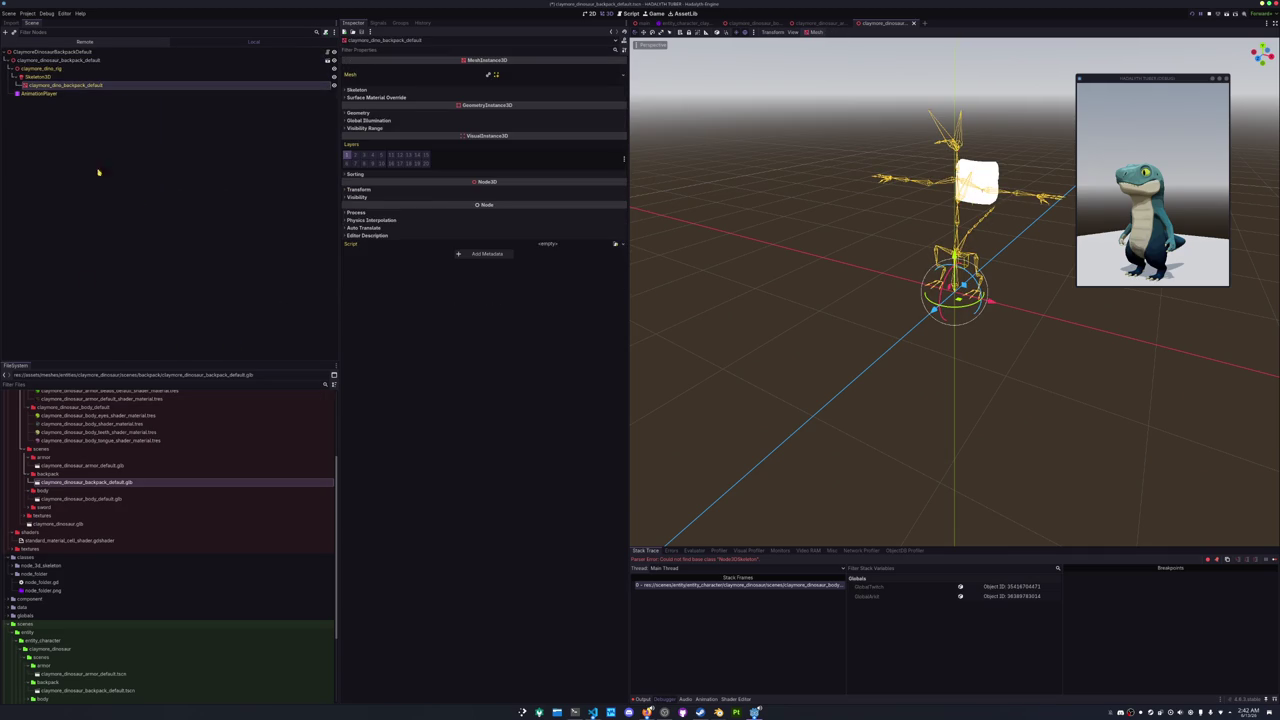
- Create a claymore_dinosaur_backpack_default folder under materials
{"action": "scroll", "coordinate": [90, 455], "scroll_direction": "up", "scroll_amount": 3}
{"action": "right_click", "coordinate": [57, 487]}
{"action": "mouse_move", "coordinate": [80, 491]}
{"action": "left_click", "coordinate": [162, 492]}
{"action": "type", "text": "claymore_dinosaur_backpack_defau"}
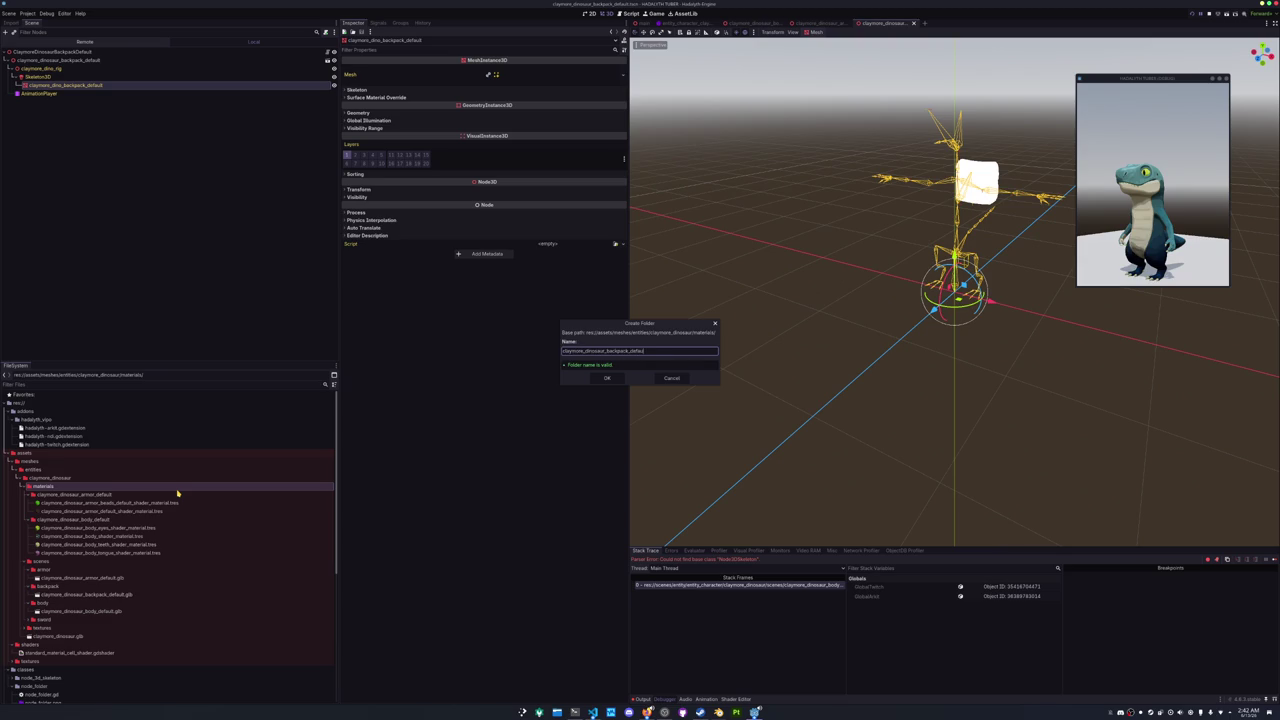
{"action": "type", "text": "lt"}
{"action": "key", "text": "Return"}
- Create a new ShaderMaterial resource in the claymore_dinosaur_backpack_default folder
{"action": "right_click", "coordinate": [112, 521]}
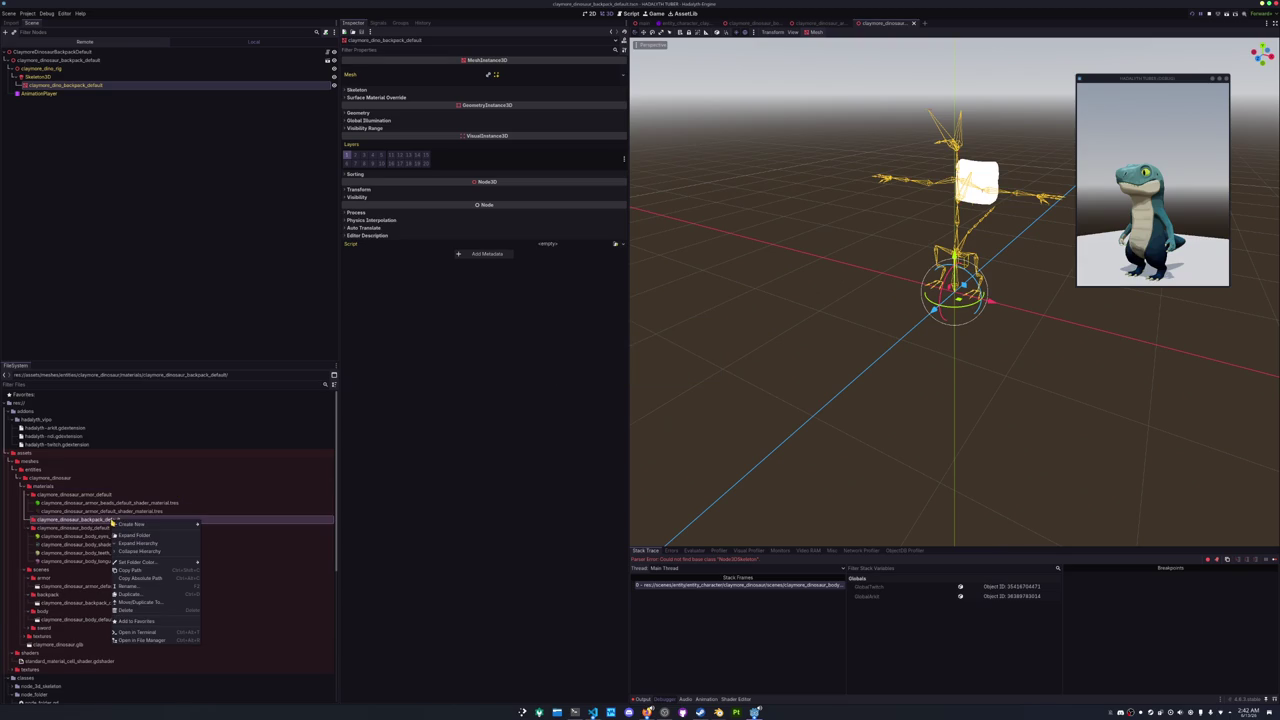
{"action": "mouse_move", "coordinate": [140, 524]}
{"action": "left_click", "coordinate": [224, 549]}
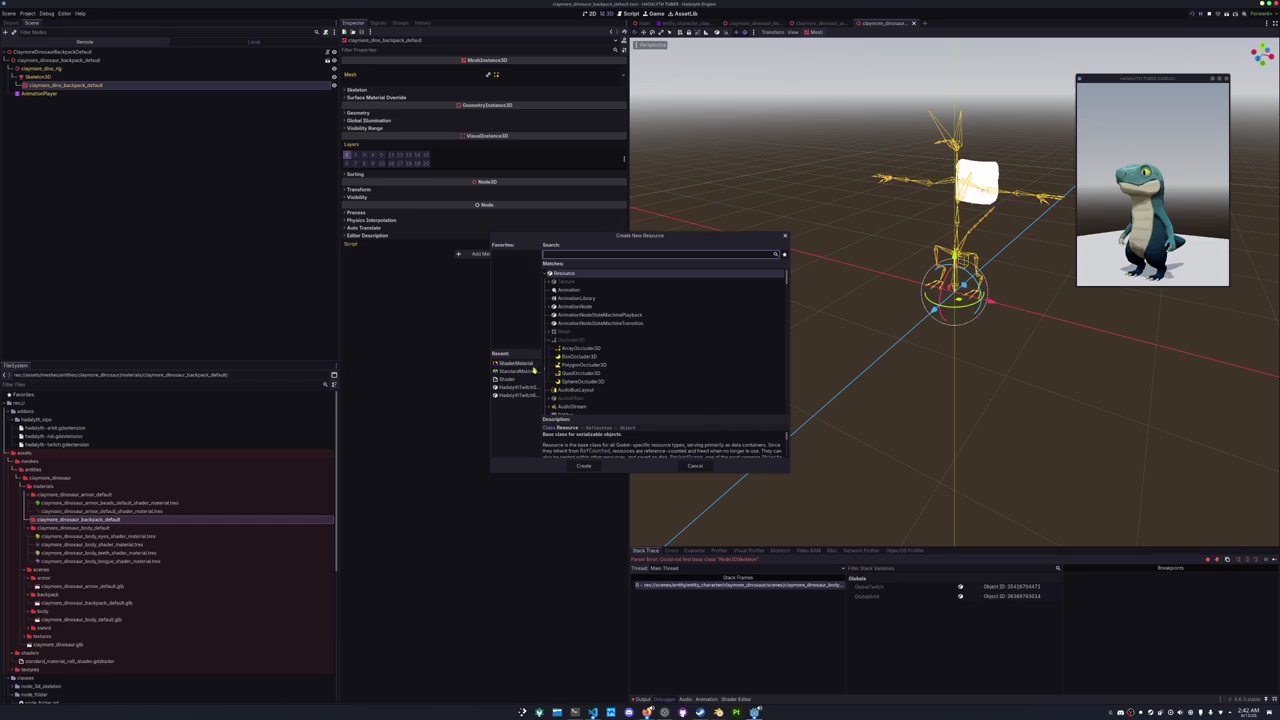
{"action": "left_click", "coordinate": [519, 372]}
{"action": "left_click", "coordinate": [521, 363]}
{"action": "left_click", "coordinate": [583, 466]}
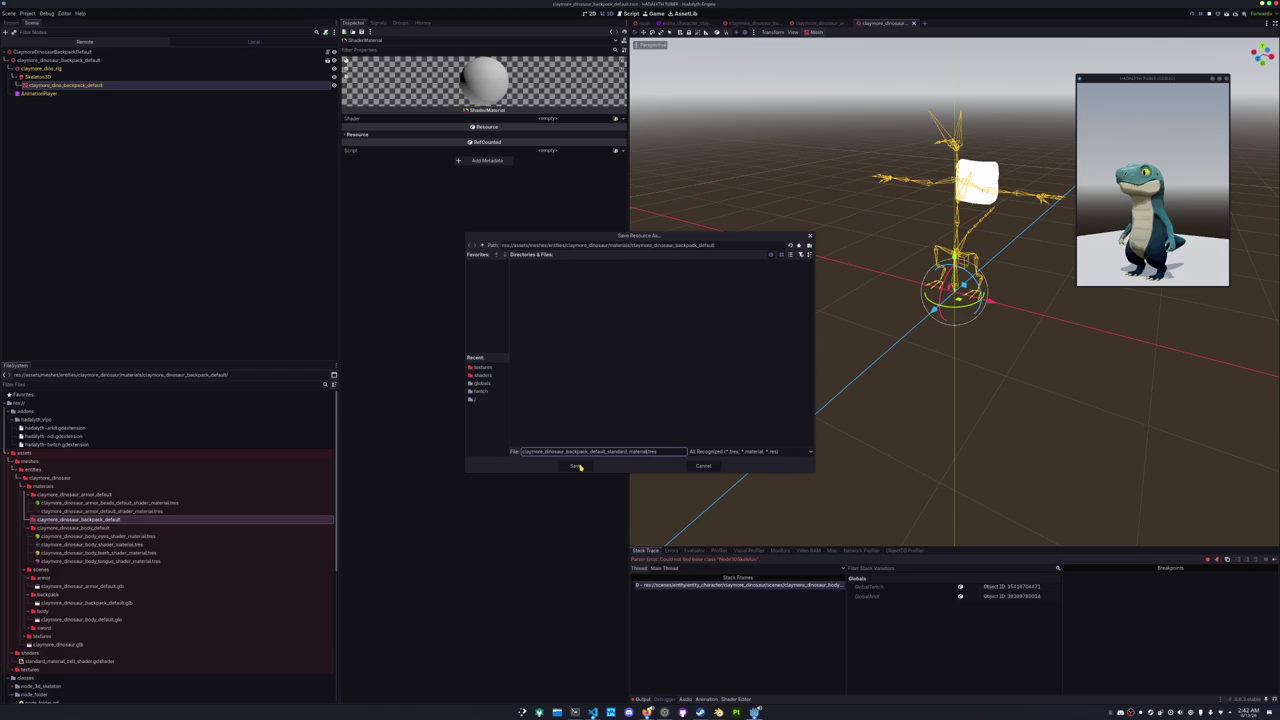
- Save the backpack material as .tres with the standard_material_cell_shader and the backpack albedo texture
{"action": "left_click", "coordinate": [578, 467]}
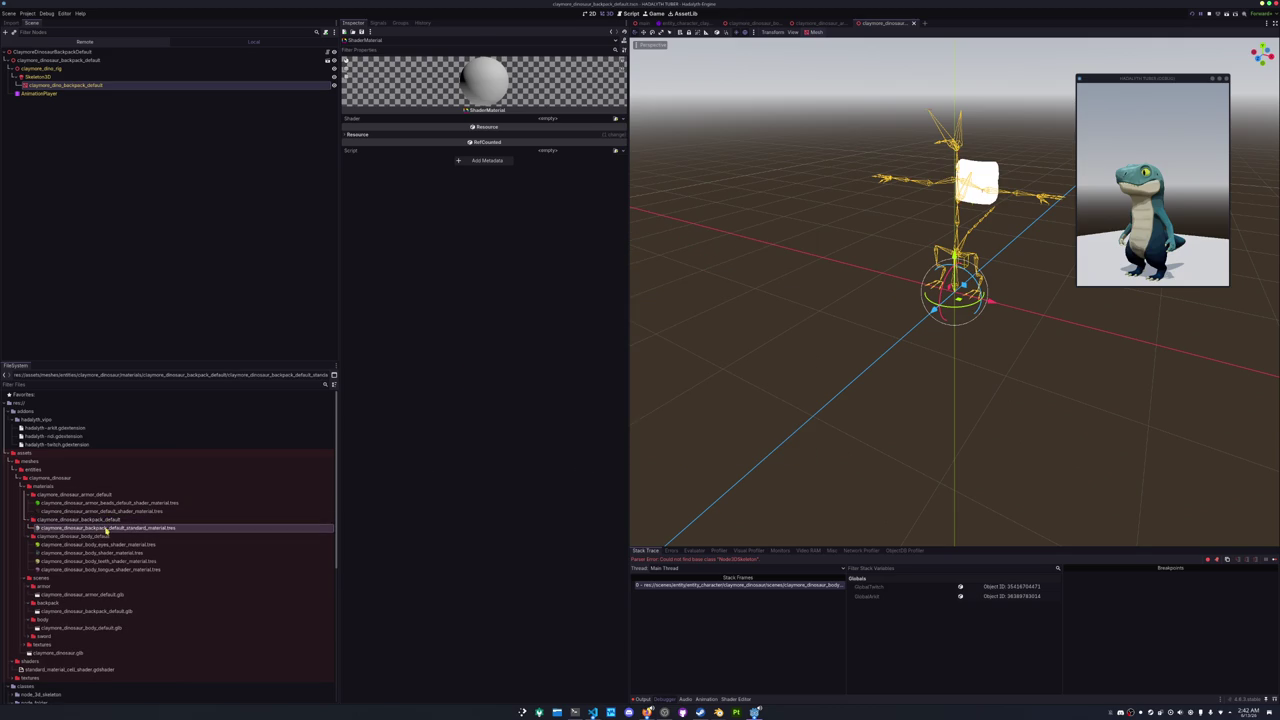
{"action": "left_click", "coordinate": [615, 118]}
{"action": "left_click", "coordinate": [529, 166]}
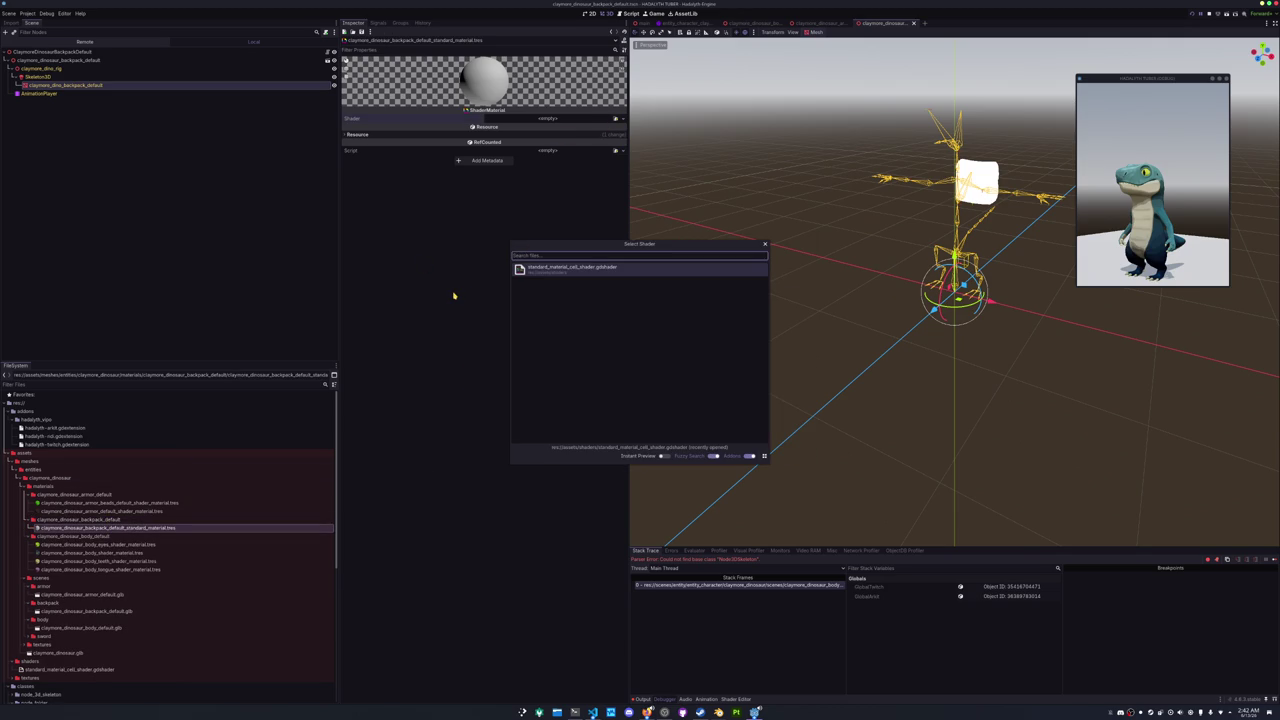
{"action": "double_click", "coordinate": [584, 269]}
{"action": "left_click", "coordinate": [583, 131]}
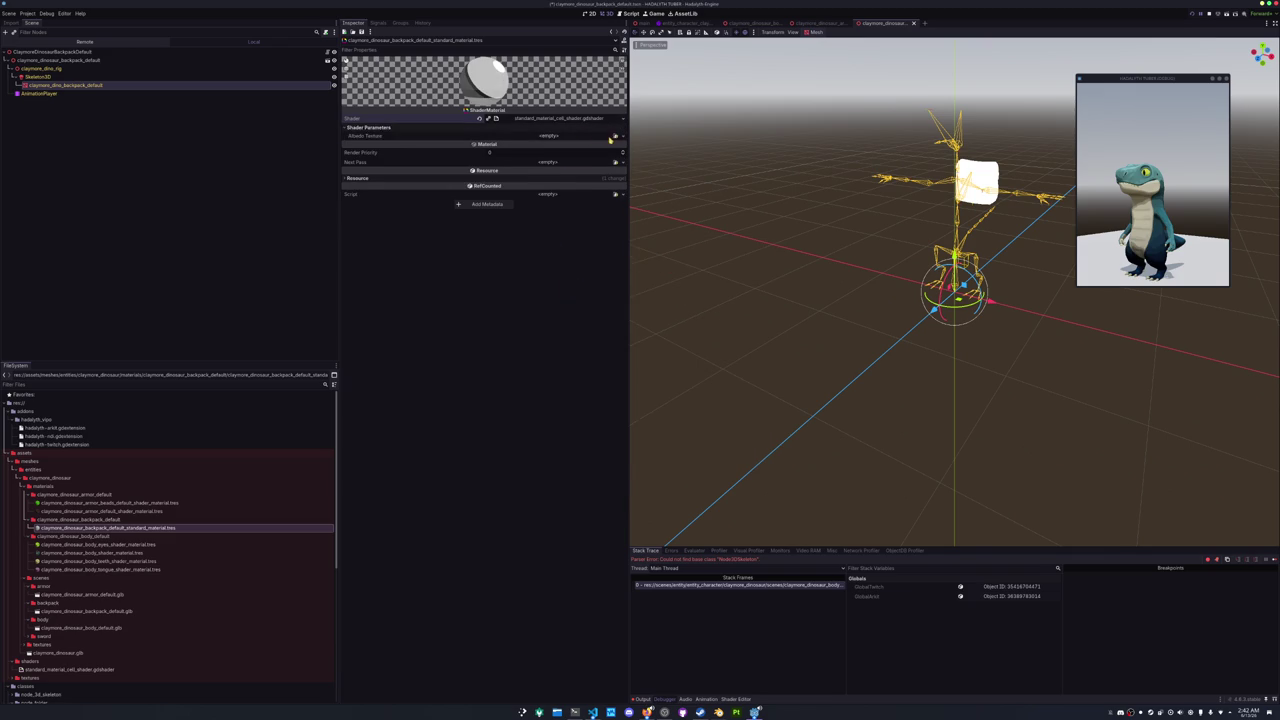
{"action": "left_click", "coordinate": [583, 136]}
{"action": "type", "text": "bac"}
{"action": "key", "text": "Return"}
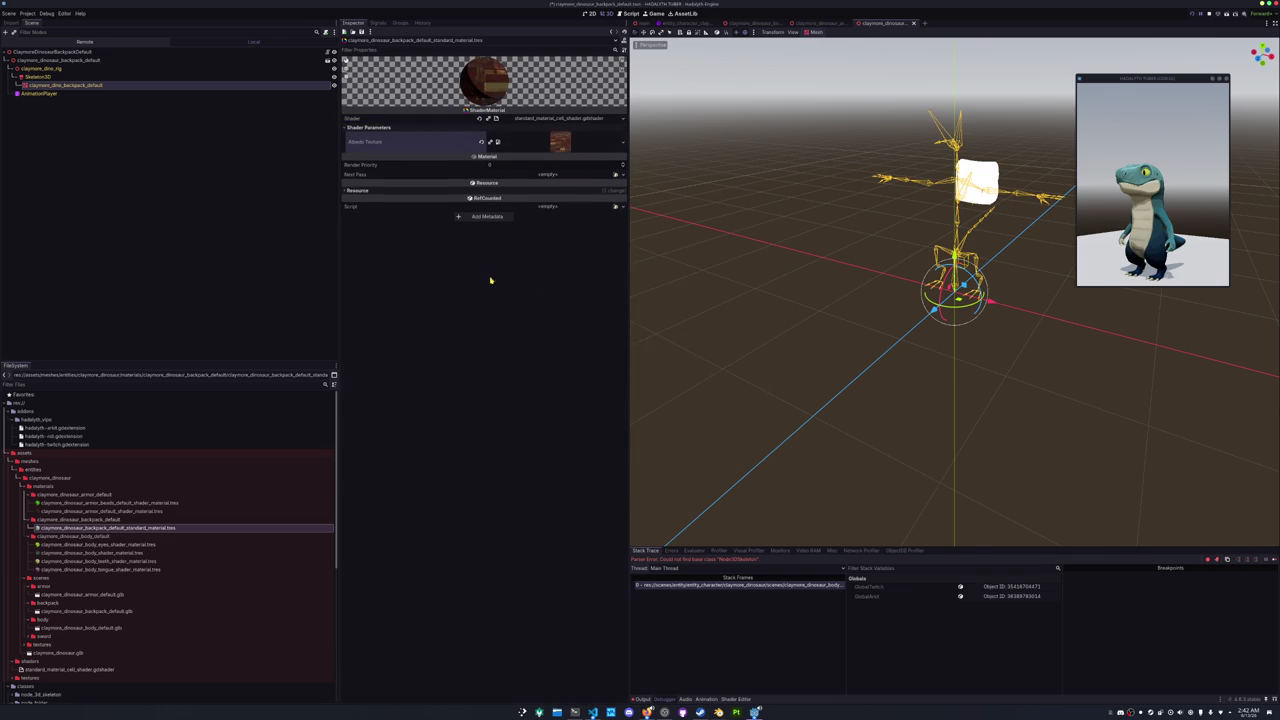
- Assign the backpack material to the backpack mesh's Surface Material Override slot 0
{"action": "left_click", "coordinate": [90, 86]}
{"action": "left_click", "coordinate": [503, 113]}
{"action": "left_click", "coordinate": [505, 97]}
{"action": "left_click", "coordinate": [615, 106]}
{"action": "type", "text": "bac"}
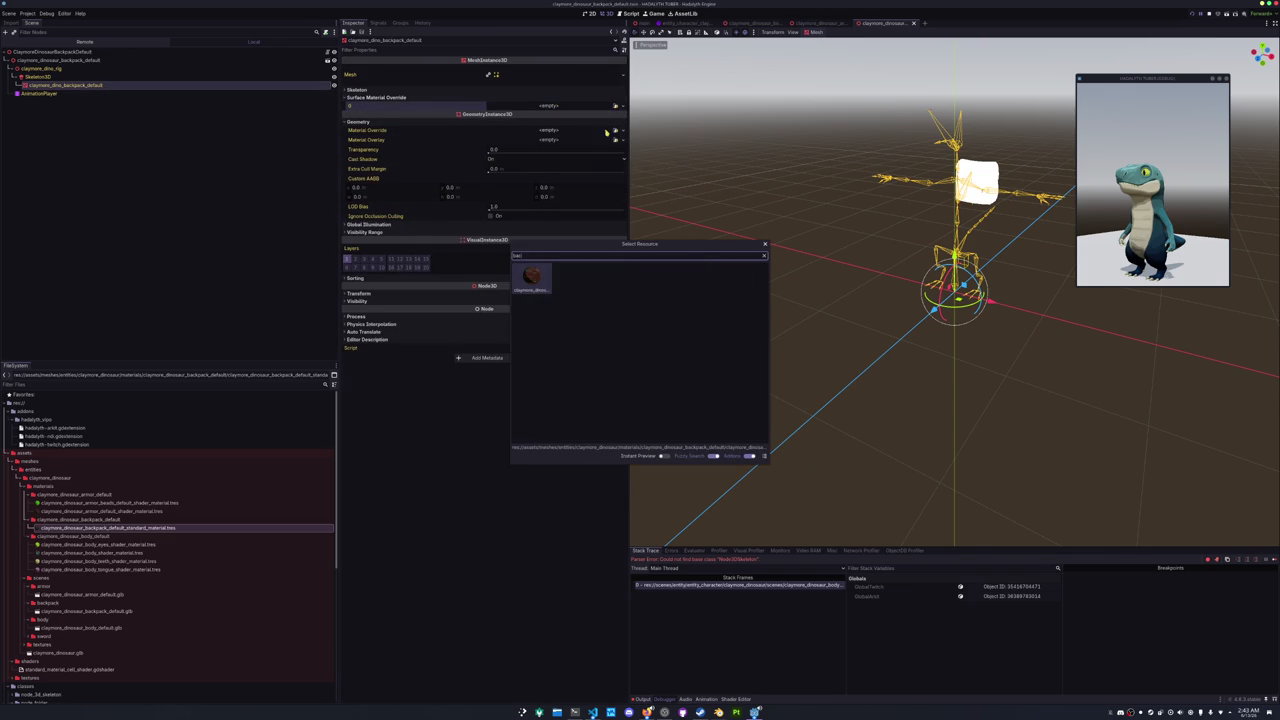
{"action": "double_click", "coordinate": [534, 278]}
{"action": "scroll", "coordinate": [93, 560], "scroll_direction": "down", "scroll_amount": 5}
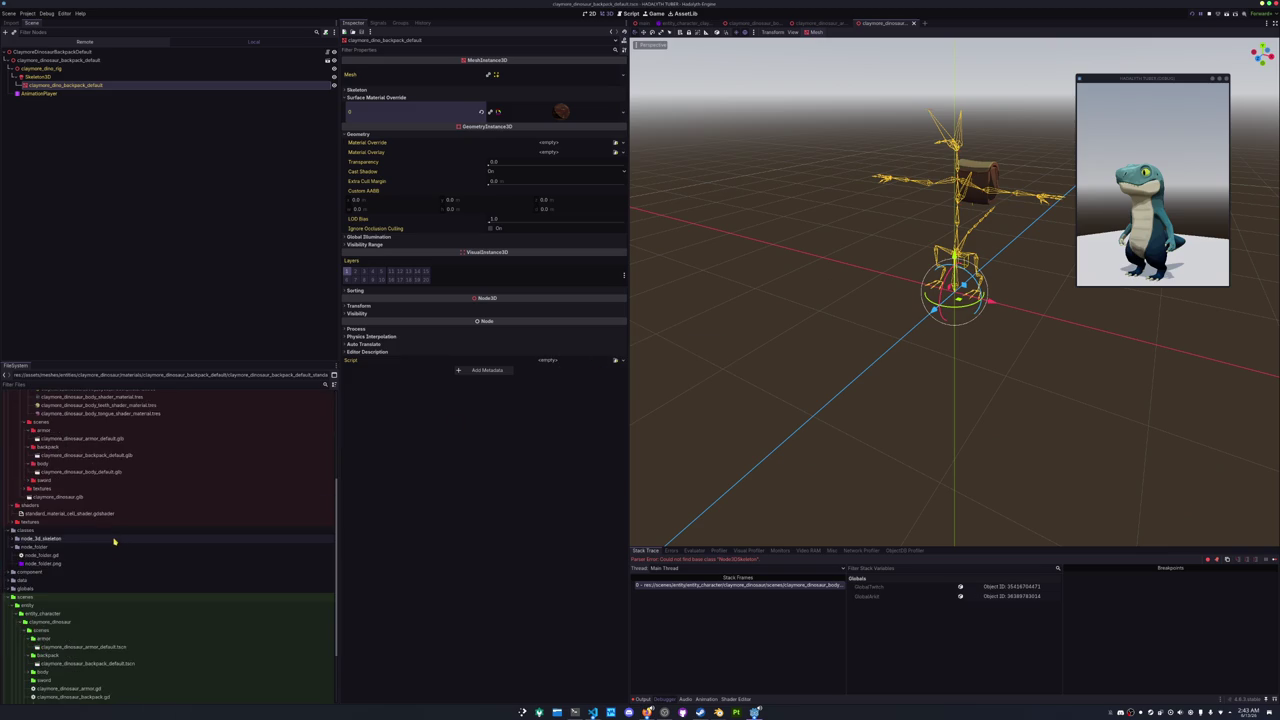
- Open the dinosaur body, armor and entity_character_claymore_dinosaur.tscn scenes from the FileSystem dock
{"action": "left_click", "coordinate": [74, 598]}
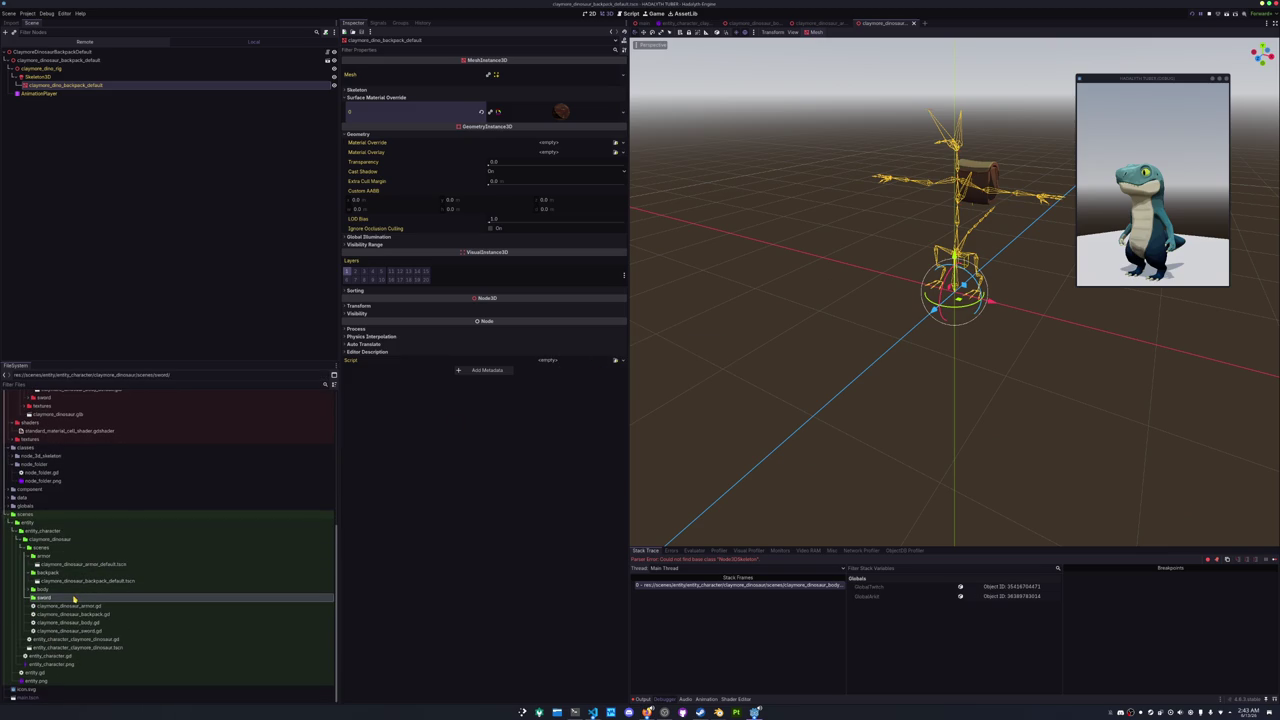
{"action": "double_click", "coordinate": [86, 576]}
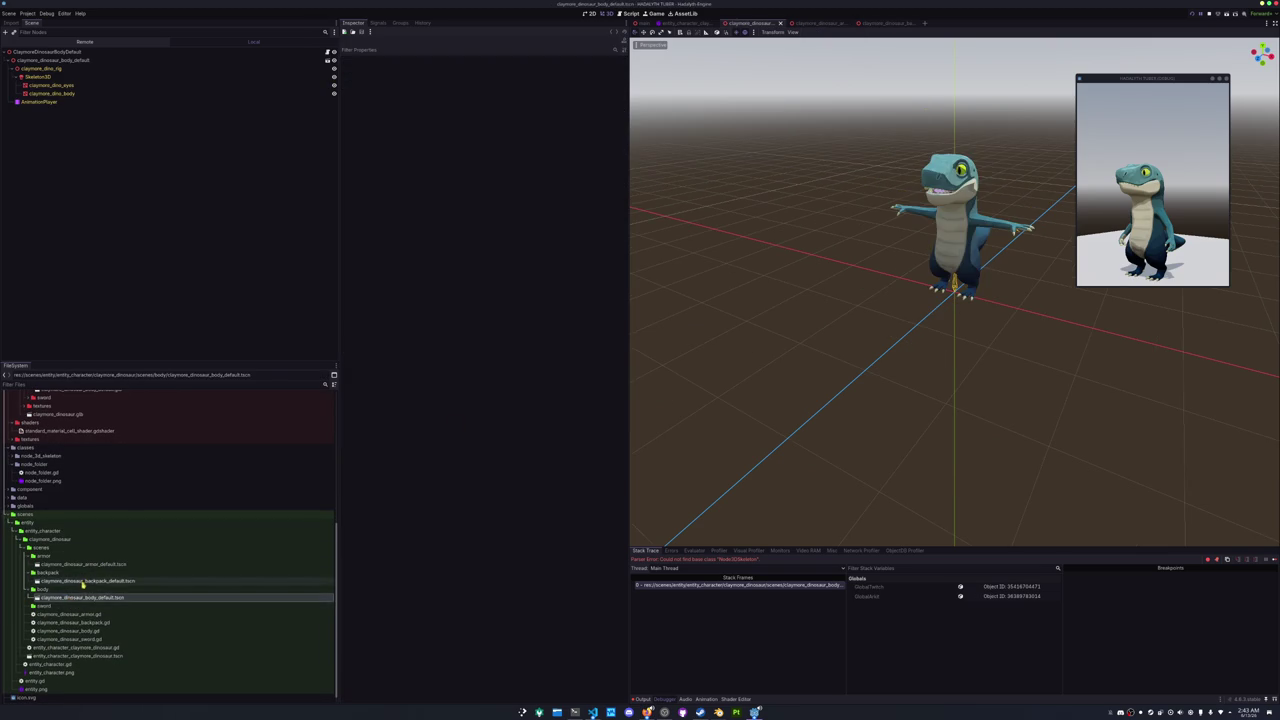
{"action": "double_click", "coordinate": [86, 564]}
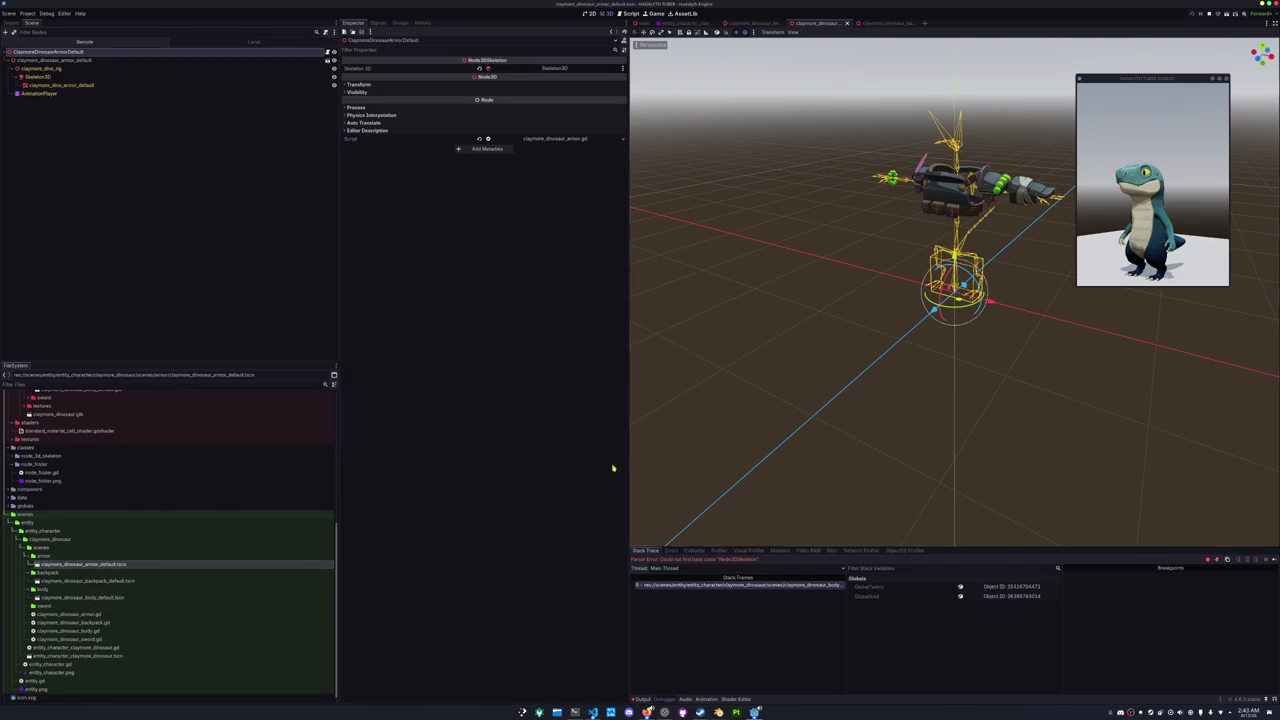
{"action": "left_click", "coordinate": [76, 656]}
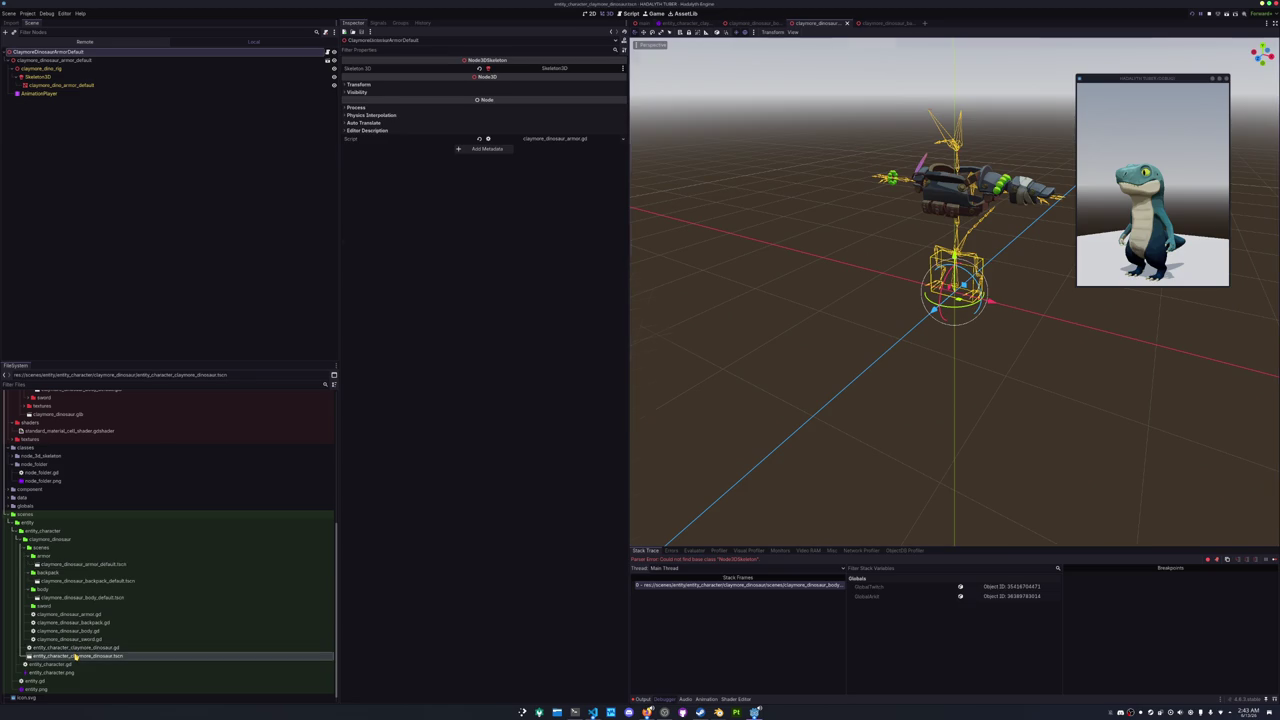
{"action": "double_click", "coordinate": [76, 656]}
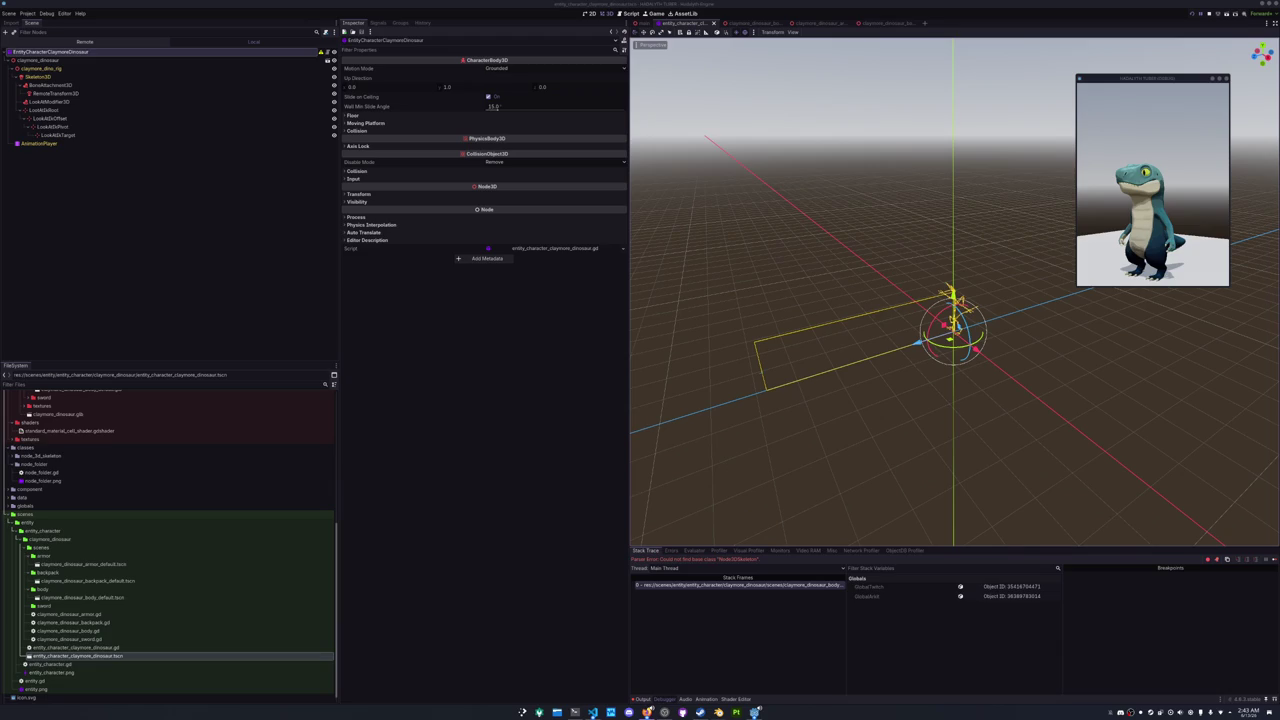
- Select the character's root node and open its script in VS Code
{"action": "left_click", "coordinate": [786, 260]}
{"action": "scroll", "coordinate": [788, 253], "scroll_direction": "up", "scroll_amount": 2}
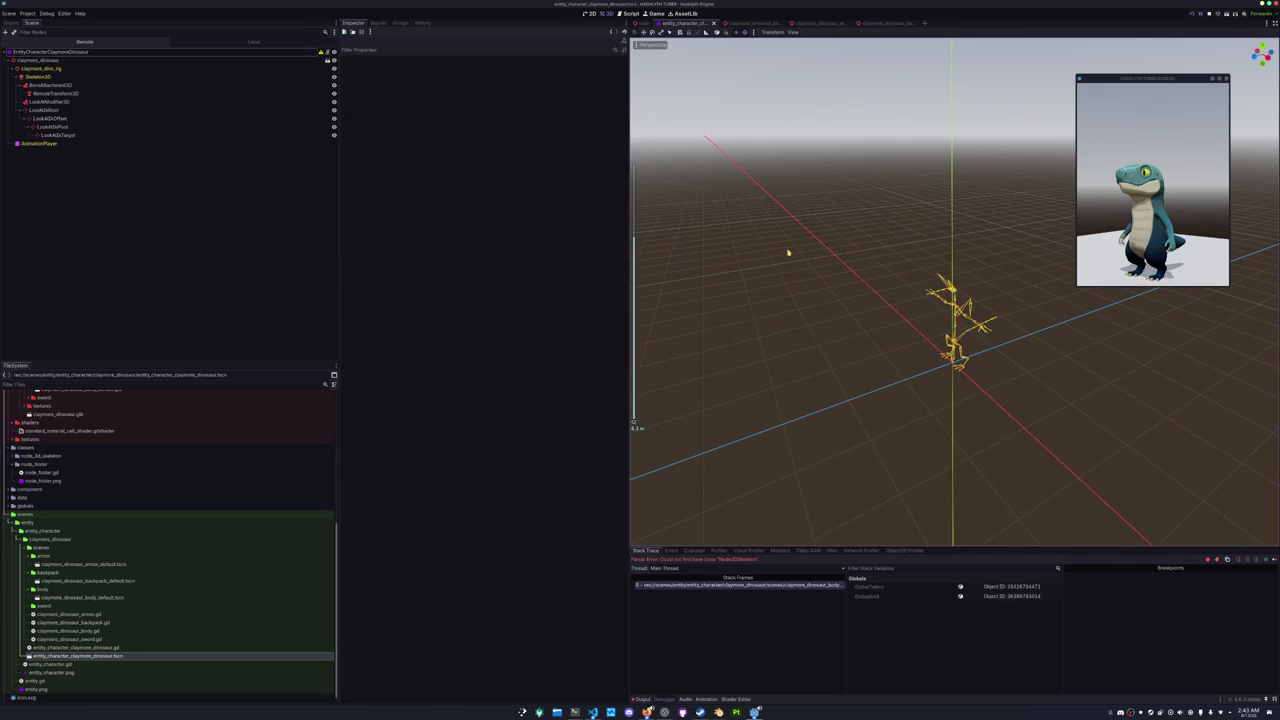
{"action": "left_click", "coordinate": [45, 110]}
{"action": "left_click", "coordinate": [288, 53]}
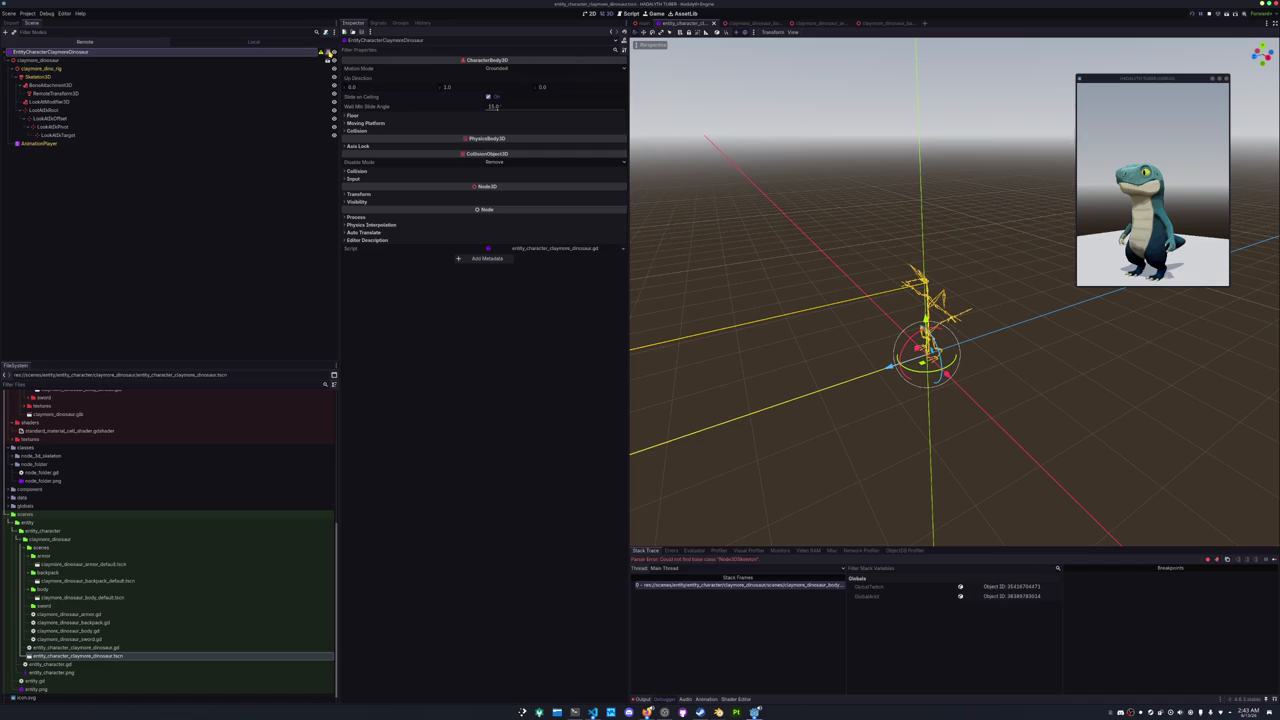
{"action": "left_click", "coordinate": [592, 712]}
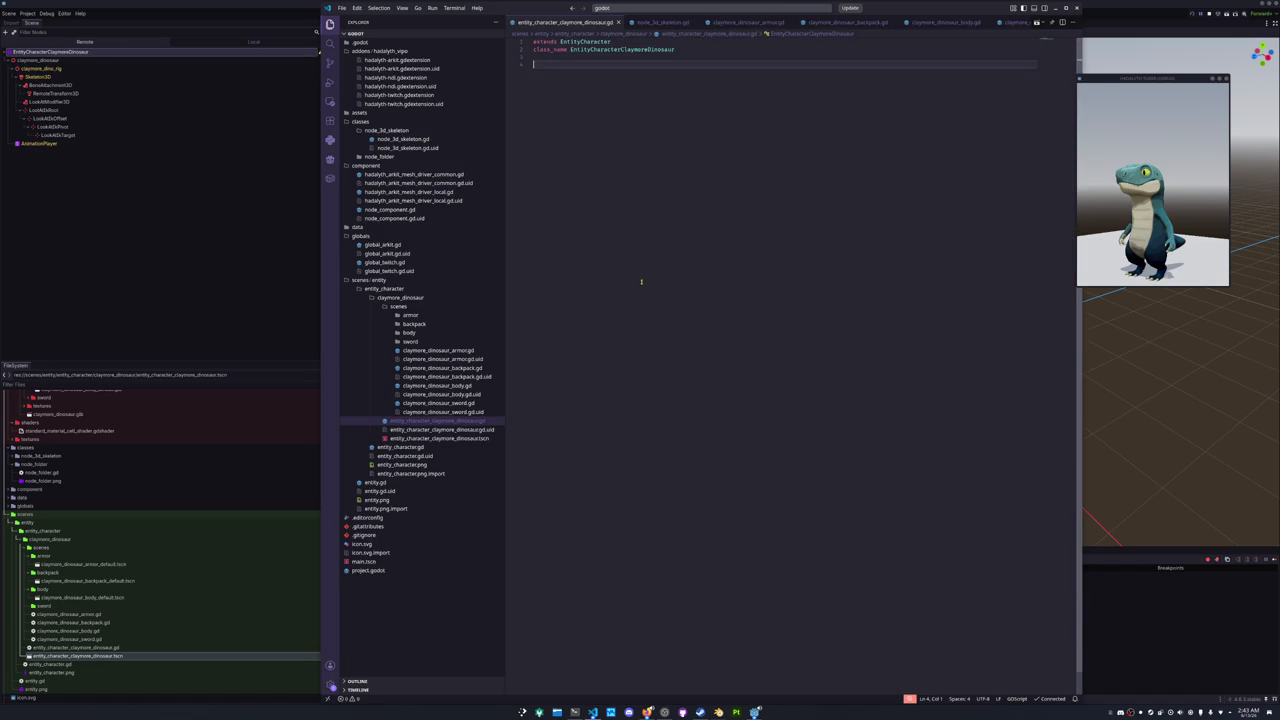
- Export armor, backpack and body variables typed ClaymoreDinosaurArmor, ClaymoreDinosaurBackpack, ClaymoreDinosaurBody, then save
{"action": "type", "text": "xport var "}
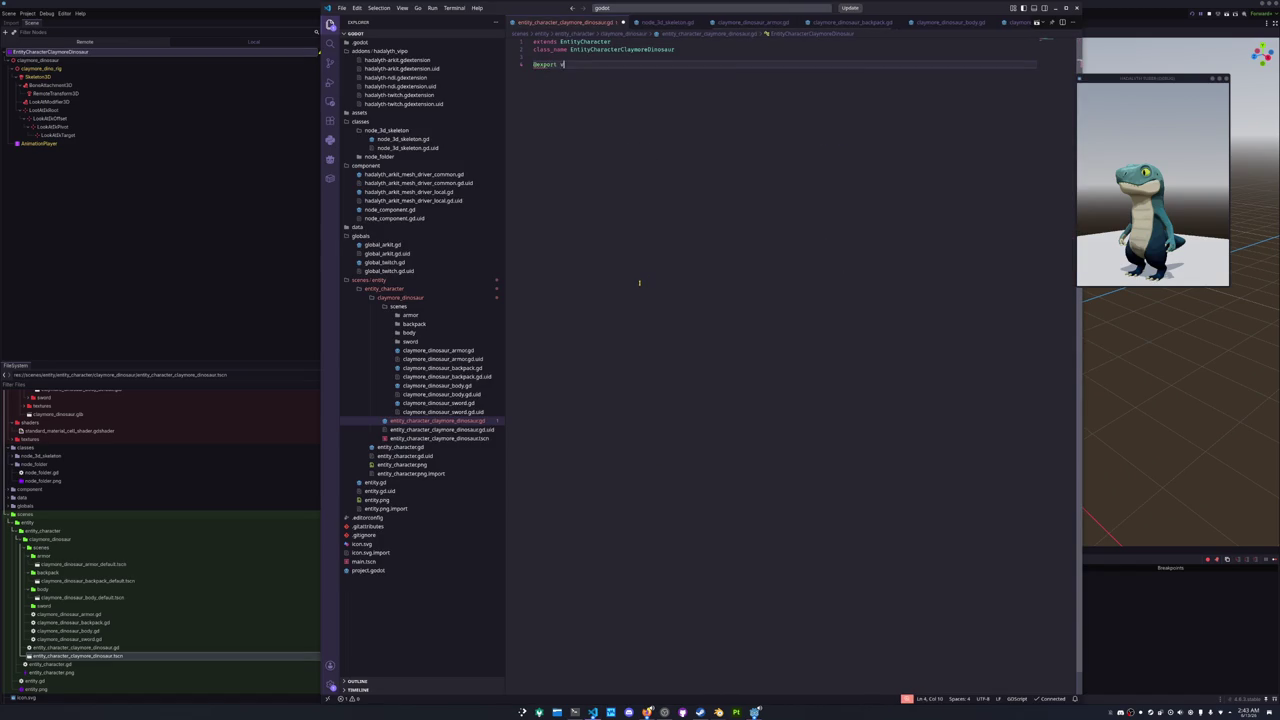
{"action": "type", "text": "armor : "}
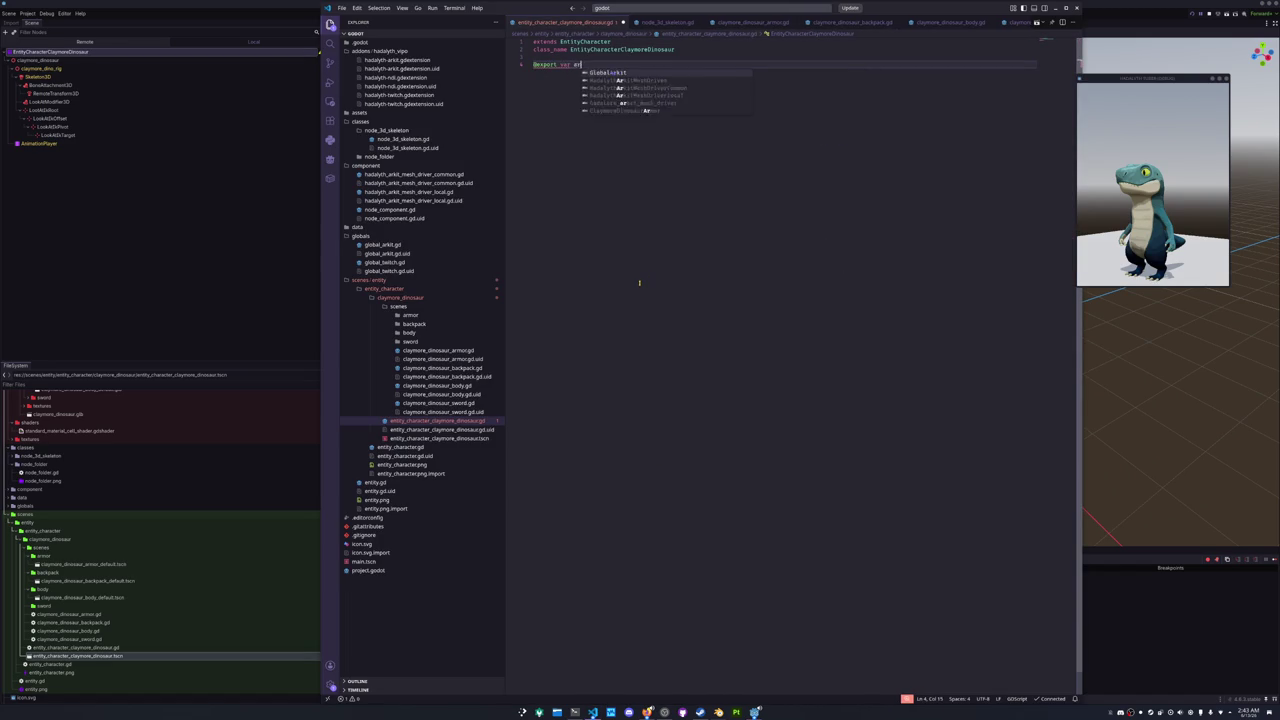
{"action": "type", "text": "ClaymoreDi"}
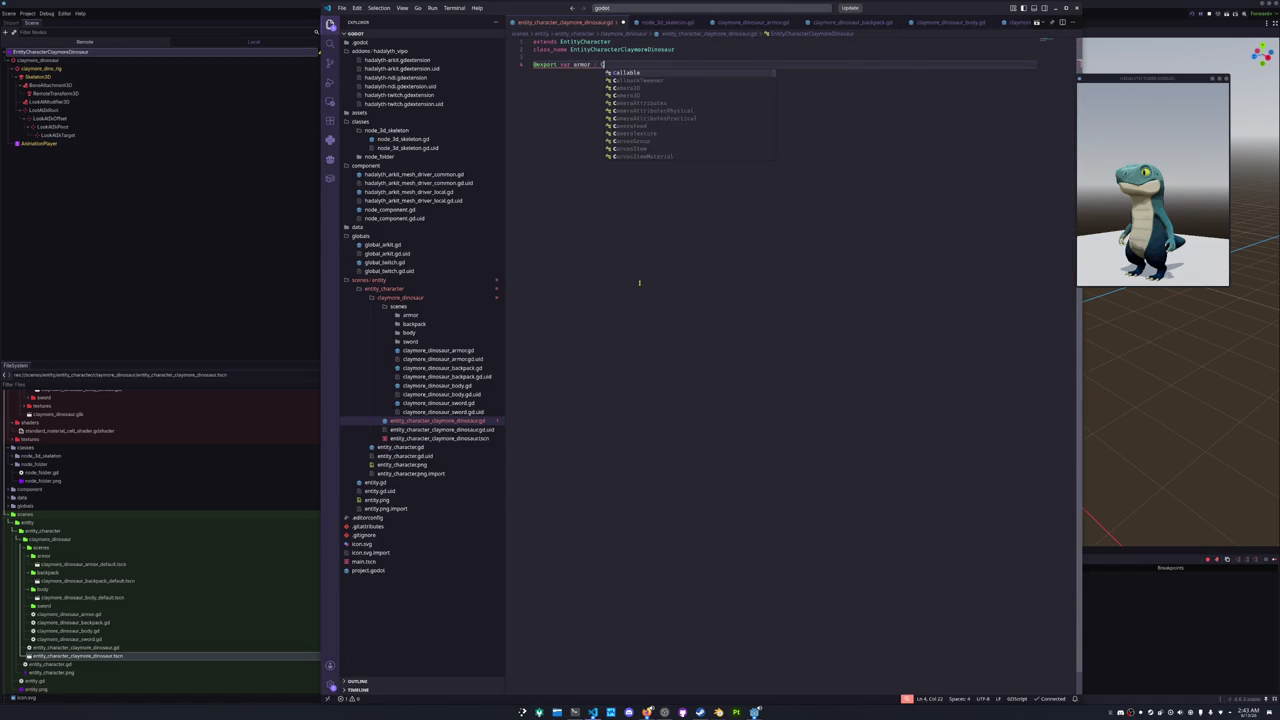
{"action": "type", "text": "nosaurArm"}
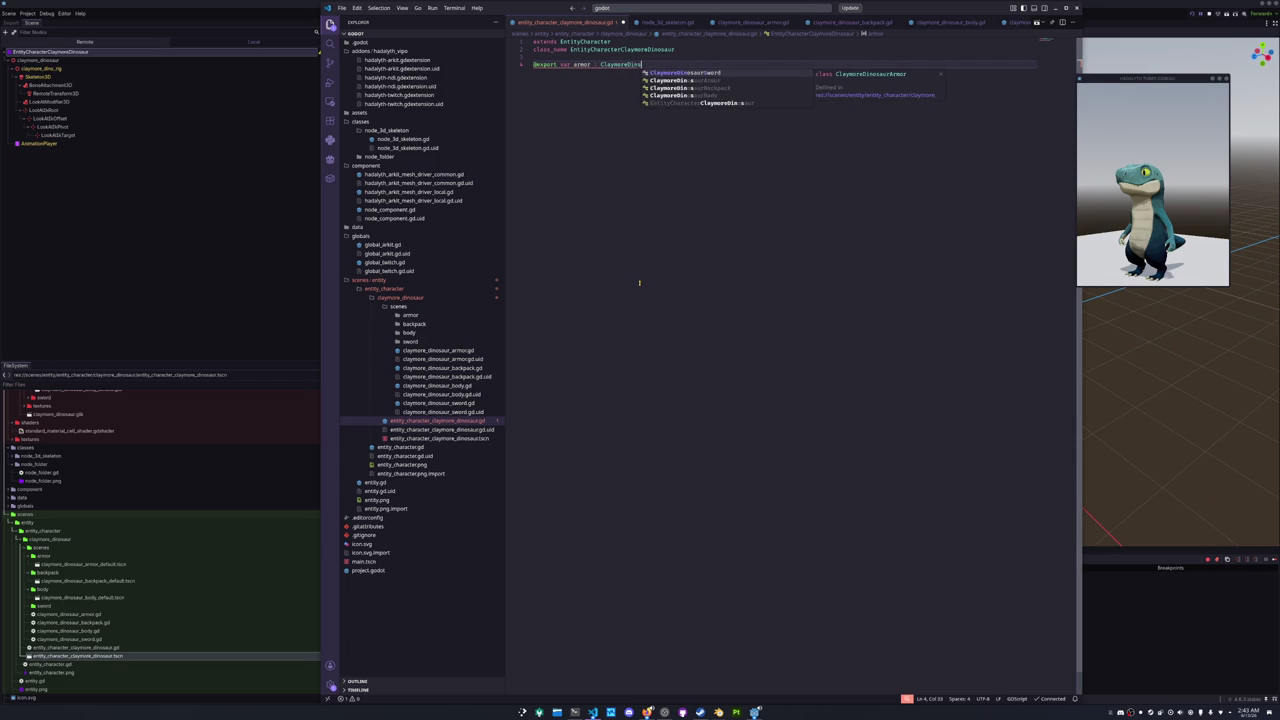
{"action": "type", "text": "or"}
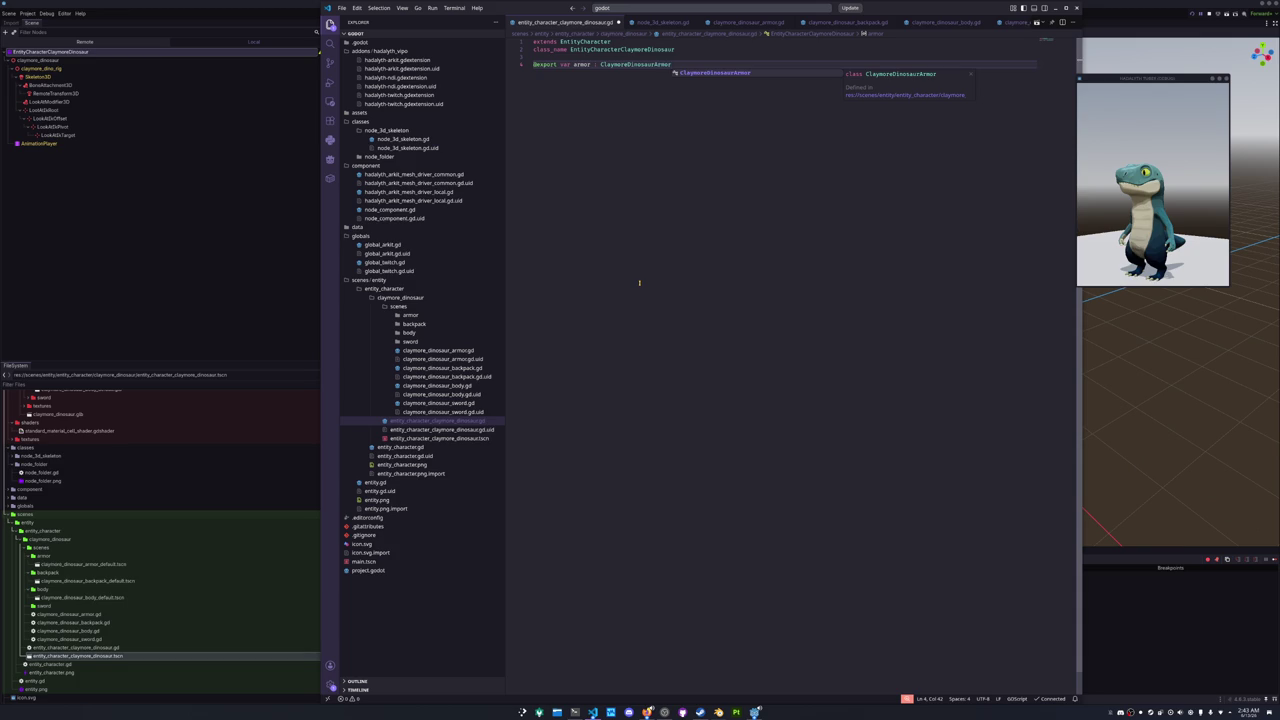
{"action": "key", "text": "Return"}
{"action": "key", "text": "Return"}
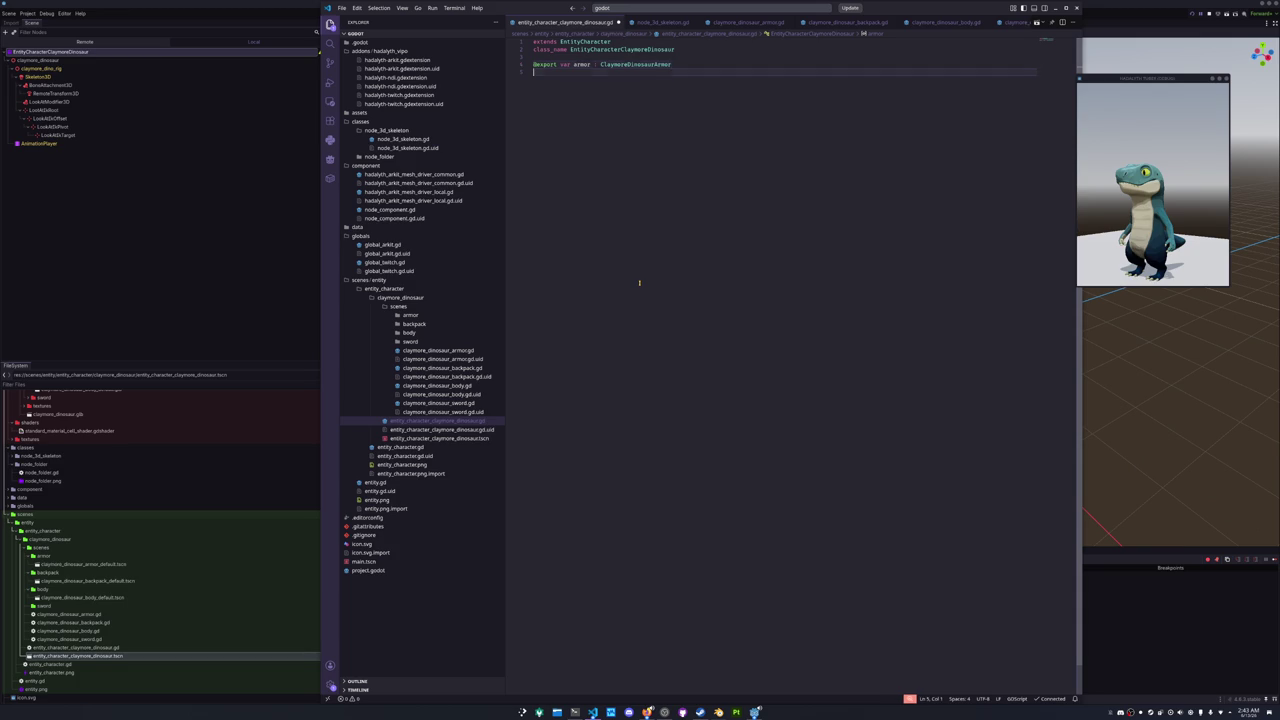
{"action": "type", "text": "@export var "}
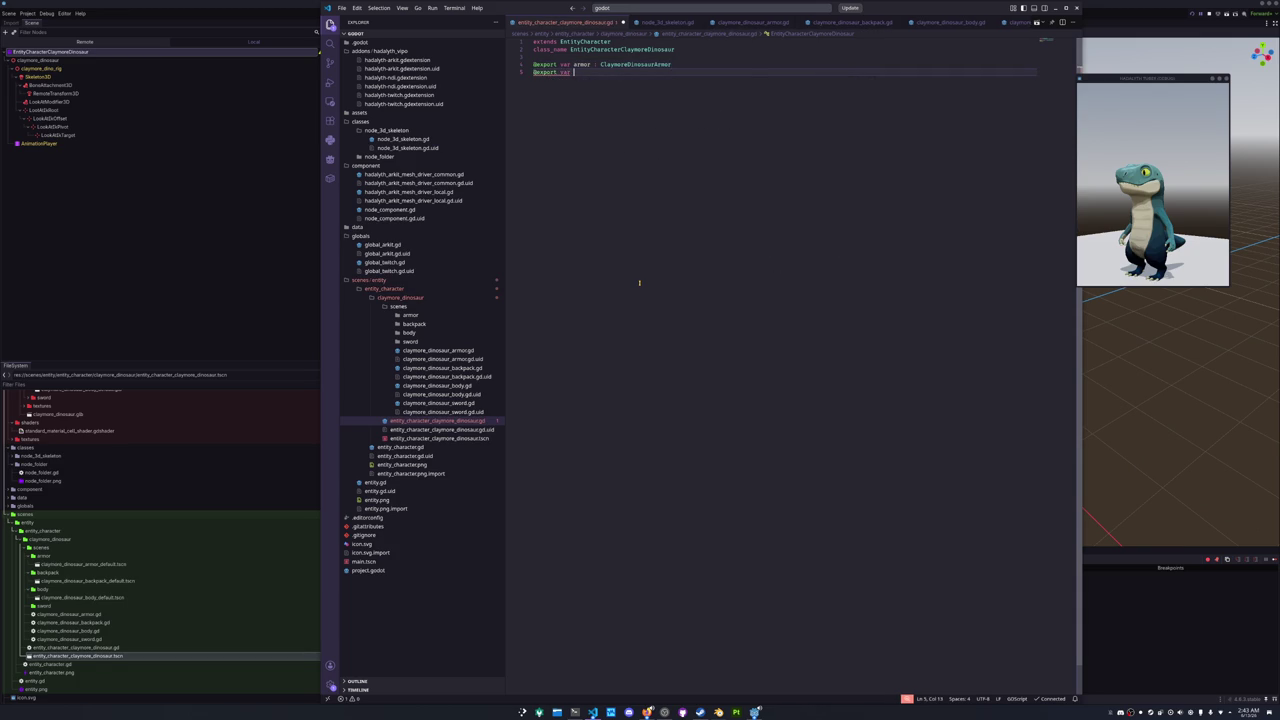
{"action": "type", "text": "backpack : Cla"}
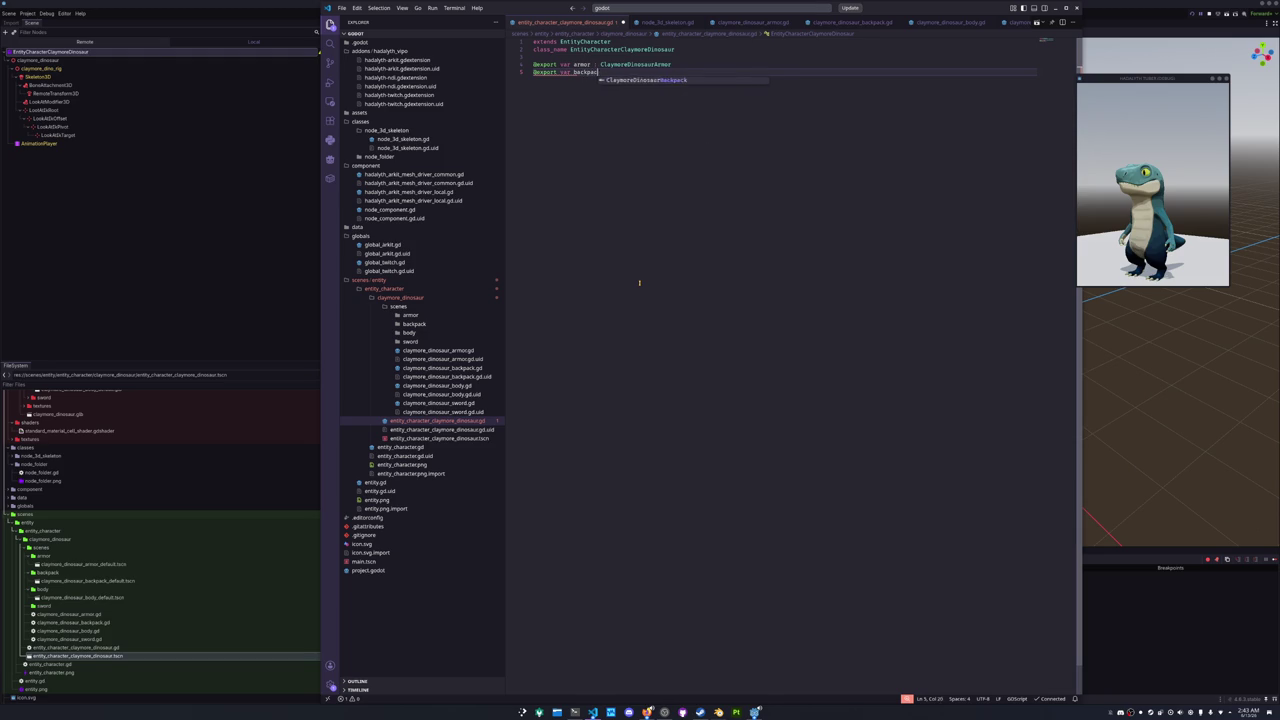
{"action": "type", "text": "ymoreDin"}
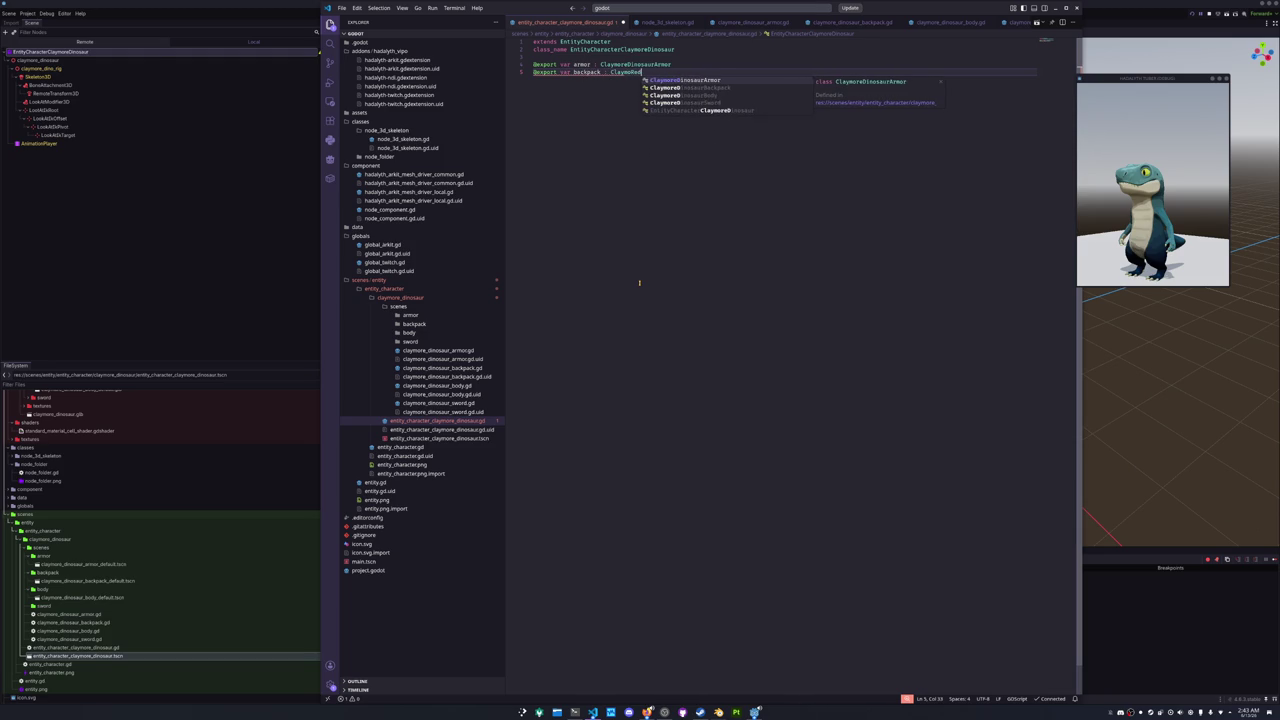
{"action": "type", "text": "osaurB"}
{"action": "key", "text": "Return"}
{"action": "key", "text": "Return"}
{"action": "type", "text": "@export var b"}
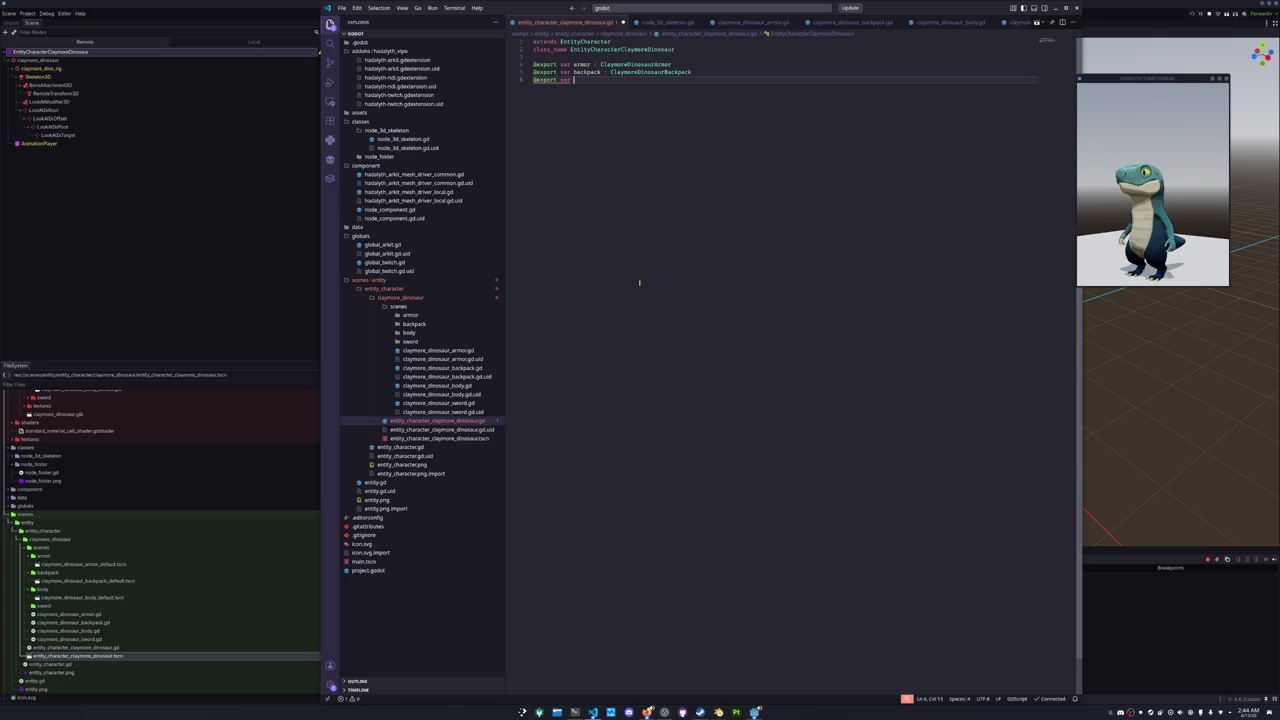
{"action": "type", "text": "ody : ClaymoreDinosaur"}
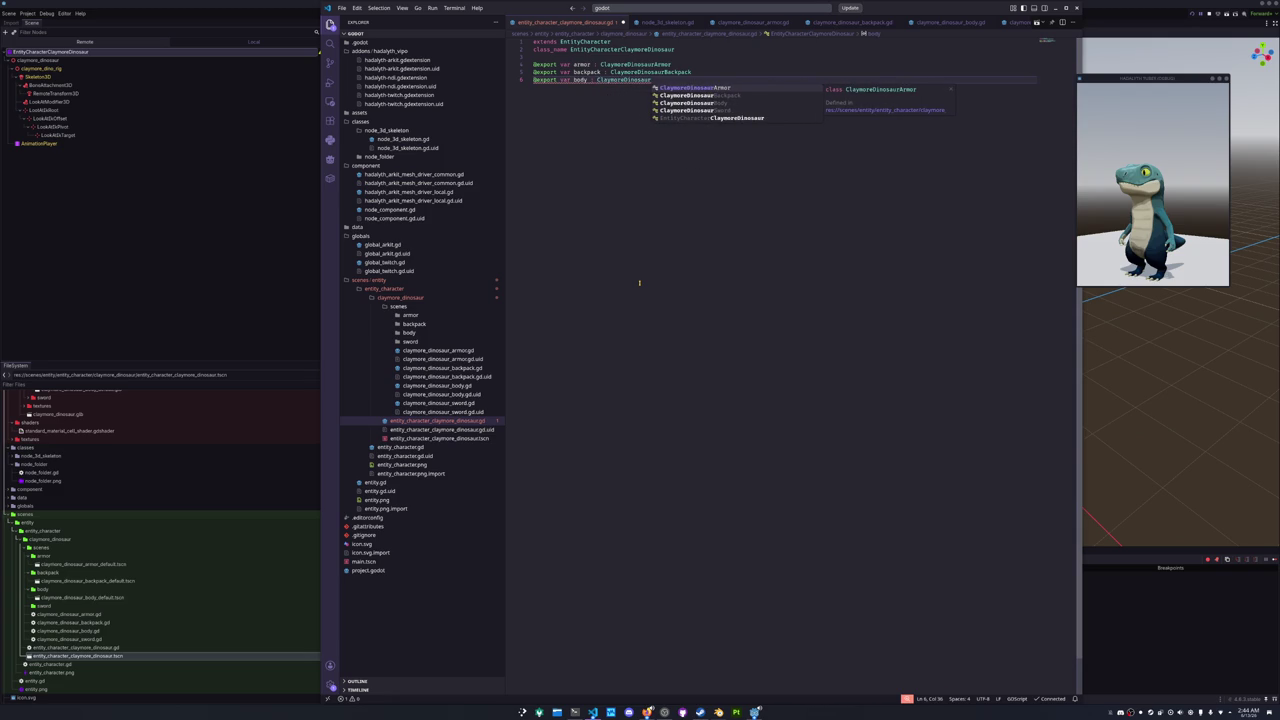
{"action": "type", "text": "Bo"}
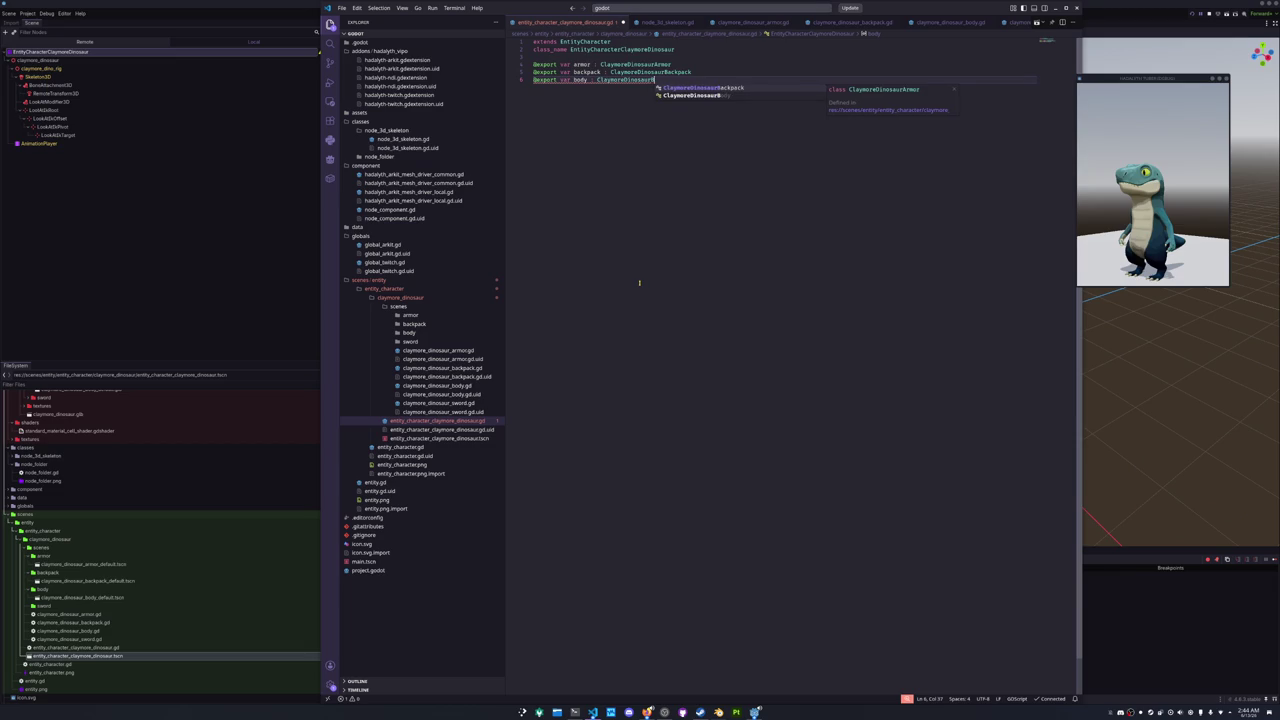
{"action": "key", "text": "Return"}
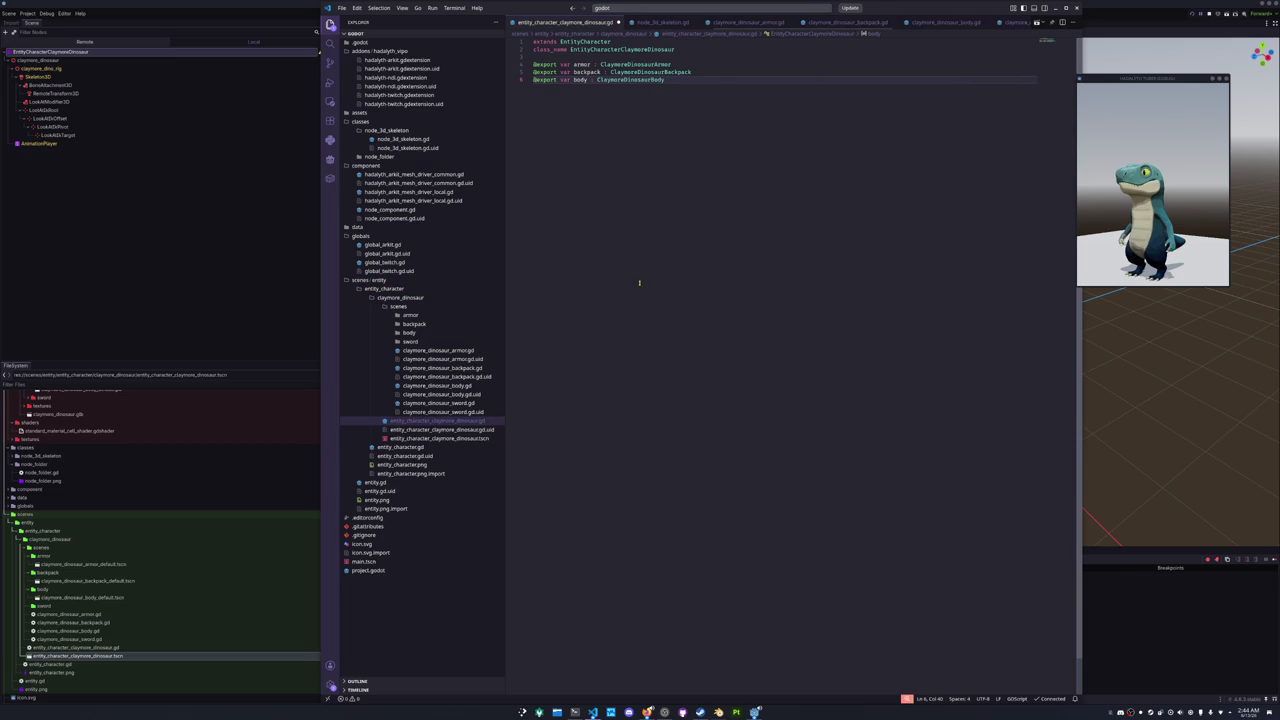
{"action": "key", "text": "Return"}
{"action": "key", "text": "ctrl+s"}
- Insert blank lines between the three exports and below them
{"action": "key", "text": "Up"}
{"action": "key", "text": "Up"}
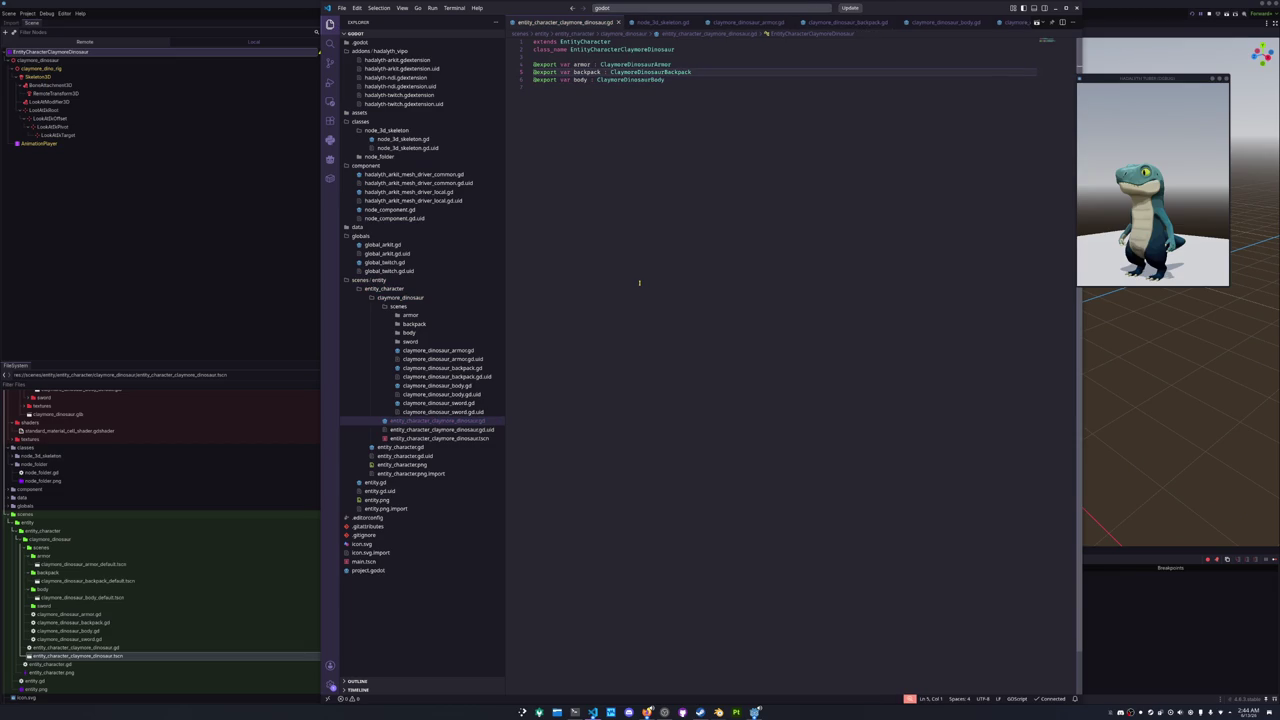
{"action": "key", "text": "Return"}
{"action": "key", "text": "Down"}
{"action": "key", "text": "Return"}
{"action": "key", "text": "Down"}
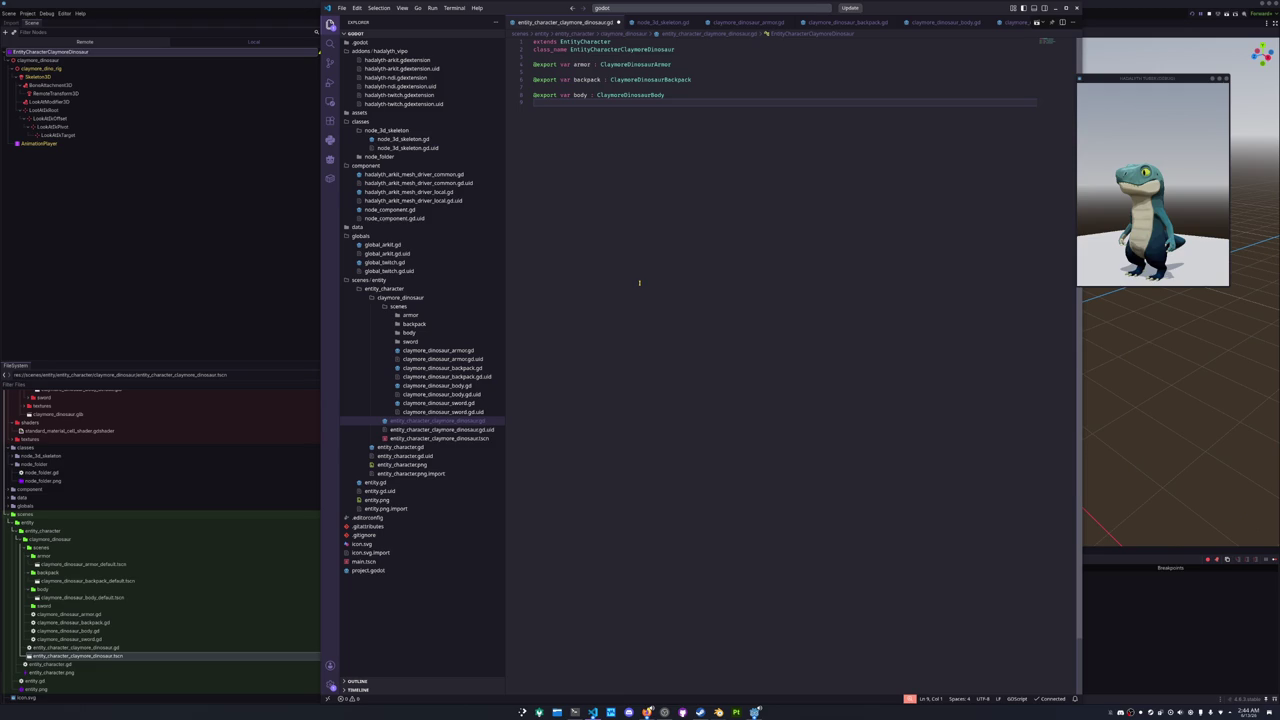
{"action": "key", "text": "Return"}
{"action": "key", "text": "Return"}
{"action": "key", "text": "Return"}
- Add a _ready function containing pass below the exports
{"action": "type", "text": "func _r"}
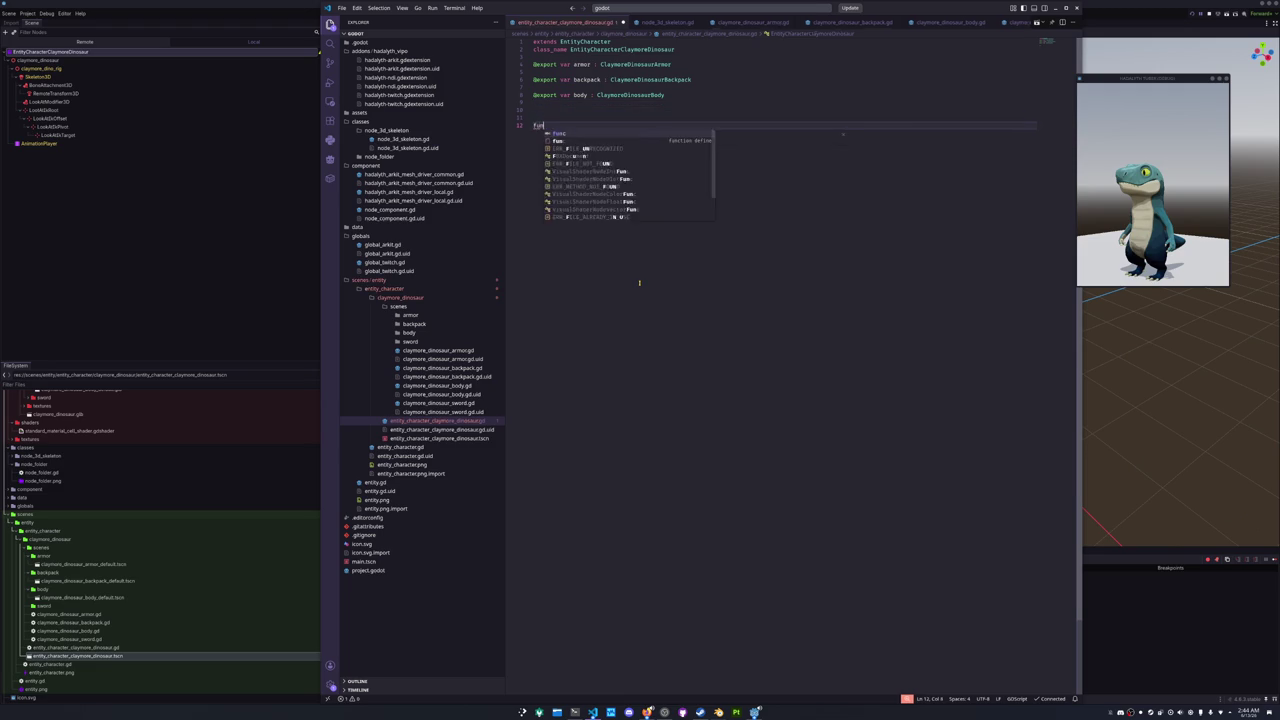
{"action": "key", "text": "Return"}
{"action": "key", "text": "Return"}
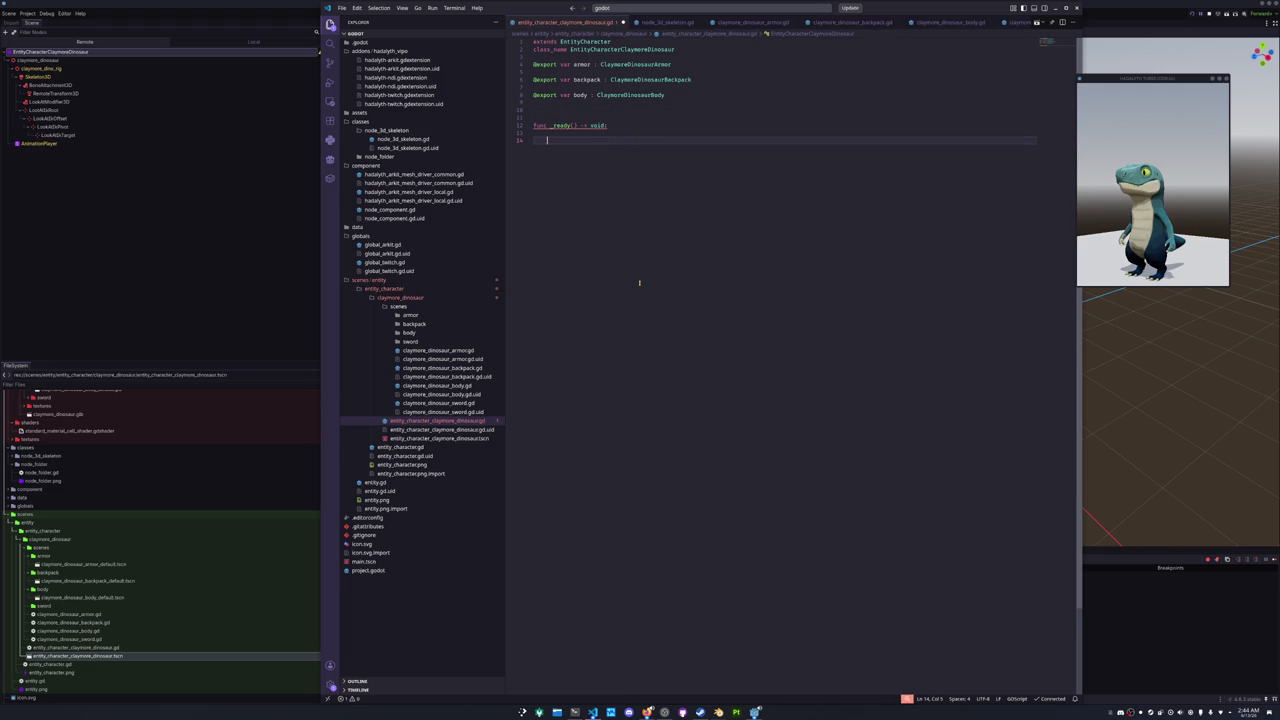
{"action": "type", "text": "pass"}
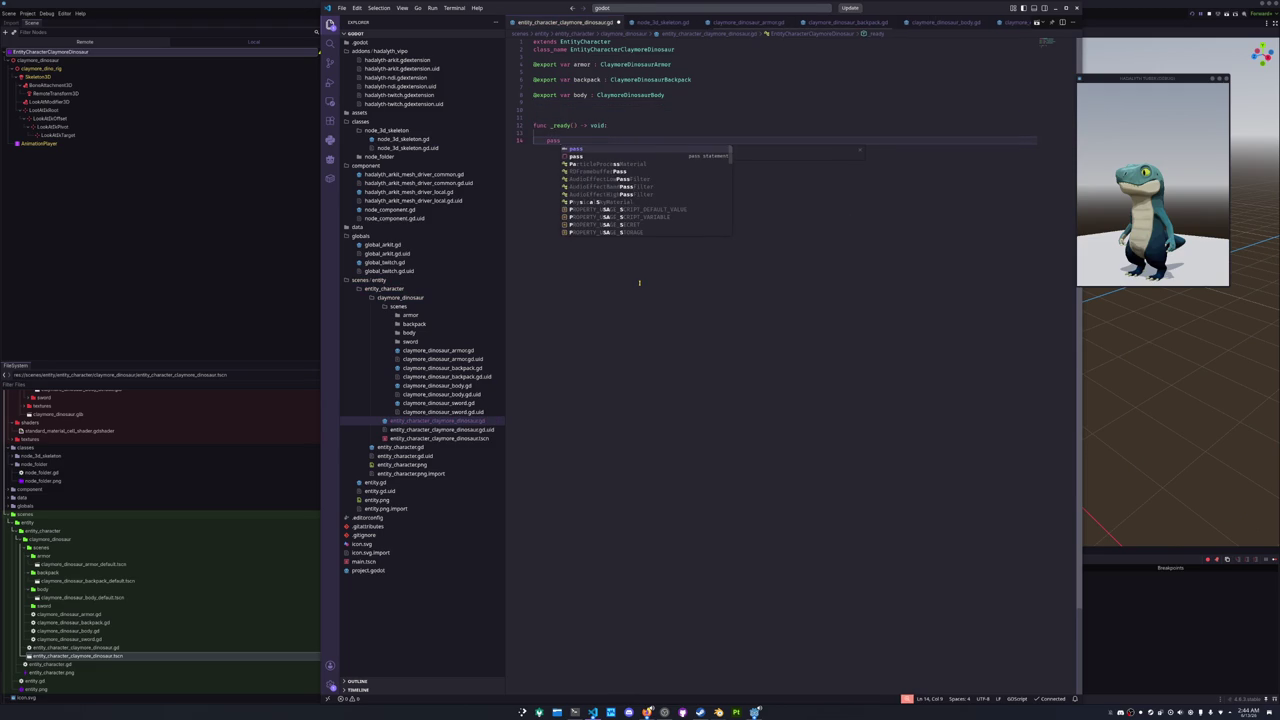
{"action": "key", "text": "Escape"}
{"action": "key", "text": "Up"}
{"action": "key", "text": "Return"}
{"action": "key", "text": "Up"}
{"action": "key", "text": "Up"}
{"action": "key", "text": "Up"}
{"action": "key", "text": "Return"}
{"action": "key", "text": "Up"}
{"action": "key", "text": "Up"}
- Add stub setters func _set_body() -> void and func _set_backpack() -> void with pass
{"action": "type", "text": "func _set_body"}
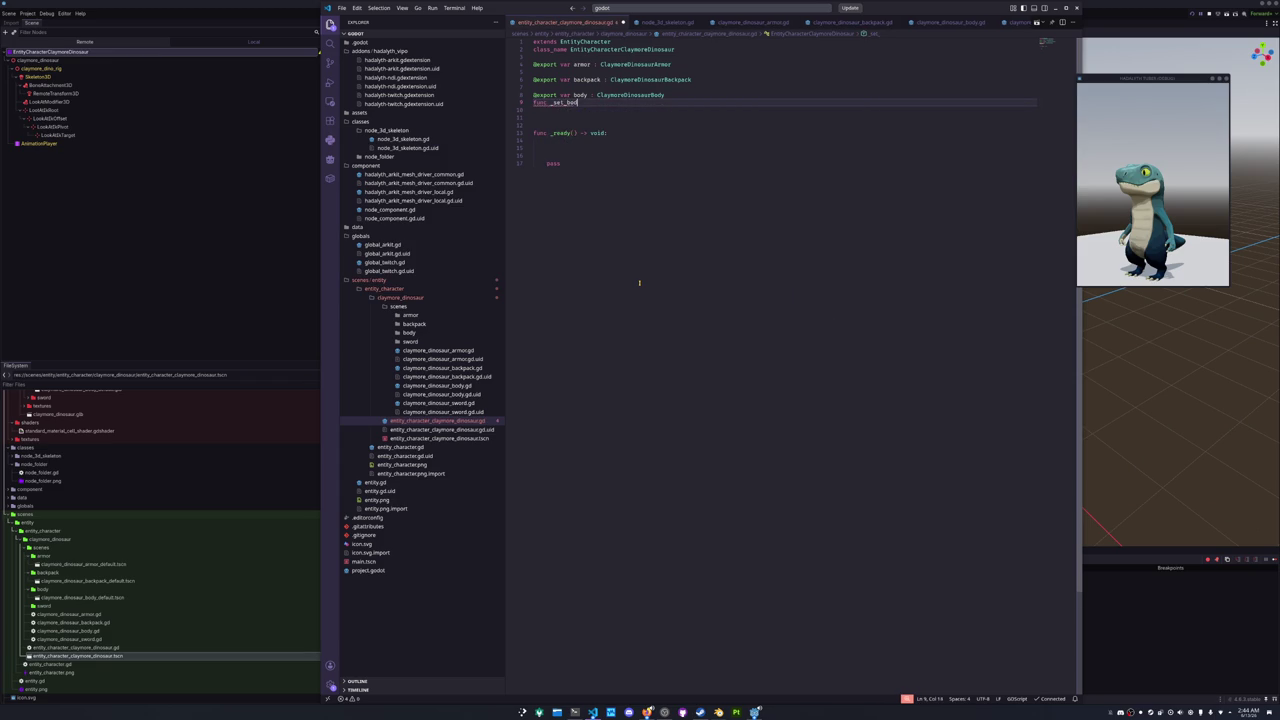
{"action": "type", "text": "("}
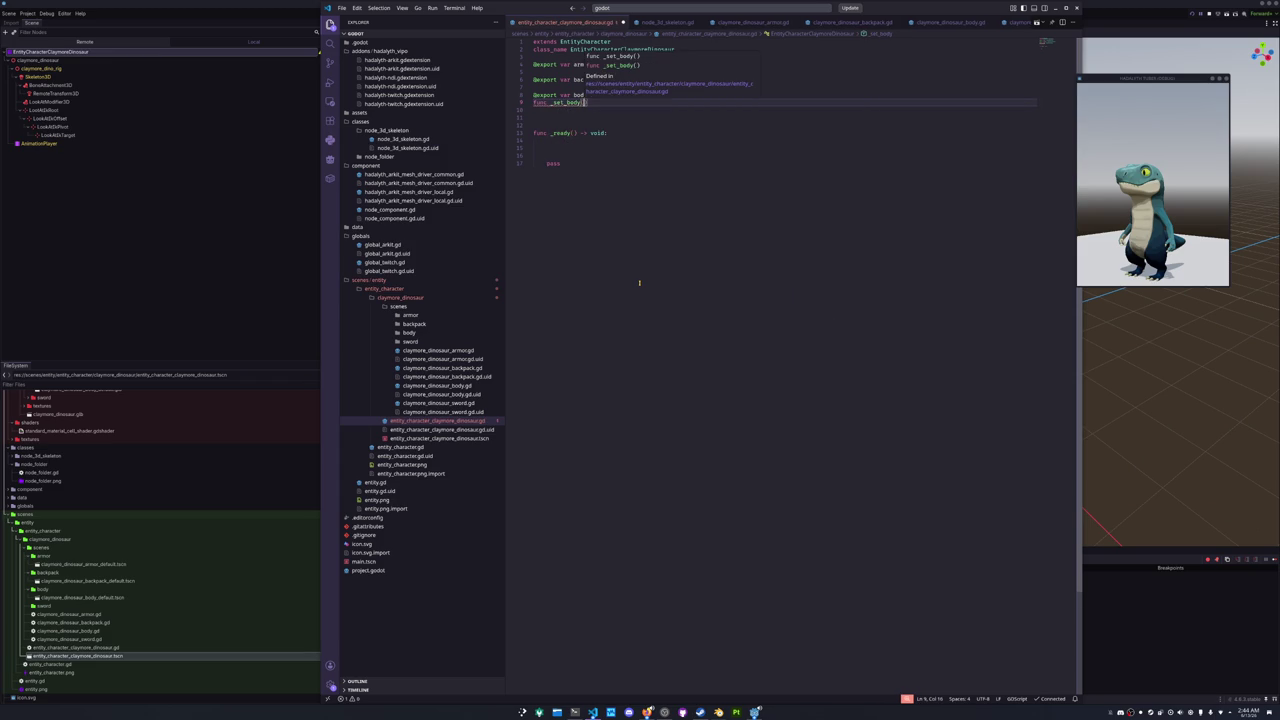
{"action": "type", "text": ") -> void:"}
{"action": "key", "text": "Return"}
{"action": "type", "text": "pass"}
{"action": "key", "text": "Up"}
{"action": "key", "text": "Up"}
{"action": "key", "text": "Up"}
{"action": "key", "text": "End"}
{"action": "key", "text": "Return"}
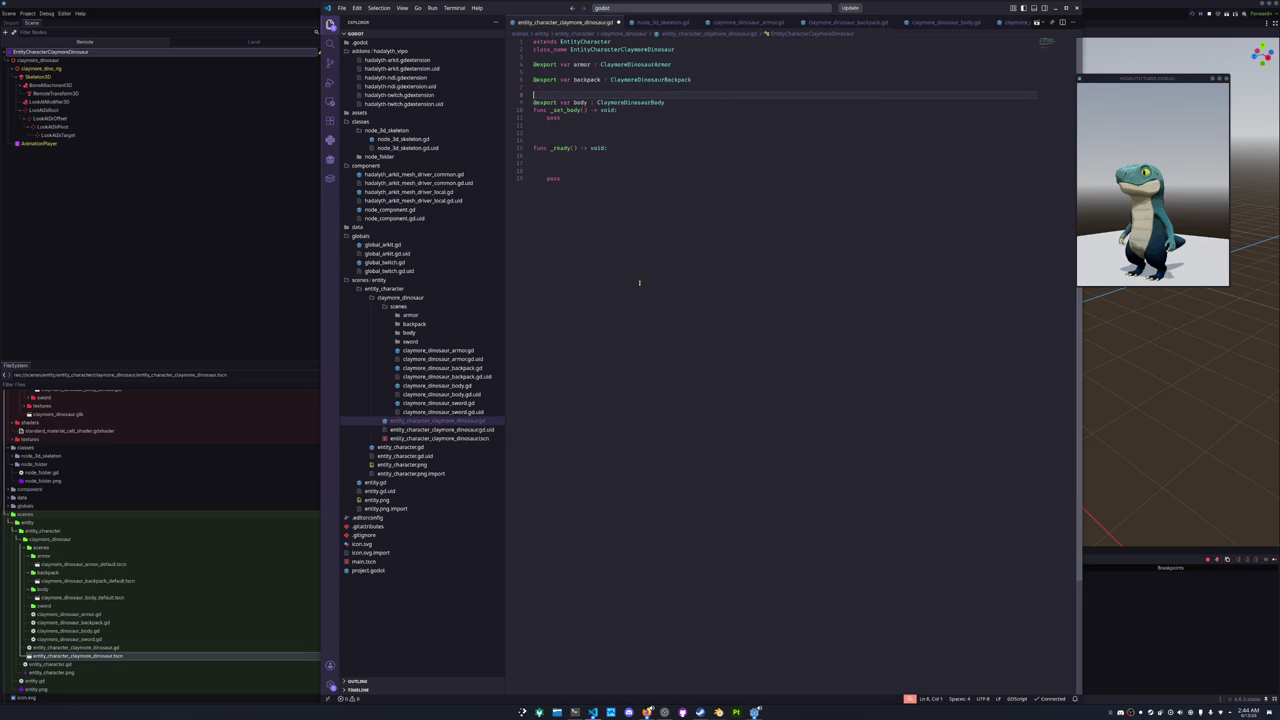
{"action": "type", "text": "func _set_"}
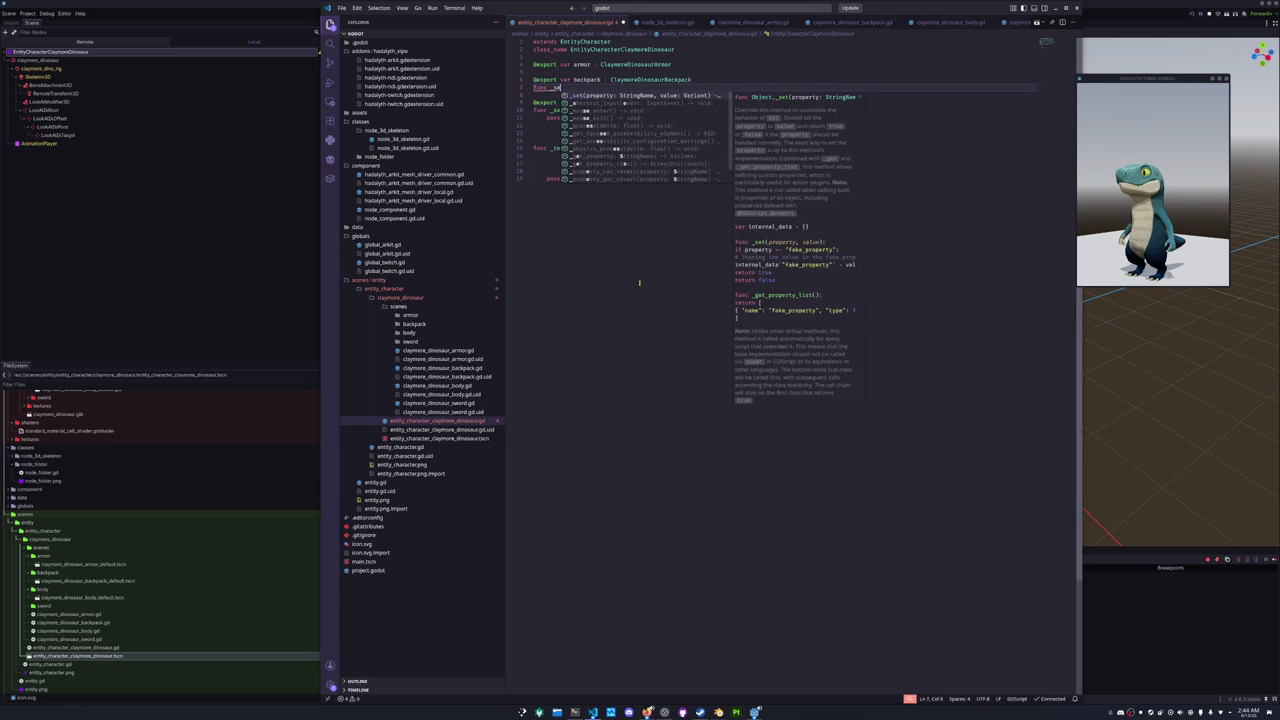
{"action": "type", "text": "backpack() -> void:"}
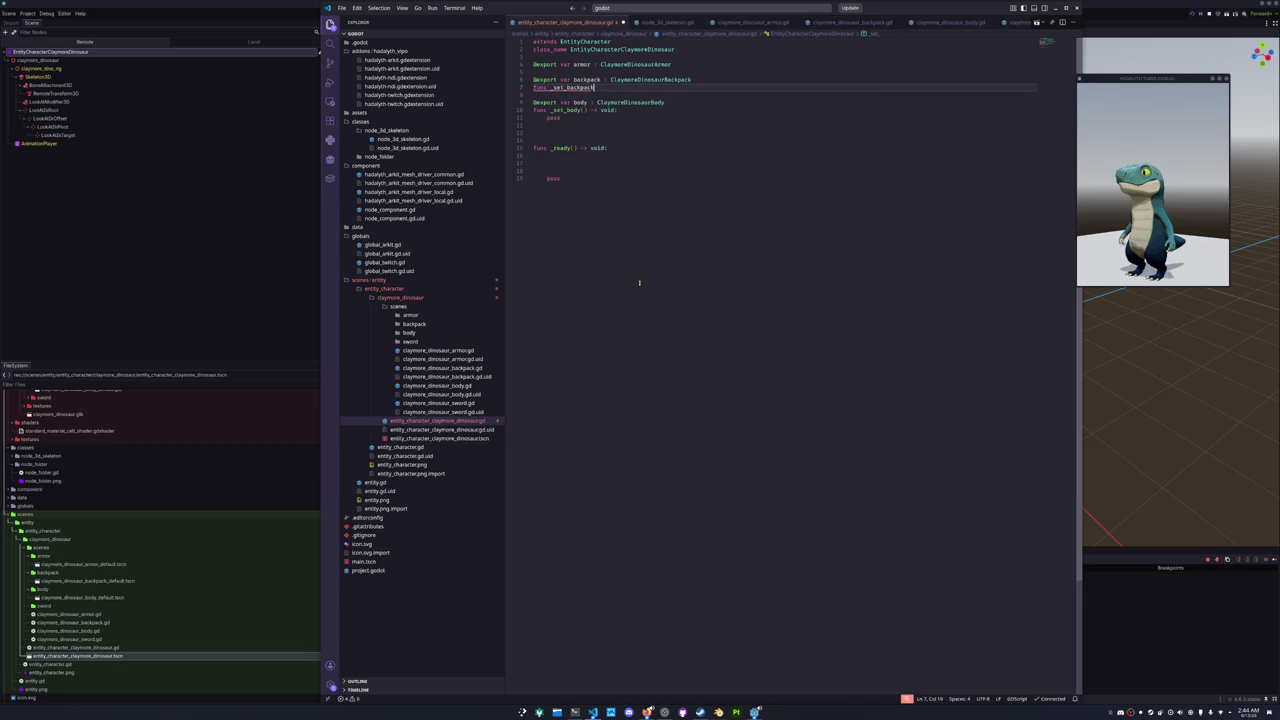
{"action": "key", "text": "Return"}
{"action": "type", "text": "pass"}
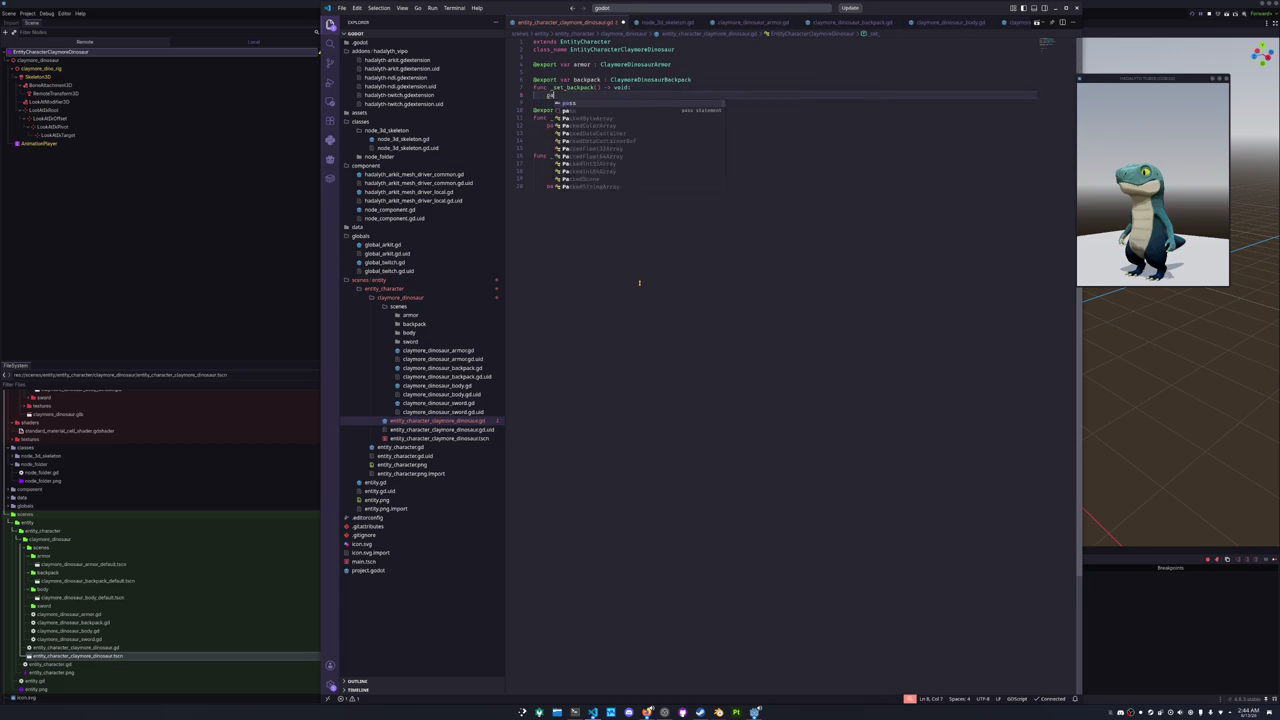
- Add a stub func _set_armor() -> void with pass under the armor export
{"action": "key", "text": "Up"}
{"action": "key", "text": "Up"}
{"action": "key", "text": "Up"}
{"action": "key", "text": "End"}
{"action": "key", "text": "Return"}
{"action": "type", "text": "func _set_armor() -> void:"}
{"action": "key", "text": "Return"}
{"action": "type", "text": "pass"}
{"action": "key", "text": "Return"}
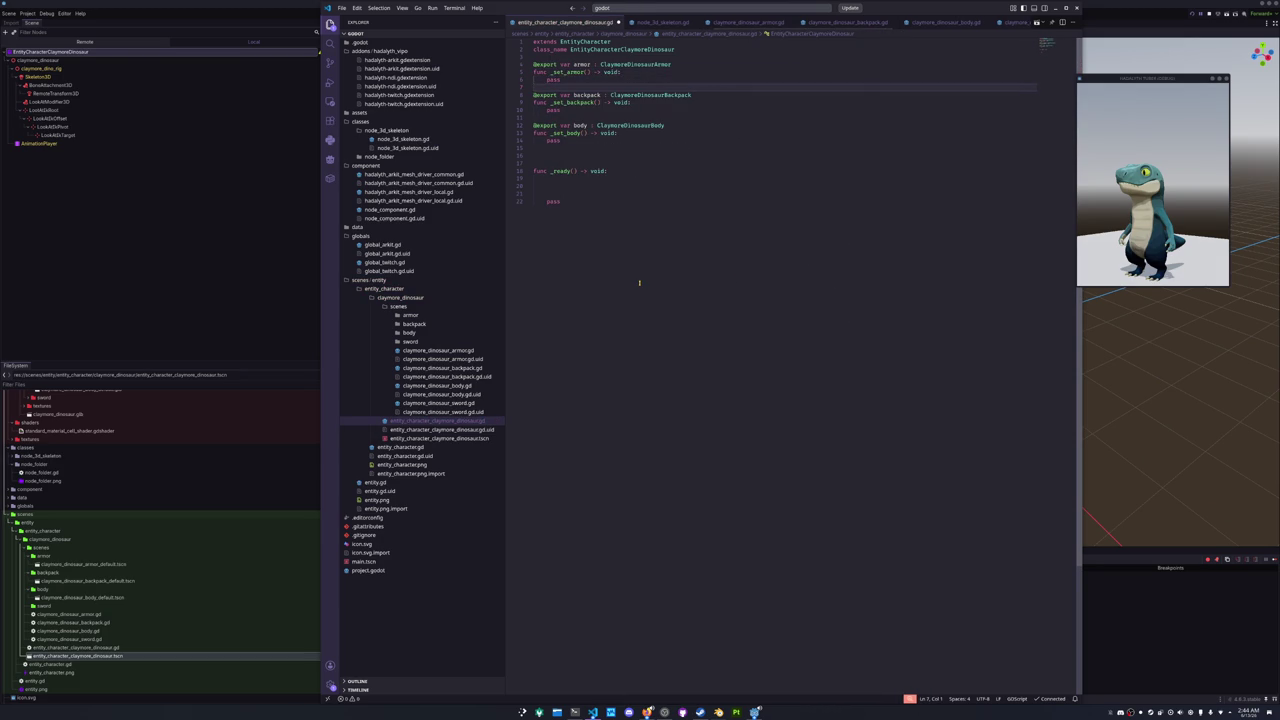
- Remove the extra blank lines around the _ready function
{"action": "key", "text": "Down"}
{"action": "key", "text": "Down"}
{"action": "key", "text": "Down"}
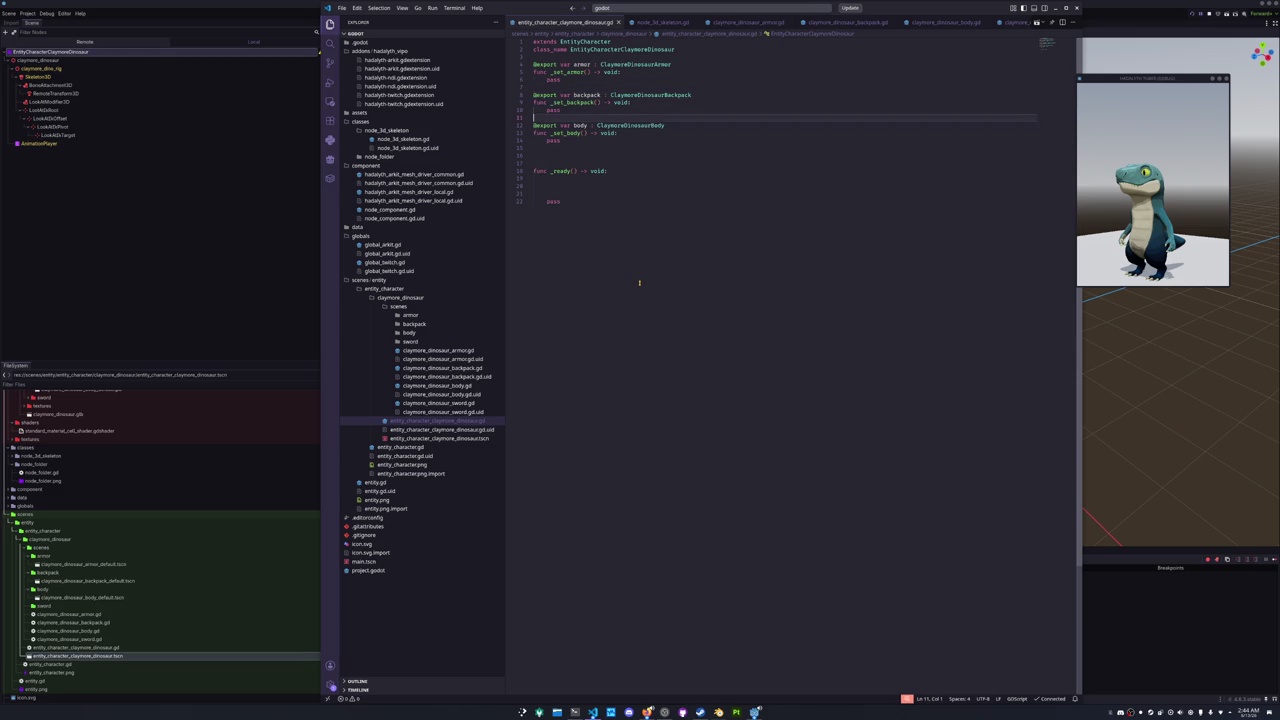
{"action": "key", "text": "BackSpace"}
{"action": "key", "text": "Down"}
{"action": "key", "text": "Down"}
{"action": "key", "text": "Down"}
{"action": "key", "text": "Delete"}
{"action": "key", "text": "Delete"}
{"action": "key", "text": "Up"}
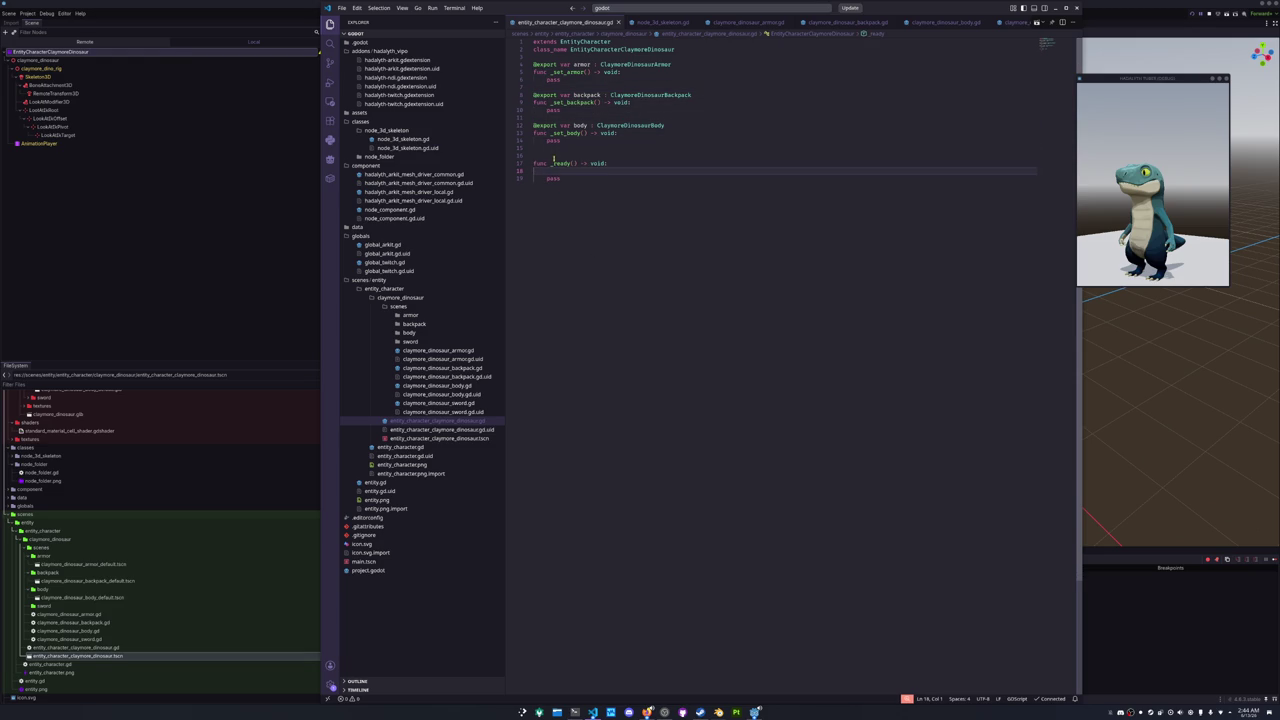
{"action": "left_click", "coordinate": [556, 119]}
{"action": "left_click", "coordinate": [557, 170]}
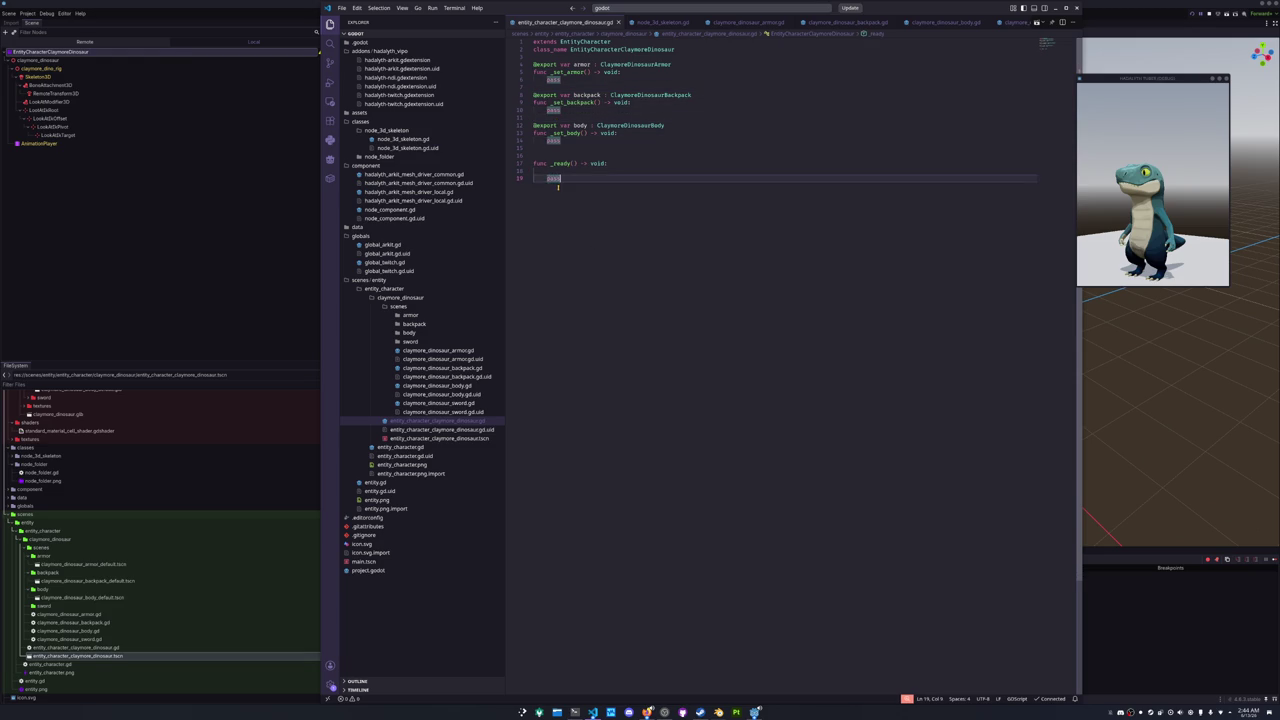
{"action": "left_click", "coordinate": [563, 149]}
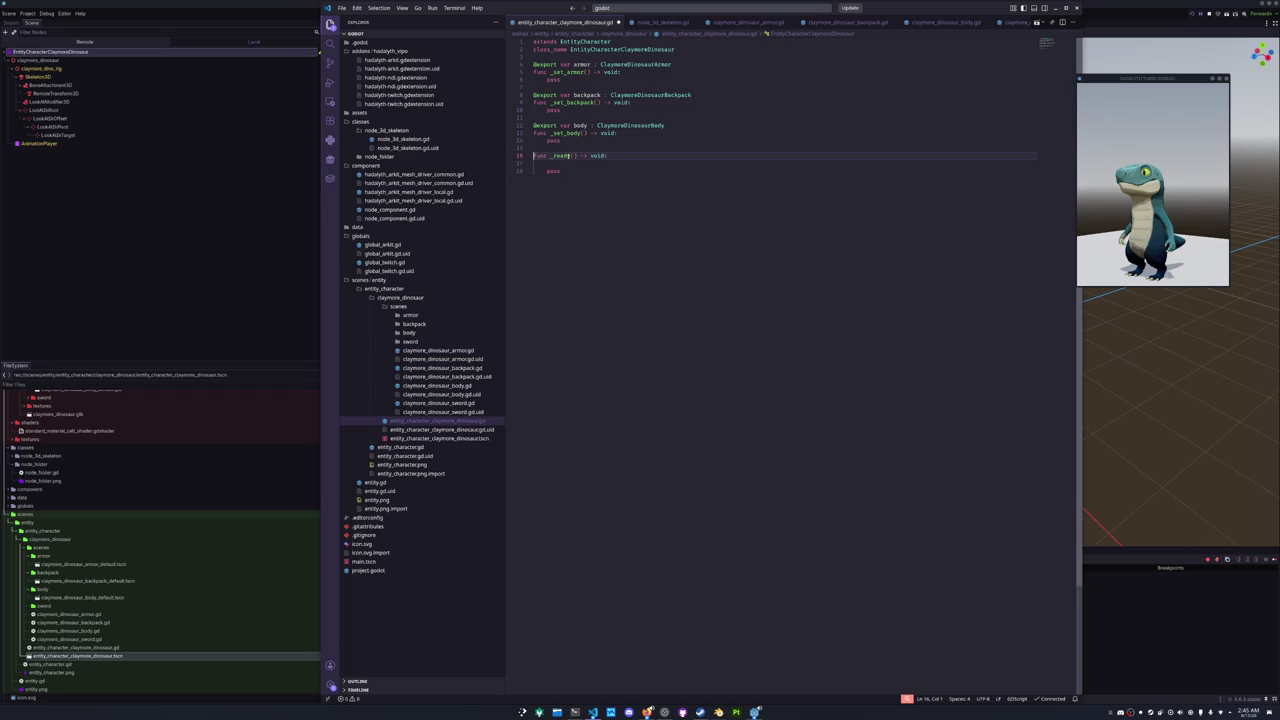
- Add a blank line above each export, then return to the Godot editor
{"action": "key", "text": "Down"}
{"action": "key", "text": "Up"}
{"action": "key", "text": "Up"}
{"action": "key", "text": "Up"}
{"action": "key", "text": "Return"}
{"action": "key", "text": "Up"}
{"action": "key", "text": "Up"}
{"action": "key", "text": "Up"}
{"action": "key", "text": "Return"}
{"action": "key", "text": "Up"}
{"action": "key", "text": "Up"}
{"action": "key", "text": "Up"}
{"action": "key", "text": "Return"}
{"action": "key", "text": "Down"}
{"action": "key", "text": "Down"}
{"action": "key", "text": "Down"}
{"action": "key", "text": "Down"}
{"action": "key", "text": "Down"}
{"action": "key", "text": "Down"}
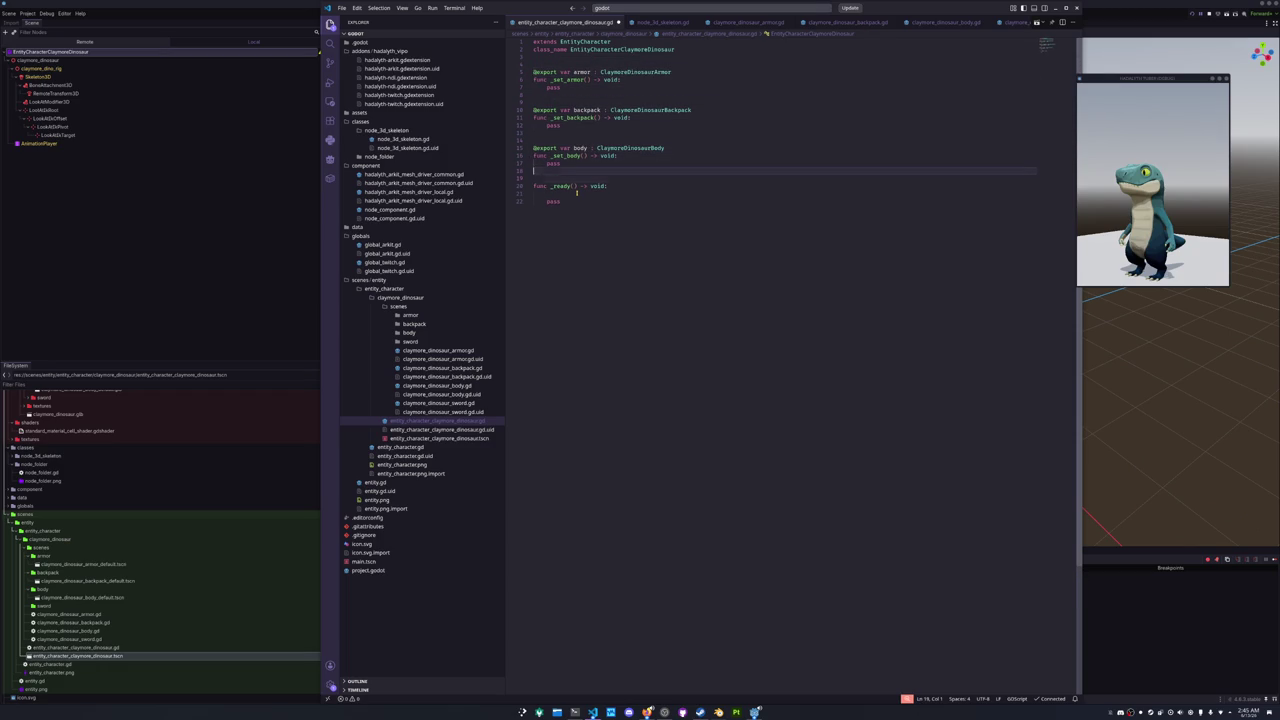
{"action": "left_click", "coordinate": [200, 210]}
{"action": "left_click", "coordinate": [75, 110]}
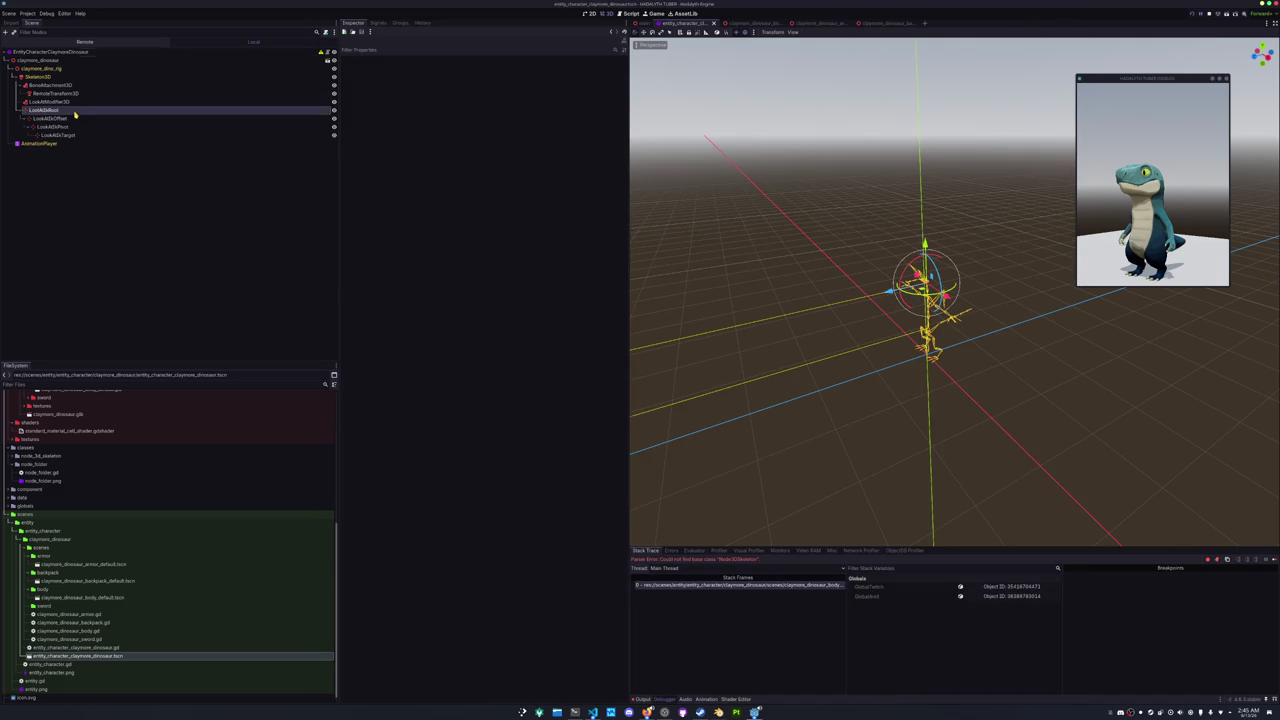
- Create a new 'resources' folder in the res:// project root
{"action": "left_click", "coordinate": [60, 51]}
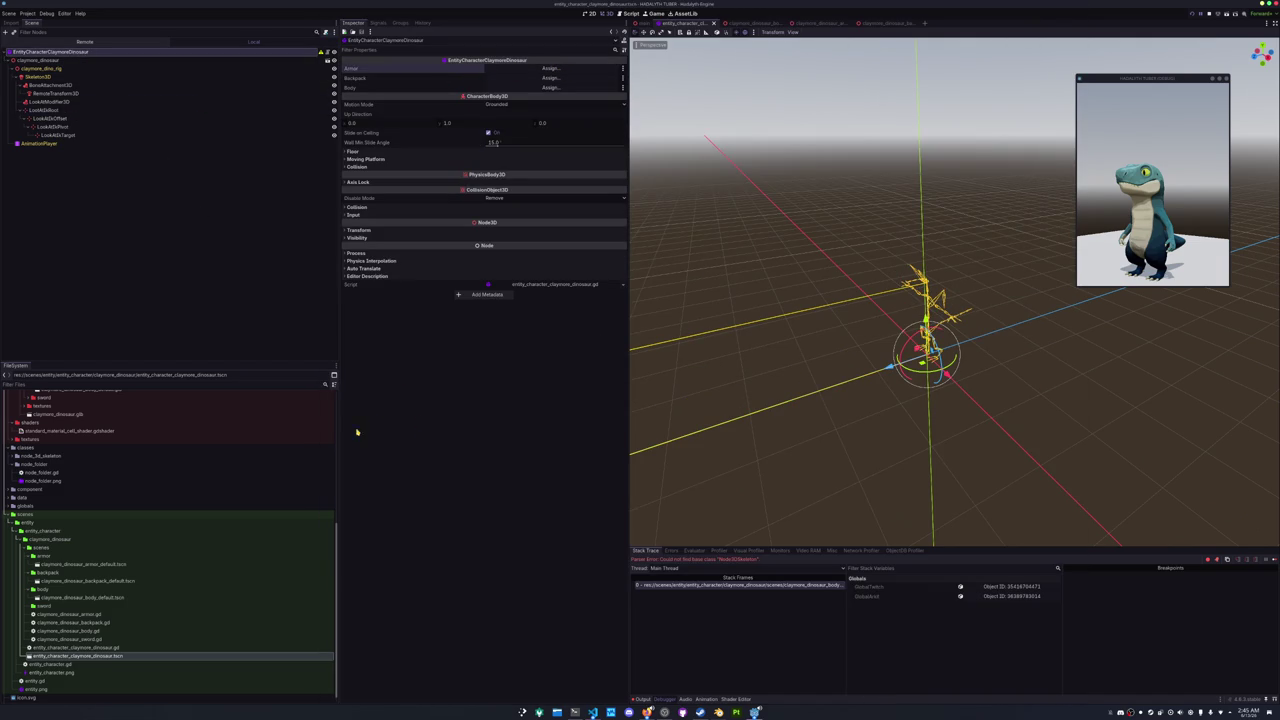
{"action": "scroll", "coordinate": [24, 480], "scroll_direction": "up", "scroll_amount": 10}
{"action": "left_click", "coordinate": [26, 403]}
{"action": "right_click", "coordinate": [26, 403]}
{"action": "mouse_move", "coordinate": [66, 408]}
{"action": "left_click", "coordinate": [134, 408]}
{"action": "type", "text": "models"}
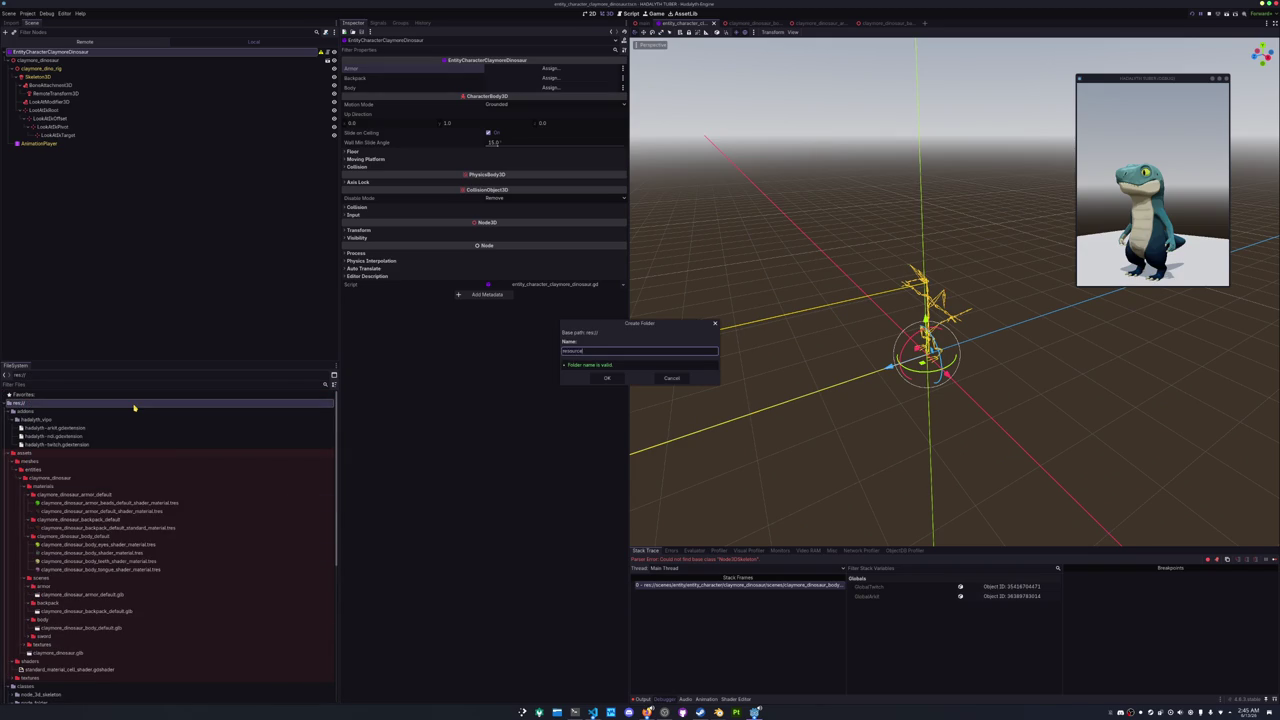
{"action": "key", "text": "Return"}
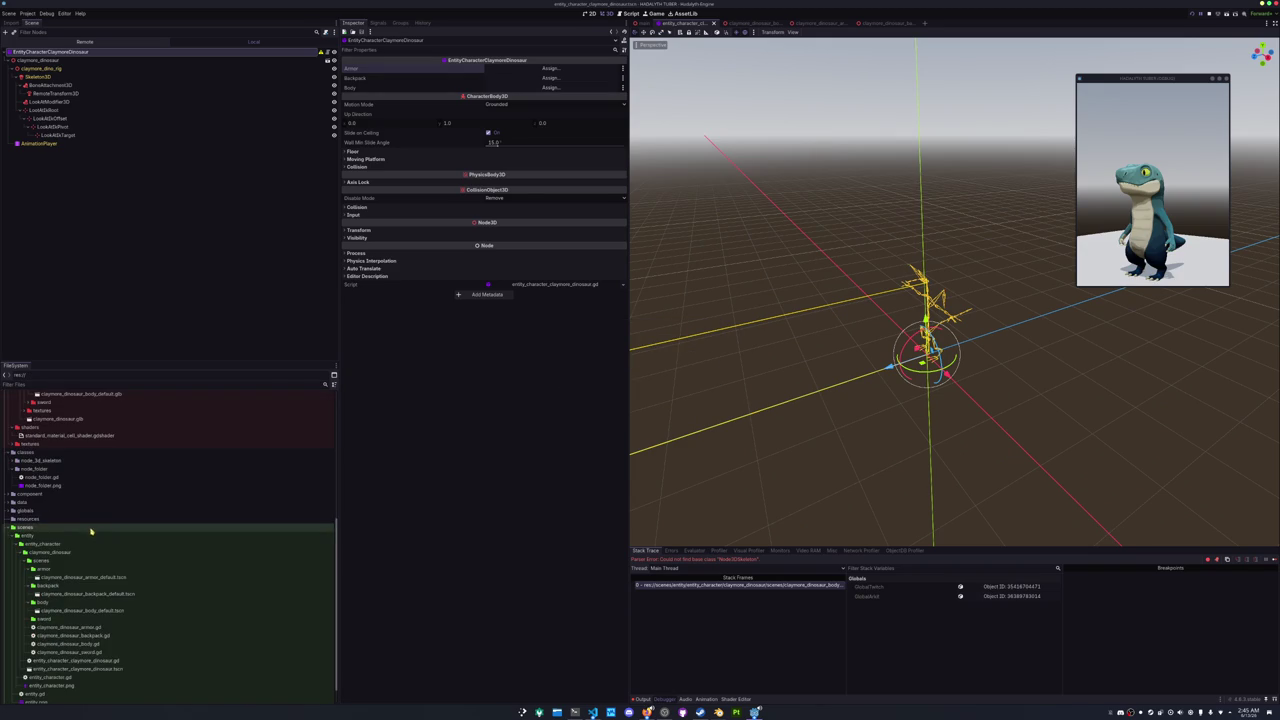
- Create claymore_dinosaur_armor_data.gd inheriting Resource in the resources folder
{"action": "right_click", "coordinate": [33, 519]}
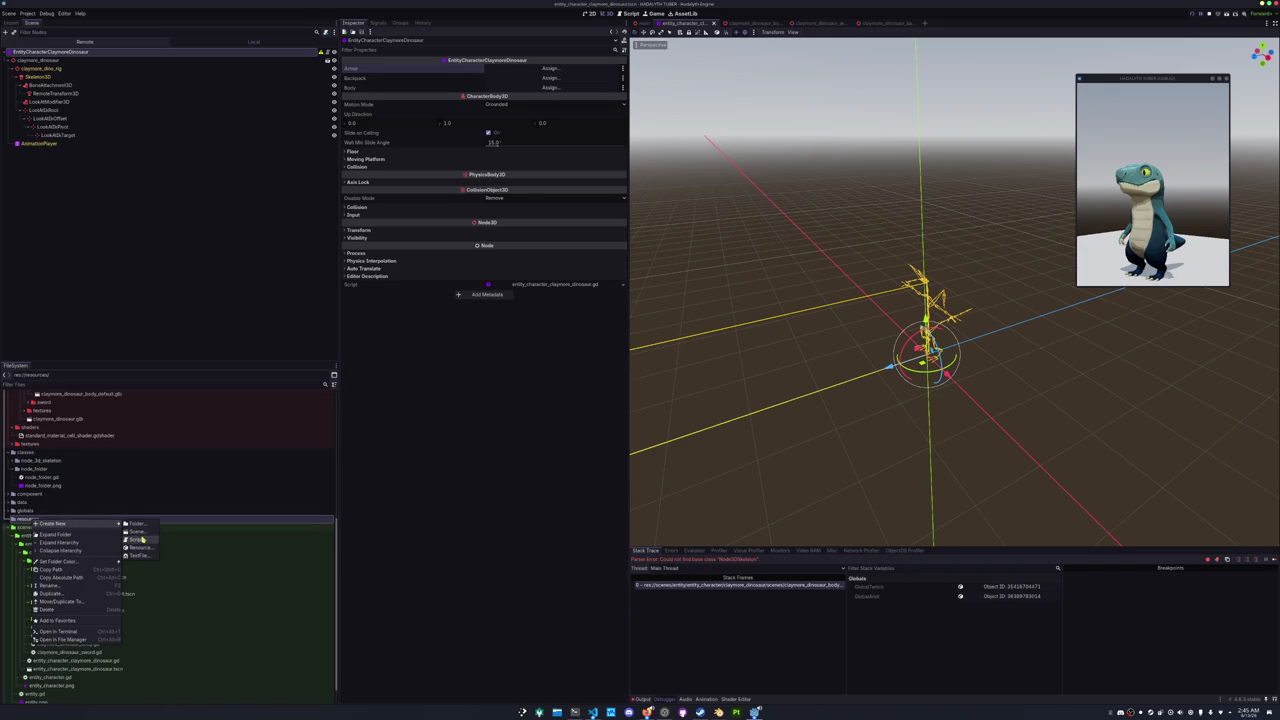
{"action": "left_click", "coordinate": [136, 539]}
{"action": "type", "text": "claymore_dinosaur"}
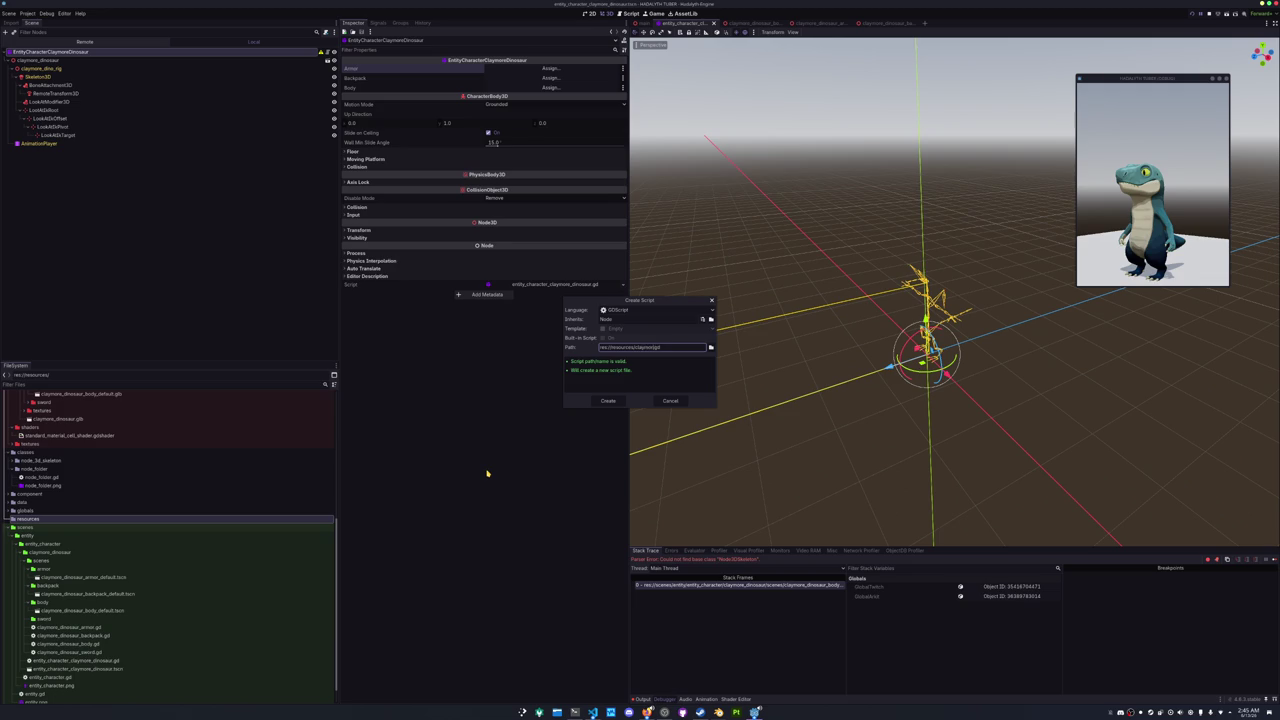
{"action": "type", "text": "_armor_data"}
{"action": "double_click", "coordinate": [624, 318]}
{"action": "type", "text": "Resources"}
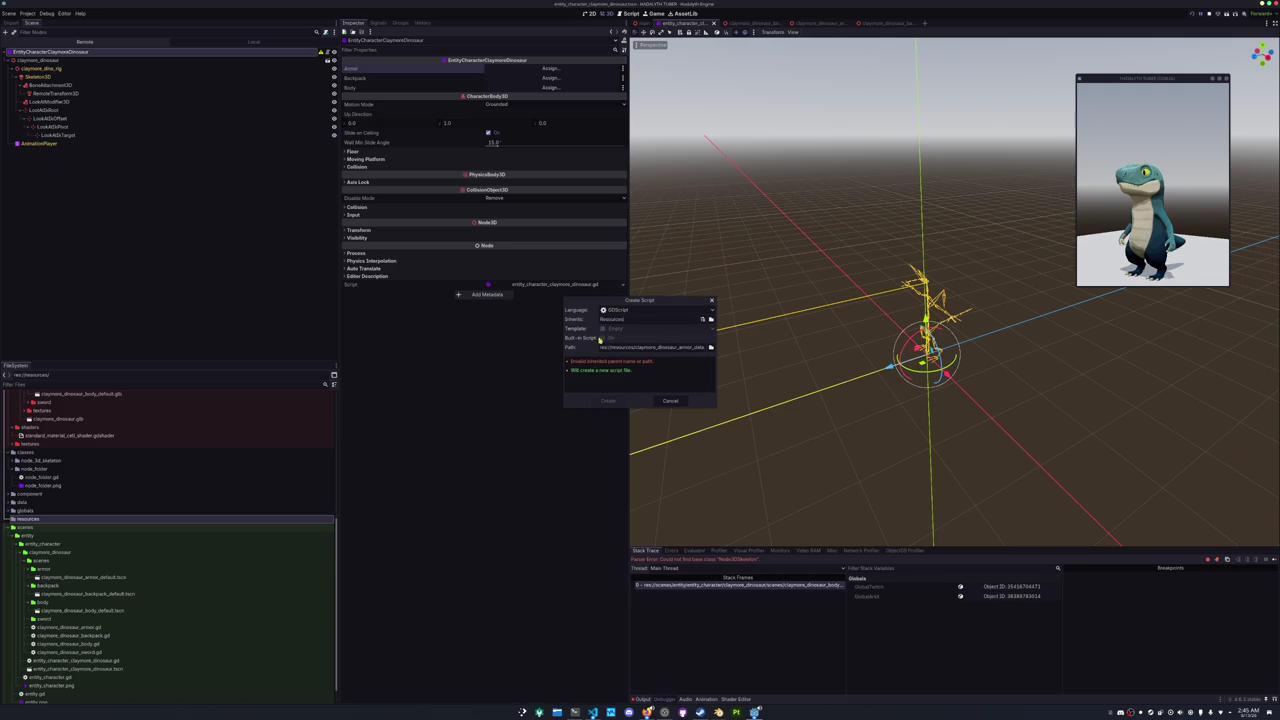
{"action": "key", "text": "BackSpace"}
{"action": "left_click", "coordinate": [606, 401]}
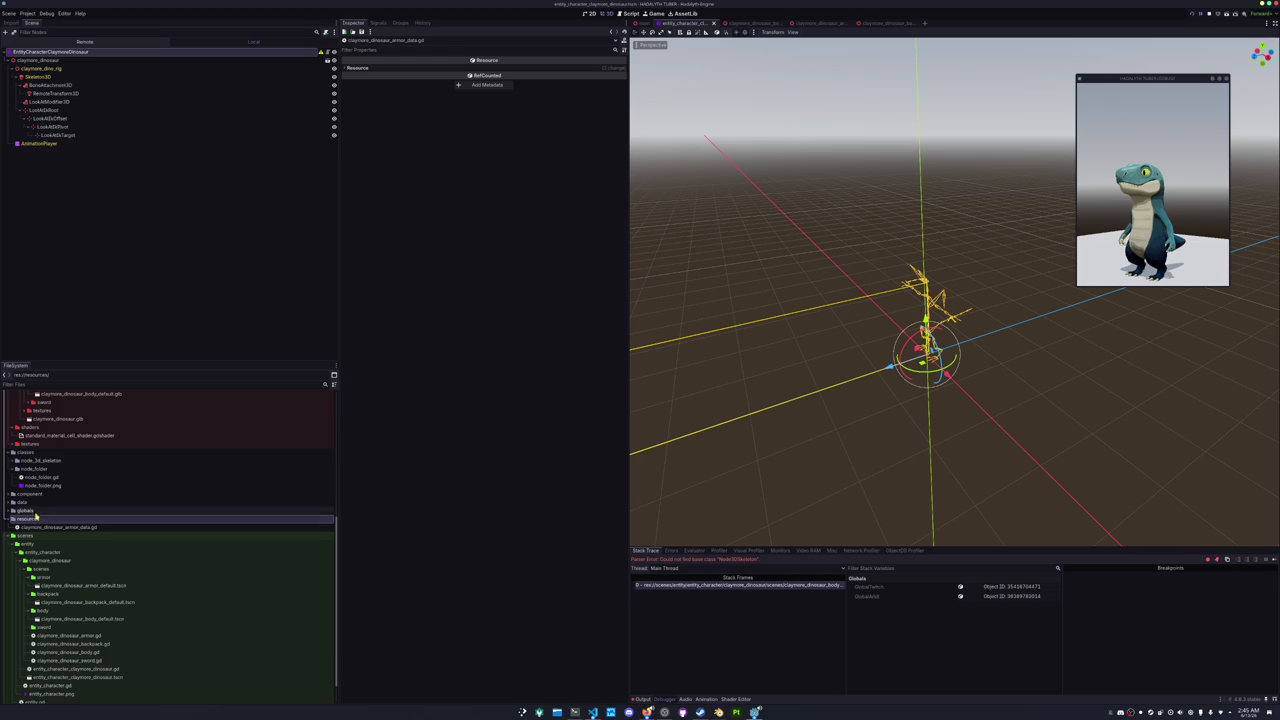
{"action": "left_click", "coordinate": [50, 527]}
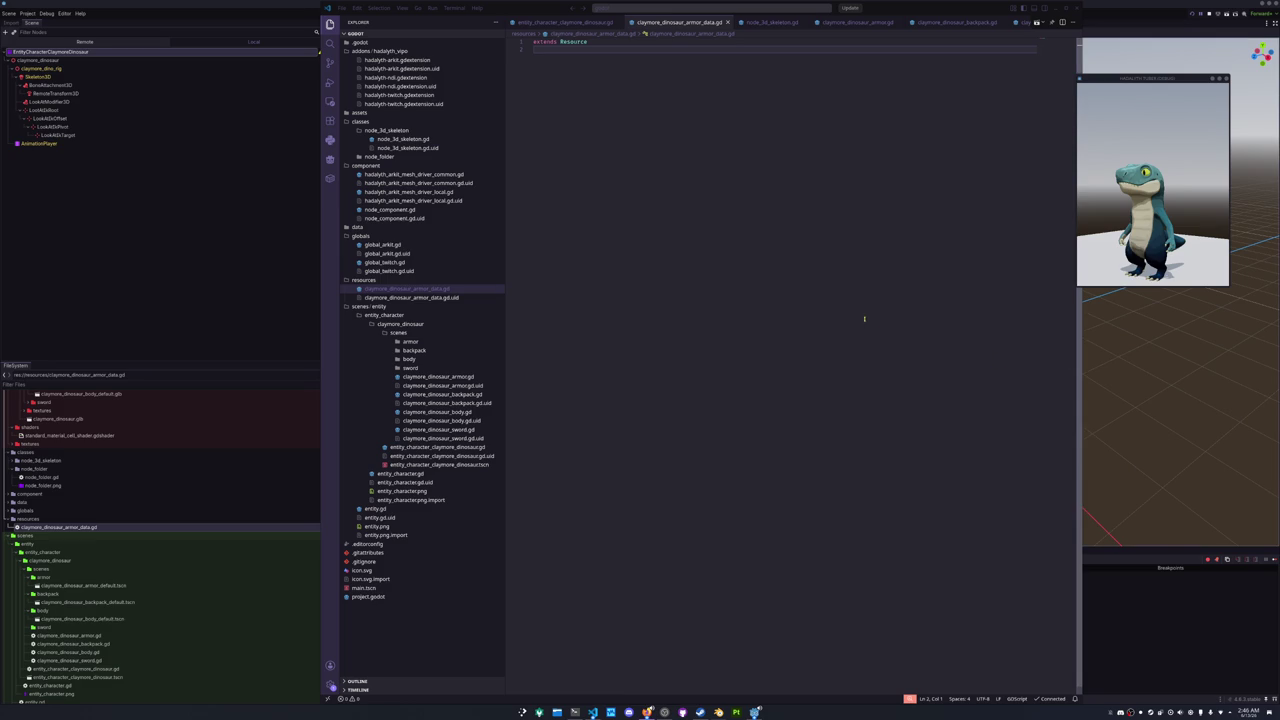
{"action": "left_click", "coordinate": [743, 213]}
{"action": "type", "text": "class_name Claym"}
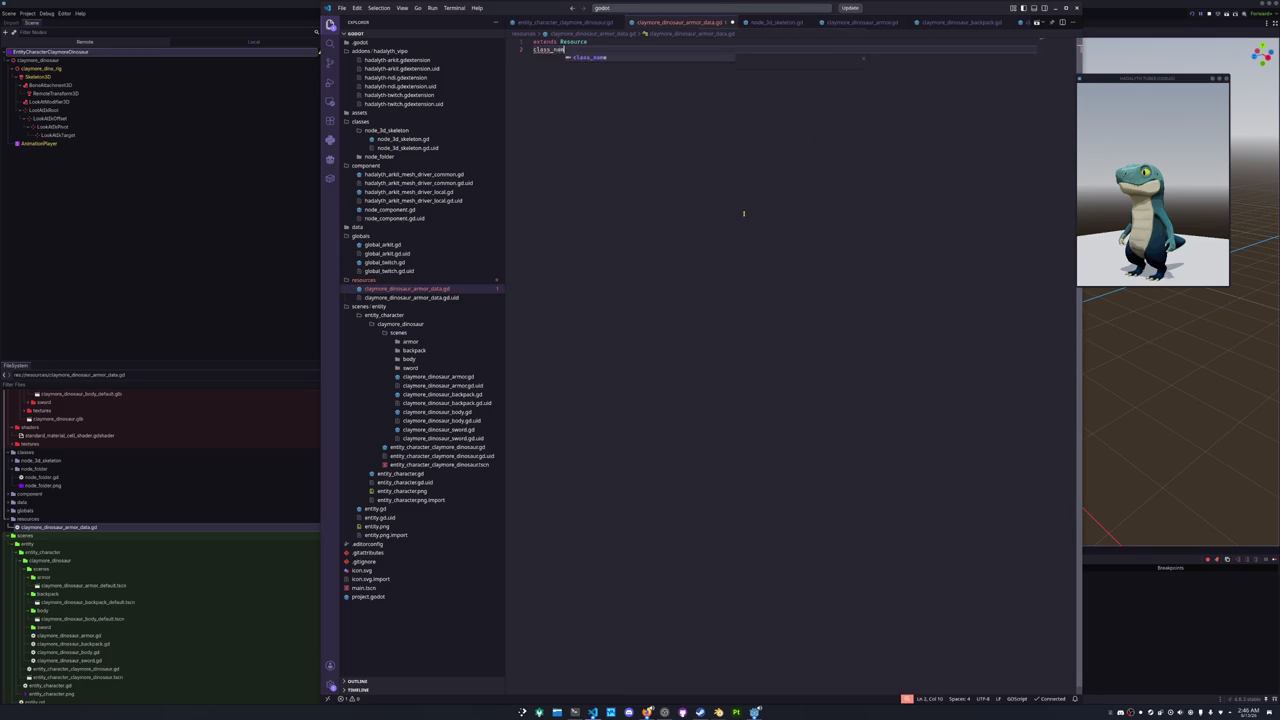
{"action": "type", "text": "oreDinosaurArmorData"}
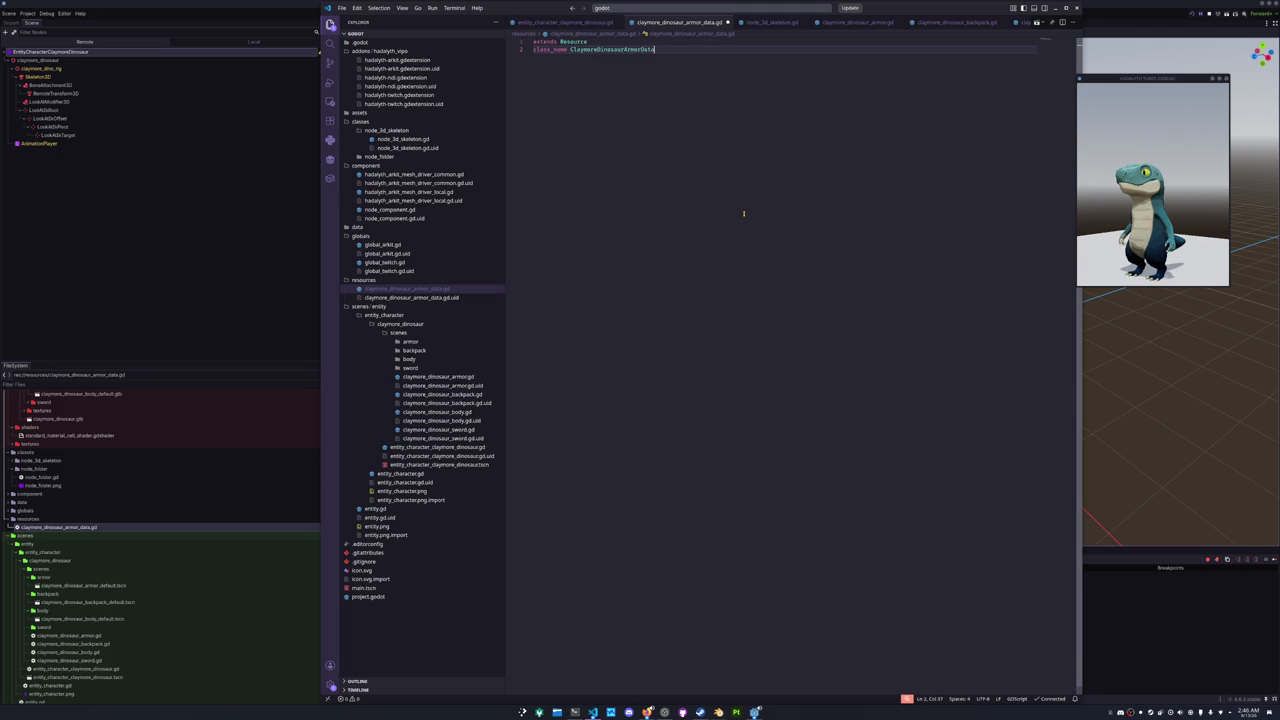
{"action": "key", "text": "Return"}
{"action": "key", "text": "Return"}
{"action": "type", "text": "xport var claym"}
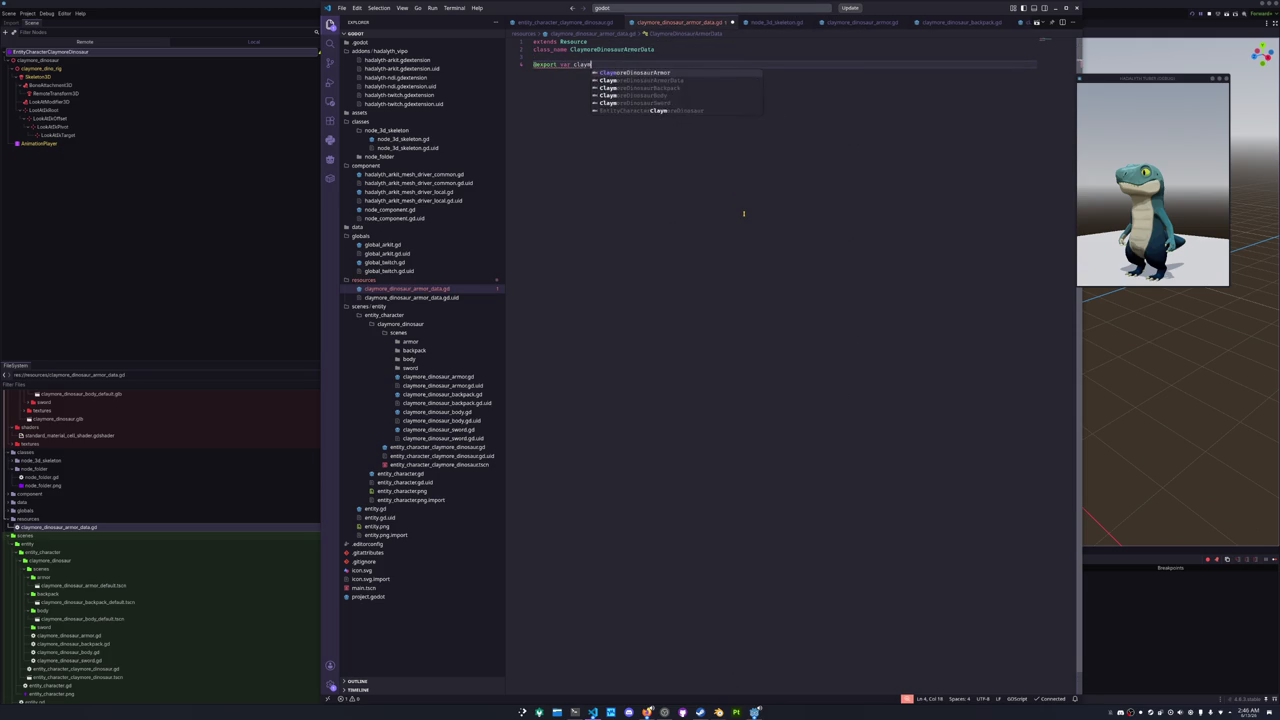
{"action": "key", "text": "BackSpace"}
{"action": "key", "text": "BackSpace"}
{"action": "key", "text": "BackSpace"}
{"action": "key", "text": "BackSpace"}
{"action": "key", "text": "BackSpace"}
{"action": "type", "text": "scene : PackedScene"}
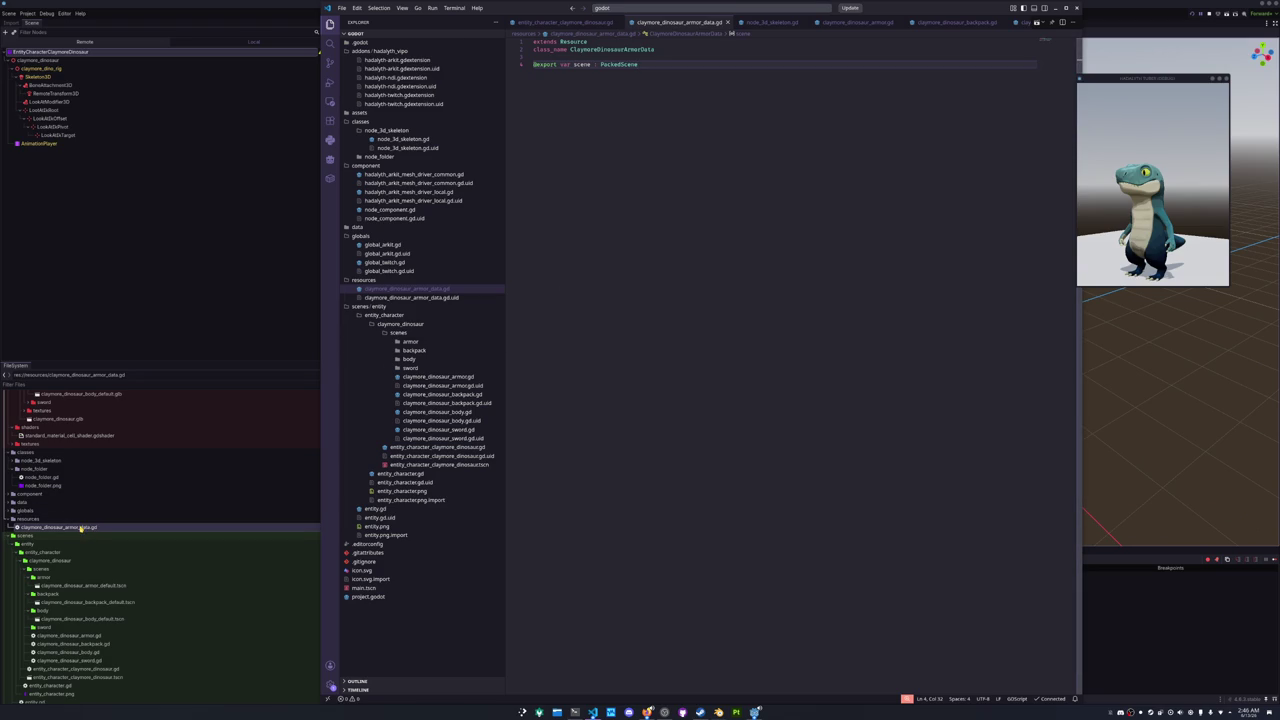
{"action": "right_click", "coordinate": [366, 282]}
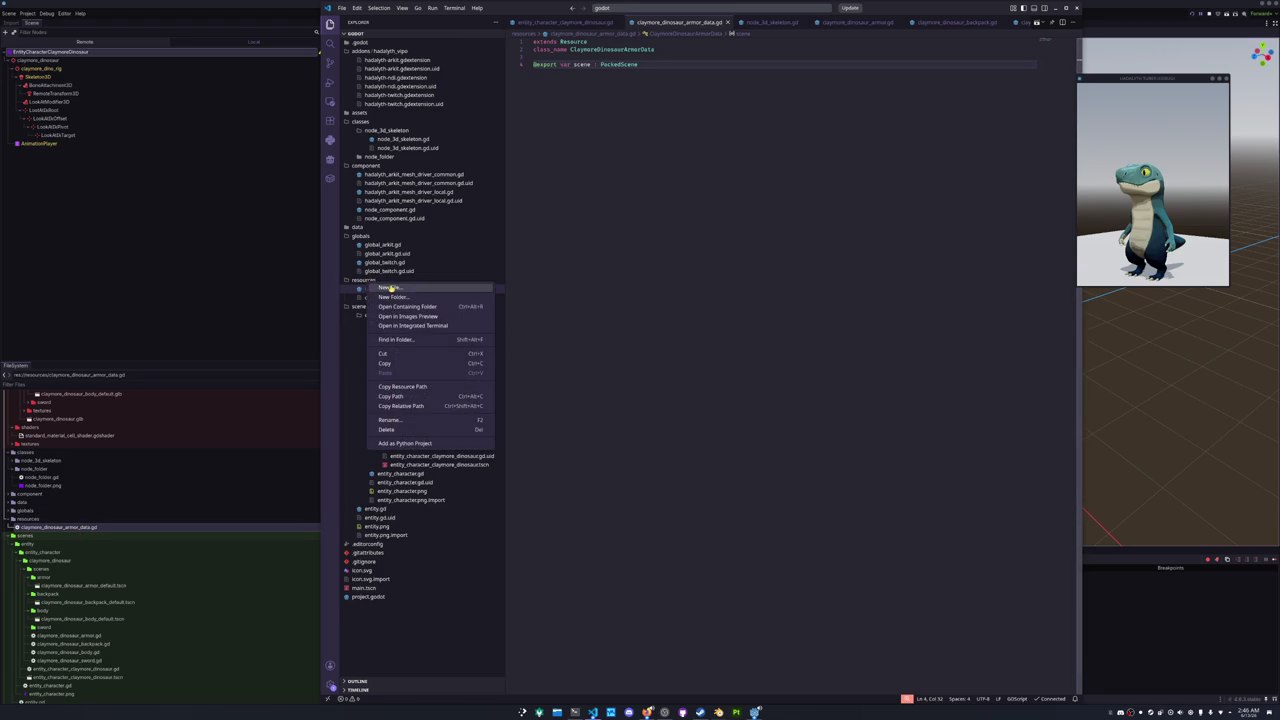
- Create claymore_dinosaur_data.gd extending Resource with class_name ClaymoreDinosaurData
{"action": "left_click", "coordinate": [388, 289]}
{"action": "type", "text": "ymore_dinosaur_data.gd"}
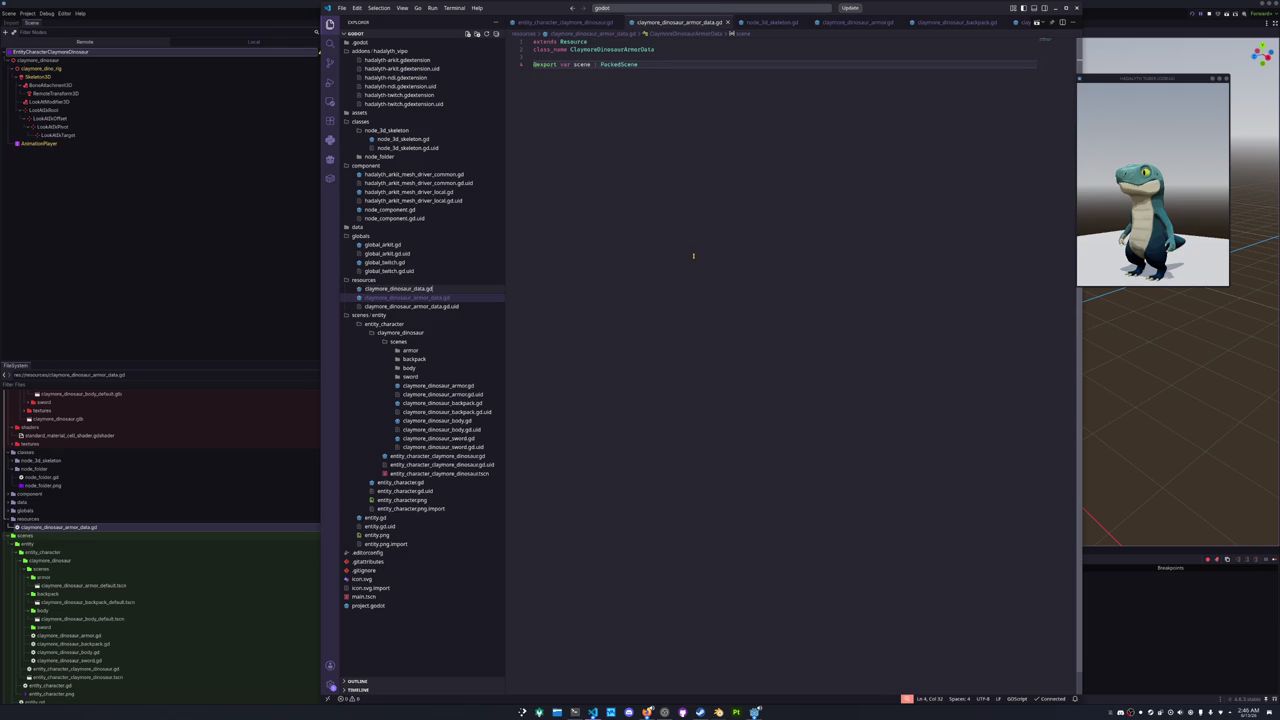
{"action": "key", "text": "Return"}
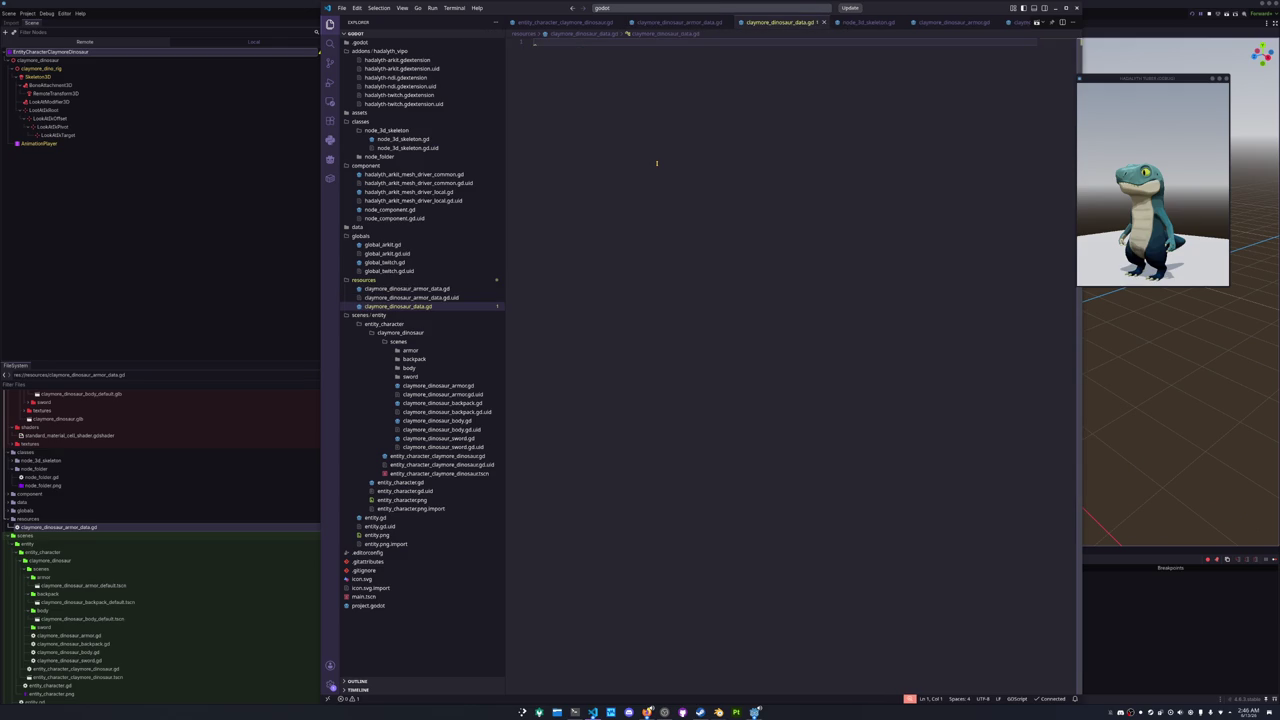
{"action": "type", "text": "@"}
{"action": "key", "text": "BackSpace"}
{"action": "type", "text": "extends Resource"}
{"action": "key", "text": "Return"}
{"action": "type", "text": "class_name ClaymoreDinosaur"}
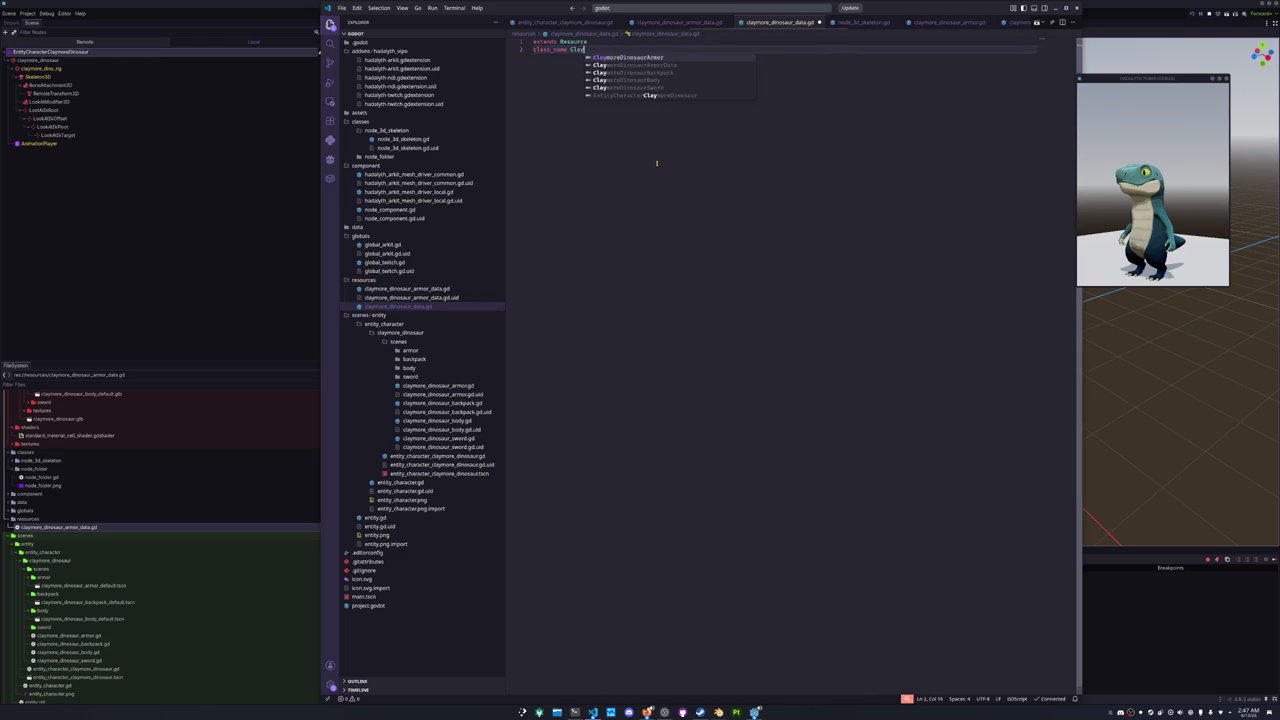
{"action": "type", "text": "Data"}
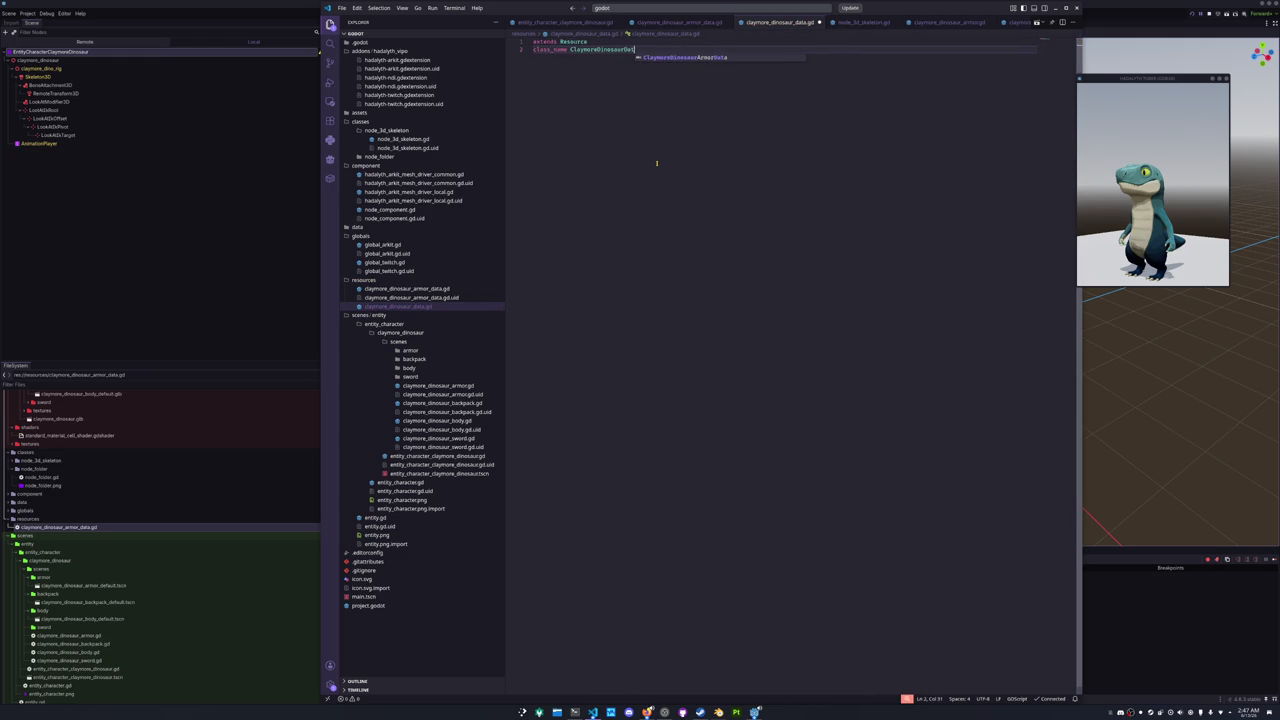
{"action": "key", "text": "Escape"}
{"action": "key", "text": "Return"}
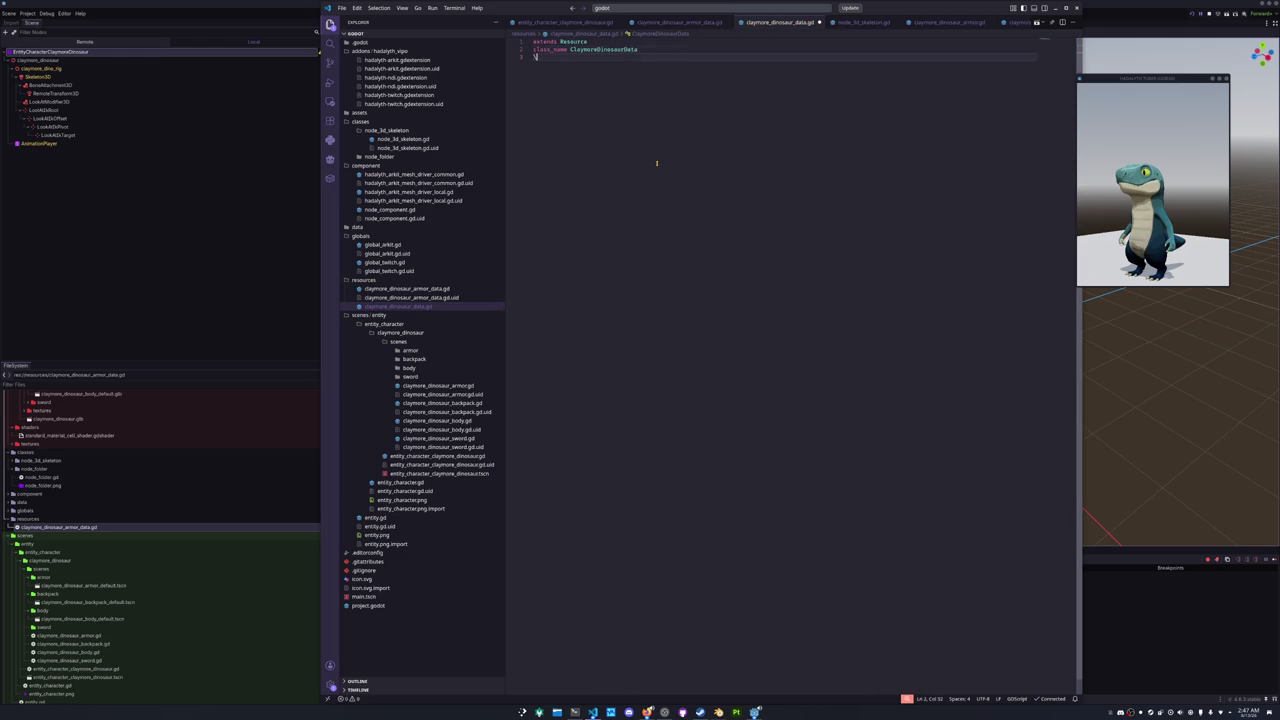
{"action": "key", "text": "Return"}
- Add an exported PackedScene field named scene
{"action": "type", "text": "@expo"}
{"action": "key", "text": "Return"}
{"action": "type", "text": "var PackedScene"}
{"action": "key", "text": "ctrl+Left"}
{"action": "type", "text": "scene :"}
{"action": "key", "text": "ctrl+shift+Right"}
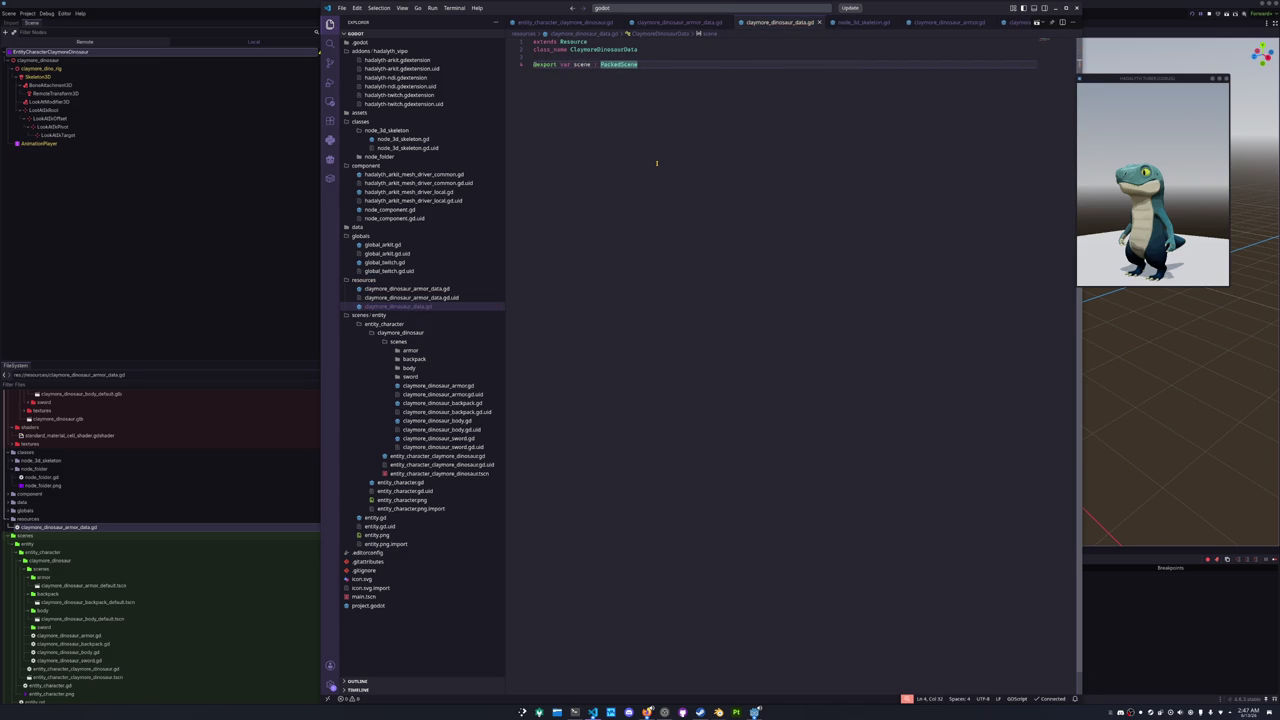
- Add an exported tr_name String field defaulting to "#NAME" above scene and save
{"action": "key", "text": "ctrl+shift+Return"}
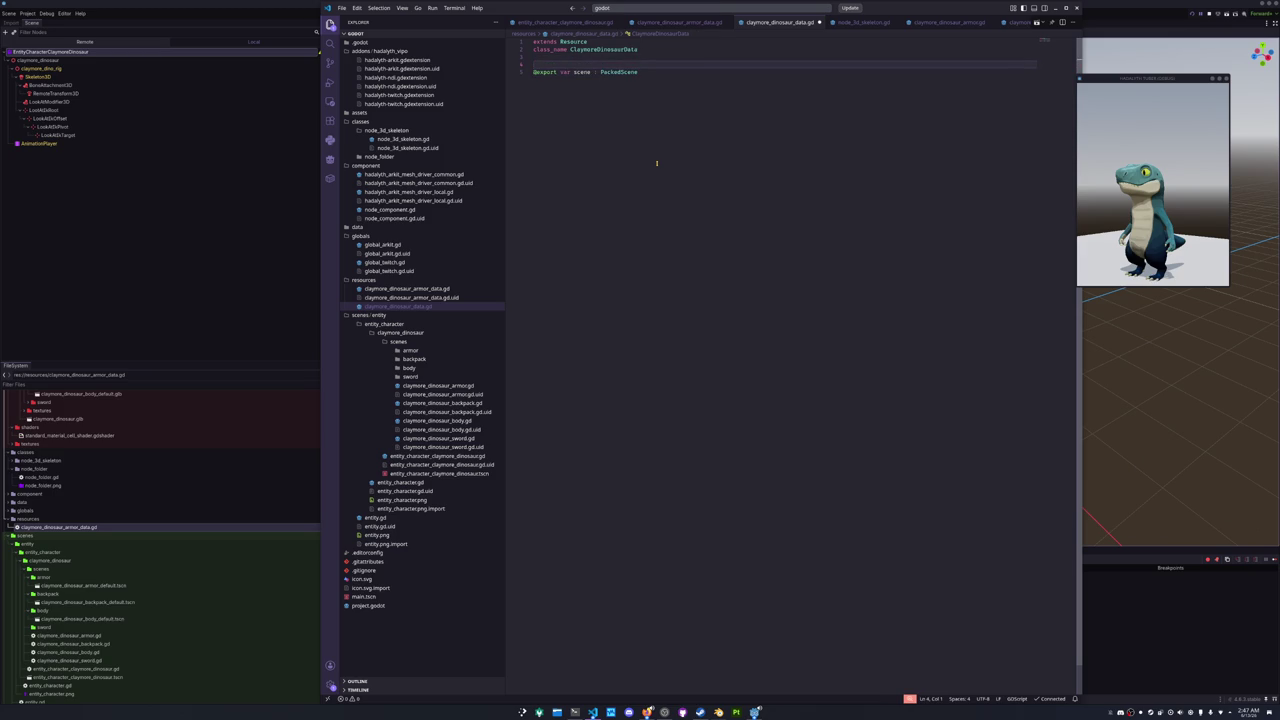
{"action": "key", "text": "Delete"}
{"action": "key", "text": "ctrl+shift+Return"}
{"action": "type", "text": "@export v"}
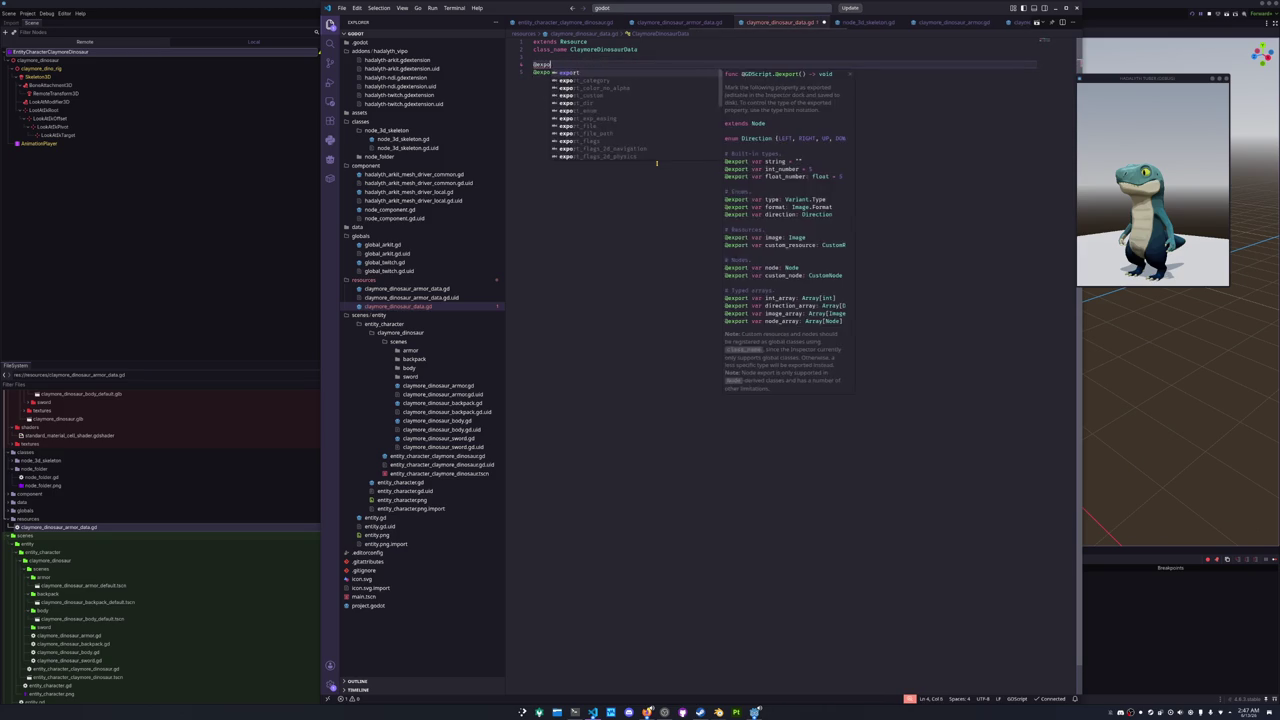
{"action": "type", "text": "ar name : String"}
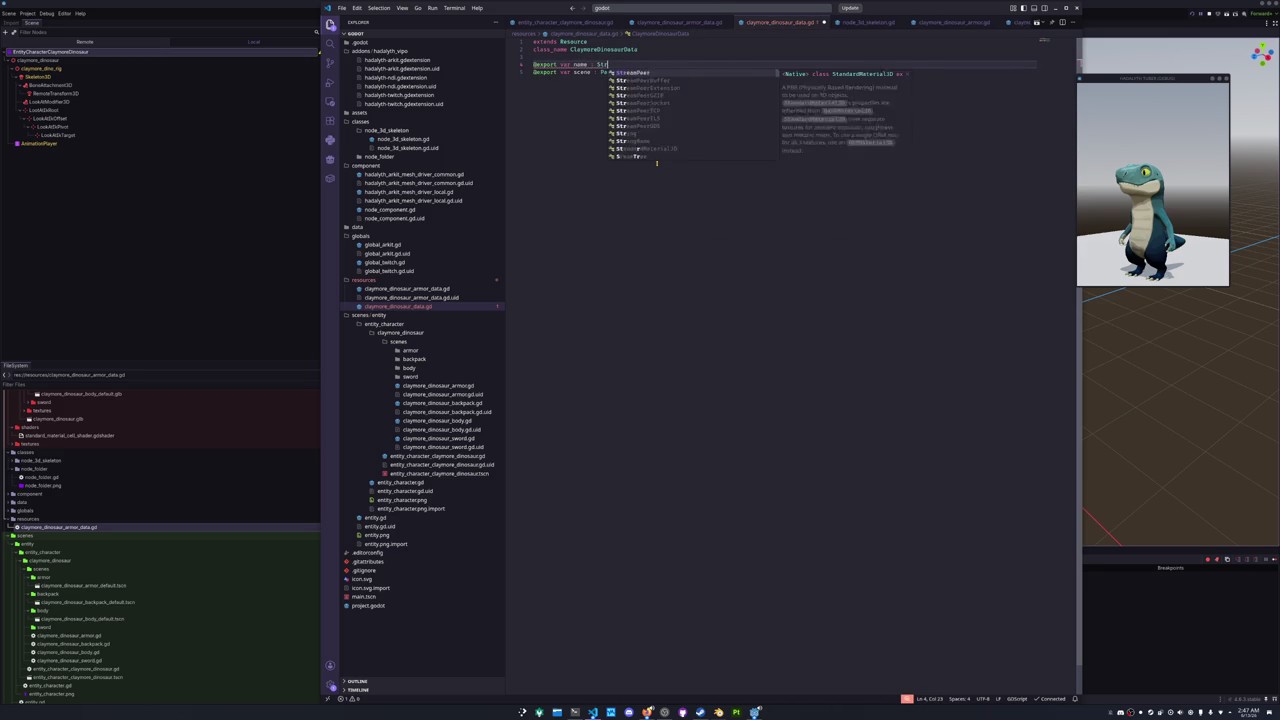
{"action": "key", "text": "Escape"}
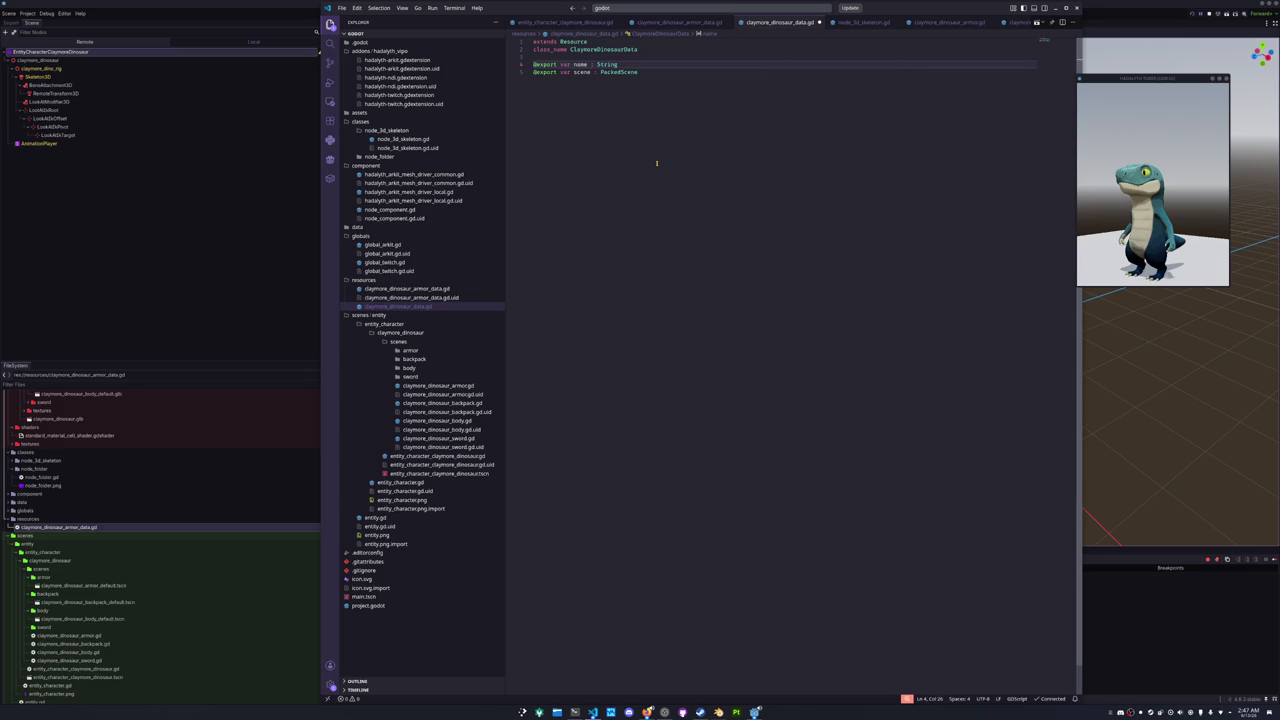
{"action": "key", "text": "shift+Up"}
{"action": "key", "text": "BackSpace"}
{"action": "key", "text": "Return"}
{"action": "type", "text": "@export var tr"}
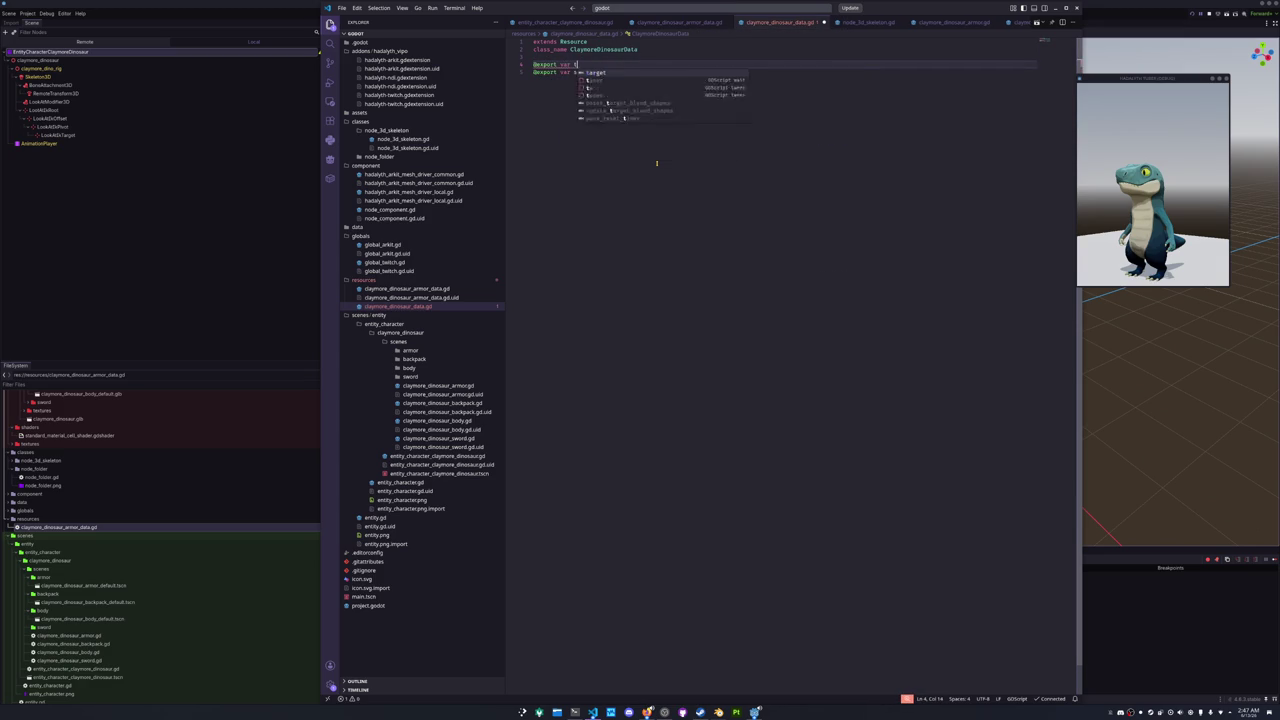
{"action": "type", "text": "_name : String = "}
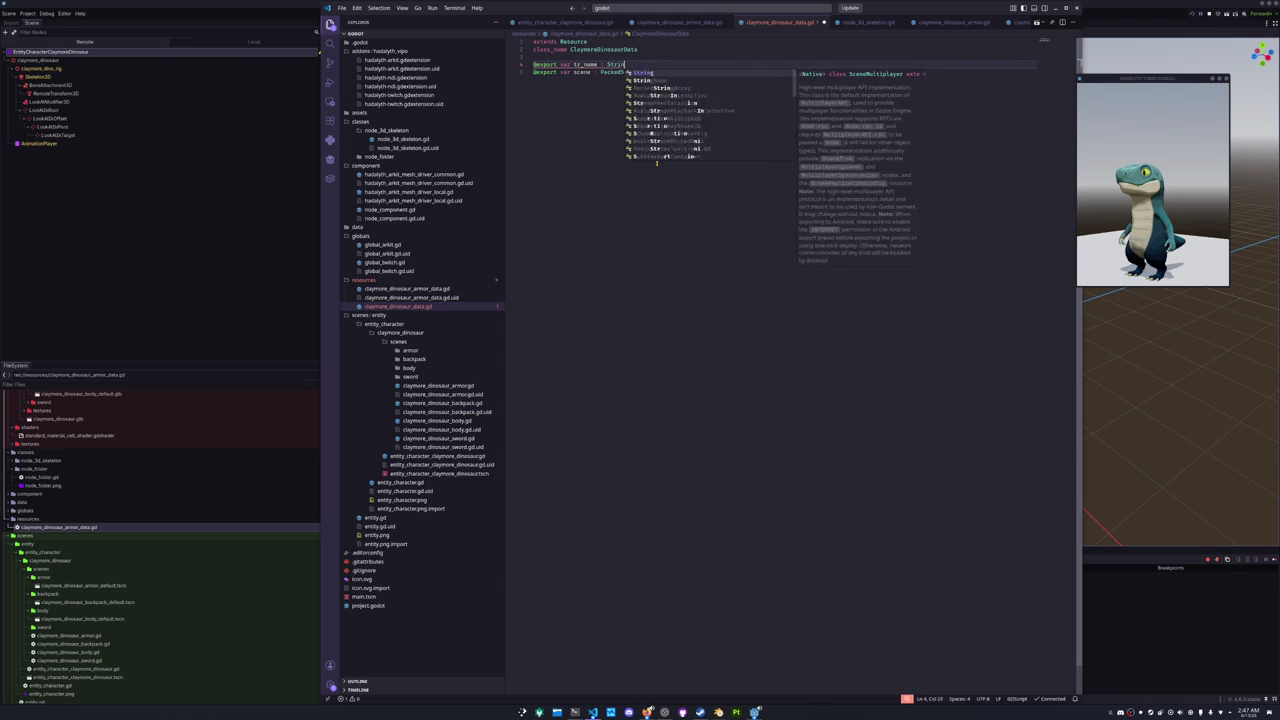
{"action": "type", "text": "\"#NAME\""}
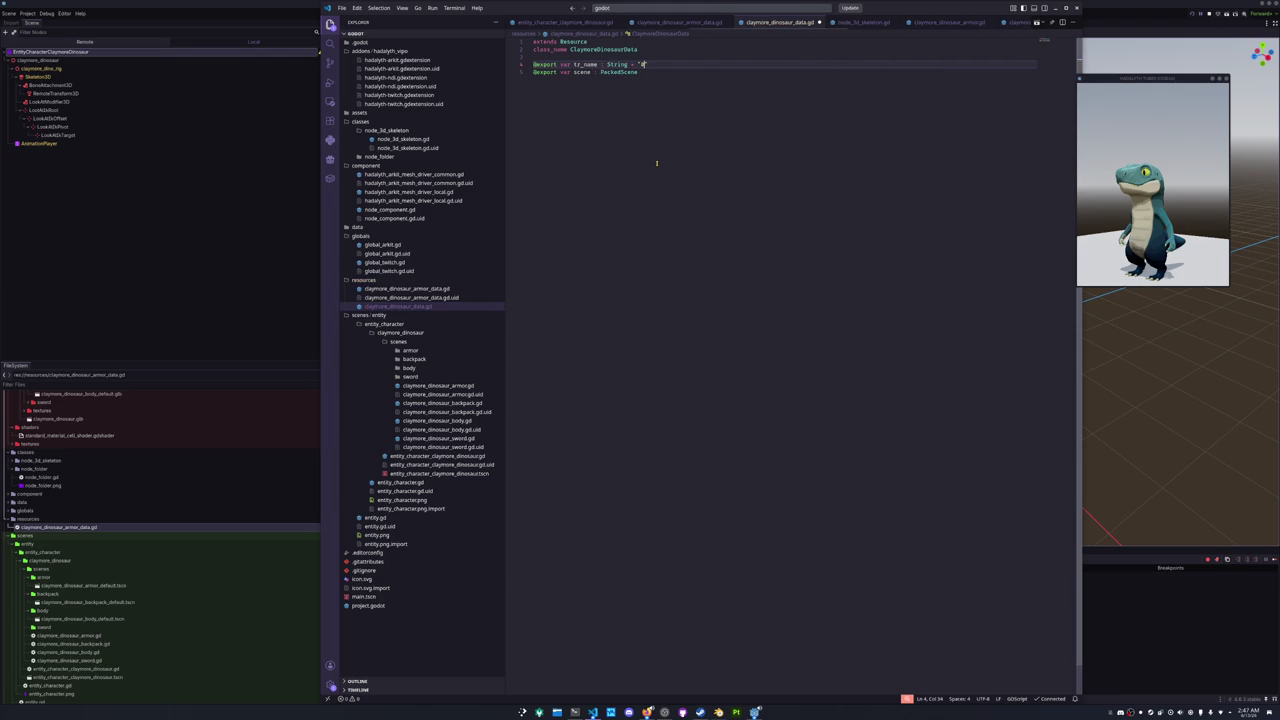
{"action": "key", "text": "Right"}
{"action": "key", "text": "ctrl+s"}
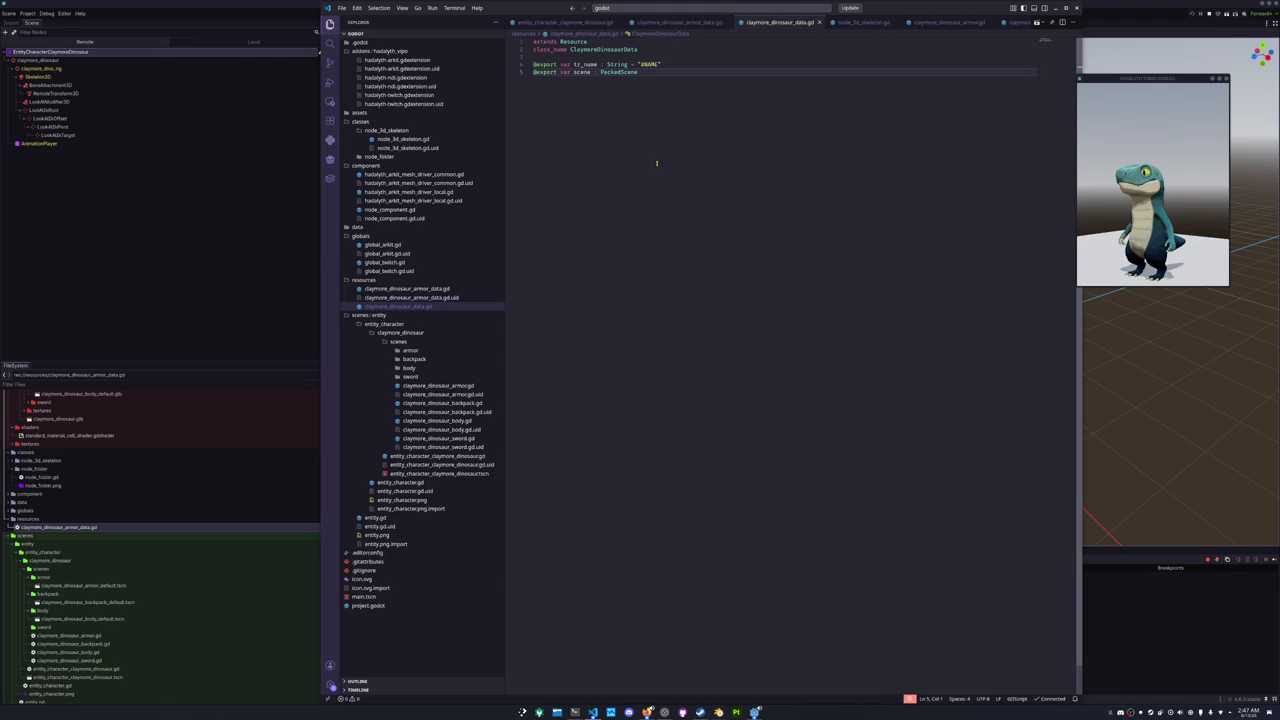
- Add an exported tr_desc String field defaulting to "#DESC"
{"action": "key", "text": "Return"}
{"action": "key", "text": "Up"}
{"action": "type", "text": "@export var tr_desc "}
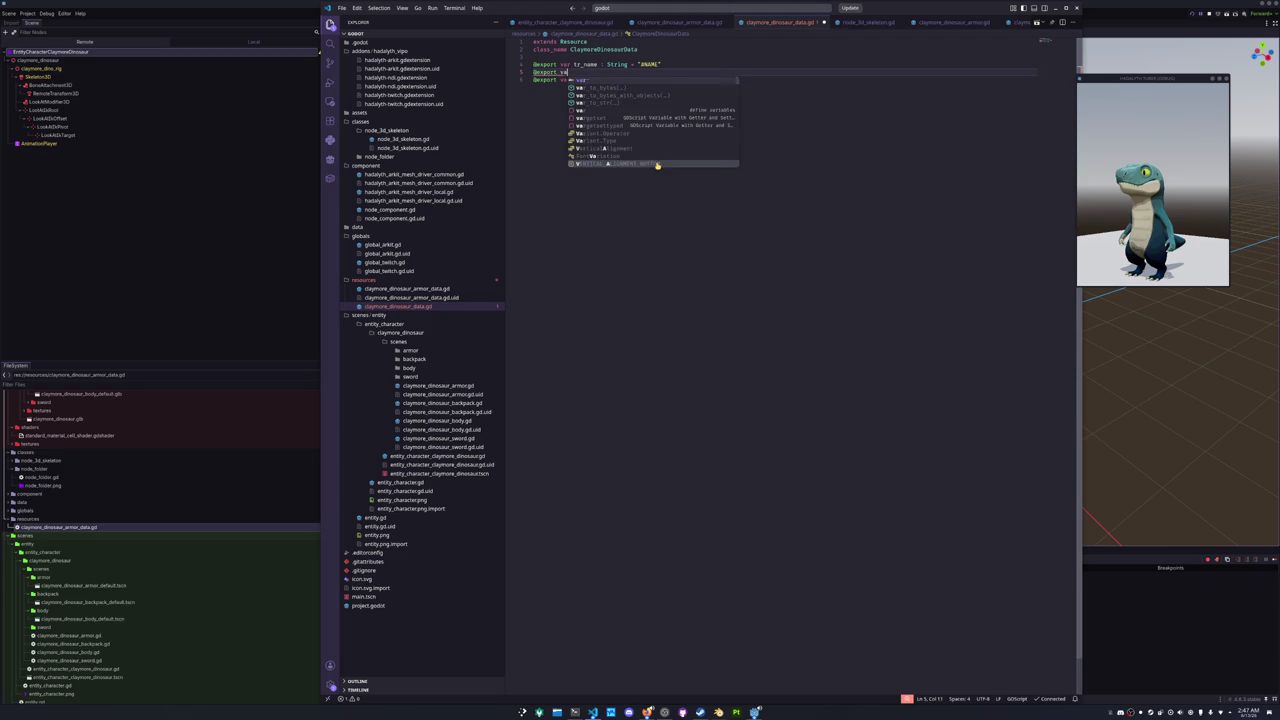
{"action": "type", "text": ": String = \""}
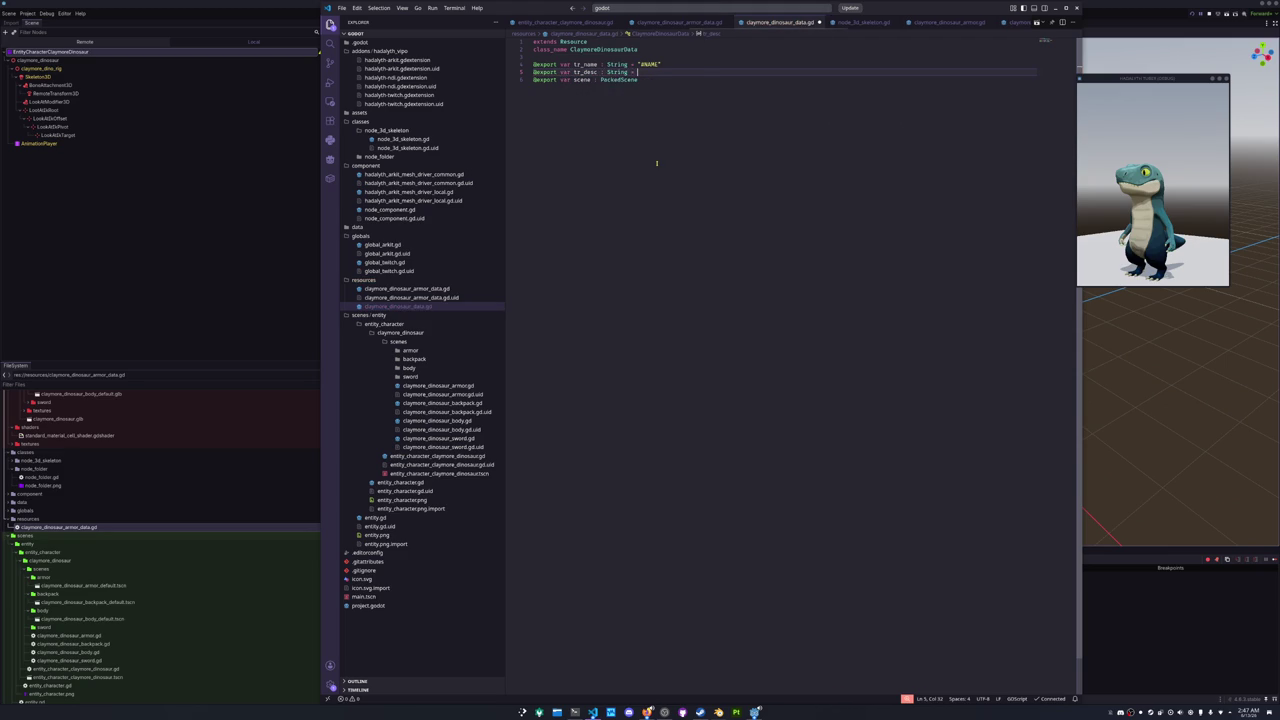
{"action": "type", "text": "#DESC"}
{"action": "key", "text": "Down"}
{"action": "key", "text": "Home"}
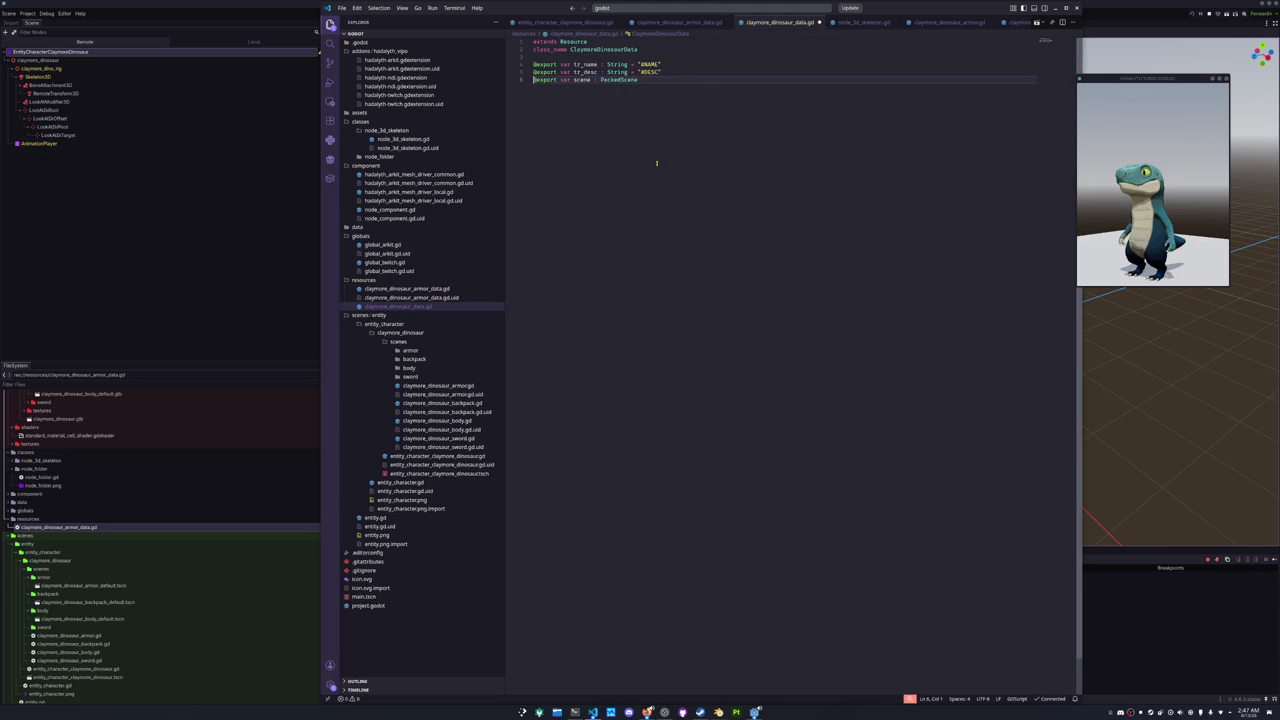
{"action": "key", "text": "Tab"}
{"action": "key", "text": "Return"}
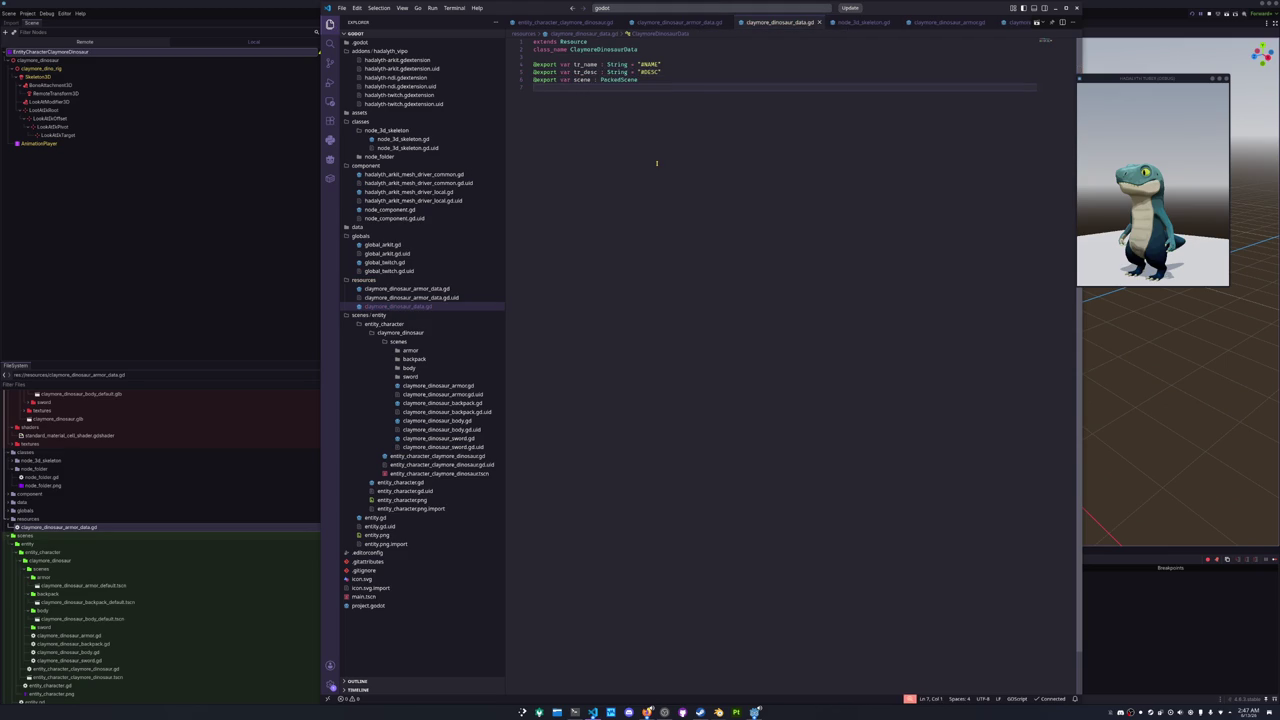
- Make the armor data script extend ClaymoreDinosaurData instead of Resource
{"action": "left_click", "coordinate": [443, 288]}
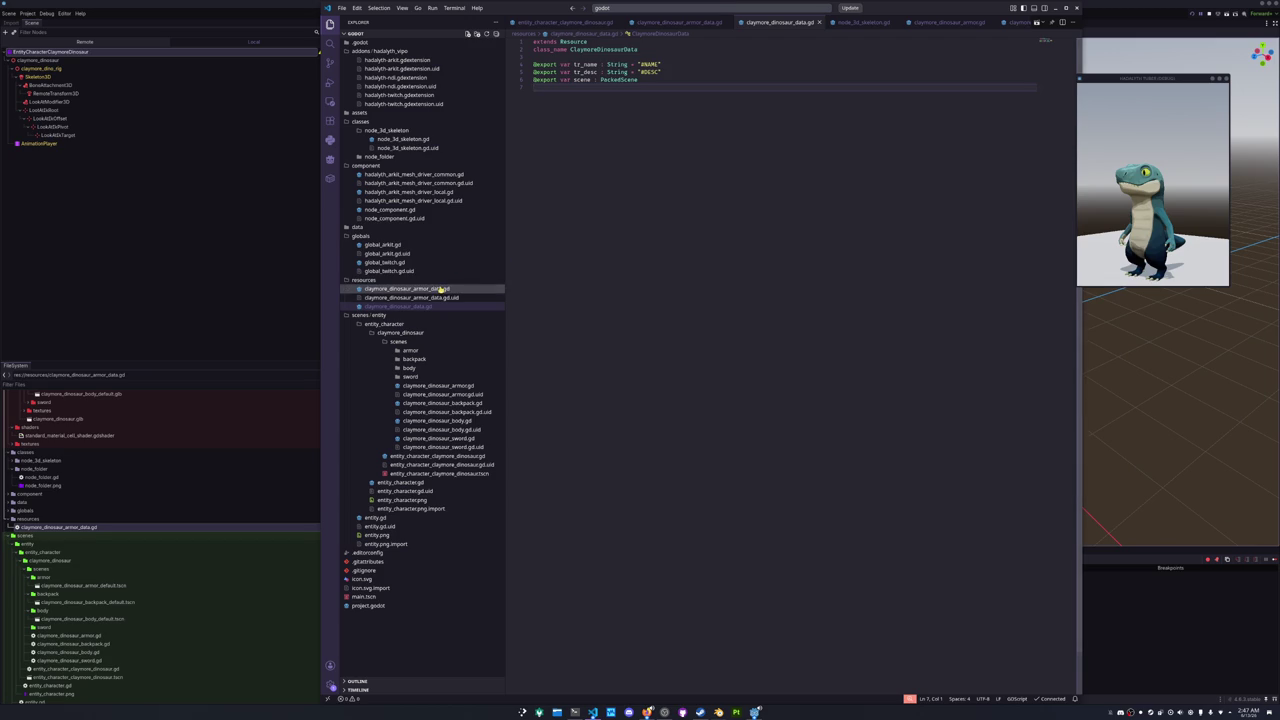
{"action": "key", "text": "Up"}
{"action": "key", "text": "Up"}
{"action": "key", "text": "End"}
{"action": "key", "text": "ctrl+shift+Left"}
{"action": "type", "text": "ClaymoreDinosaurDa"}
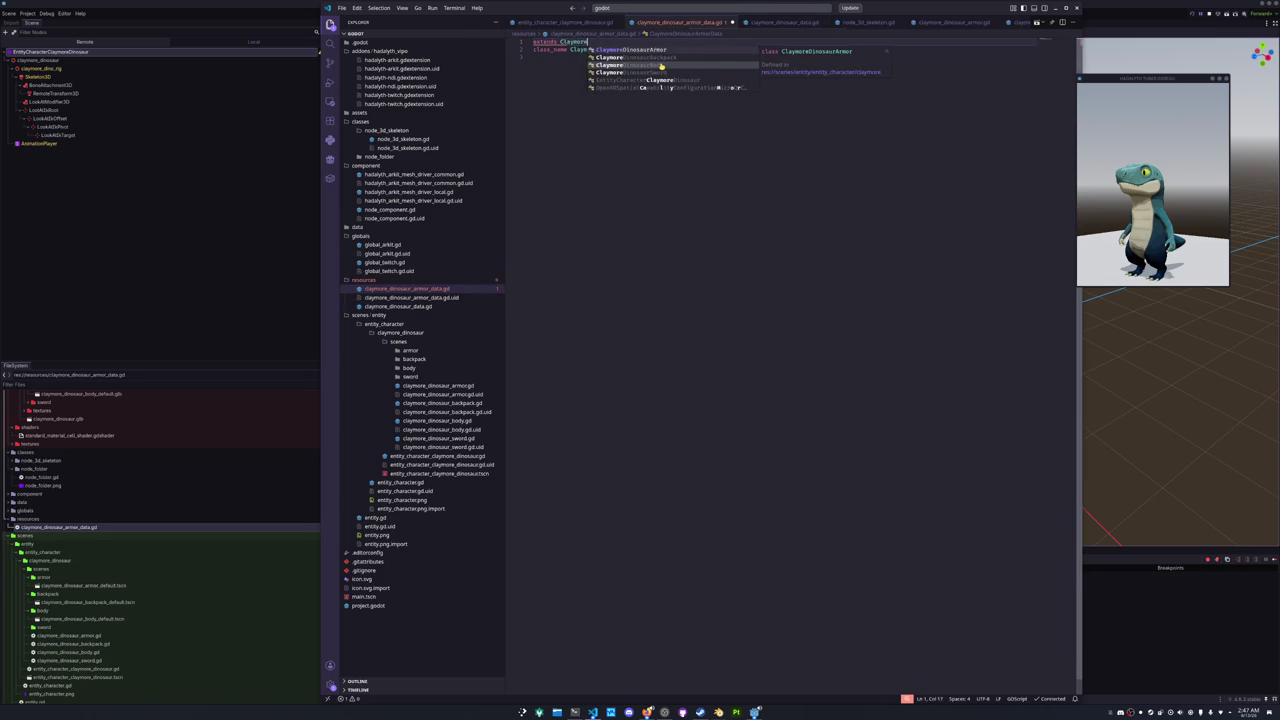
{"action": "key", "text": "Down"}
{"action": "key", "text": "Down"}
{"action": "key", "text": "Down"}
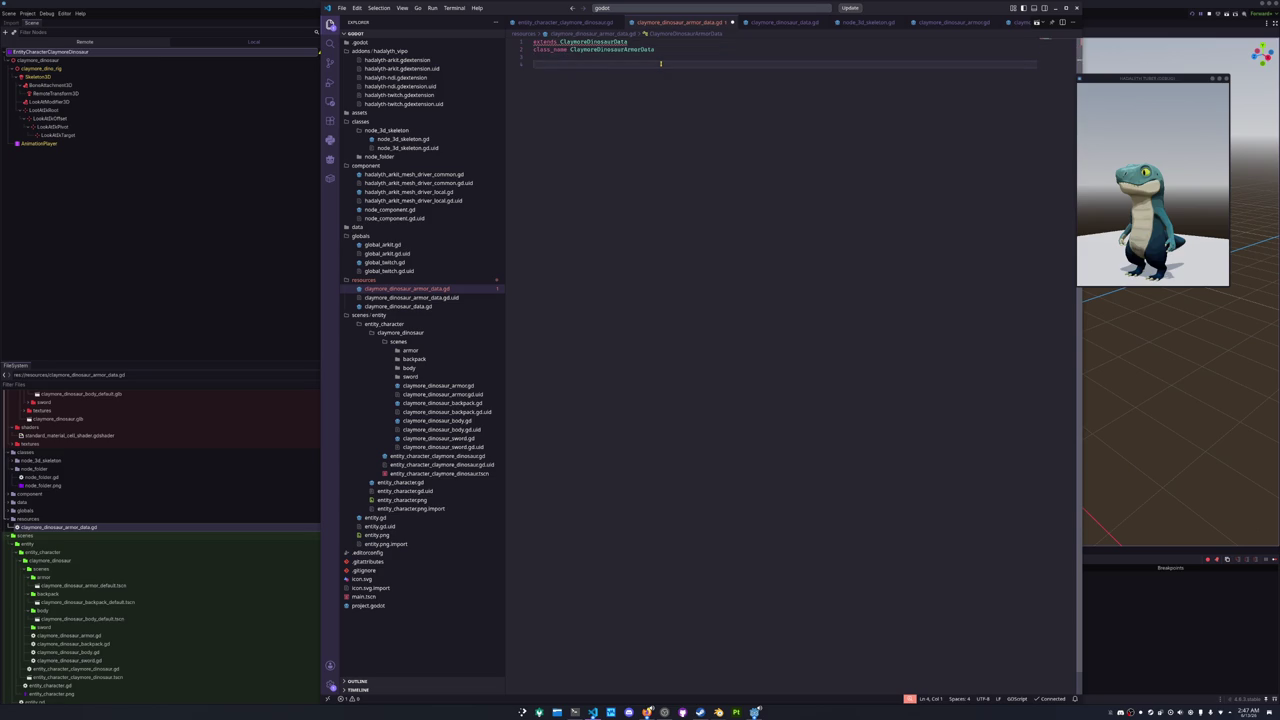
- Create claymore_dinosaur_backpack_data.gd in the resources folder
{"action": "left_click", "coordinate": [286, 246]}
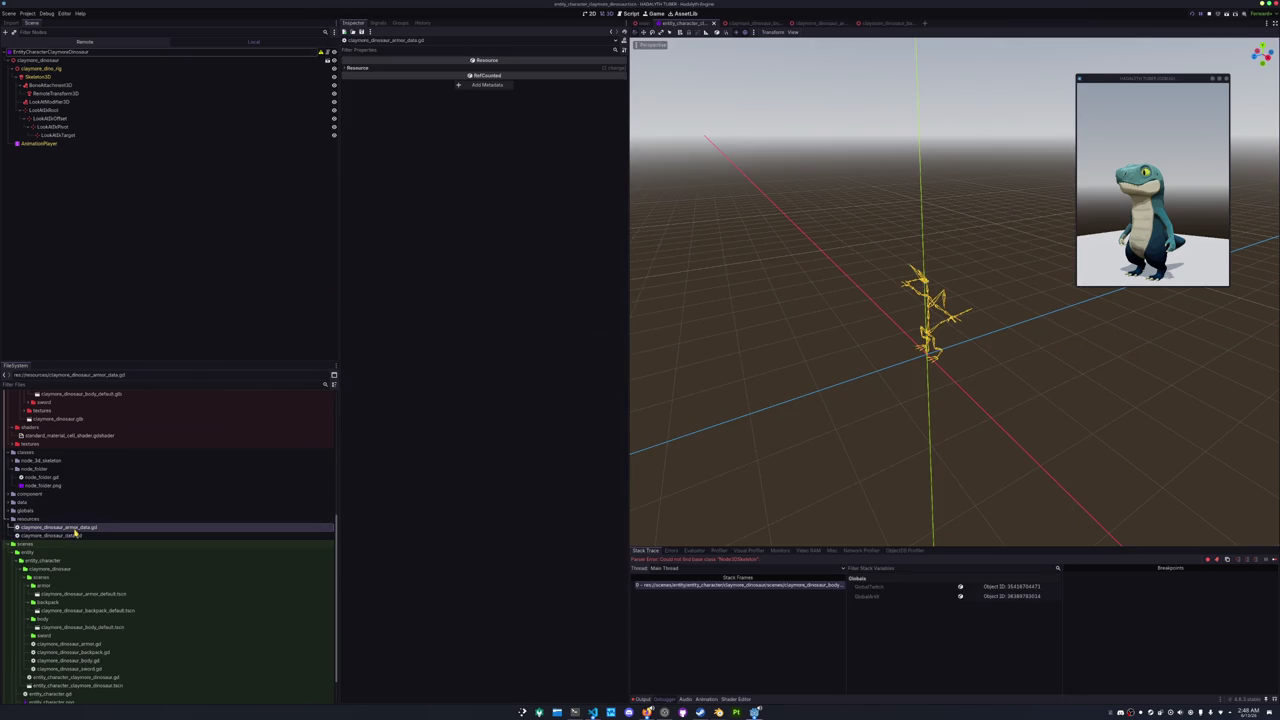
{"action": "left_click", "coordinate": [593, 712]}
{"action": "right_click", "coordinate": [395, 287]}
{"action": "left_click", "coordinate": [417, 289]}
{"action": "type", "text": "claymore_dinosaur_backpack_d"}
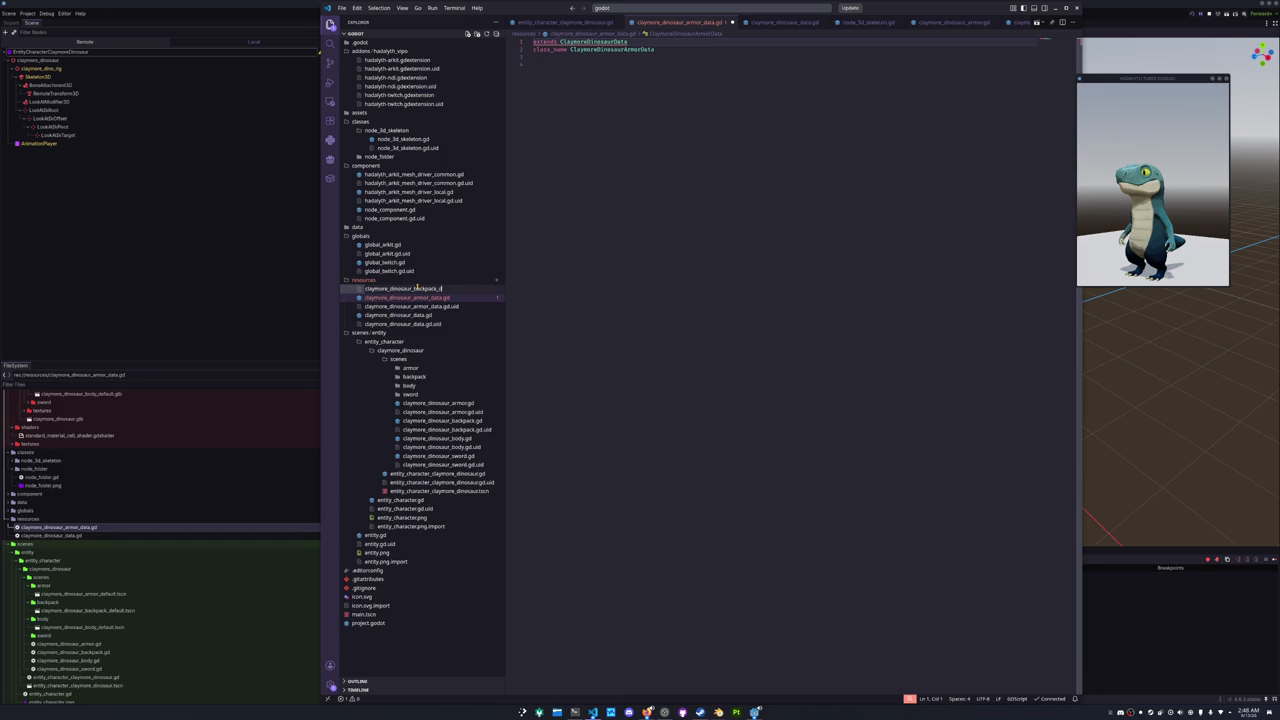
{"action": "type", "text": ".gd"}
{"action": "key", "text": "Return"}
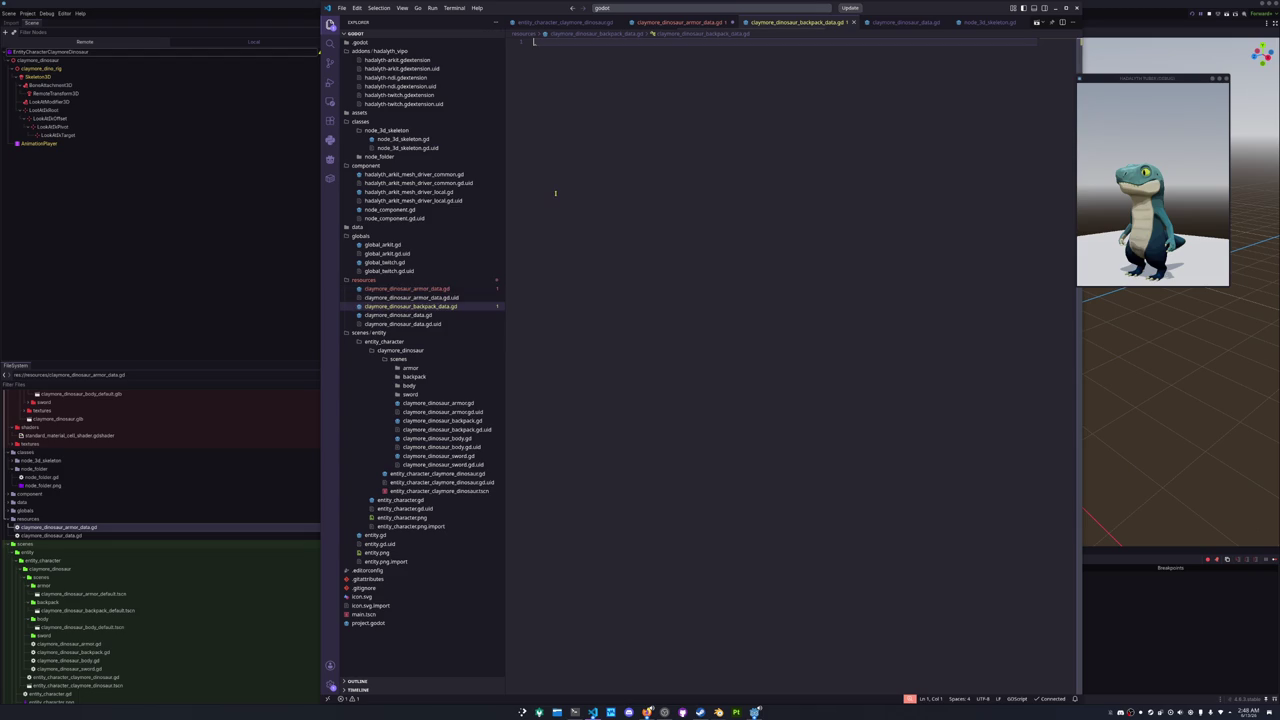
- Declare extends ClaymoreDinosaurData and class_name ClaymoreDinosaurBackpackData in the backpack script
{"action": "type", "text": "extends"}
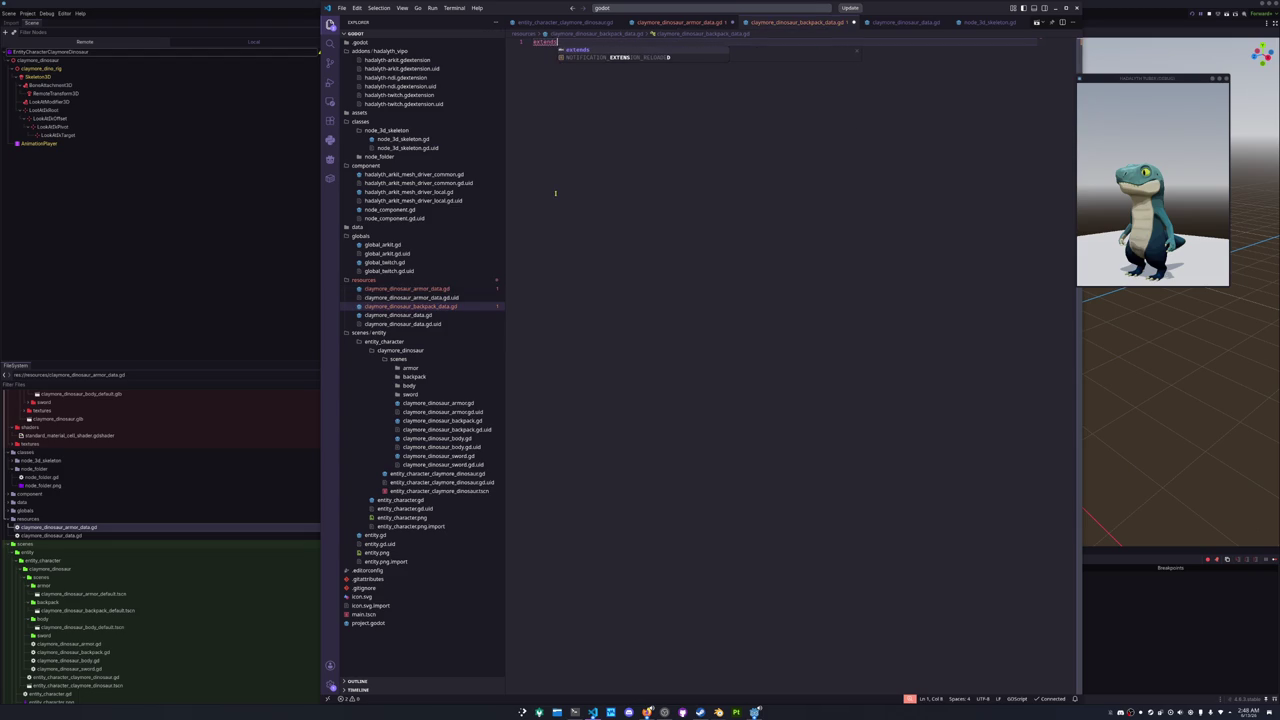
{"action": "type", "text": " Claymore"}
{"action": "key", "text": "Down"}
{"action": "key", "text": "Down"}
{"action": "key", "text": "Down"}
{"action": "key", "text": "Return"}
{"action": "key", "text": "Return"}
{"action": "type", "text": "class_name ClaymoreD"}
{"action": "type", "text": "inosaurBa"}
{"action": "type", "text": "ckpac"}
{"action": "type", "text": "ackData"}
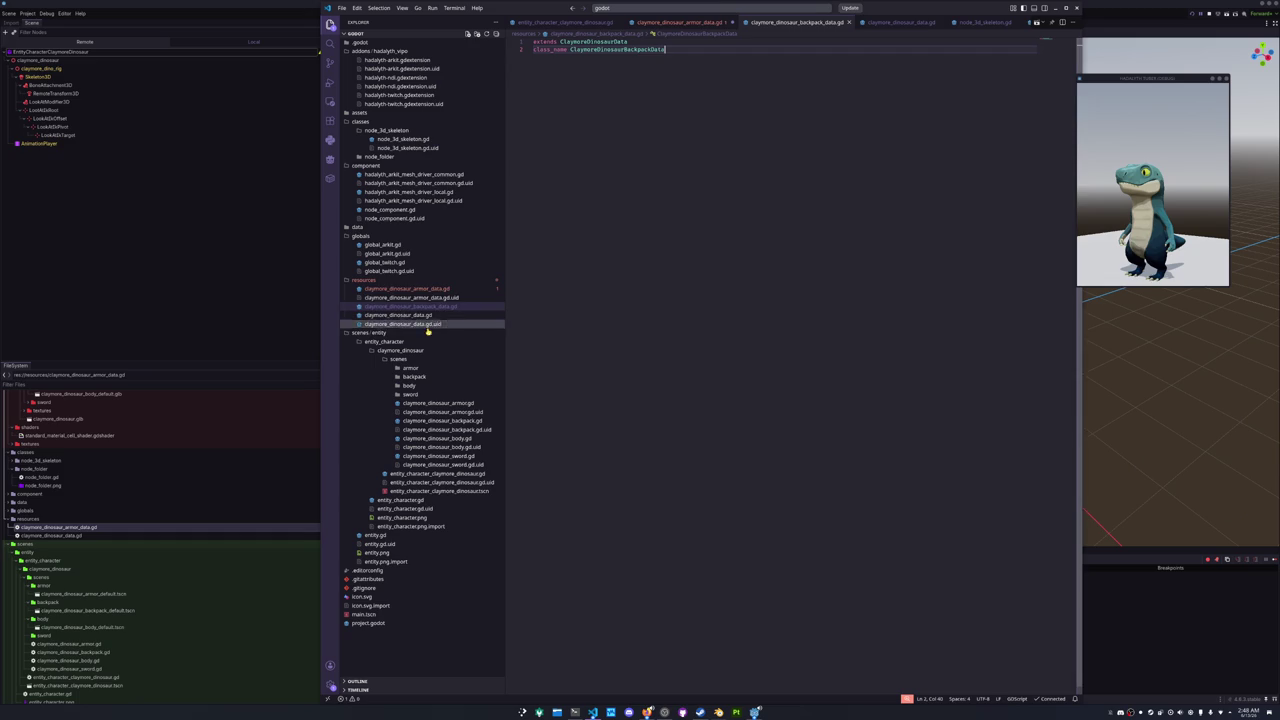
- Duplicate the backpack script as claymore_dinosaur_body_data.gd
{"action": "left_click", "coordinate": [412, 289]}
{"action": "left_click", "coordinate": [626, 223]}
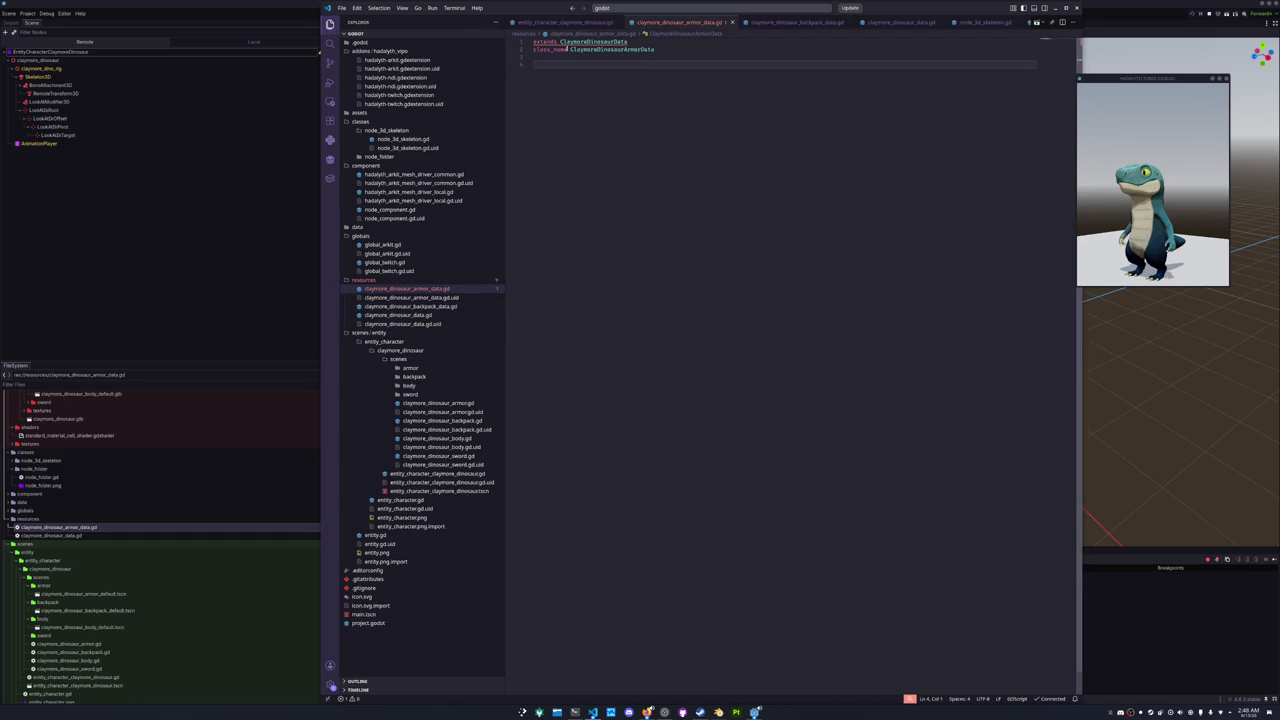
{"action": "mouse_move", "coordinate": [604, 60]}
{"action": "left_click", "coordinate": [430, 306]}
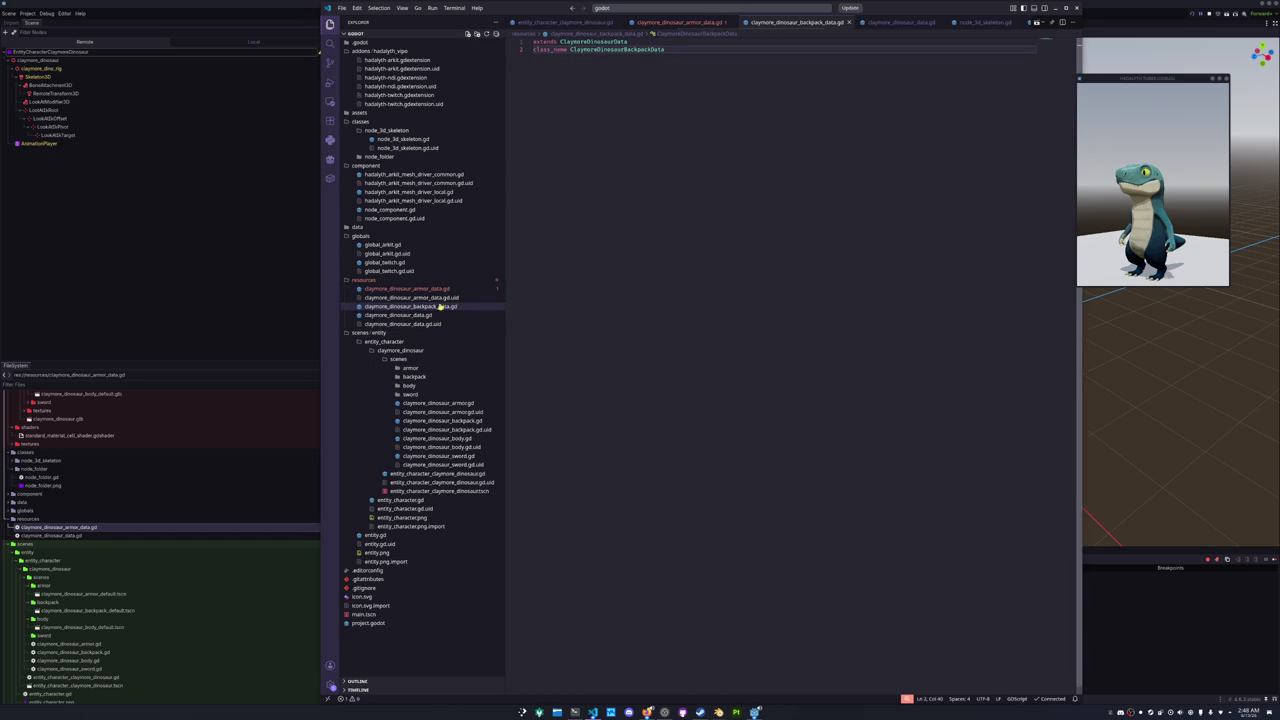
{"action": "key", "text": "ctrl+c"}
{"action": "key", "text": "ctrl+v"}
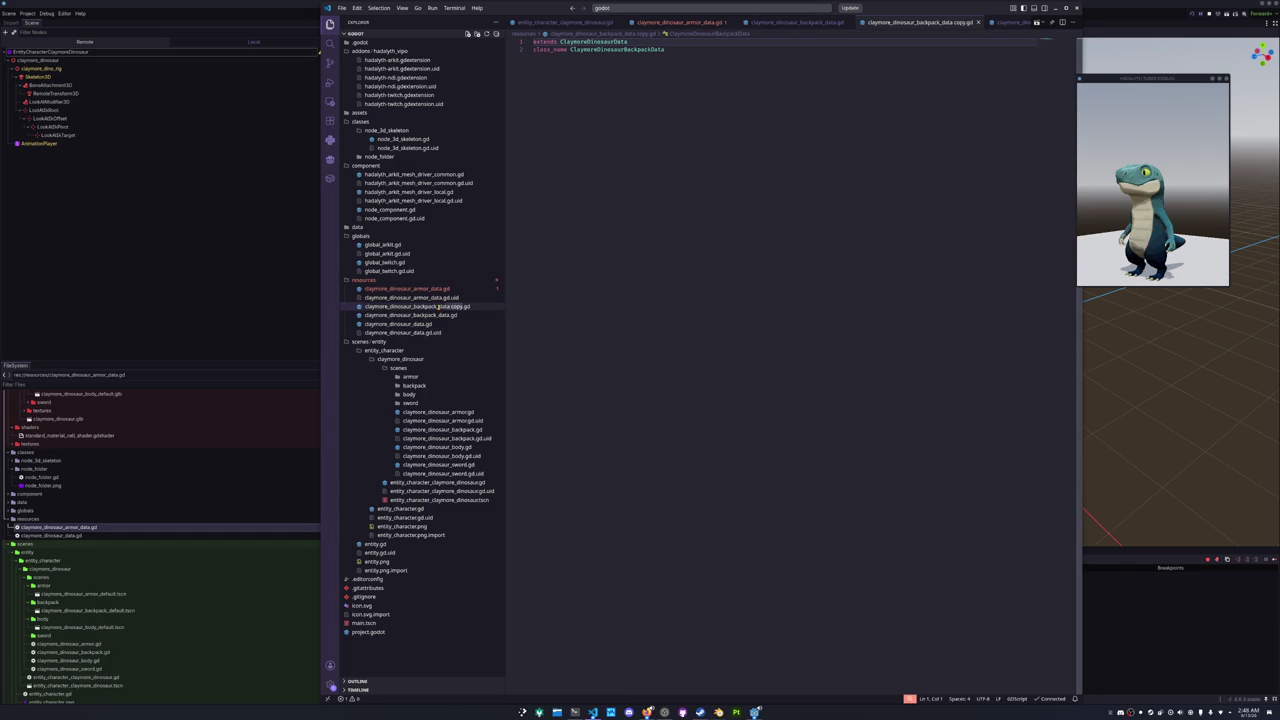
{"action": "type", "text": "body_data"}
{"action": "key", "text": "Return"}
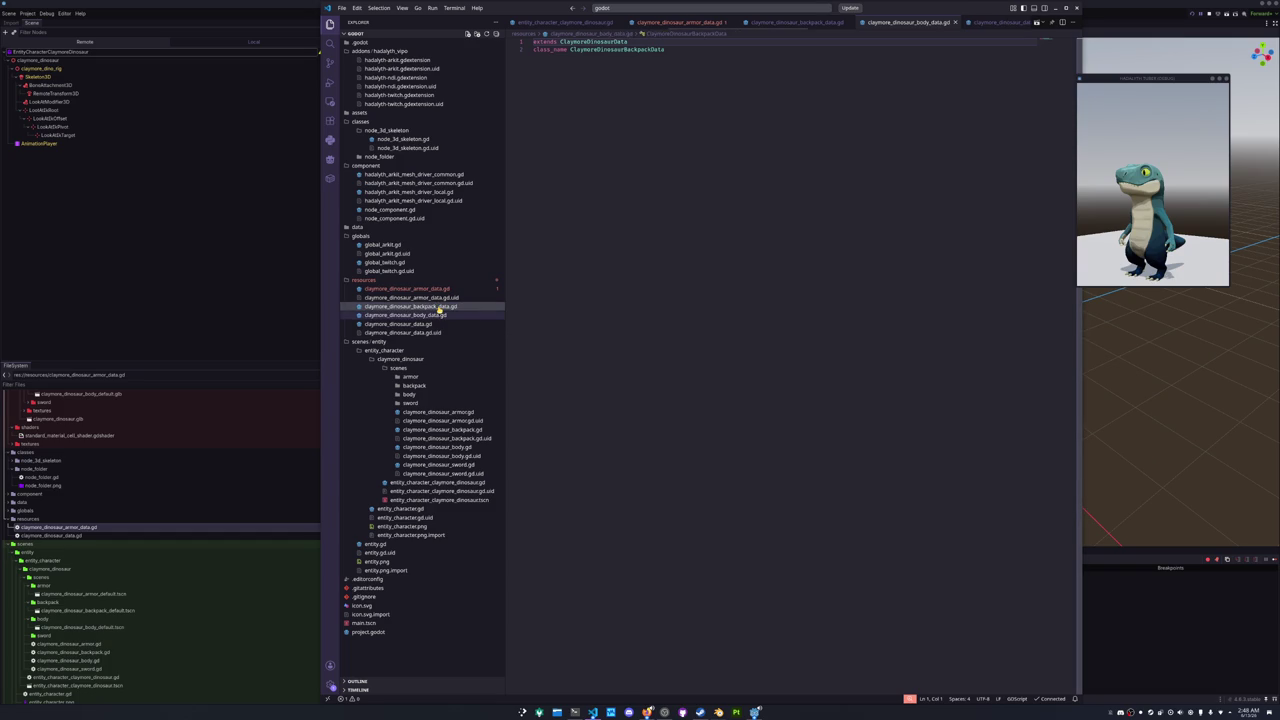
- Change the copied script's class name to ClaymoreDinosaurDataBody
{"action": "double_click", "coordinate": [630, 73]}
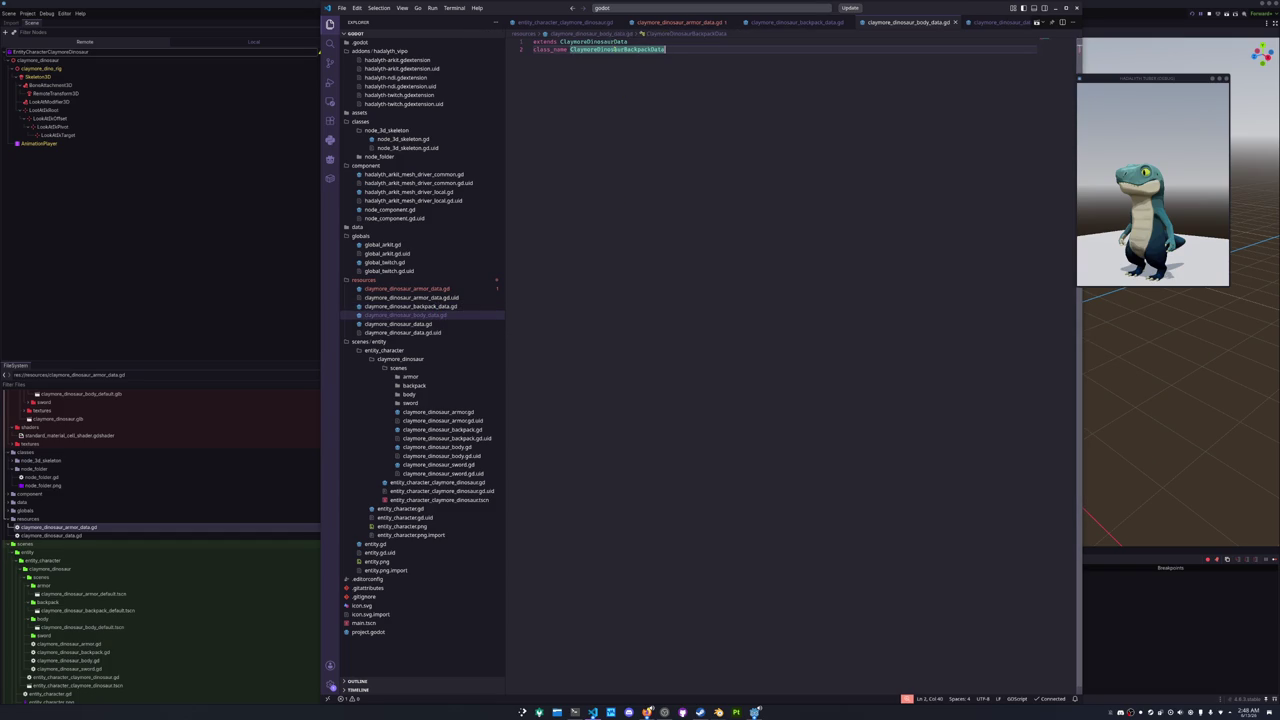
{"action": "left_click_drag", "start_coordinate": [625, 49], "coordinate": [656, 49]}
{"action": "key", "text": "BackSpace"}
{"action": "type", "text": "y"}
{"action": "key", "text": "BackSpace"}
{"action": "key", "text": "BackSpace"}
{"action": "key", "text": "BackSpace"}
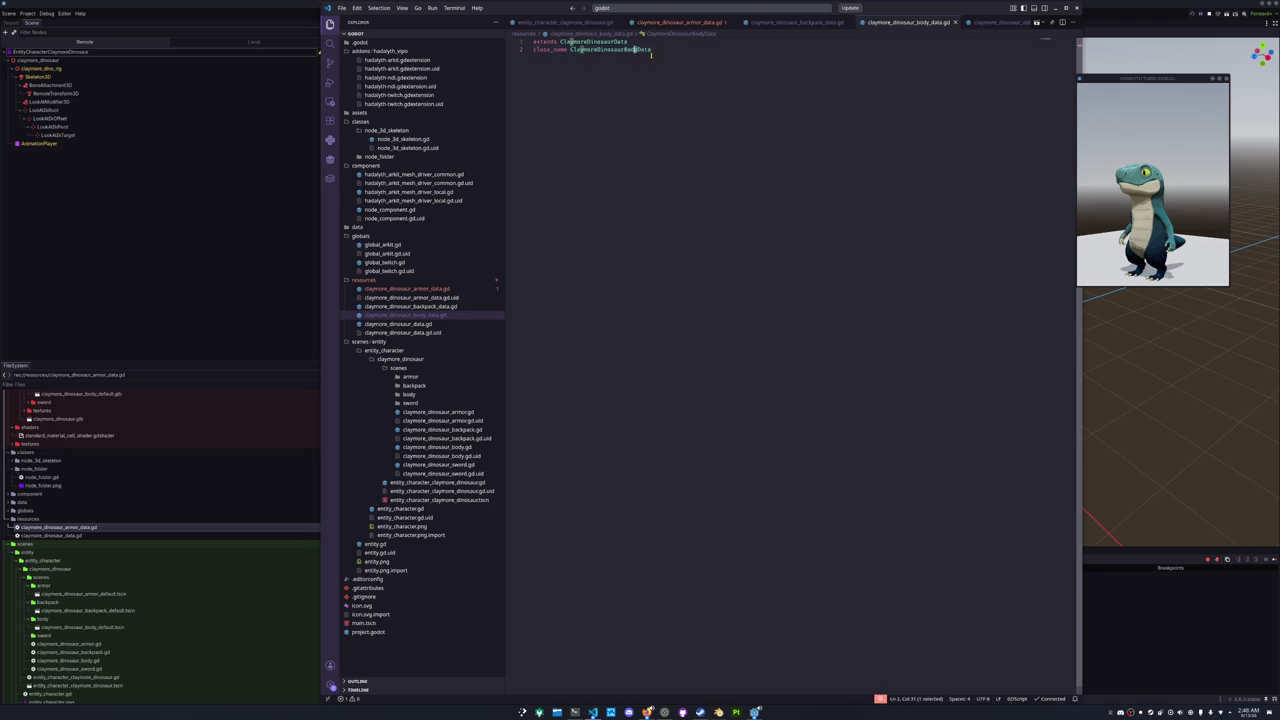
{"action": "key", "text": "End"}
{"action": "type", "text": "Body"}
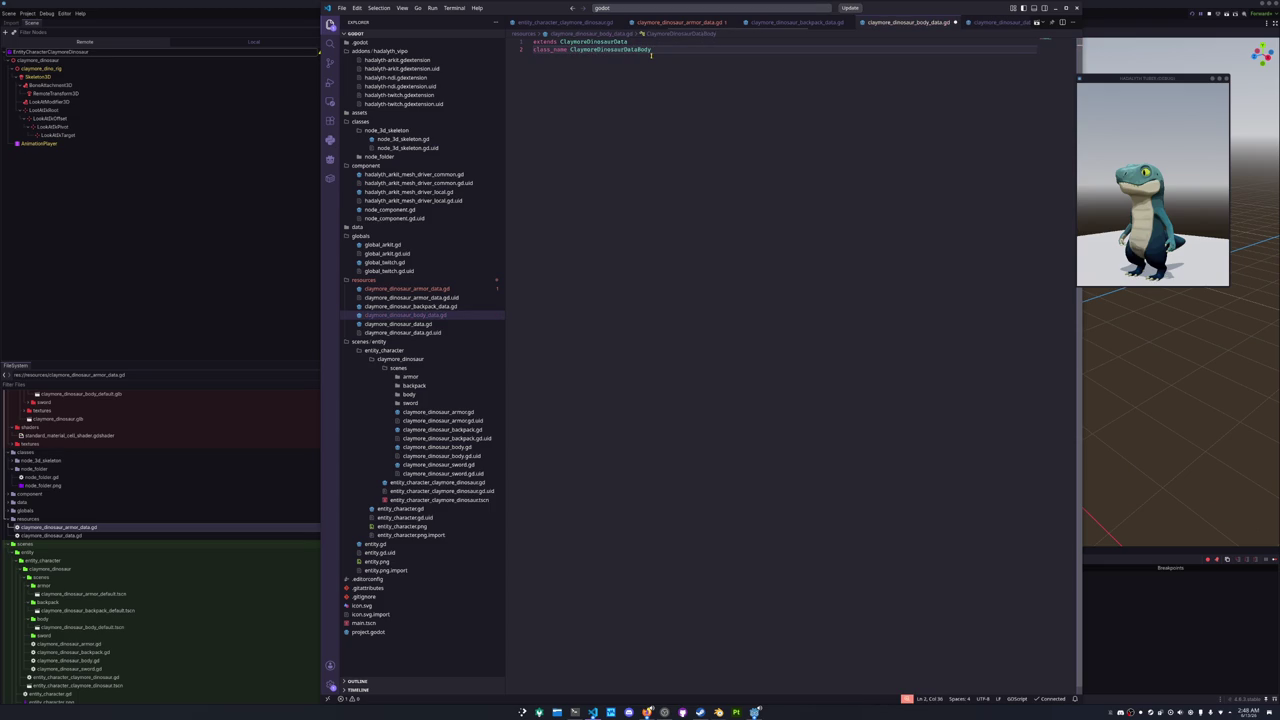
- Rename the armor file to claymore_dinosaur_data_armor.gd with class_name ClaymoreDinosaurDataArmor
{"action": "left_click", "coordinate": [420, 288]}
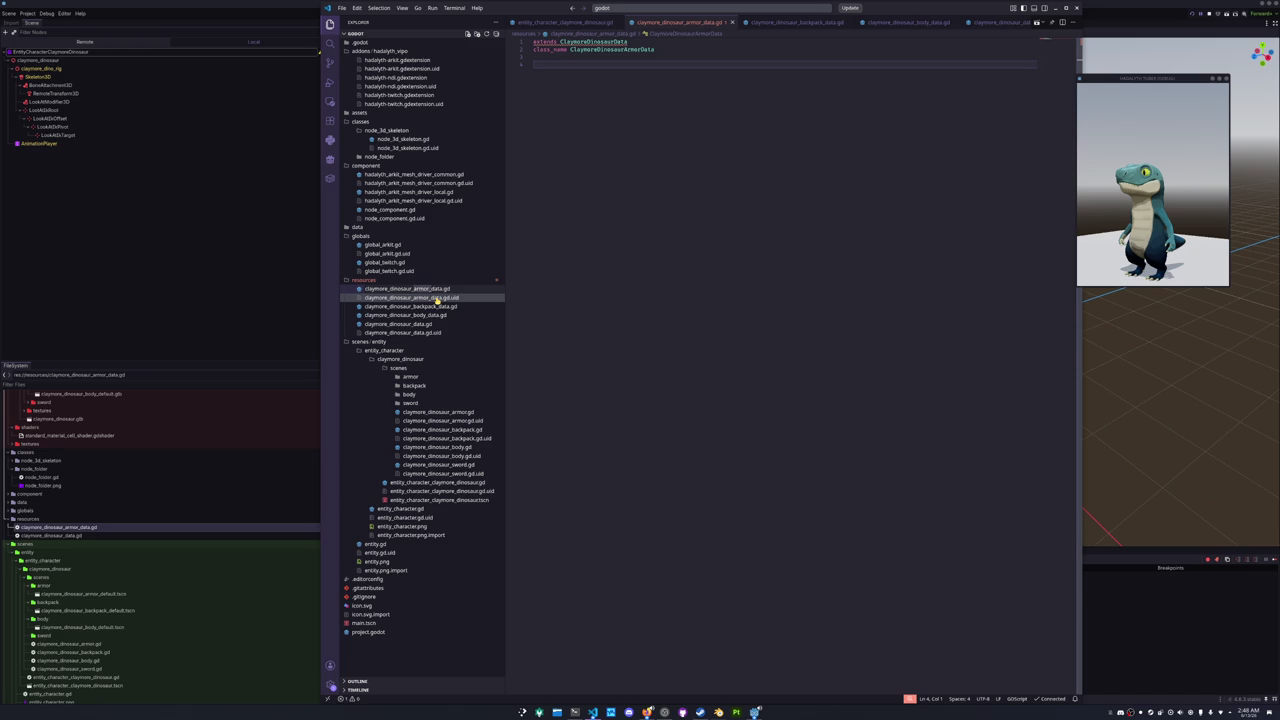
{"action": "key", "text": "BackSpace"}
{"action": "key", "text": "Right"}
{"action": "key", "text": "Right"}
{"action": "key", "text": "Right"}
{"action": "type", "text": "_armor"}
{"action": "key", "text": "Return"}
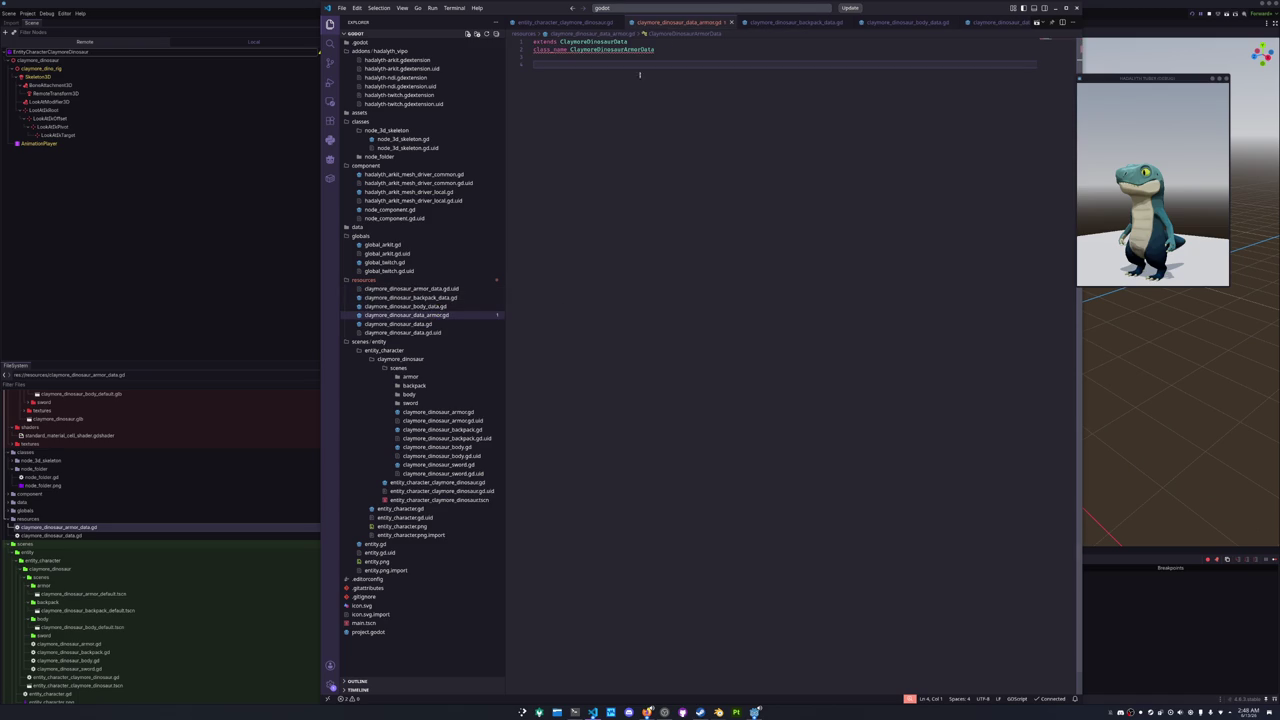
{"action": "key", "text": "BackSpace"}
{"action": "key", "text": "BackSpace"}
{"action": "key", "text": "BackSpace"}
{"action": "type", "text": "DataArm"}
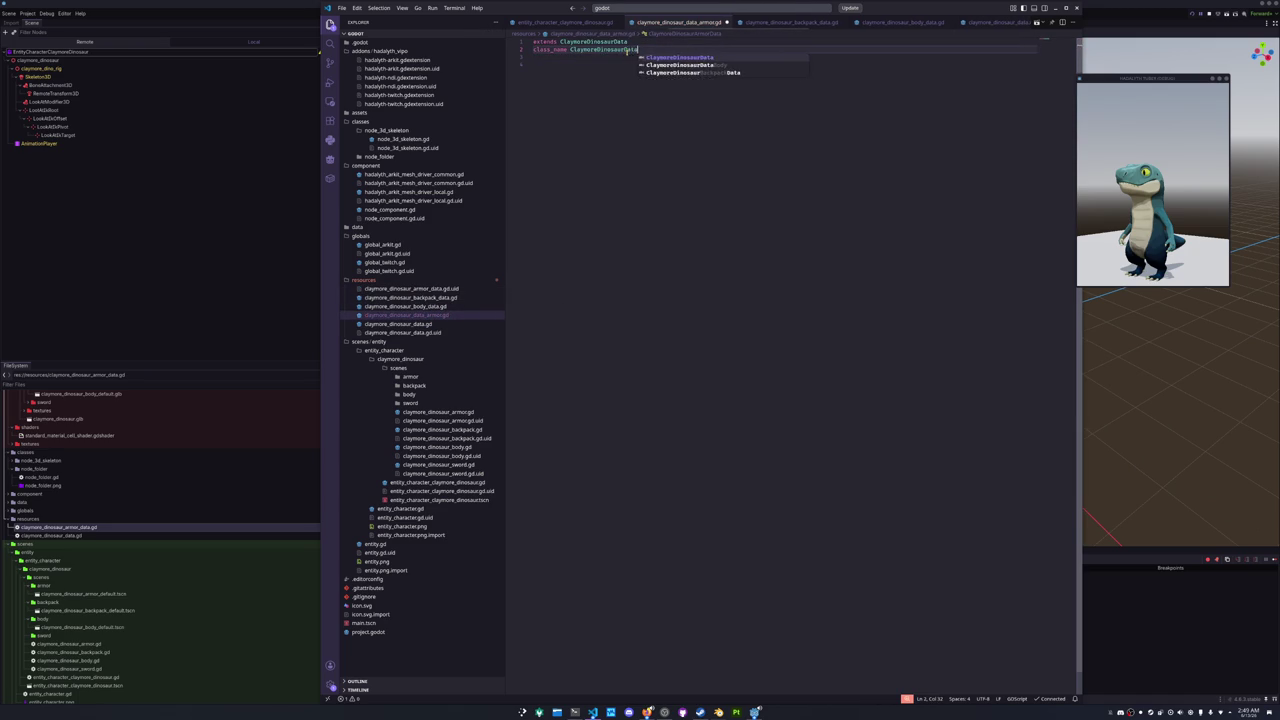
- Check the body, armor and base claymore_dinosaur_data.gd scripts
{"action": "left_click", "coordinate": [423, 305]}
{"action": "left_click", "coordinate": [589, 209]}
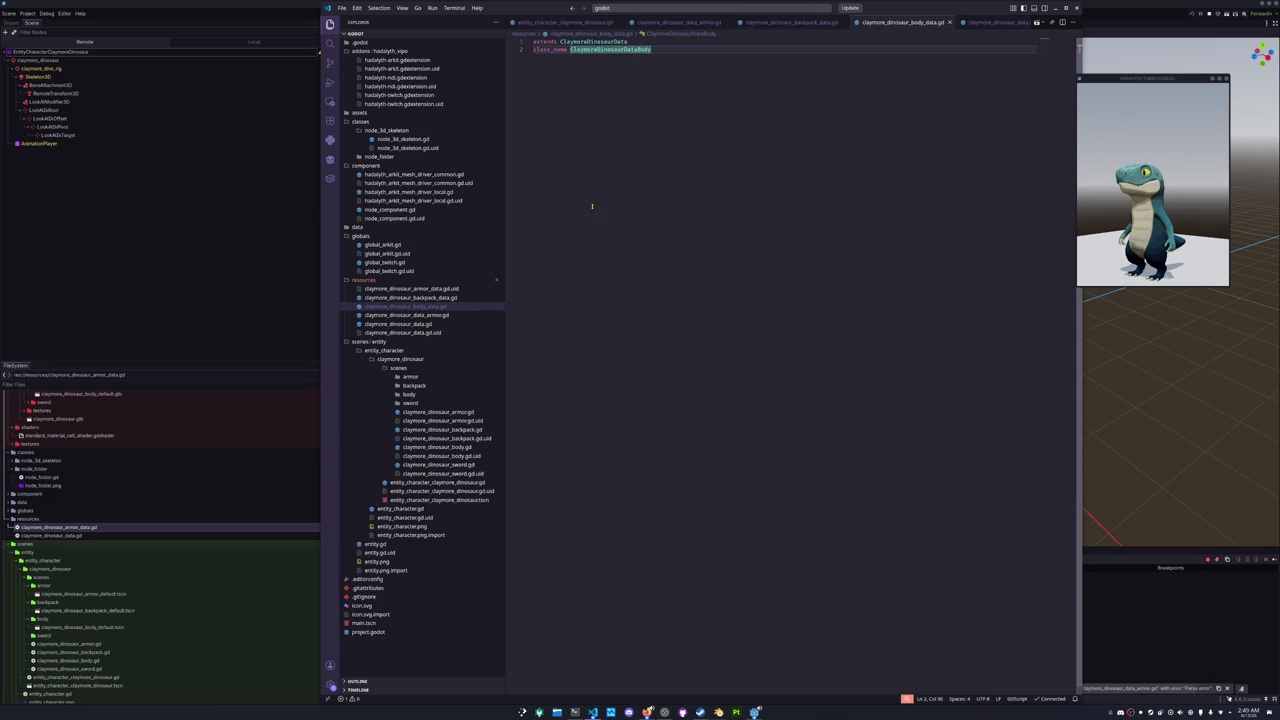
{"action": "left_click", "coordinate": [429, 297]}
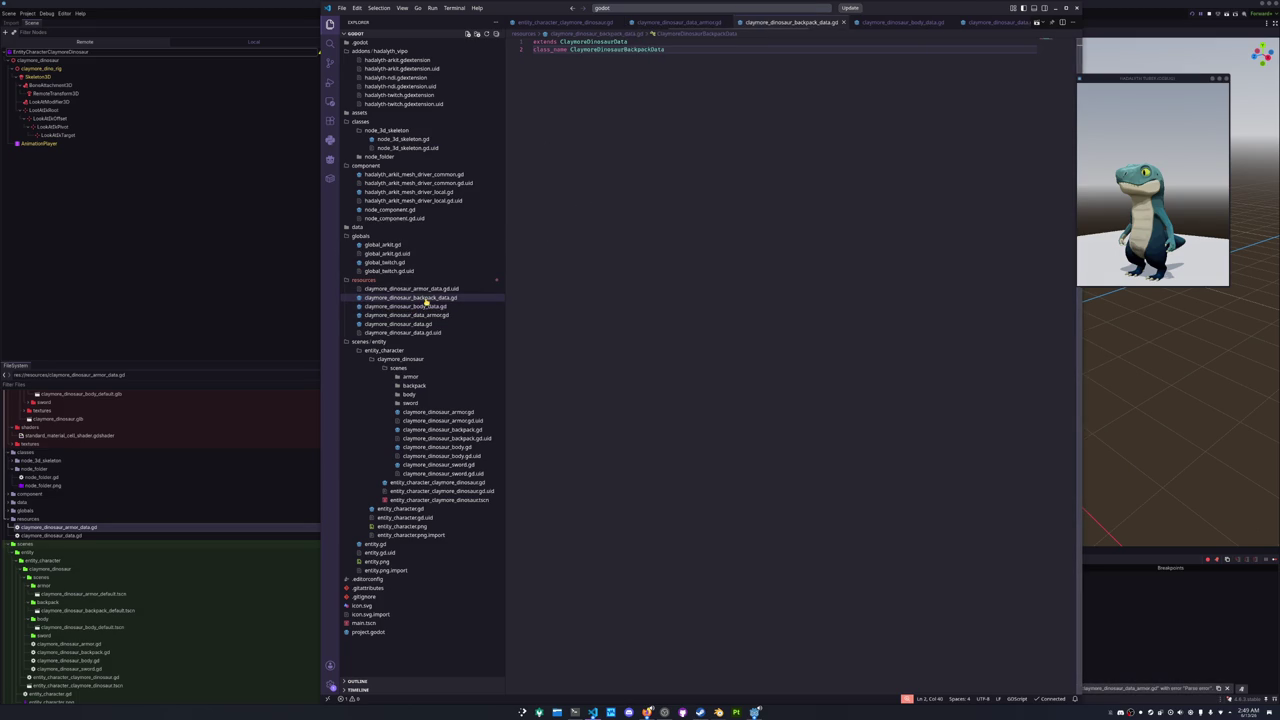
{"action": "left_click", "coordinate": [421, 313]}
{"action": "left_click", "coordinate": [414, 324]}
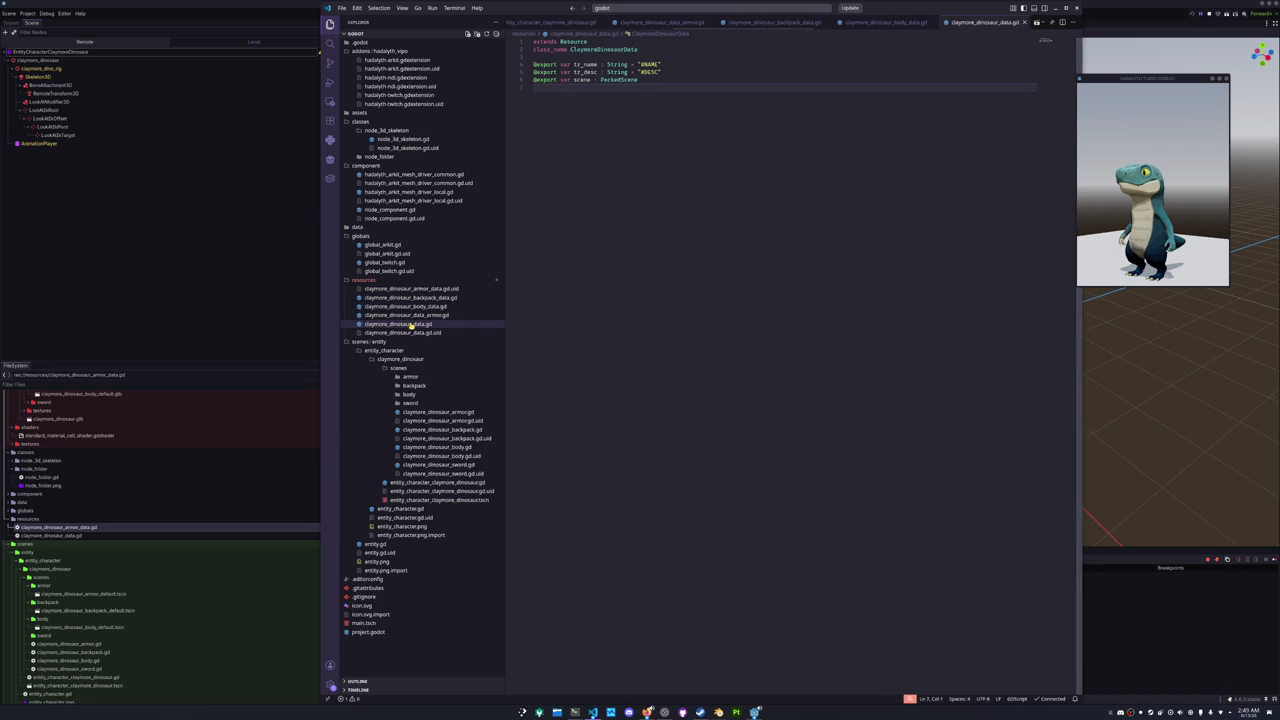
- Rename the body script file to claymore_dinosaur_data_body.gd
{"action": "double_click", "coordinate": [604, 49]}
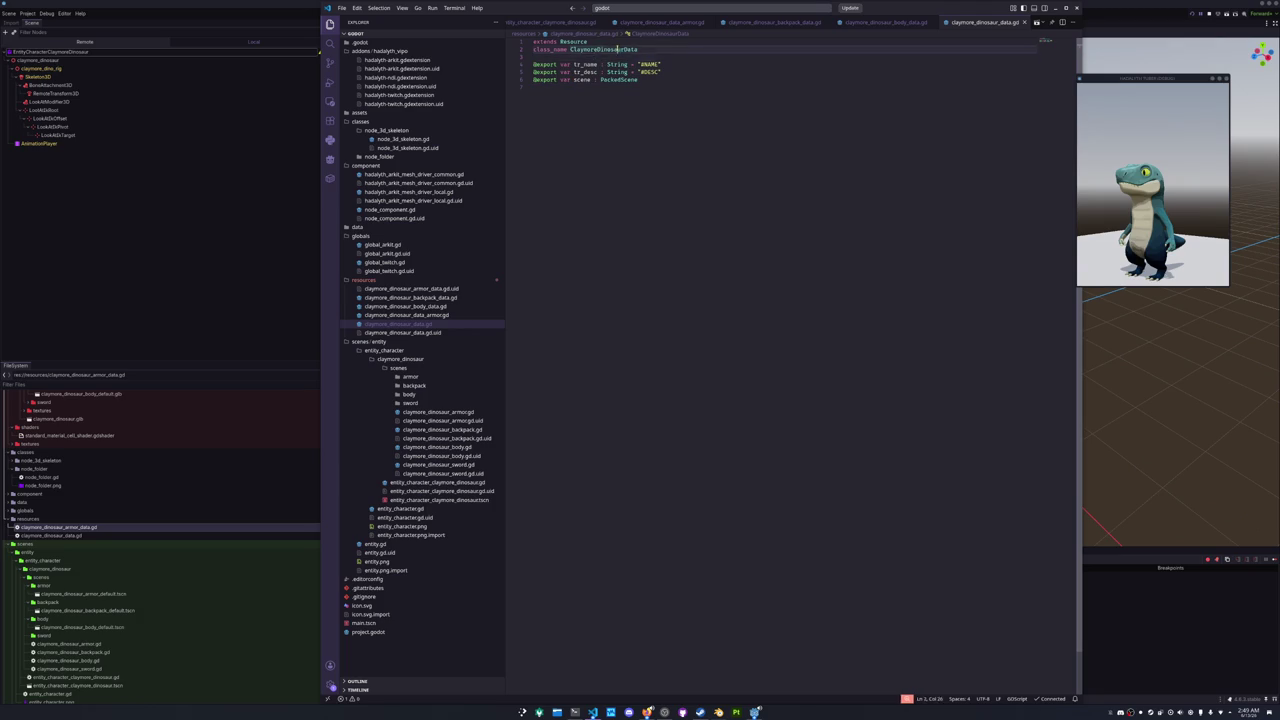
{"action": "left_click", "coordinate": [410, 315]}
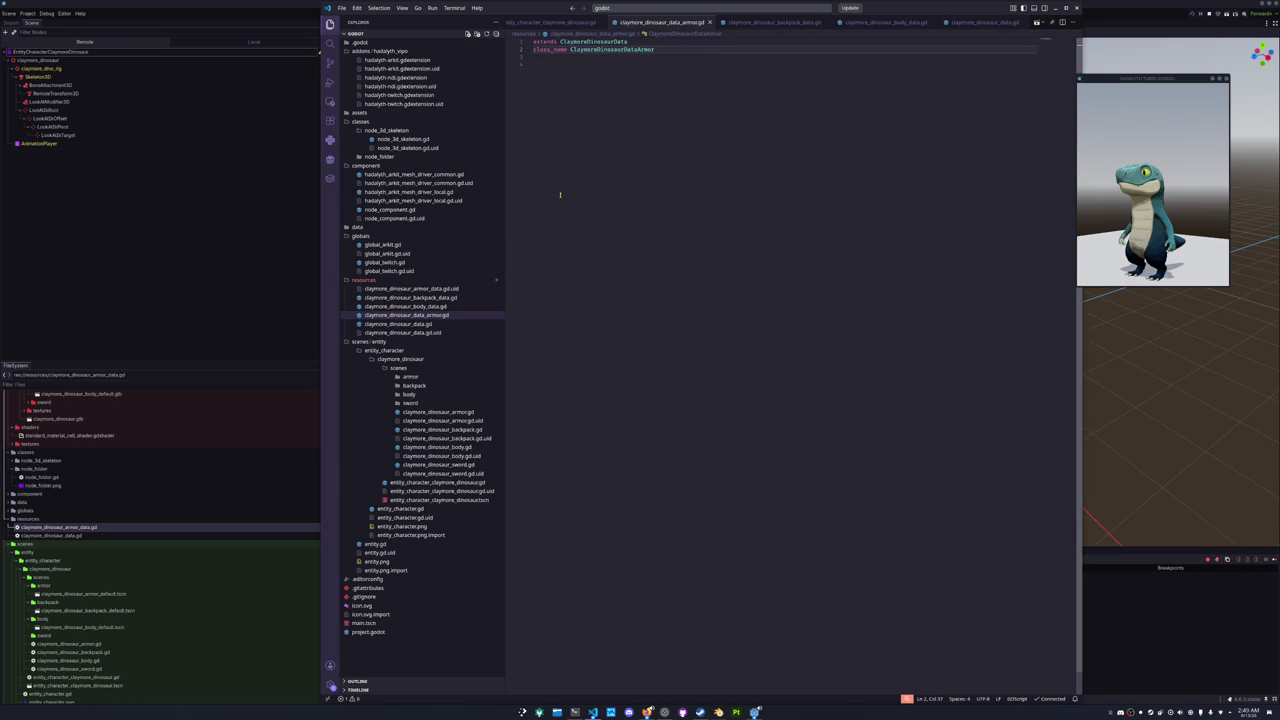
{"action": "left_click", "coordinate": [432, 306]}
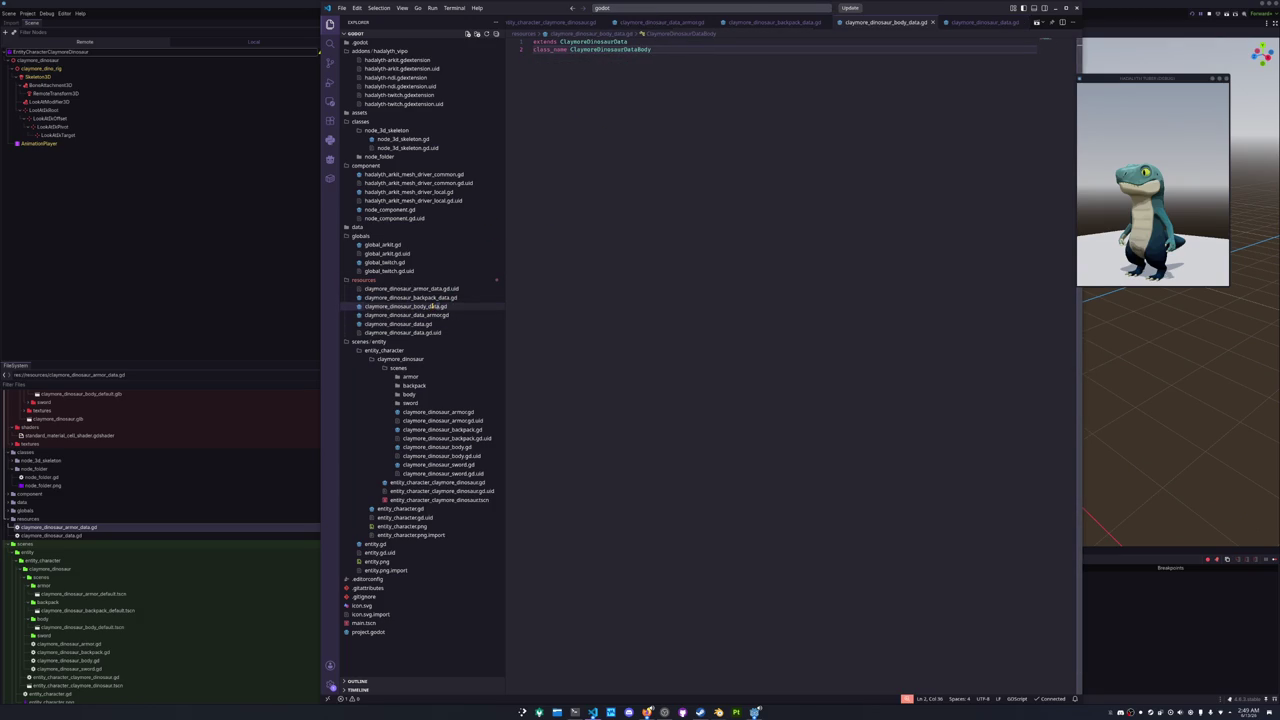
{"action": "key", "text": "BackSpace"}
{"action": "key", "text": "BackSpace"}
{"action": "key", "text": "BackSpace"}
{"action": "type", "text": "ody"}
{"action": "key", "text": "Return"}
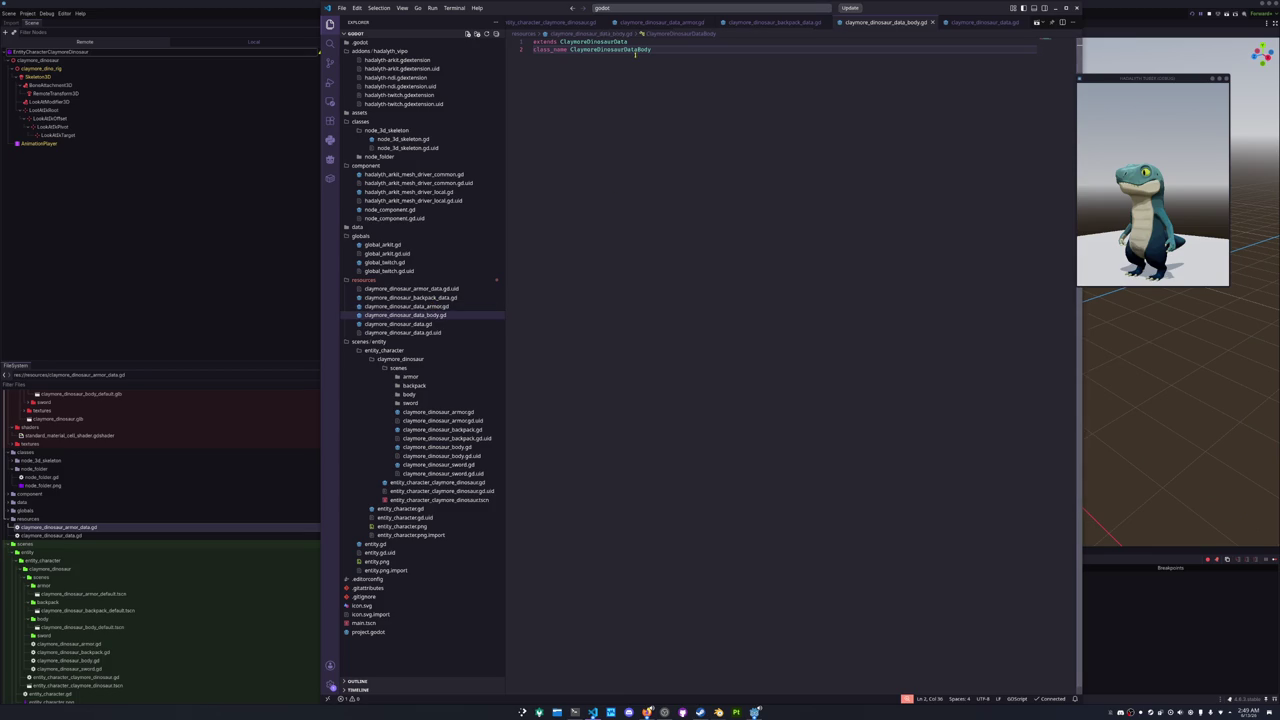
- Rename the backpack script to claymore_dinosaur_data_backpack.gd with class ClaymoreDinosaurDataBackpack and save
{"action": "left_click", "coordinate": [435, 297]}
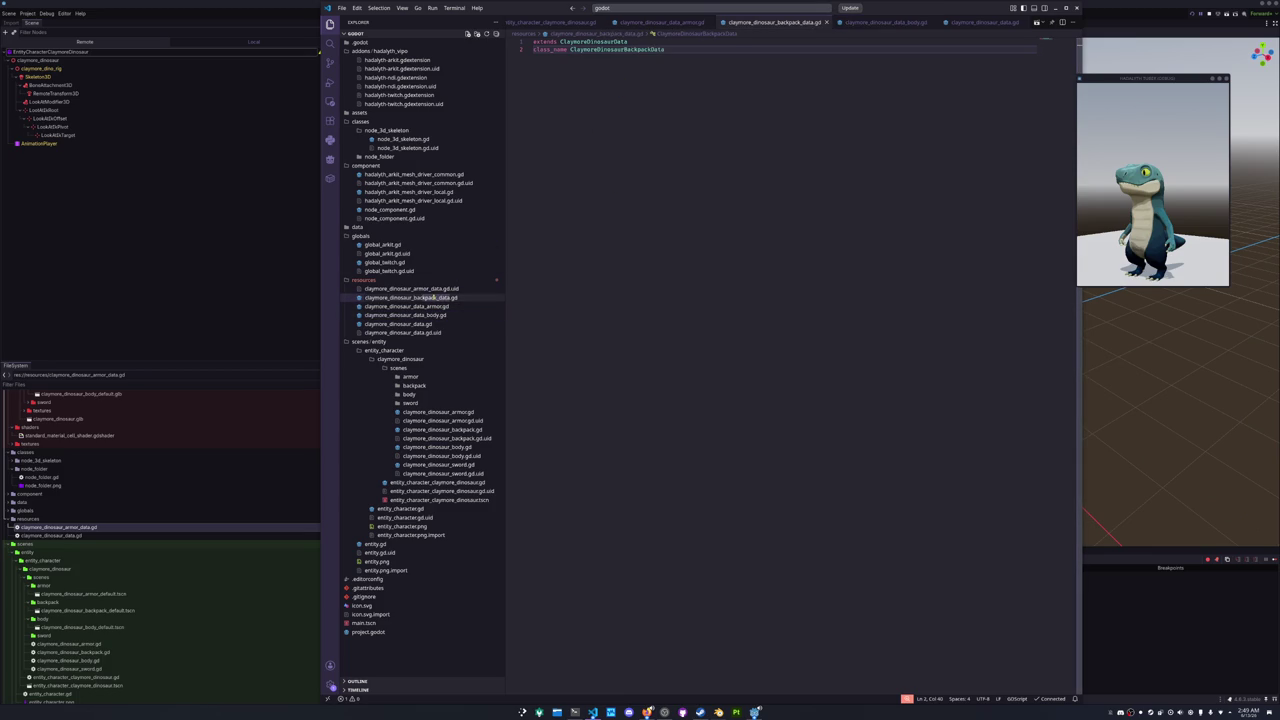
{"action": "type", "text": "ata_ba"}
{"action": "key", "text": "Return"}
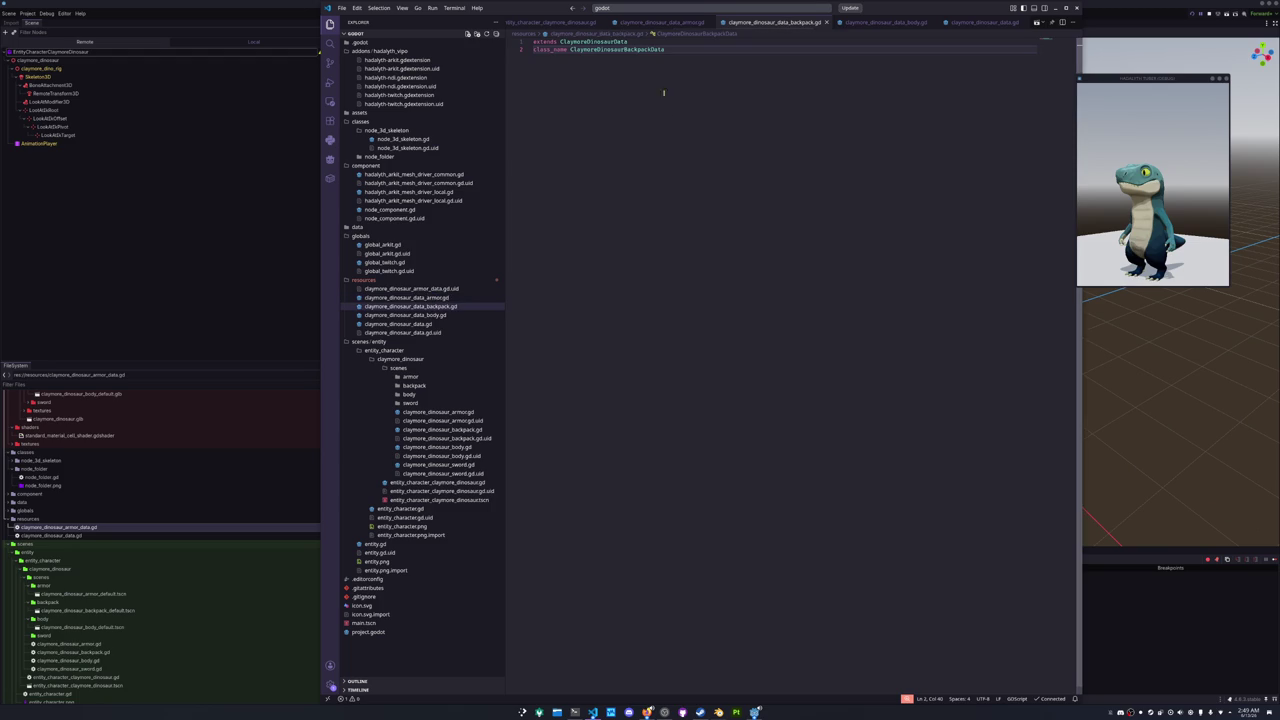
{"action": "left_click_drag", "start_coordinate": [624, 49], "coordinate": [665, 49]}
{"action": "type", "text": "DataBa"}
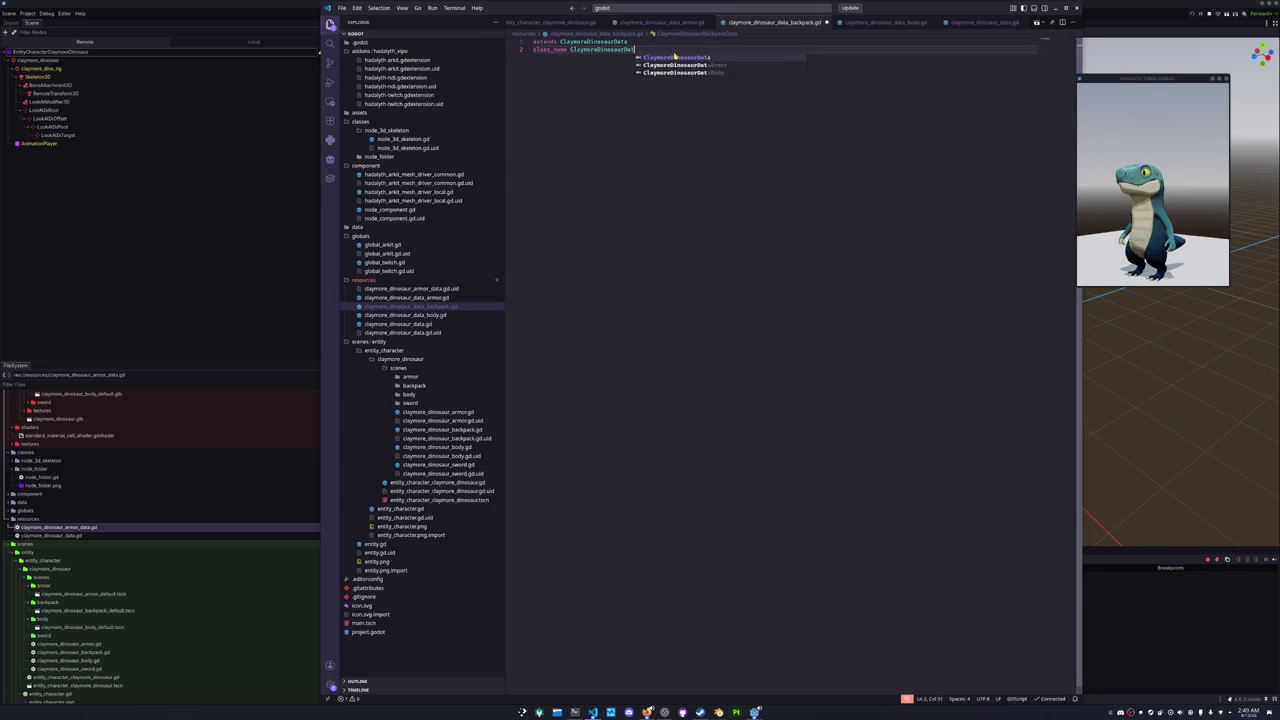
{"action": "type", "text": "ckpack"}
{"action": "key", "text": "ctrl+s"}
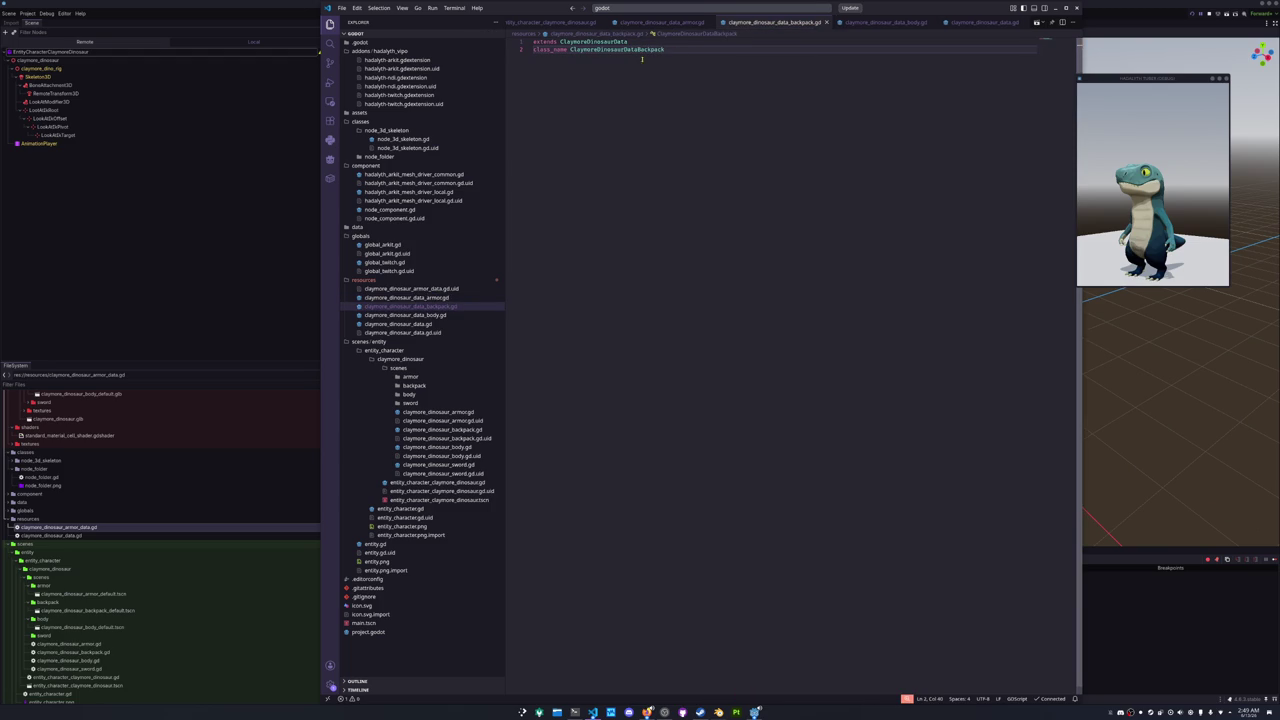
{"action": "left_click", "coordinate": [425, 290]}
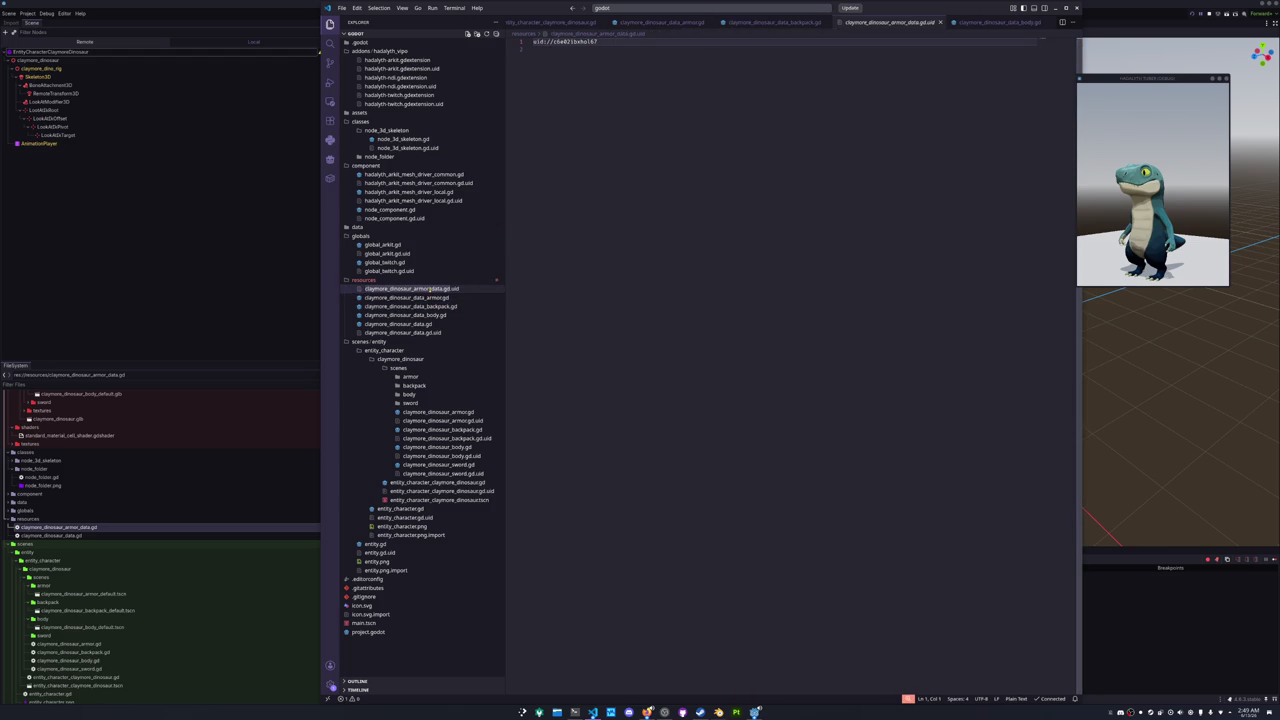
{"action": "left_click", "coordinate": [209, 304]}
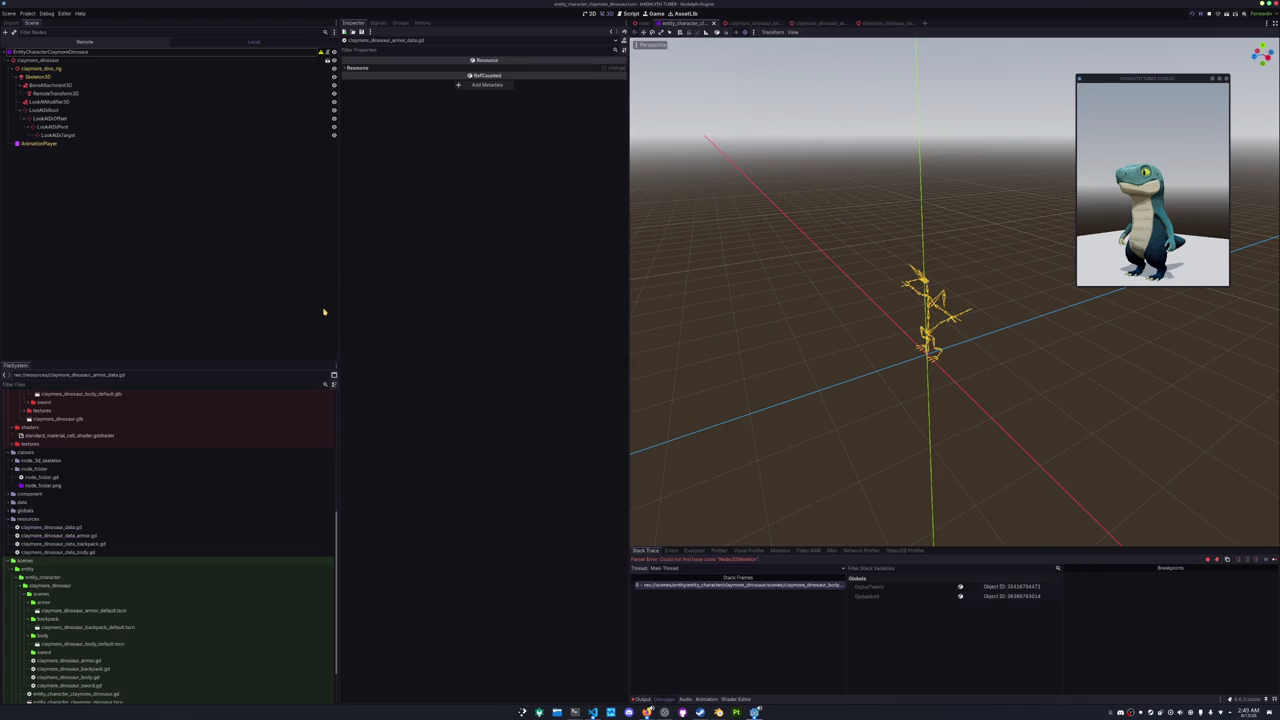
- Review the armor, backpack and body data scripts in VS Code
{"action": "double_click", "coordinate": [90, 497]}
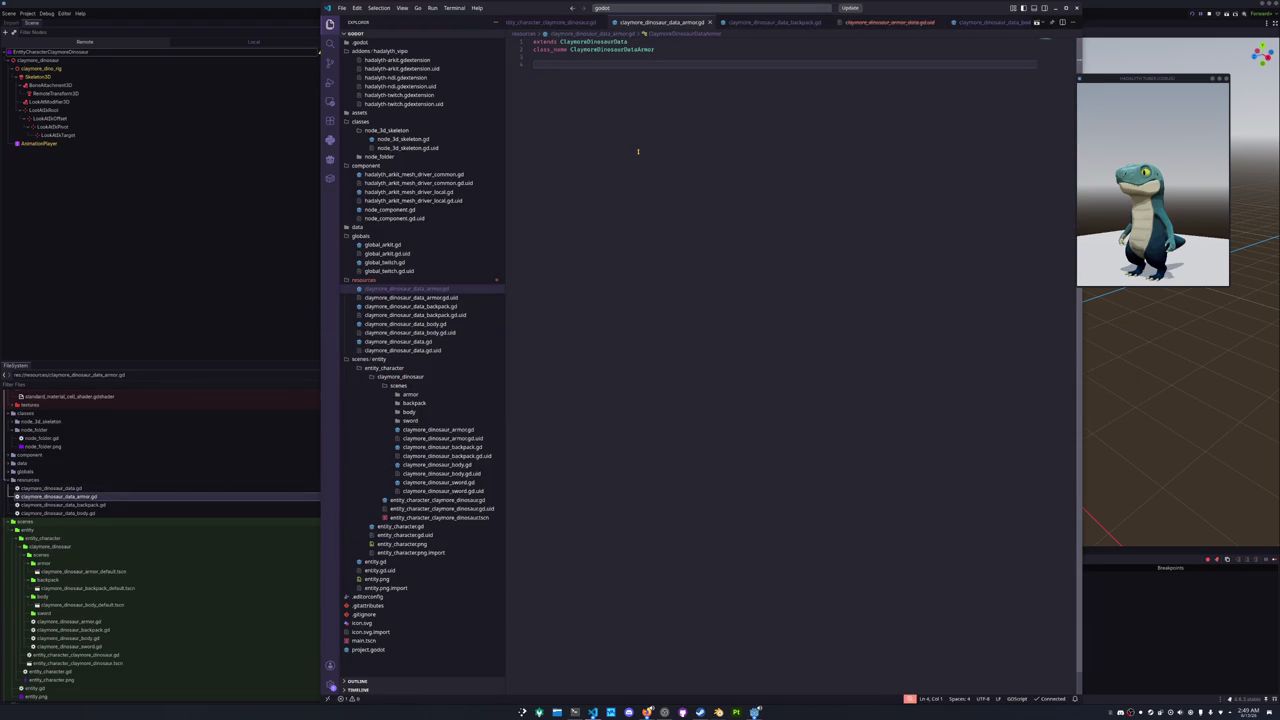
{"action": "left_click", "coordinate": [430, 307]}
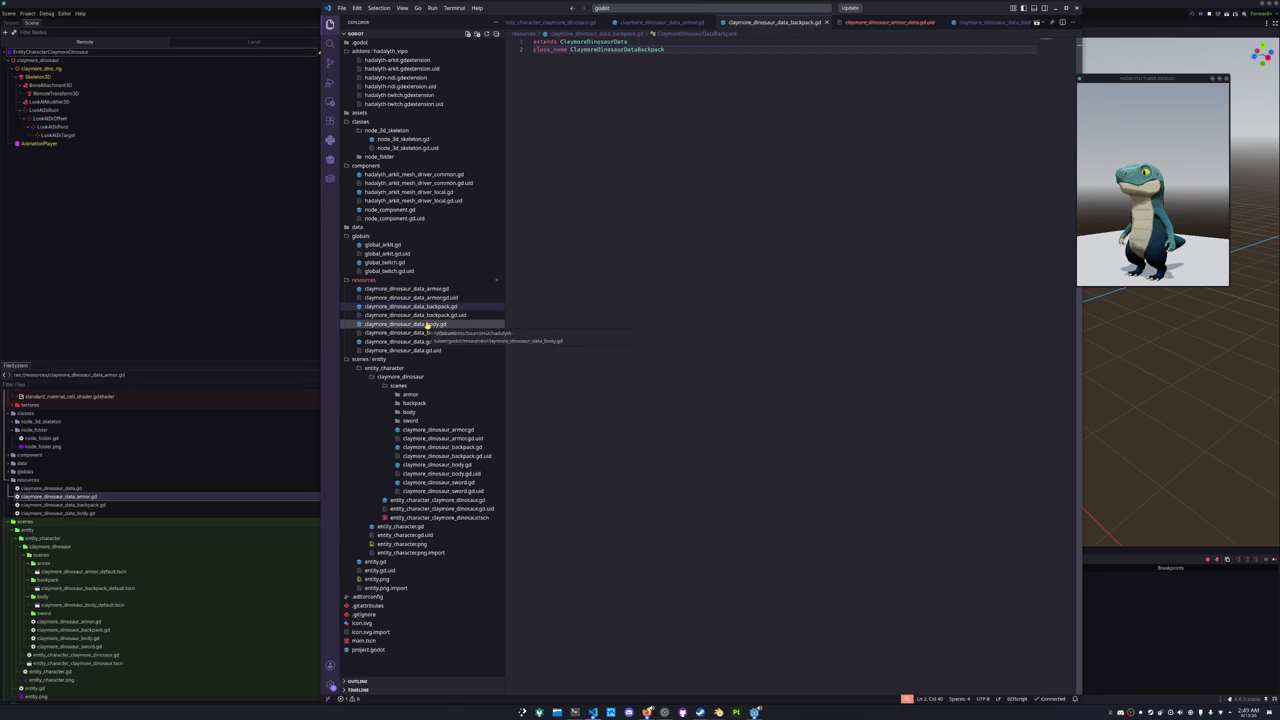
{"action": "left_click", "coordinate": [427, 324]}
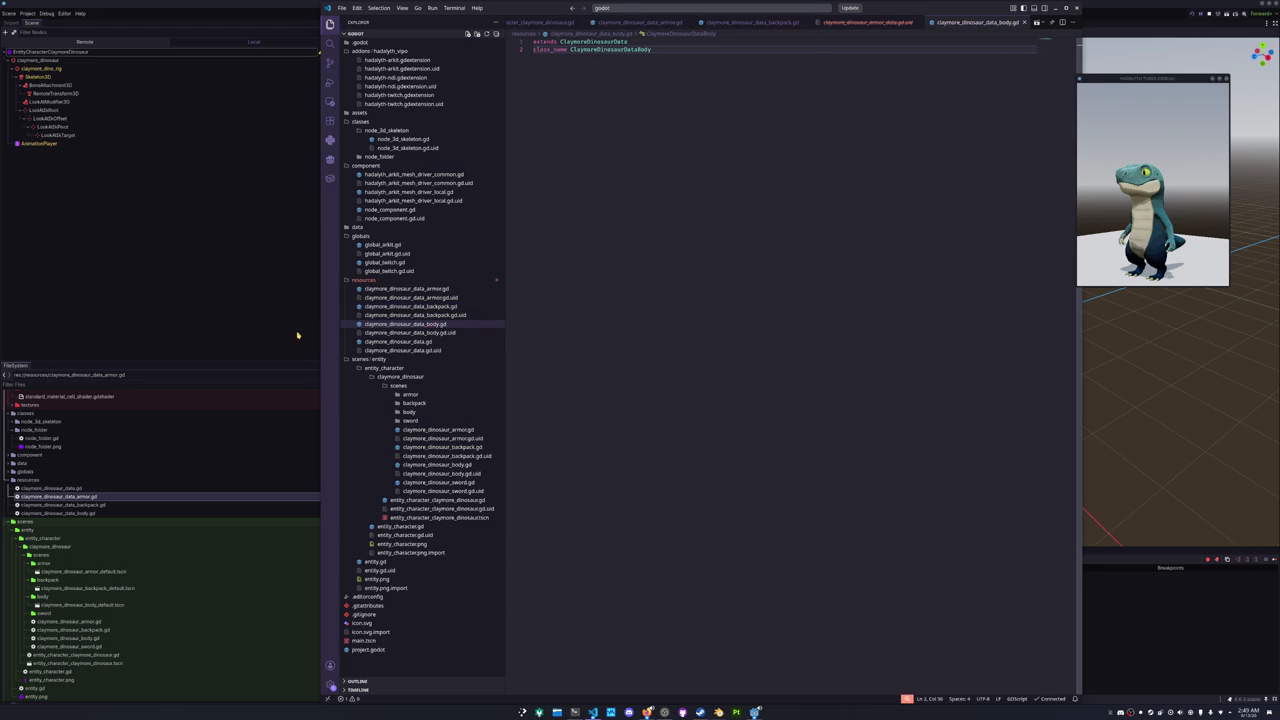
{"action": "left_click", "coordinate": [297, 335]}
- Duplicate claymore_dinosaur_data_body.gd as claymore_dinosaur_data_sword.gd and open the copy
{"action": "left_click", "coordinate": [106, 513]}
{"action": "key", "text": "ctrl+d"}
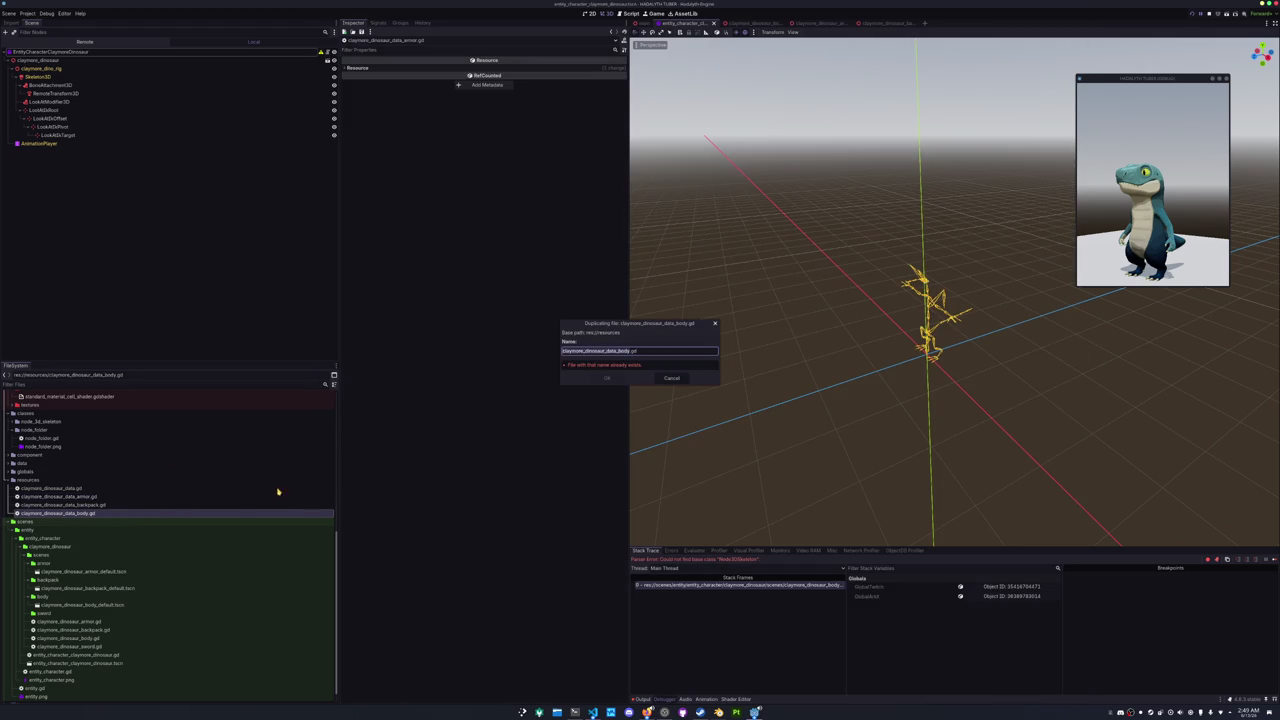
{"action": "key", "text": "Right"}
{"action": "type", "text": "hat"}
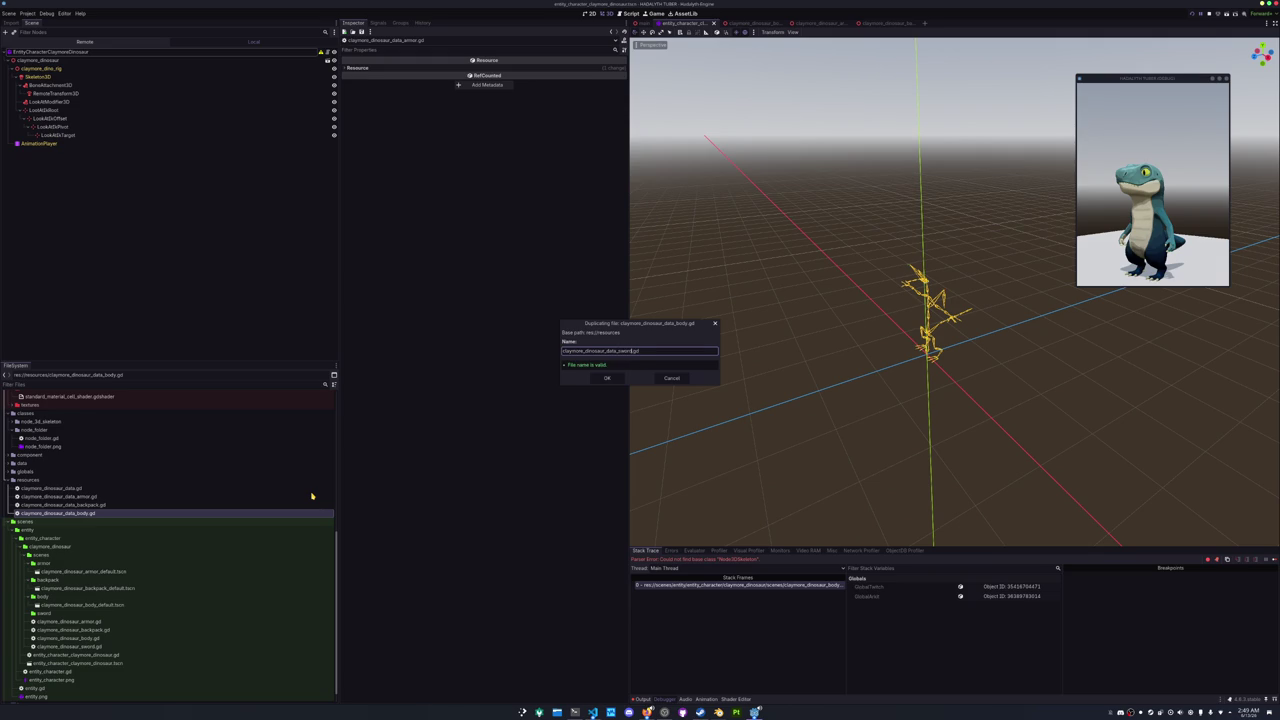
{"action": "key", "text": "Return"}
{"action": "double_click", "coordinate": [128, 521]}
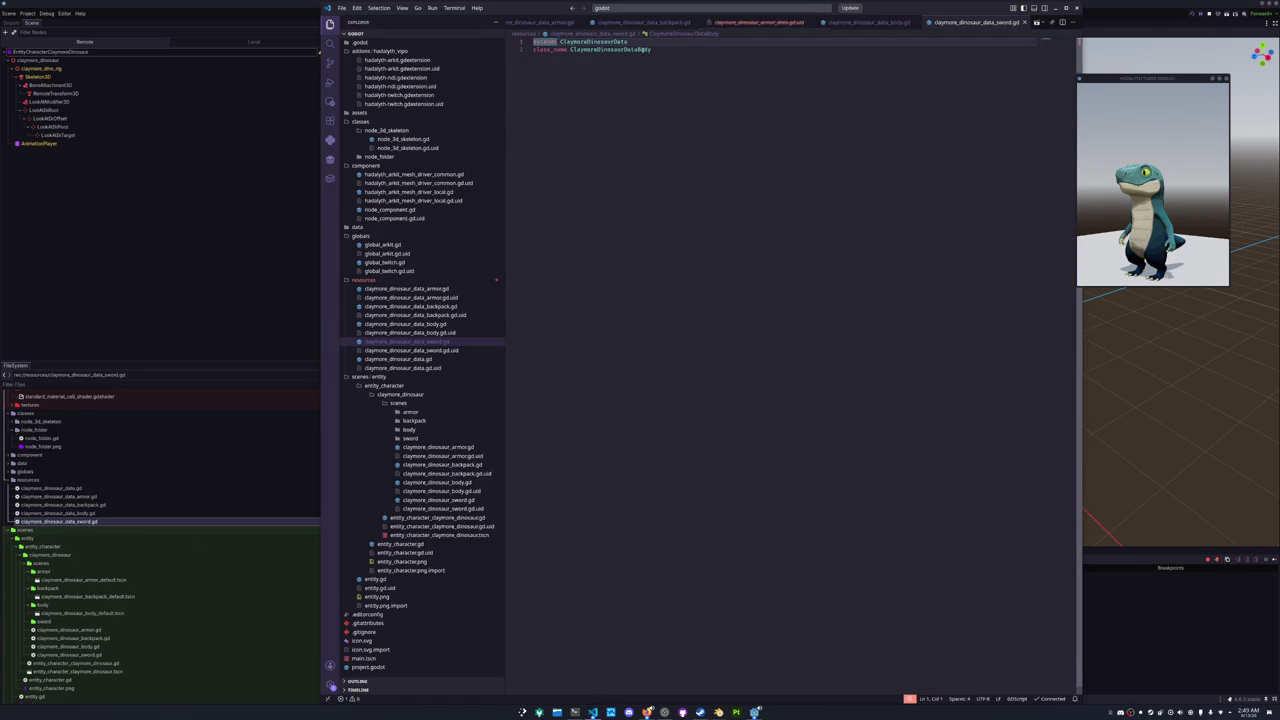
- Change the sword script's class name to ClaymoreDinosaurDataSword
{"action": "double_click", "coordinate": [636, 49]}
{"action": "type", "text": "Swor"}
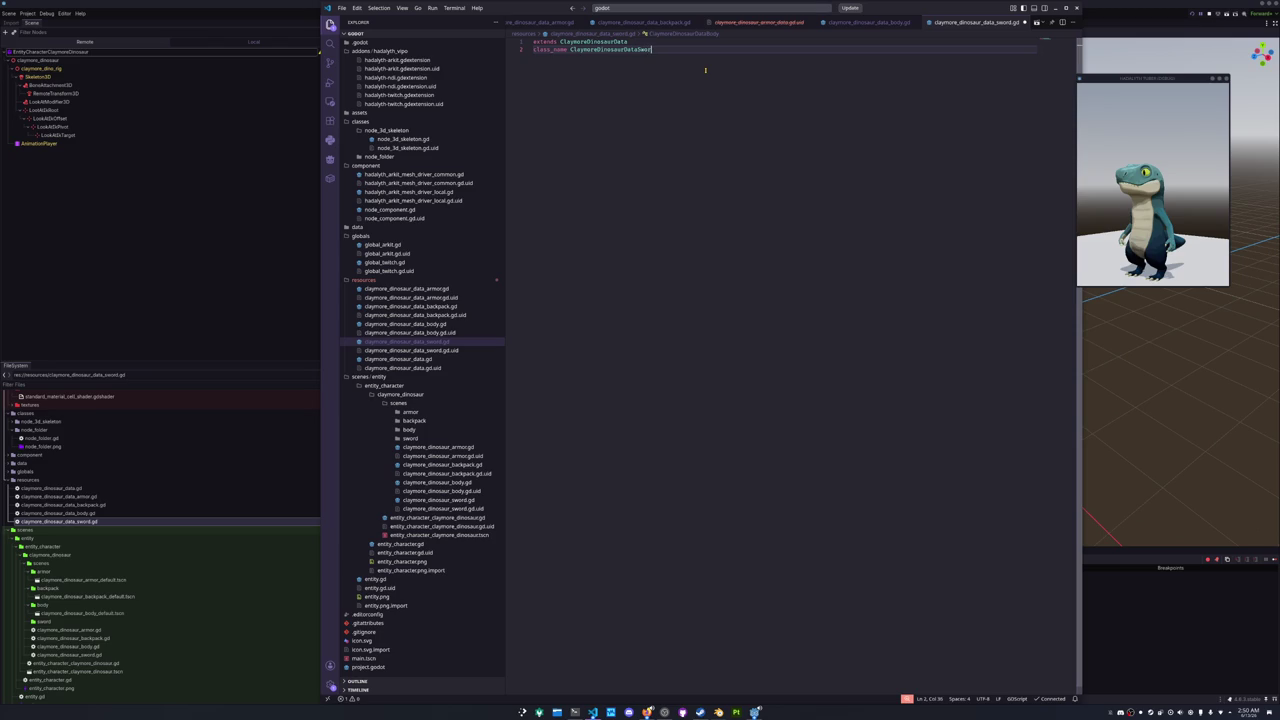
{"action": "left_click", "coordinate": [812, 22]}
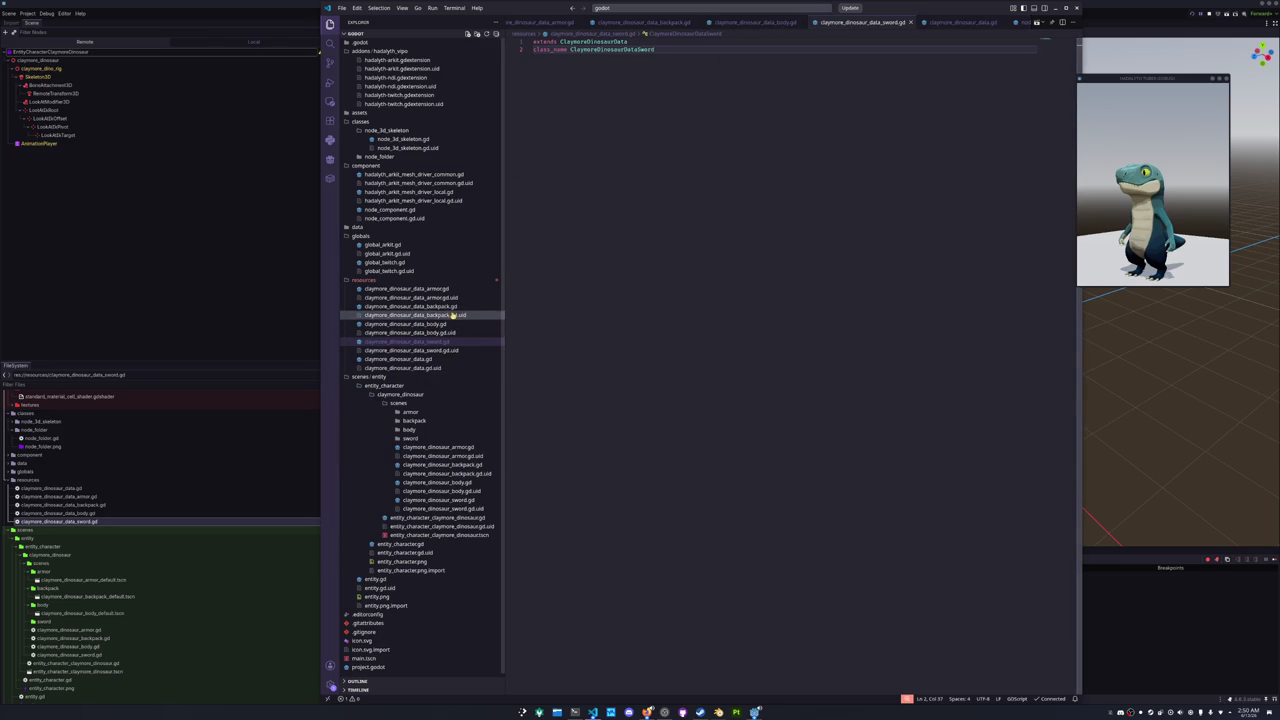
- Add a get_hash() -> int function on line 8 of claymore_dinosaur_data.gd
{"action": "left_click", "coordinate": [395, 362]}
{"action": "left_click", "coordinate": [626, 281]}
{"action": "type", "text": "func get_hash() -> "}
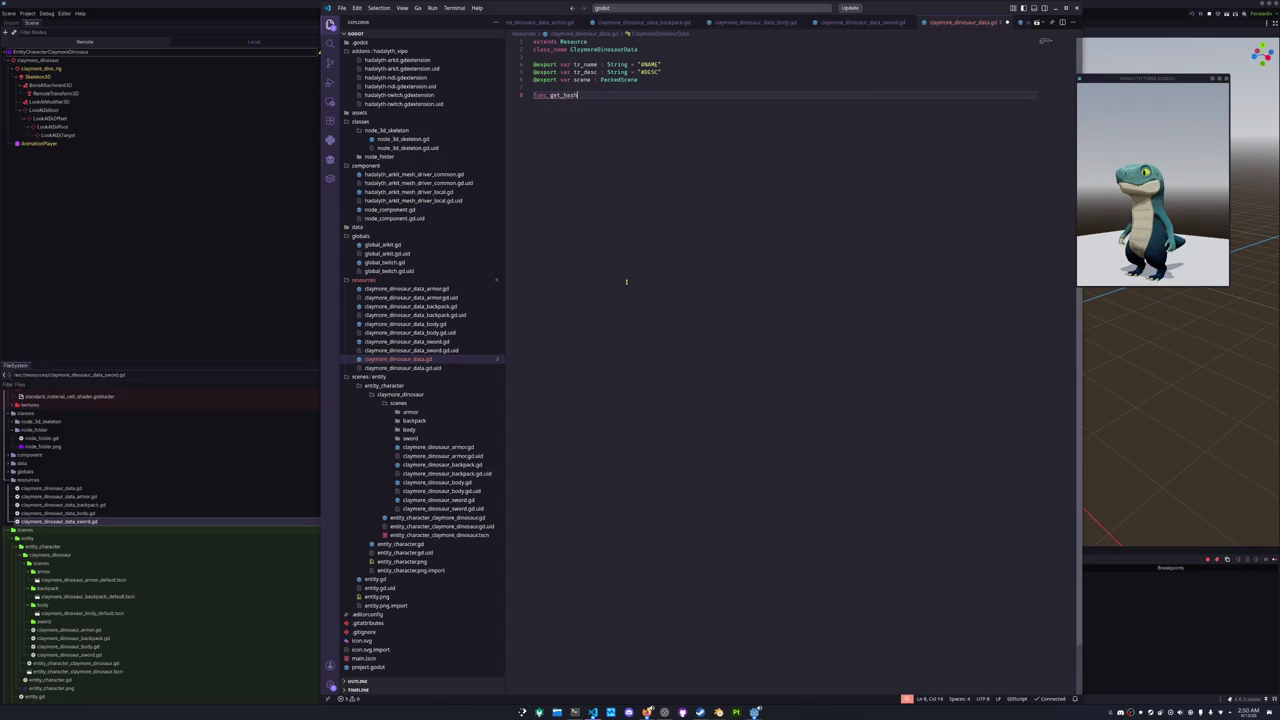
{"action": "type", "text": "int:"}
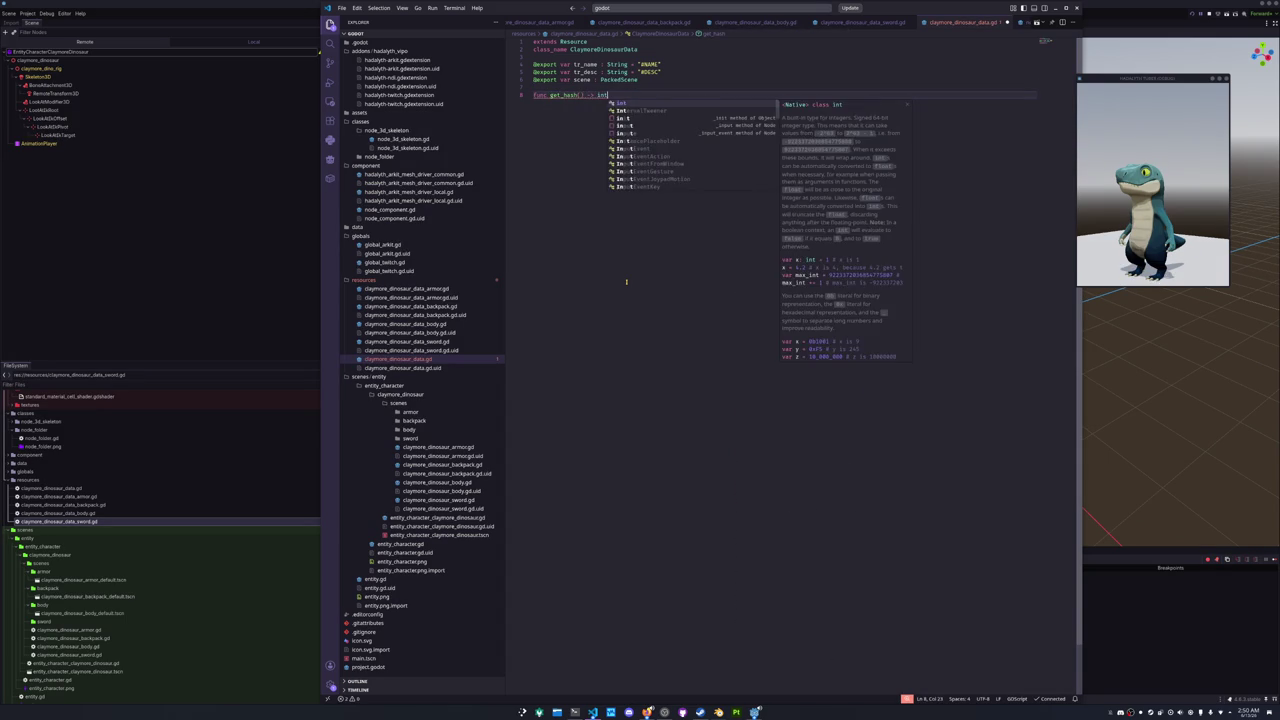
{"action": "key", "text": "Return"}
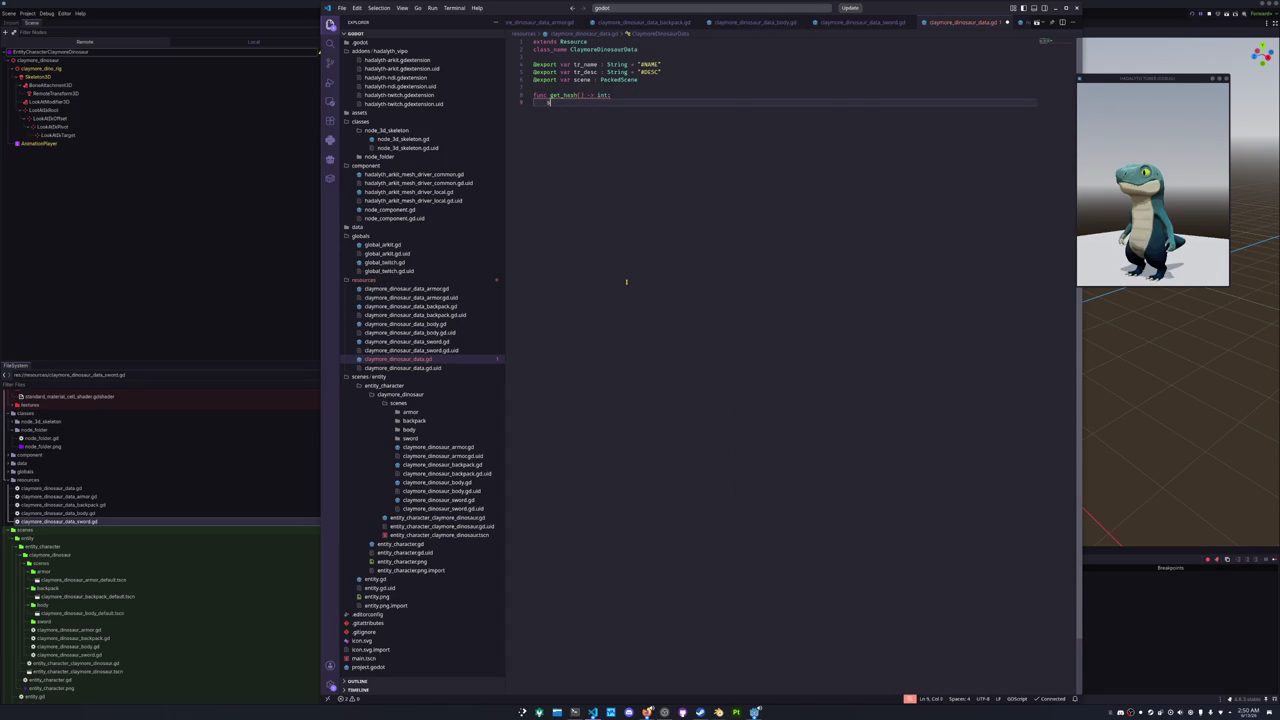
{"action": "type", "text": "s"}
- Make get_hash return hash(scene.resource_path)
{"action": "key", "text": "BackSpace"}
{"action": "type", "text": "hash"}
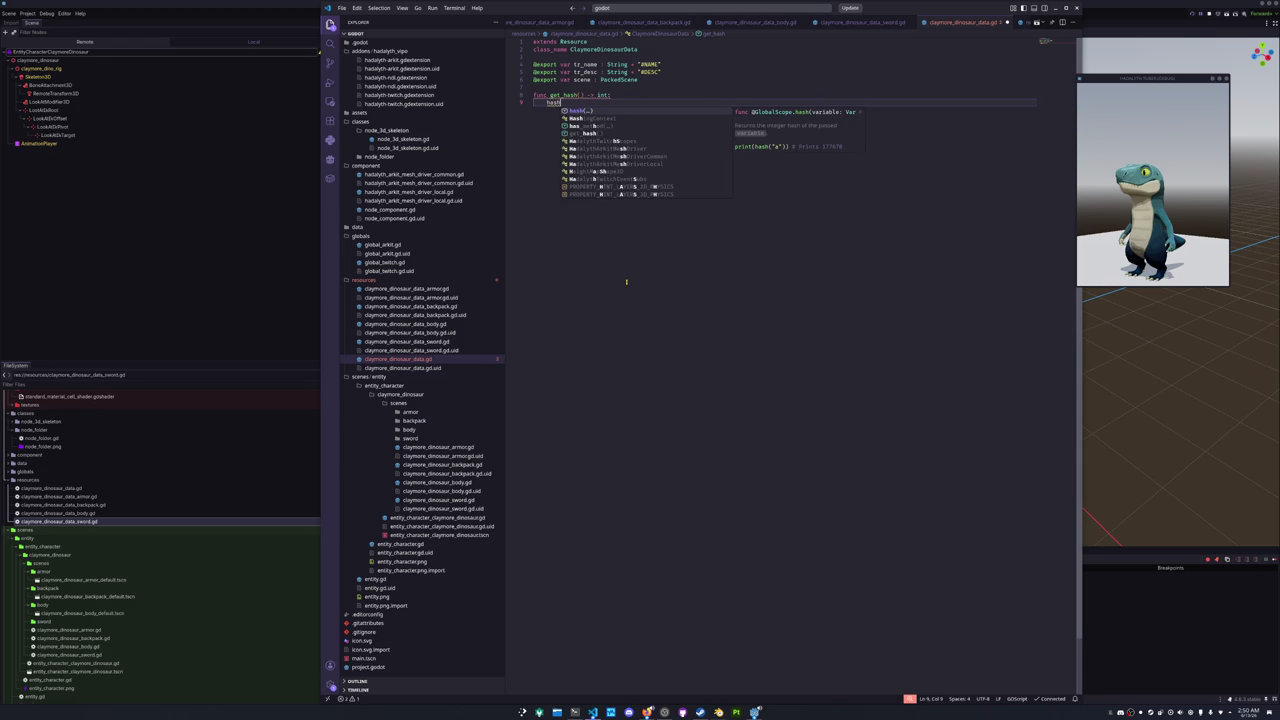
{"action": "type", "text": "(packe"}
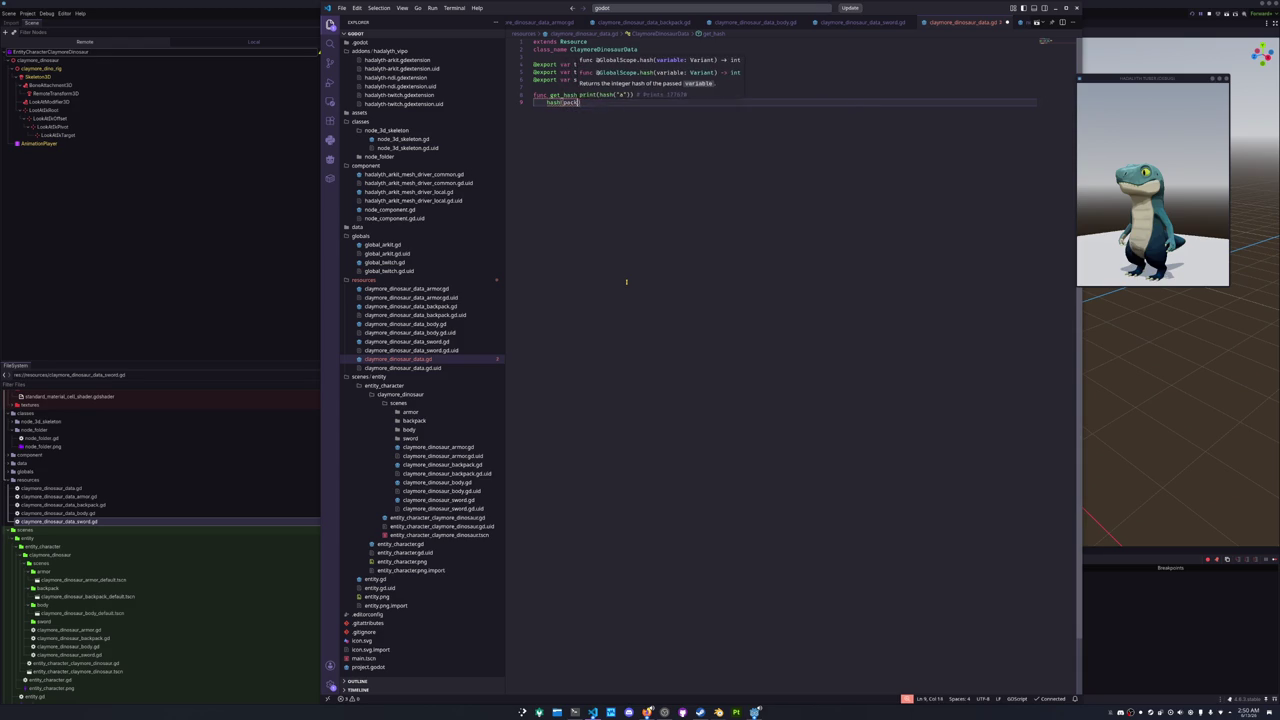
{"action": "key", "text": "BackSpace"}
{"action": "key", "text": "BackSpace"}
{"action": "key", "text": "BackSpace"}
{"action": "type", "text": "scene.g"}
{"action": "key", "text": "BackSpace"}
{"action": "key", "text": "Escape"}
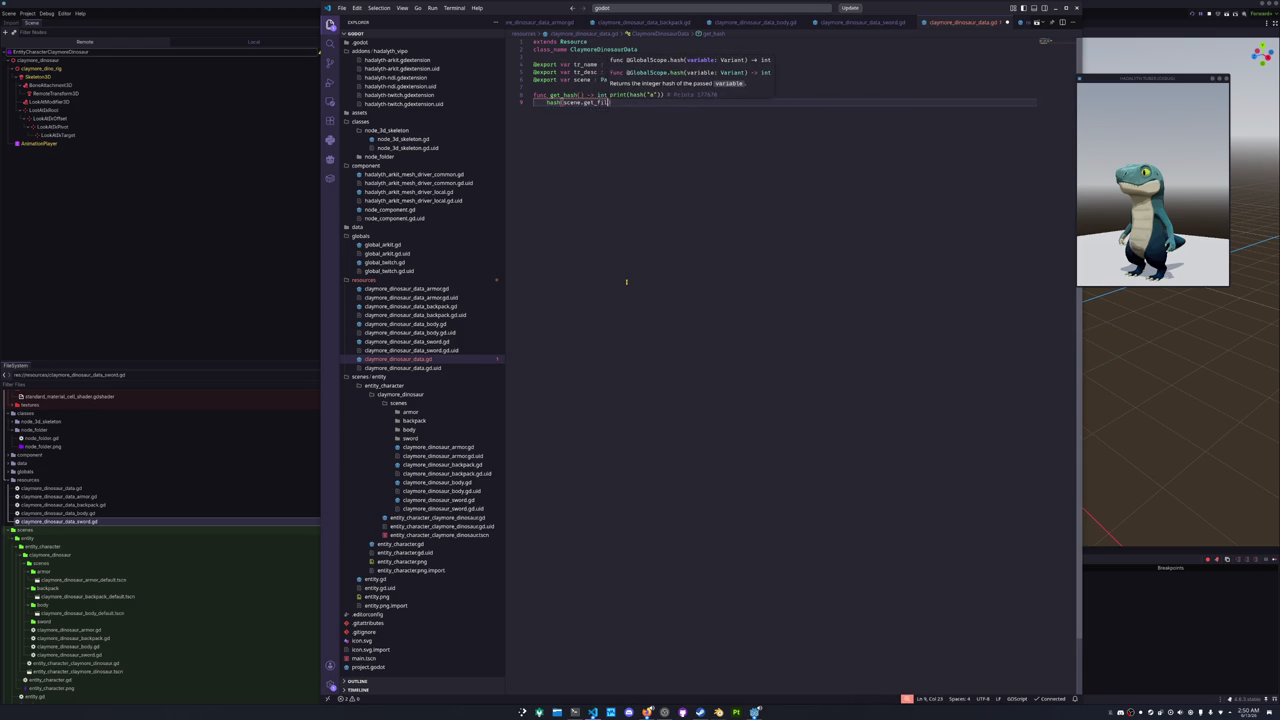
{"action": "type", "text": "path"}
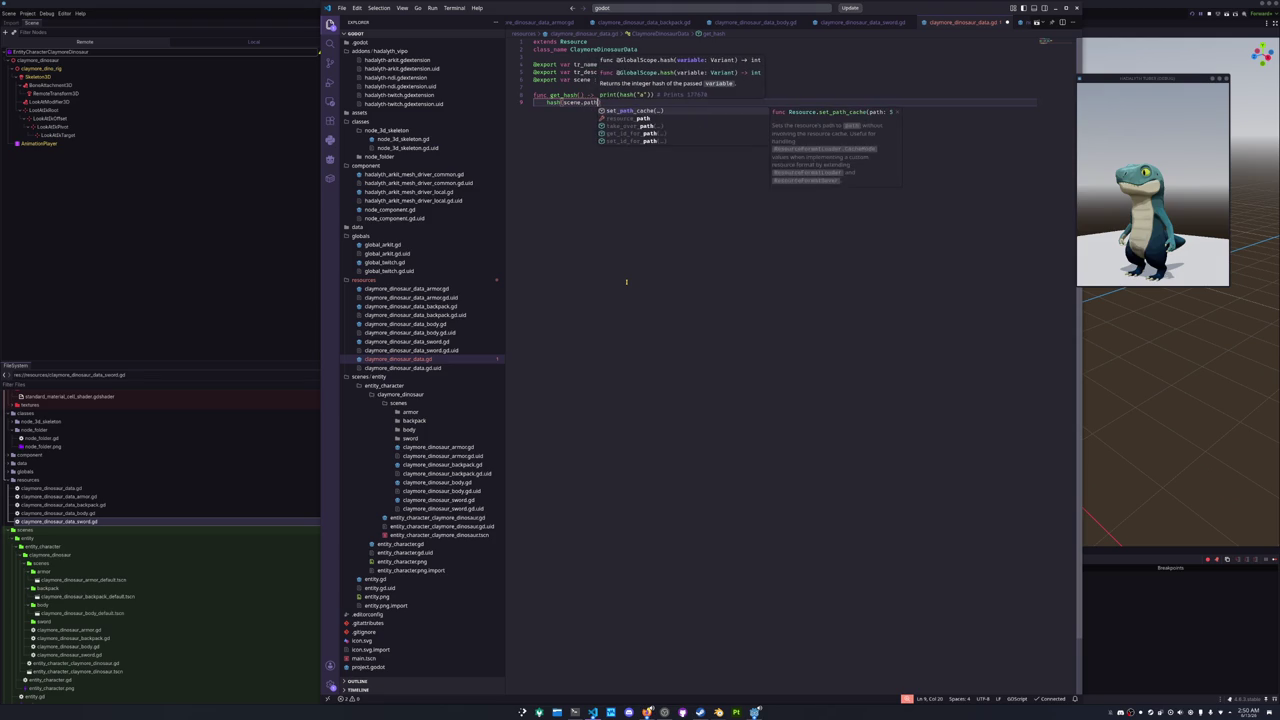
{"action": "key", "text": "Down"}
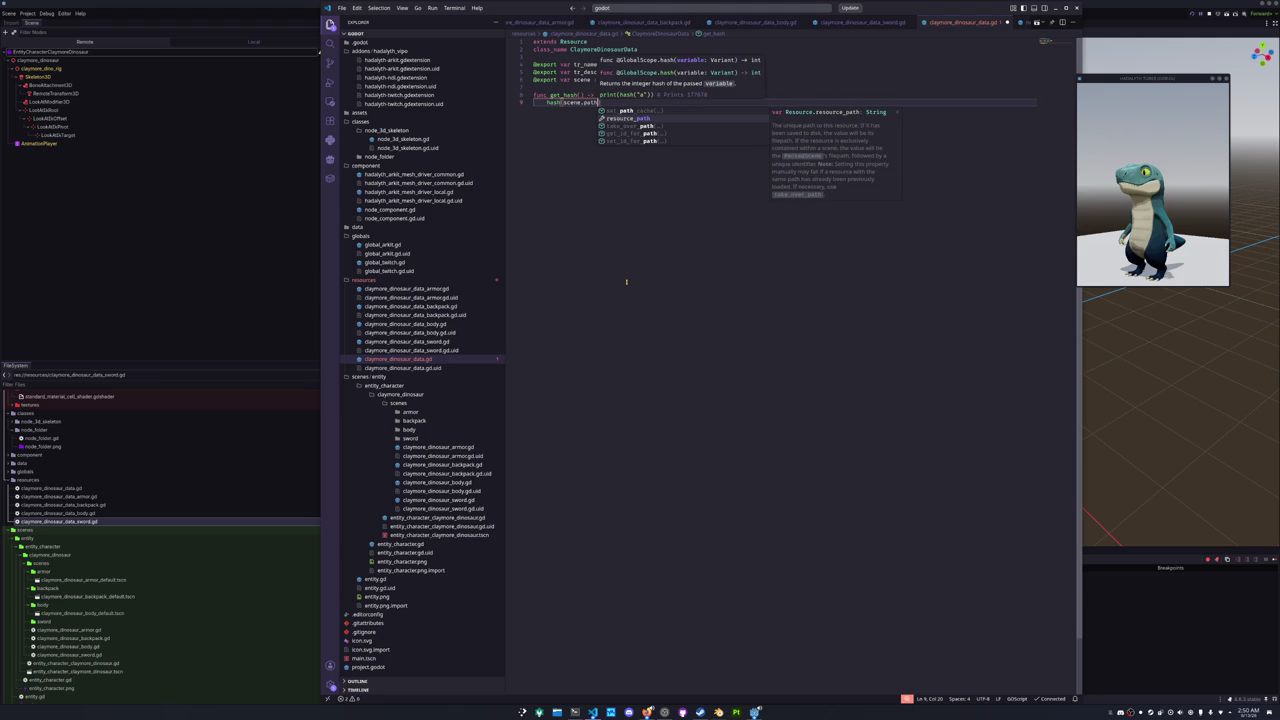
{"action": "key", "text": "Return"}
{"action": "type", "text": ")"}
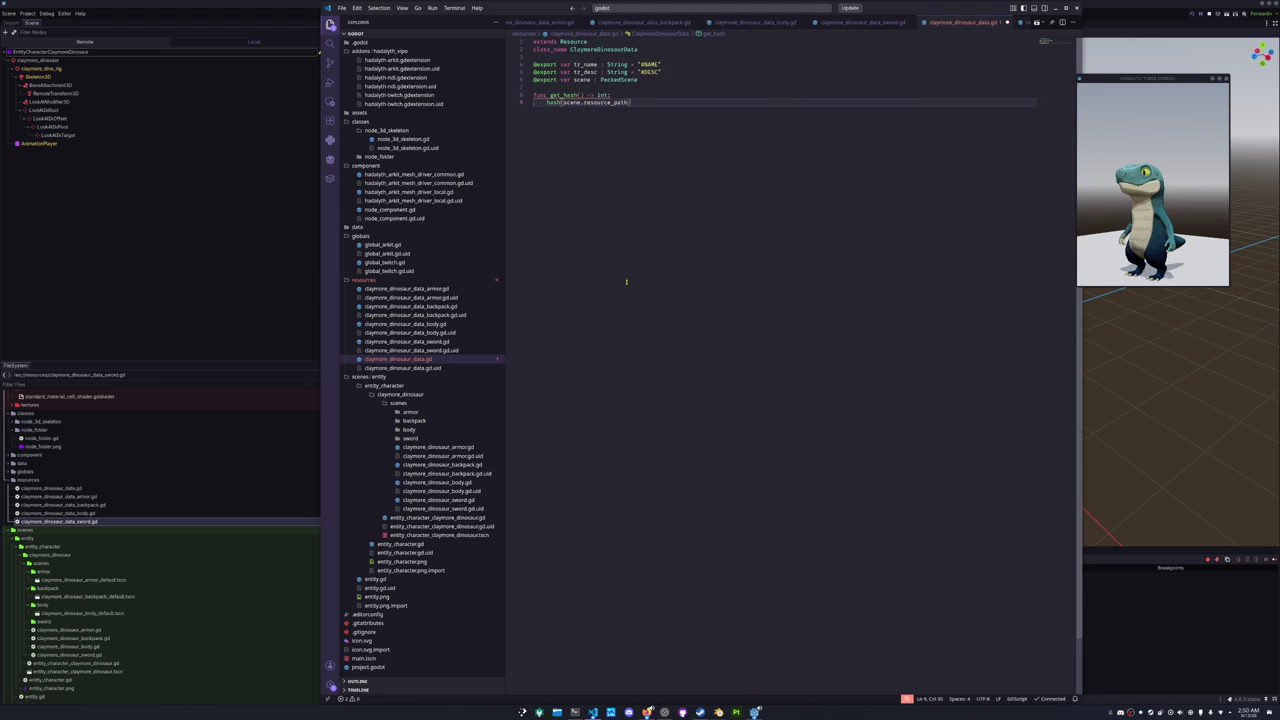
{"action": "key", "text": "Home"}
{"action": "type", "text": "return"}
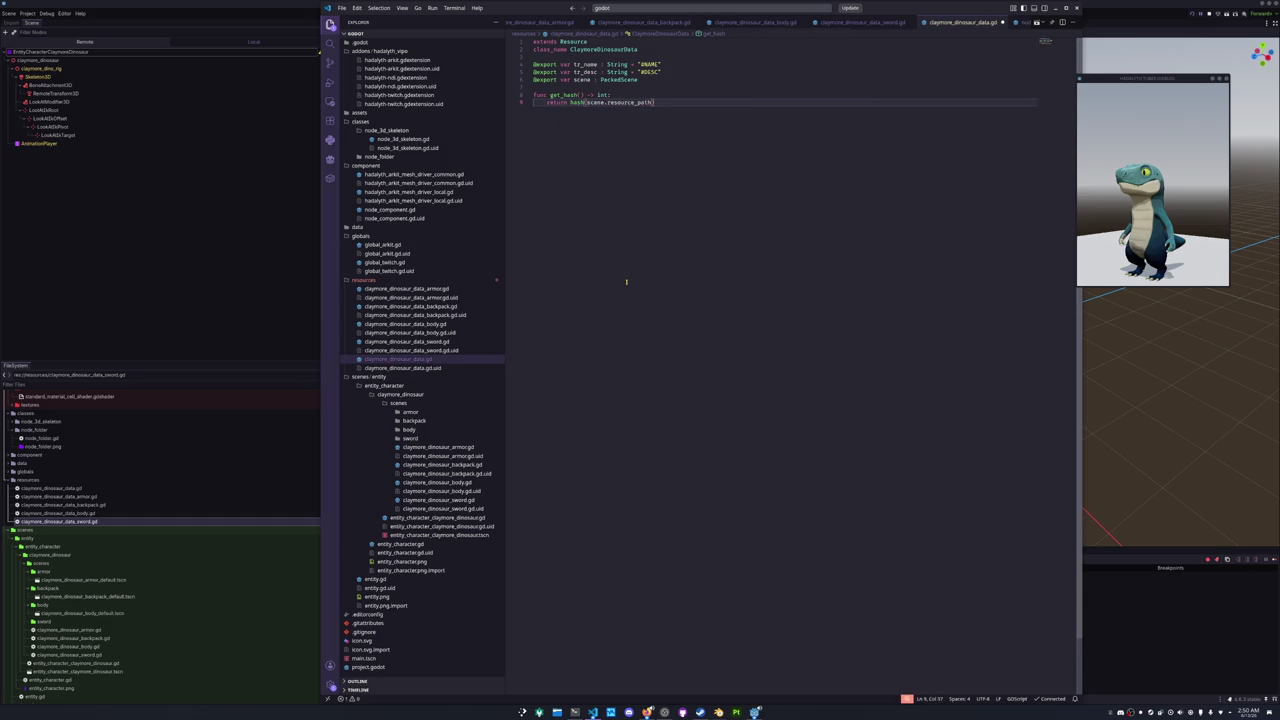
{"action": "key", "text": "Up"}
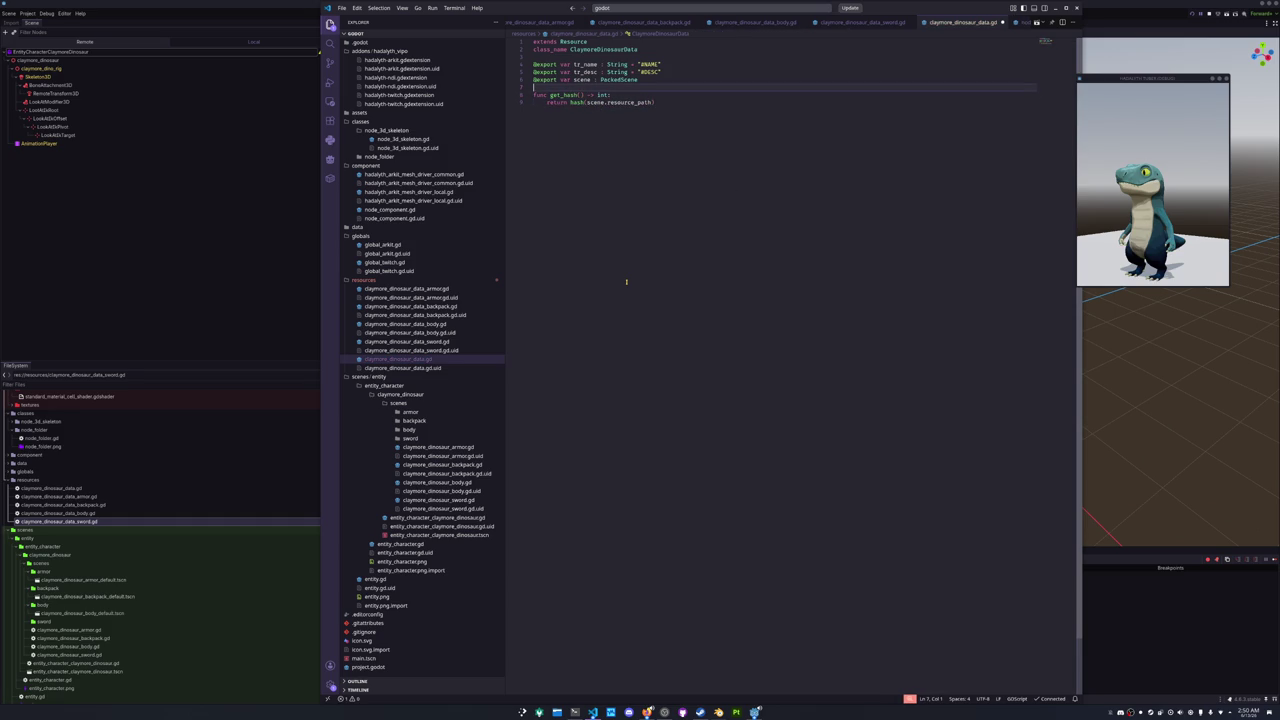
{"action": "key", "text": "Down"}
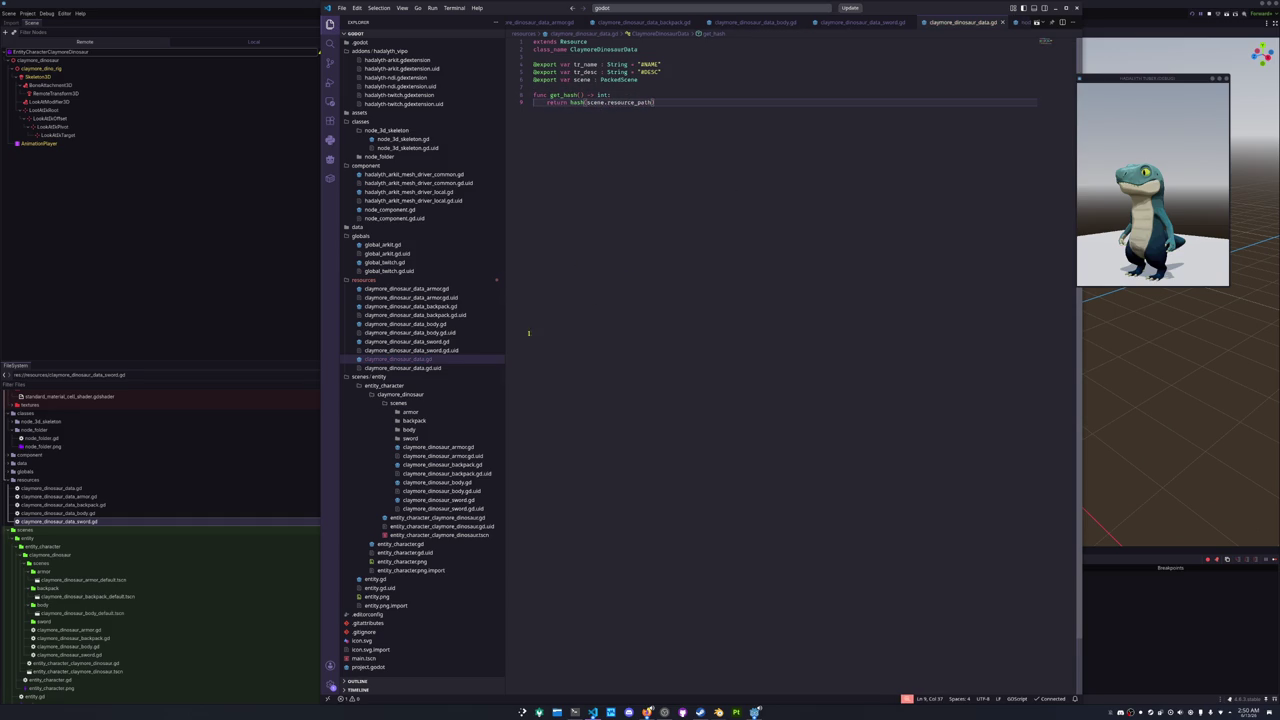
{"action": "right_click", "coordinate": [373, 244]}
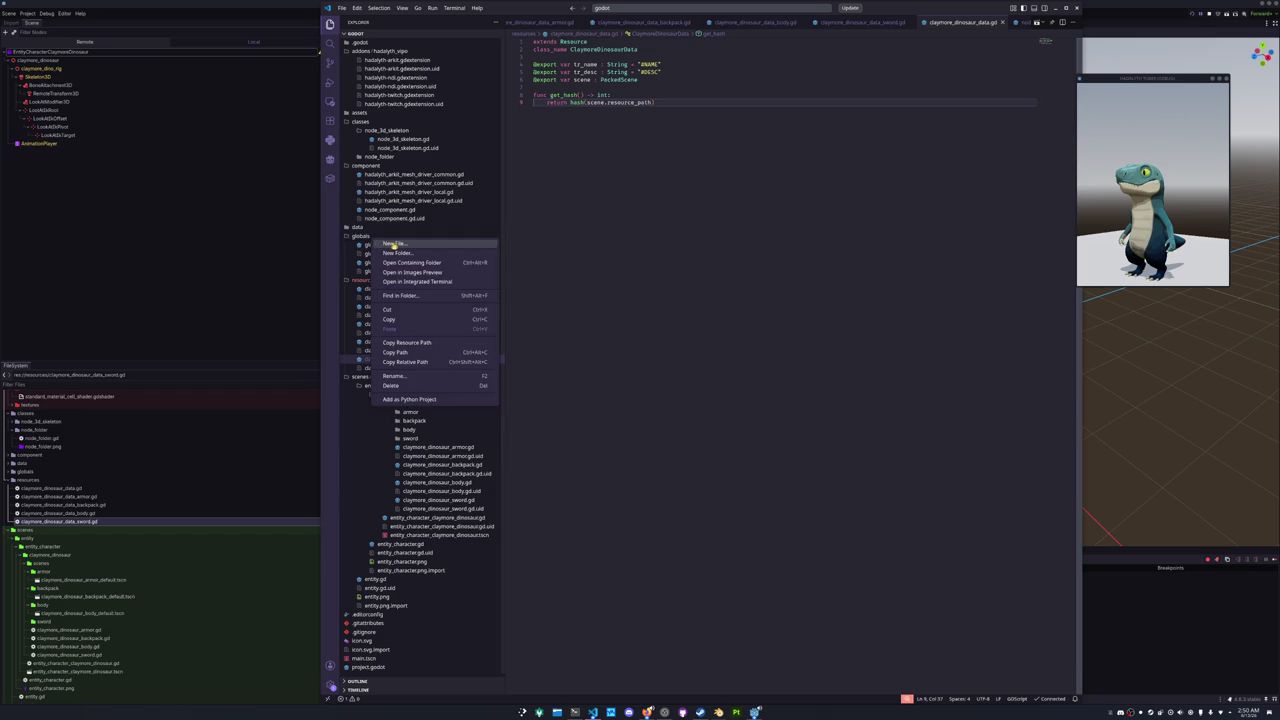
- Create globals/global_resources.gd with extends Node and a _ready() -> void stub containing pass
{"action": "left_click", "coordinate": [392, 245]}
{"action": "type", "text": "global_resources.gd"}
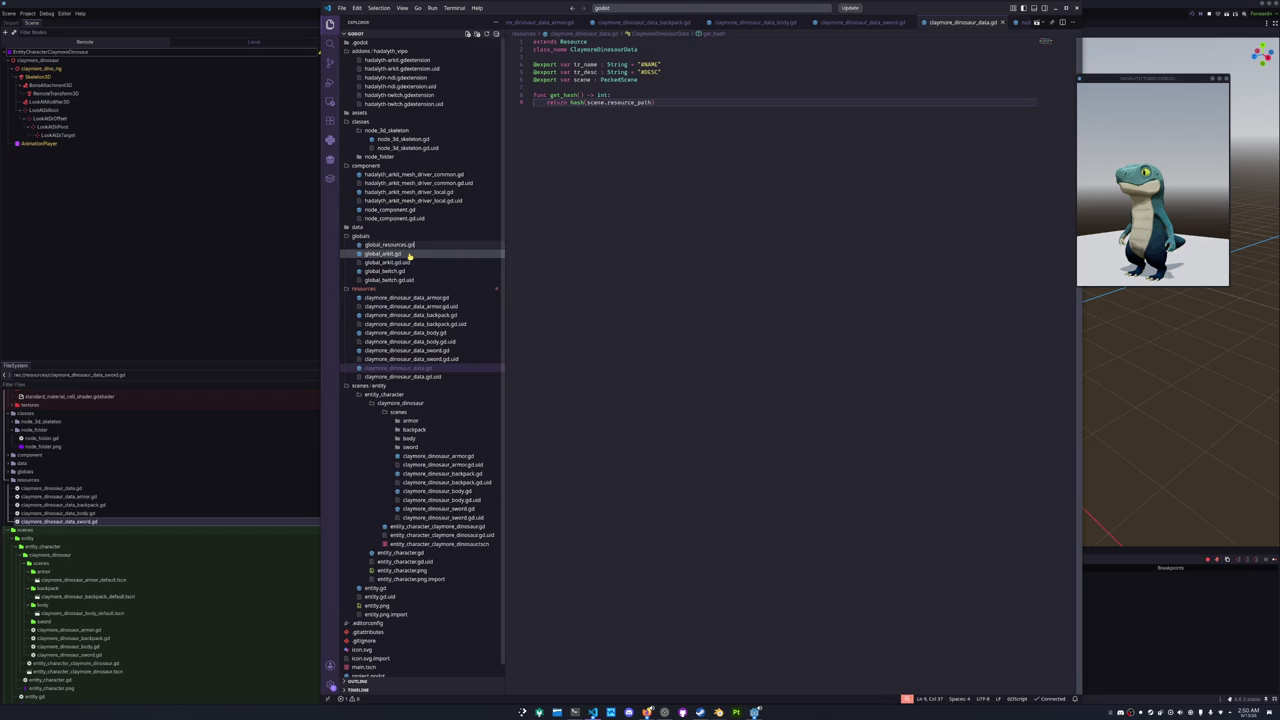
{"action": "key", "text": "Return"}
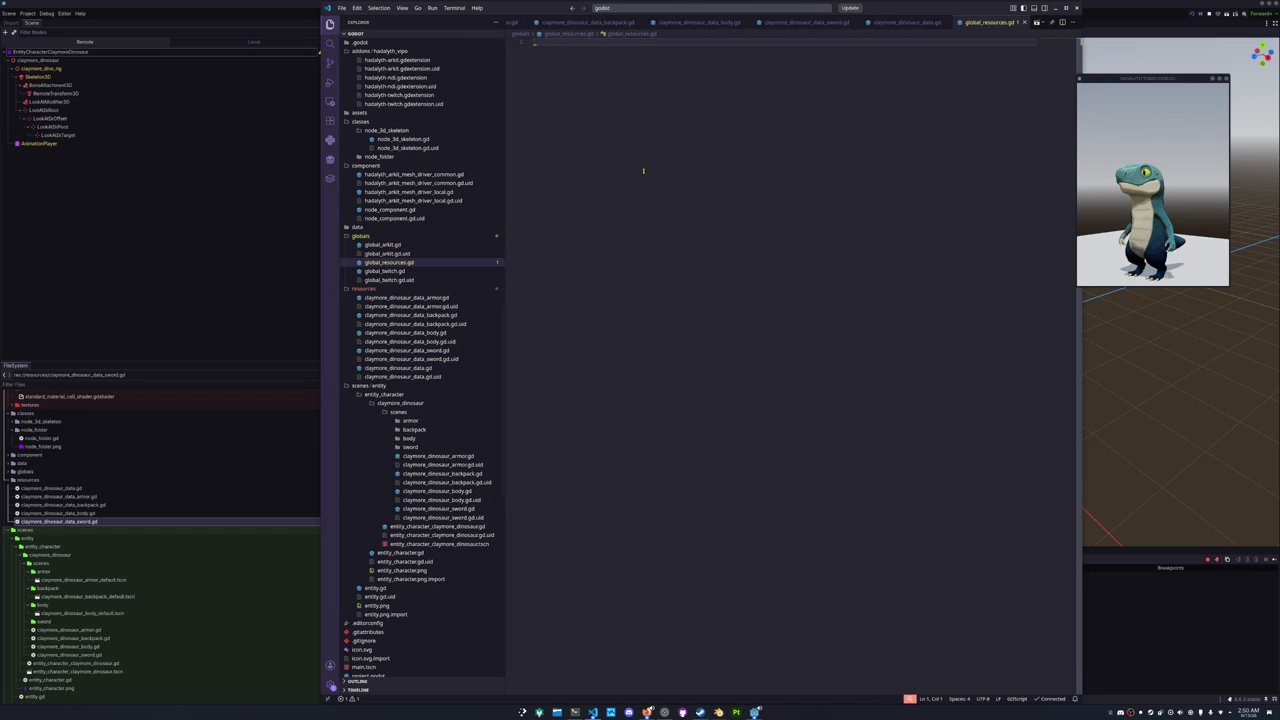
{"action": "key", "text": "Return"}
{"action": "key", "text": "Return"}
{"action": "key", "text": "Return"}
{"action": "type", "text": "func _read"}
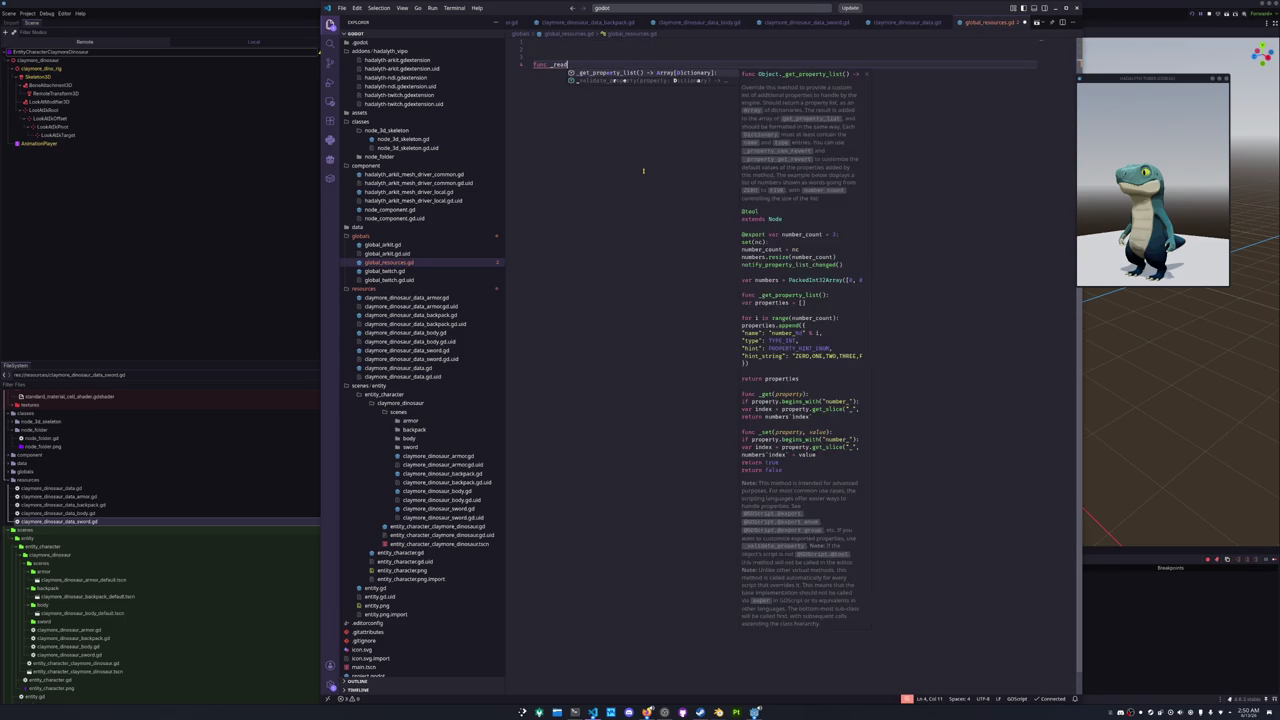
{"action": "type", "text": "y() -> void:"}
{"action": "key", "text": "Return"}
{"action": "type", "text": "pass"}
{"action": "key", "text": "ctrl+Home"}
{"action": "type", "text": "extends Node"}
{"action": "key", "text": "ctrl+End"}
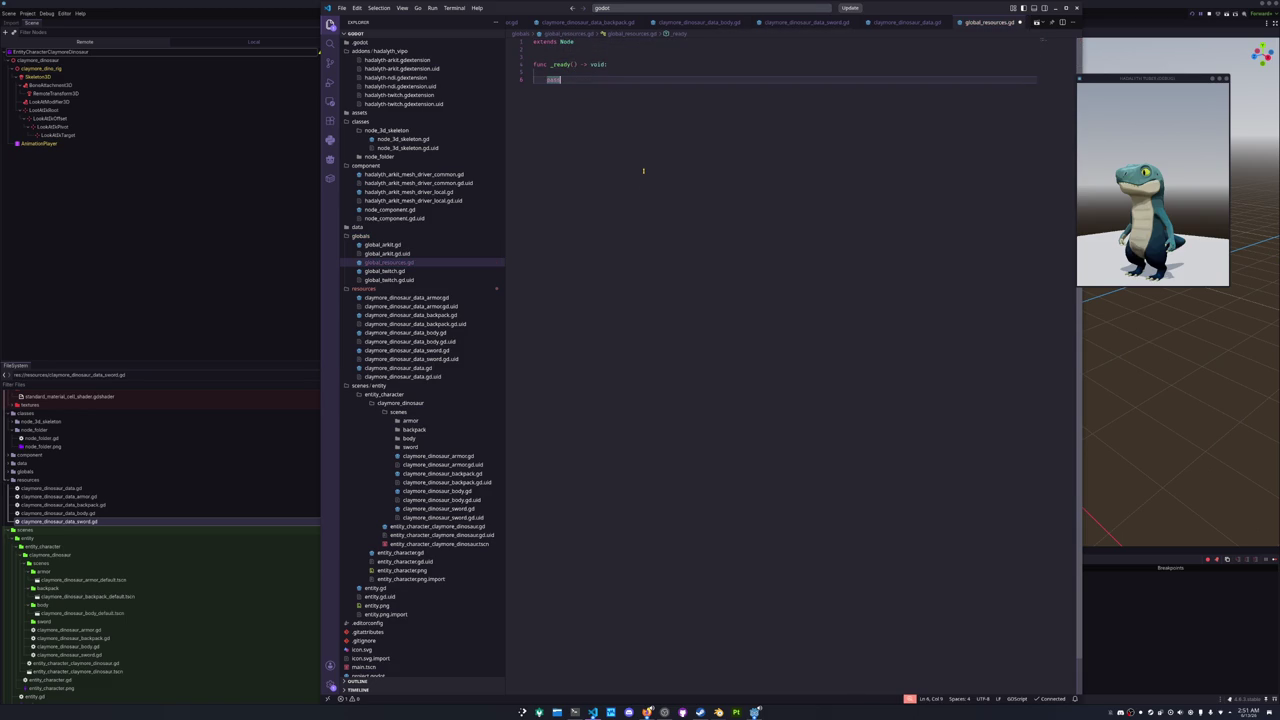
- Add res://globals/global_resources.gd as the GlobalResources autoload in Project Settings, then close it
{"action": "left_click", "coordinate": [86, 194]}
{"action": "left_click", "coordinate": [28, 13]}
{"action": "left_click", "coordinate": [45, 34]}
{"action": "left_click", "coordinate": [276, 290]}
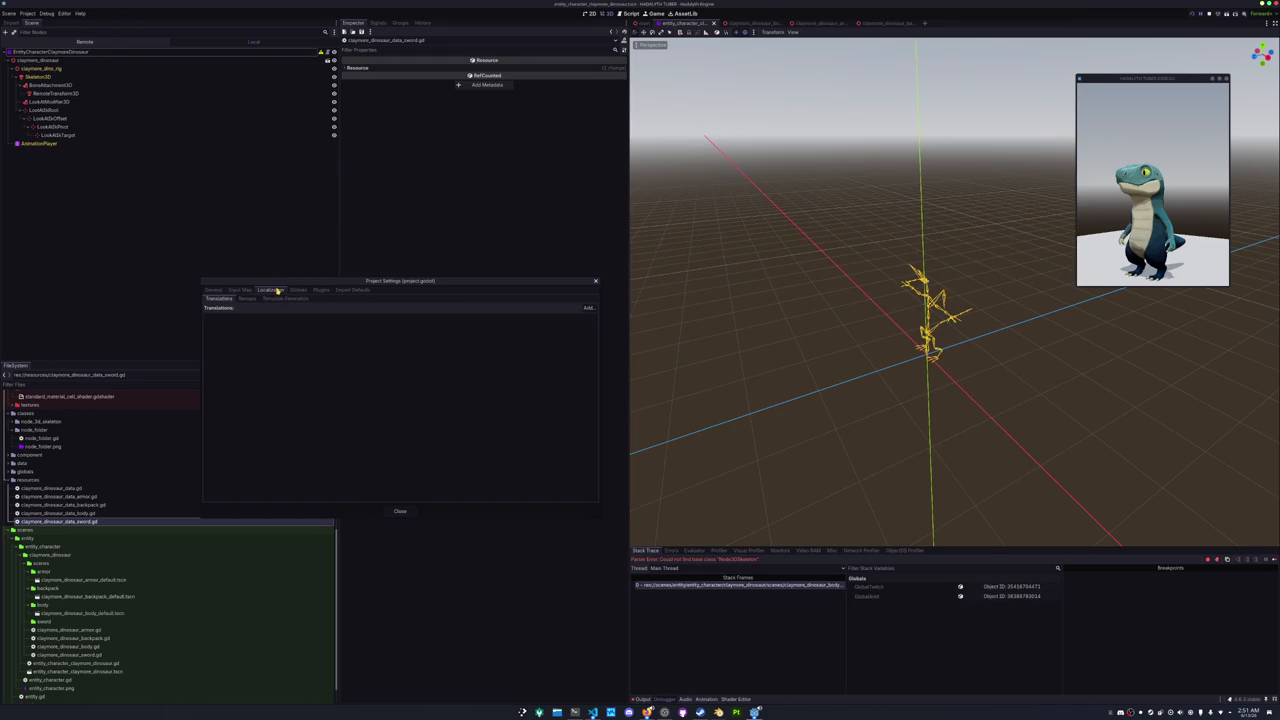
{"action": "left_click", "coordinate": [298, 290]}
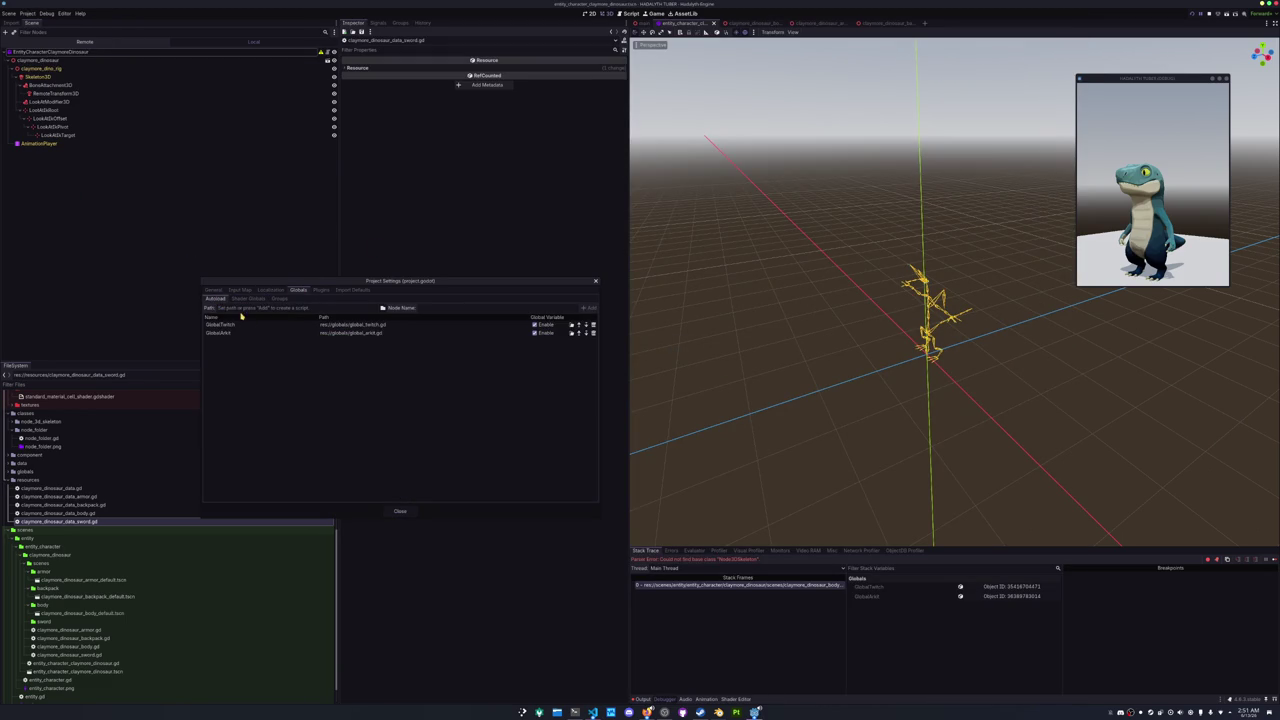
{"action": "left_click", "coordinate": [382, 308]}
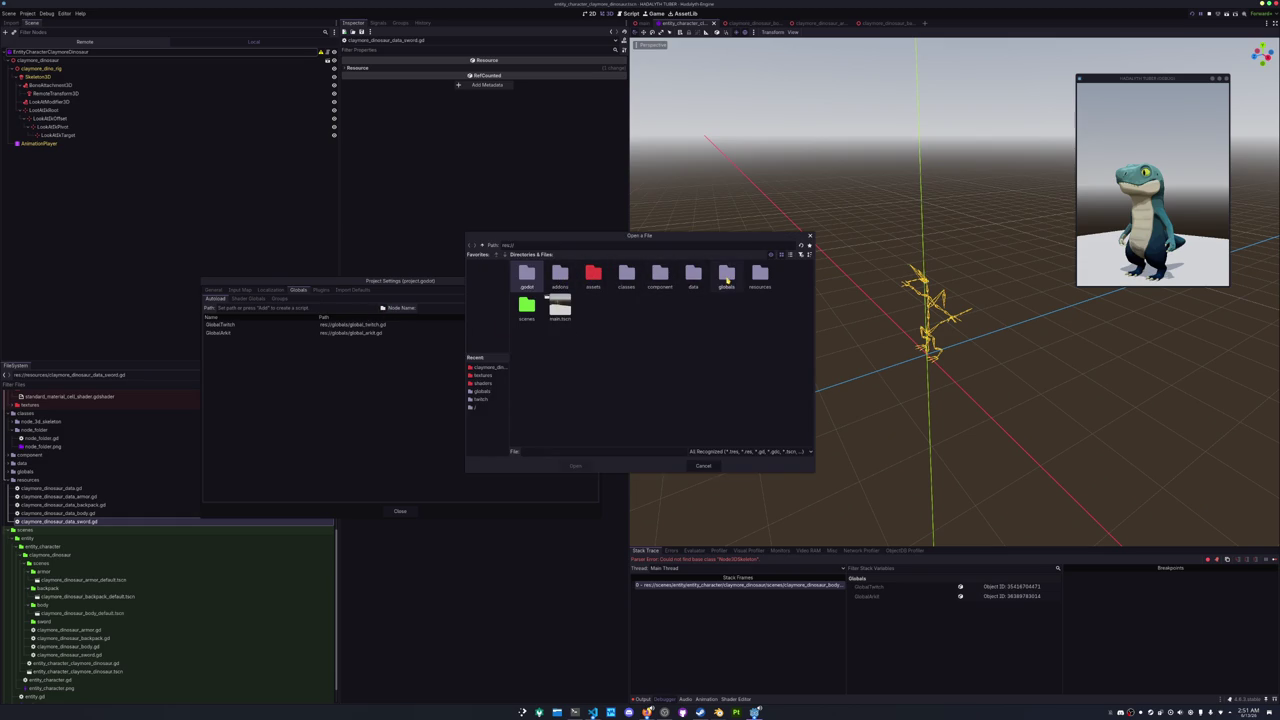
{"action": "left_click", "coordinate": [727, 280]}
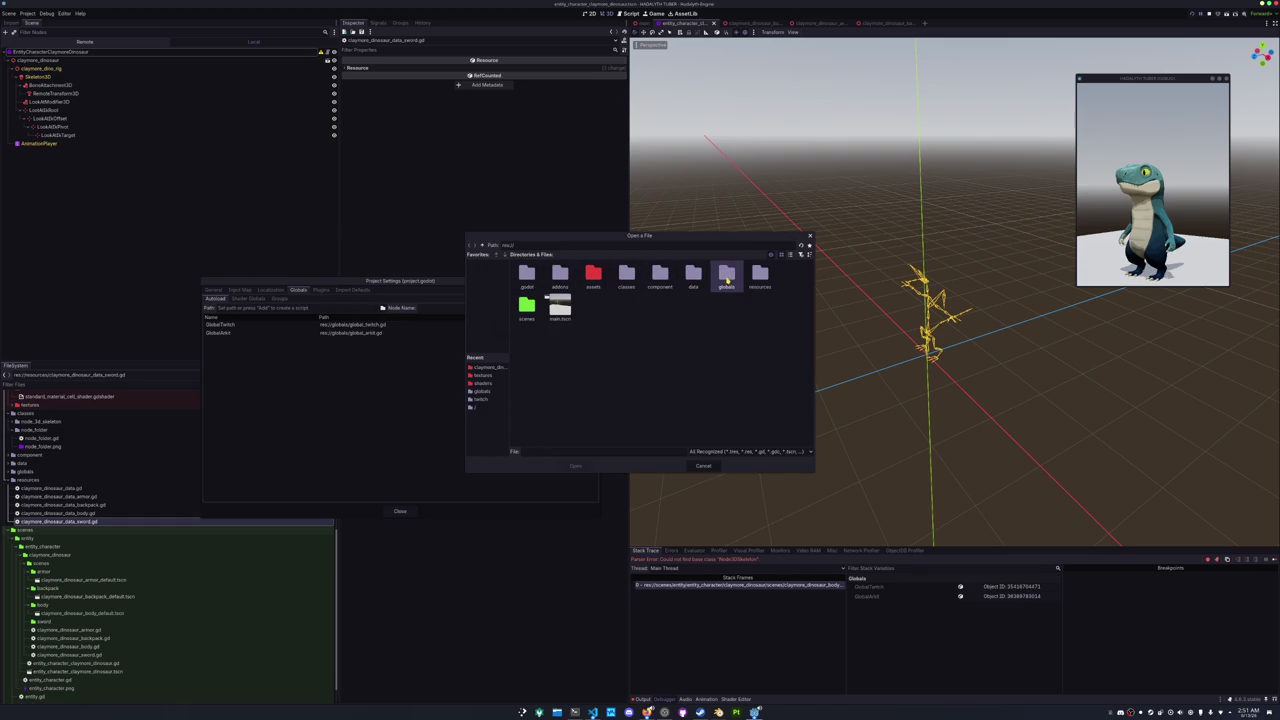
{"action": "double_click", "coordinate": [727, 280]}
{"action": "double_click", "coordinate": [562, 285]}
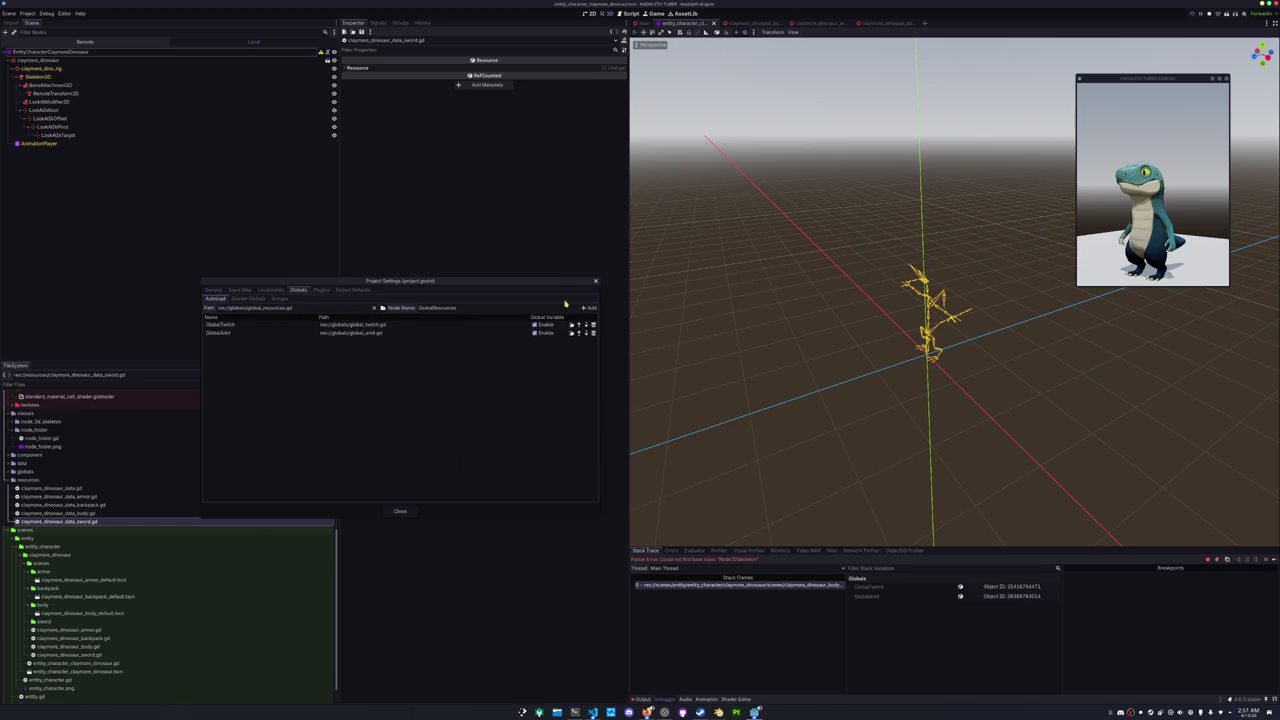
{"action": "left_click", "coordinate": [588, 307]}
{"action": "left_click", "coordinate": [399, 510]}
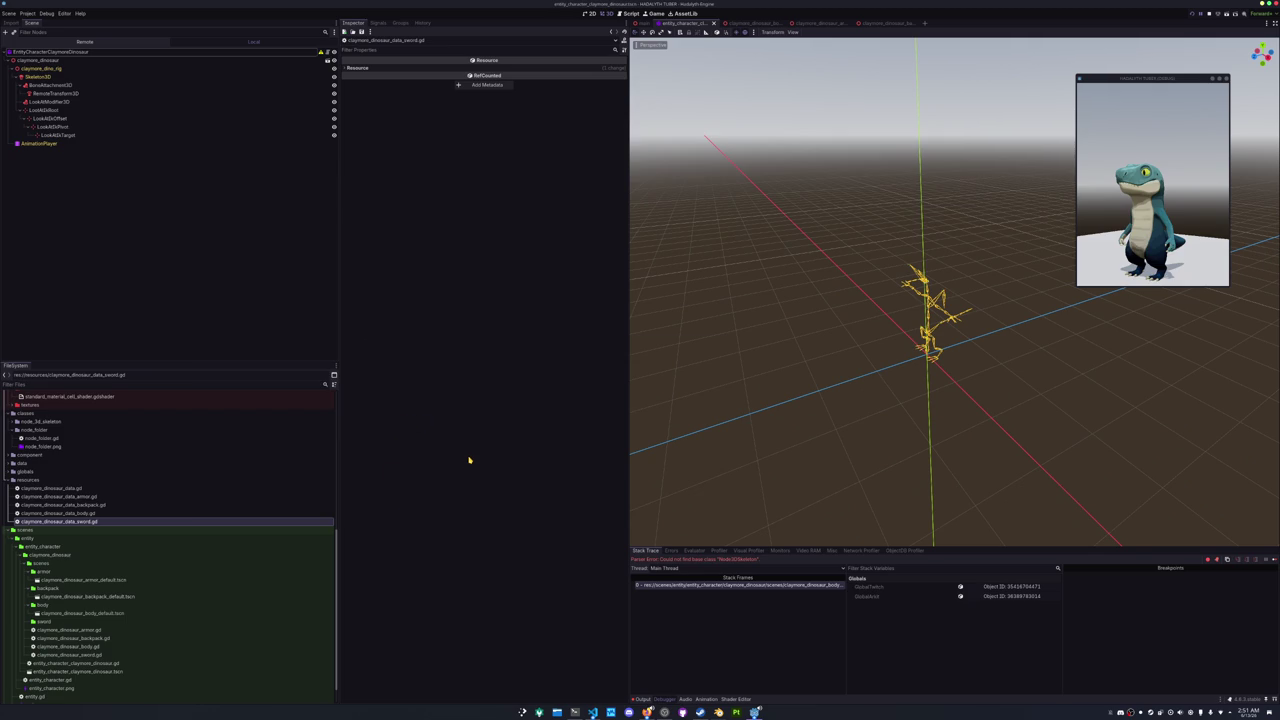
- Create a new claymore_dinosaur_data folder inside the data folder
{"action": "double_click", "coordinate": [52, 464]}
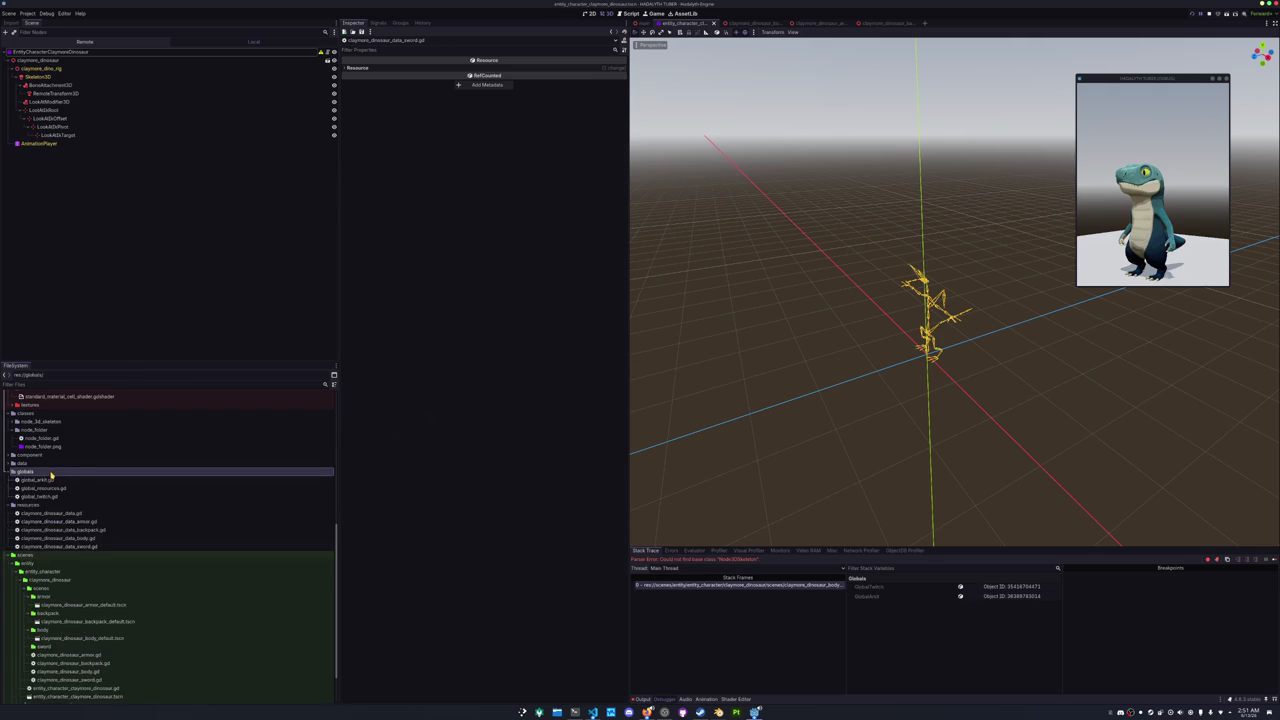
{"action": "scroll", "coordinate": [52, 464], "scroll_direction": "down", "scroll_amount": 2}
{"action": "left_click", "coordinate": [26, 430]}
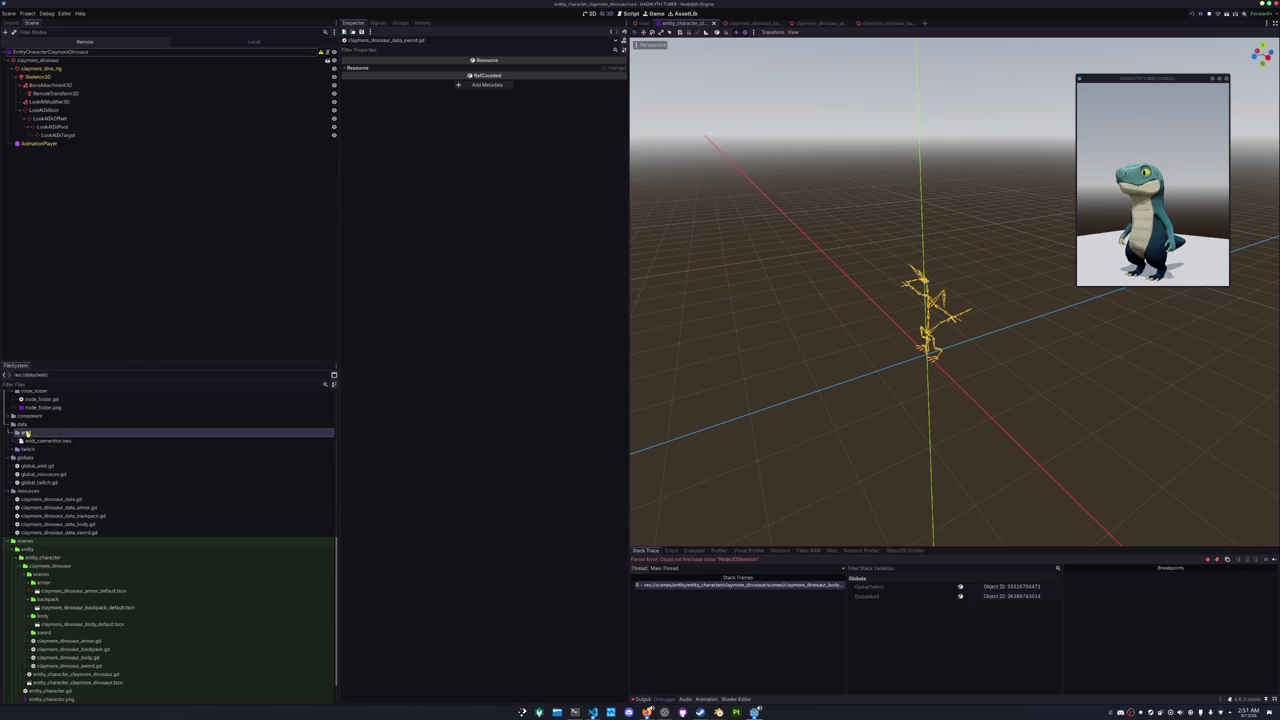
{"action": "right_click", "coordinate": [26, 425]}
{"action": "left_click", "coordinate": [131, 428]}
{"action": "type", "text": "claymore_dinosaur_d"}
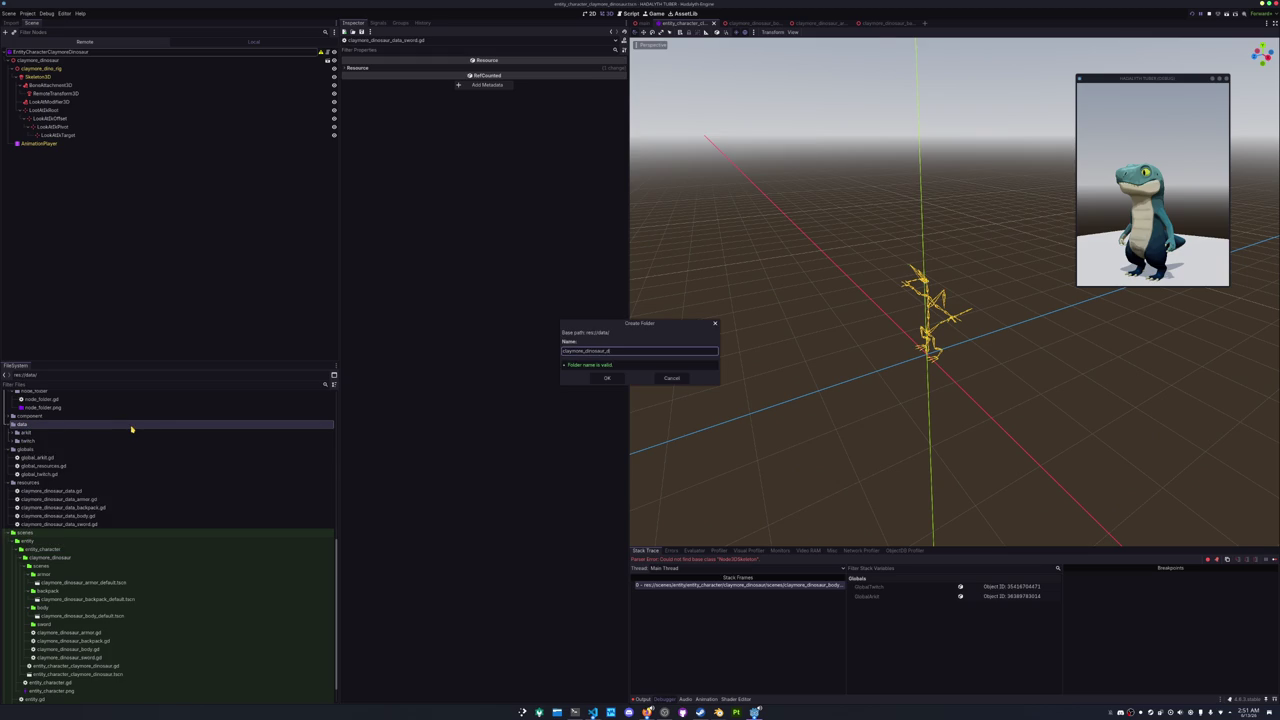
{"action": "type", "text": "ata"}
{"action": "key", "text": "Return"}
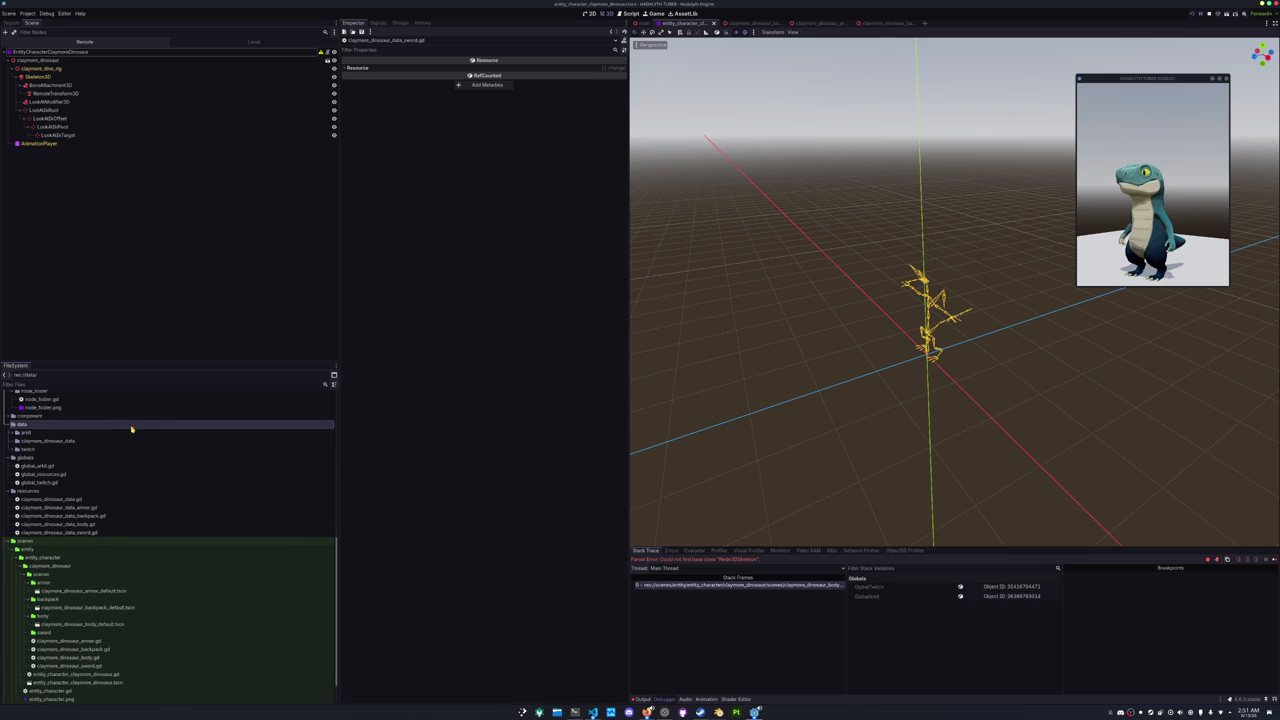
- Create a ClaymoreDinosaurDataArmor resource there, saved as claymore_dinosaur_data_armor_default.tres
{"action": "left_click", "coordinate": [108, 442]}
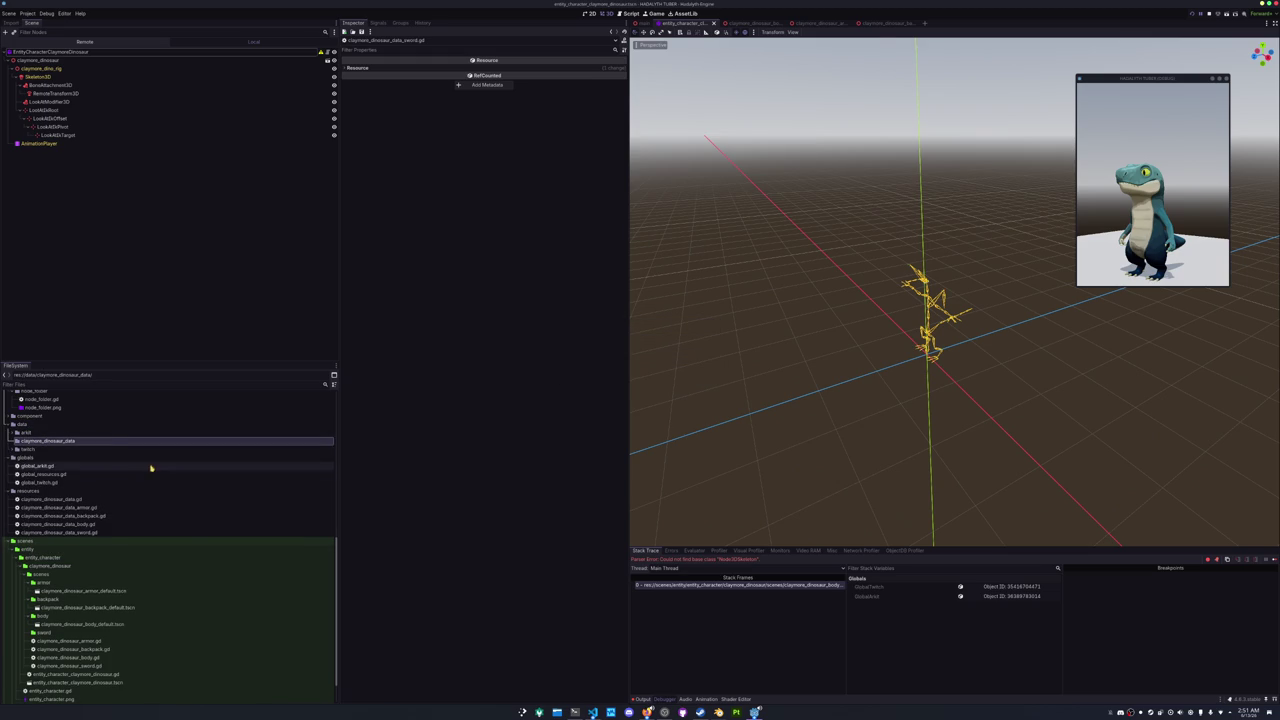
{"action": "right_click", "coordinate": [104, 443]}
{"action": "mouse_move", "coordinate": [110, 446]}
{"action": "left_click", "coordinate": [210, 471]}
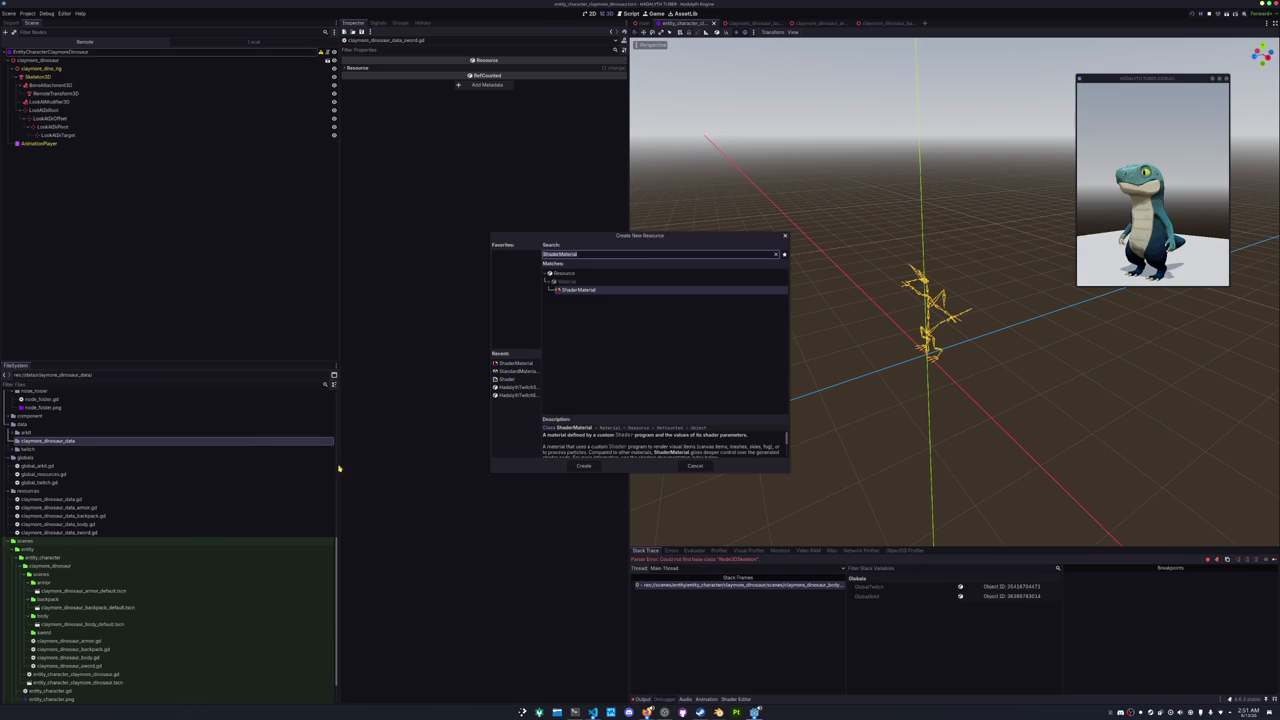
{"action": "type", "text": "claymoredinosaur"}
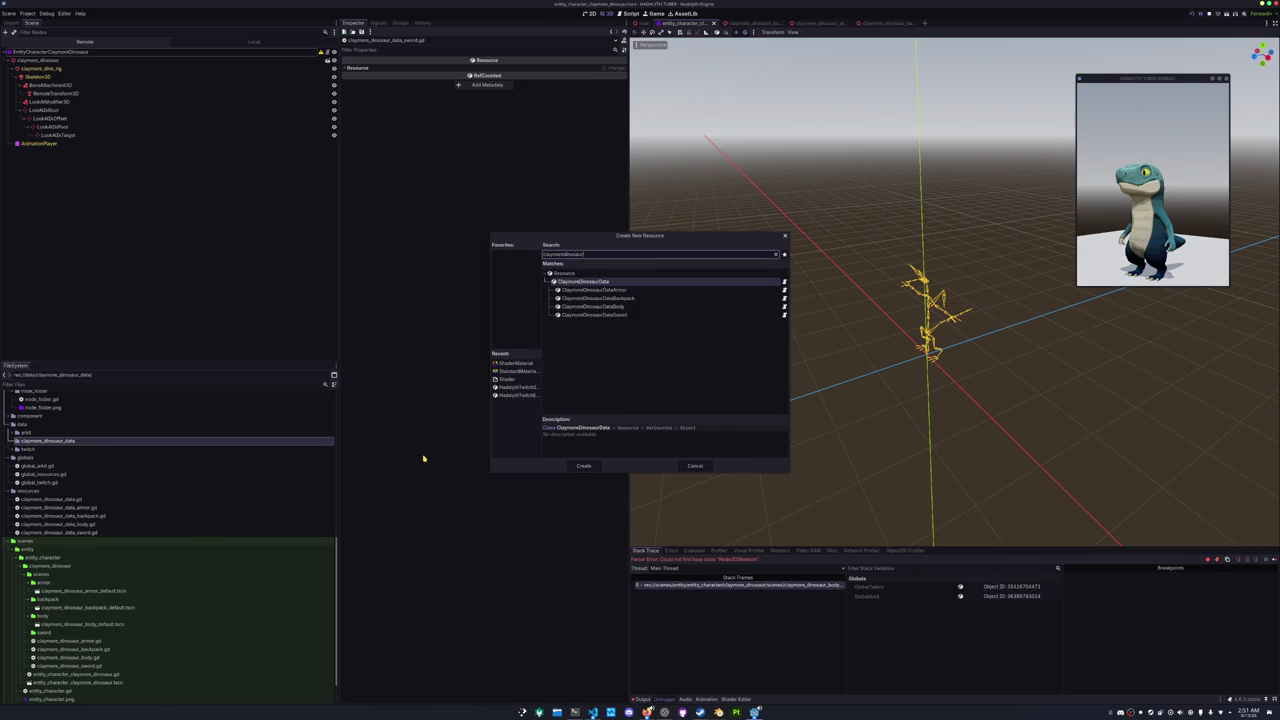
{"action": "key", "text": "Down"}
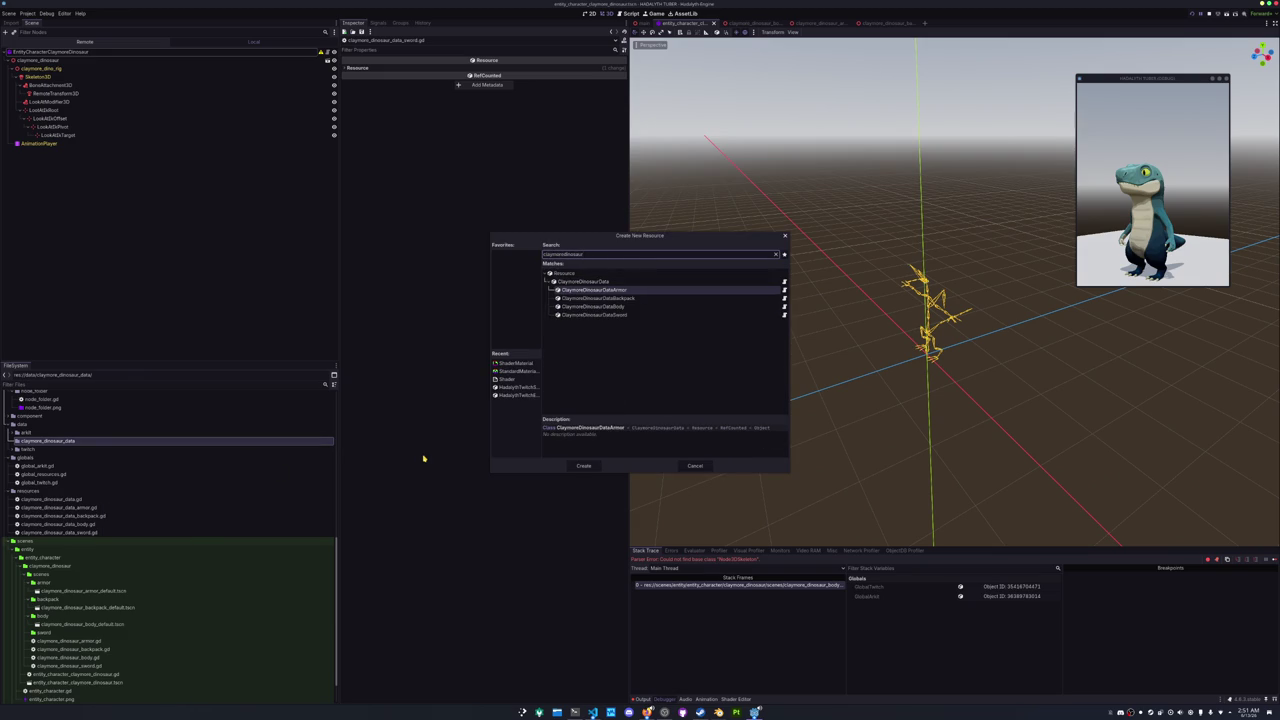
{"action": "key", "text": "Return"}
{"action": "type", "text": "claymore_dinosaur_data_armor_default.tres"}
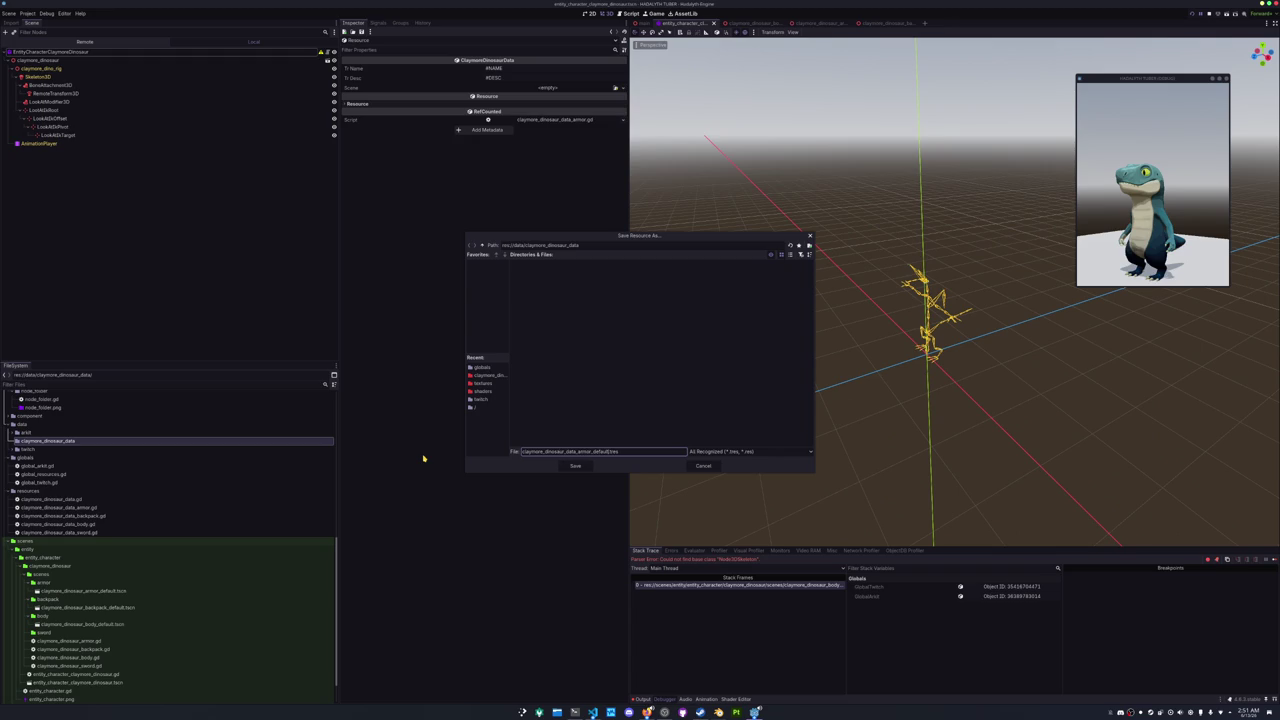
{"action": "key", "text": "Return"}
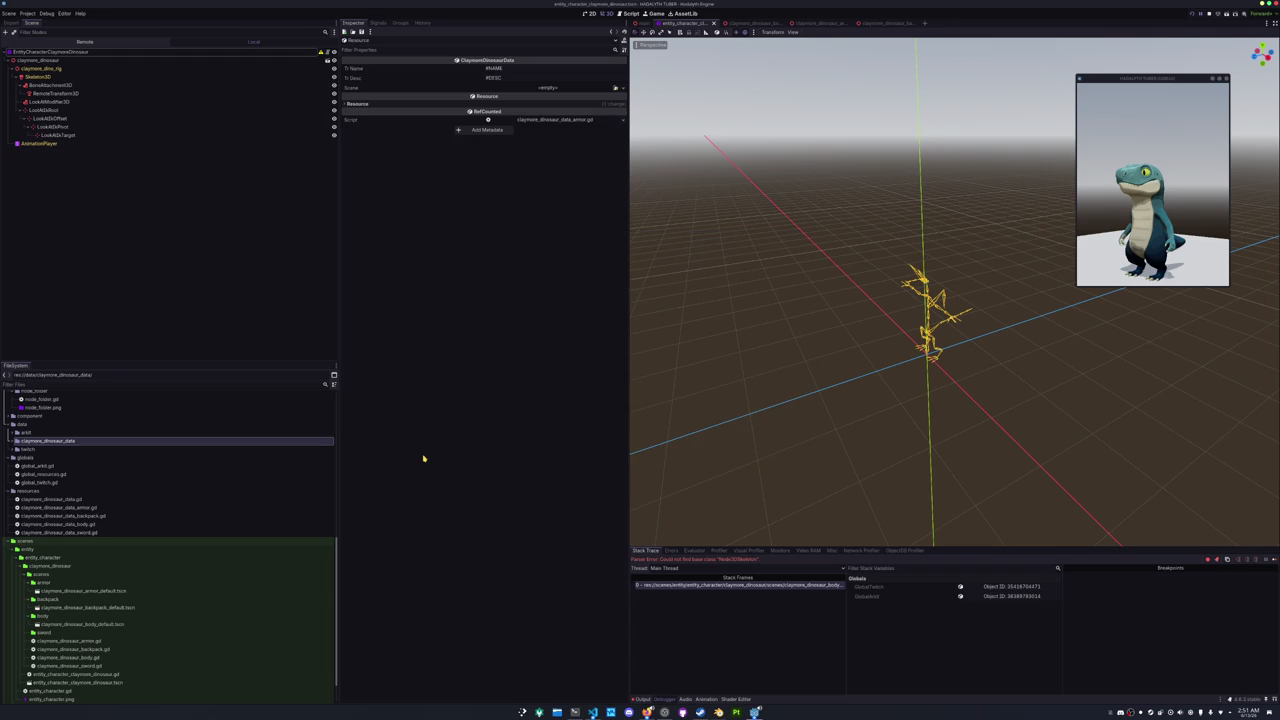
- Open the saved armor resource and begin picking a claymore_dinosaur_data scene for its Scene property
{"action": "left_click", "coordinate": [117, 449]}
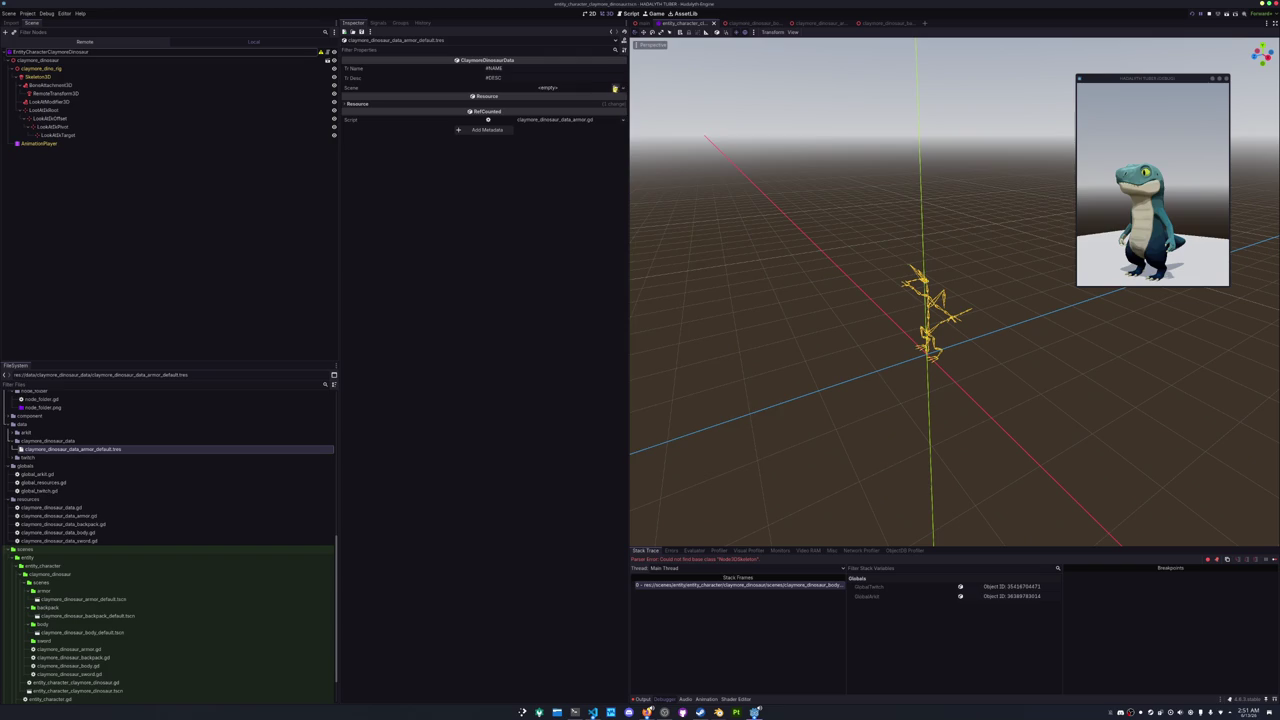
{"action": "left_click", "coordinate": [616, 88]}
{"action": "type", "text": "claymore_di"}
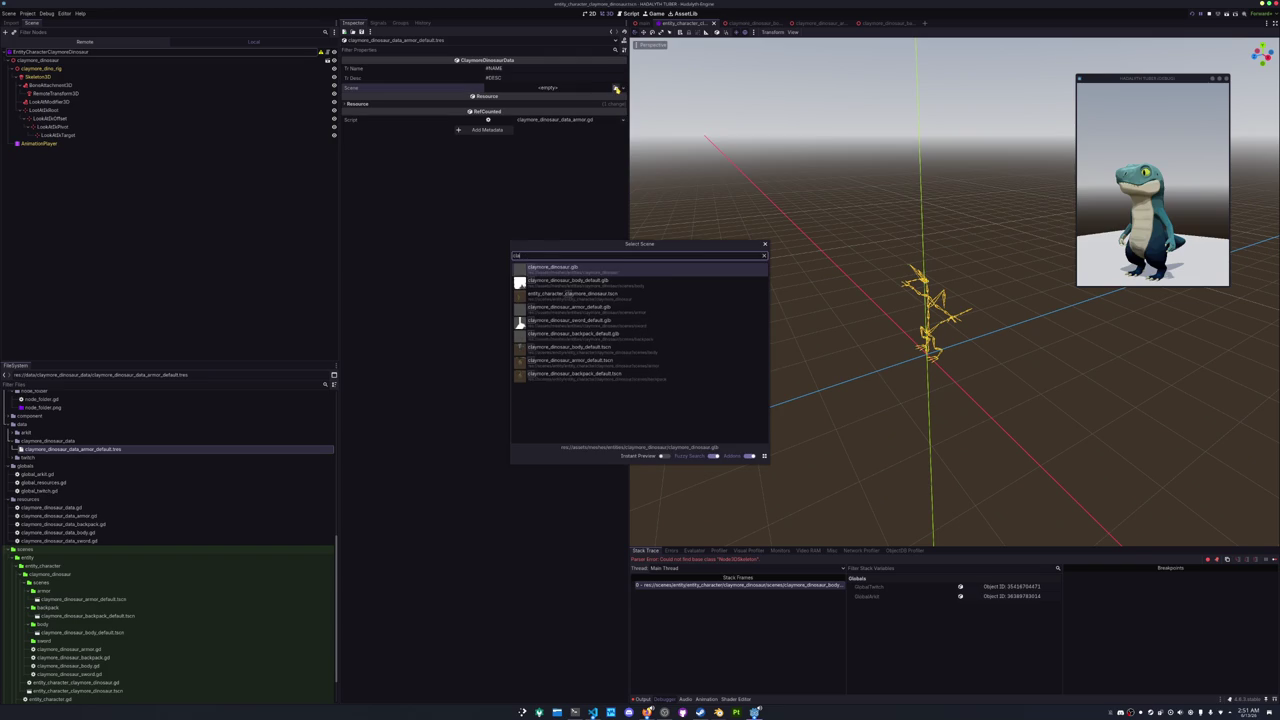
{"action": "type", "text": "nosaur_data"}
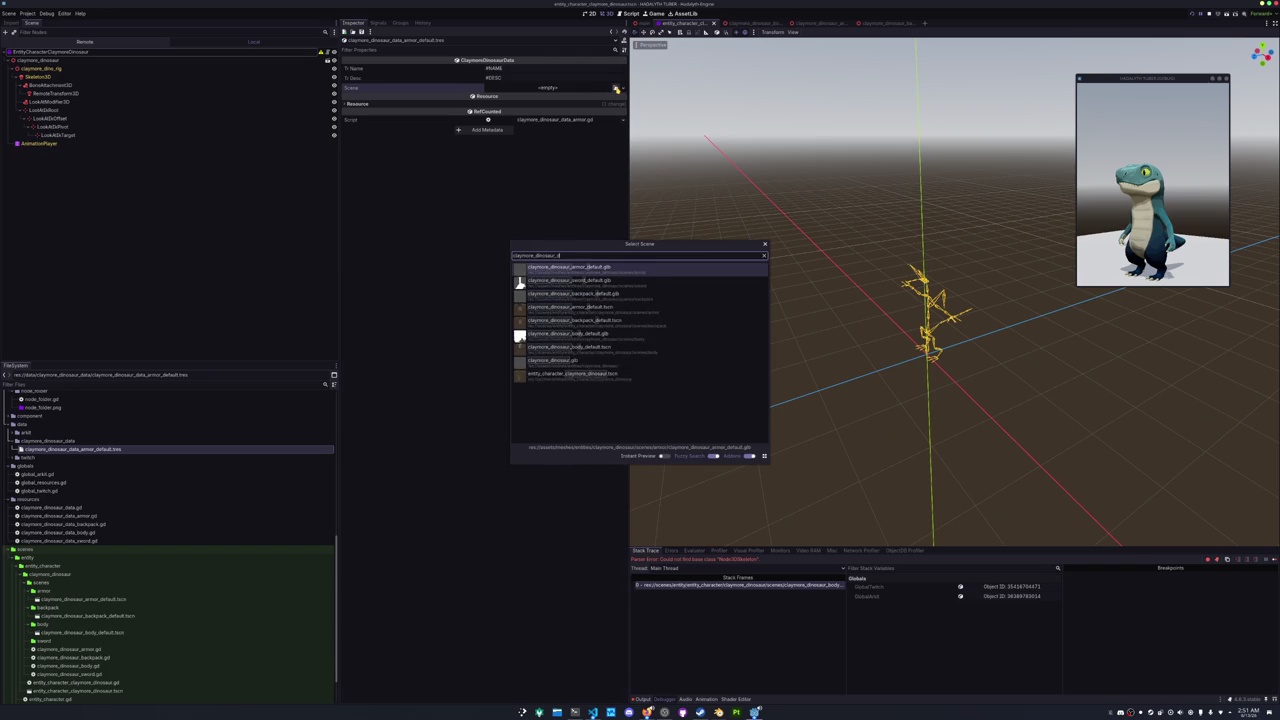
{"action": "key", "text": "Down"}
{"action": "key", "text": "Down"}
{"action": "key", "text": "Down"}
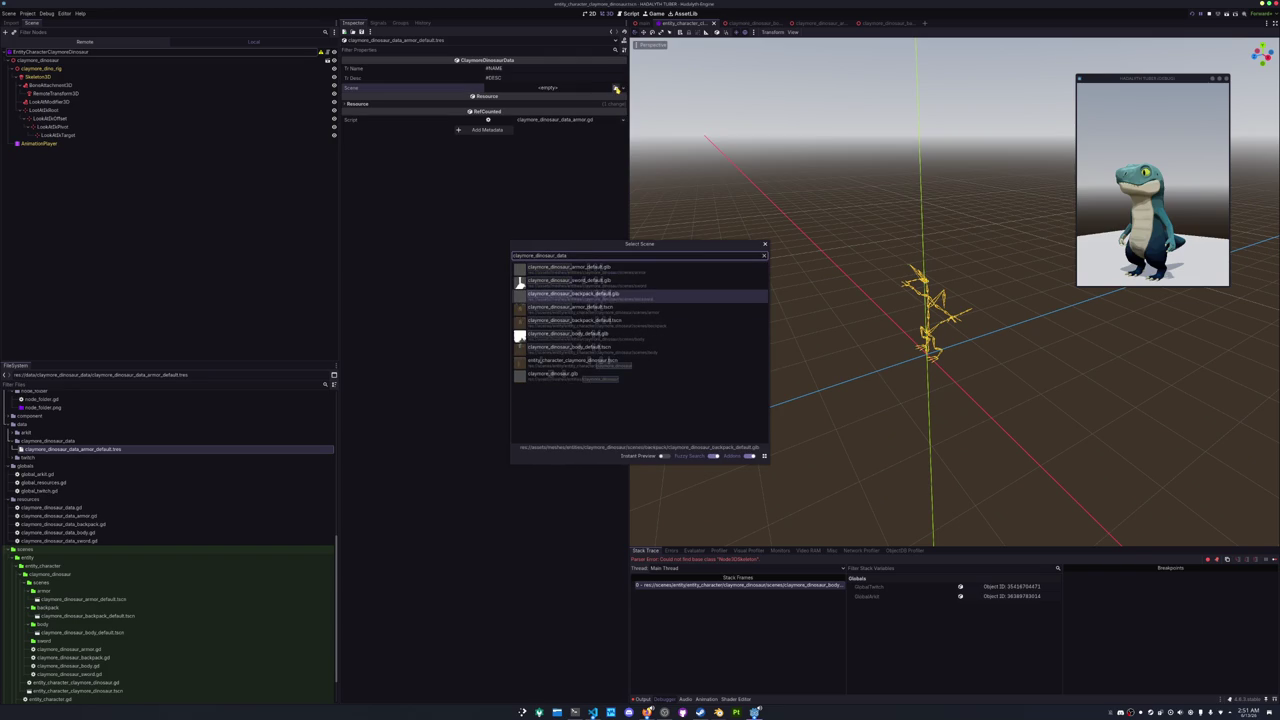